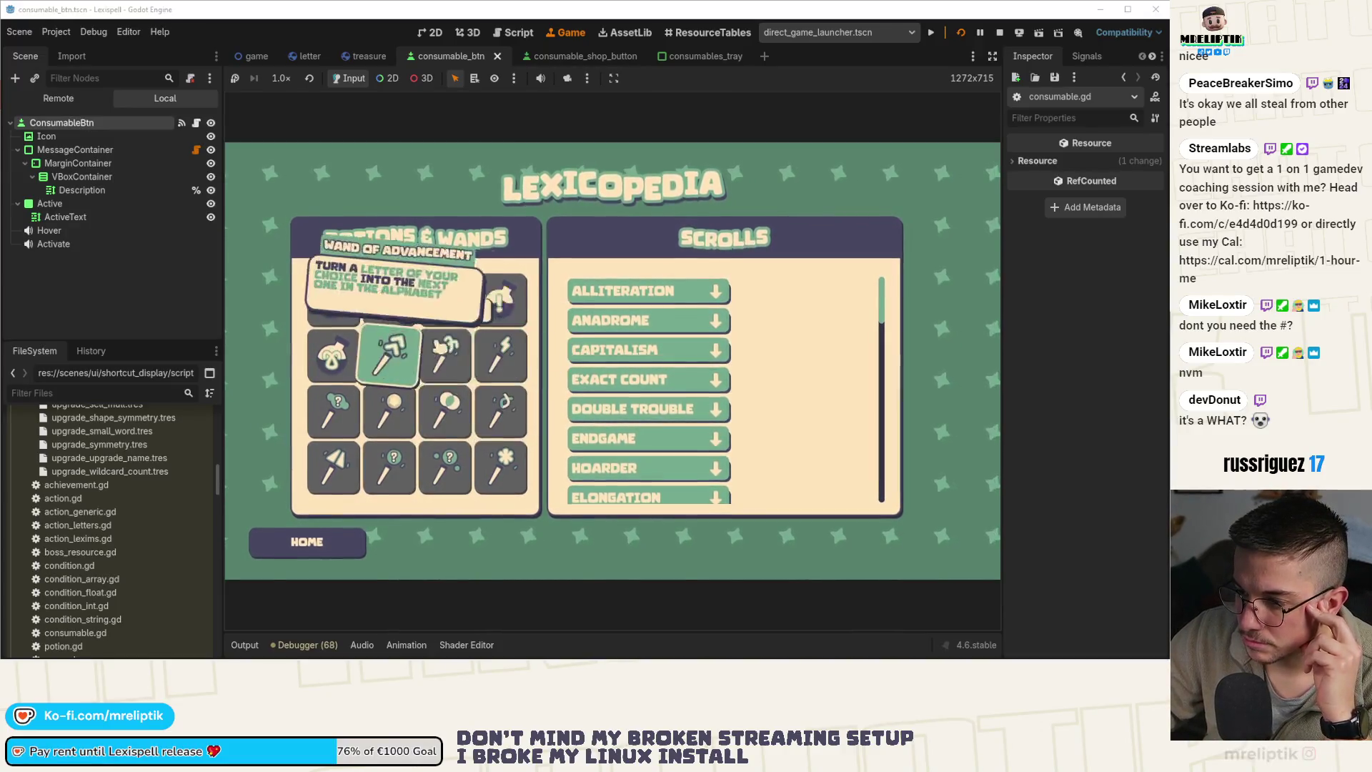
Check the Potion of Mult entry and demo main menu, stop the game, and switch to VS Code source control
left_click(378, 314)
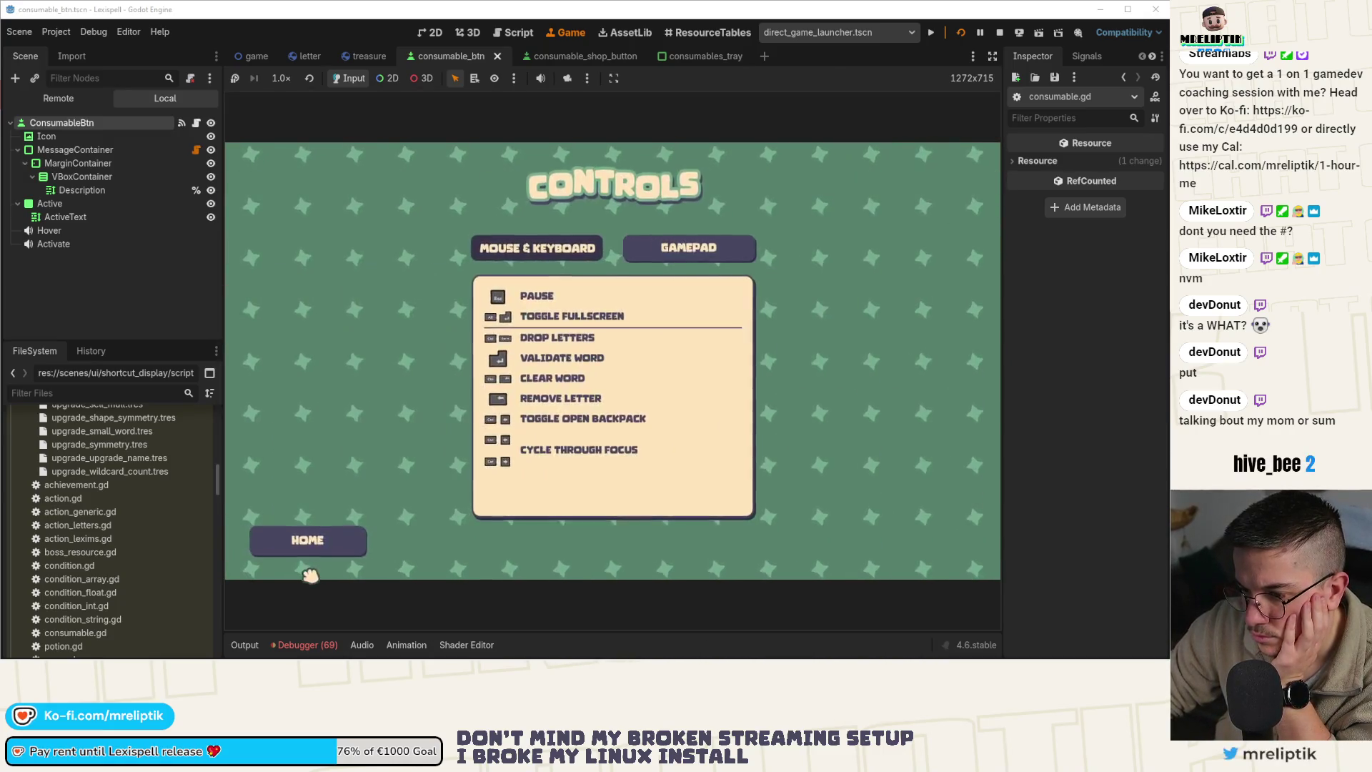
left_click(315, 544)
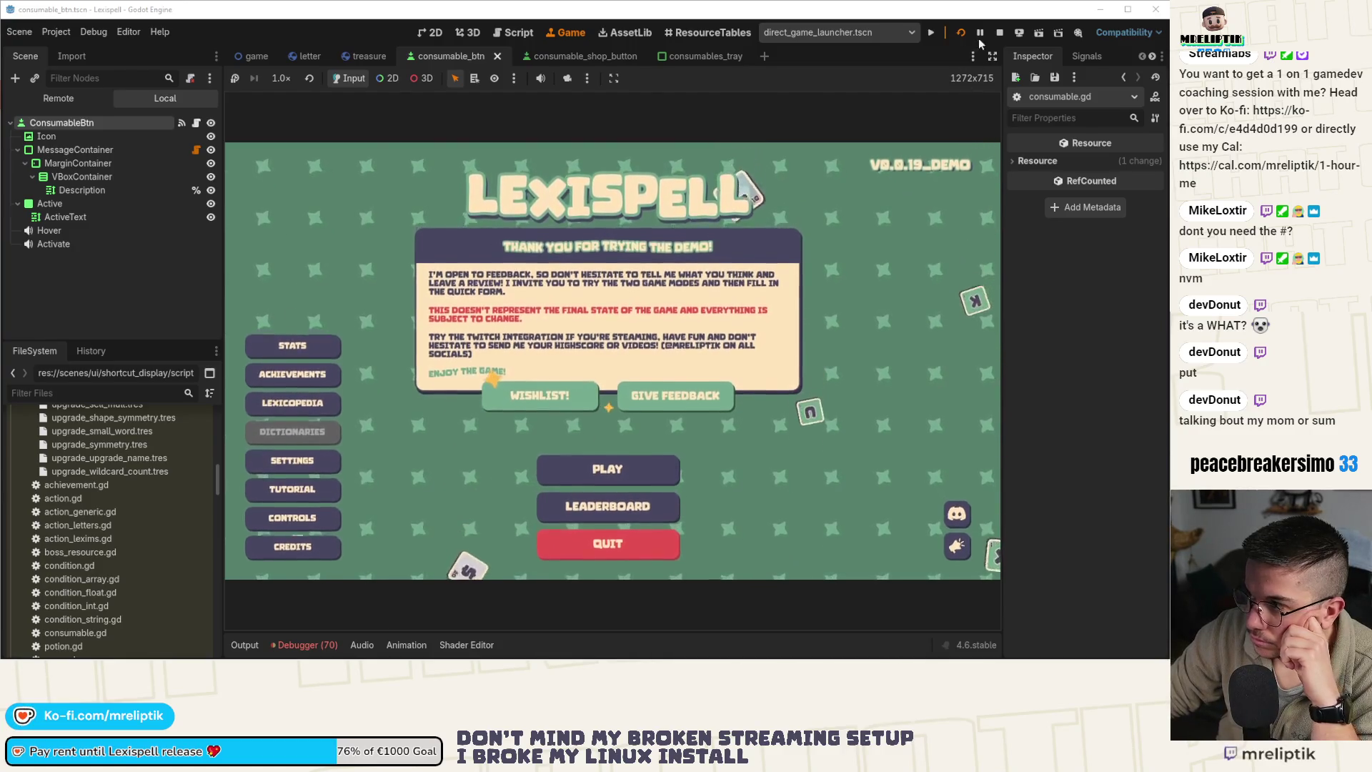
key("F8")
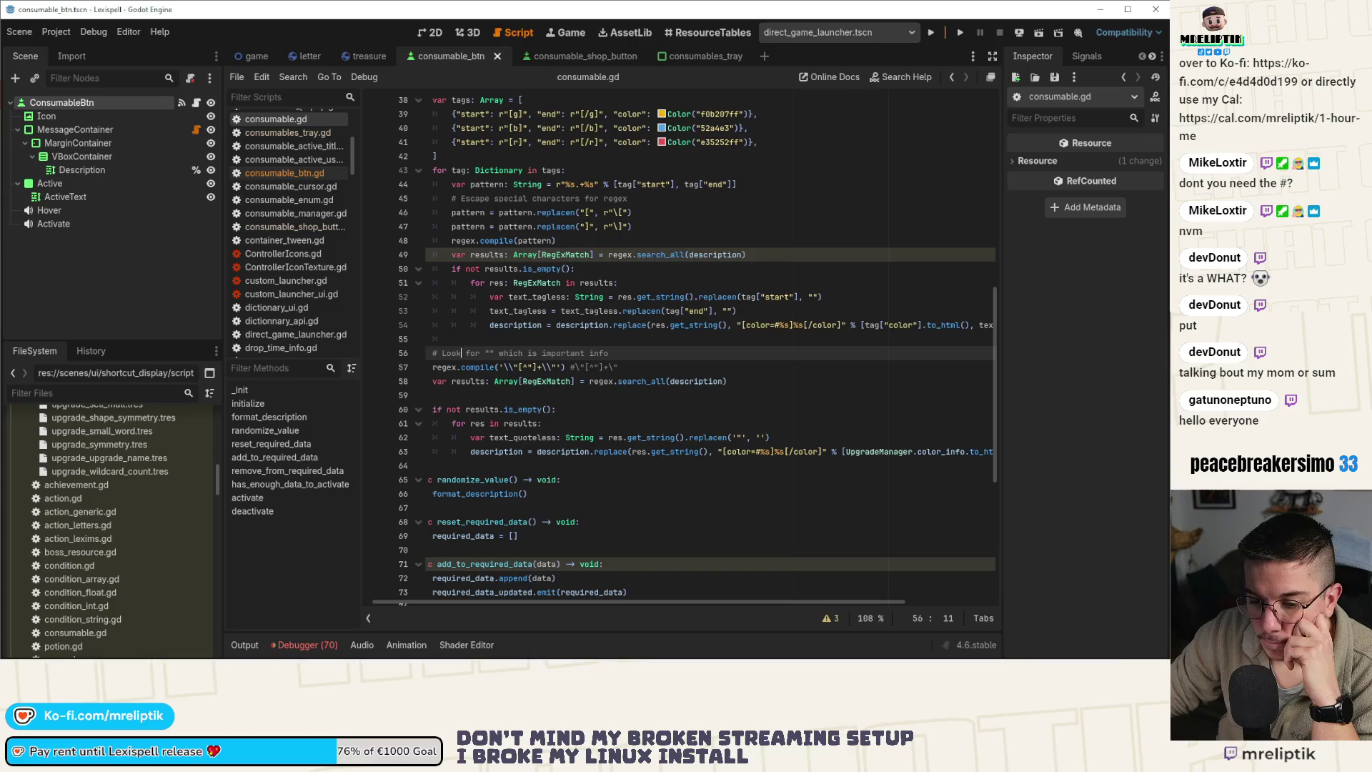
key("alt+Tab")
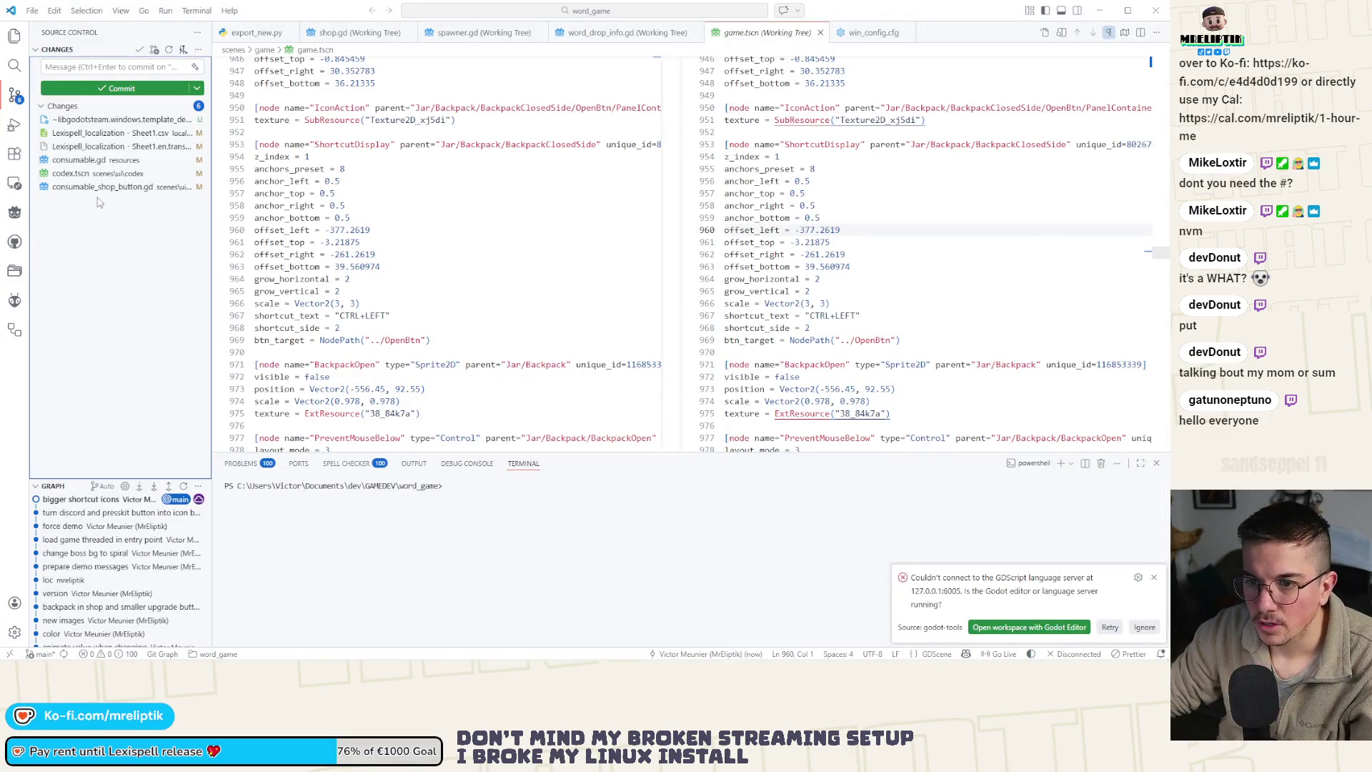
Review the consumable_shop_button.gd diff, then relaunch Lexispell from direct_game_launcher.tscn in Godot
left_click(98, 187)
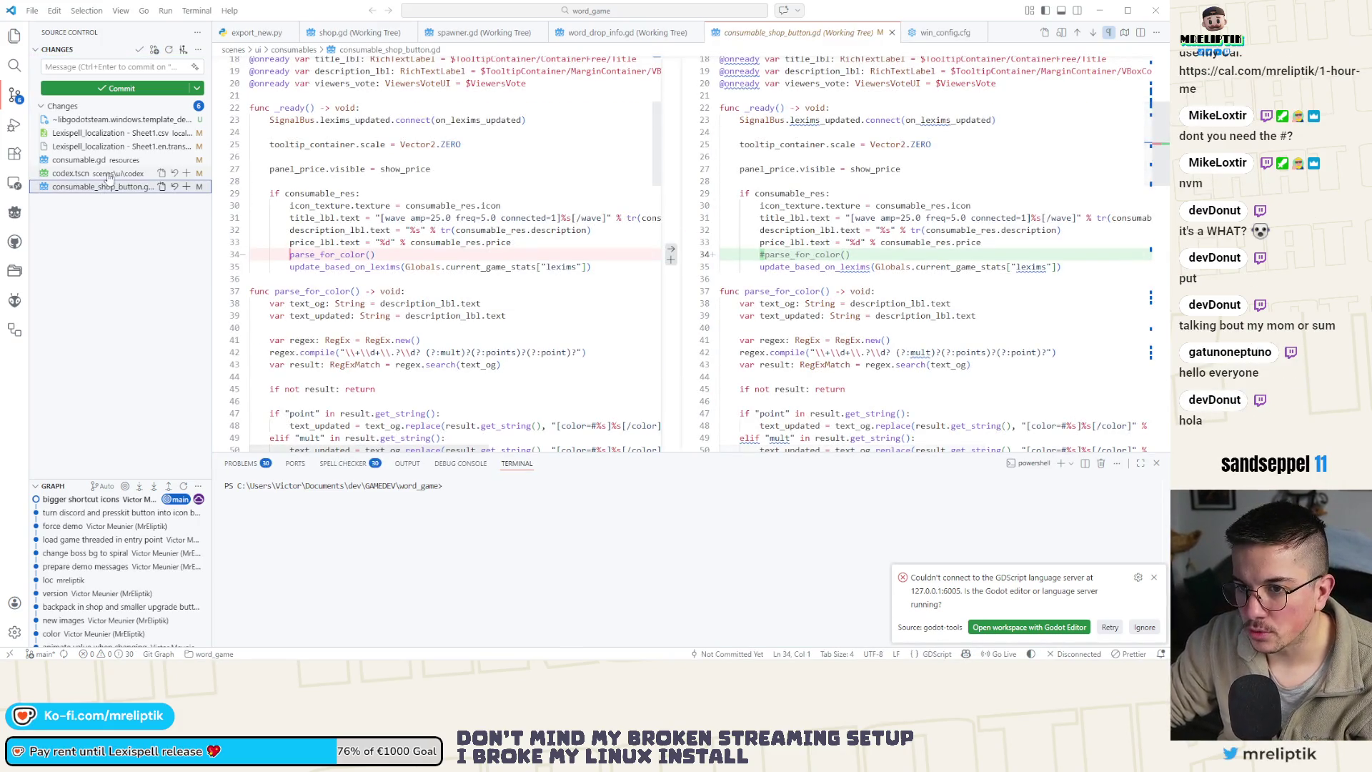
key("alt+Tab")
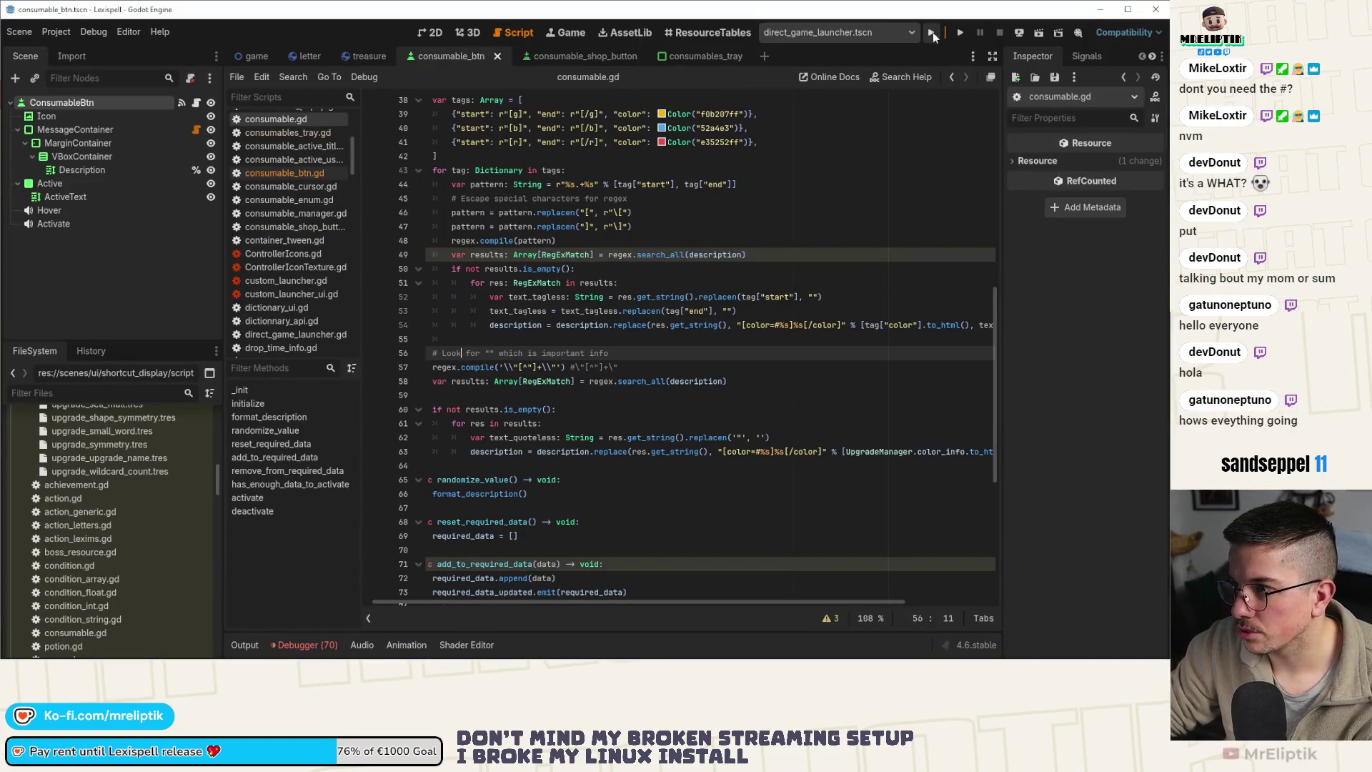
left_click(933, 32)
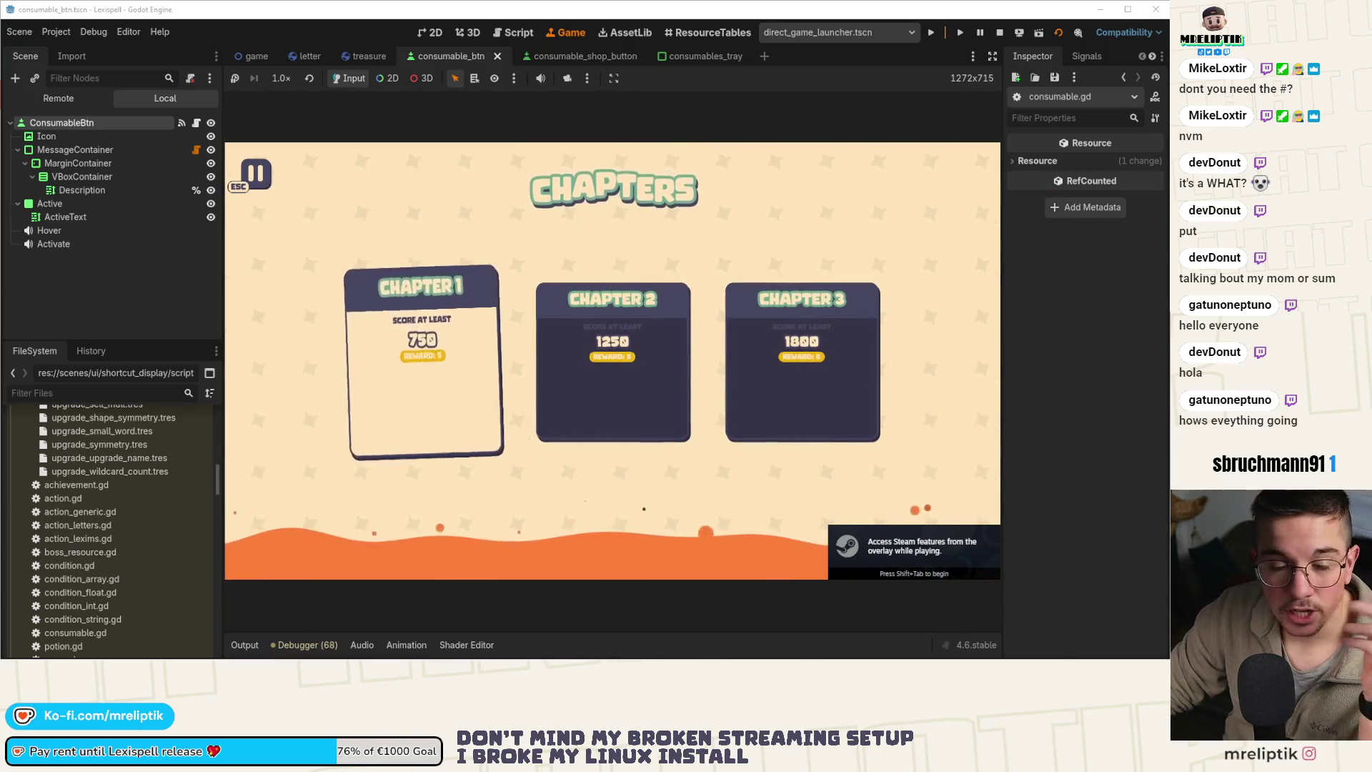
Start Chapter 1 and score the word MONSTERS
left_click(458, 379)
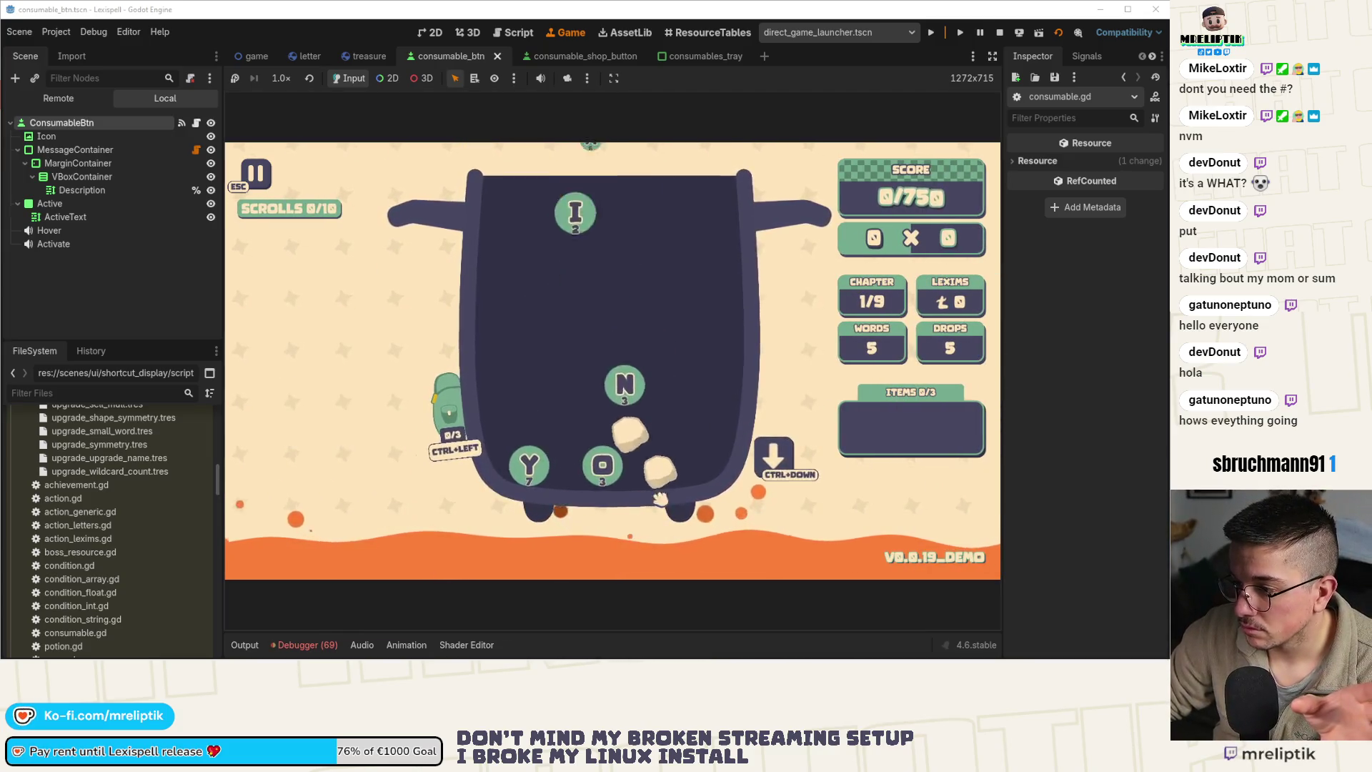
type("monster")
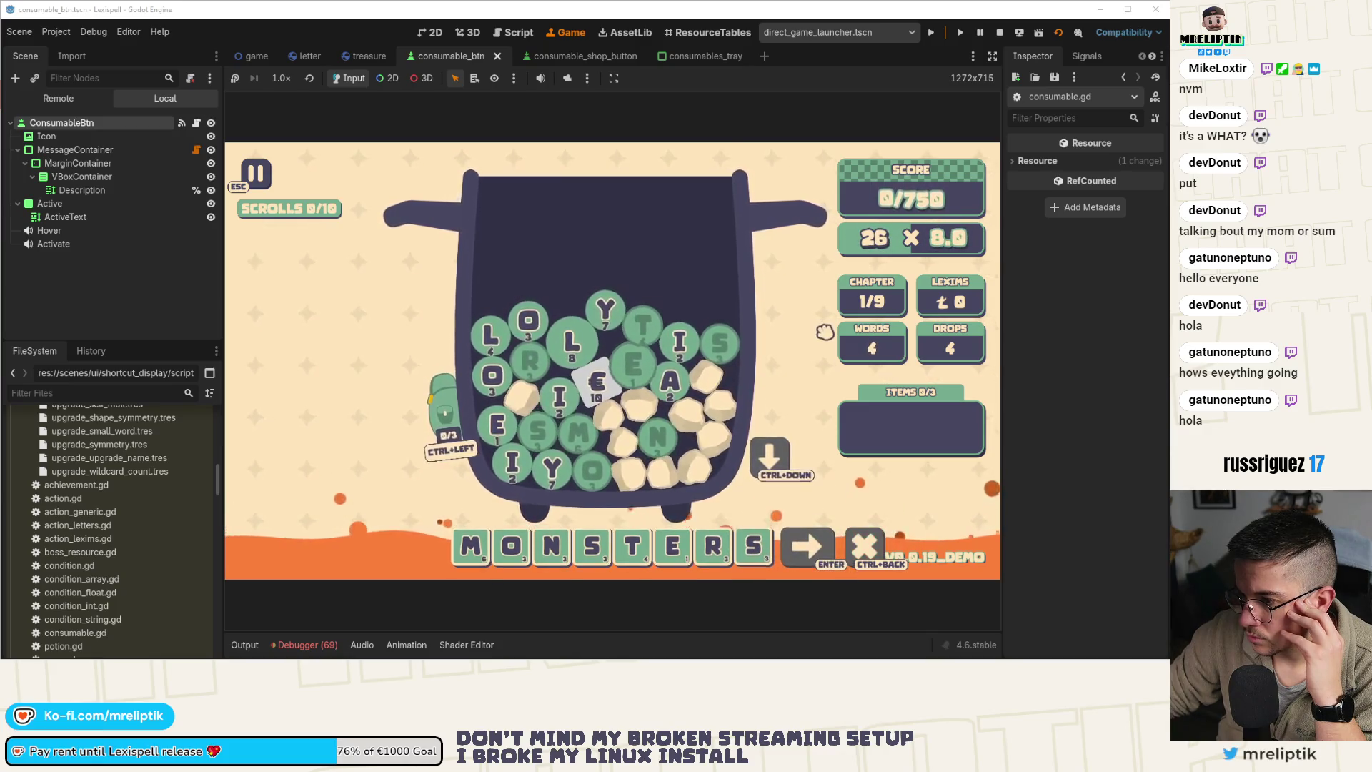
key("Return")
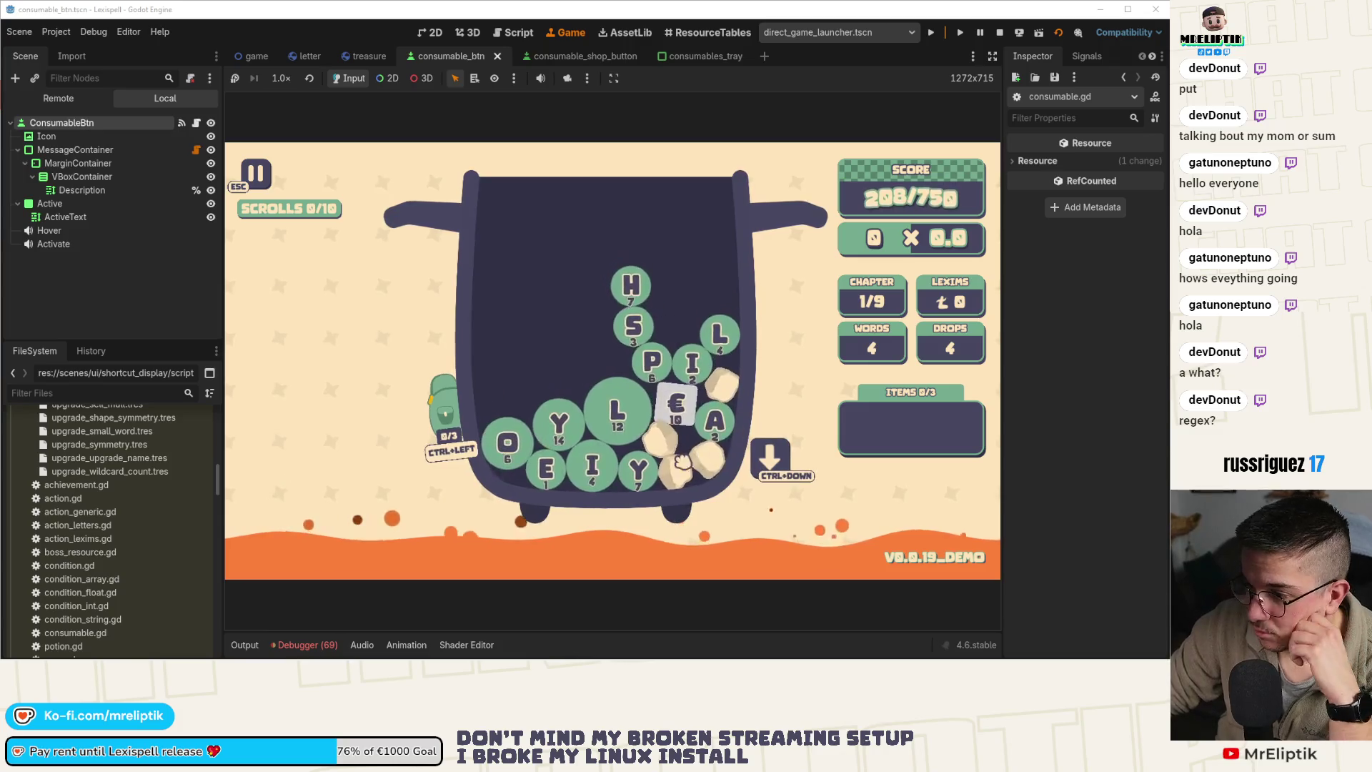
Drop new letters with Ctrl+Down, try LOYALS (rejected as invalid), and open the debugger errors
key("ctrl+Down")
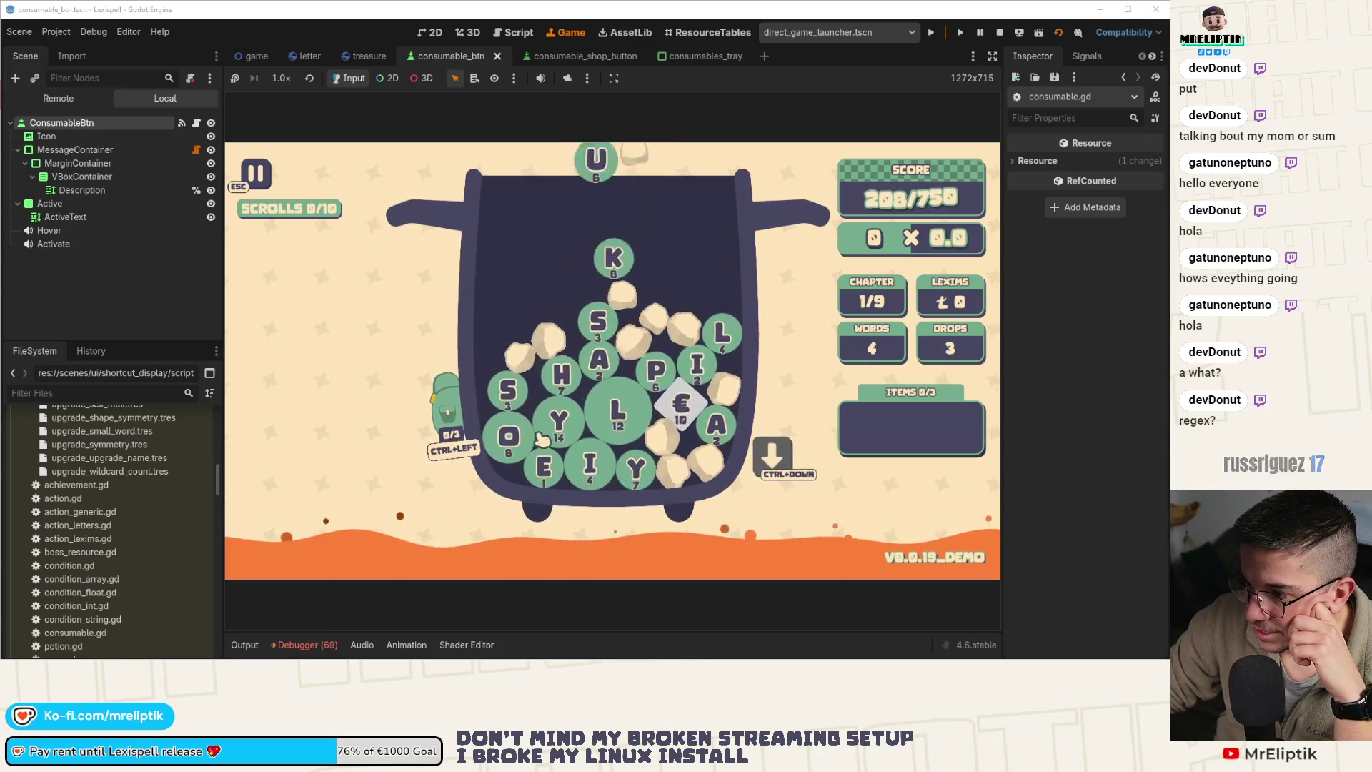
type("loyals")
key("Return")
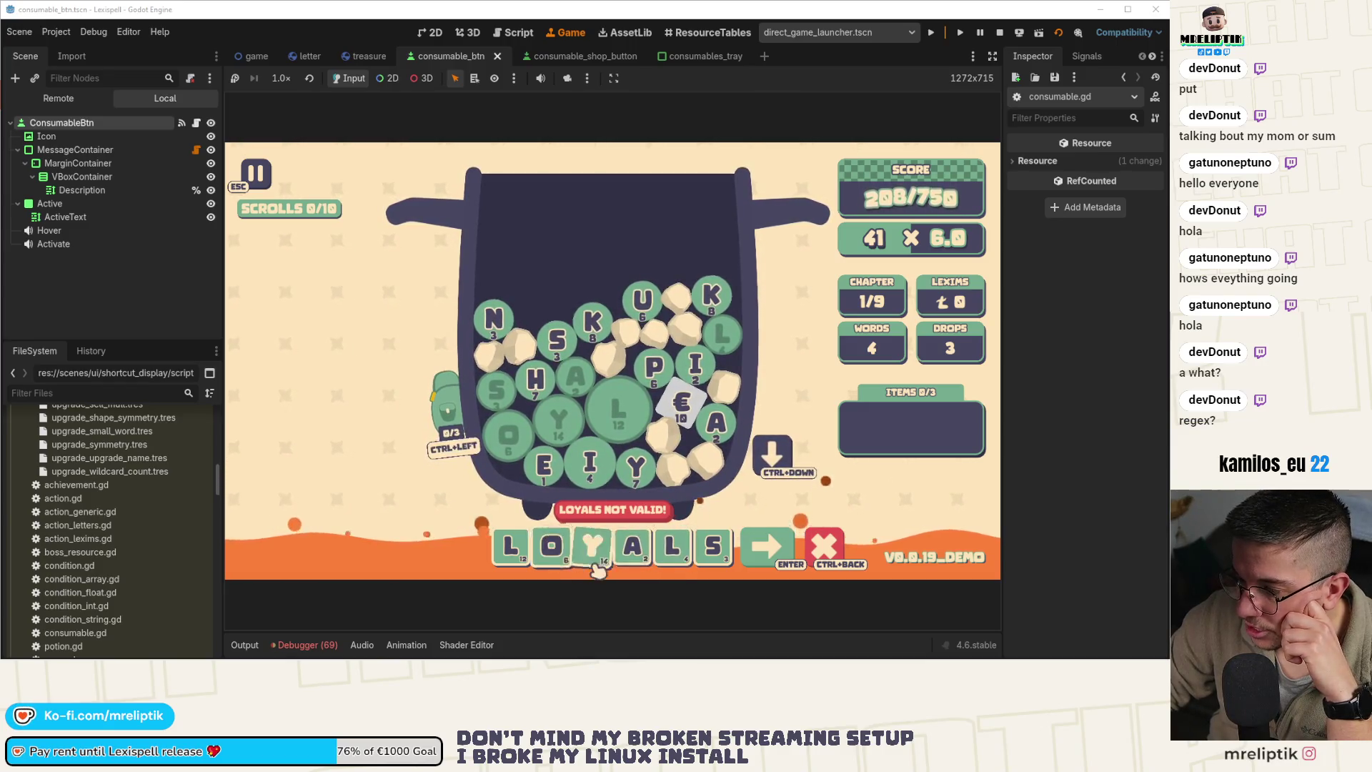
left_click(303, 644)
Check the output log for the rejected LOYALS, then submit LOYAL instead, reaching 398/750
left_click(327, 492)
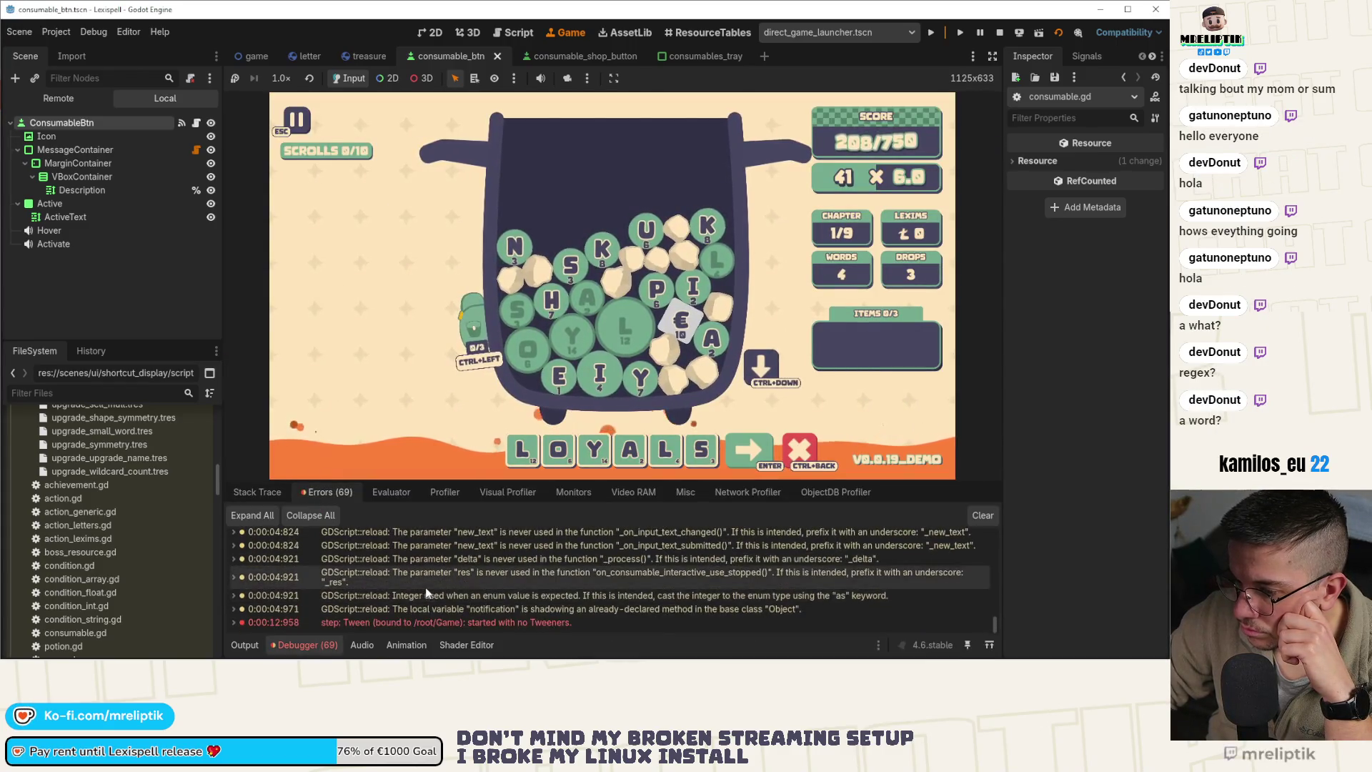
left_click(250, 646)
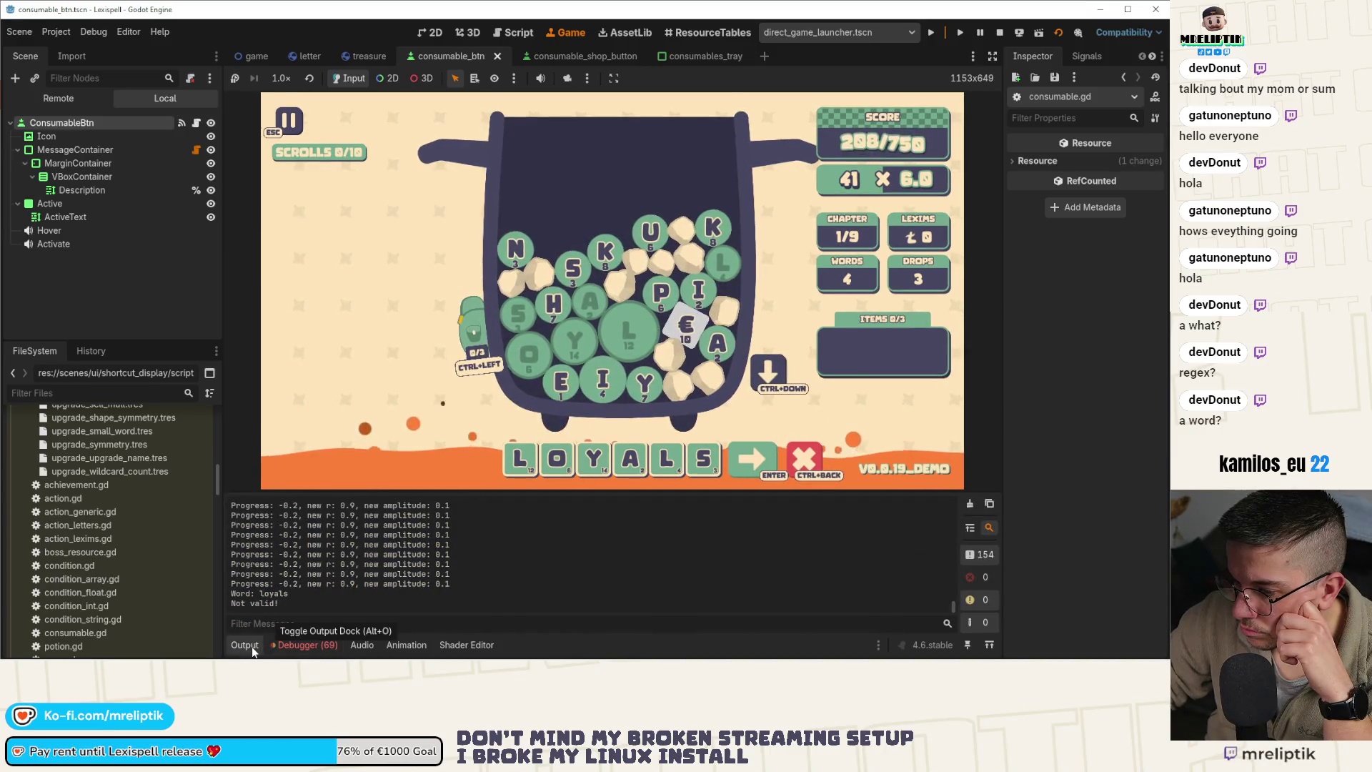
left_click(250, 646)
key("BackSpace")
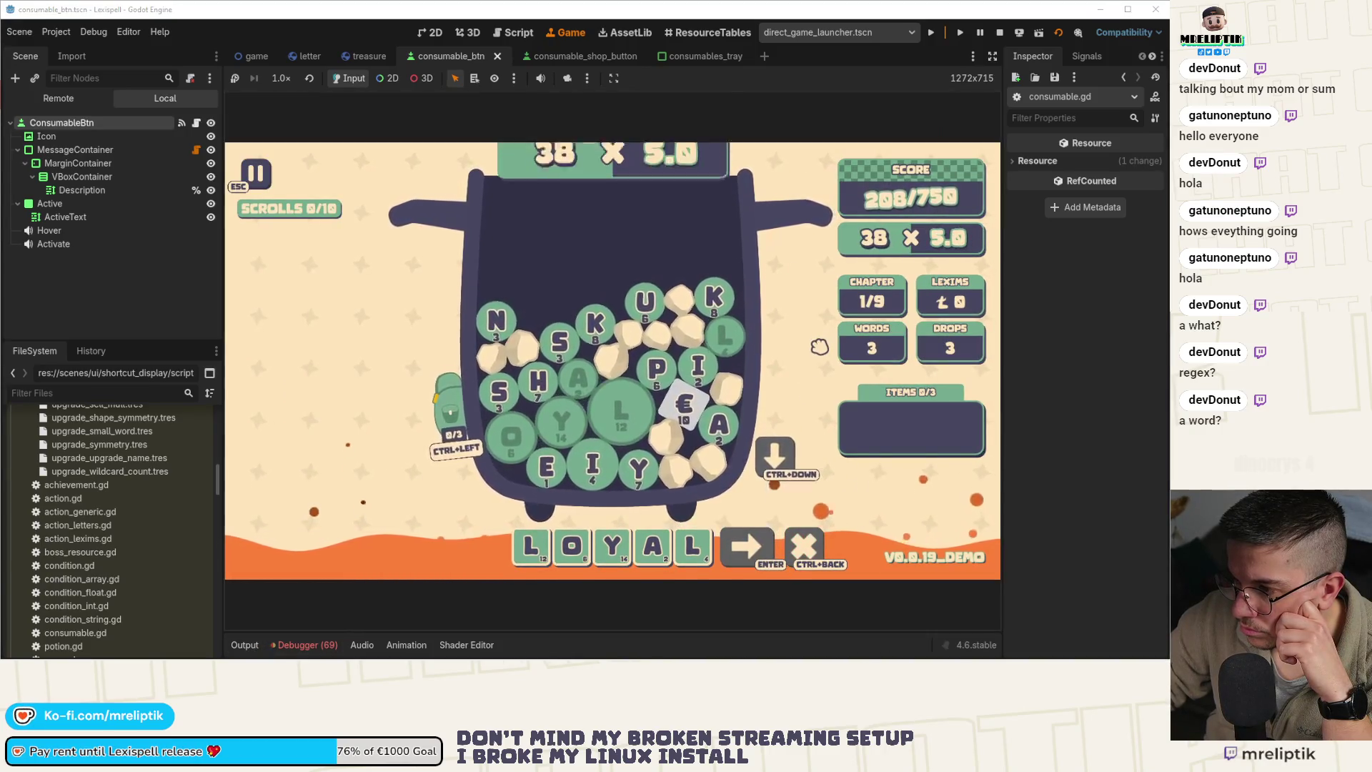
key("Return")
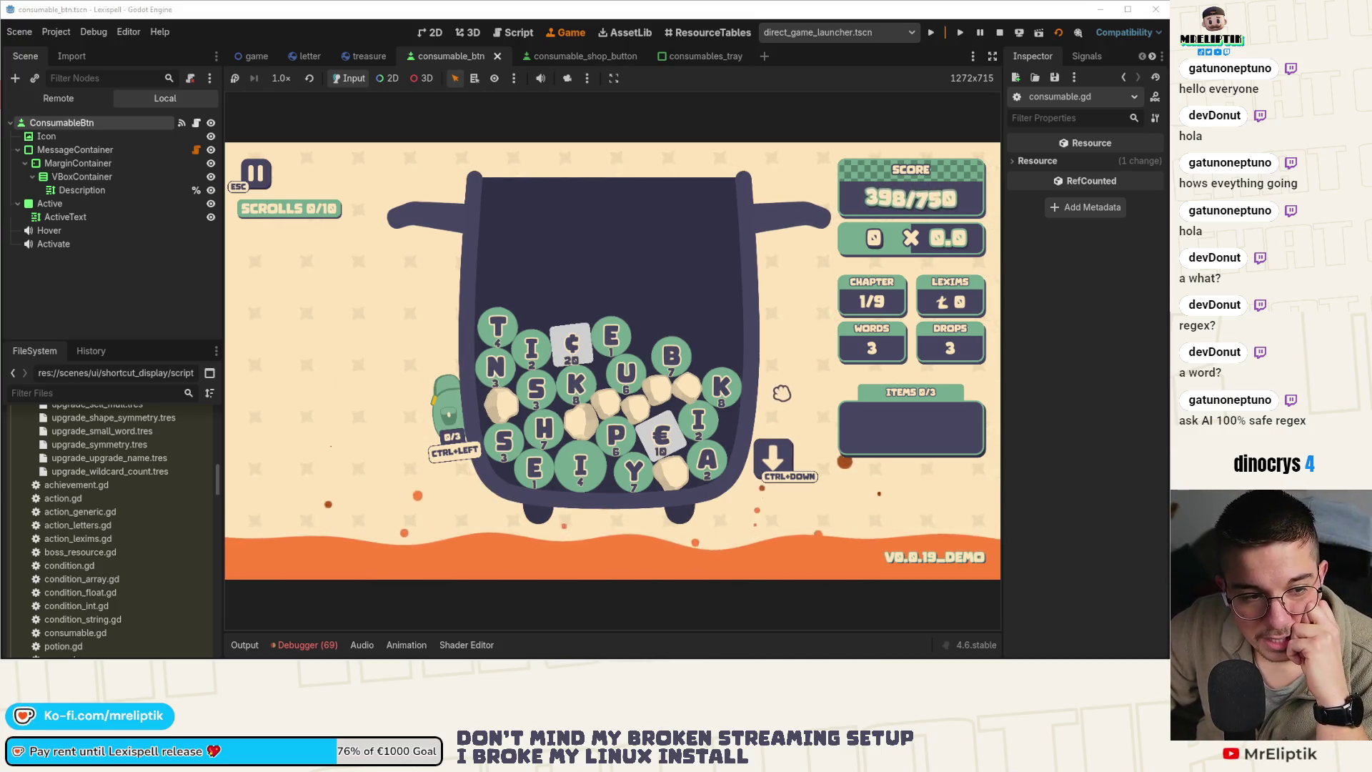
Drop more letters into the pot and try adding P and U, removing the U again
left_click(774, 461)
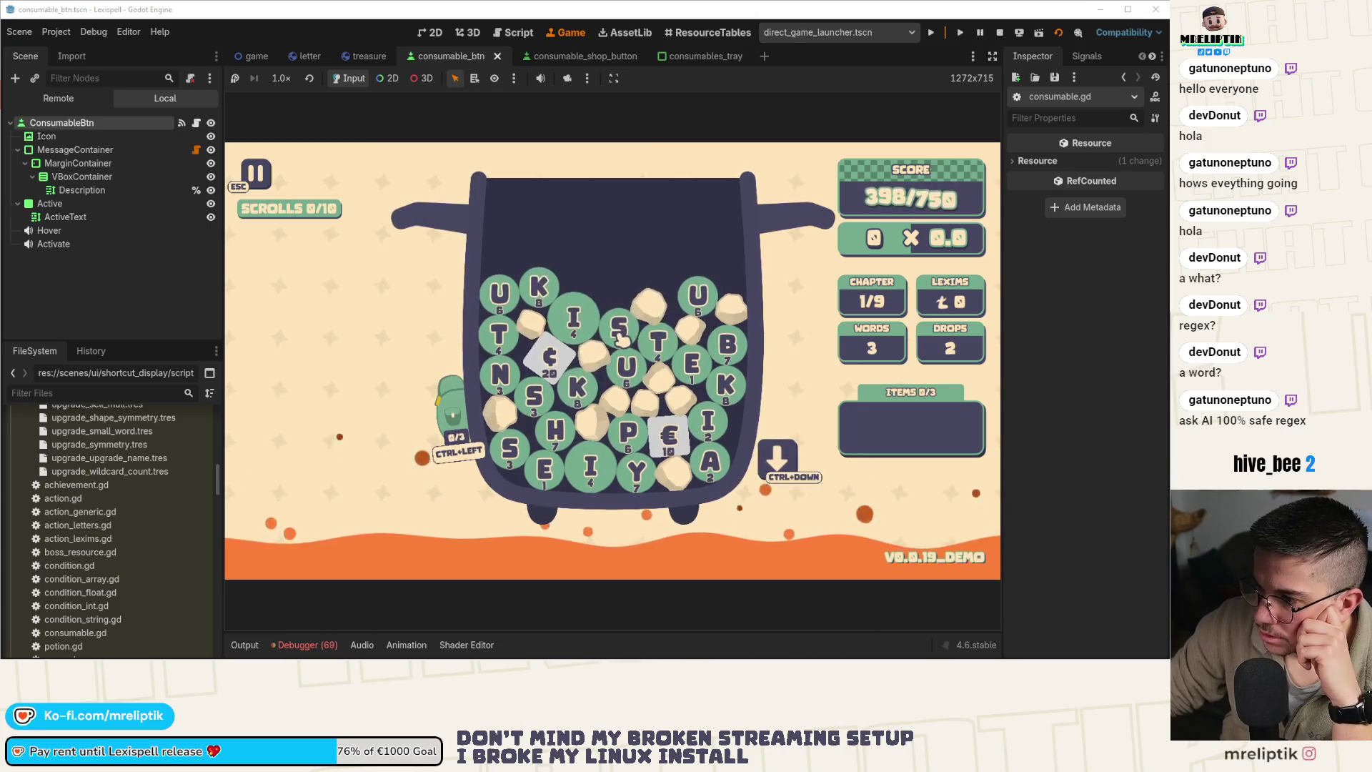
left_click(627, 431)
left_click(626, 365)
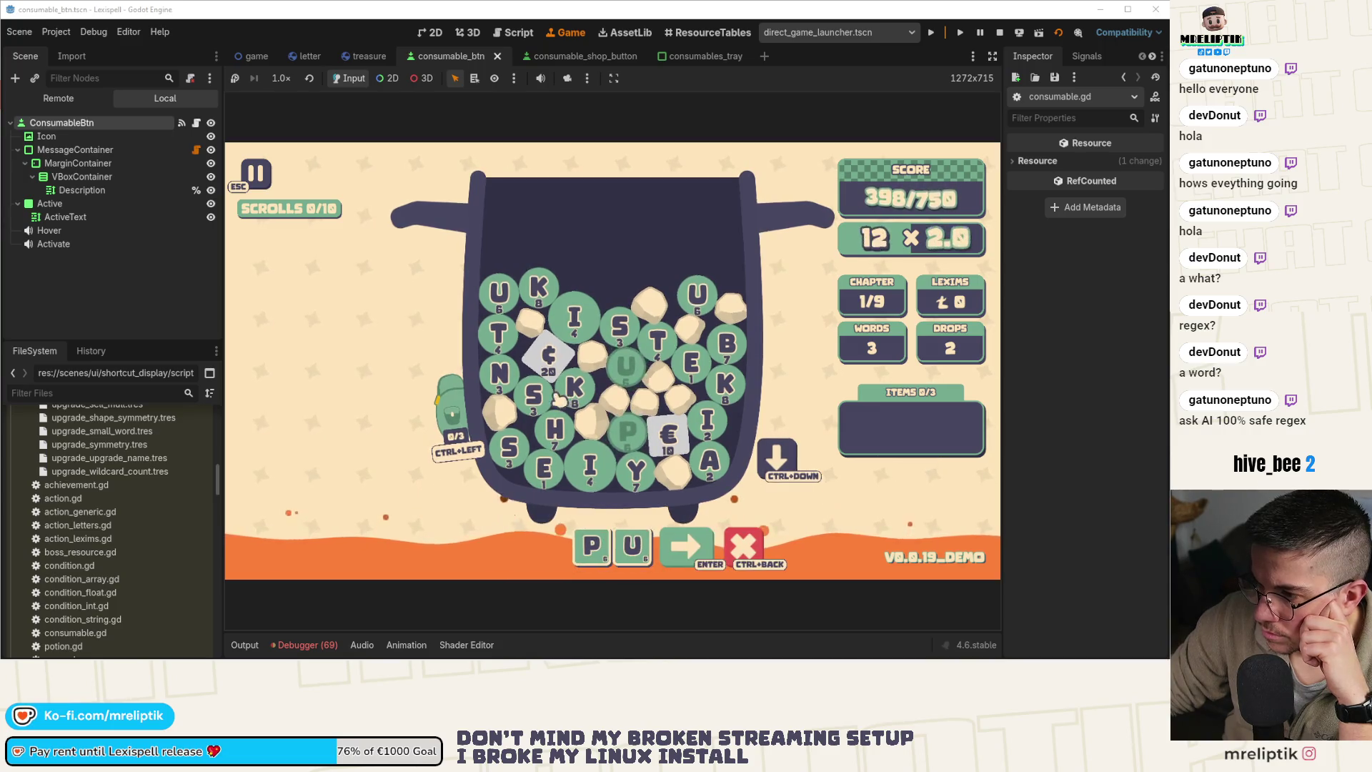
left_click(632, 546)
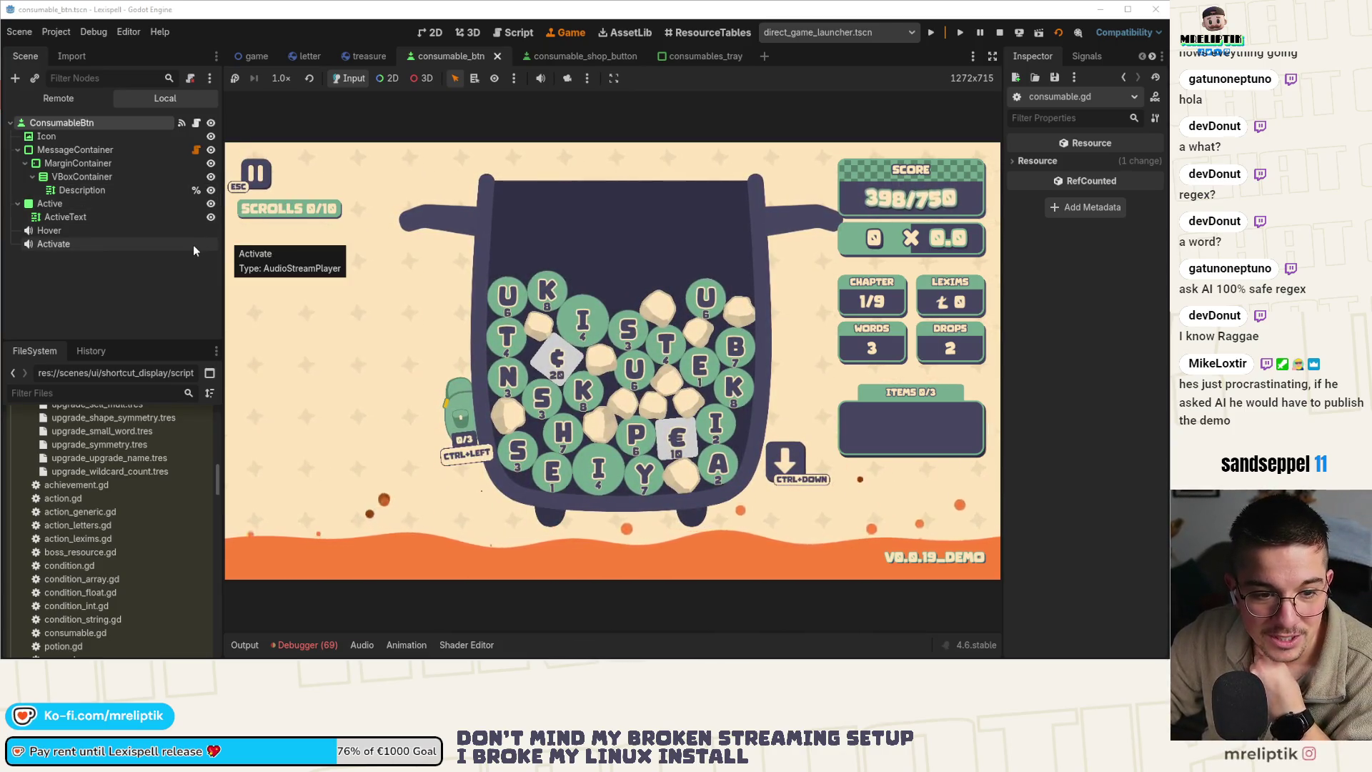
Open consumable.gd via quick script search and select the quote-matching regex on line 57
left_click(196, 123)
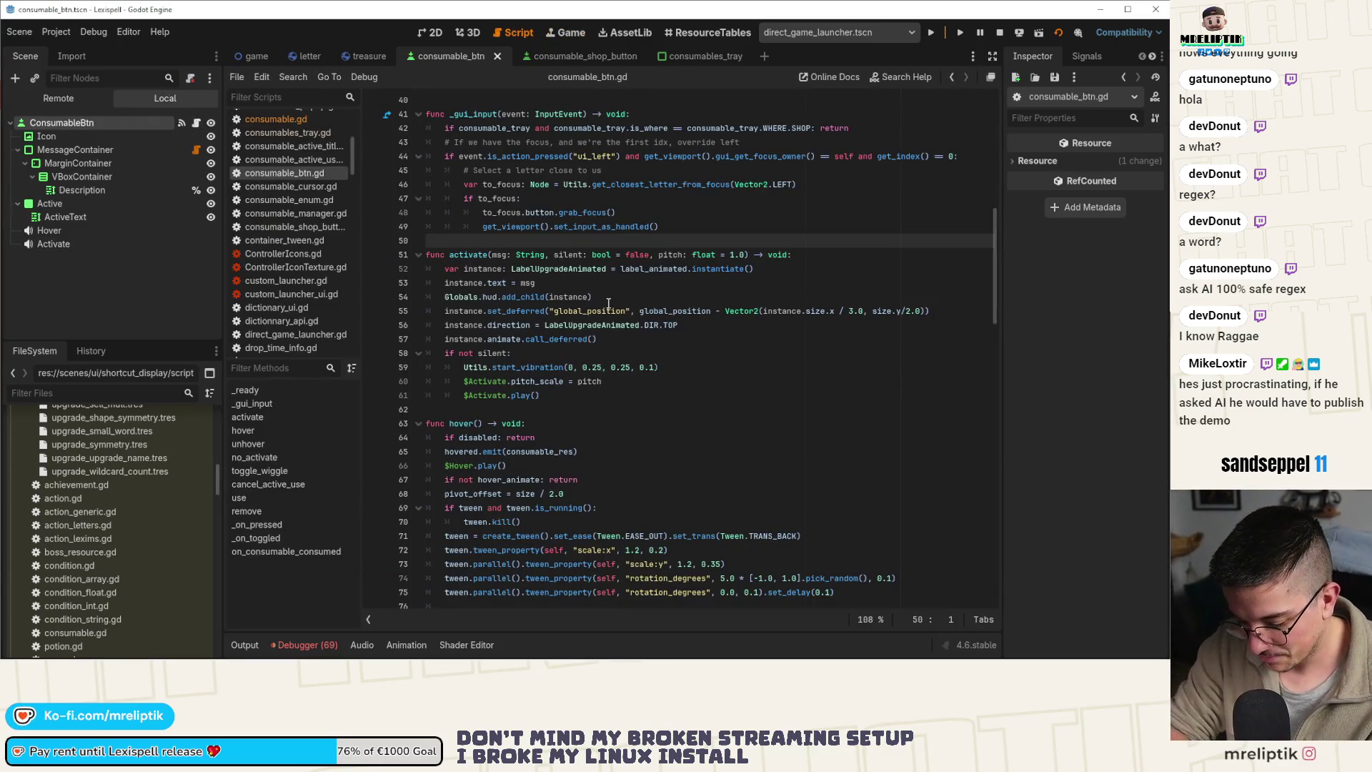
key("ctrl+alt+o")
type("consumab")
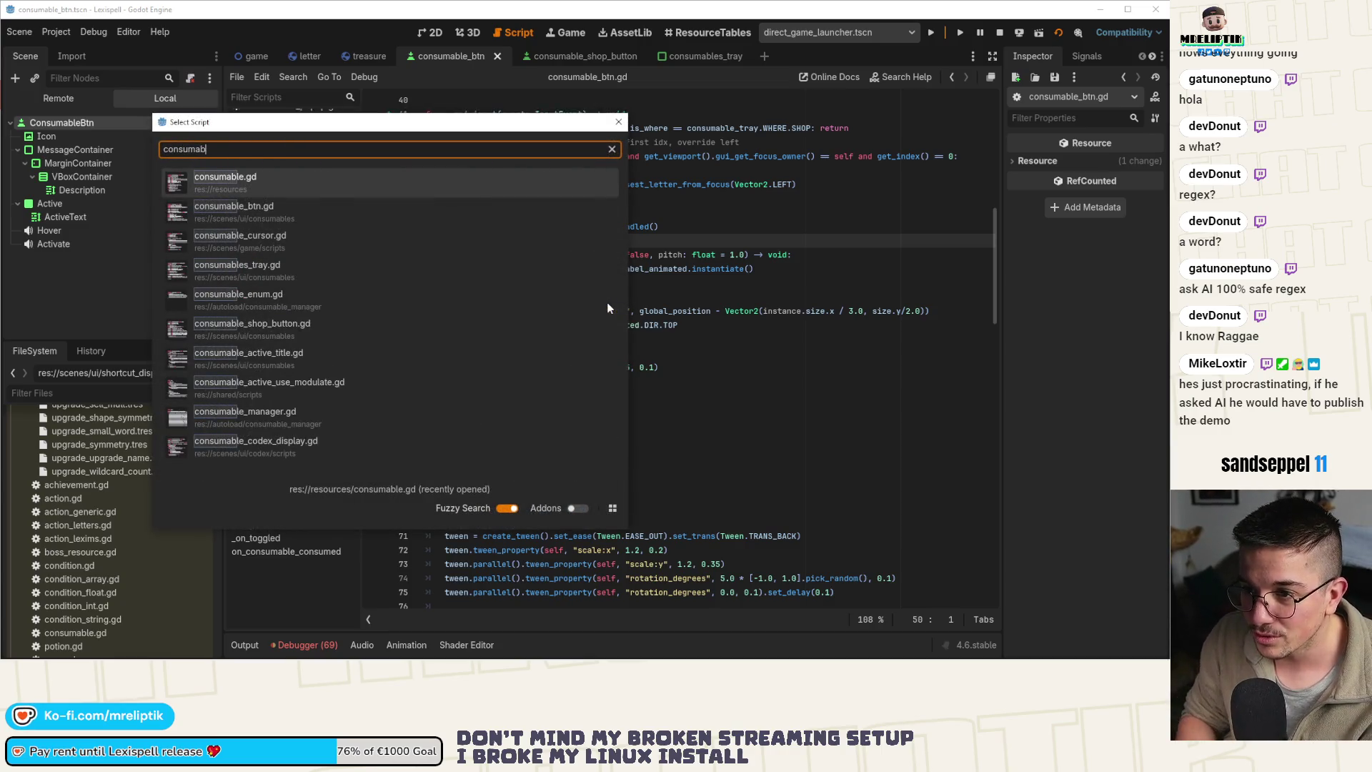
key("Return")
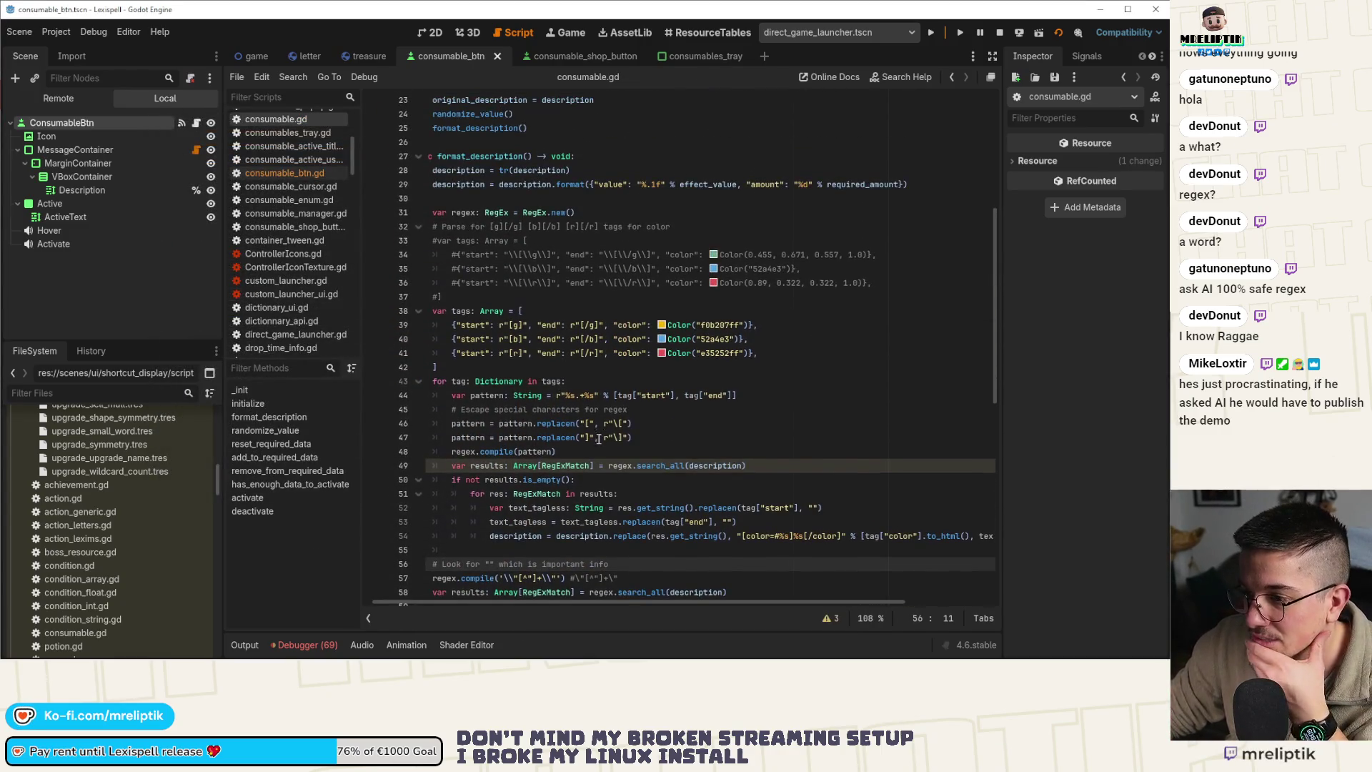
scroll(574, 385, "down", 1)
scroll(607, 387, "up", 2)
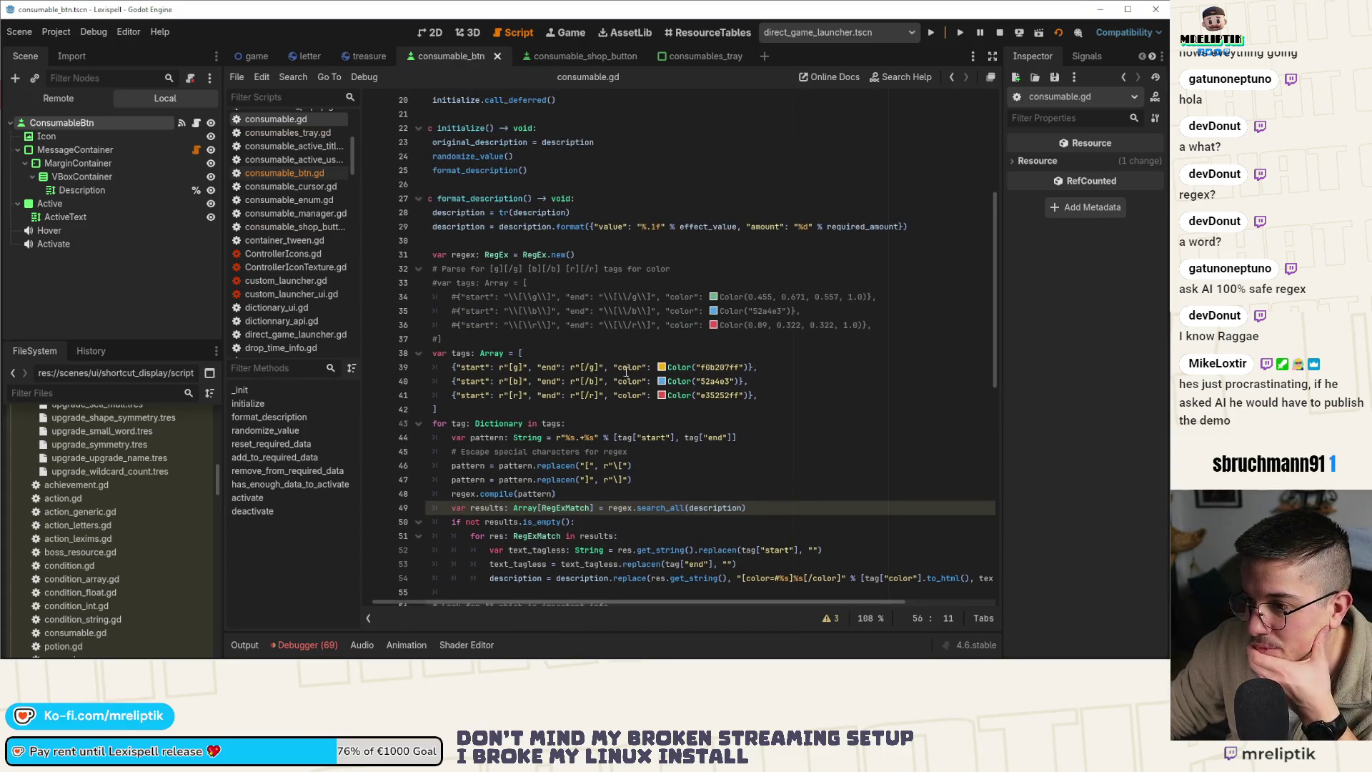
scroll(627, 363, "down", 8)
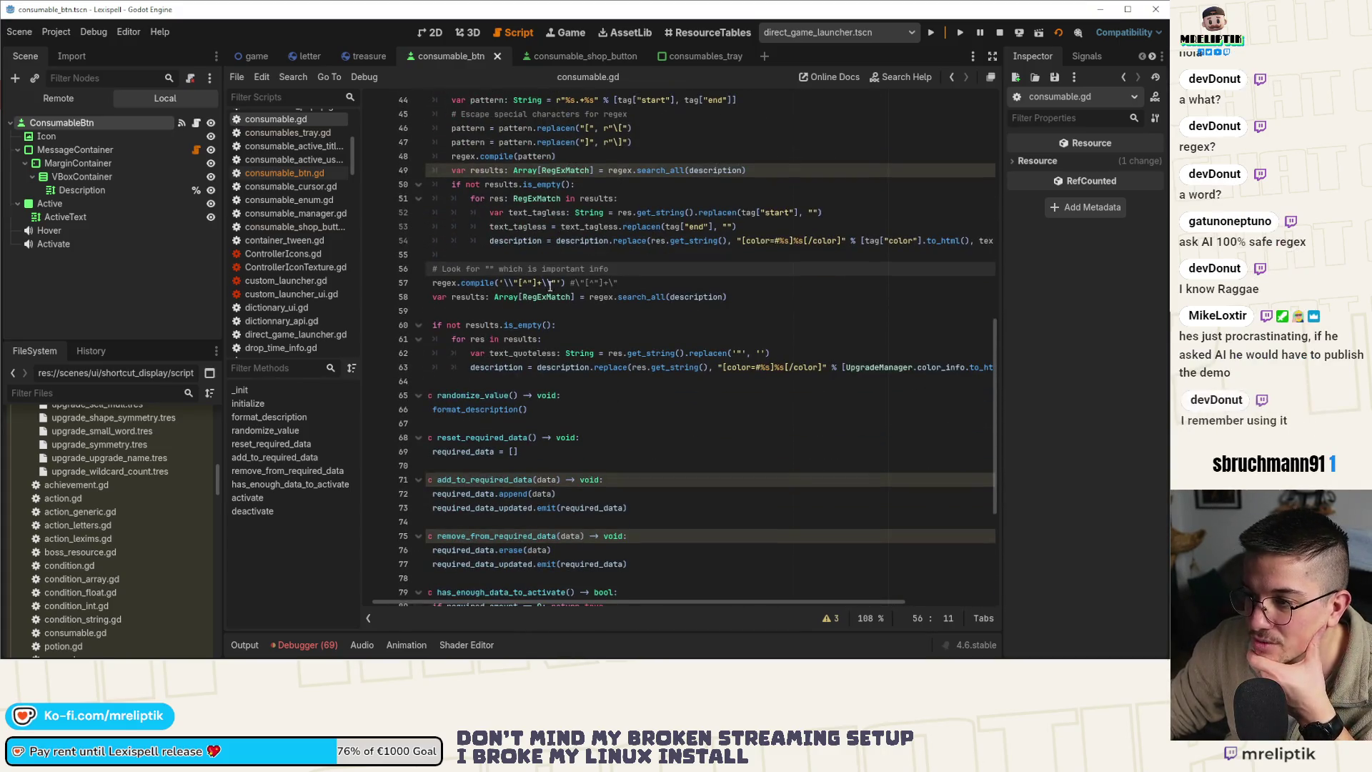
left_click(557, 279)
left_click_drag(565, 283, 497, 284)
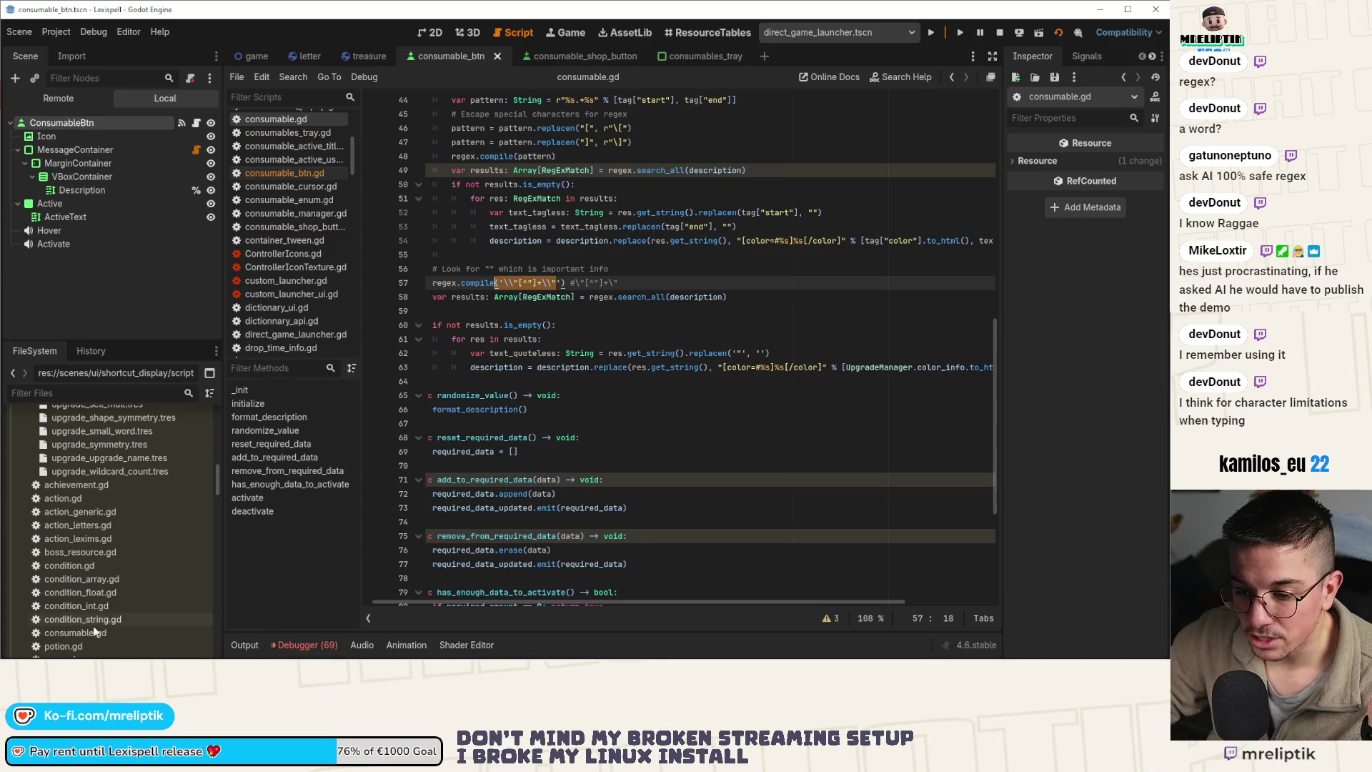
Compare against the potion description in localization sheet cell B352, then return to line 60
left_click(451, 649)
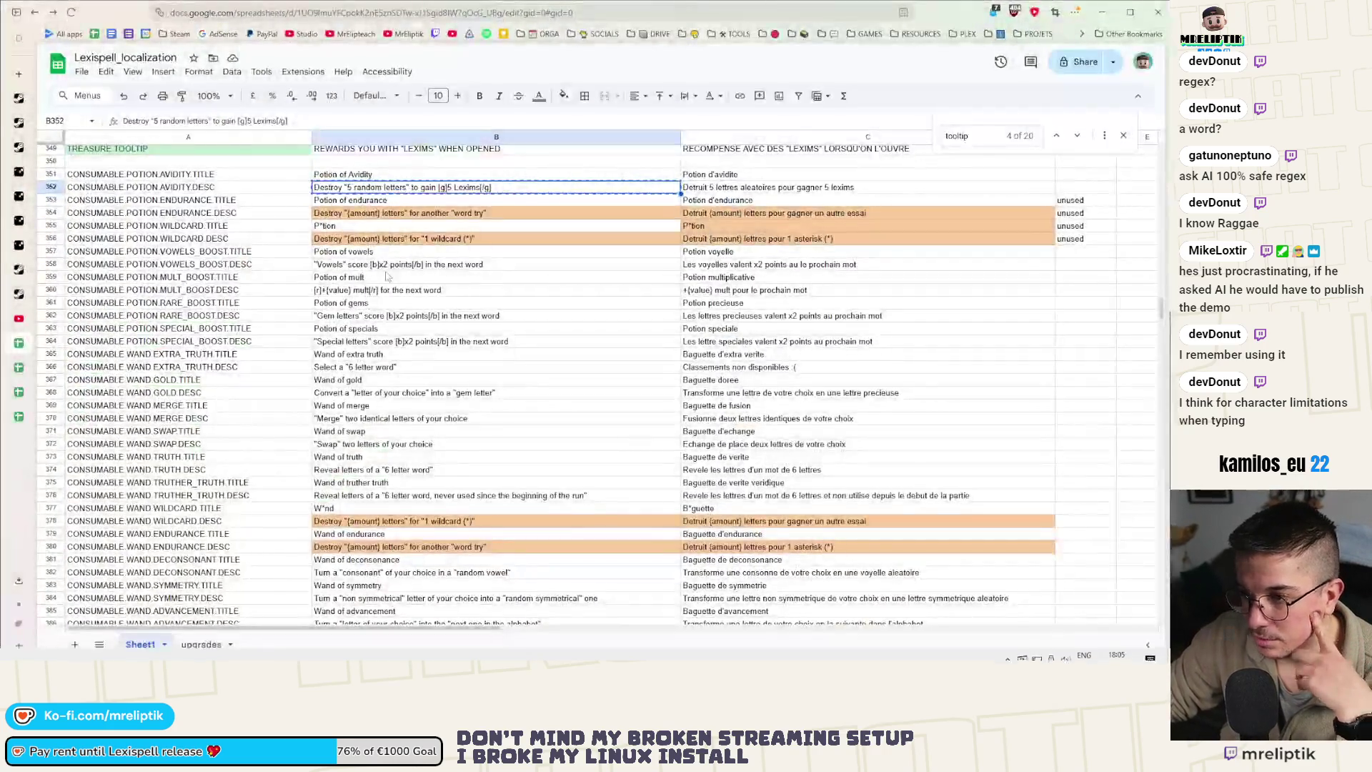
scroll(444, 254, "up", 2)
double_click(443, 243)
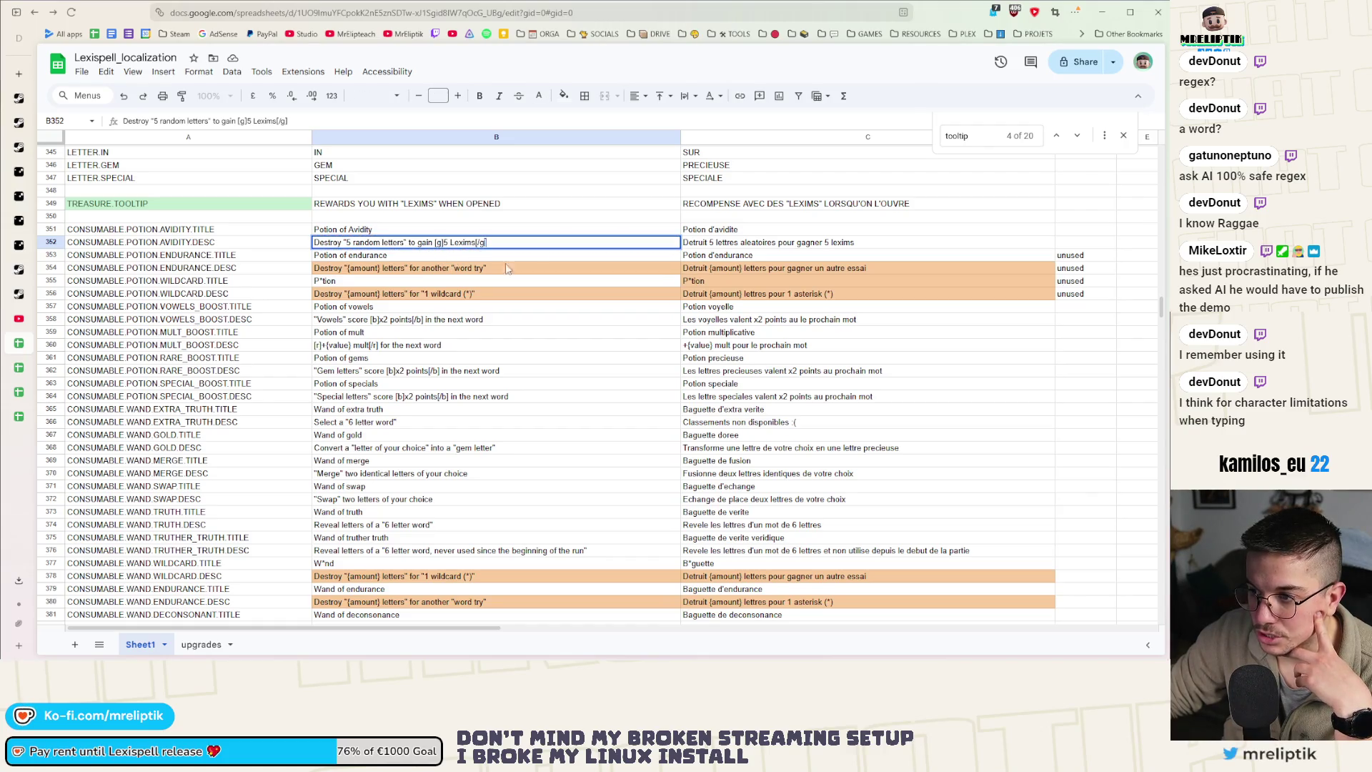
left_click(1101, 13)
left_click(713, 326)
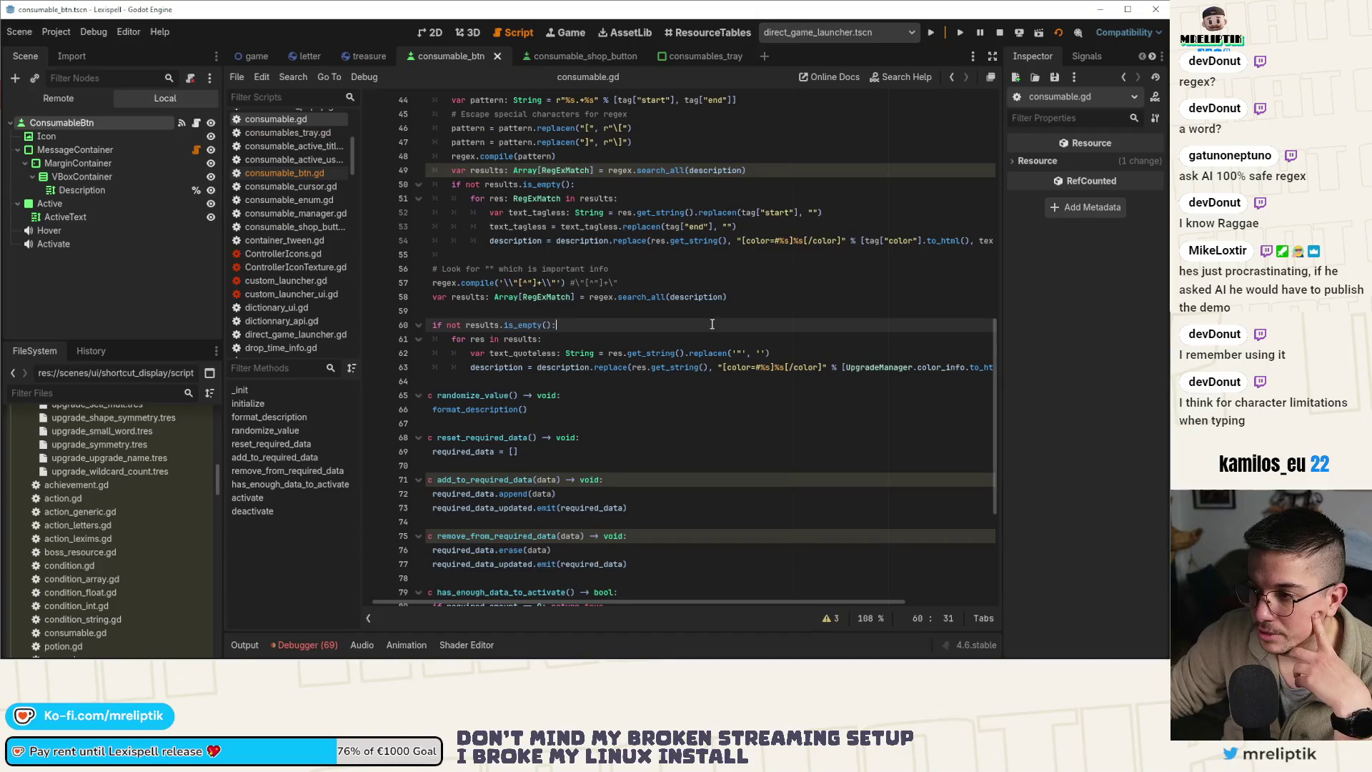
Rerun the game and spell words up to SUNSHINES, clearing Chapter 1 at 893/750 for 6 lexims
key("F5")
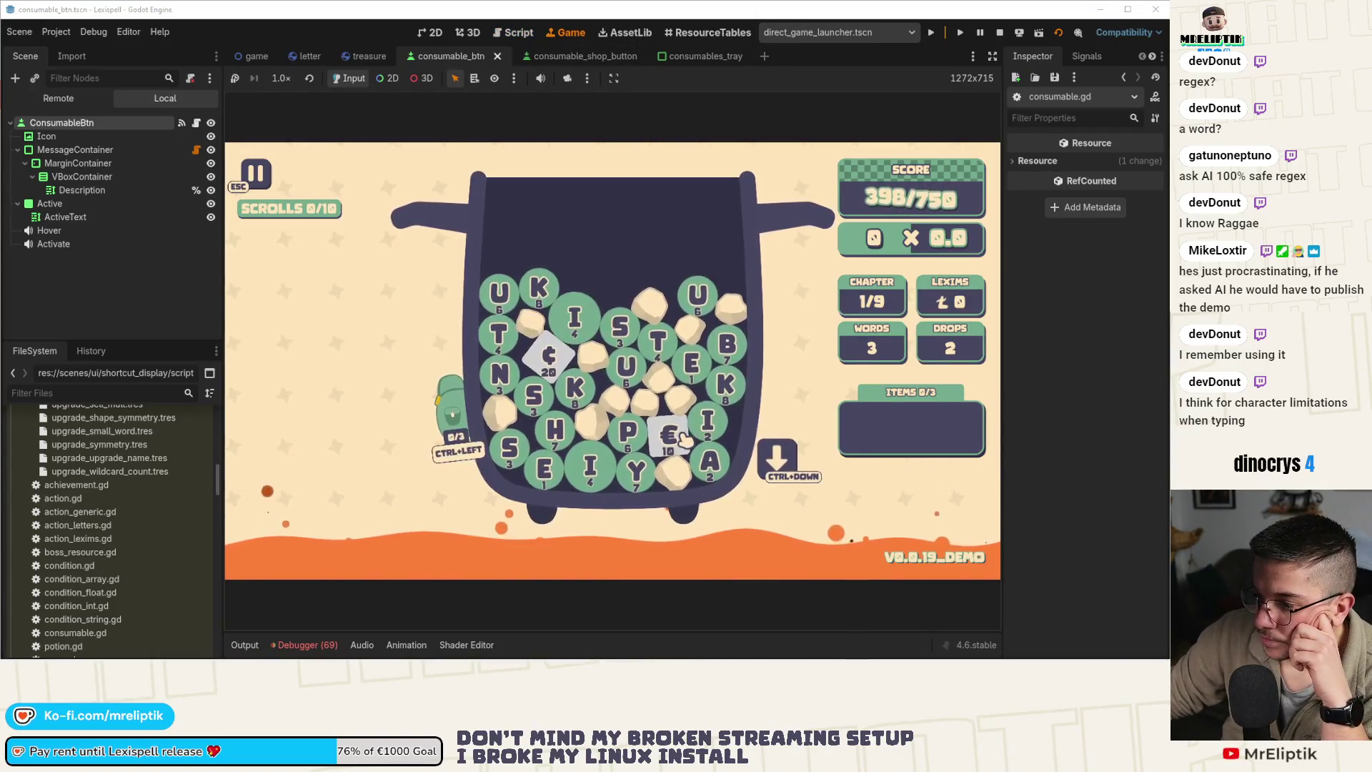
mouse_move(685, 441)
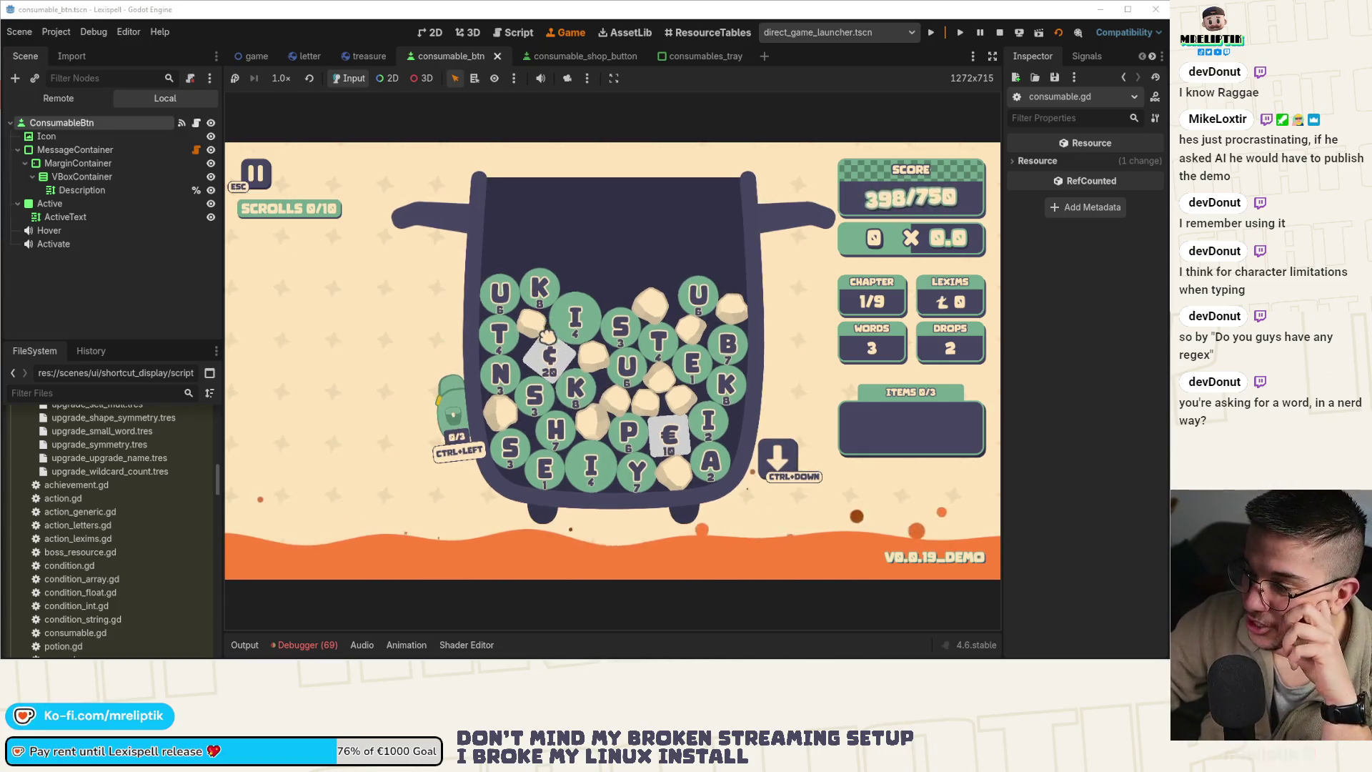
key("s")
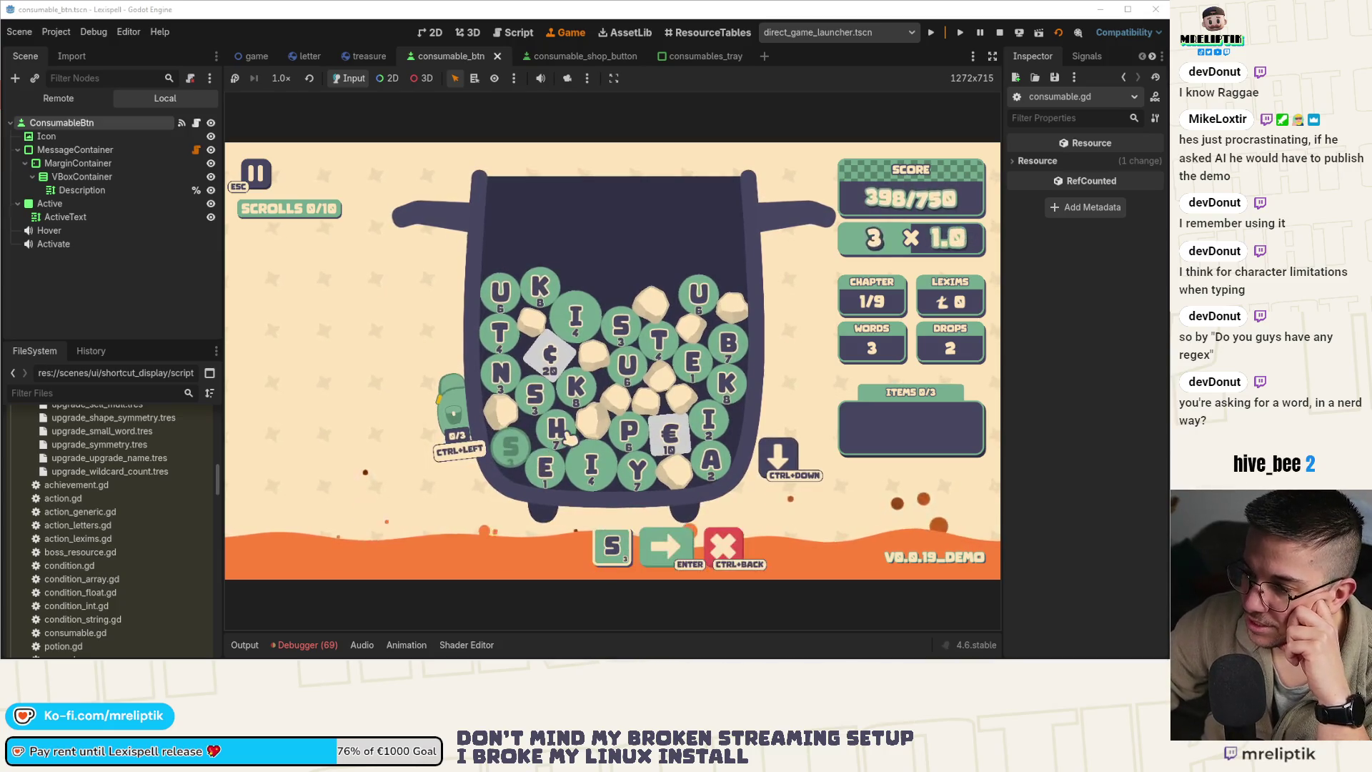
key("e")
left_click(672, 438)
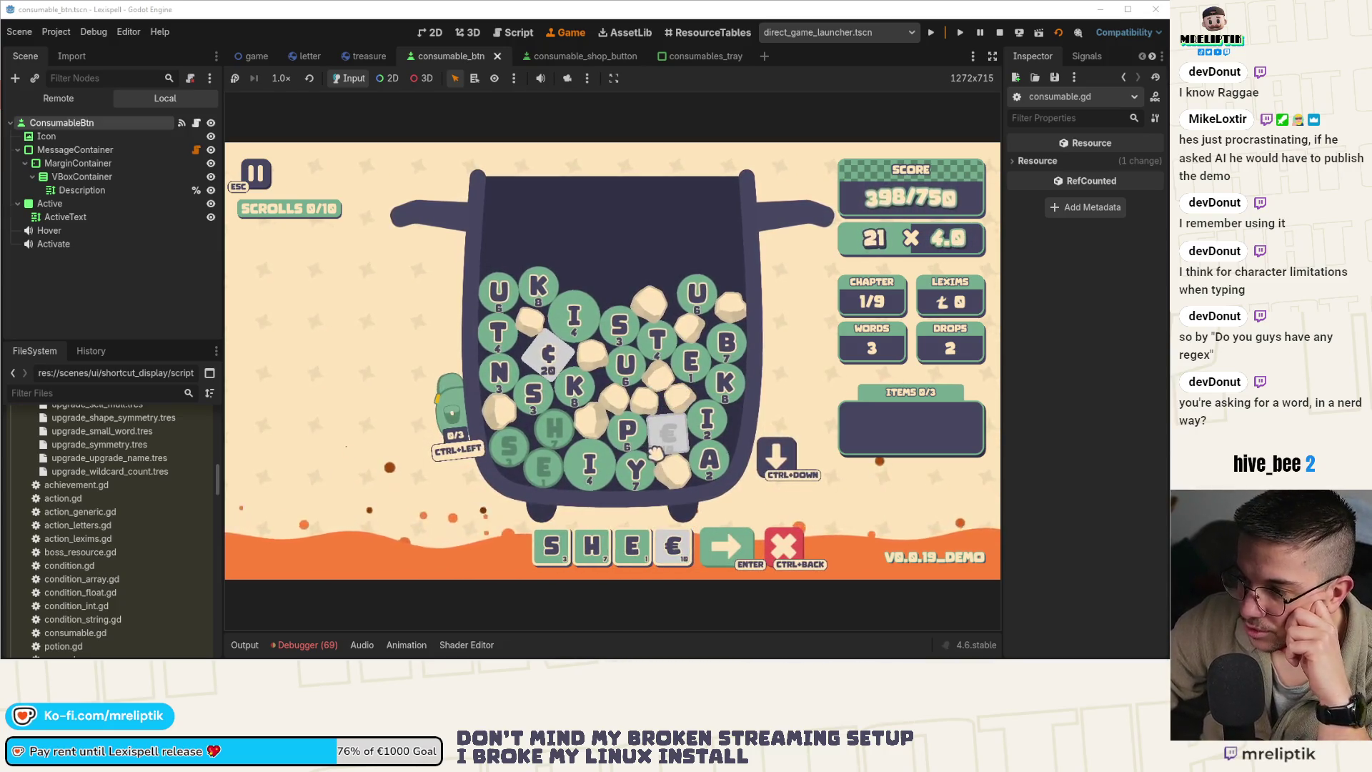
left_click(629, 429)
key("s")
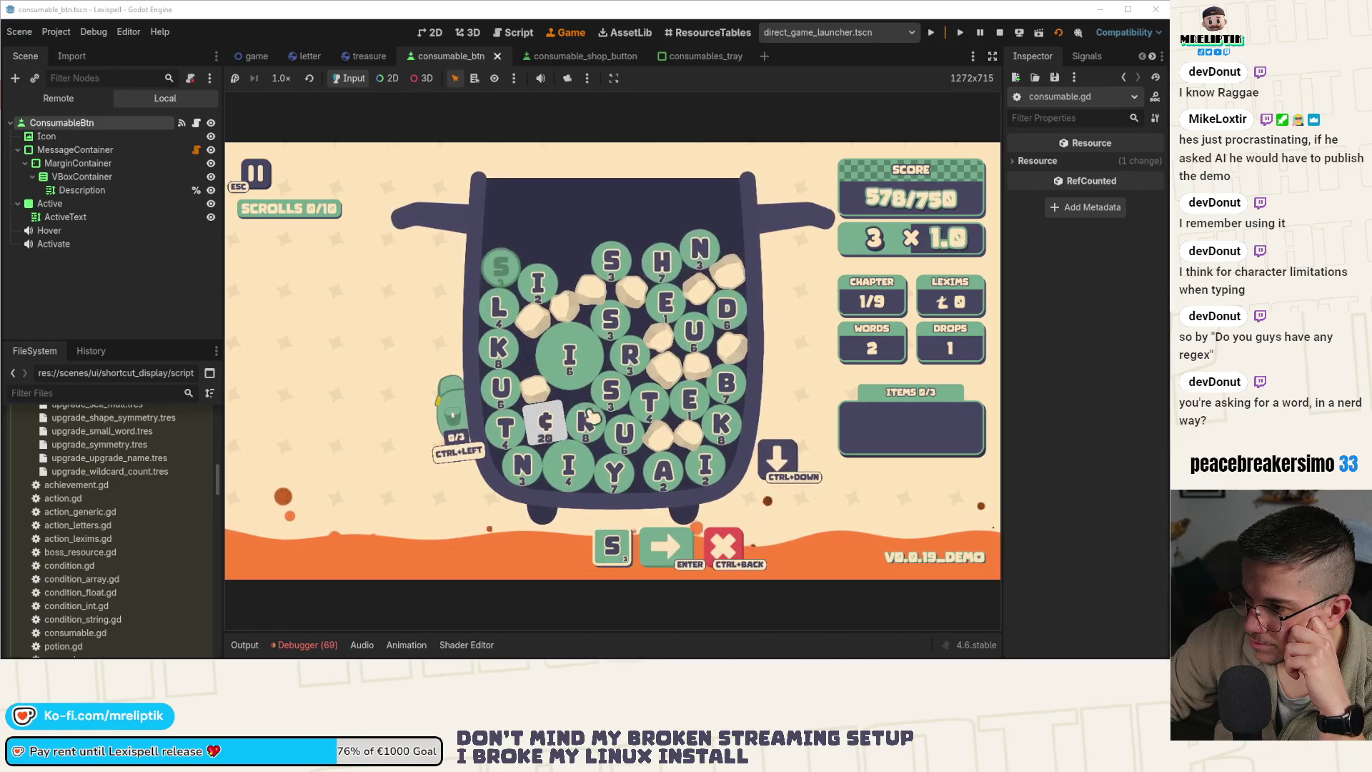
left_click(624, 432)
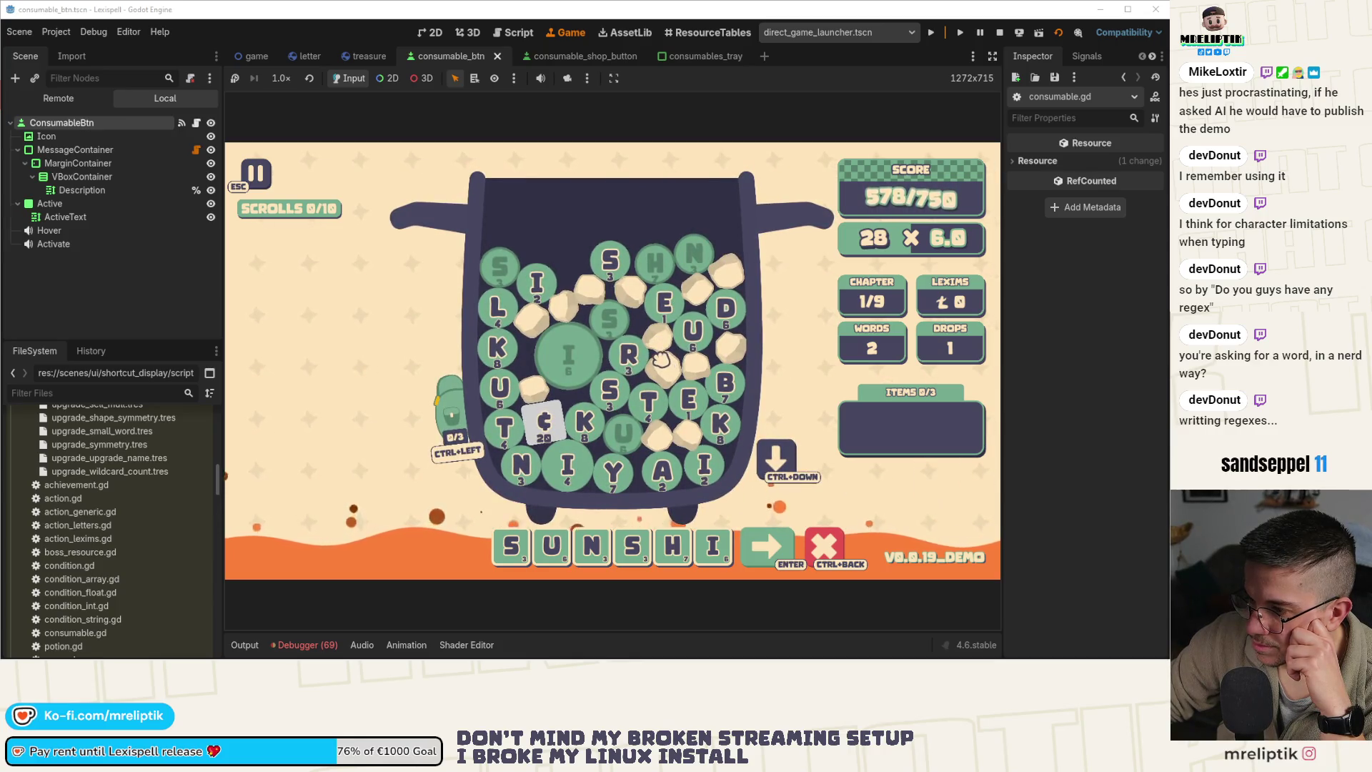
left_click(528, 468)
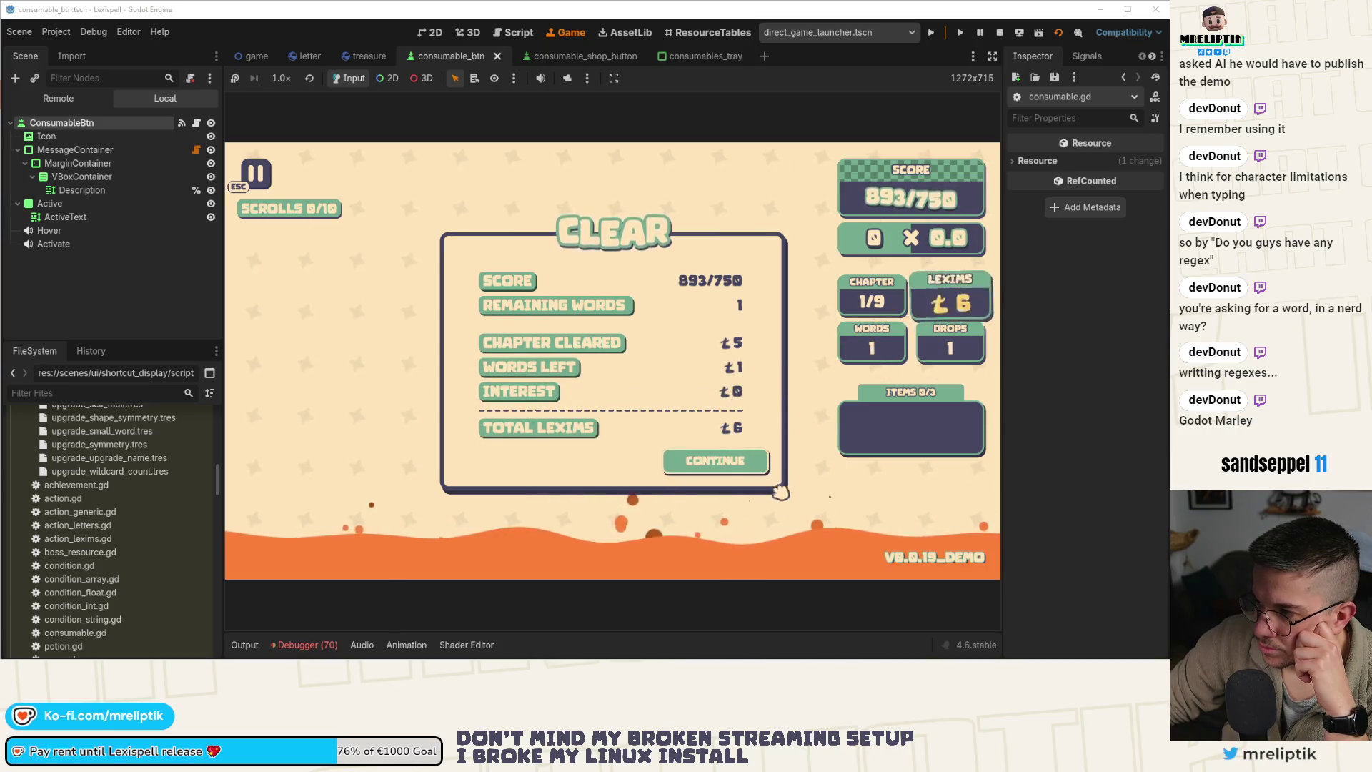
Buy the Potion of Vowels in the Arcanery shop and continue into Chapter 2 (0/1250)
left_click(722, 463)
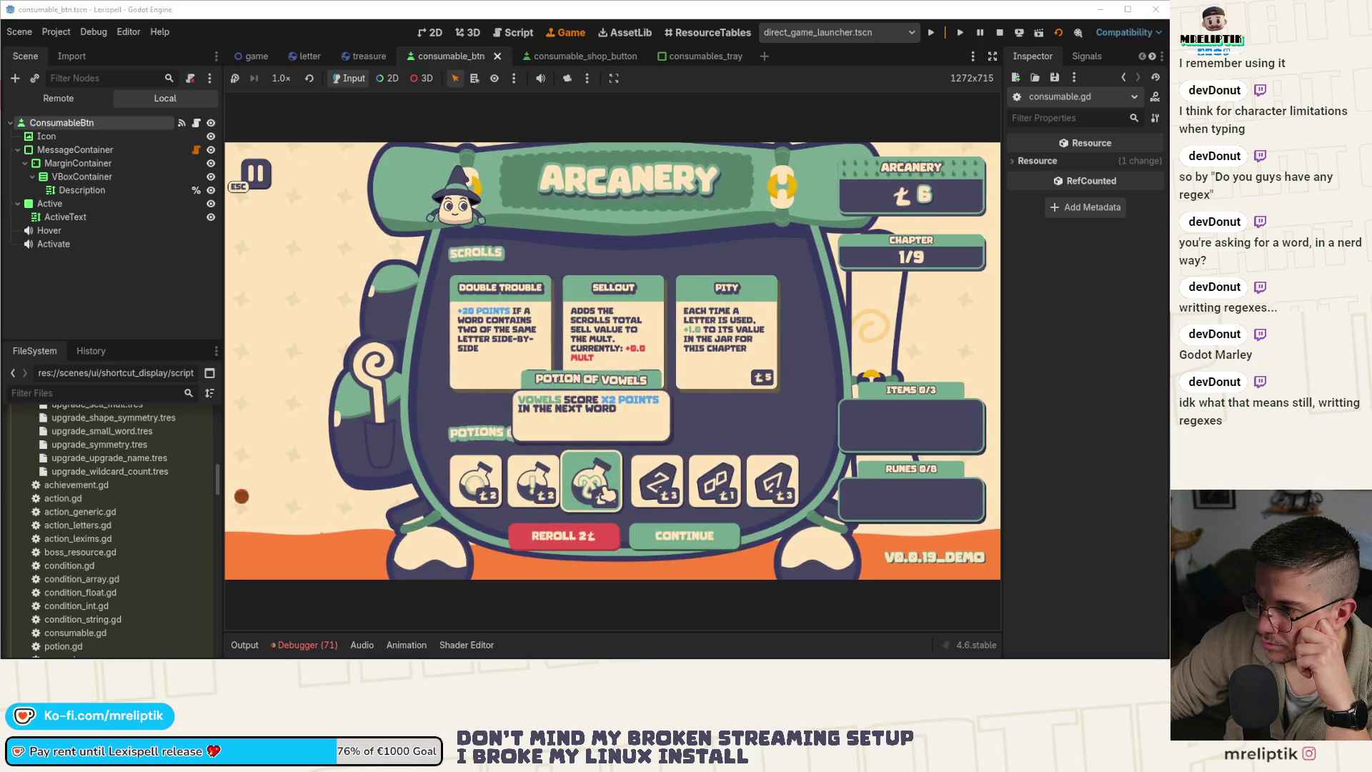
left_click(599, 491)
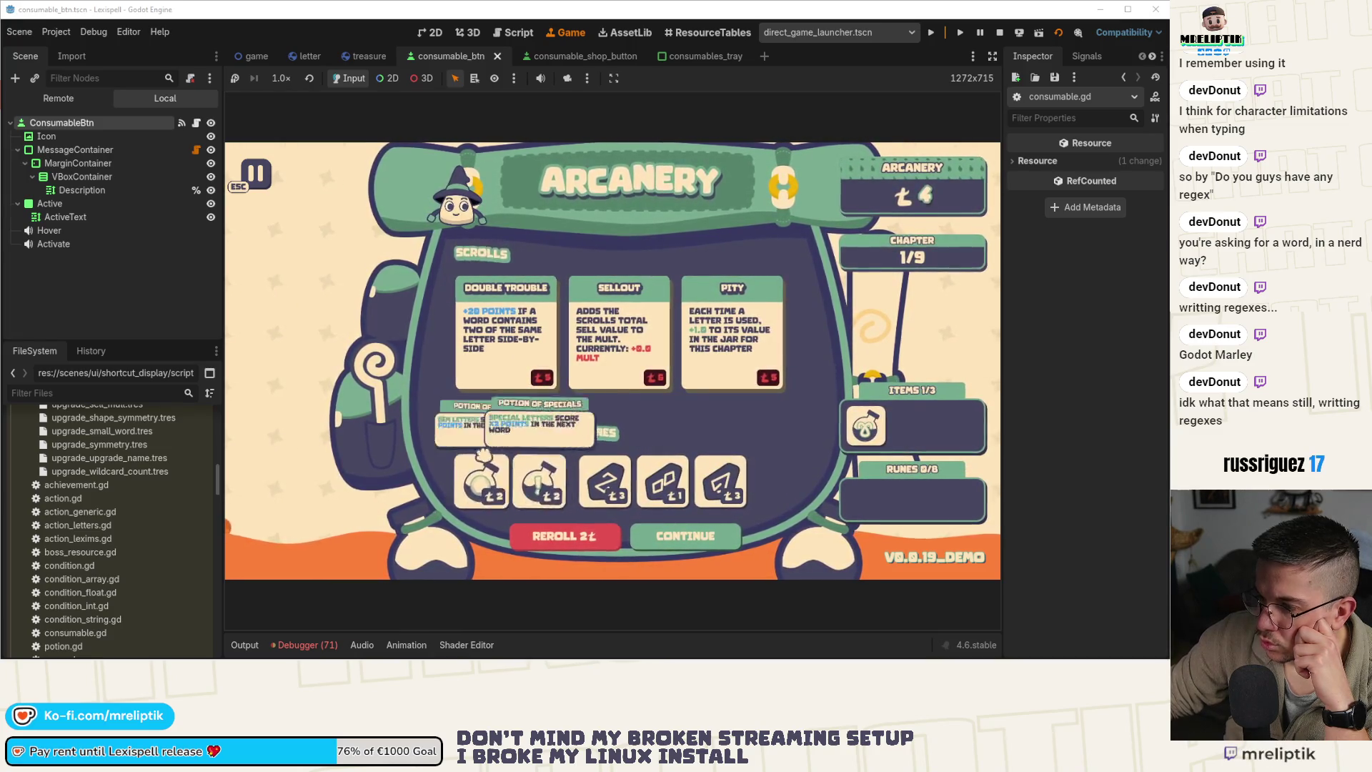
left_click(703, 536)
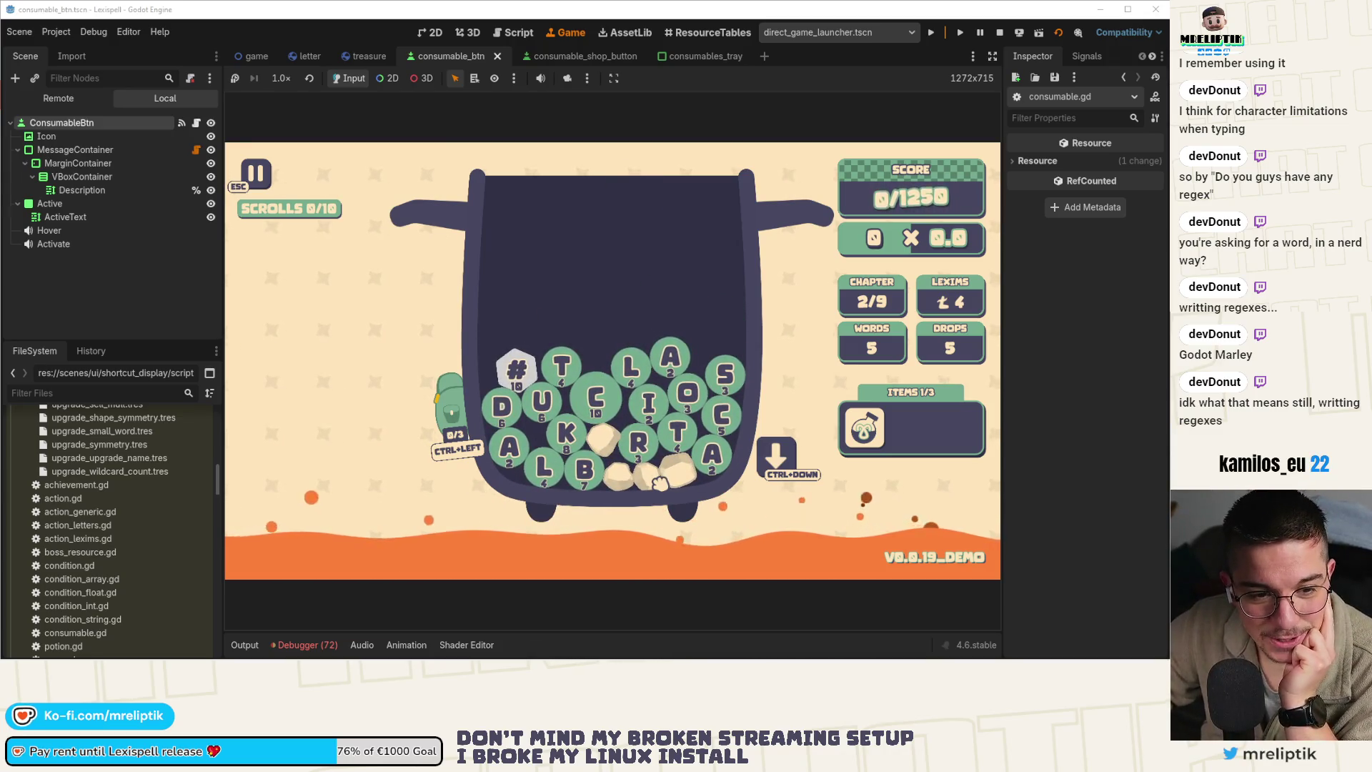
Stop the playtest and bring the regex101 window over the editor, maximized
left_click(999, 33)
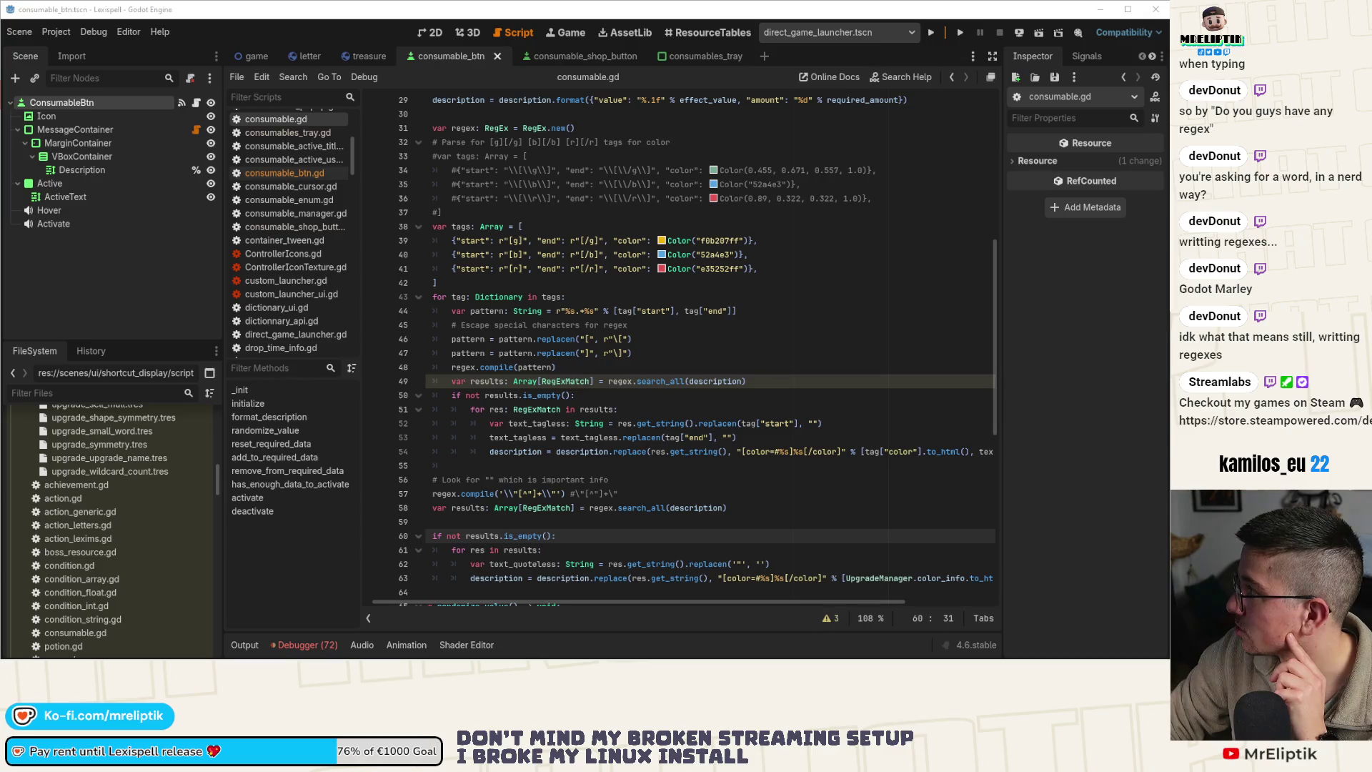
left_click_drag(0, 97, 561, 101)
double_click(561, 100)
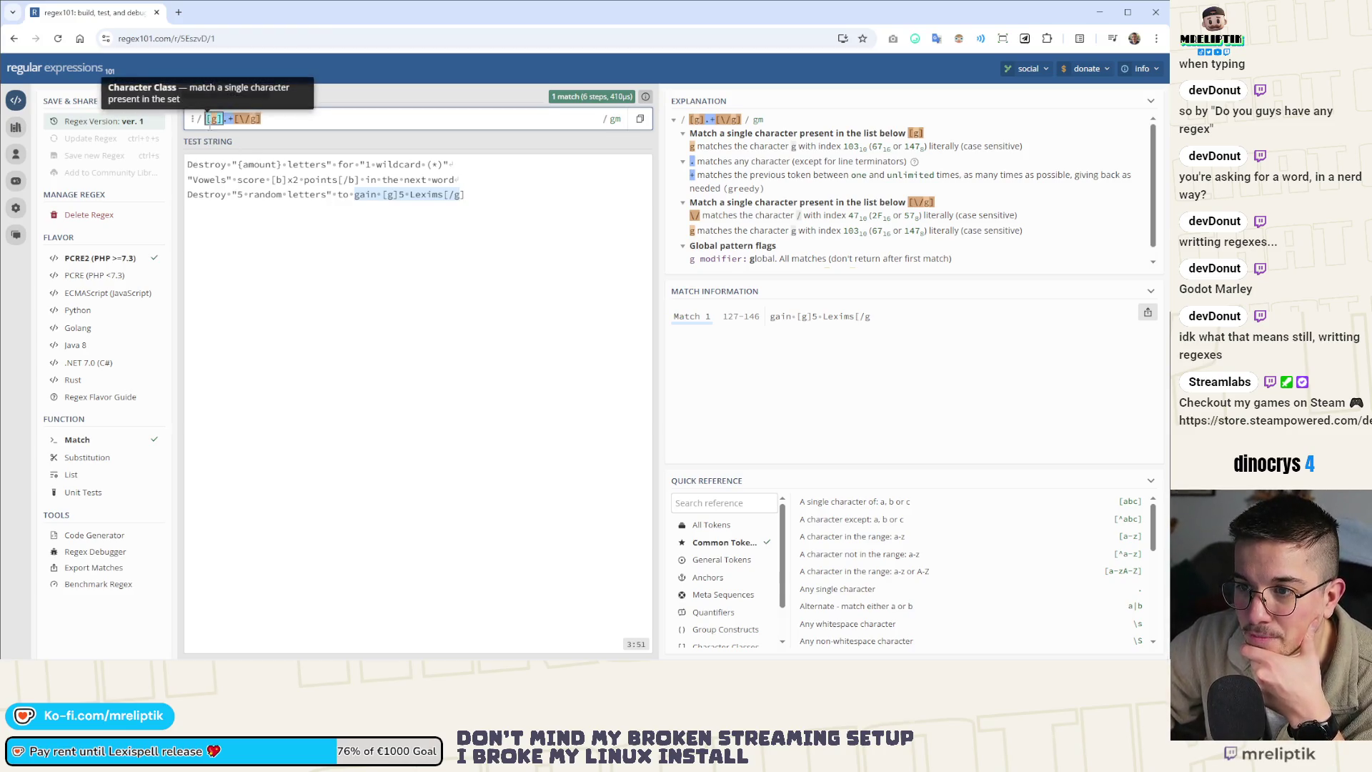
Escape each square bracket so the pattern reads \[g\].*\[\/g\]
left_click(206, 119)
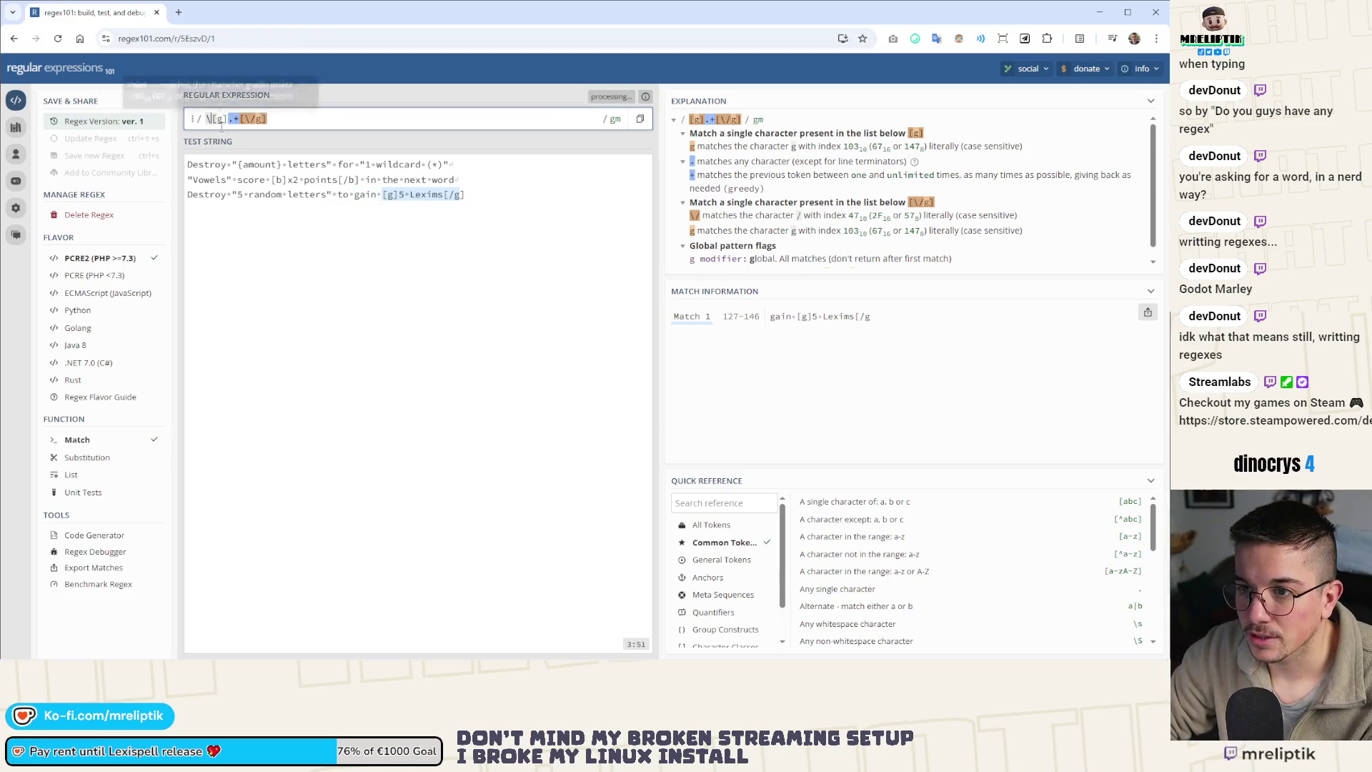
type("\\")
key("Right")
key("Right")
type("\\")
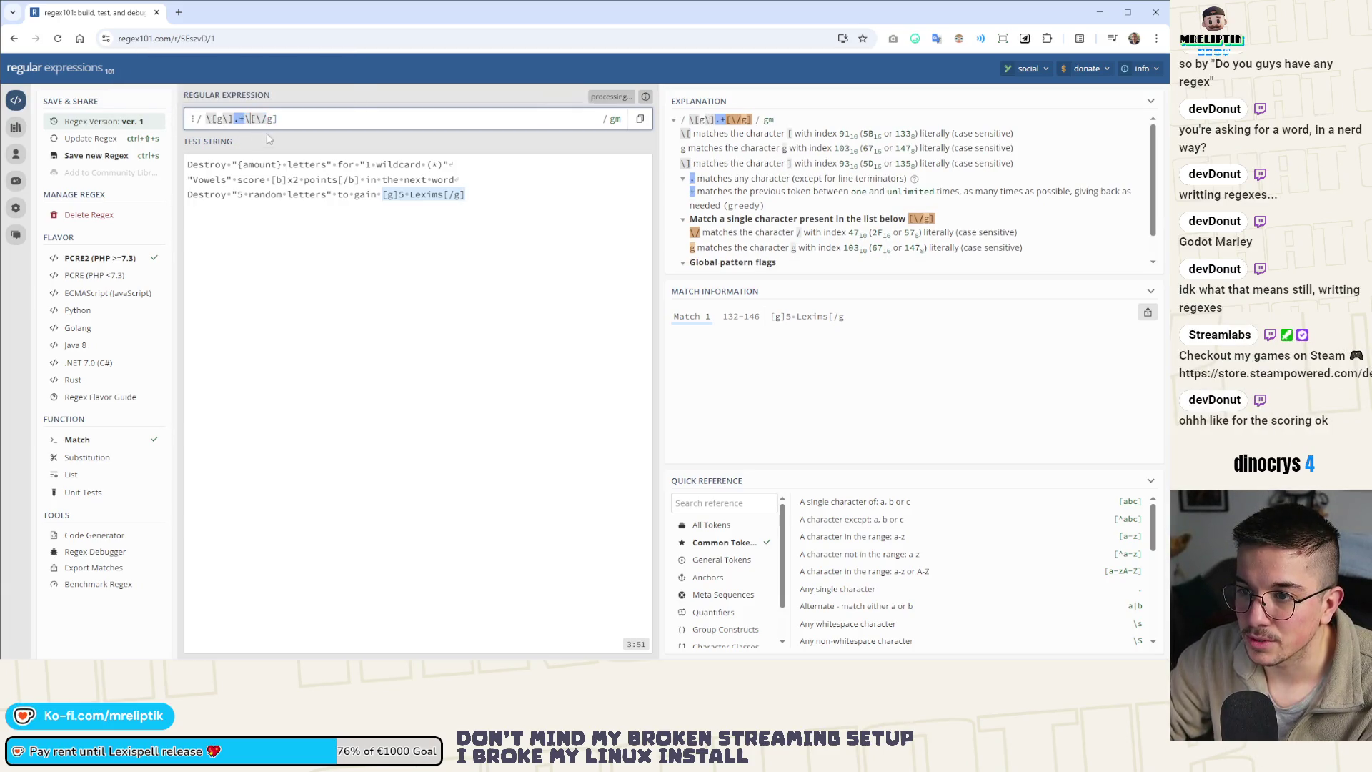
key("Right")
key("Right")
key("Right")
type("\\")
key("Right")
key("Right")
key("Right")
type("\\")
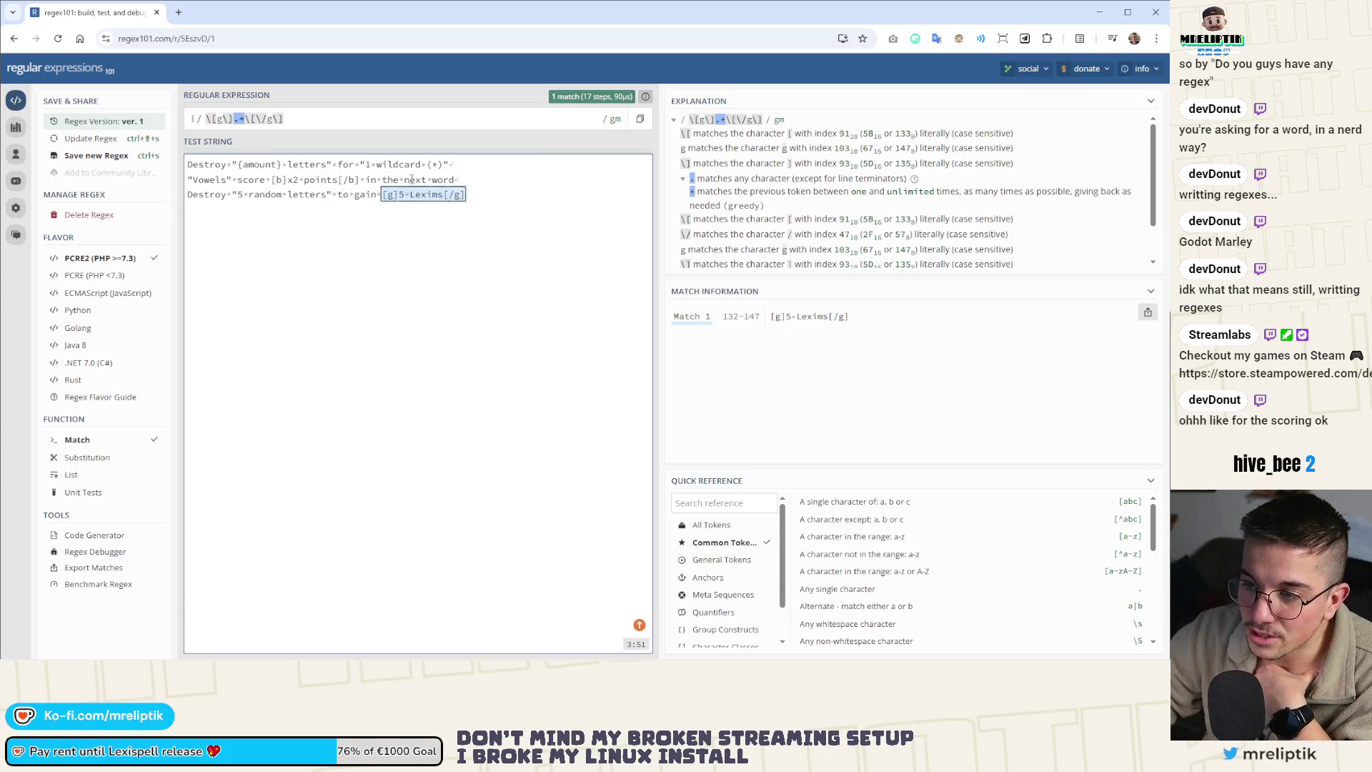
Check the full [g]5 Lexims[/g] match in the test string, then close the regex101 page
left_click(230, 213)
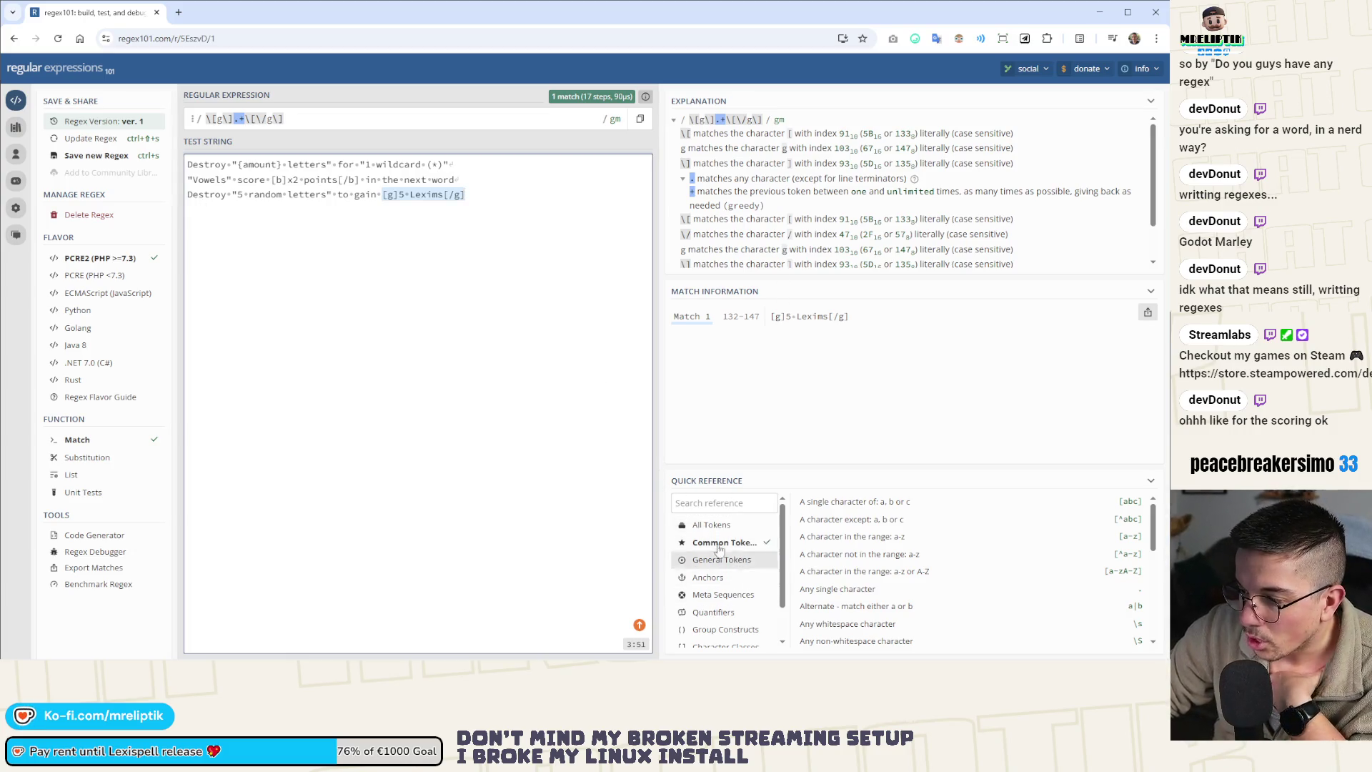
scroll(876, 519, "down", 3)
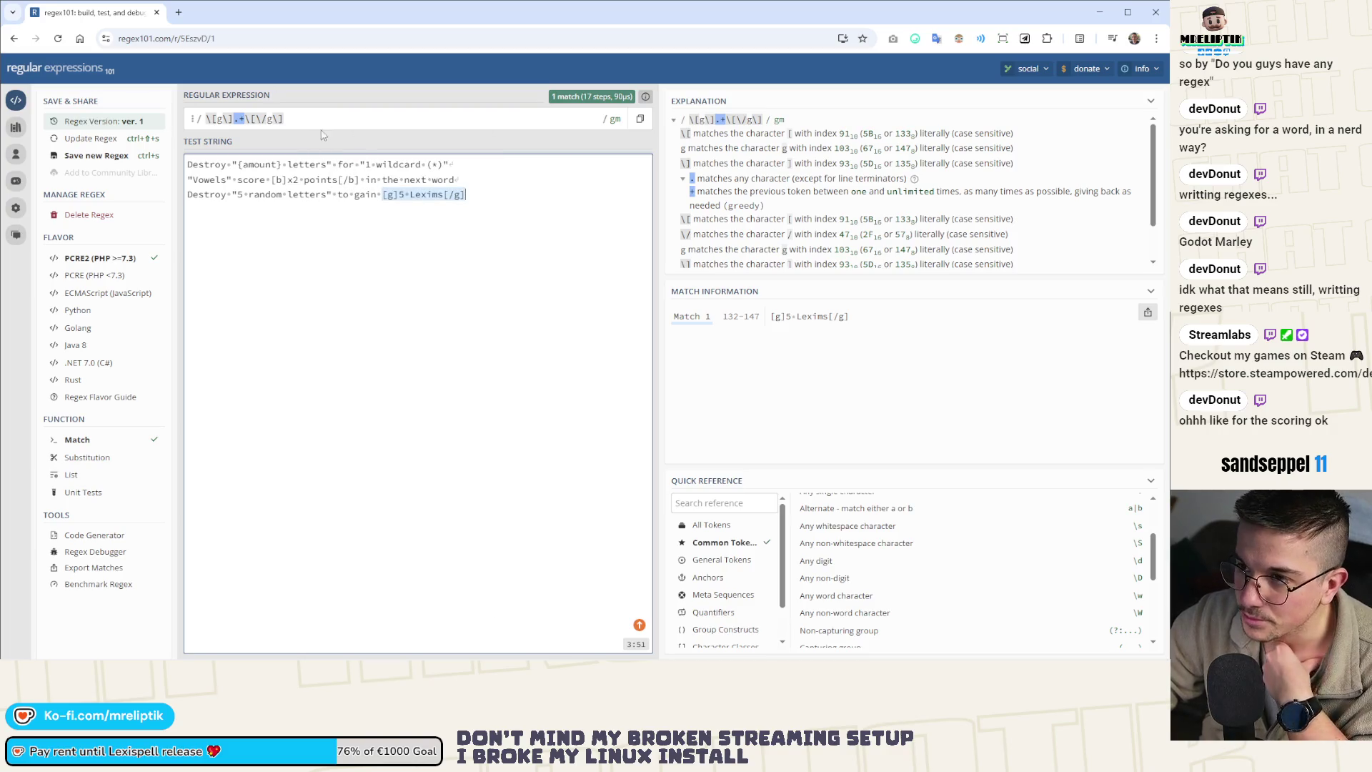
left_click(156, 13)
Leave regex101, cycle Godot's main screen through 2D, 3D and Game, then bring VS Code forward
left_click(634, 114)
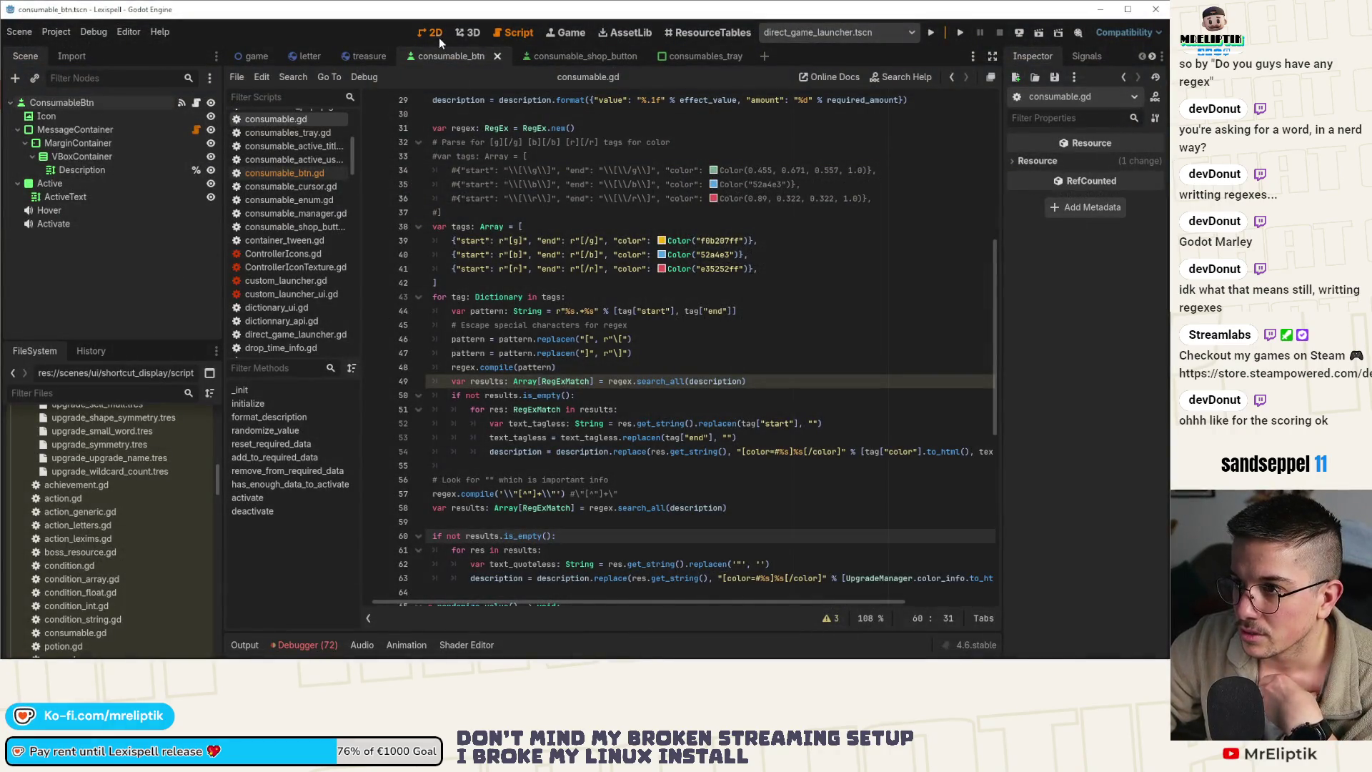
left_click(437, 34)
left_click(472, 36)
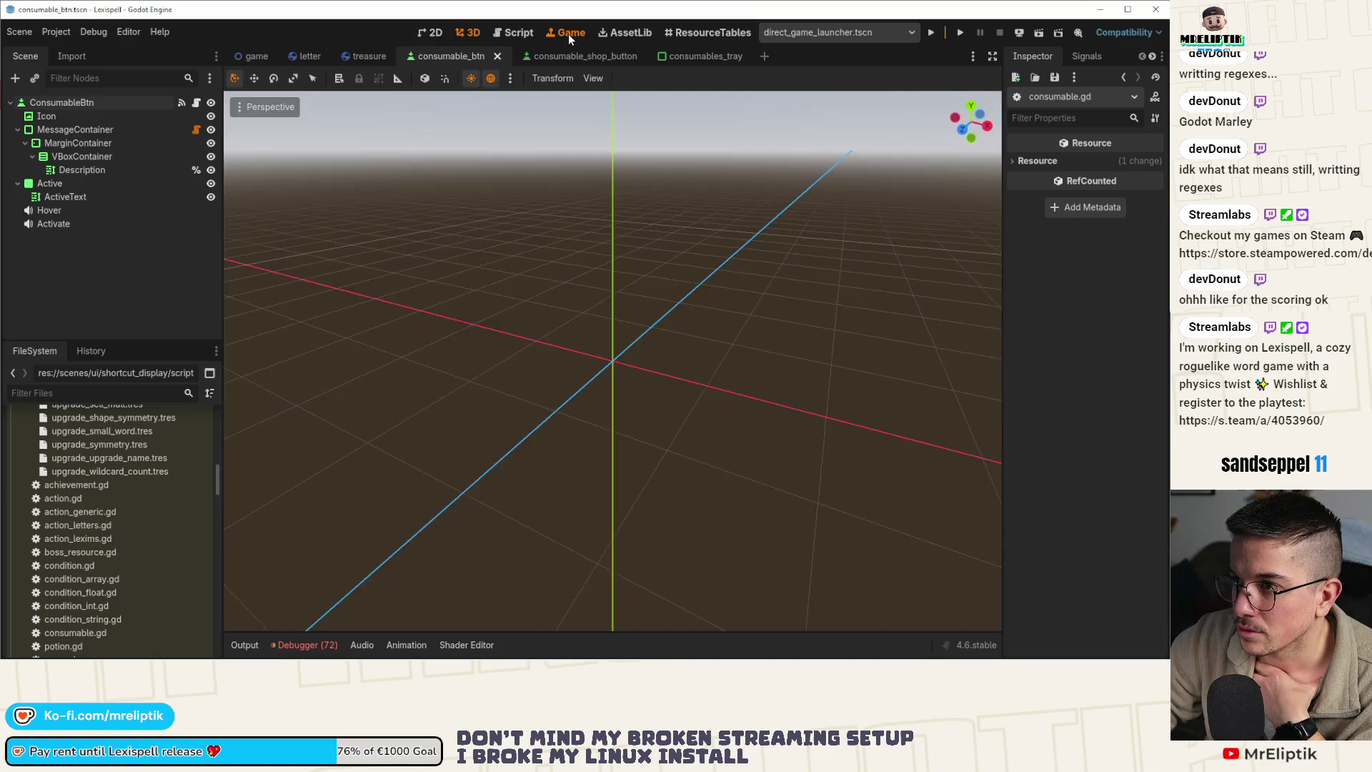
left_click(569, 35)
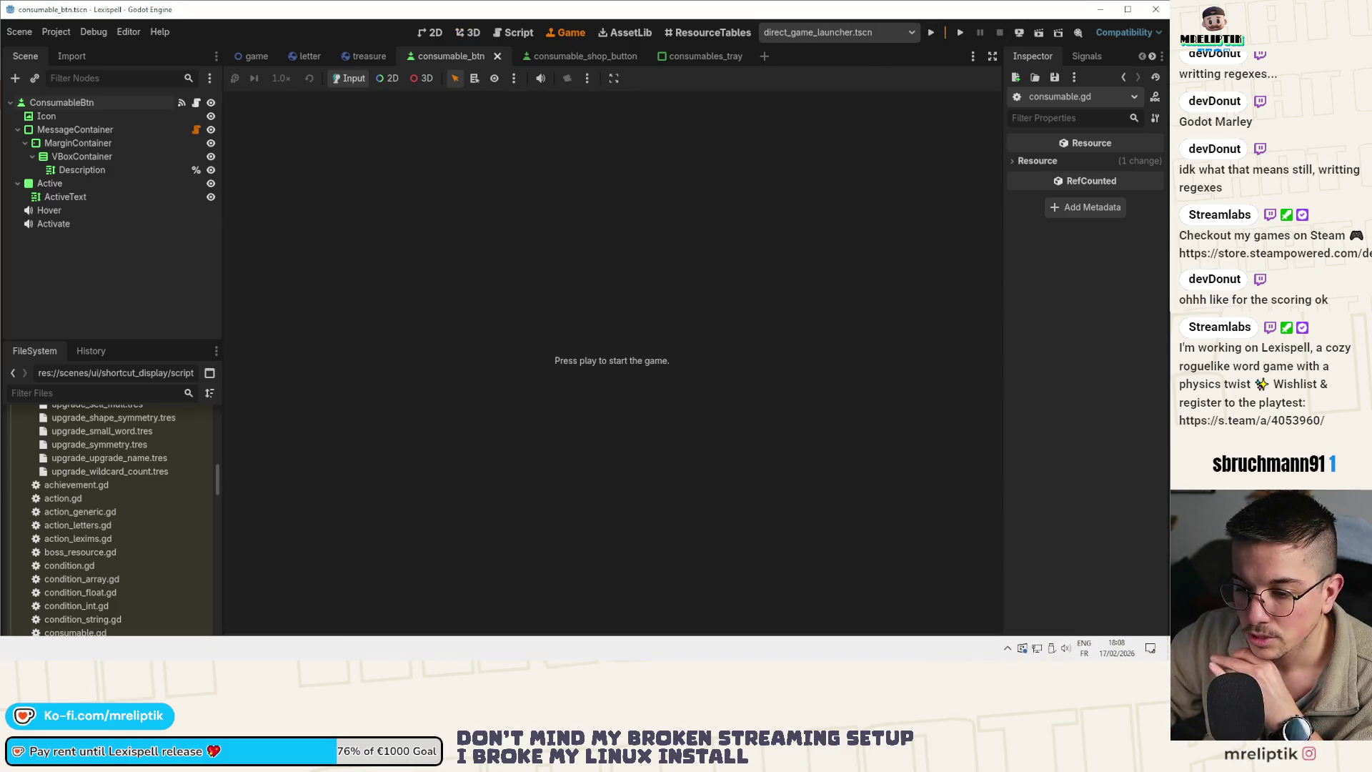
left_click(1022, 650)
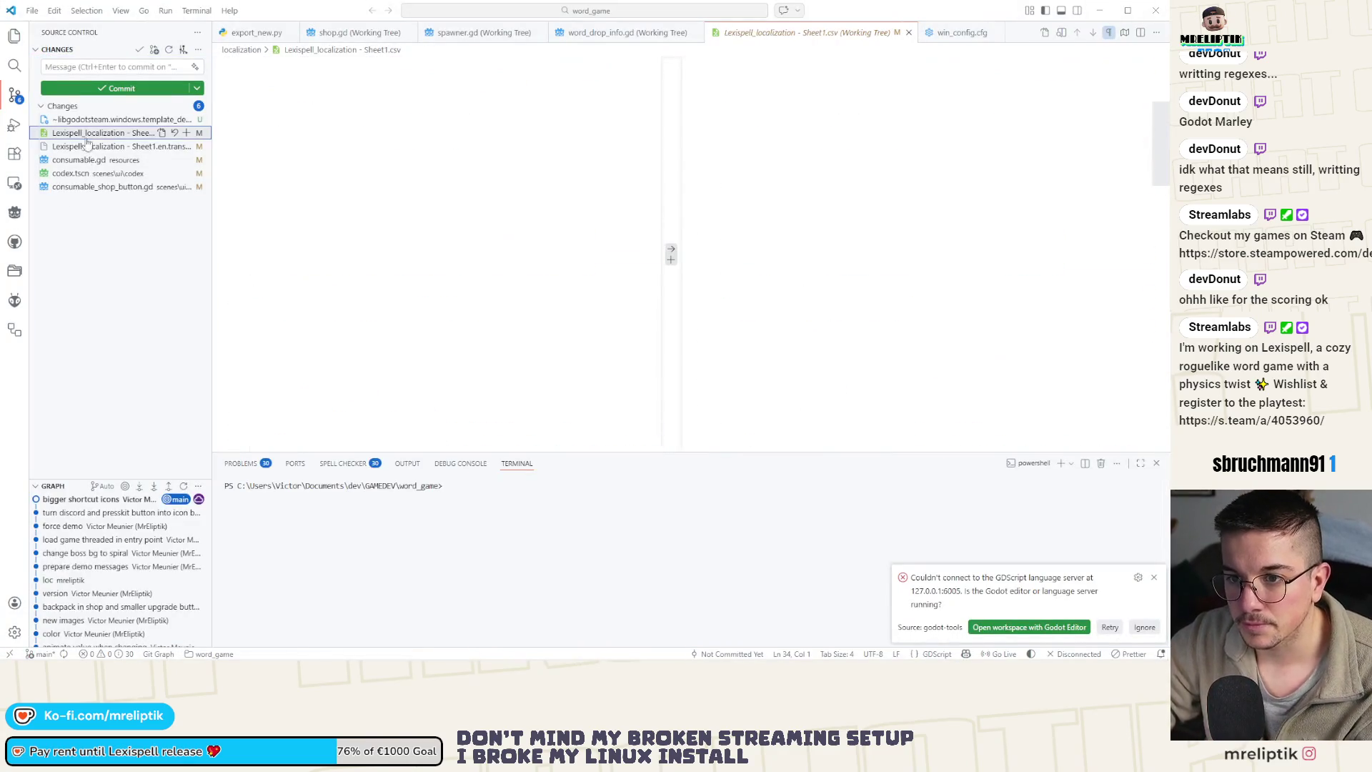
Commit only the codex.tscn layout change with the message 'reduce buttons container to a'
left_click(88, 136)
left_click(71, 174)
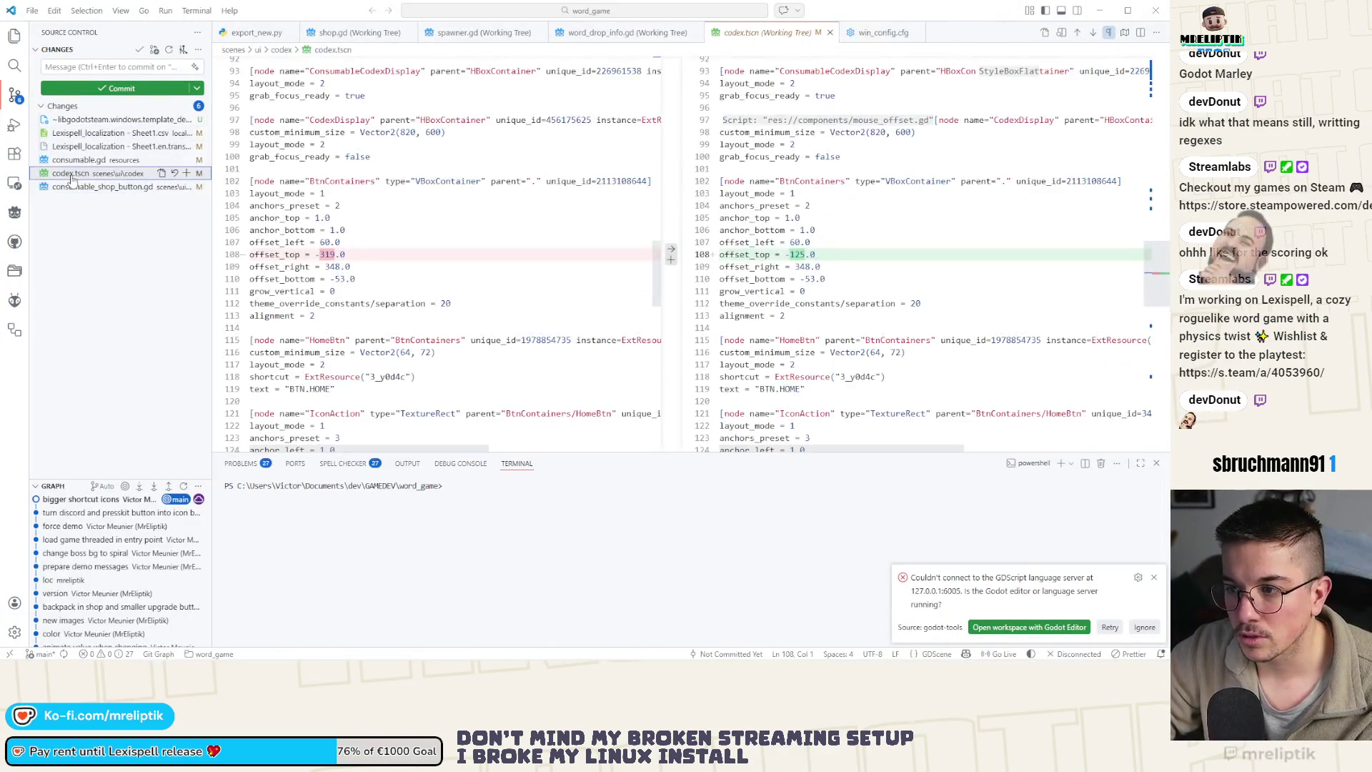
left_click(187, 172)
left_click(69, 66)
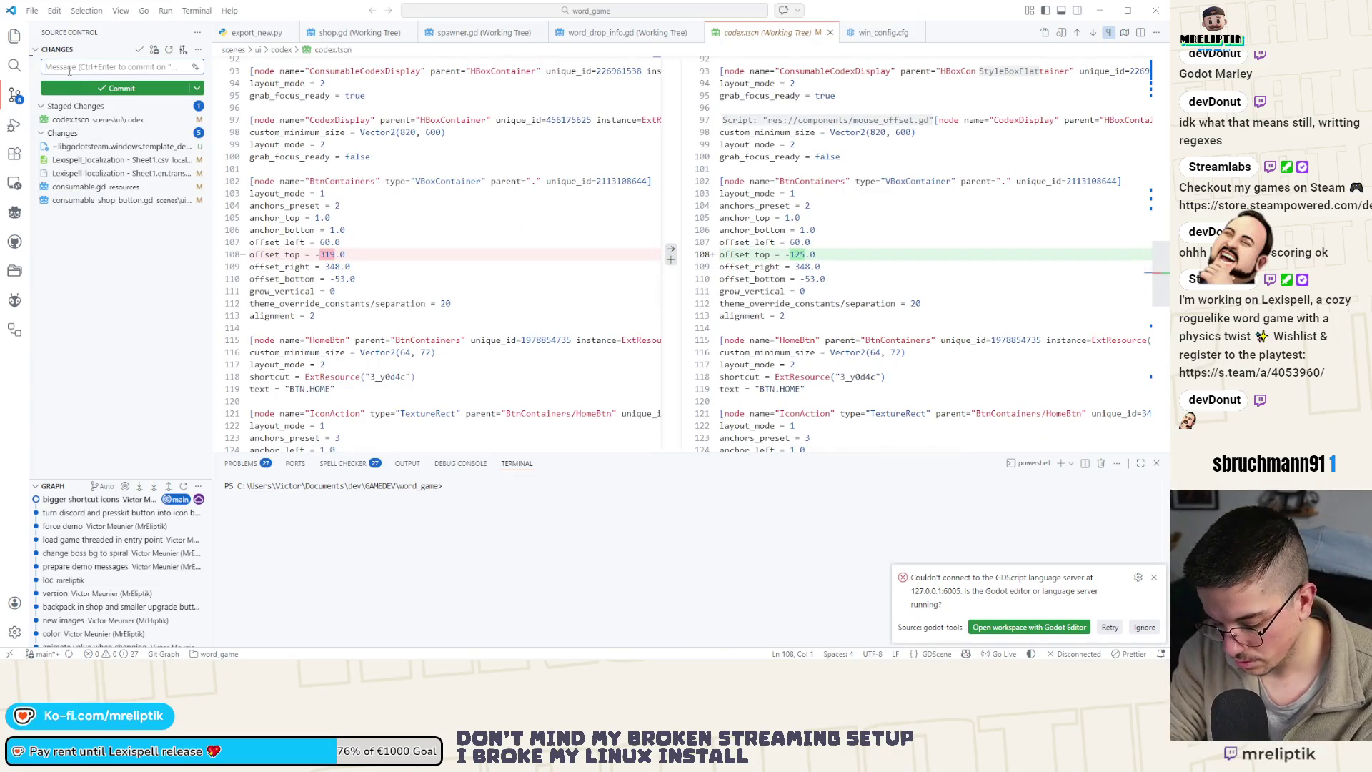
type("reduce buttons ")
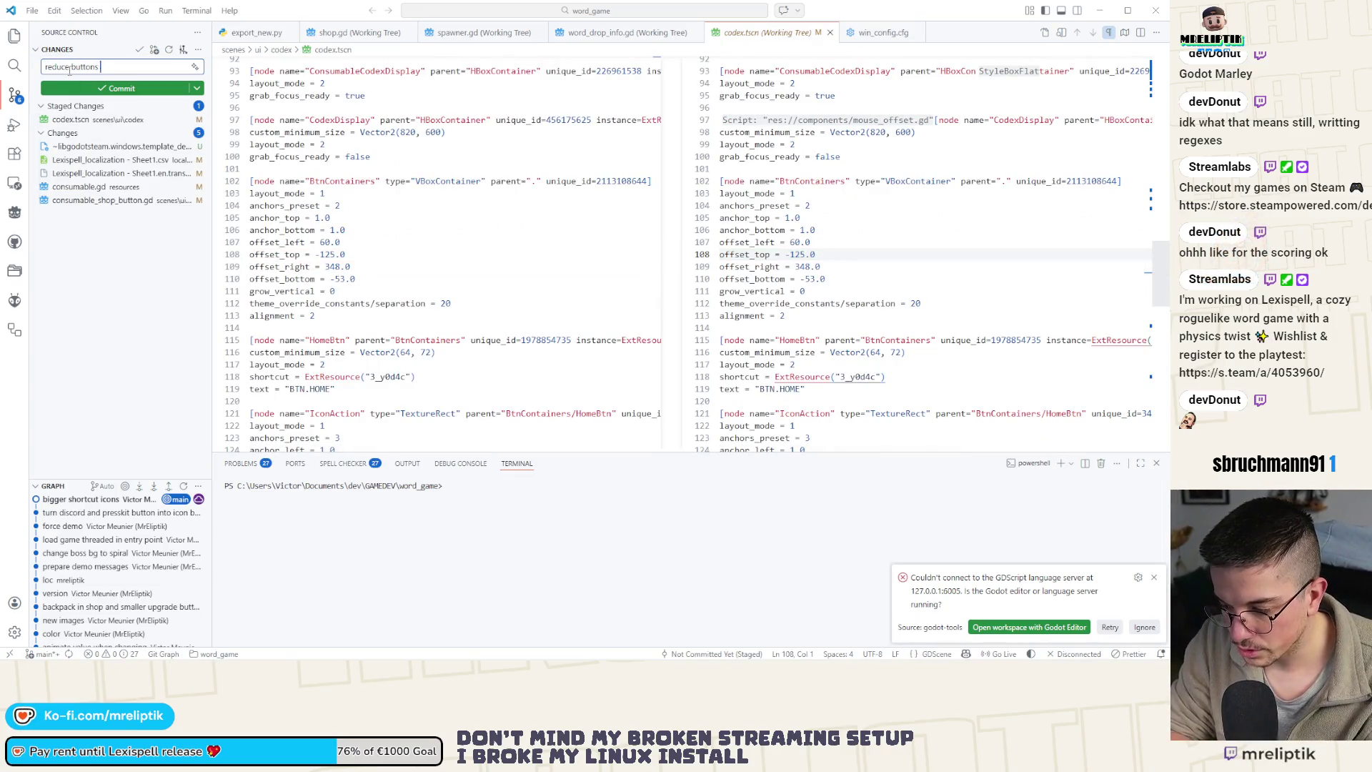
type("container to allow")
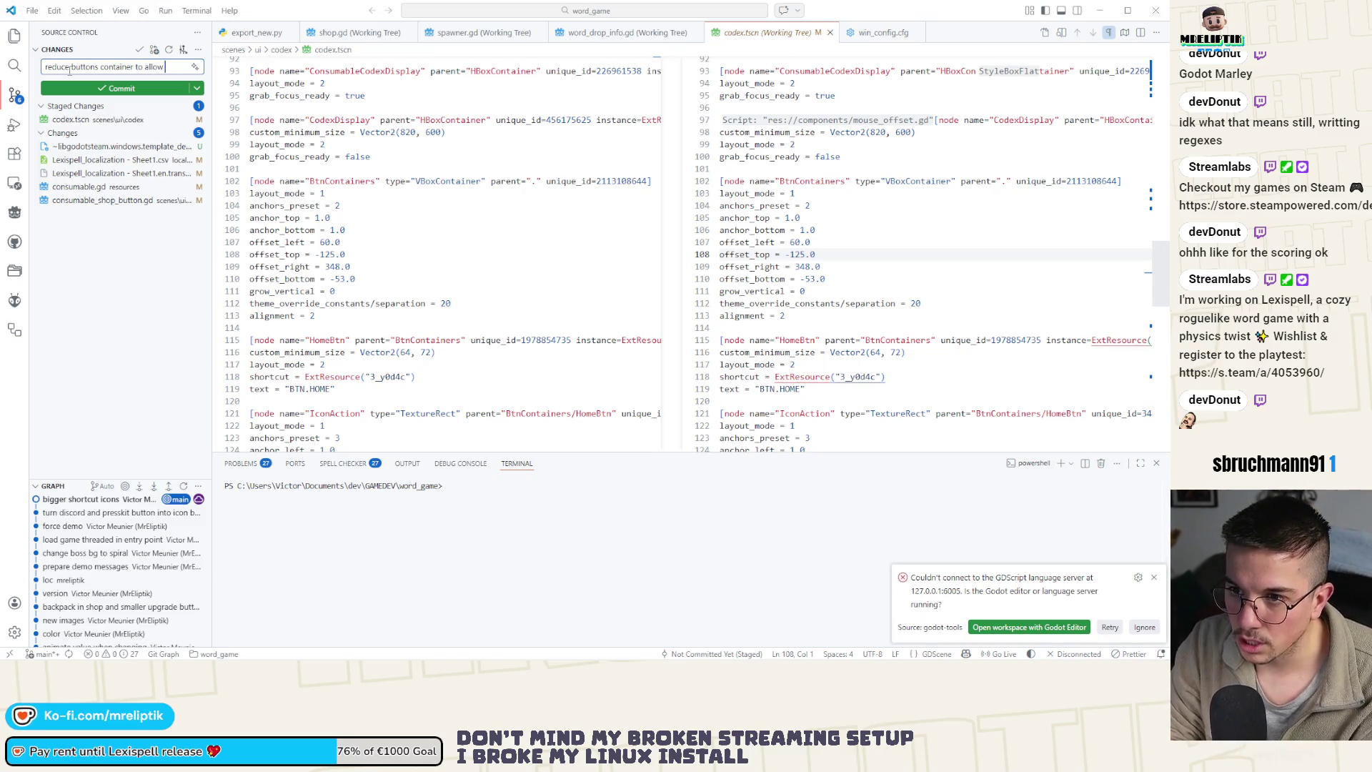
key("ctrl+Return")
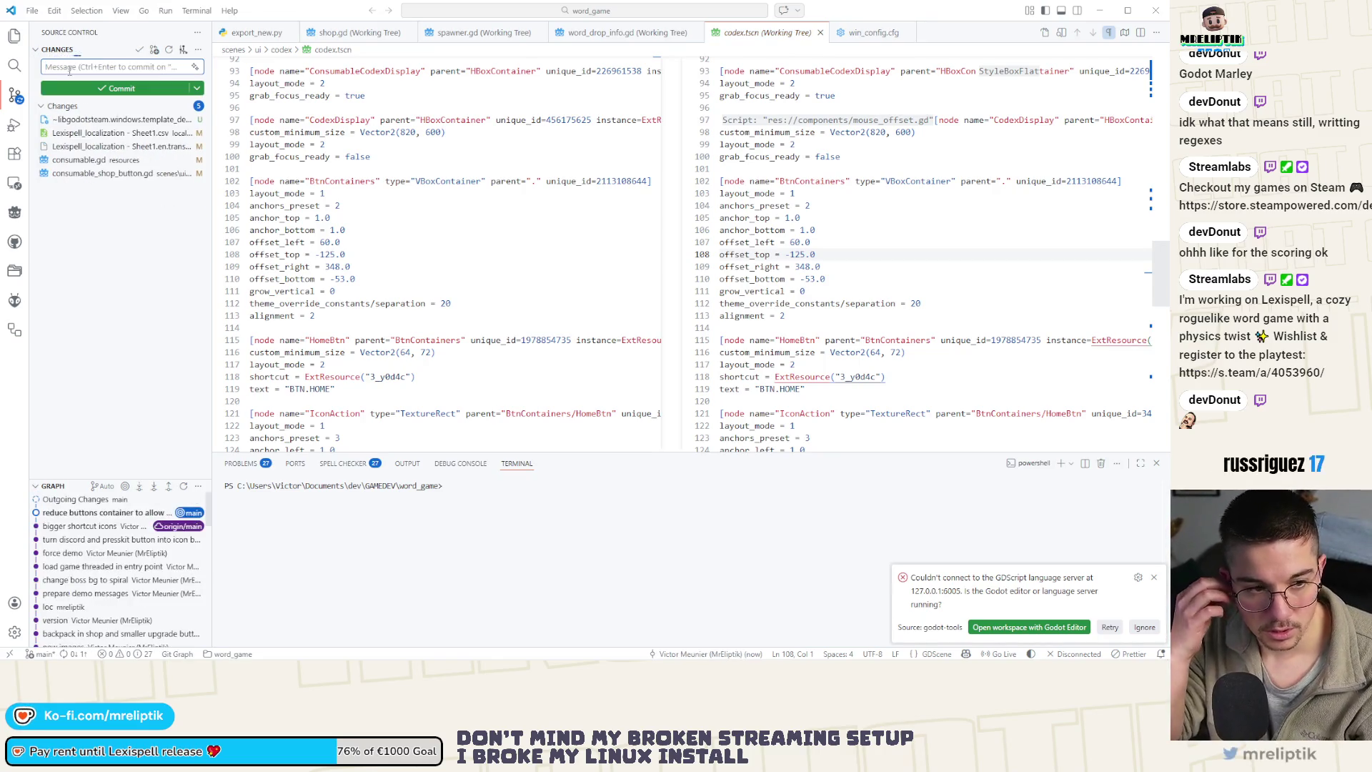
Commit the remaining consumable and localization changes as 'parse consumable for color', then return to Godot
left_click(125, 133)
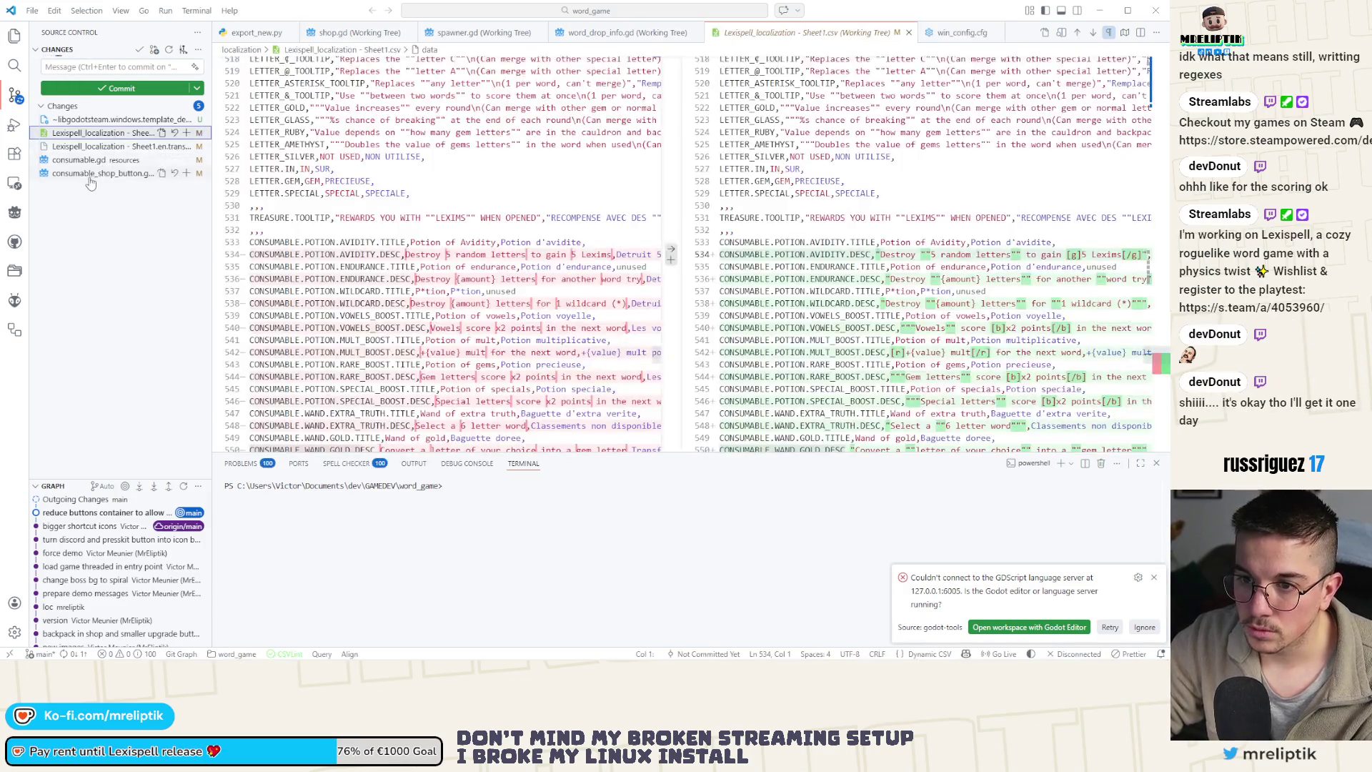
left_click(95, 66)
type("parse consumable for color")
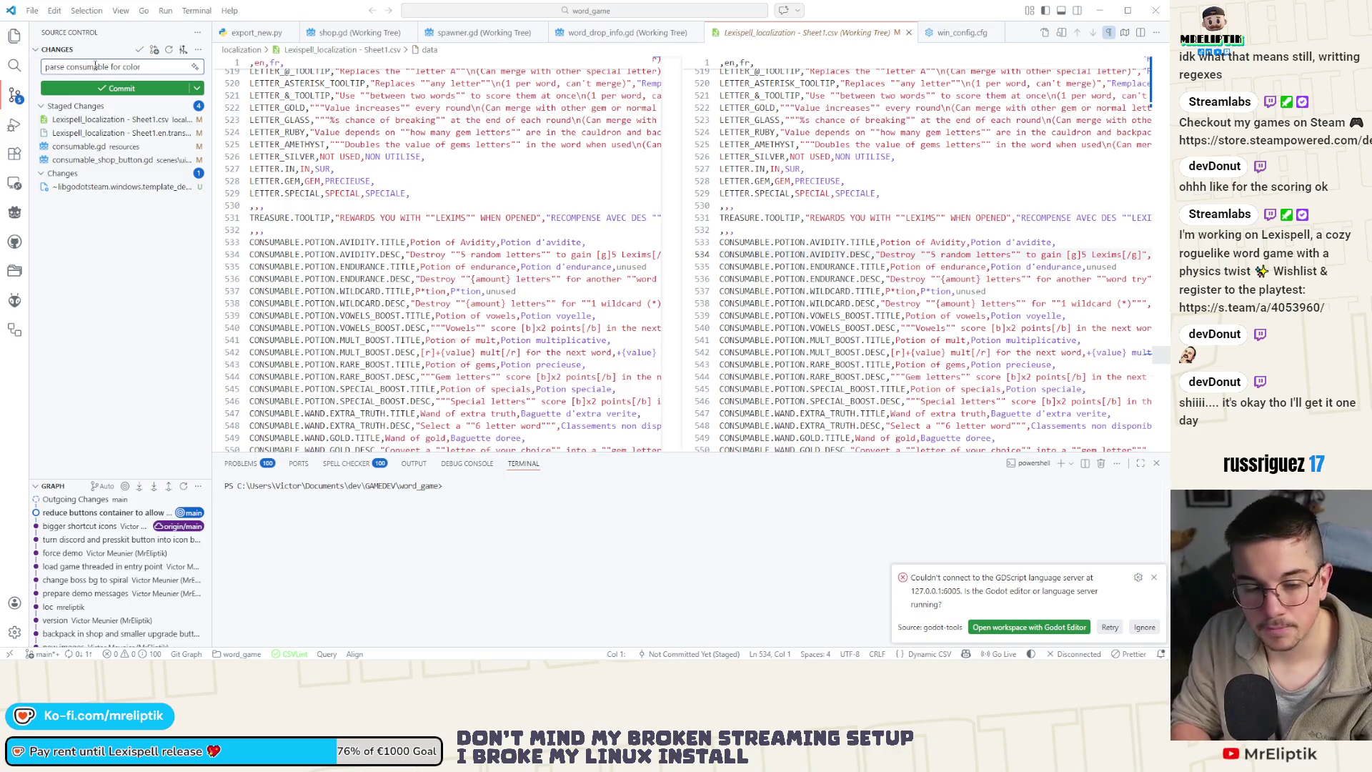
key("ctrl+Return")
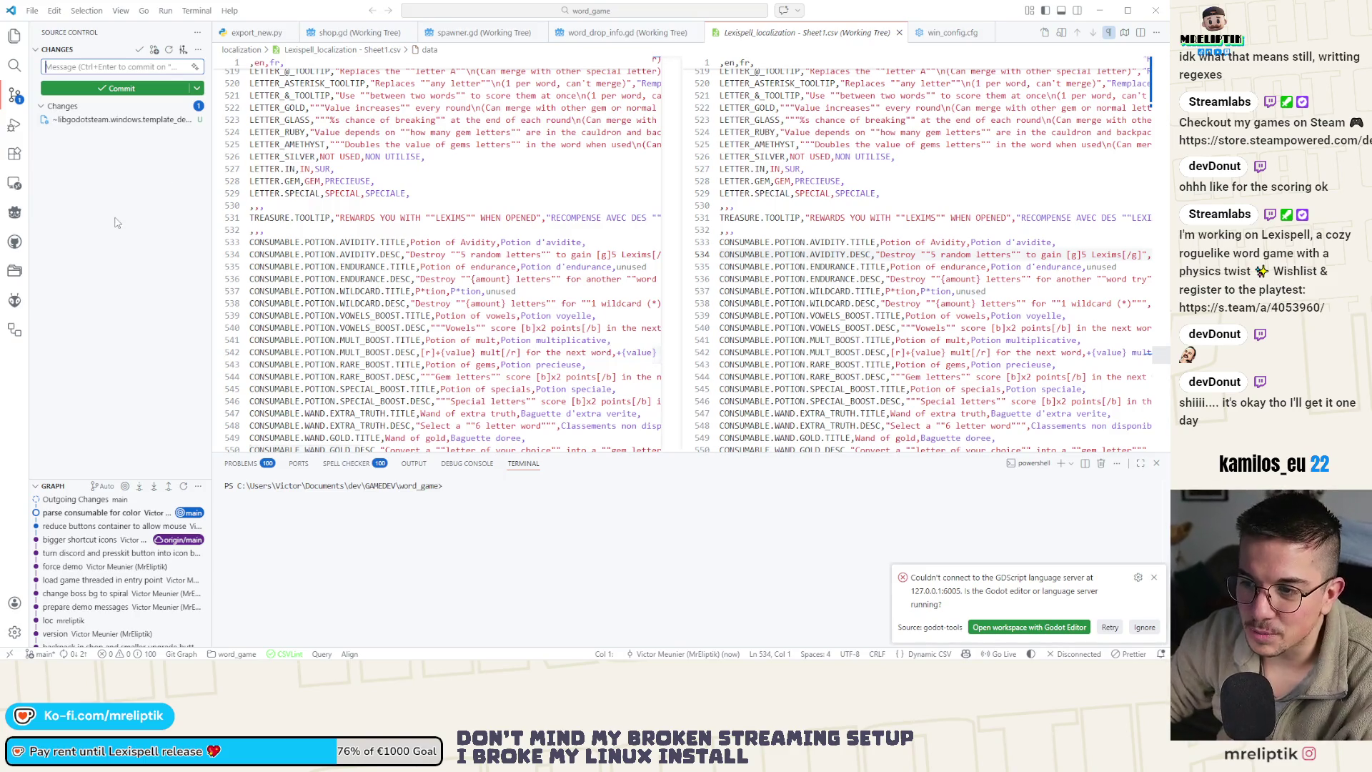
mouse_move(67, 608)
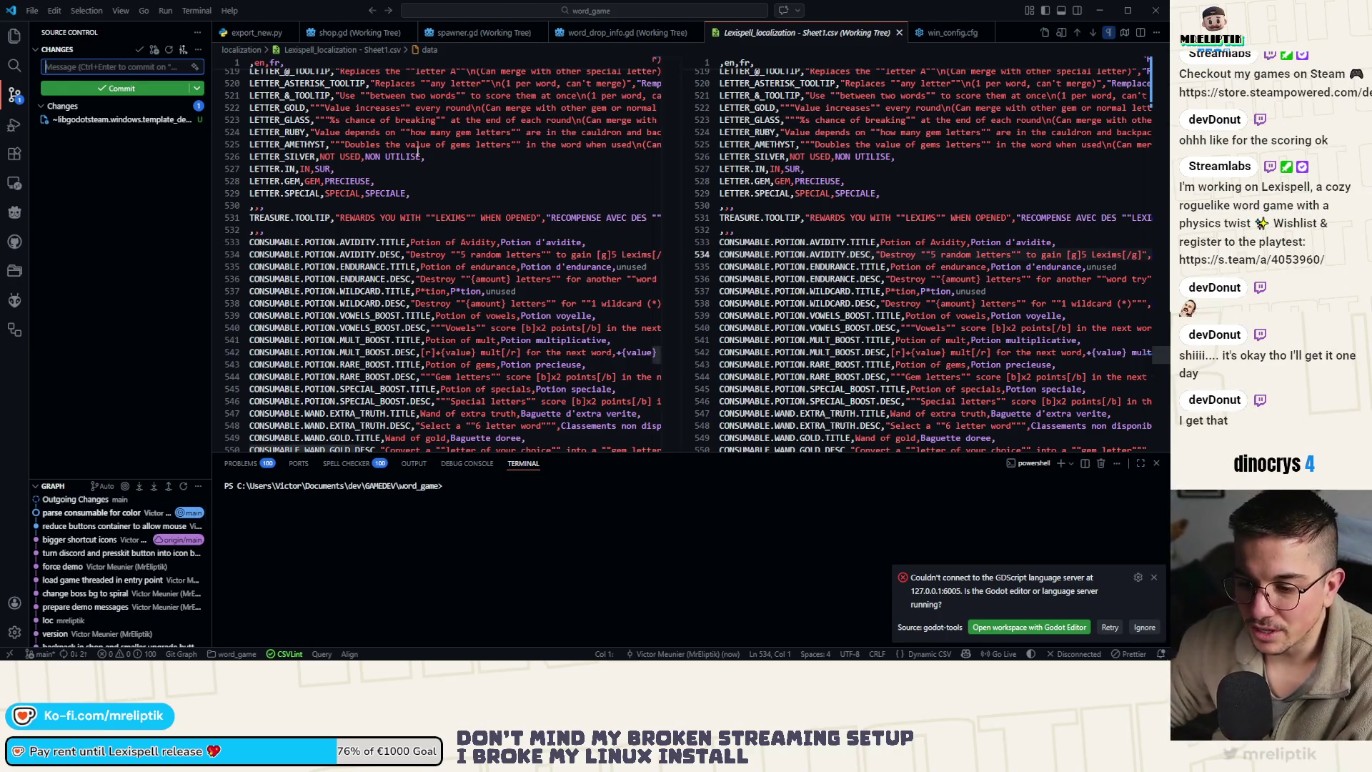
left_click(136, 315)
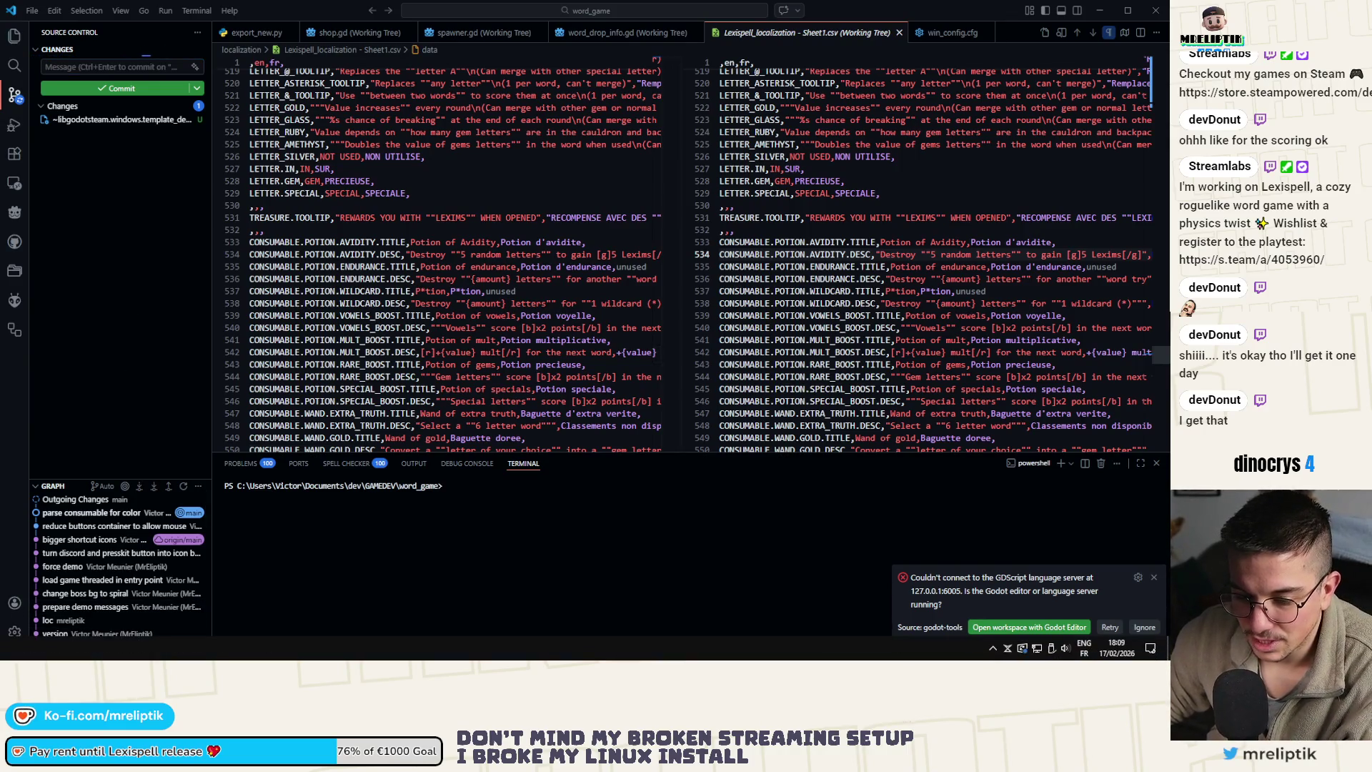
key("alt+Tab")
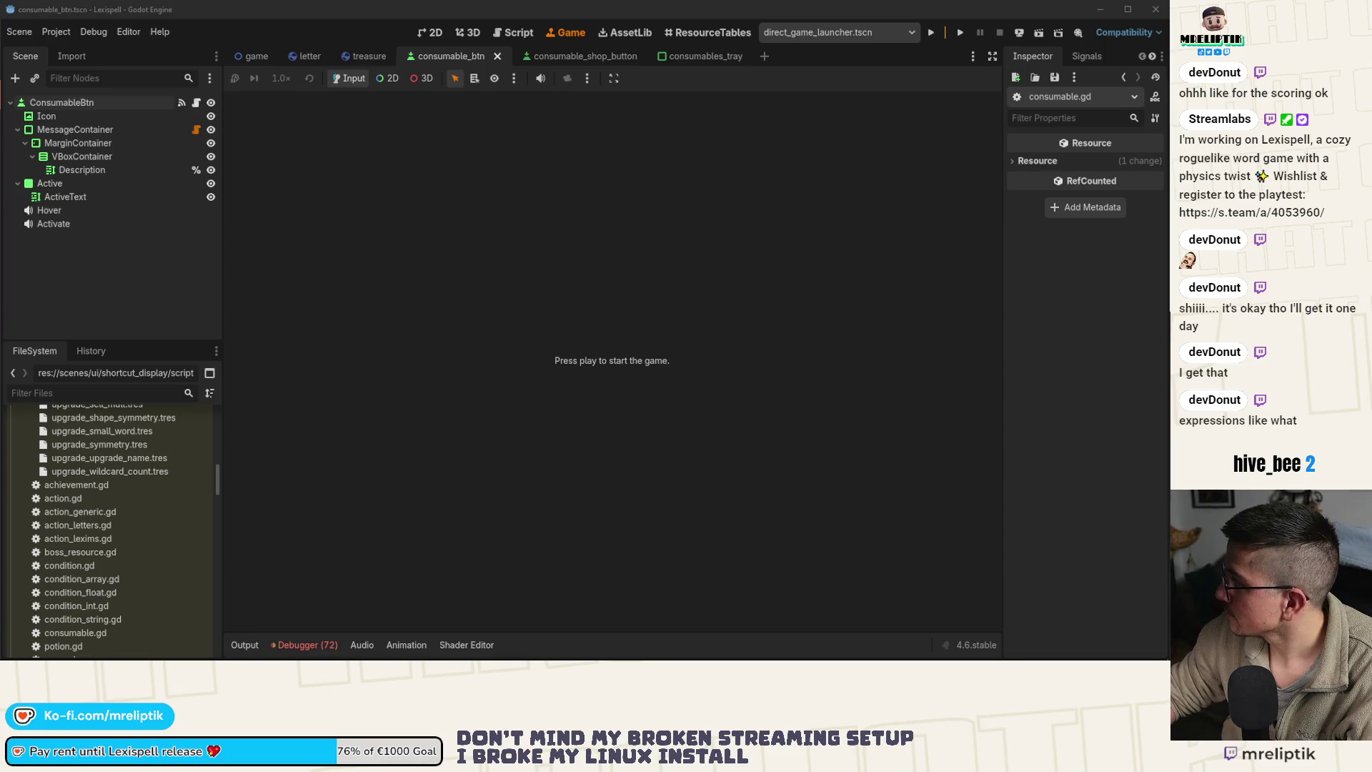
Backslash-escape the [g] and [/g] brackets in the regex, making it \[g\]a+\[\/g\]
key("alt+Tab")
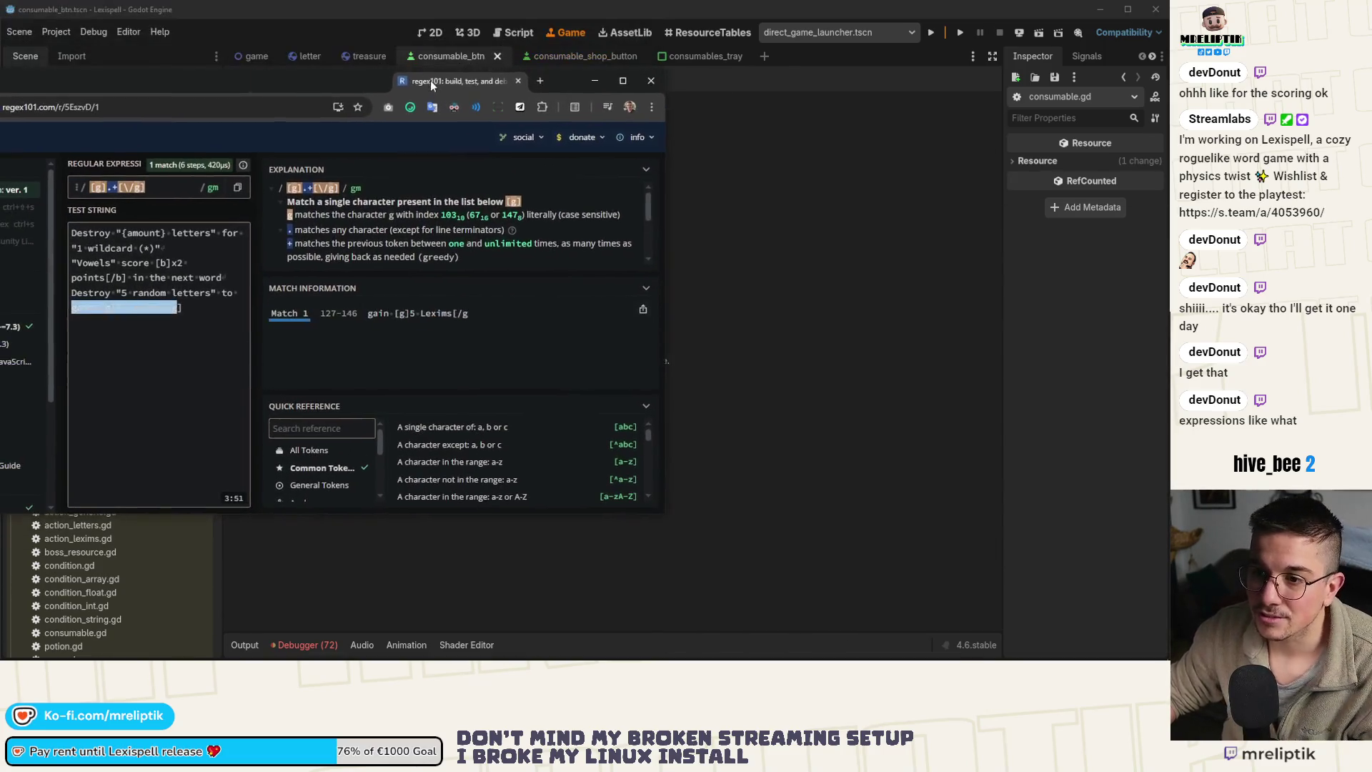
double_click(411, 78)
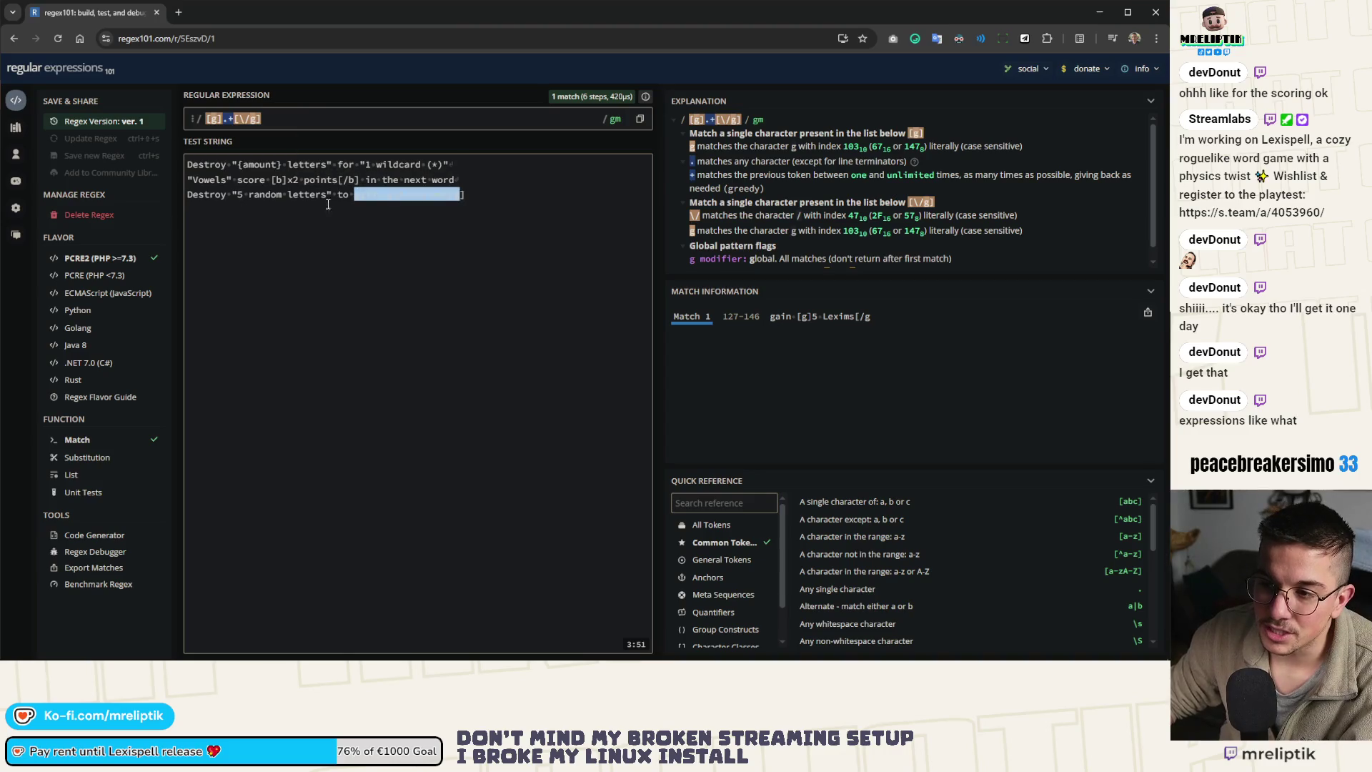
mouse_move(386, 196)
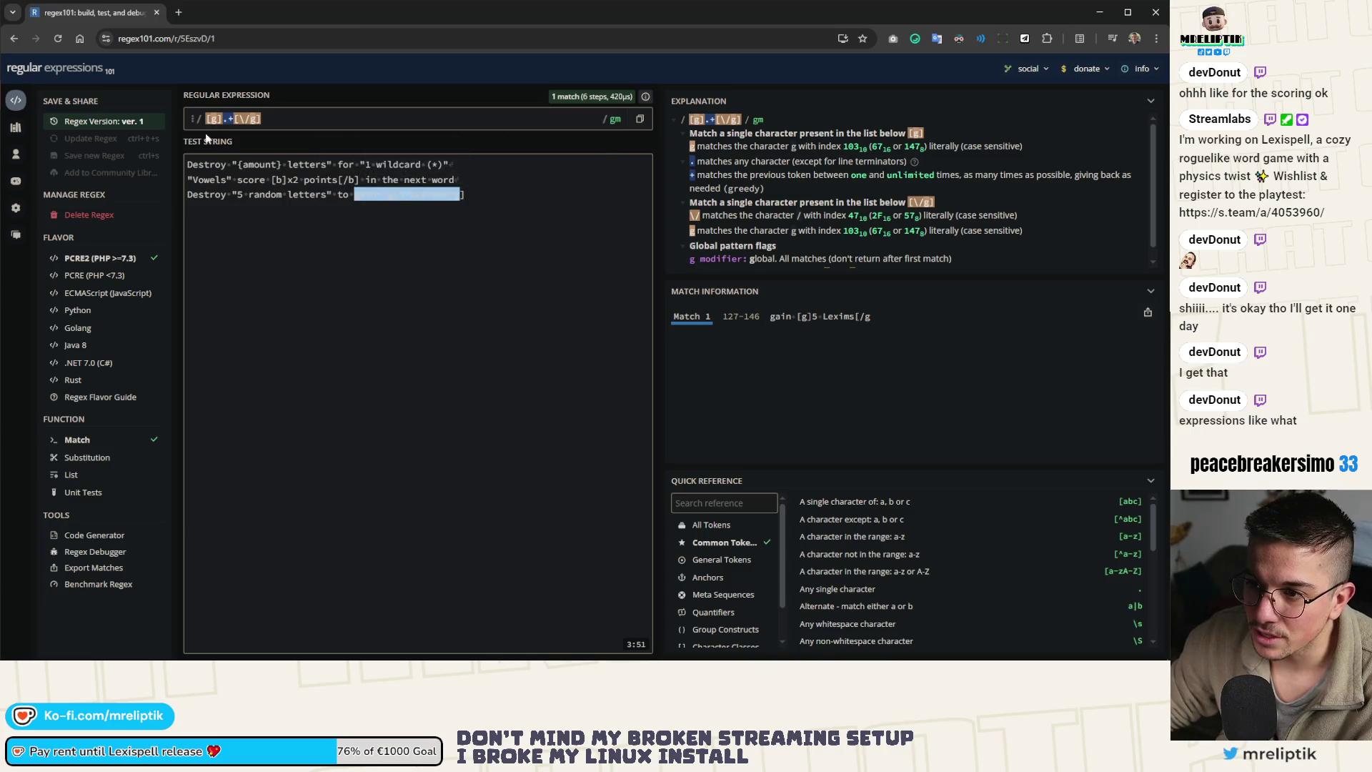
mouse_move(208, 117)
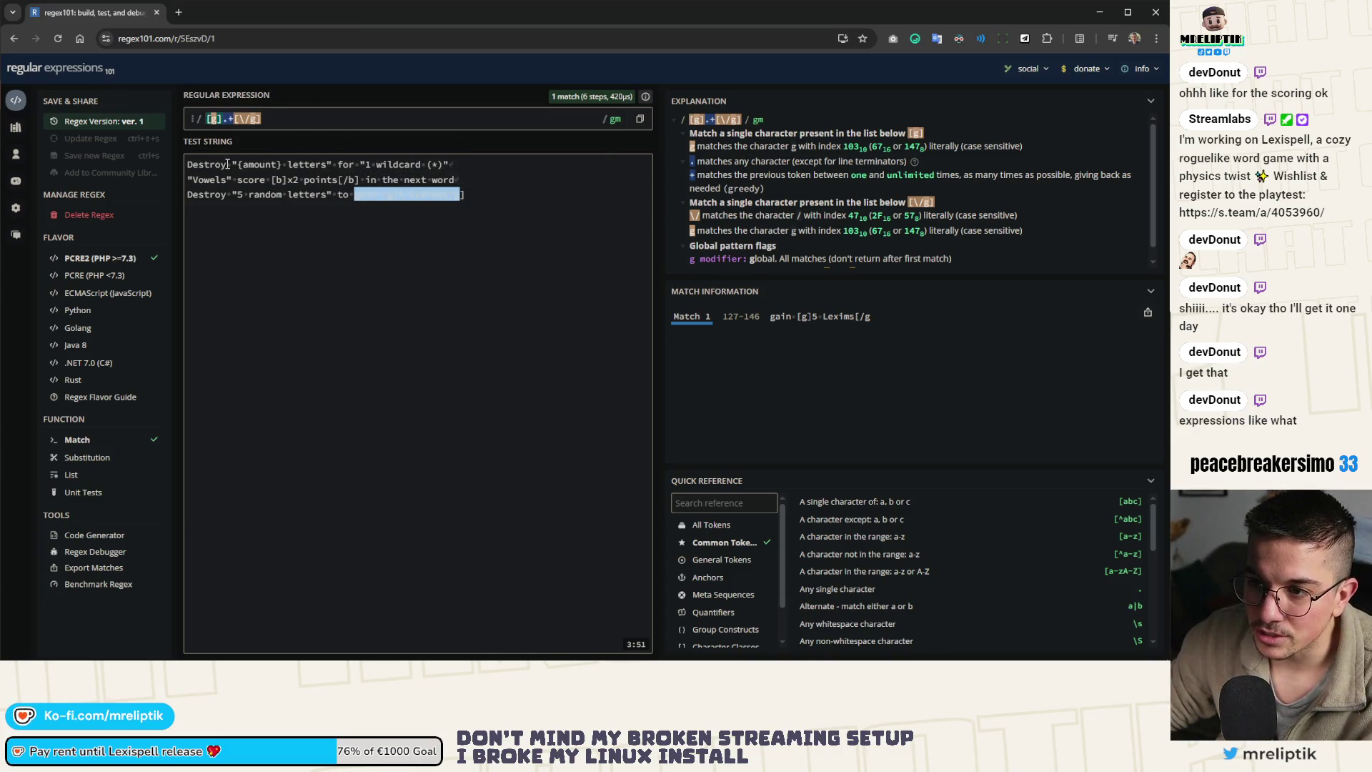
type("\\")
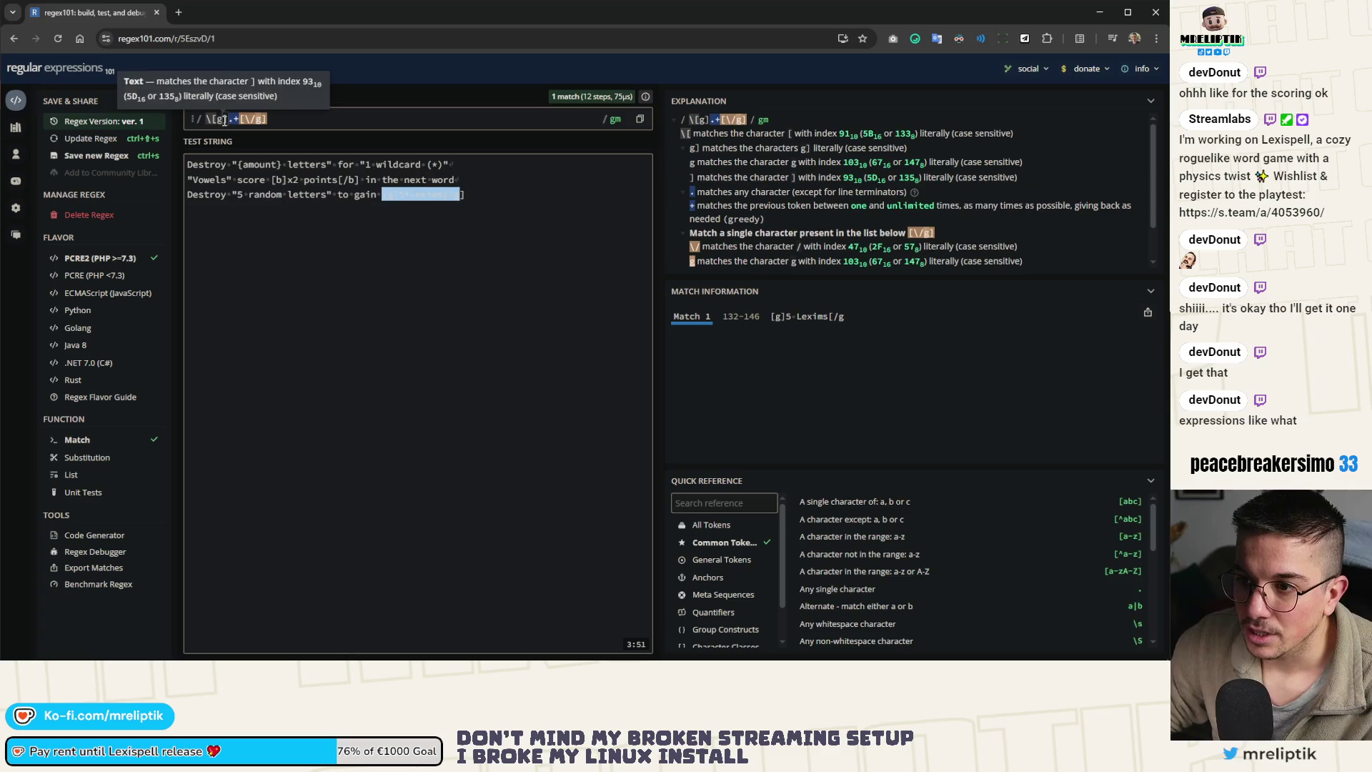
left_click(223, 118)
type("\\[\\")
left_click(268, 119)
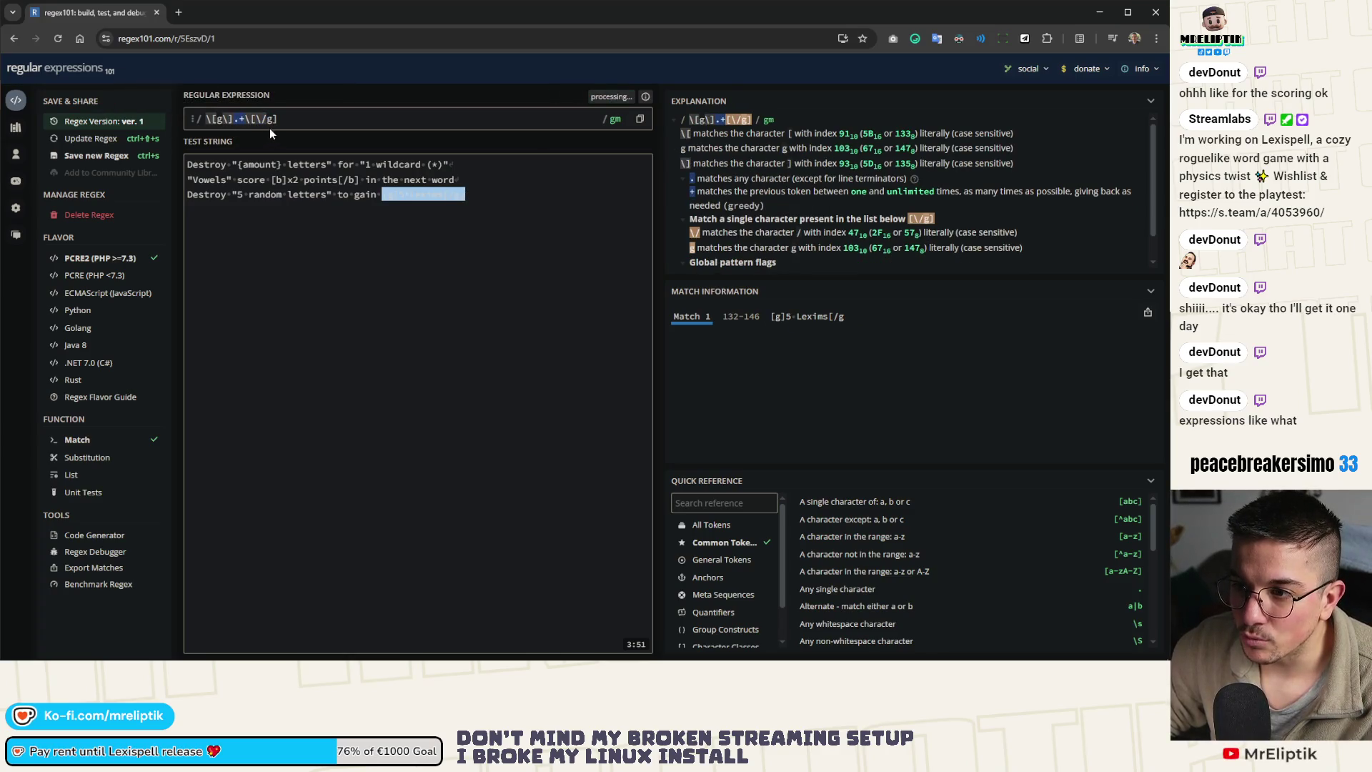
type("\\")
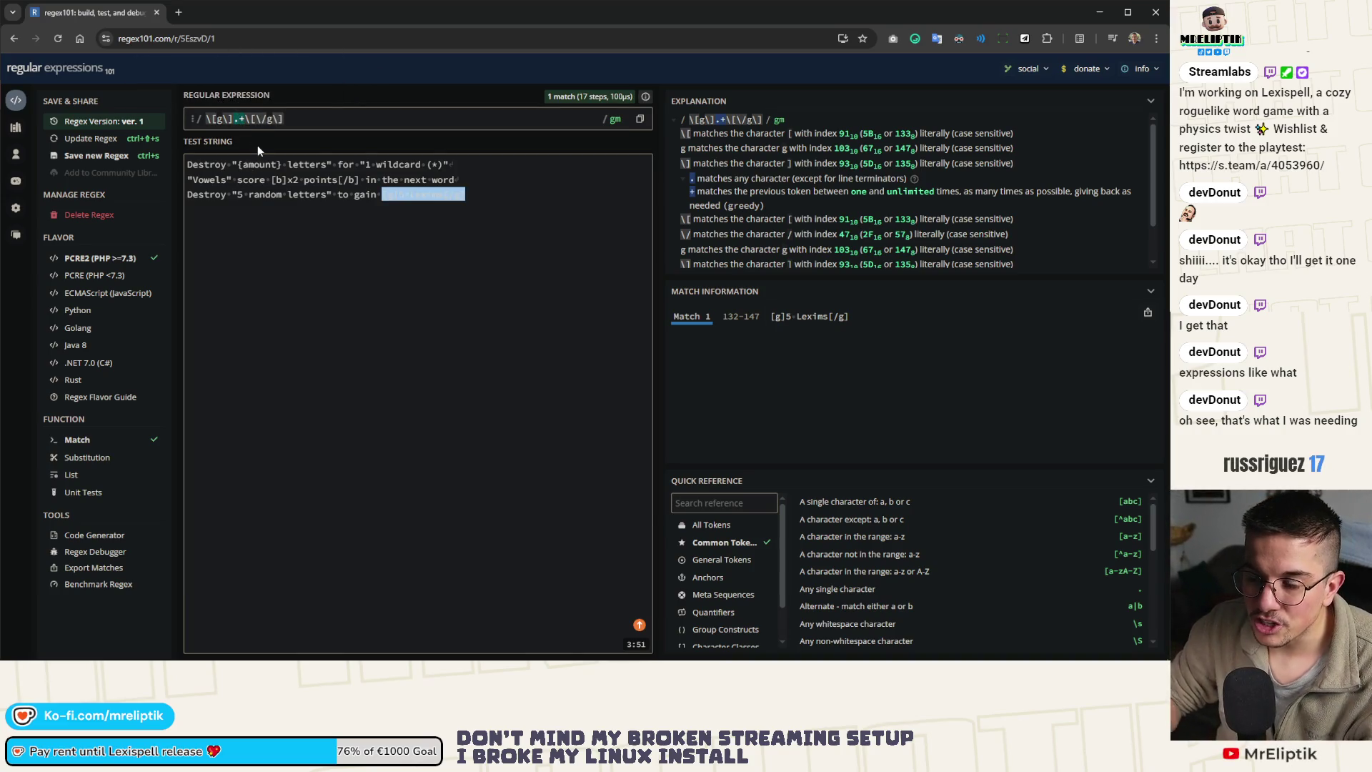
type("a")
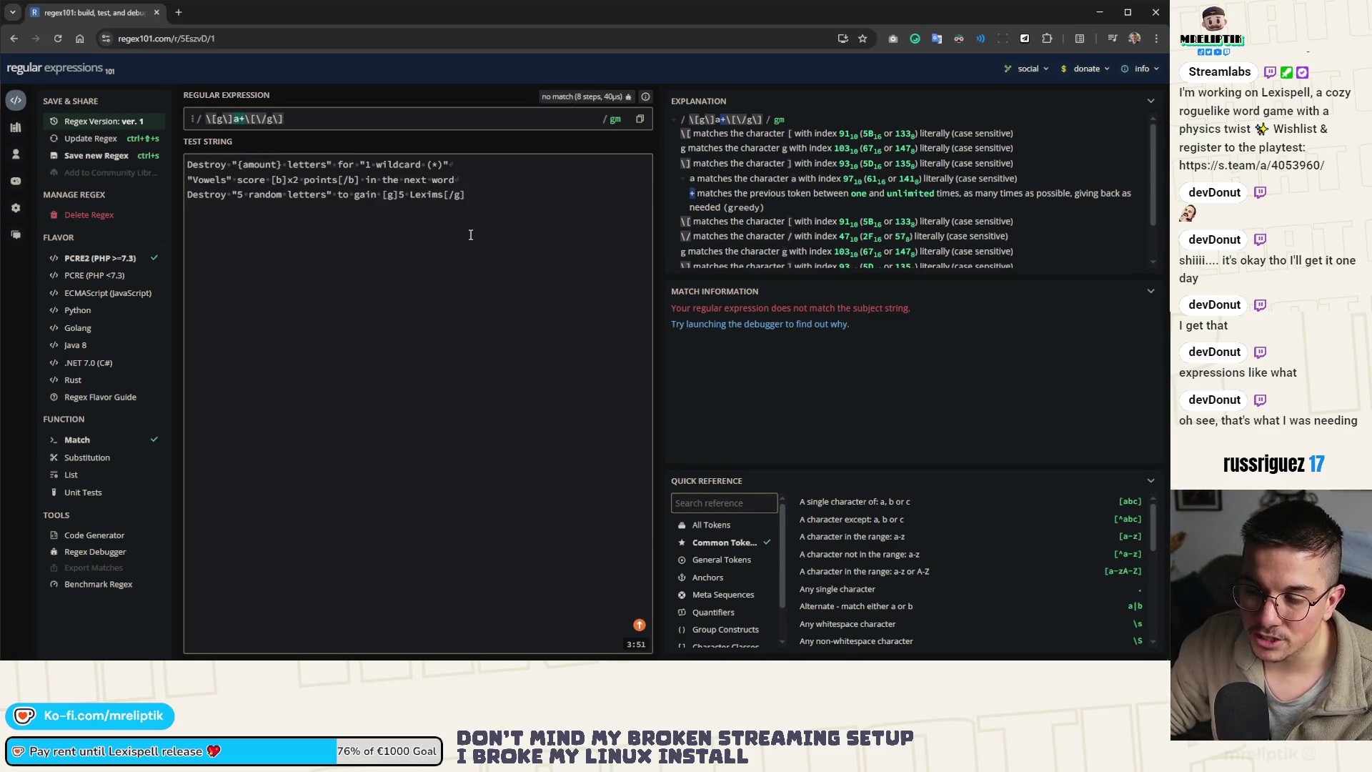
Duplicate '[g]5 Lexims[/g]' onto a new fourth test line and replace Lexims with 'a'
left_click_drag(466, 195, 382, 196)
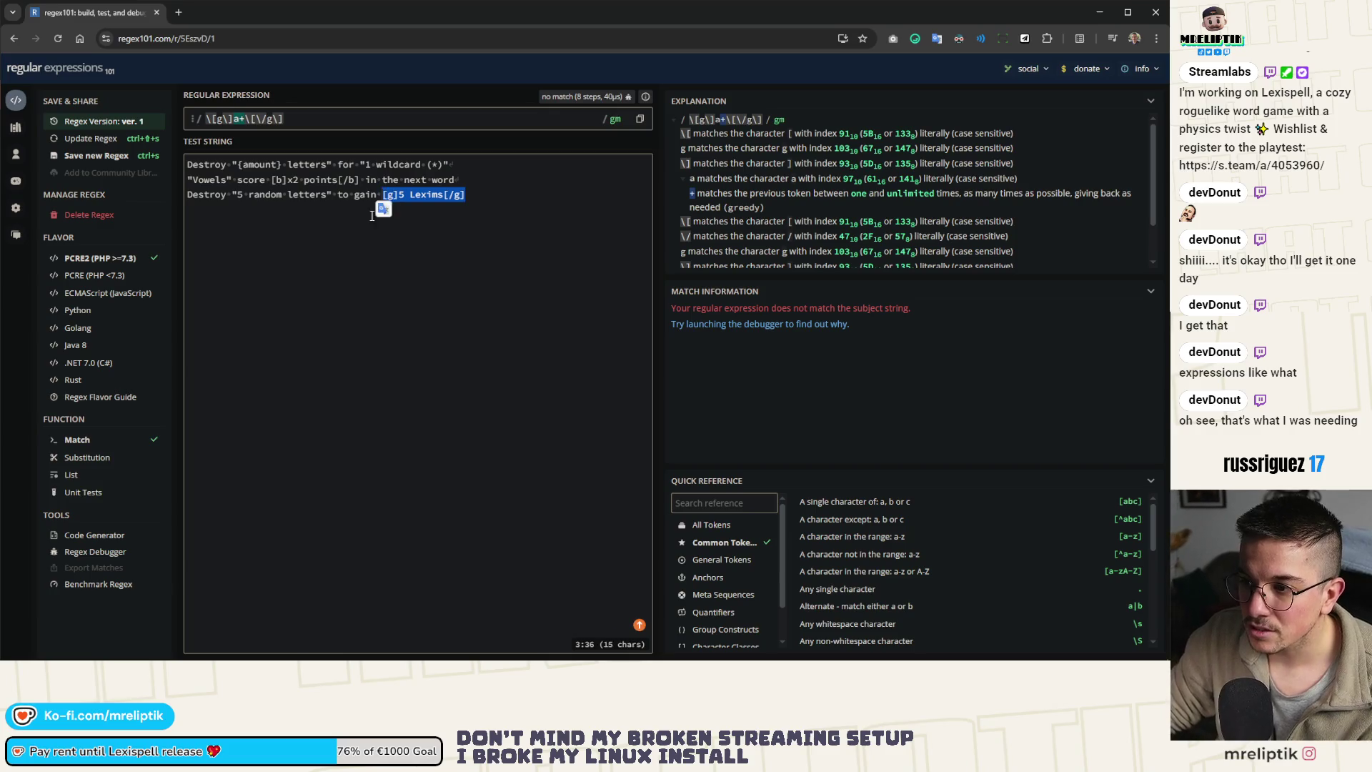
key("ctrl+c")
key("End")
key("Return")
key("ctrl+v")
double_click(232, 209)
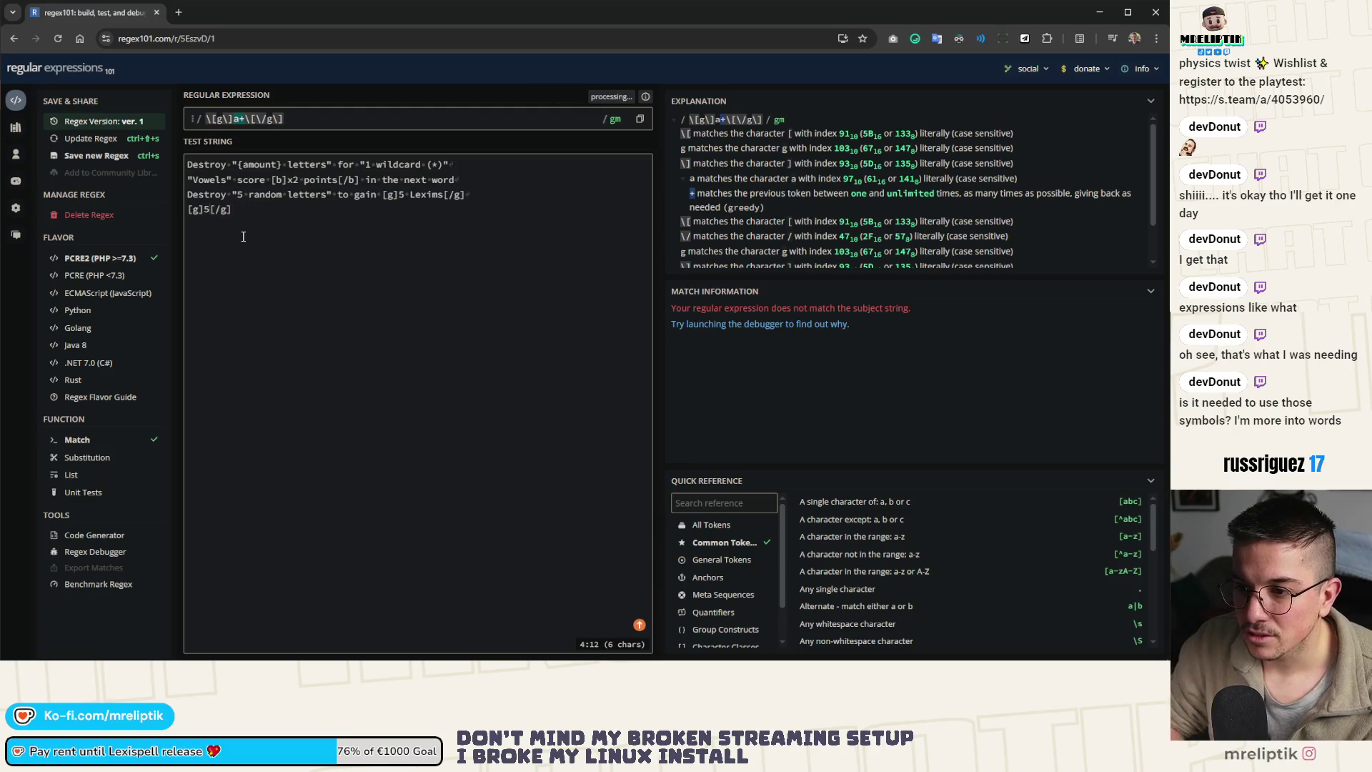
type("a")
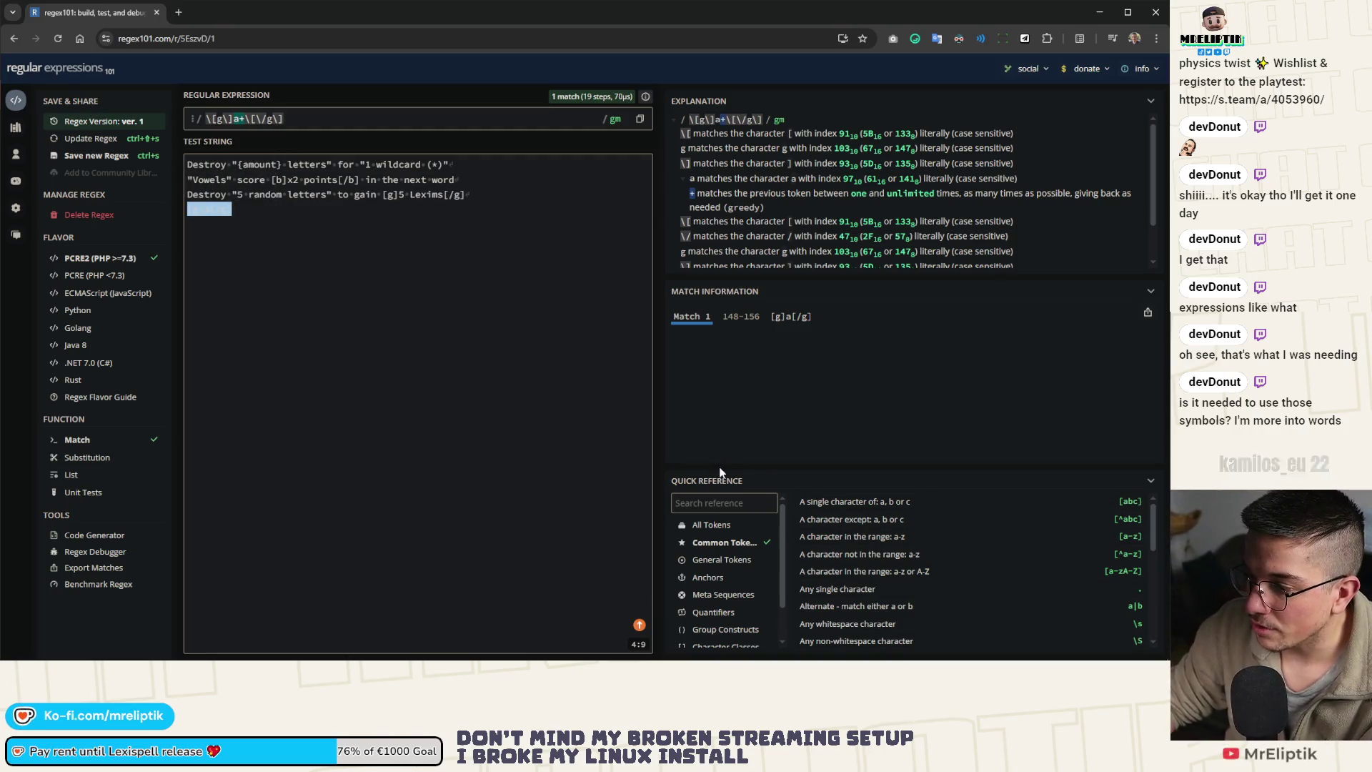
Change the regex's 'a' back to '.' so \[g\].+\[\/g\] finds two matches, then go to the spreadsheet
scroll(907, 571, "down", 3)
scroll(915, 585, "up", 3)
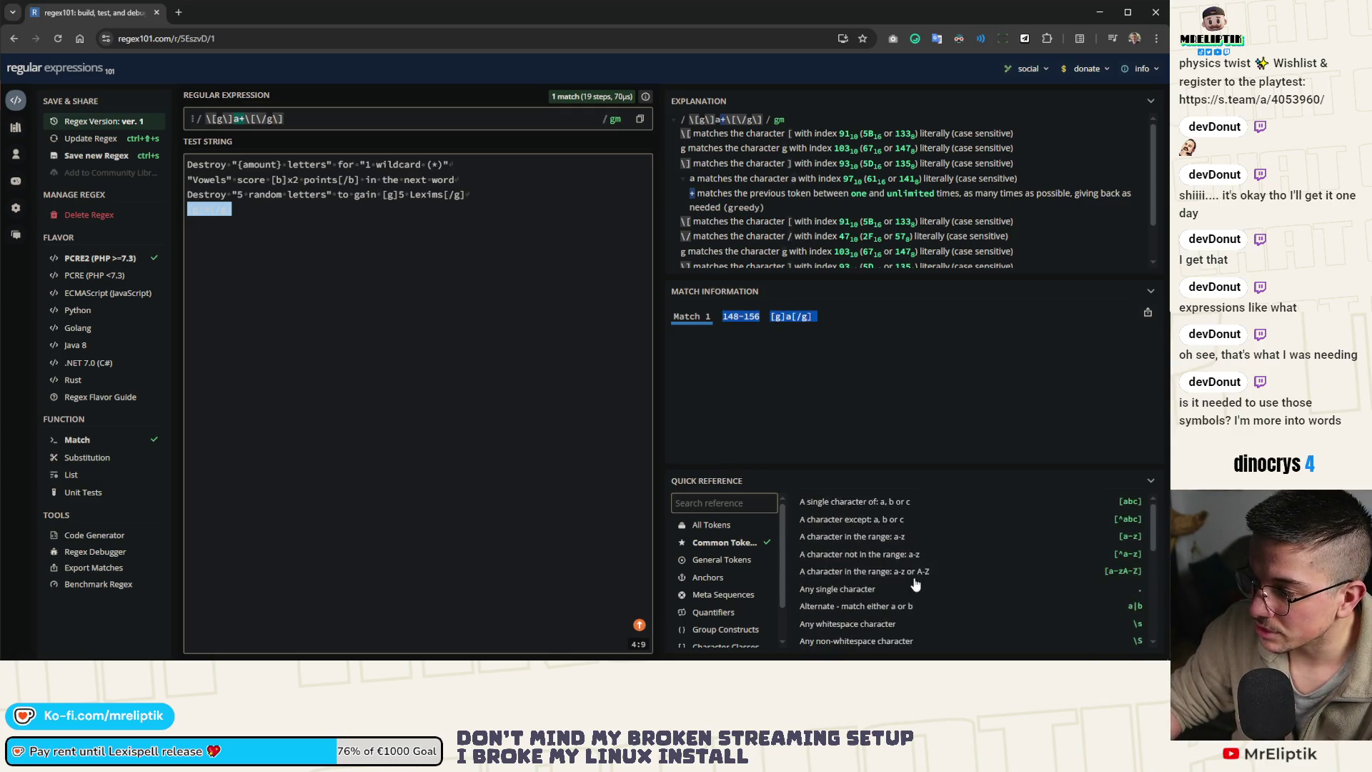
scroll(1086, 564, "down", 5)
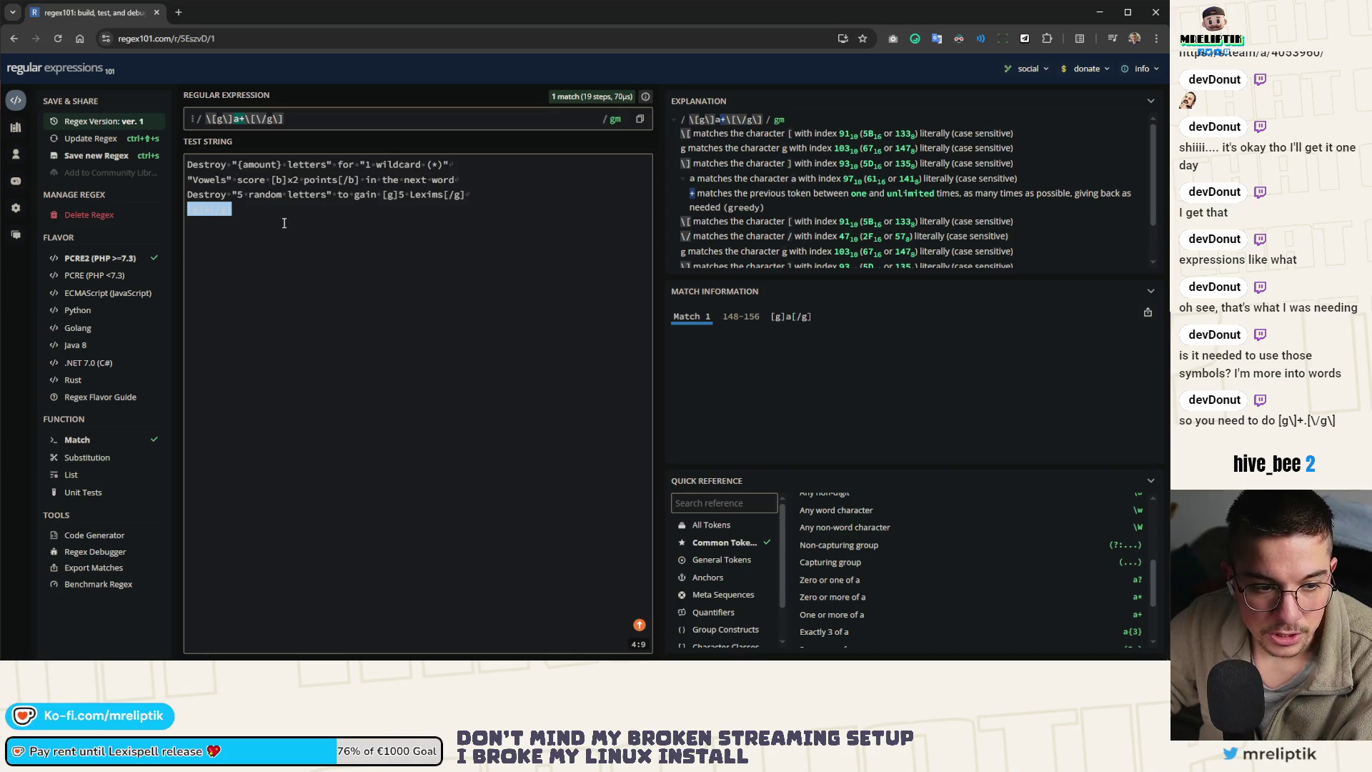
mouse_move(241, 120)
key("BackSpace")
type(".")
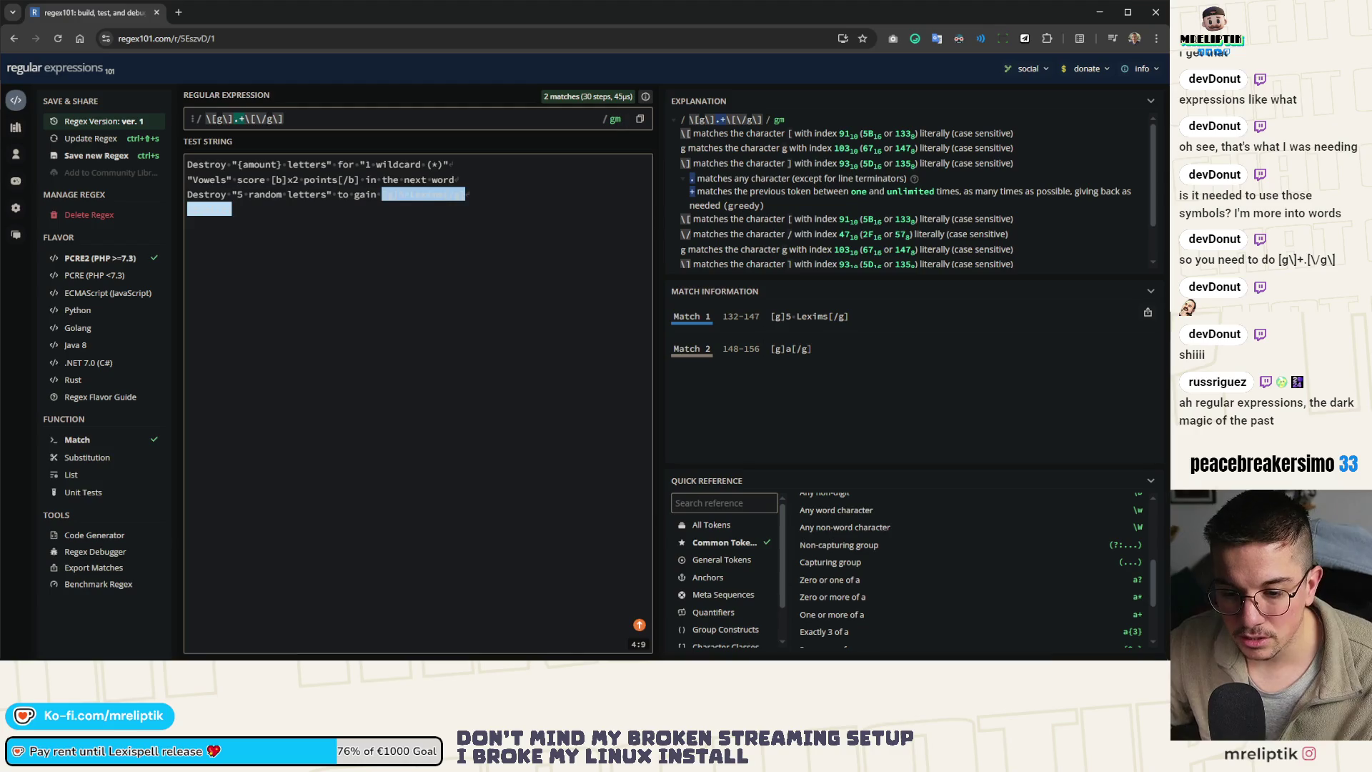
key("alt+Tab")
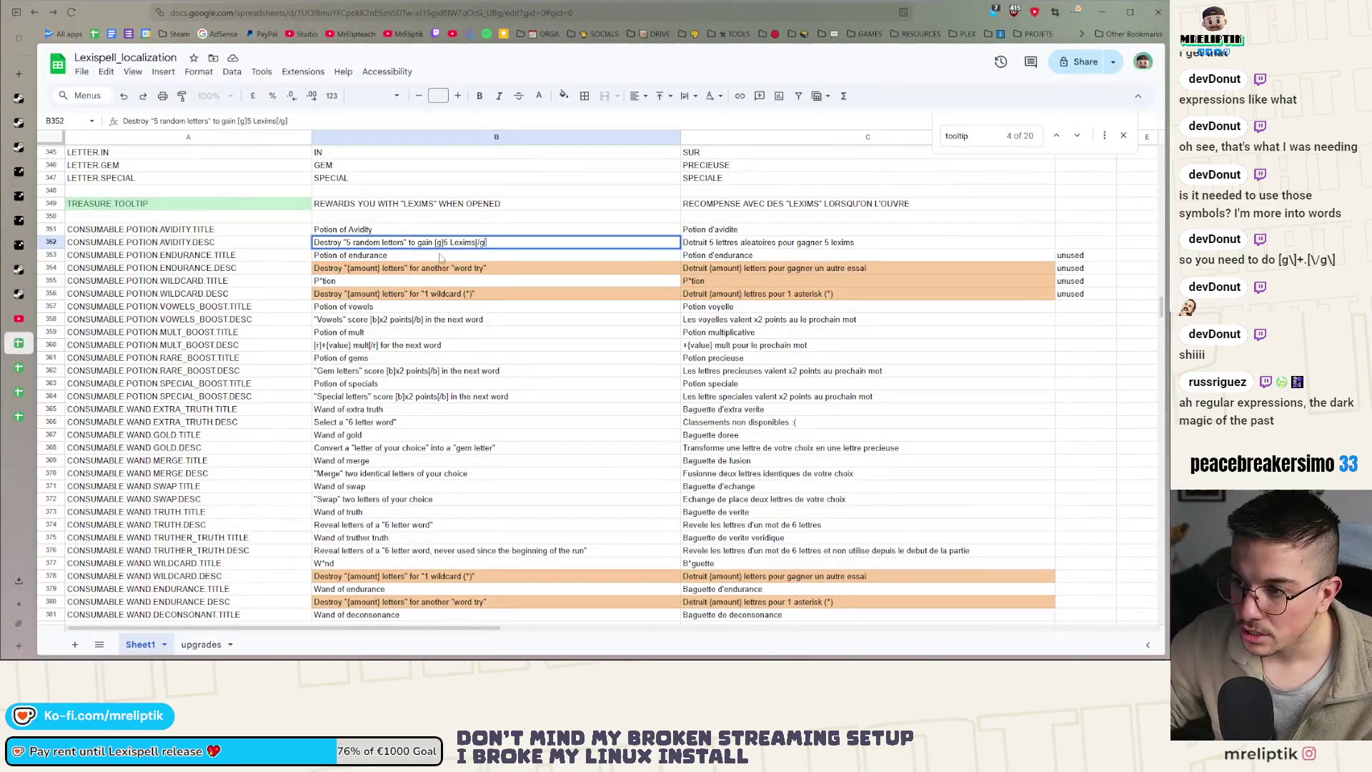
left_click(434, 242)
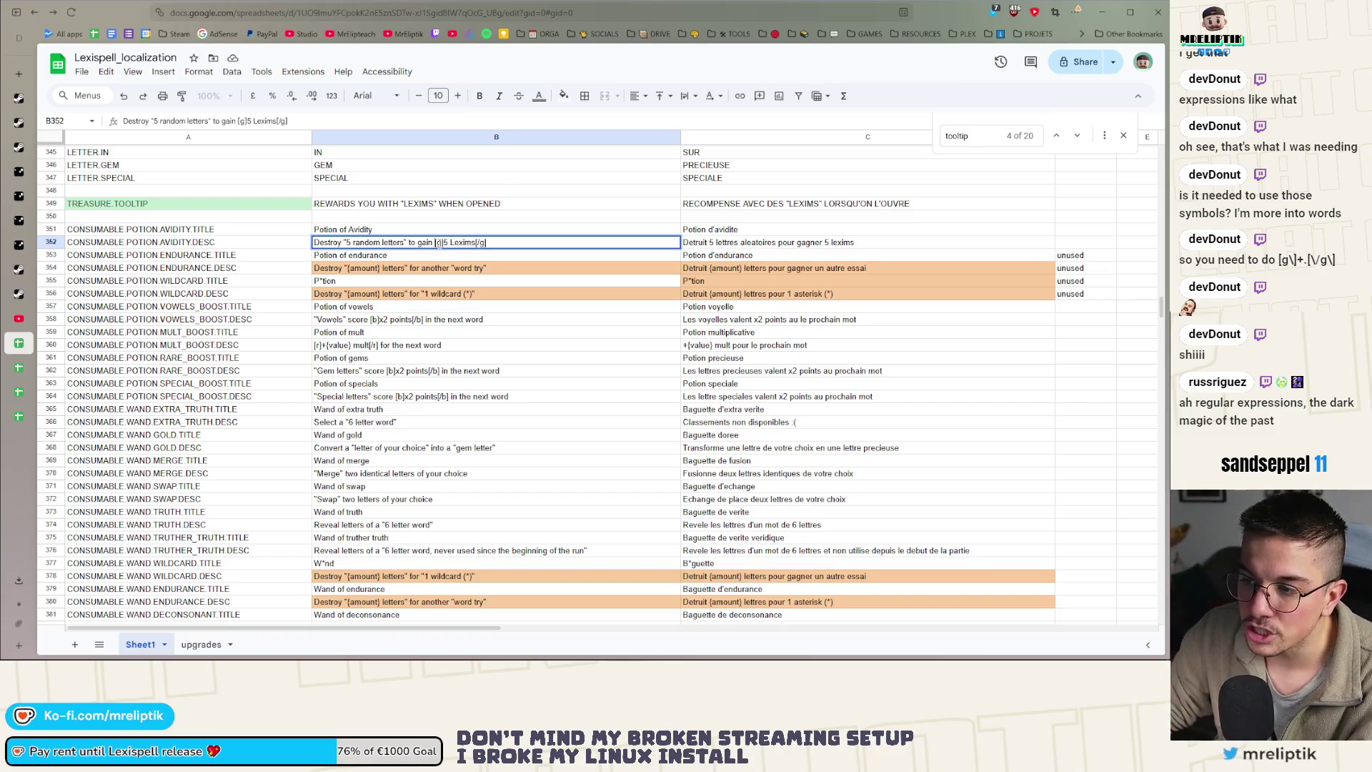
key("alt+Tab")
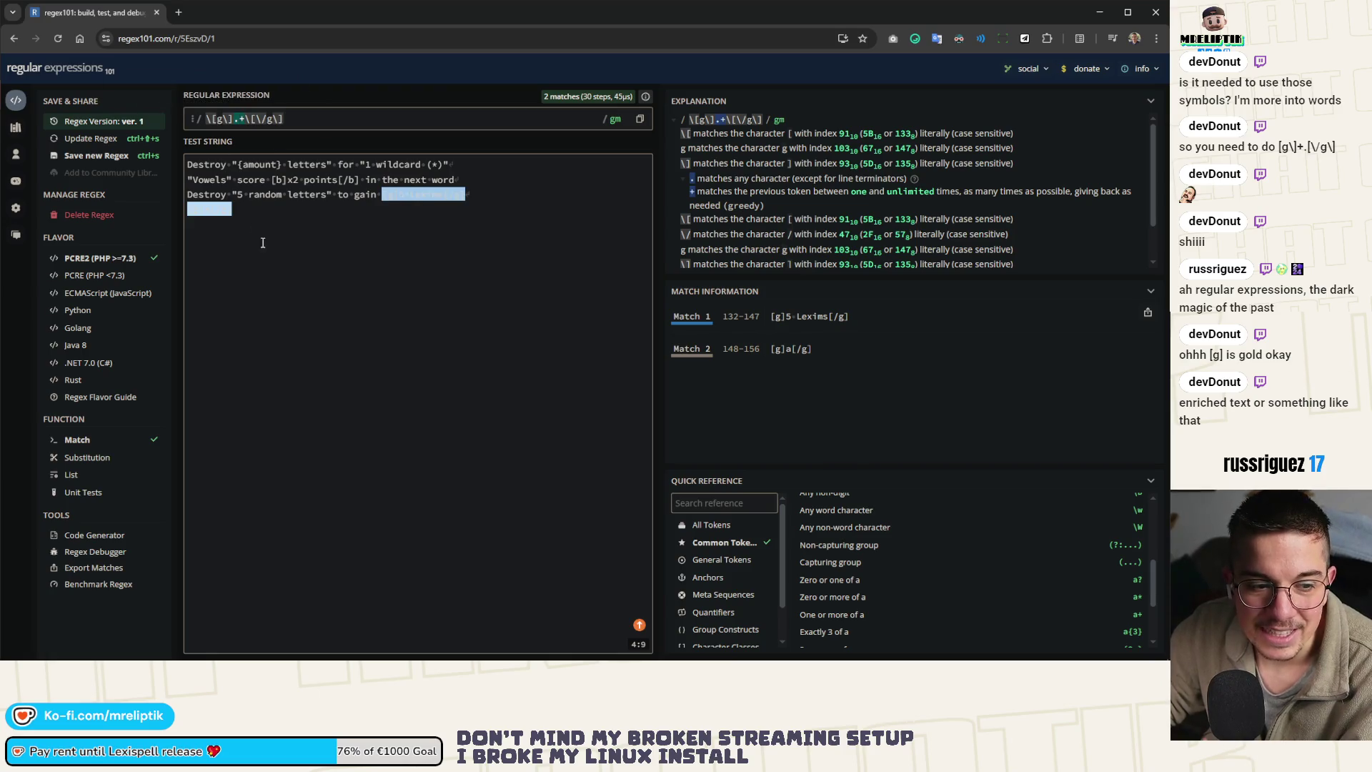
Copy the regex101 page link, then close the tab and leave without saving
scroll(875, 564, "up", 5)
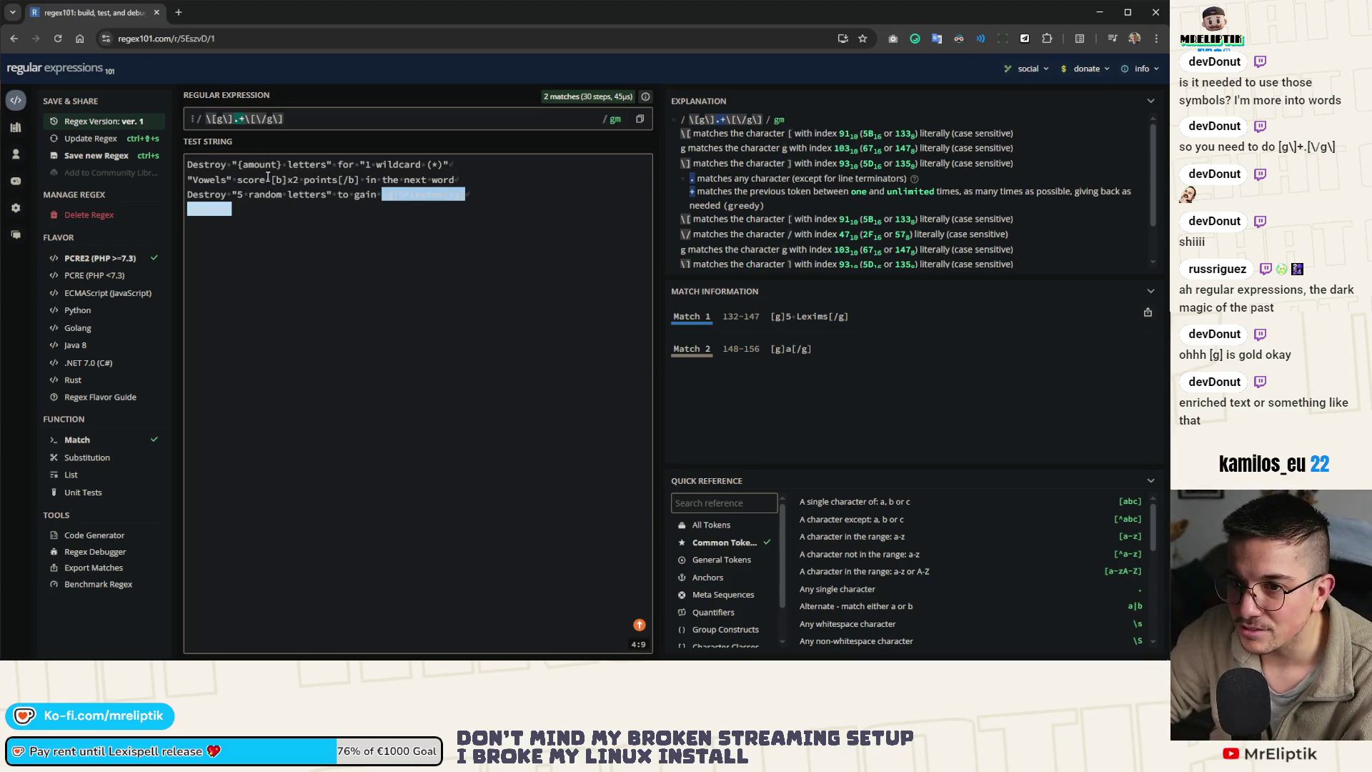
key("ctrl+l")
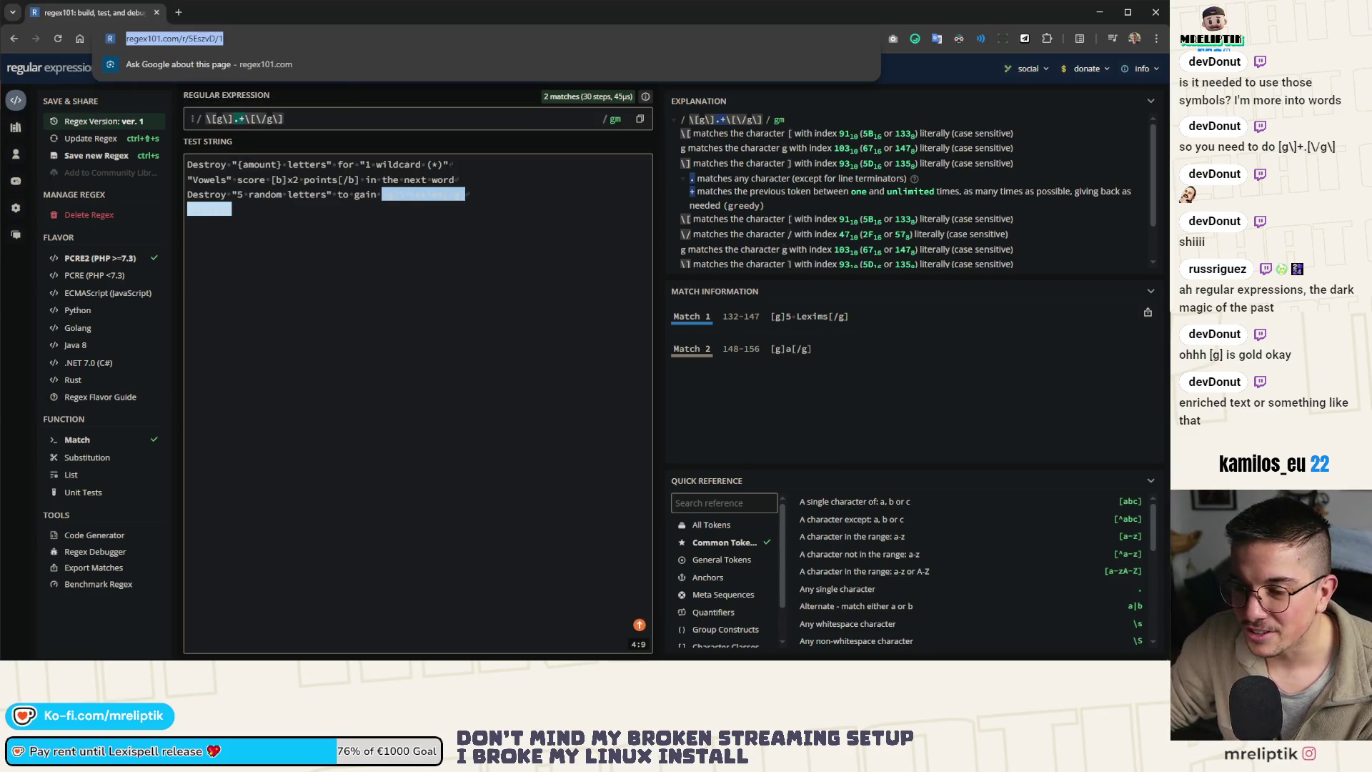
key("alt+Tab")
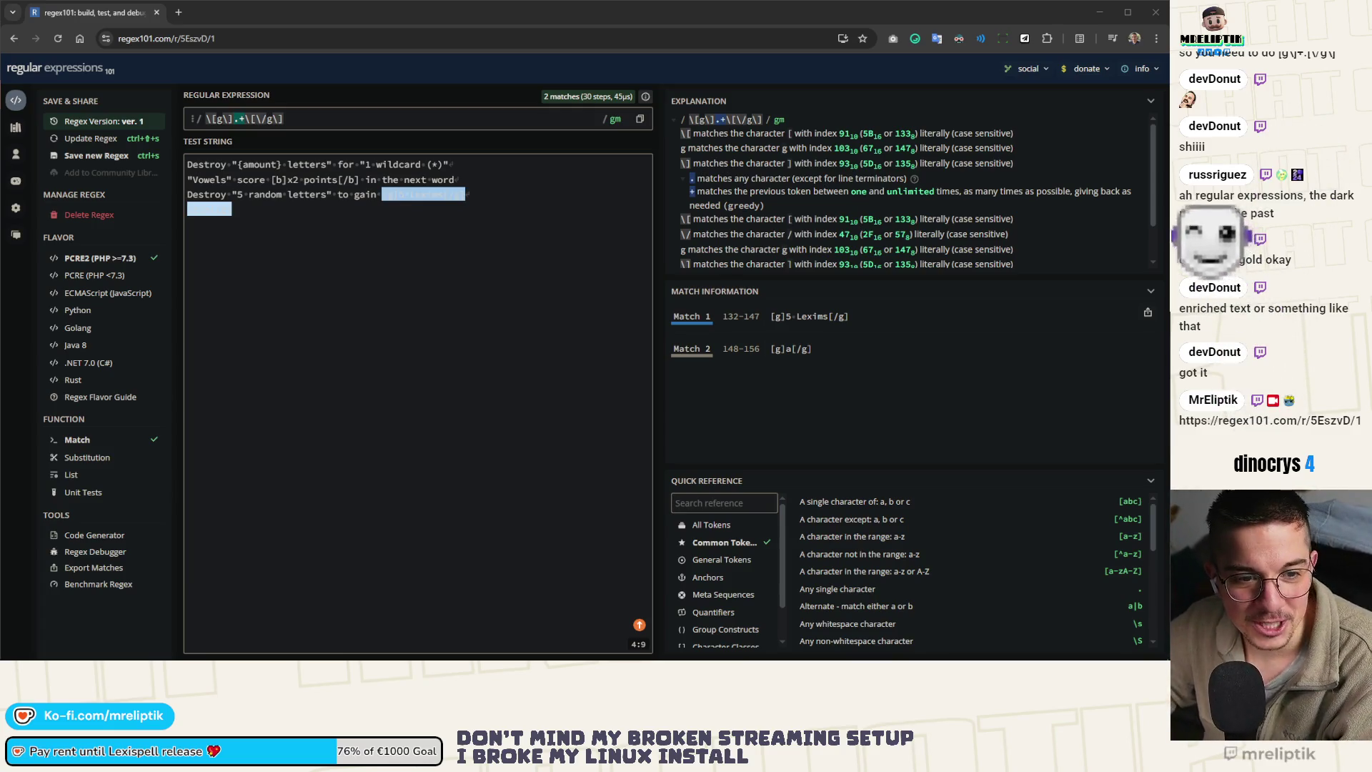
left_click(155, 14)
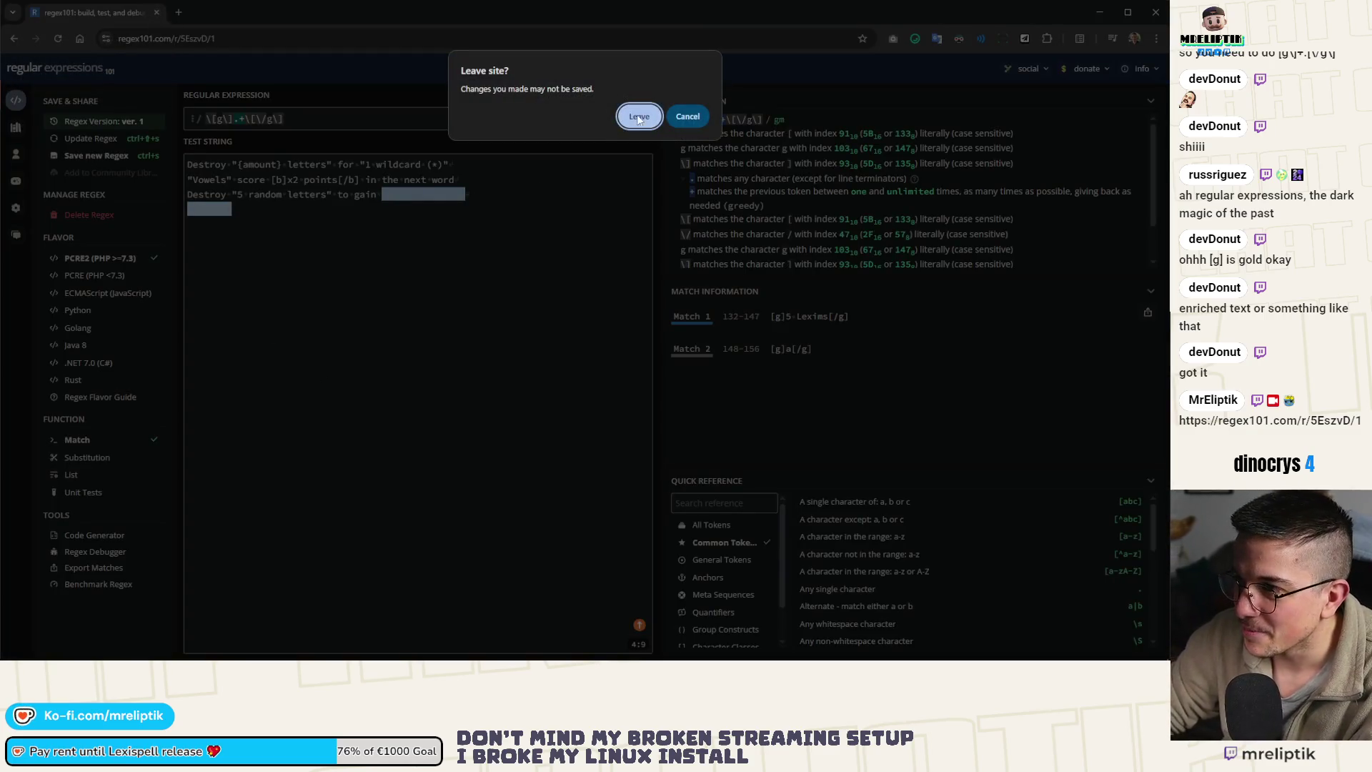
left_click(639, 119)
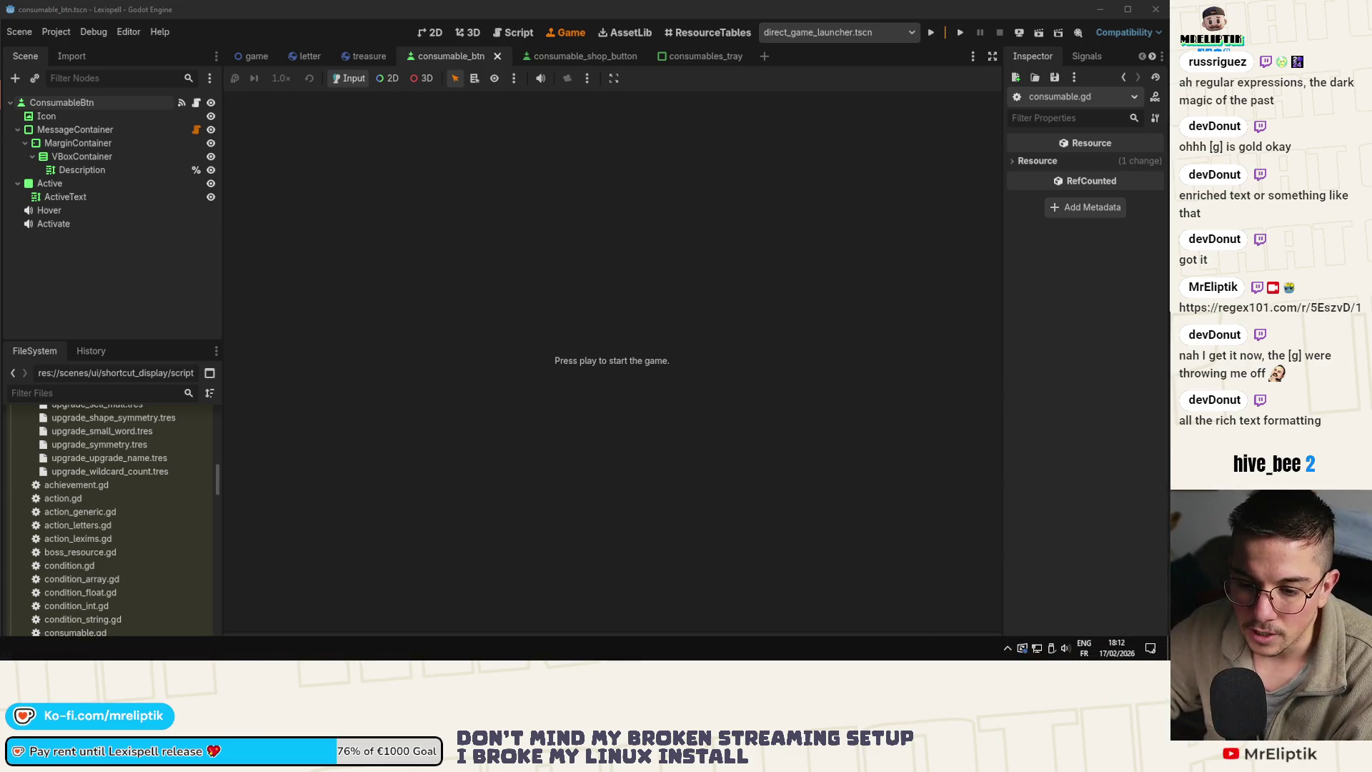
Glance at the Affinity Designer file, put Godot's consumable_btn scene in the 2D view, then return to Google Sheets
key("alt+Tab")
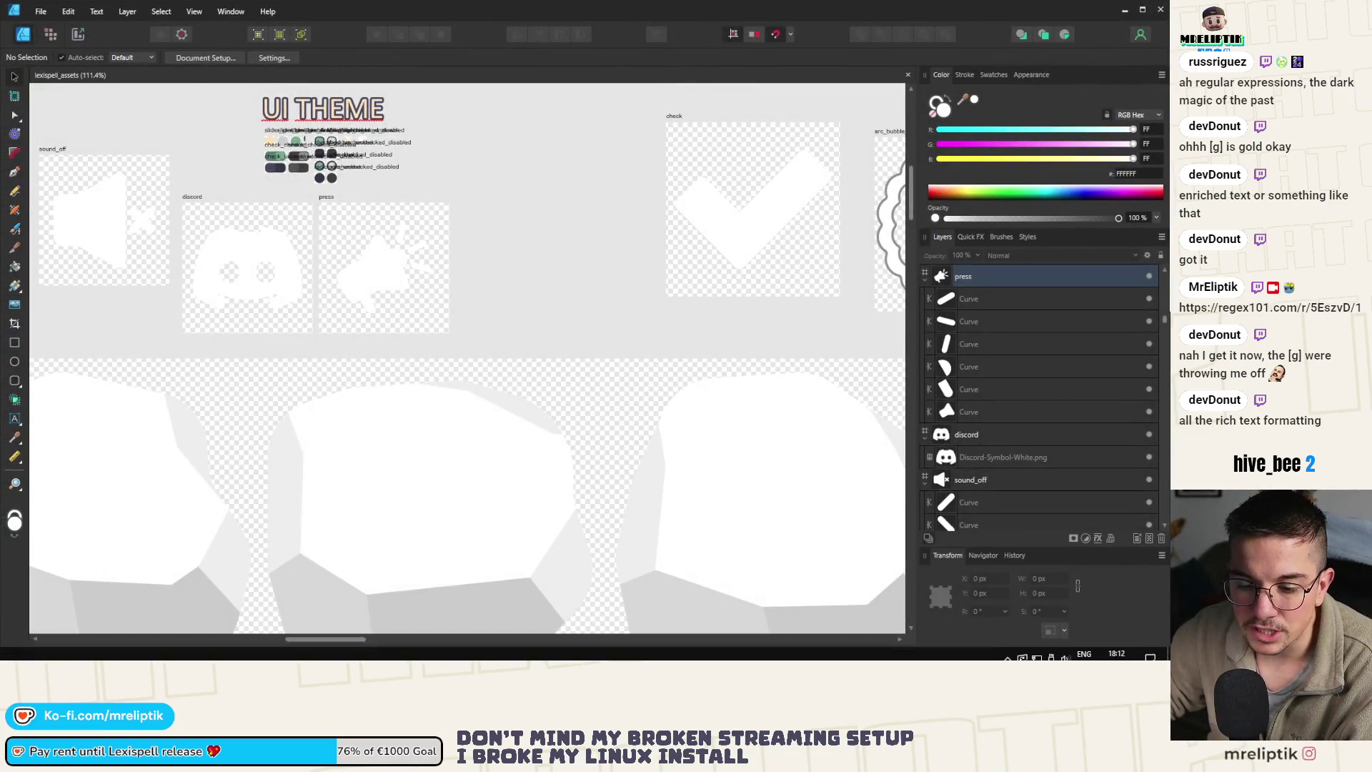
key("alt+Tab")
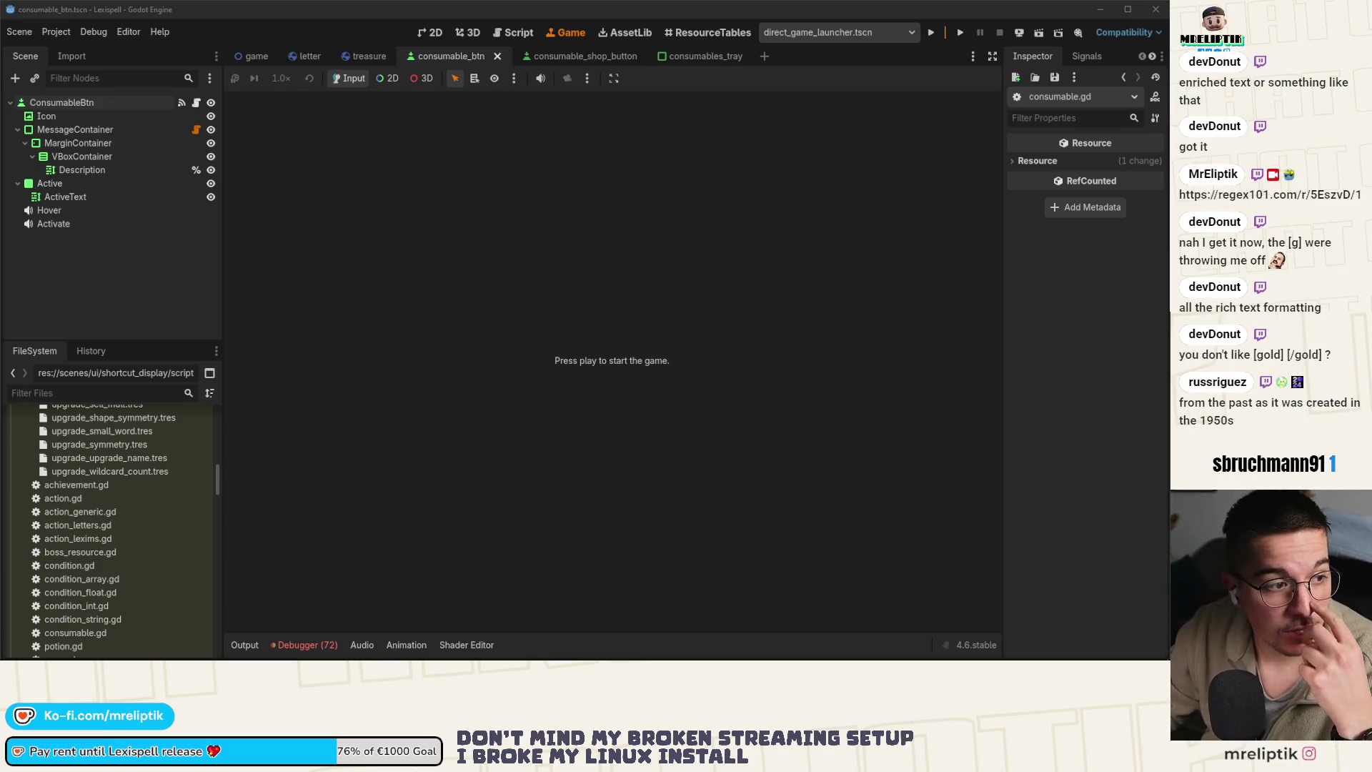
left_click(443, 182)
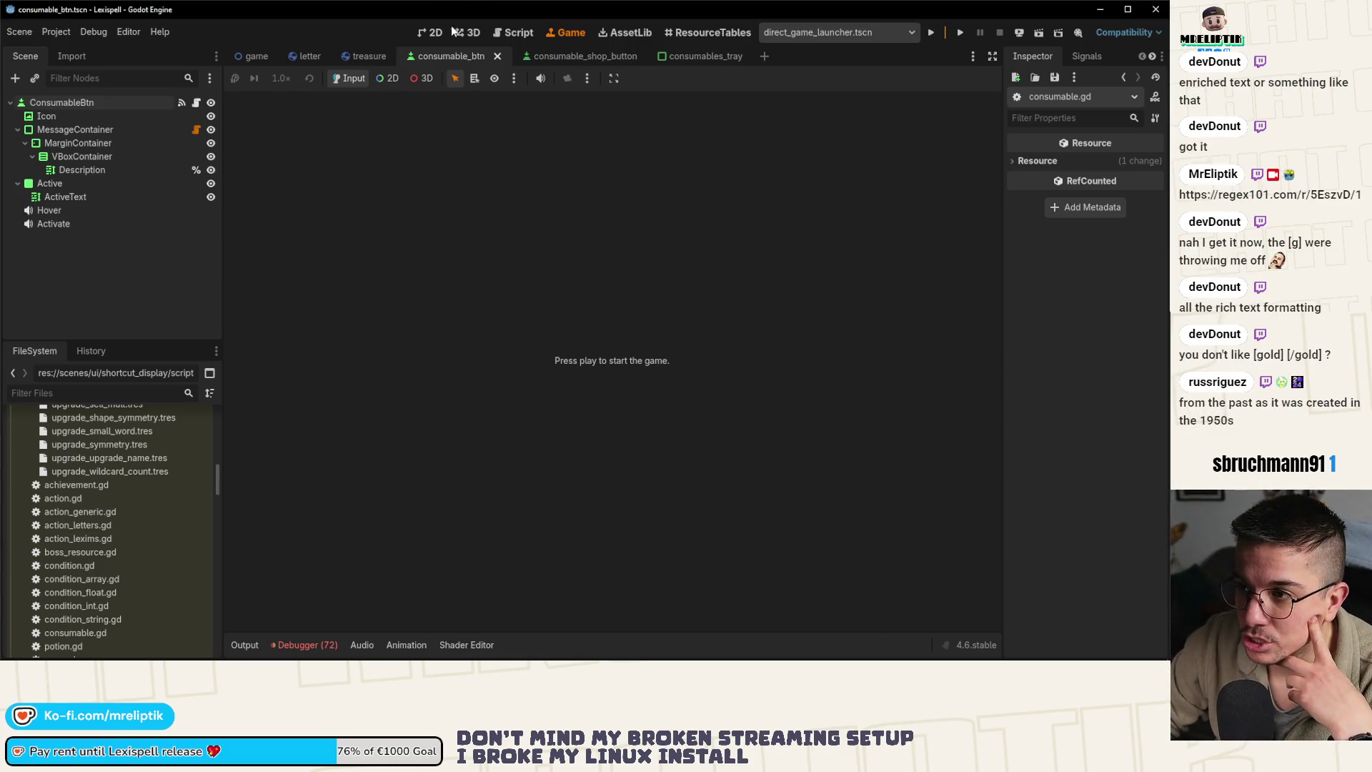
left_click(431, 32)
key("alt+Tab")
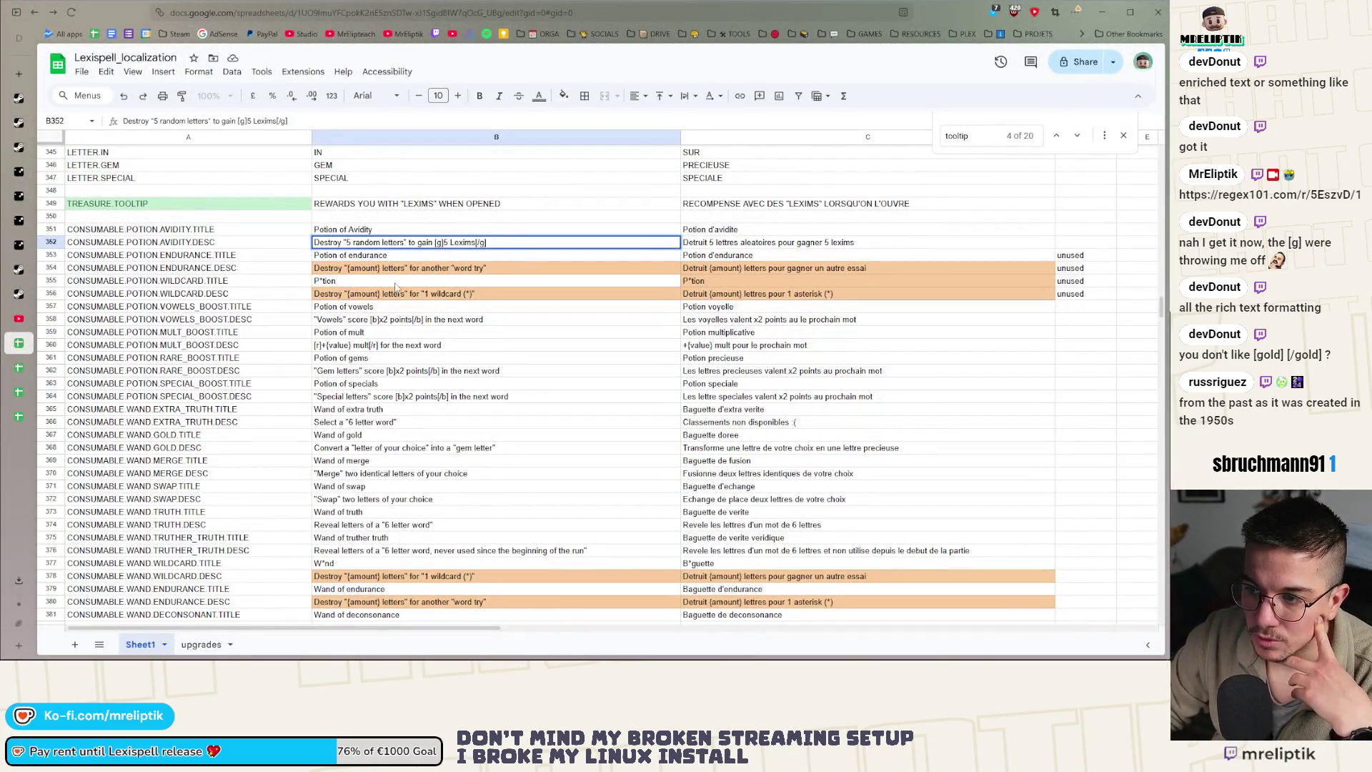
Finish editing B352 and scroll down through the consumable rows to cell B363, 'Potion of specials'
scroll(443, 372, "down", 2)
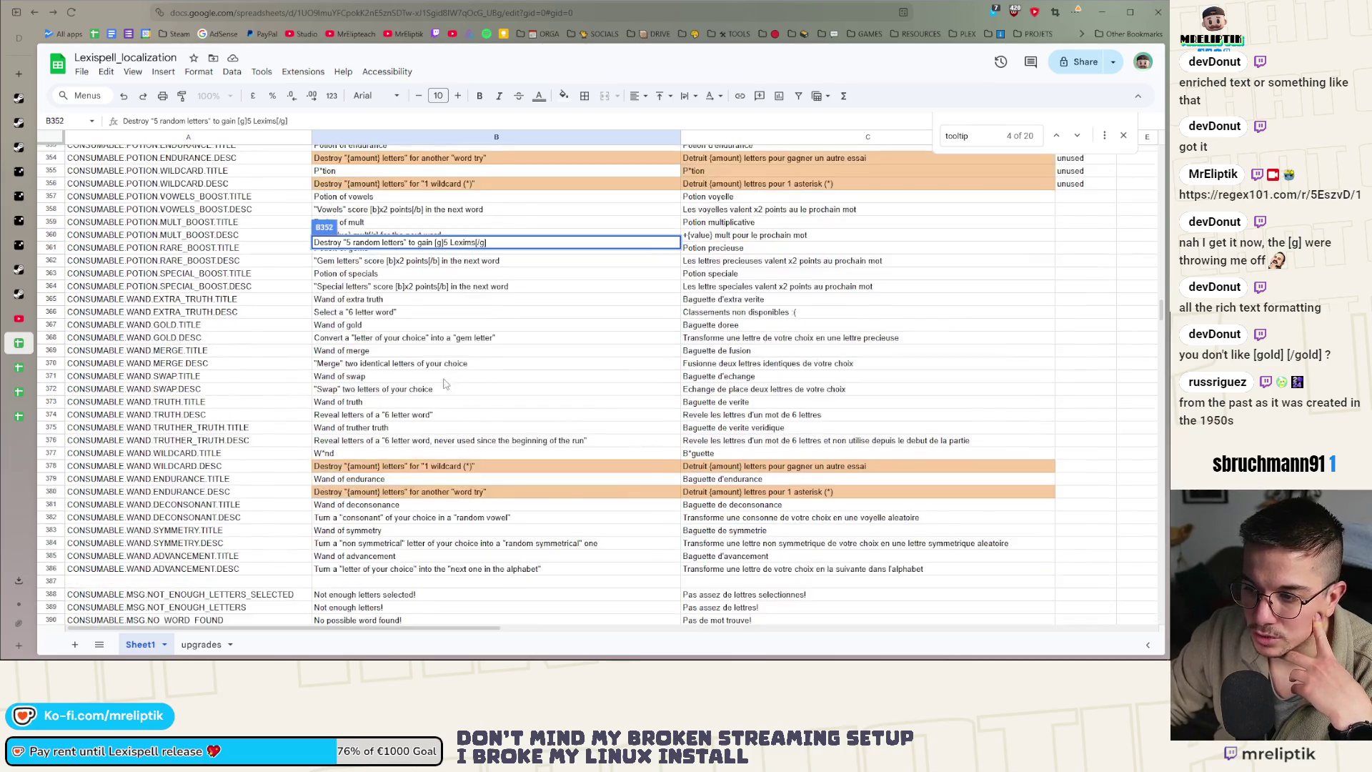
scroll(457, 350, "up", 3)
left_click(454, 336)
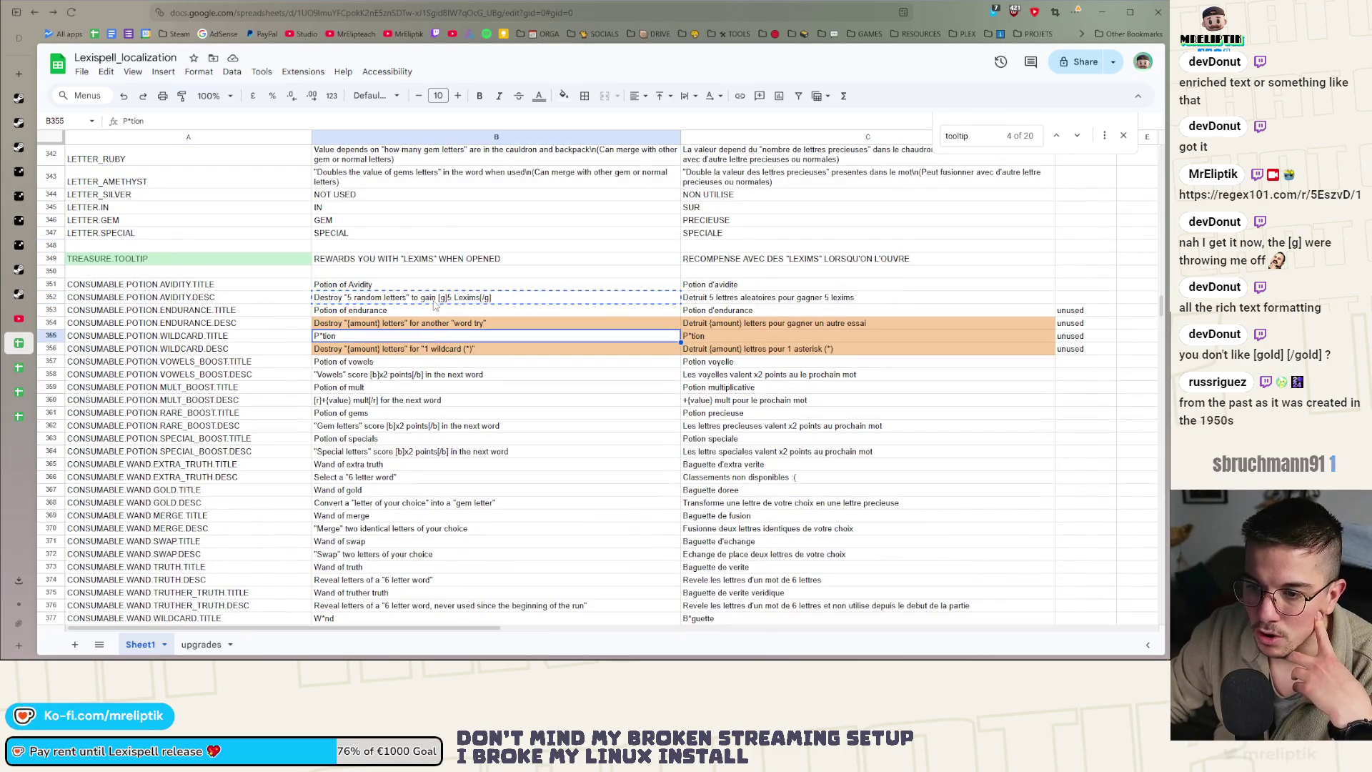
scroll(448, 343, "down", 20)
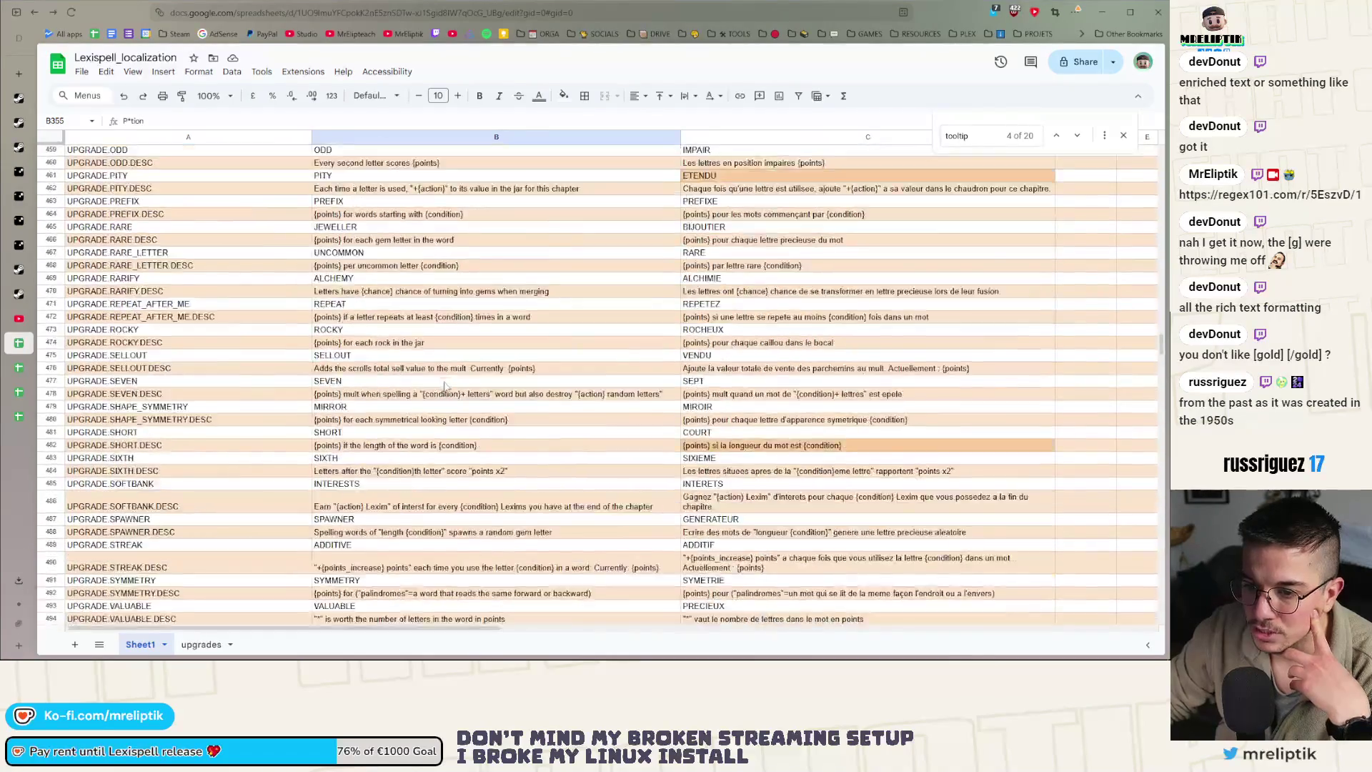
scroll(443, 386, "up", 20)
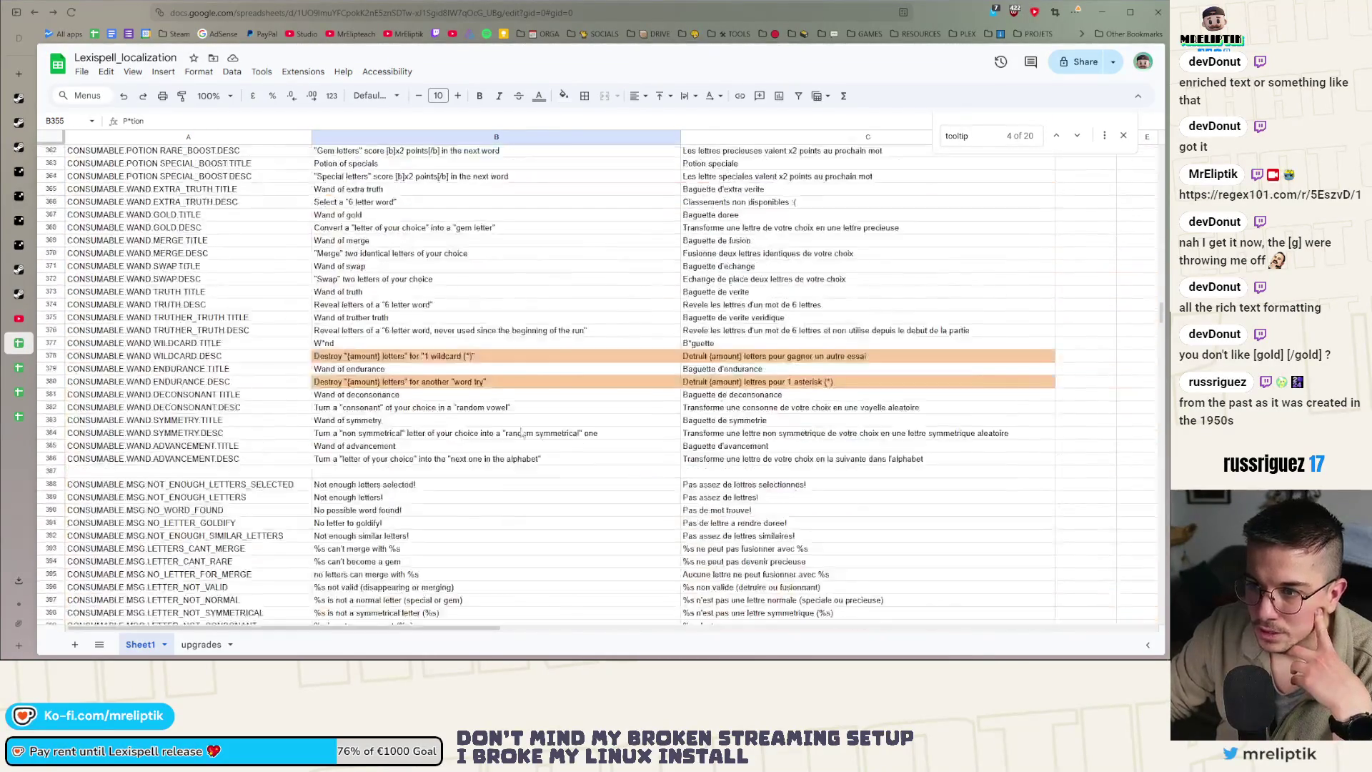
scroll(506, 423, "up", 12)
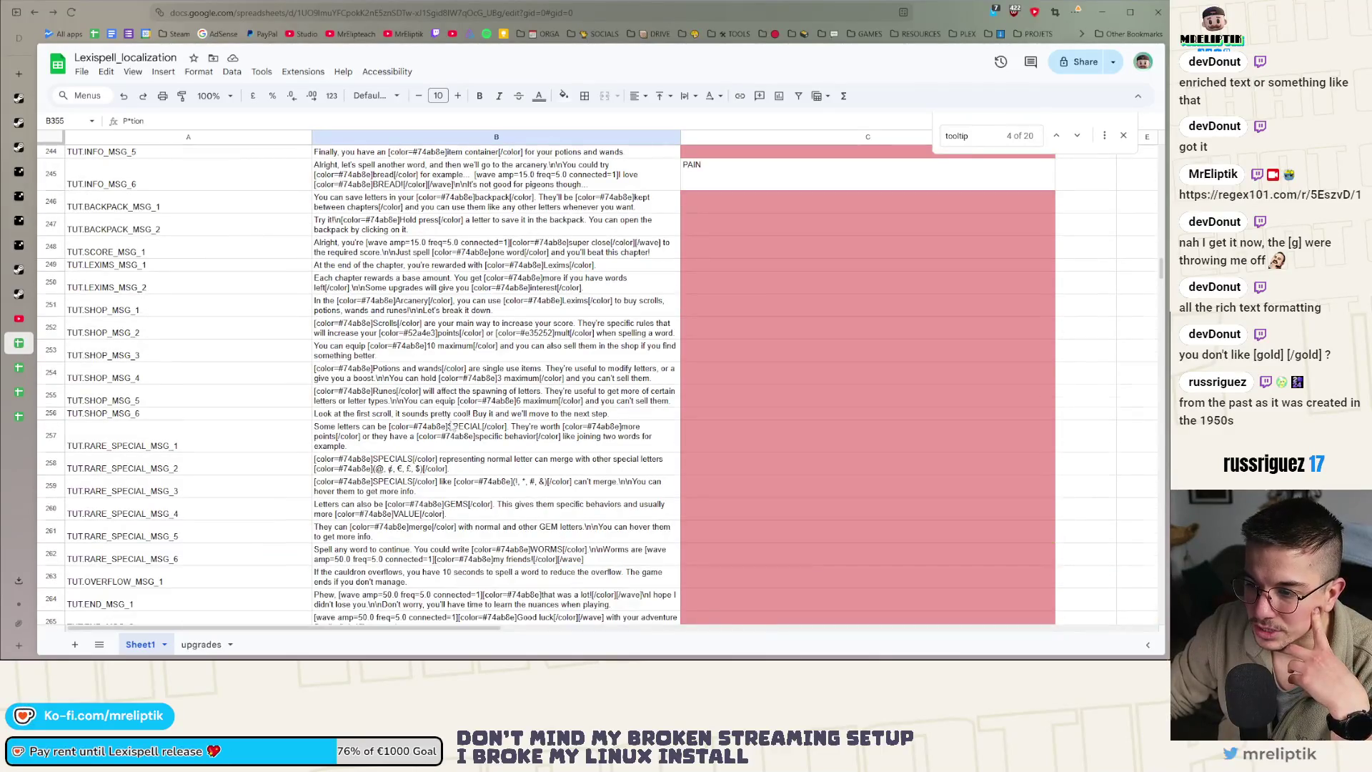
scroll(455, 424, "down", 3)
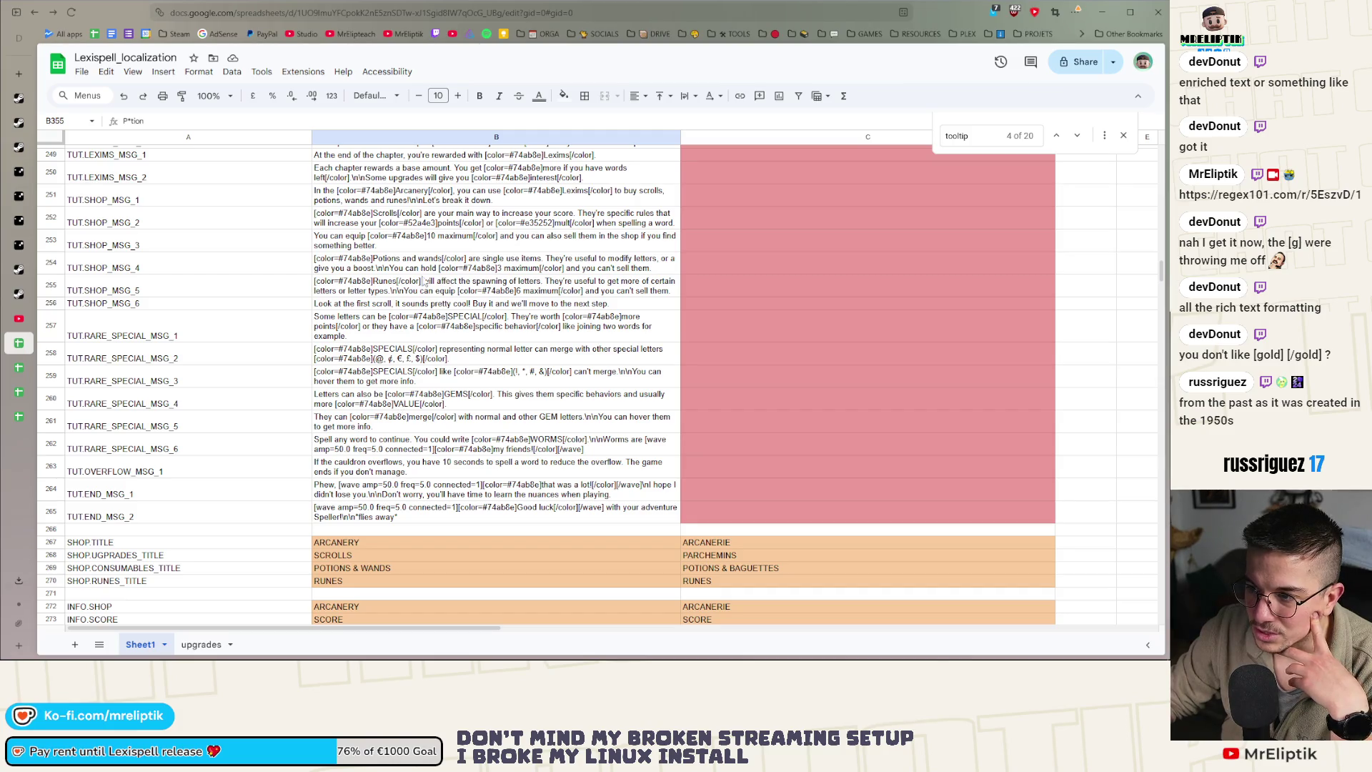
scroll(503, 380, "down", 10)
scroll(502, 381, "down", 5)
left_click(531, 279)
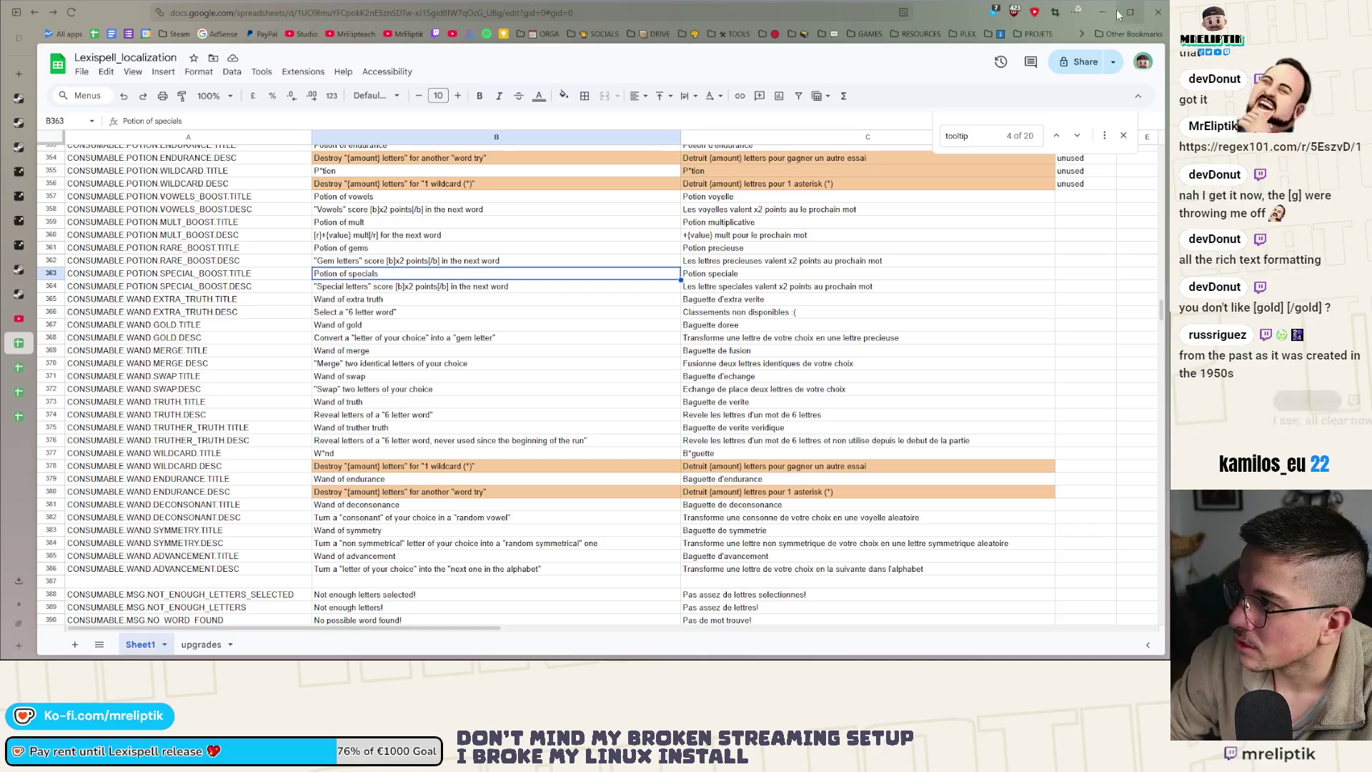
key("alt+Tab")
Quick-open win_screen.tscn and select the PlaytestMessage label's PLAYTEST.MSG_WIN text key
key("ctrl+shift+o")
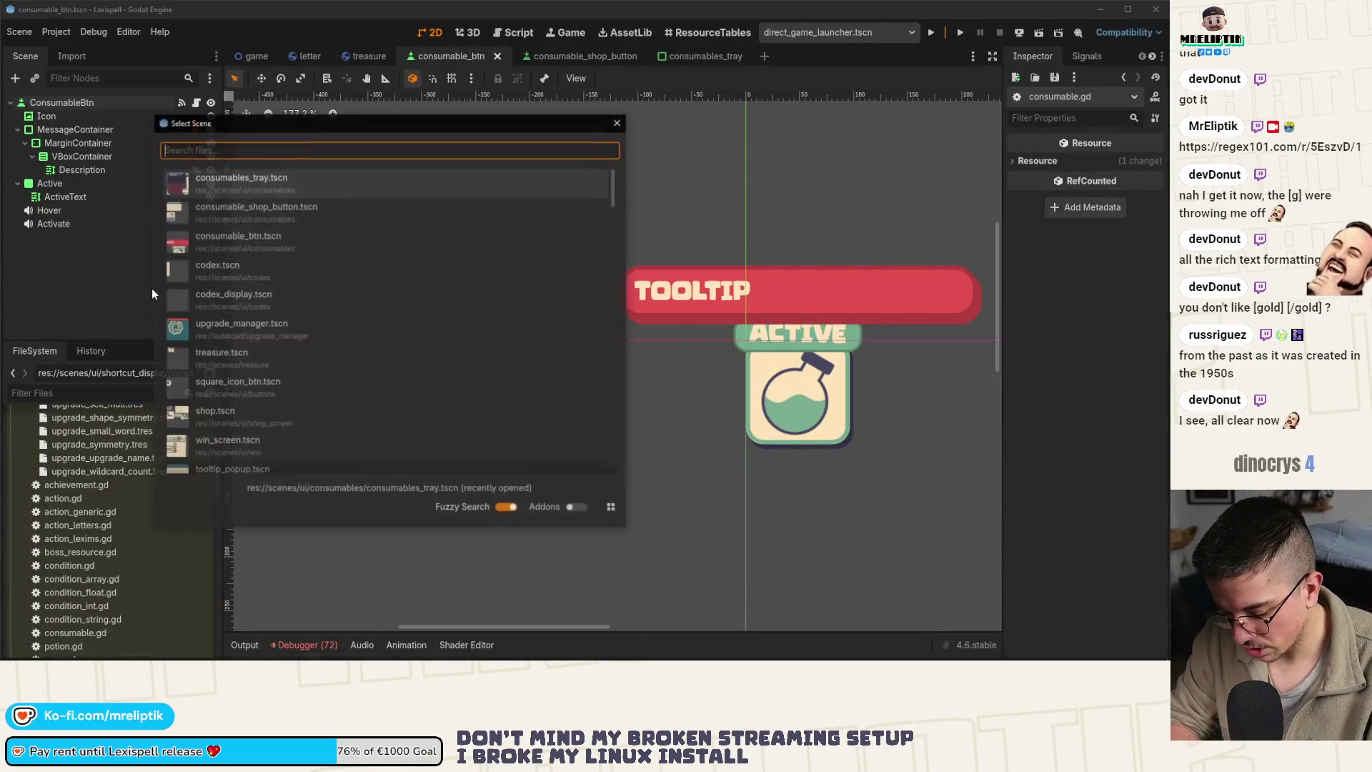
type("win")
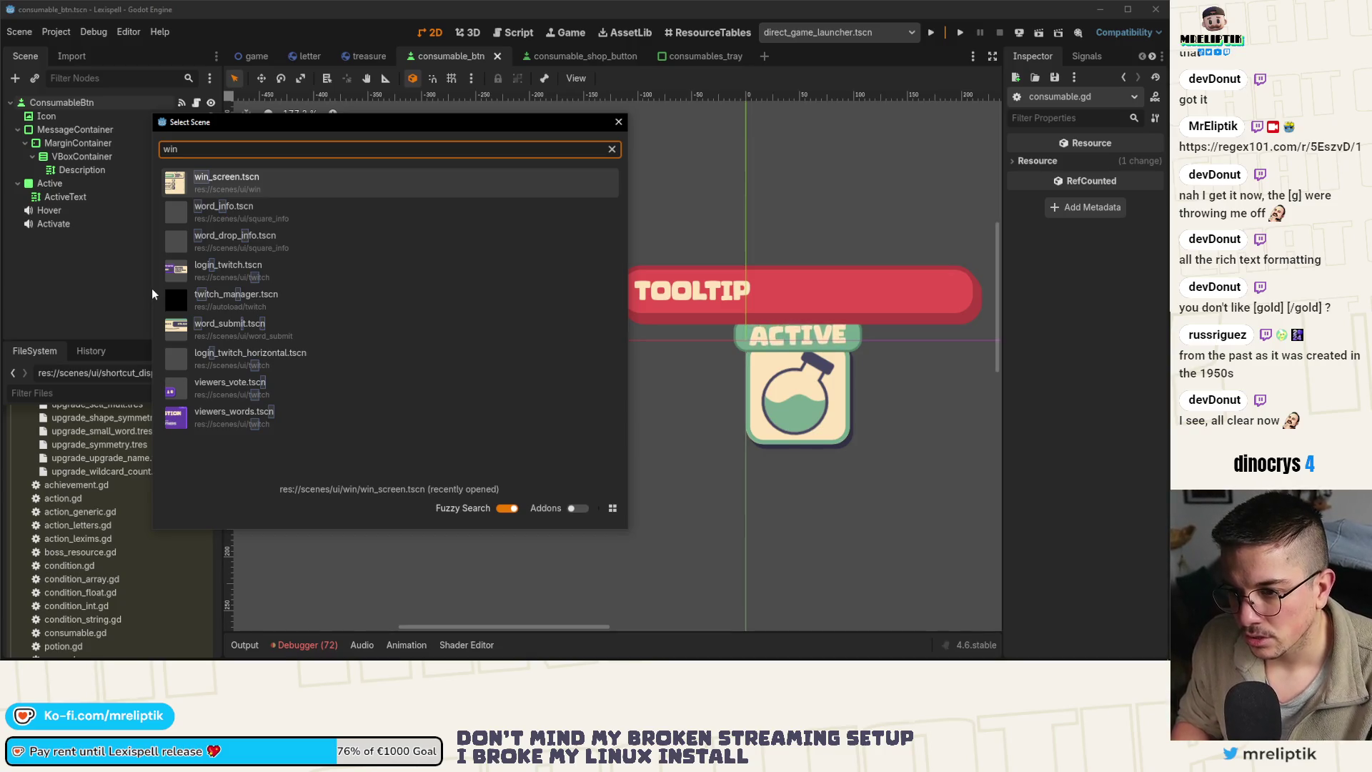
key("Return")
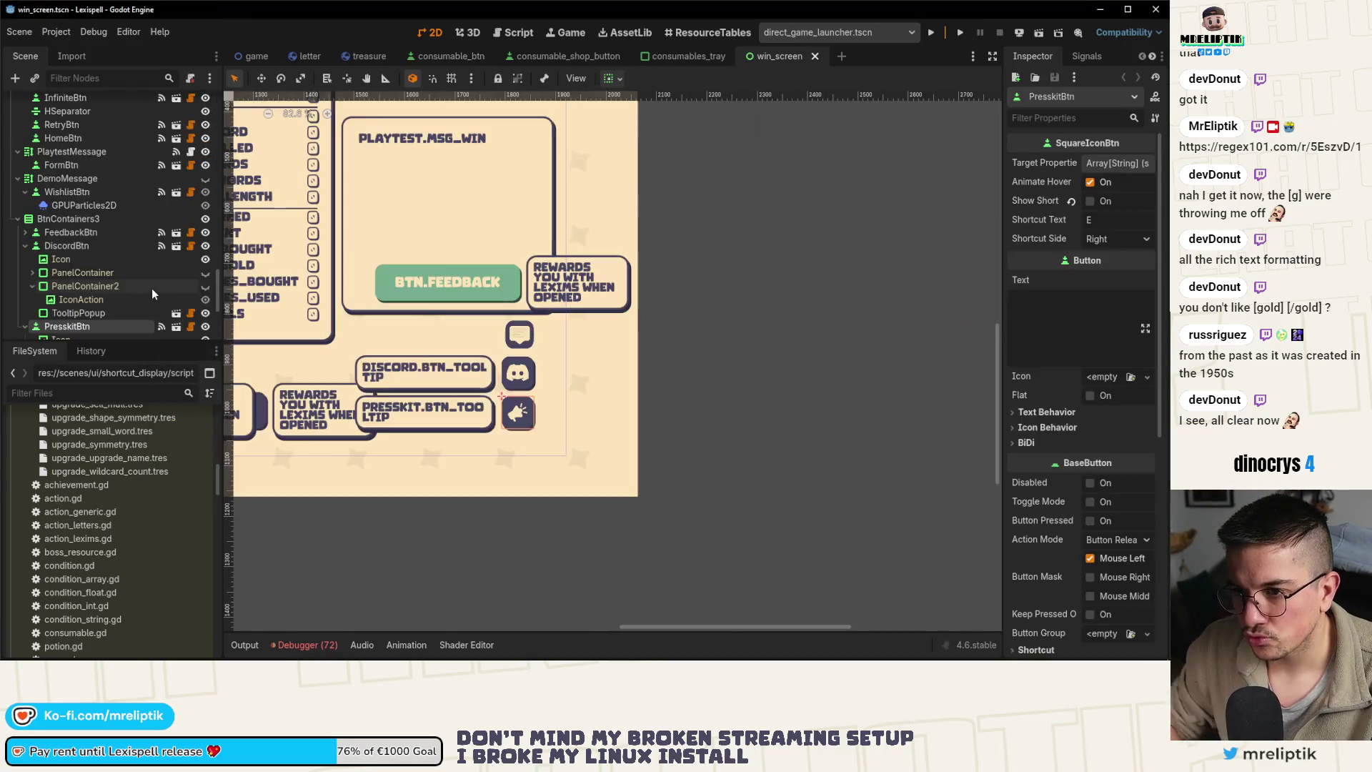
scroll(191, 104, "up", 10)
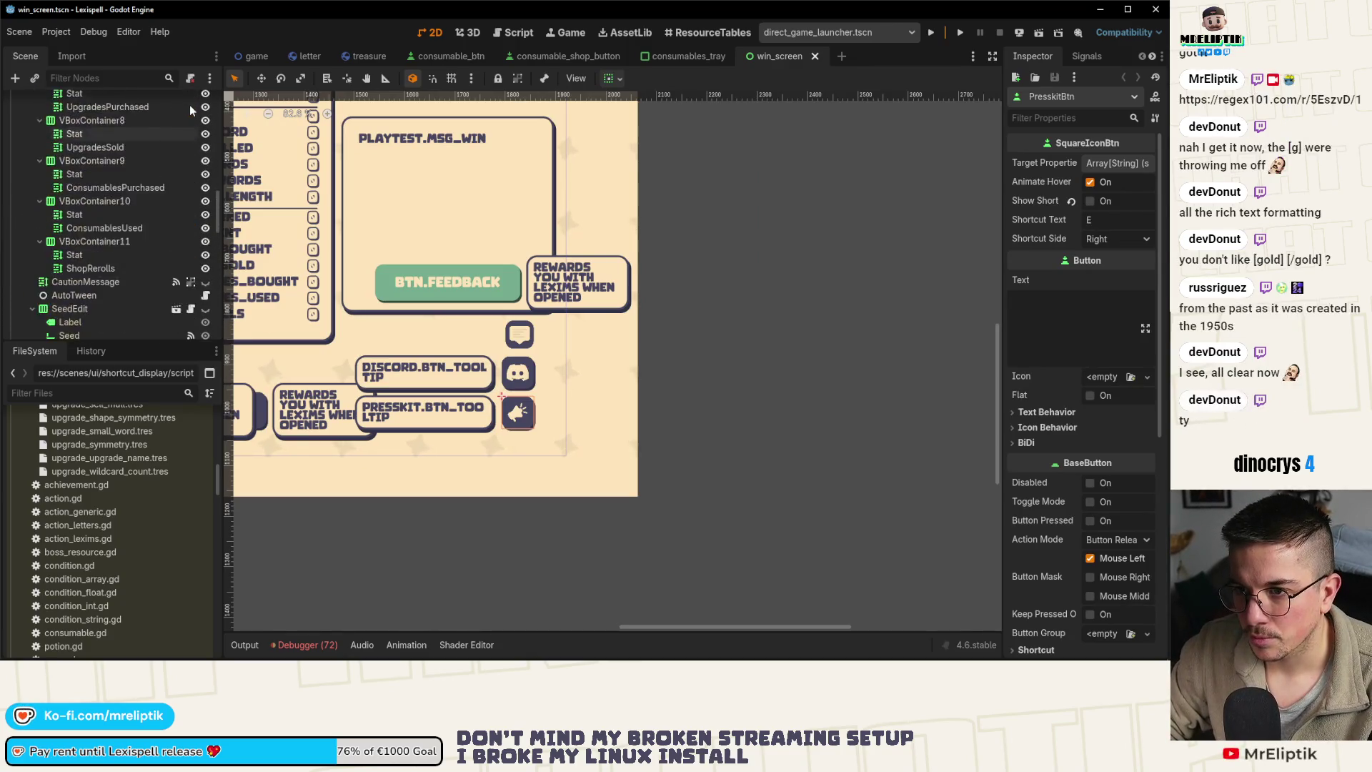
scroll(613, 245, "down", 5)
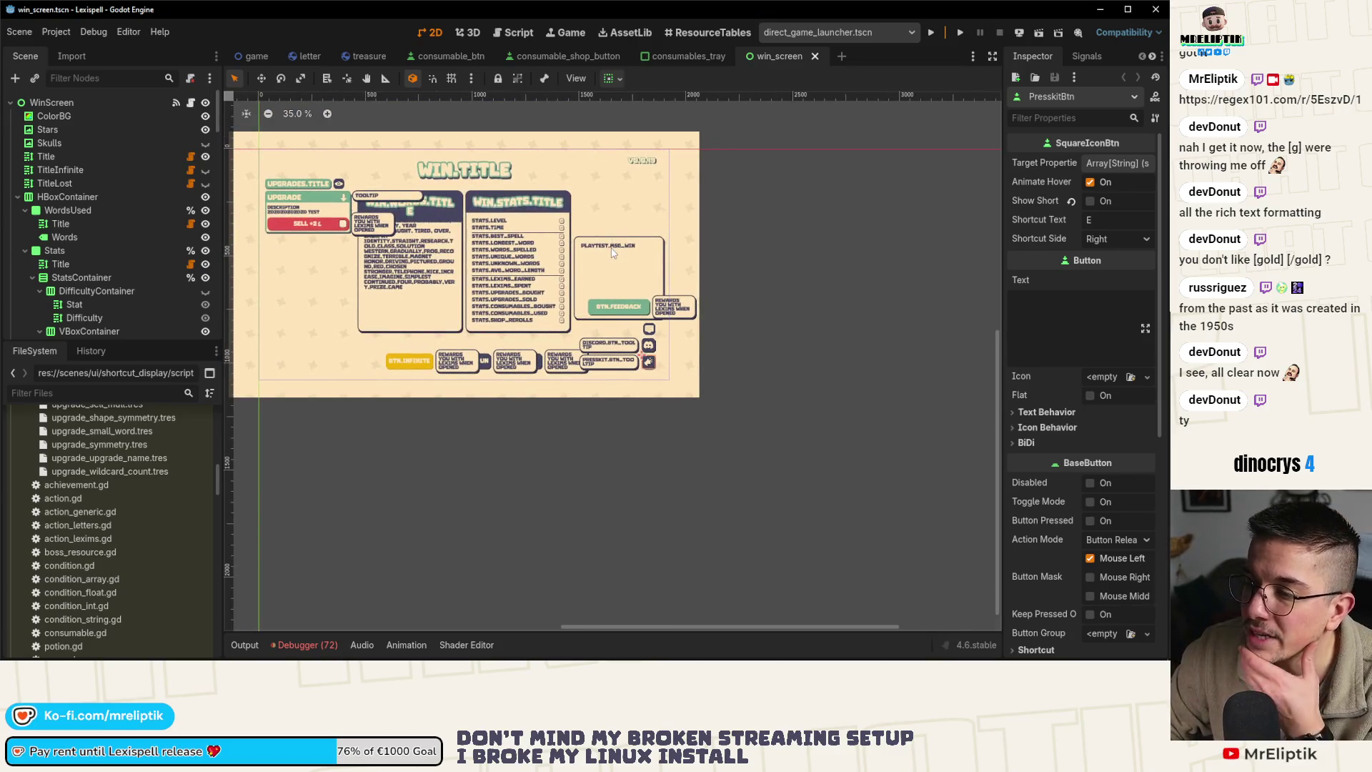
left_click(612, 254)
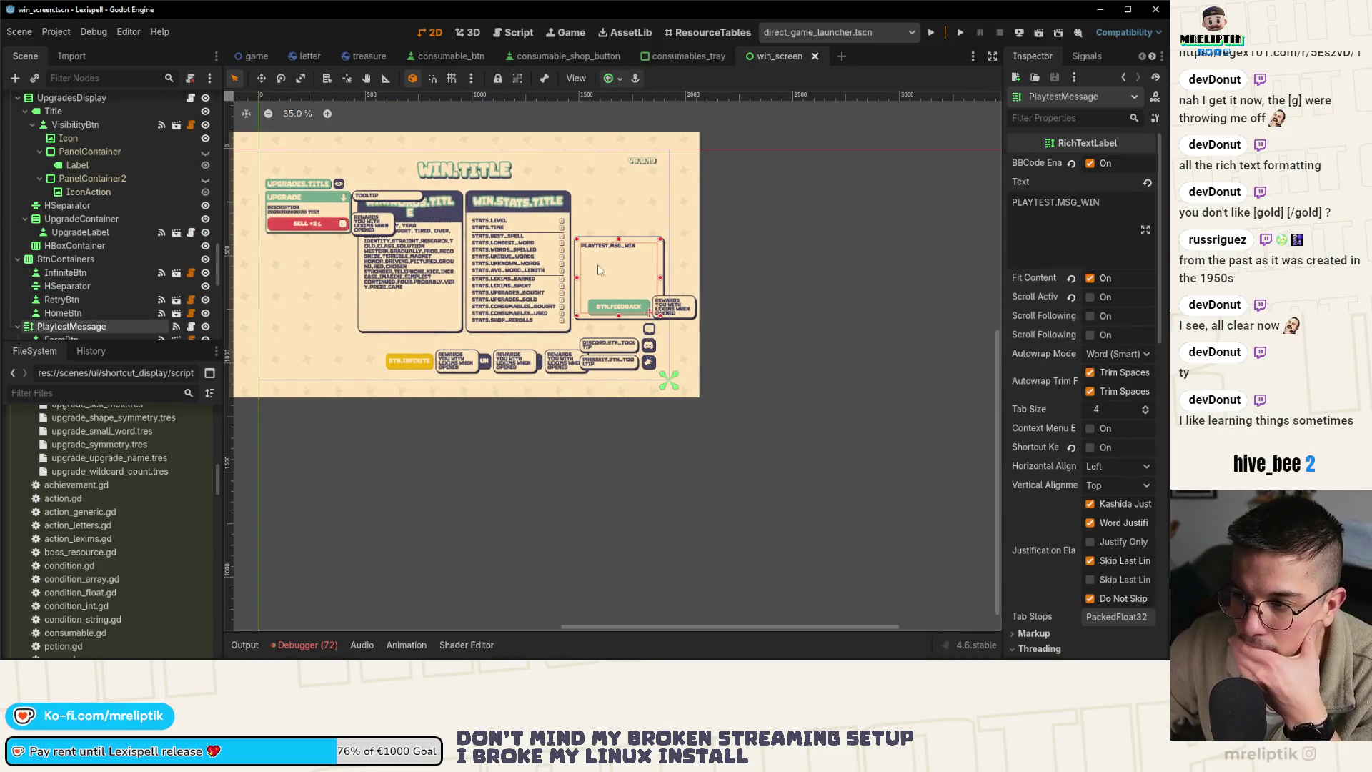
scroll(117, 264, "down", 3)
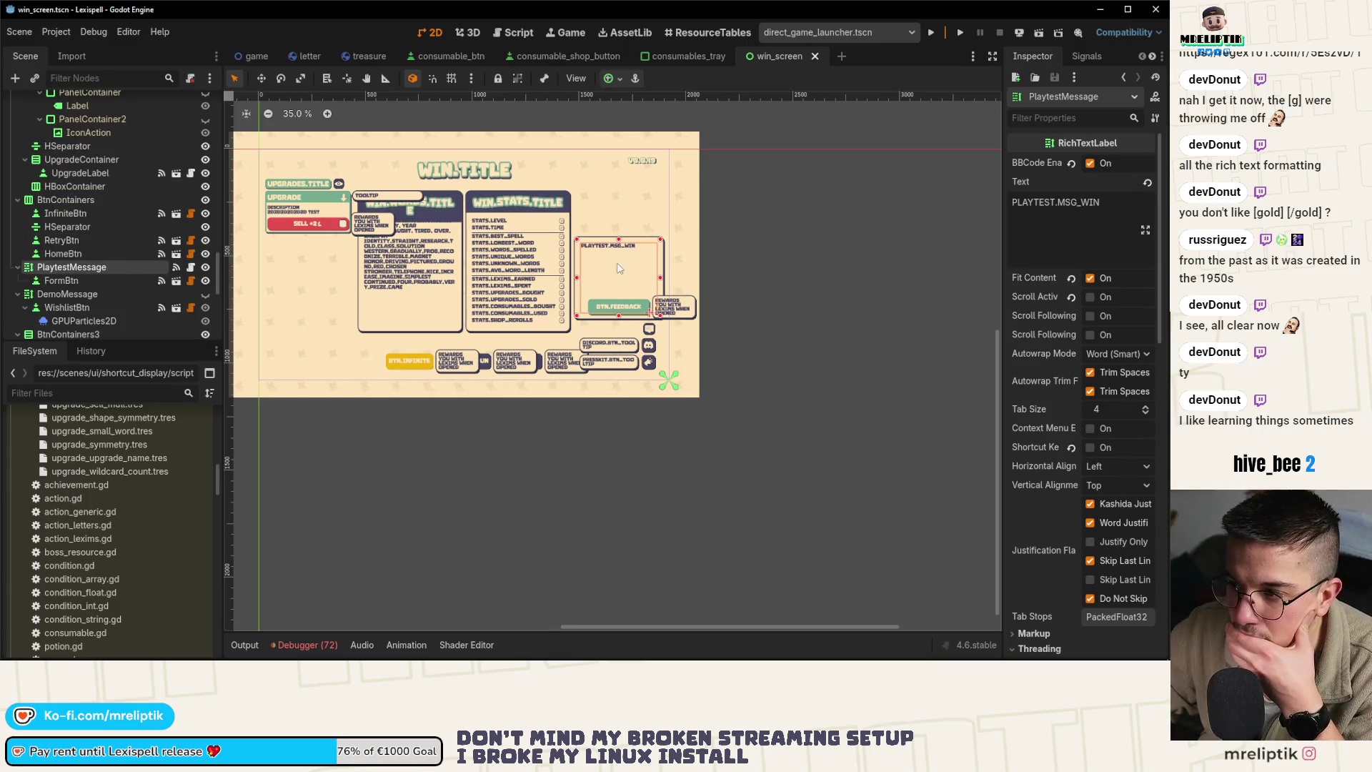
double_click(1066, 209)
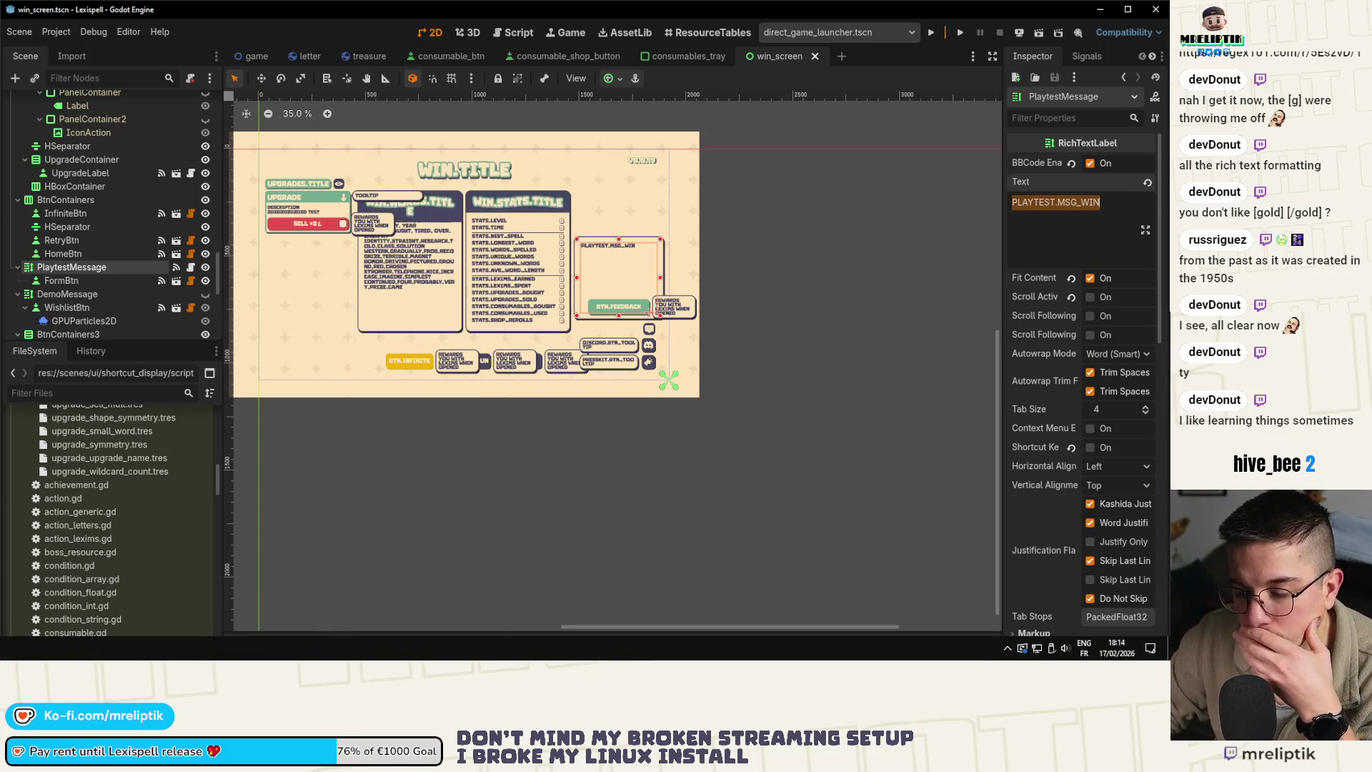
key("alt+Tab")
scroll(248, 377, "up", 10)
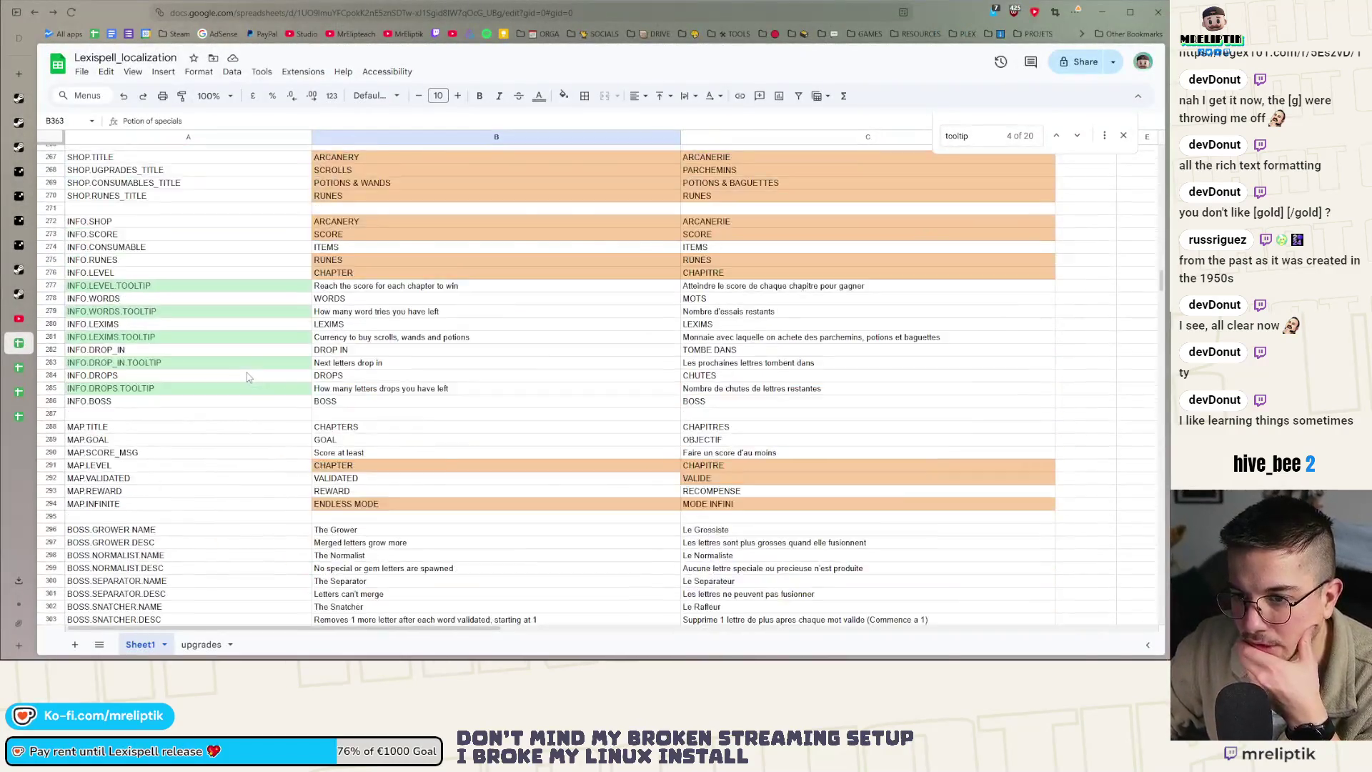
Scroll the localization sheet up to the PLAYTEST and DEMO rows and open row 57's context menu
scroll(235, 390, "up", 15)
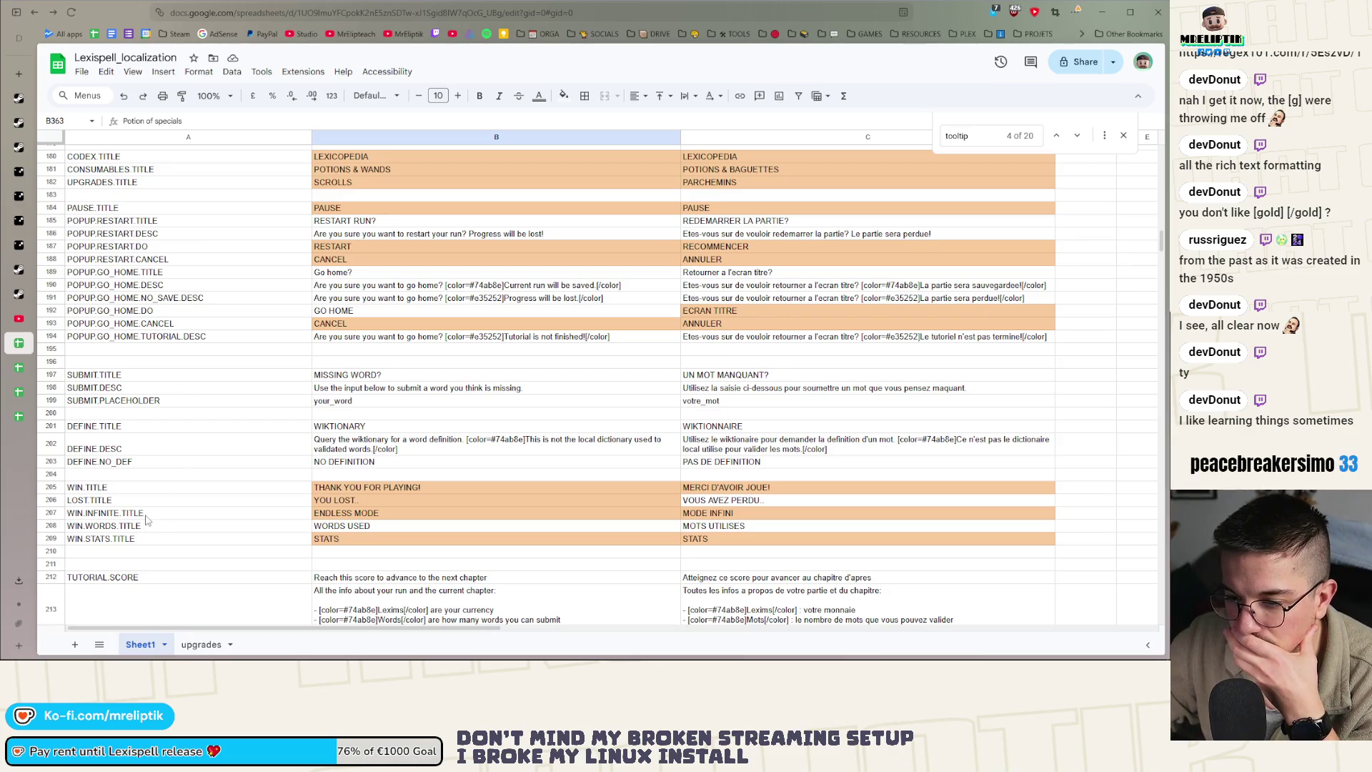
scroll(171, 500, "up", 15)
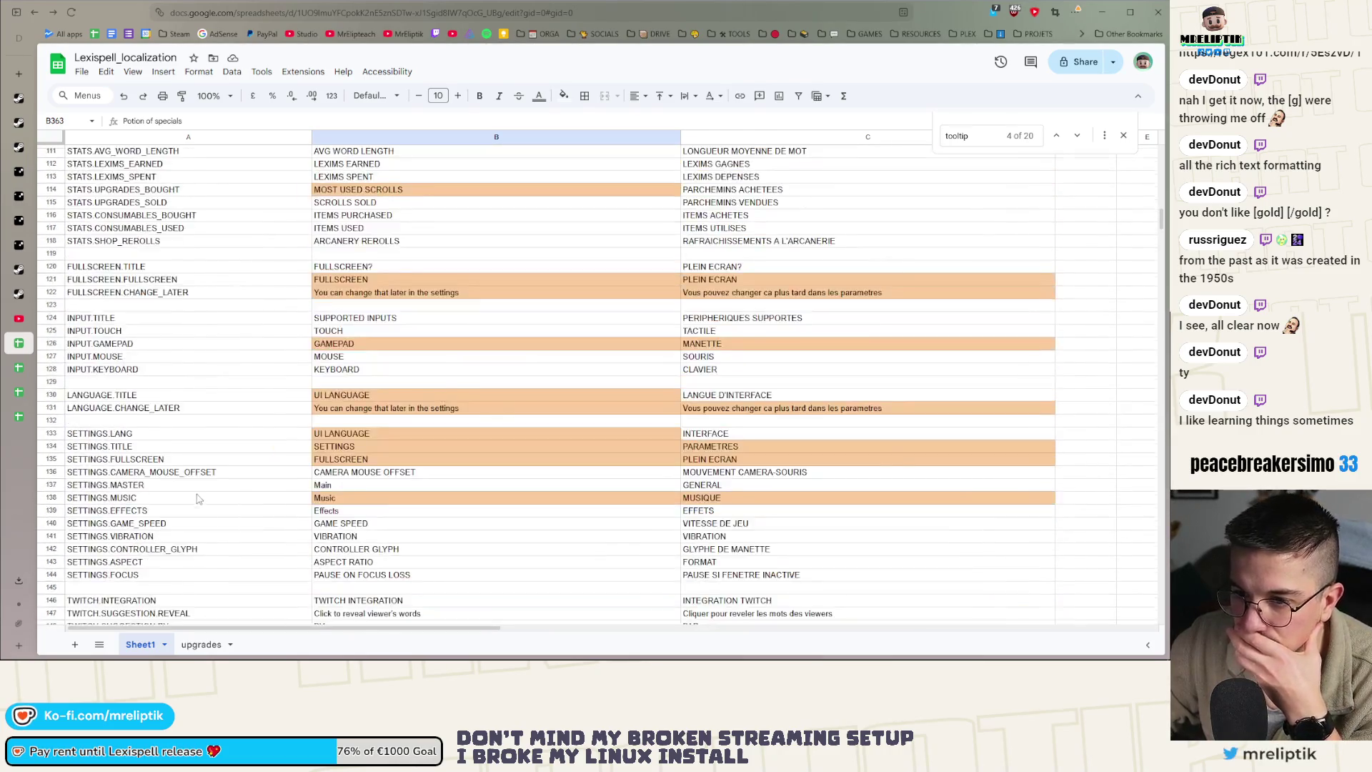
scroll(199, 498, "up", 10)
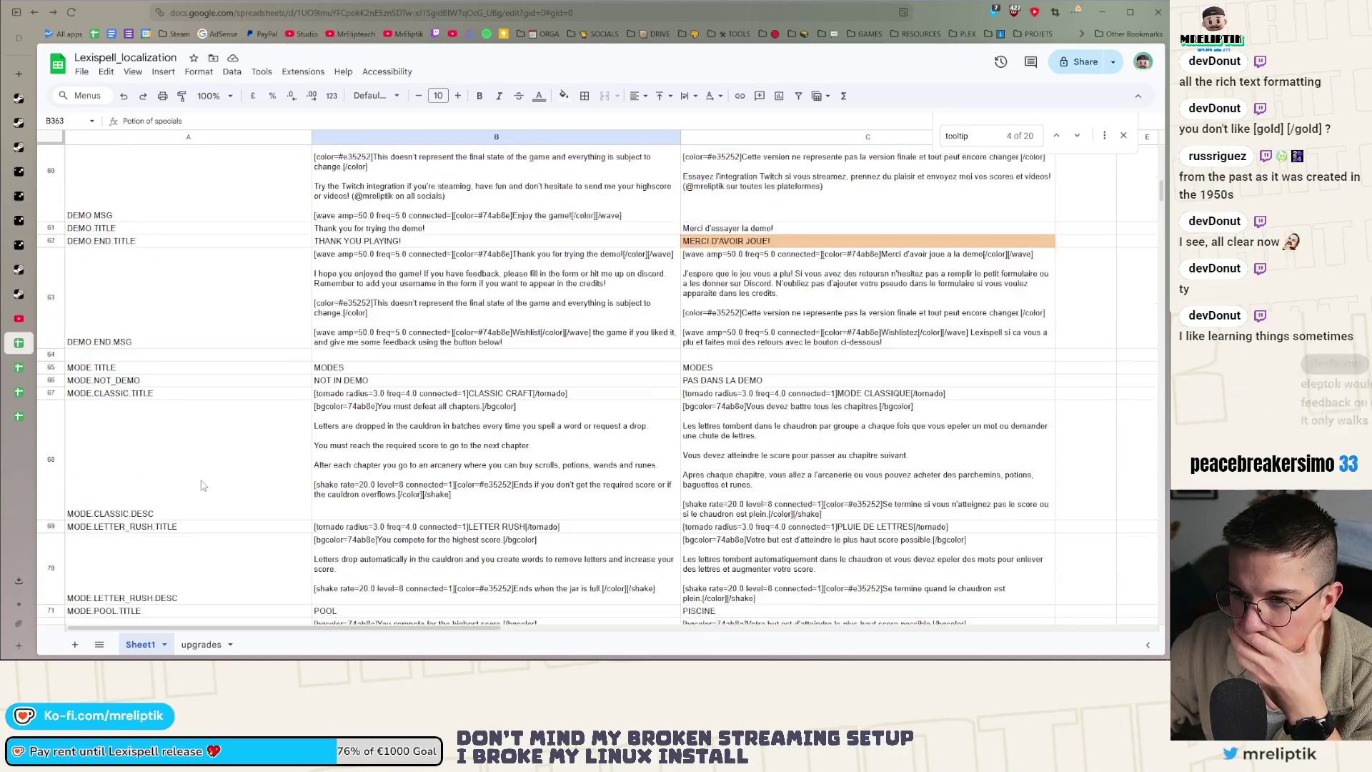
scroll(201, 486, "up", 3)
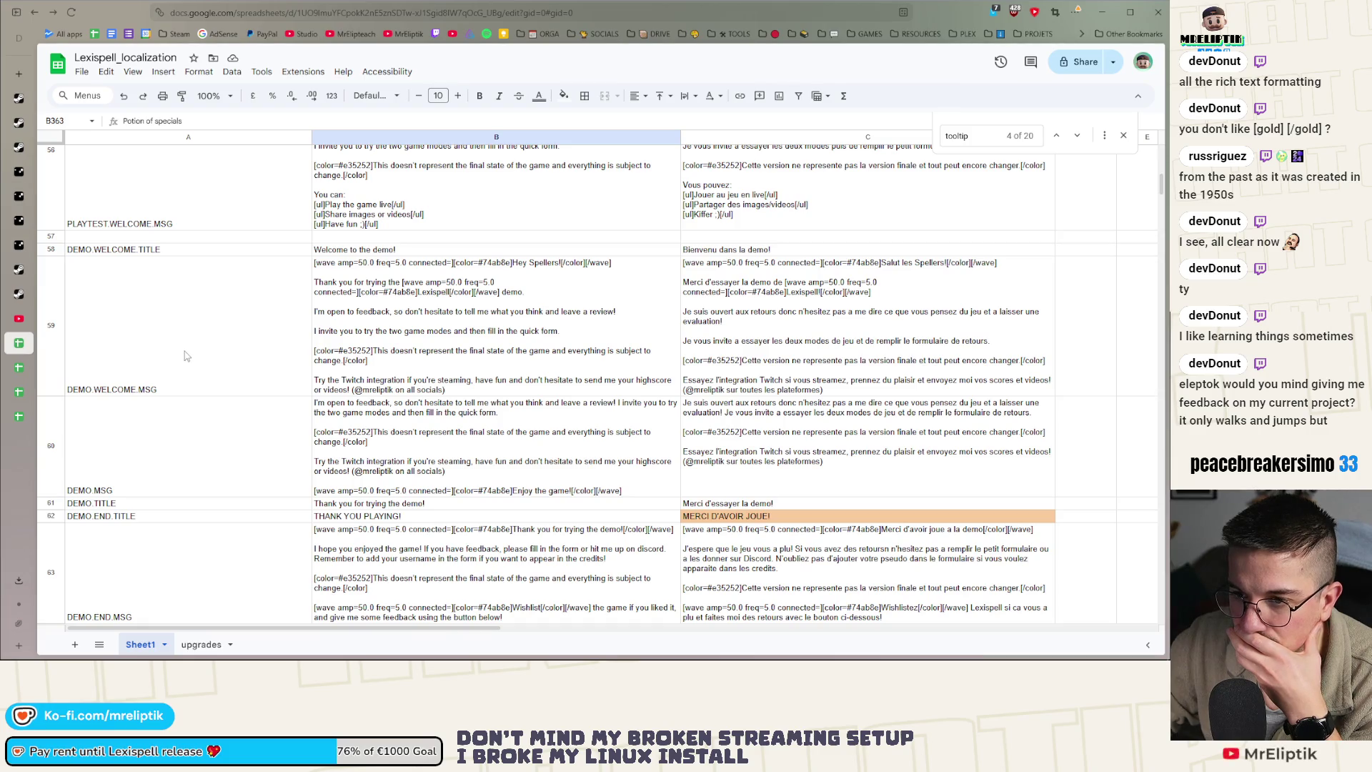
scroll(186, 356, "up", 6)
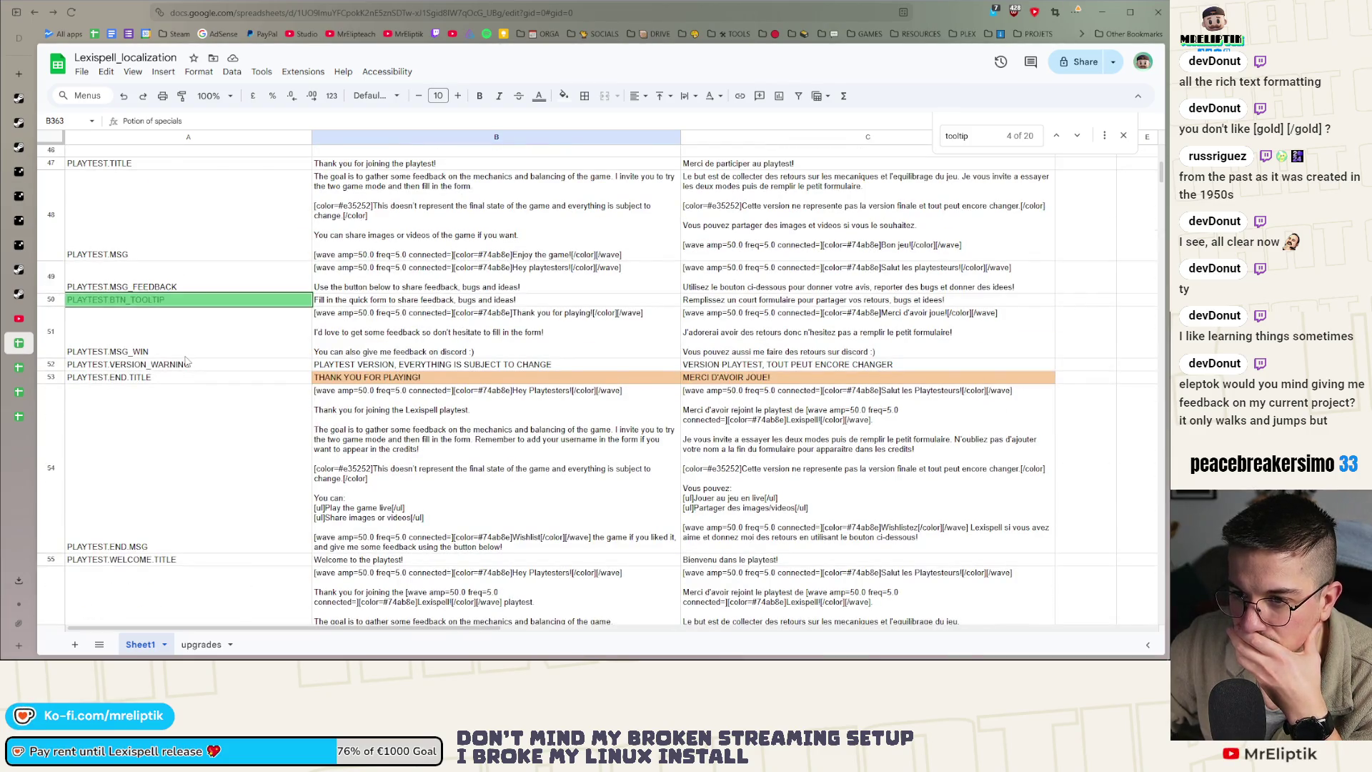
scroll(185, 360, "down", 2)
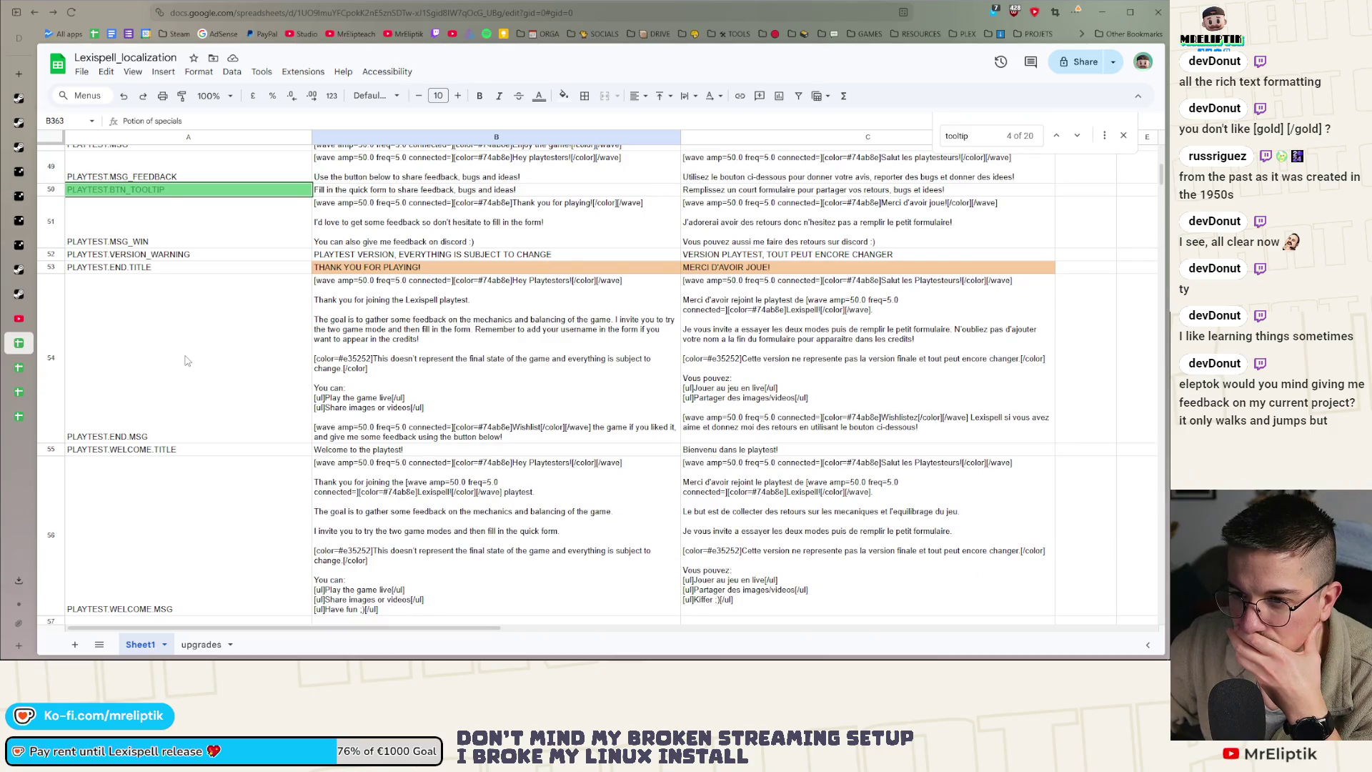
scroll(185, 359, "down", 6)
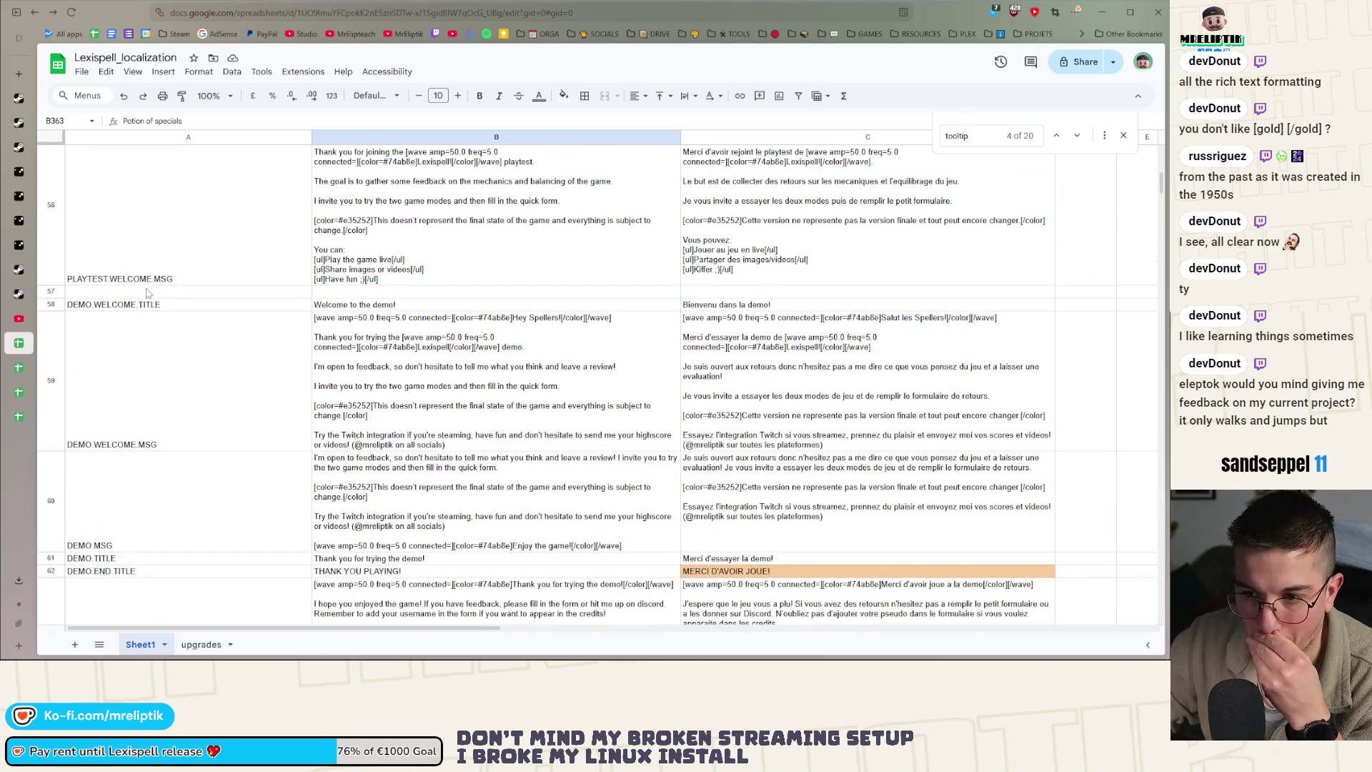
right_click(130, 293)
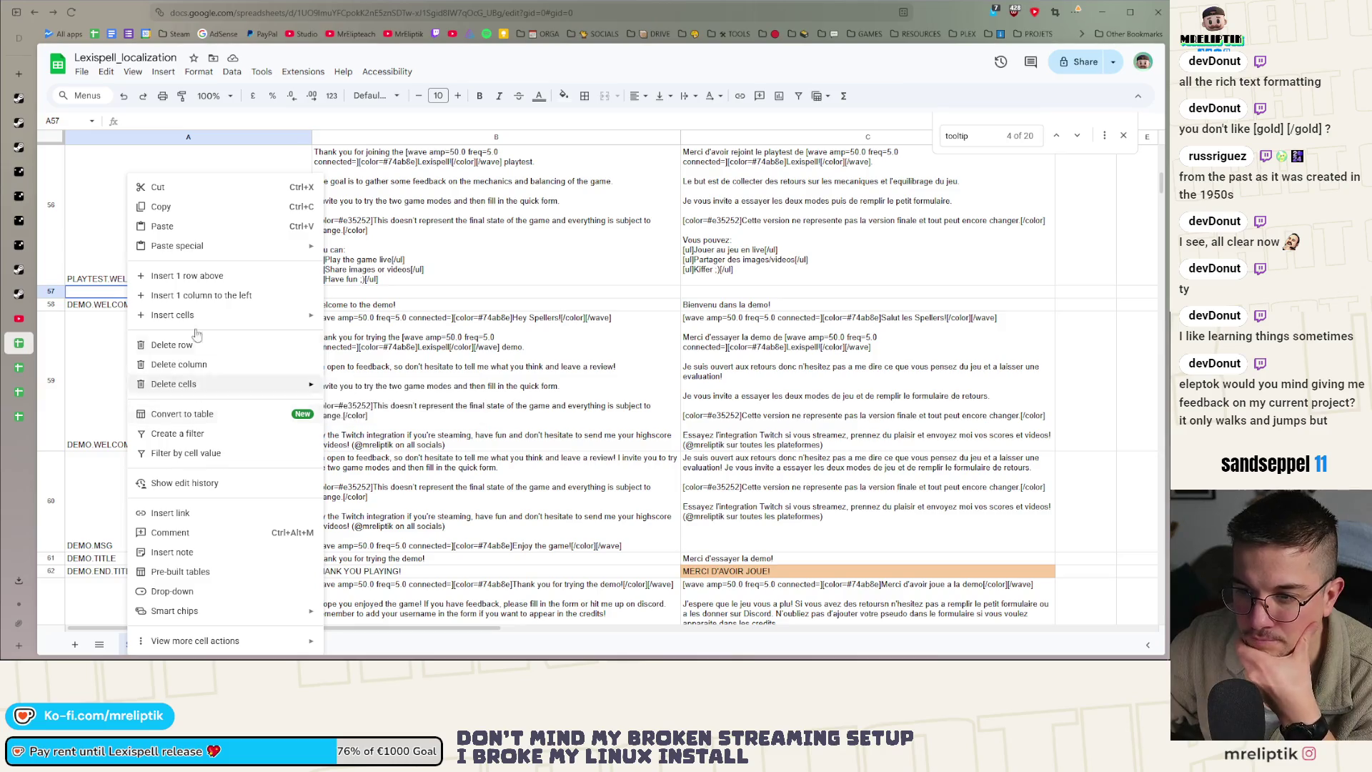
Insert an empty row above row 57 and enter the key DEMO.MSG.WIN
left_click(197, 277)
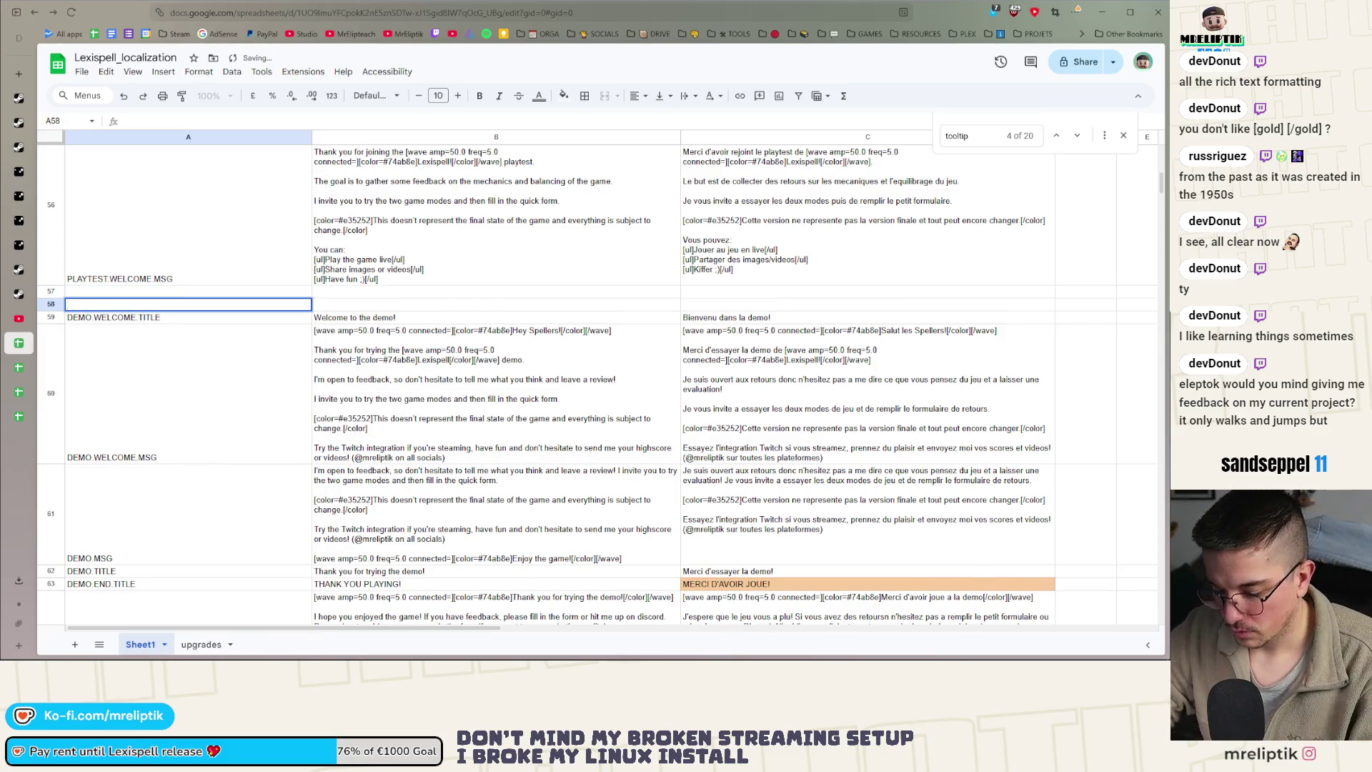
type("DEMOMSG")
key("BackSpace")
key("BackSpace")
key("BackSpace")
type(".MSG")
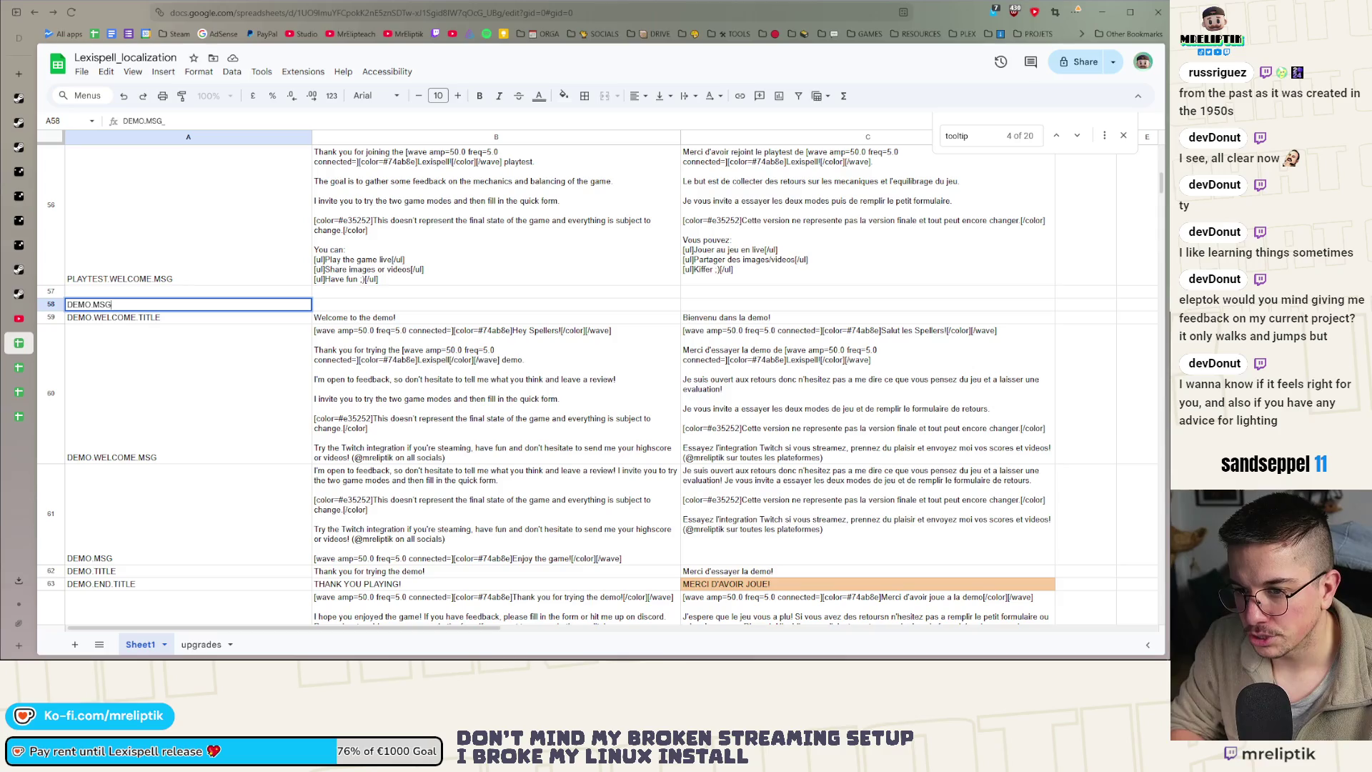
type(".WO")
key("BackSpace")
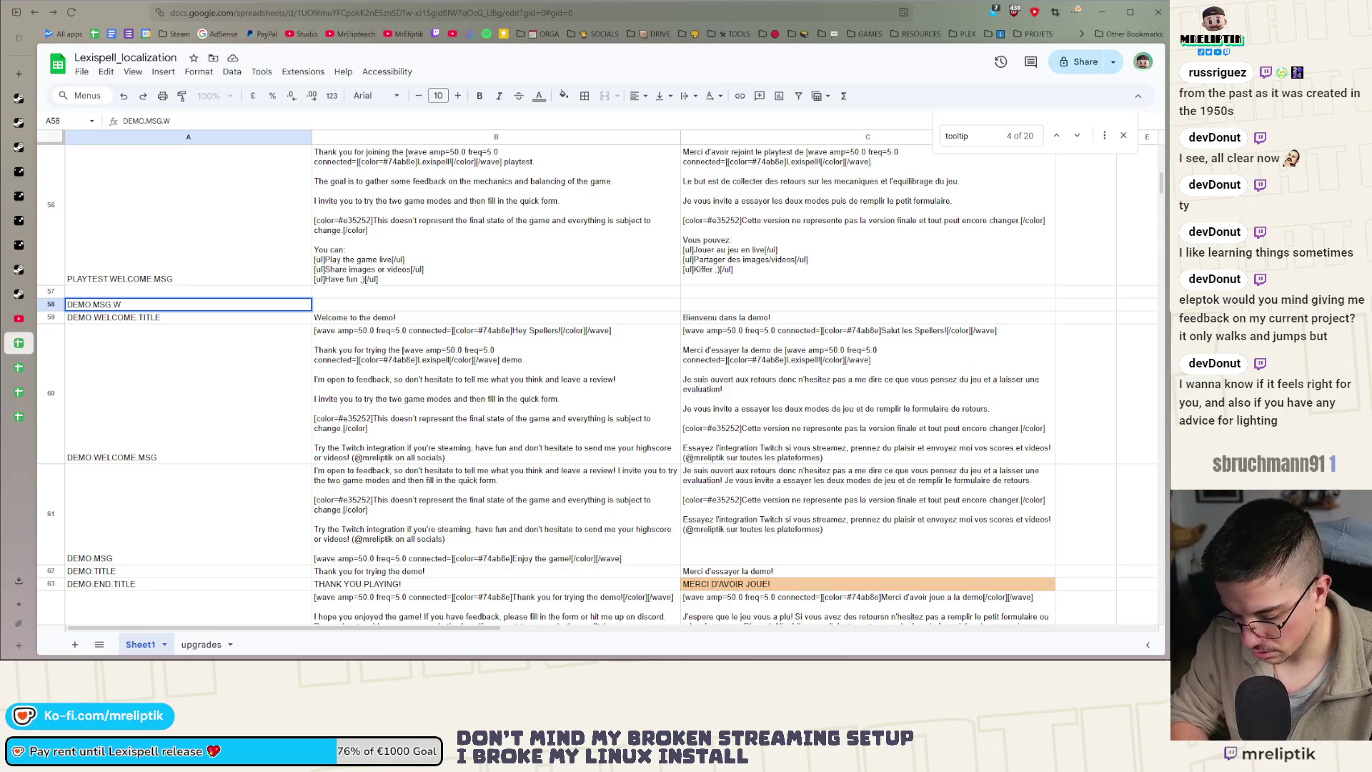
type("IN")
key("Return")
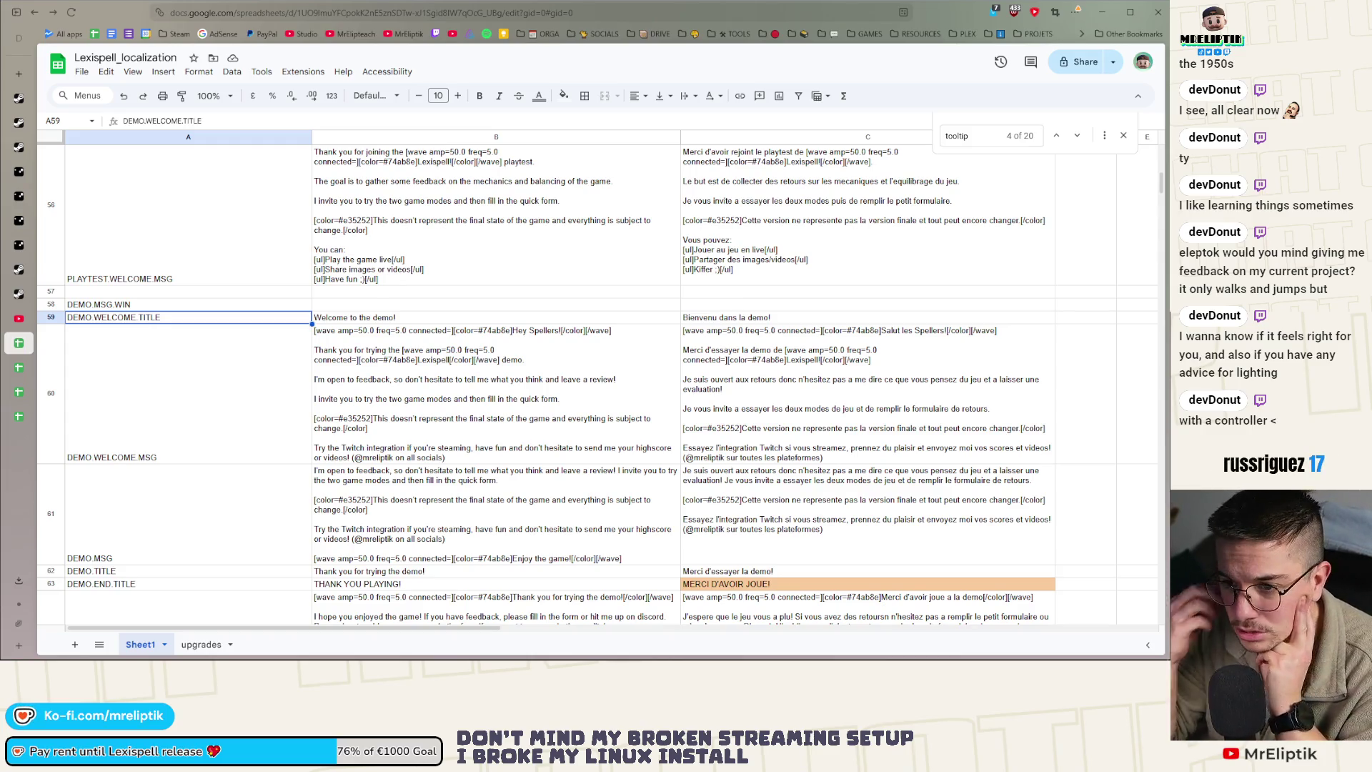
Compare the new key against the PLAYTEST.END.MSG and PLAYTEST.MSG_WIN key names
left_click(212, 308)
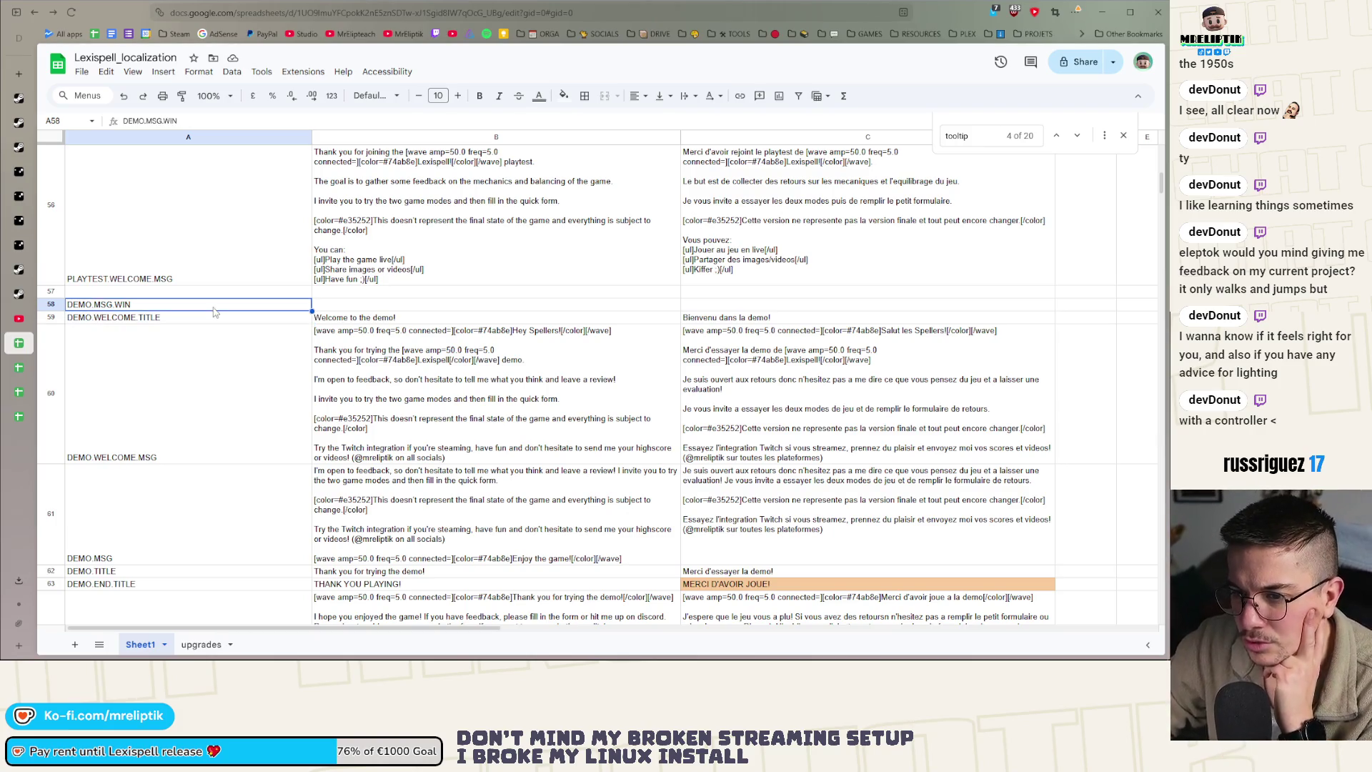
scroll(217, 283, "up", 3)
left_click(178, 318)
scroll(178, 314, "up", 2)
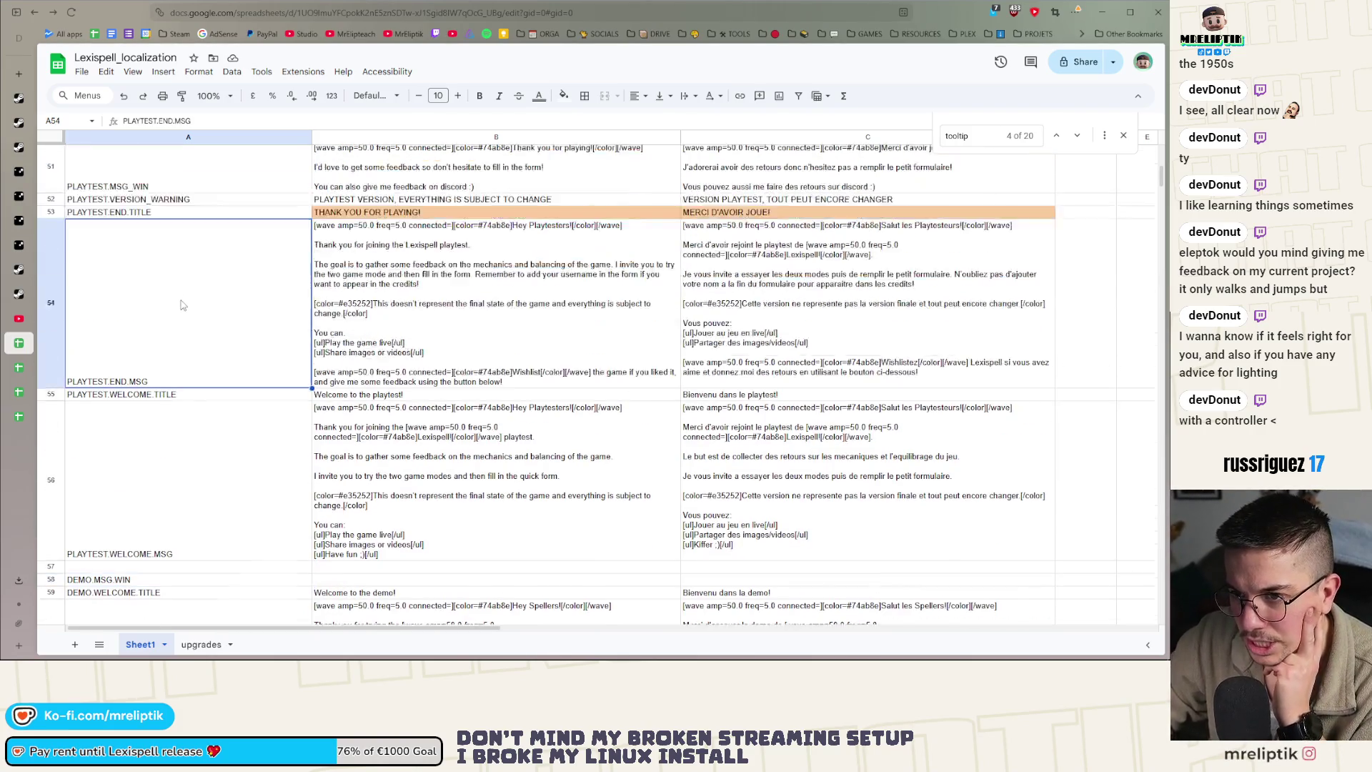
left_click(152, 245)
scroll(220, 271, "down", 1)
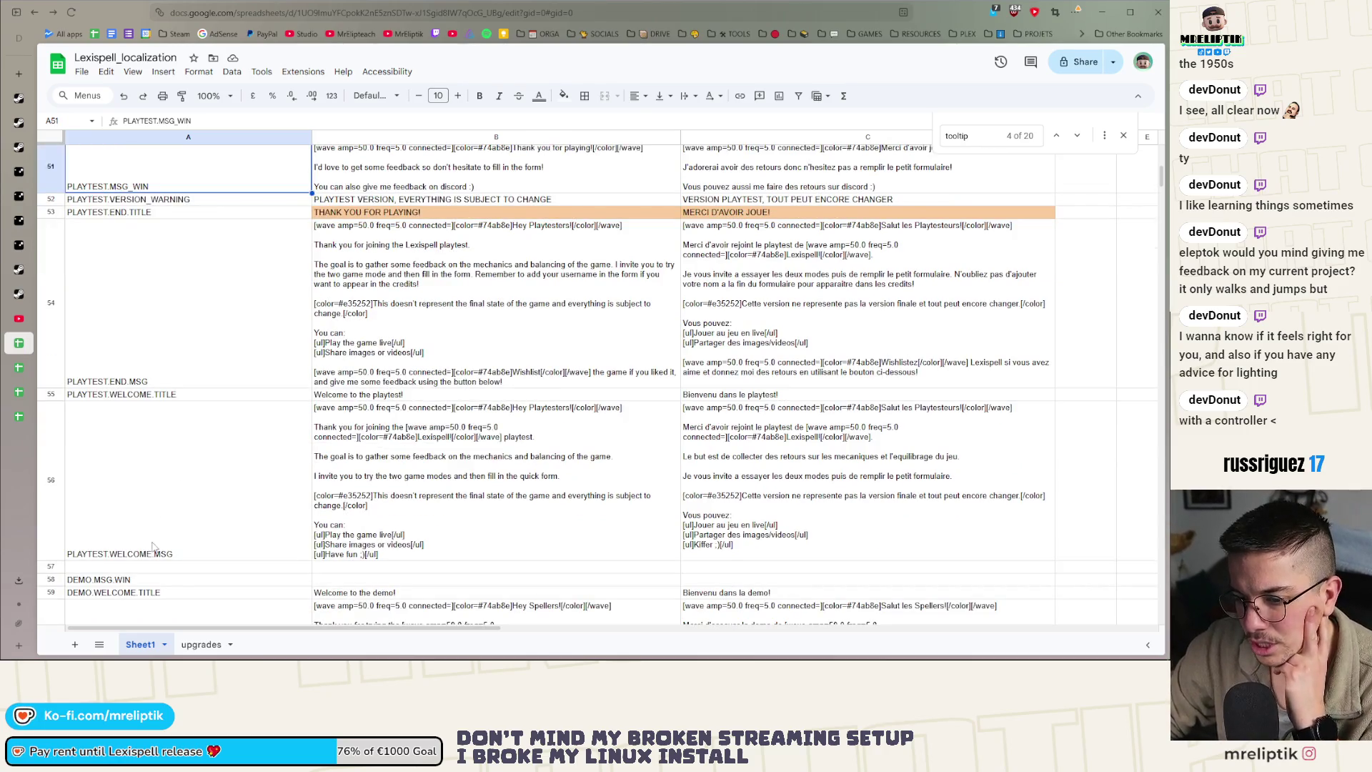
Rename the new key from DEMO.MSG.WIN to DEMO.MSG_WIN
left_click(120, 581)
scroll(229, 461, "up", 2)
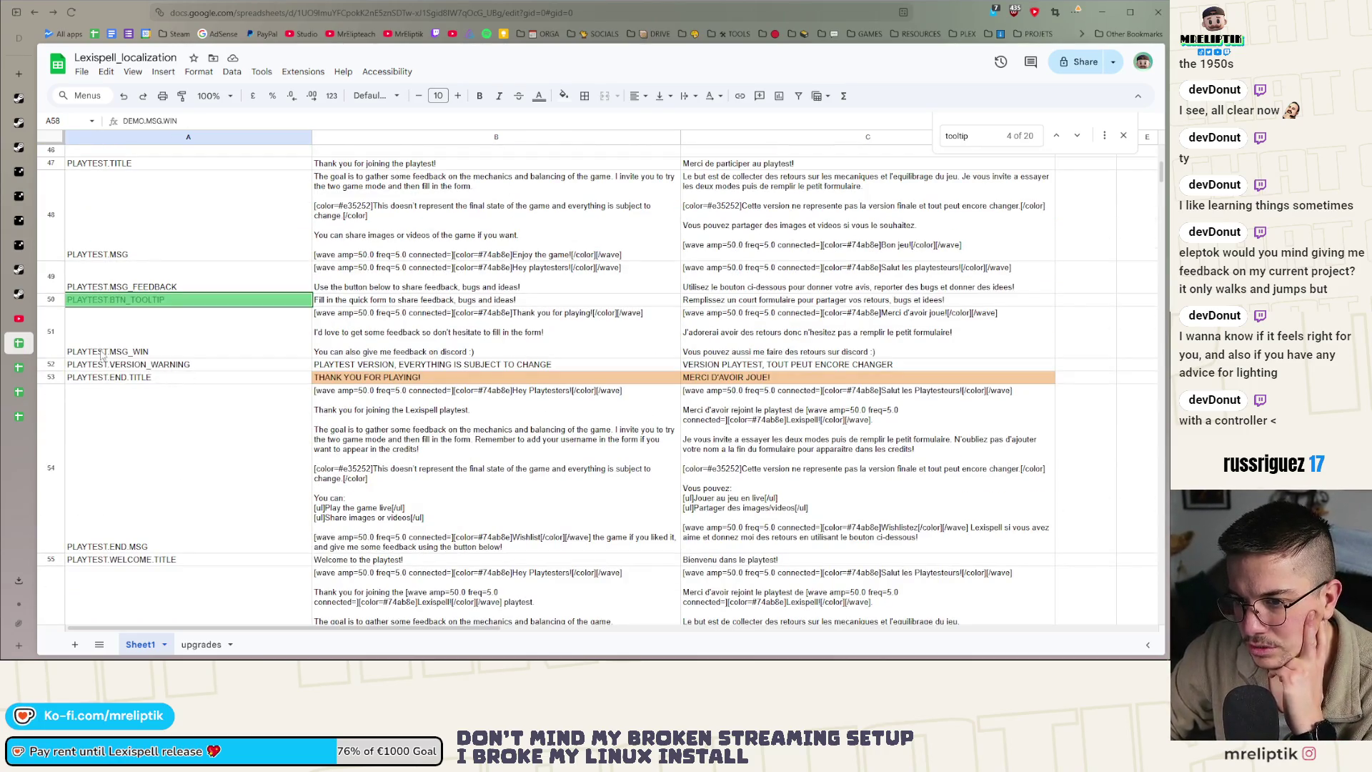
scroll(192, 351, "down", 4)
double_click(114, 470)
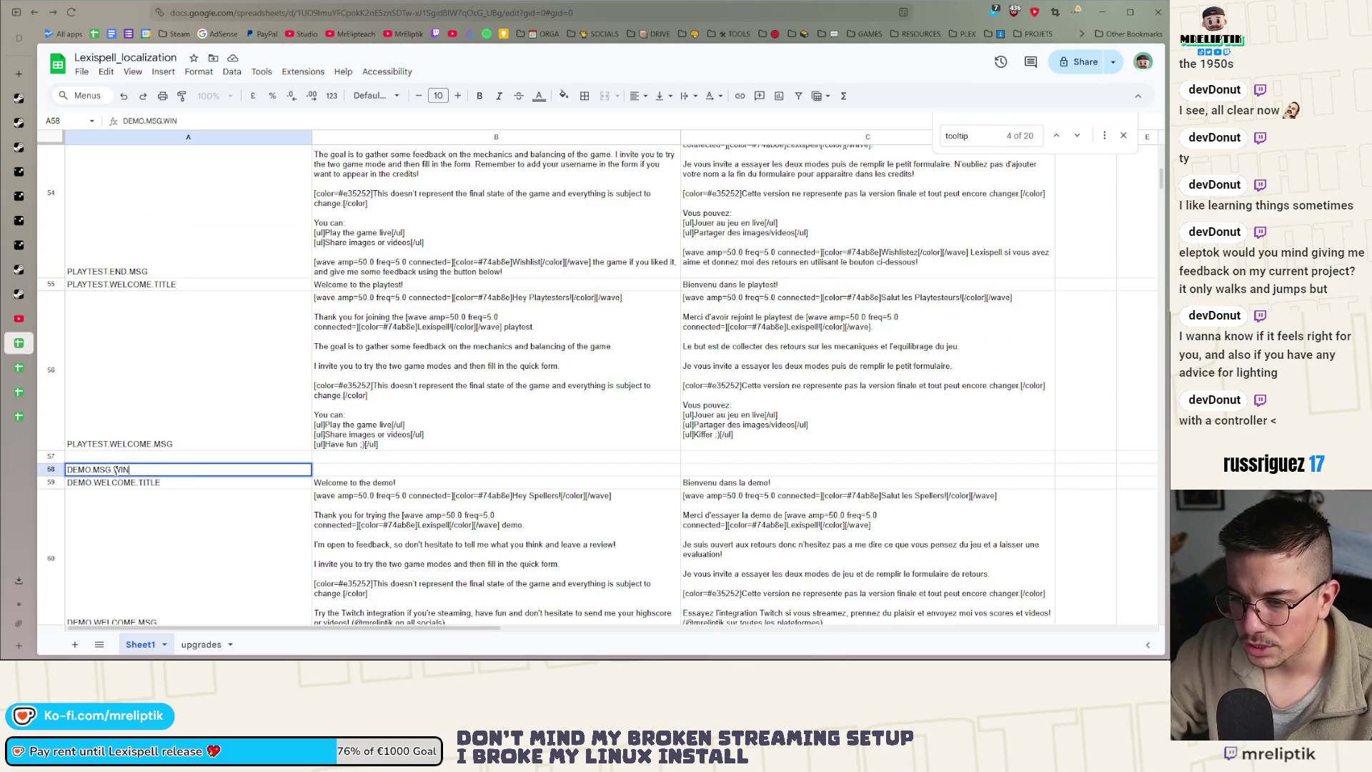
key("BackSpace")
type("_")
key("Return")
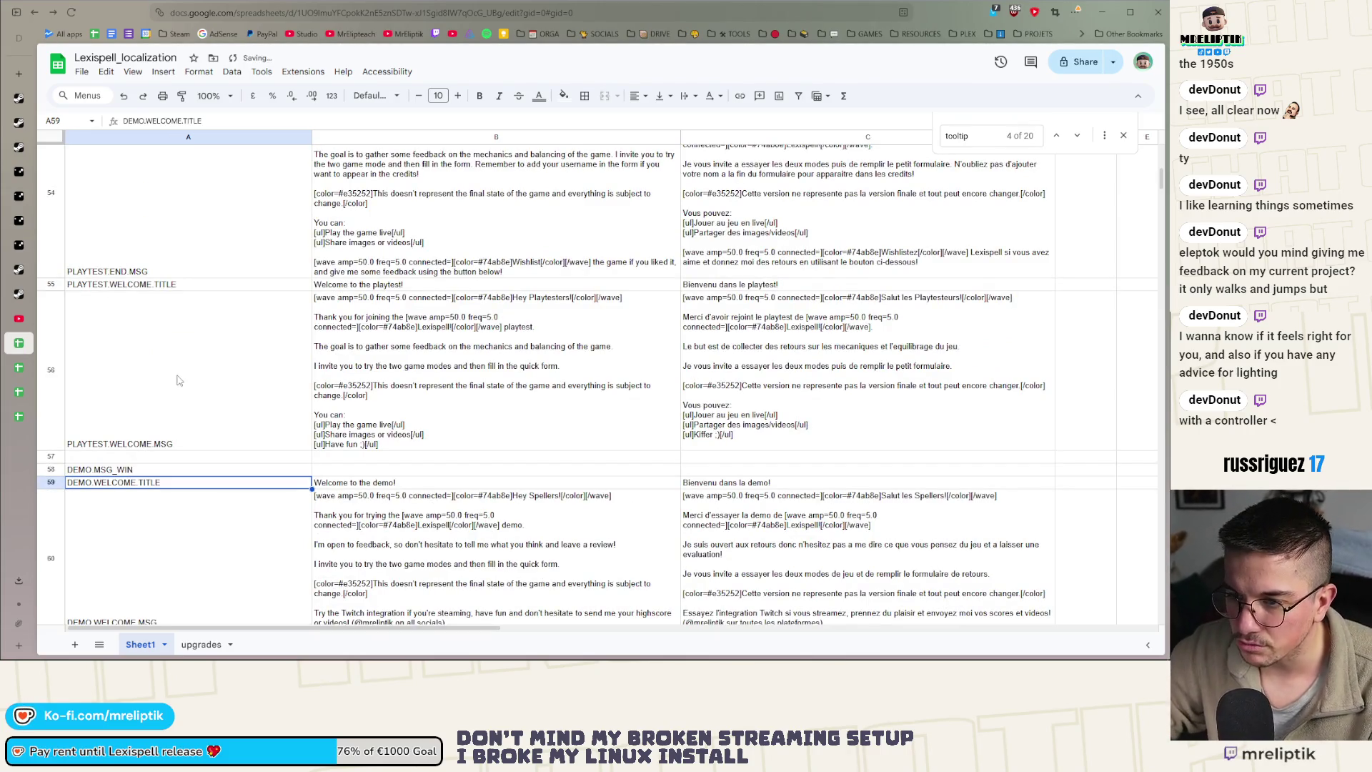
Paste the English playtest win message from B51 into B58 for DEMO.MSG_WIN
scroll(295, 339, "up", 3)
left_click(172, 295)
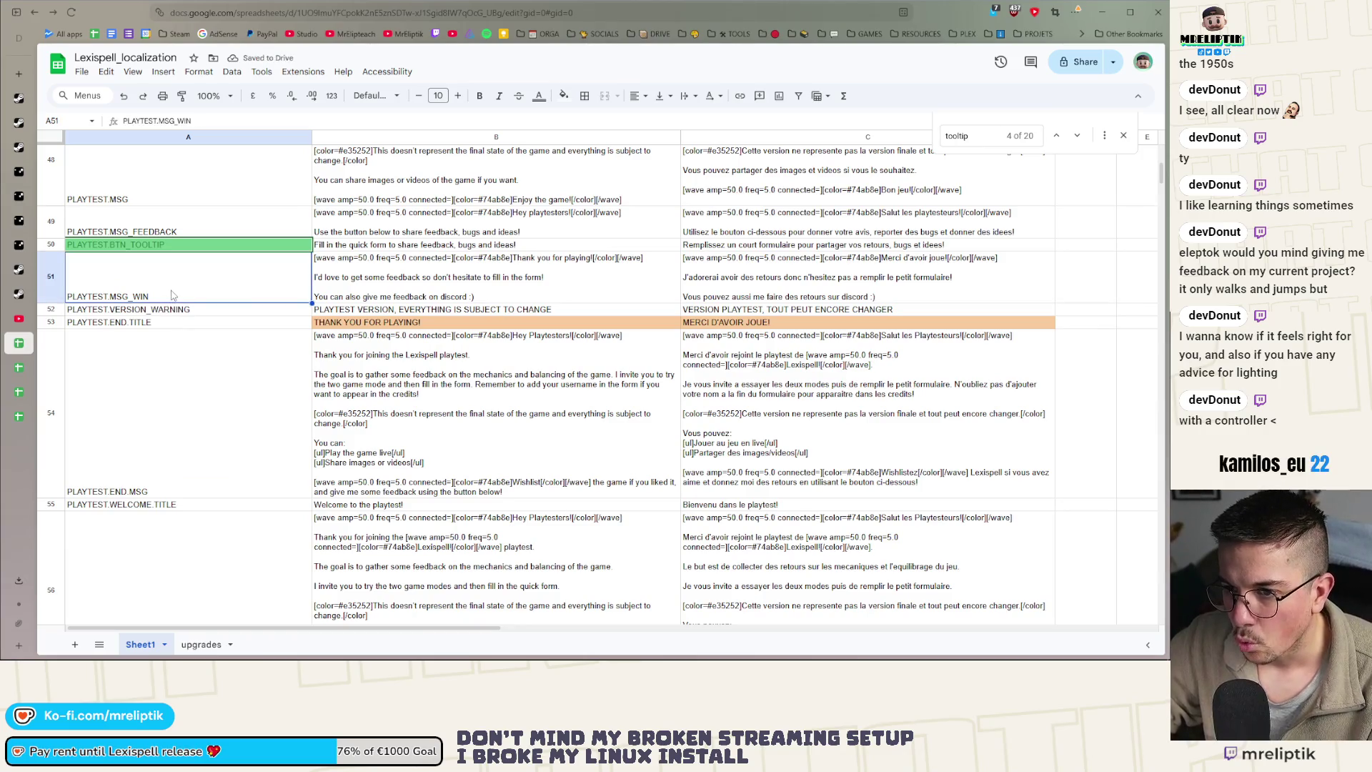
left_click(361, 285)
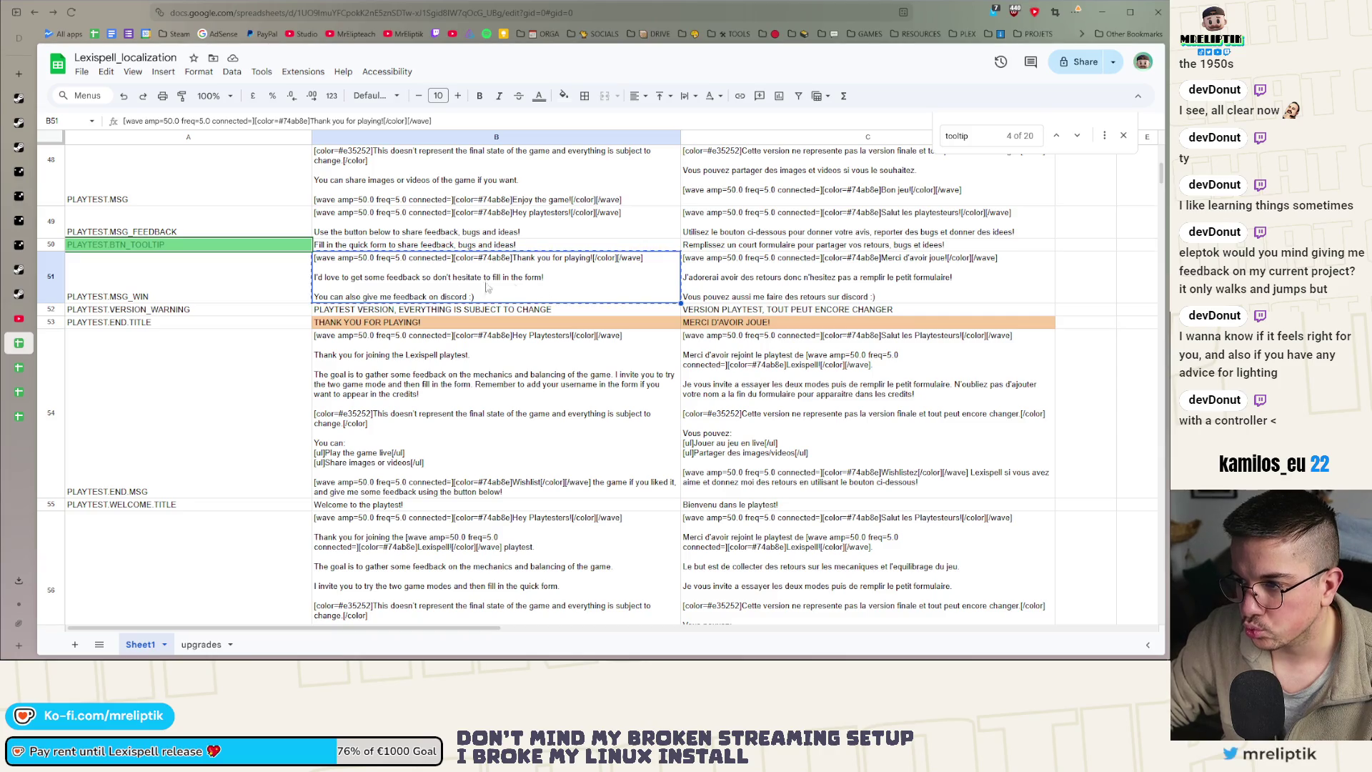
scroll(500, 286, "down", 5)
left_click(372, 416)
type("[wave amp=50.0 freq=5.0 connected=1][color=#74ab8e]Thank you for playing![/color][/wave]  I'd love to get some feedback so don't hesitate to fill in the form!  You can also give me feedback on discord :)")
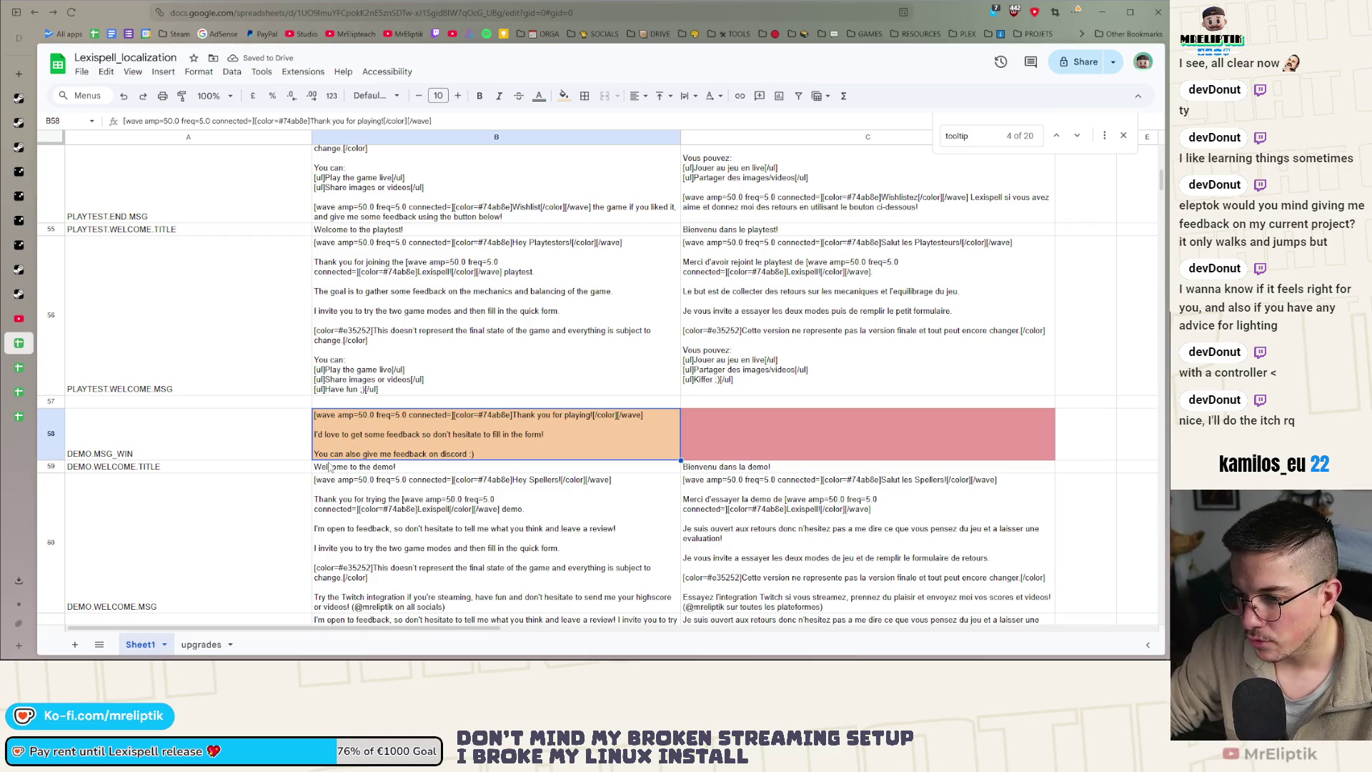
triple_click(443, 456)
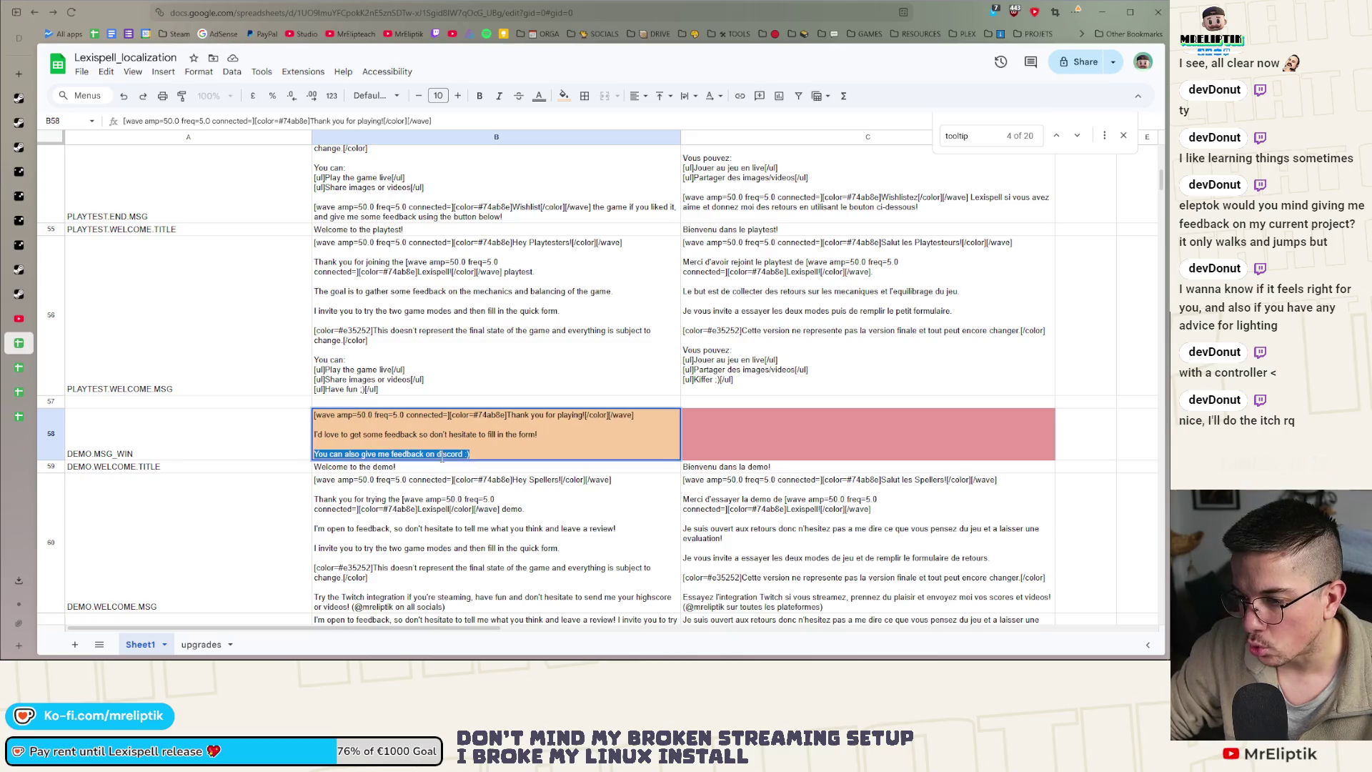
left_click(412, 484)
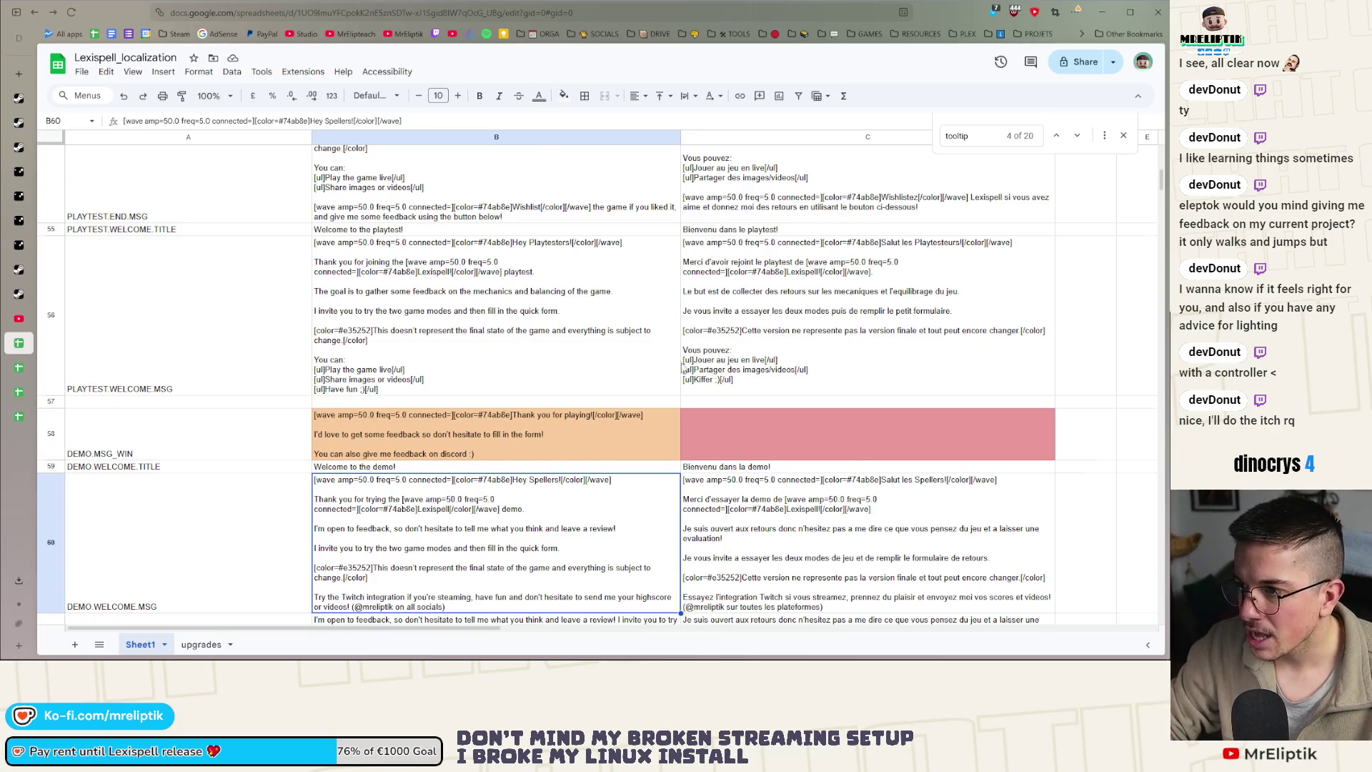
Paste the French playtest win message from C51 into C58
scroll(507, 343, "up", 5)
left_click(509, 327)
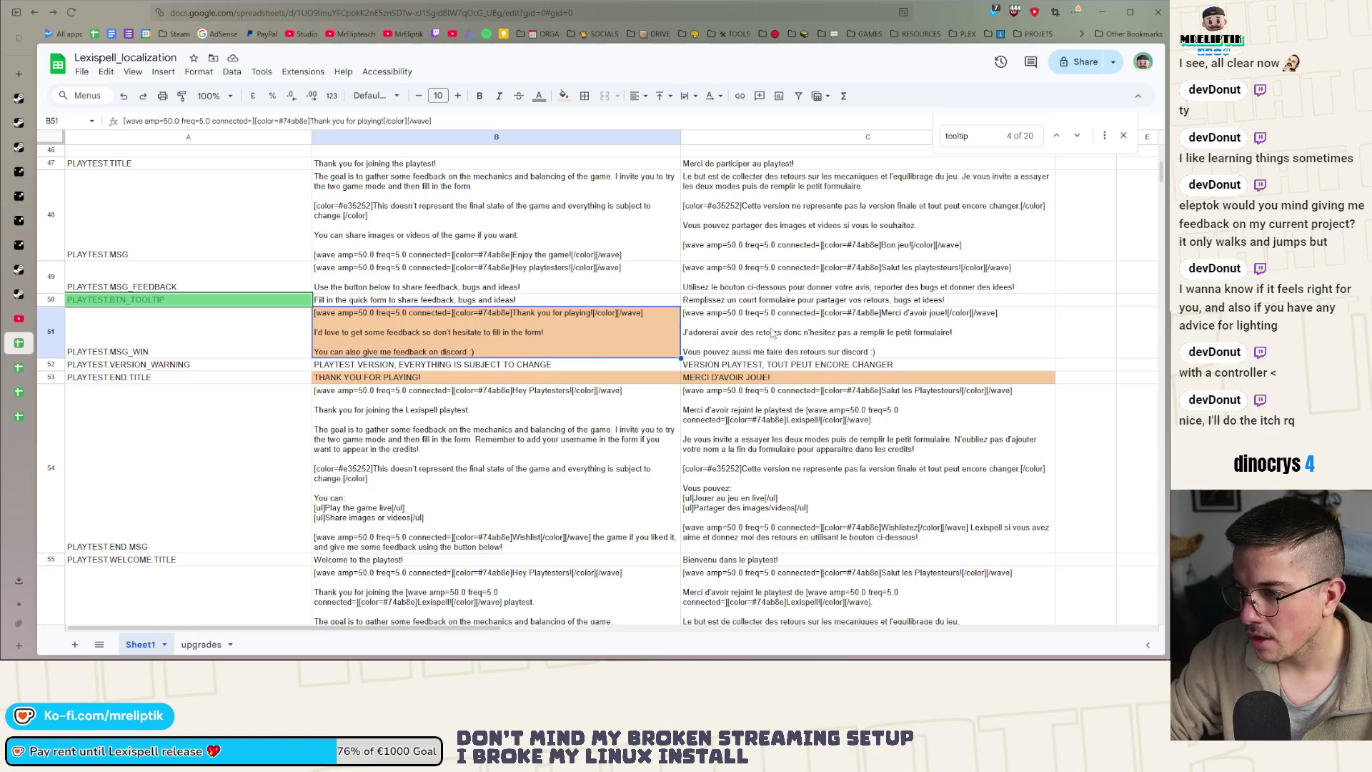
left_click(769, 326)
scroll(769, 326, "down", 5)
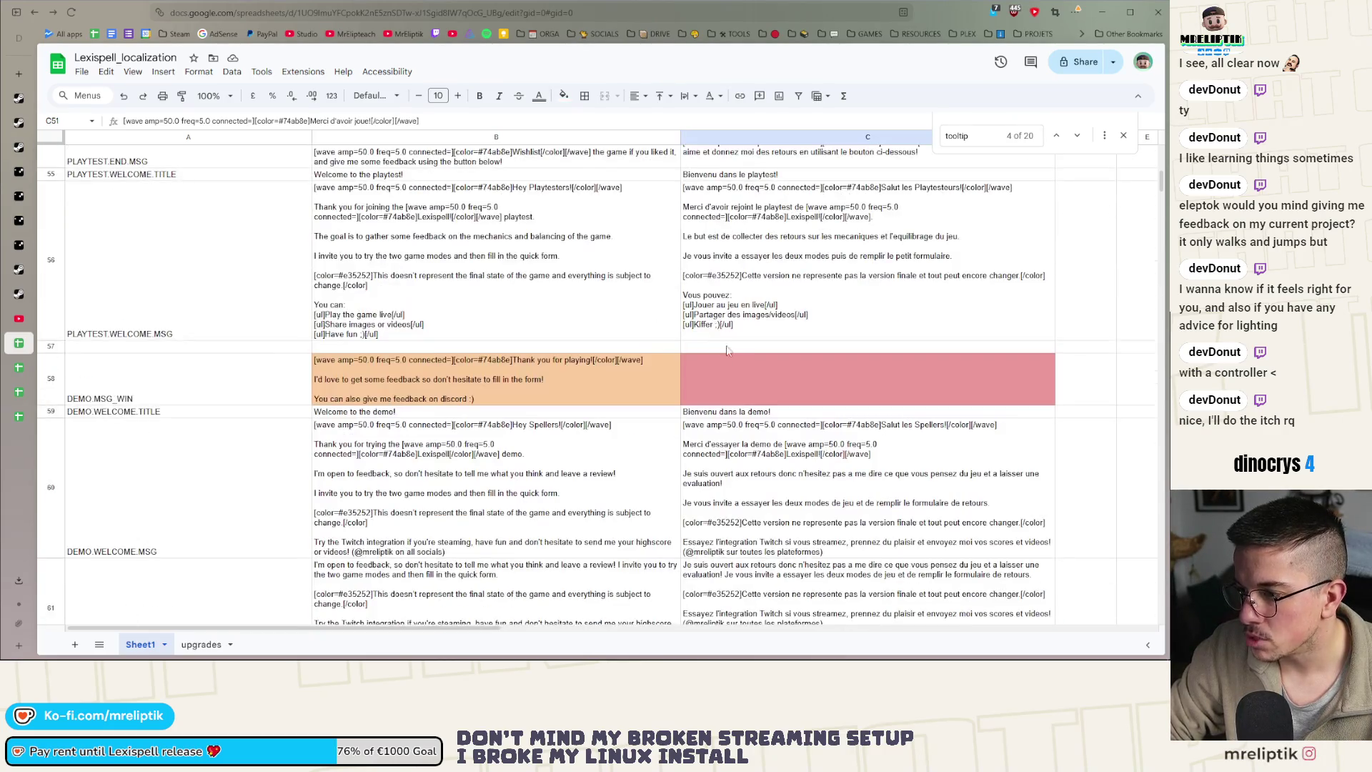
left_click(728, 371)
key("ctrl+v")
left_click(658, 413)
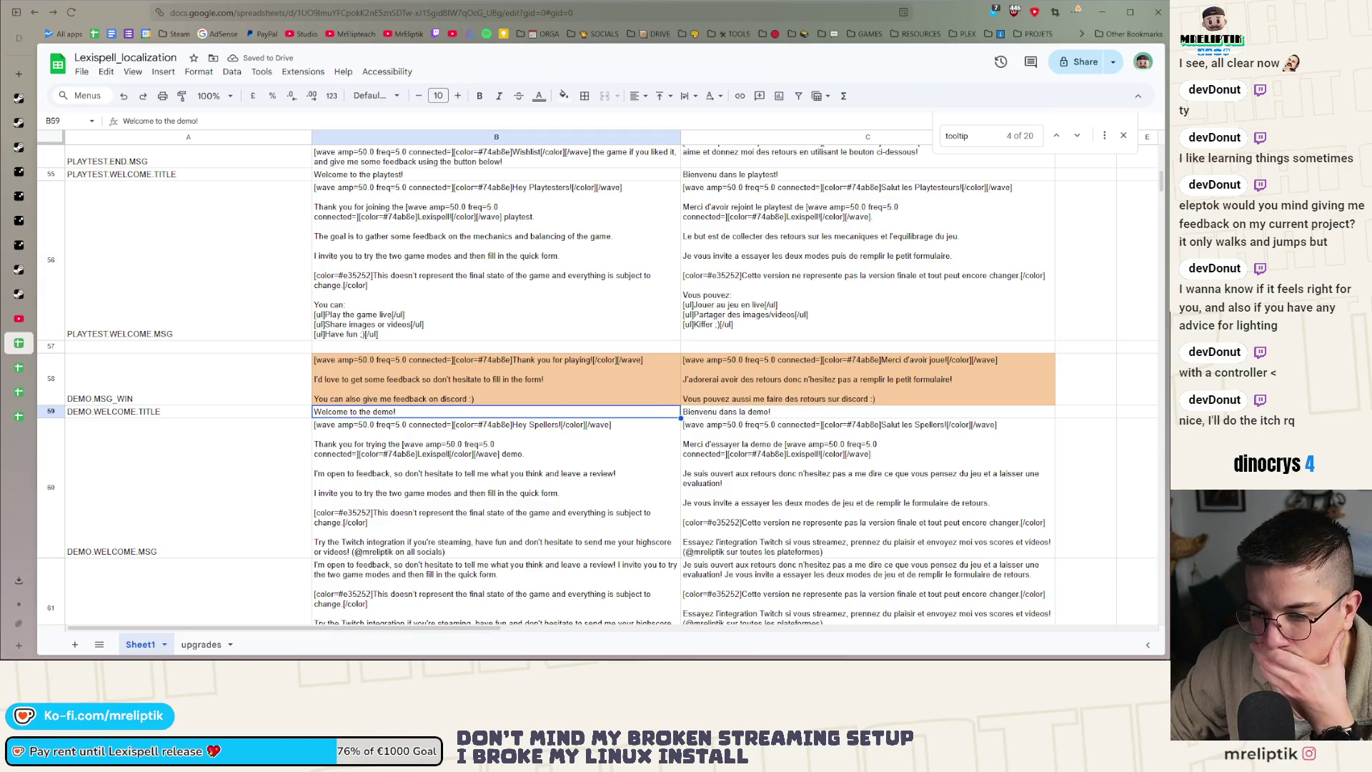
Back in Godot, make the DemoMessage panel visible on the win screen
key("alt+Tab")
left_click(96, 294)
left_click(205, 294)
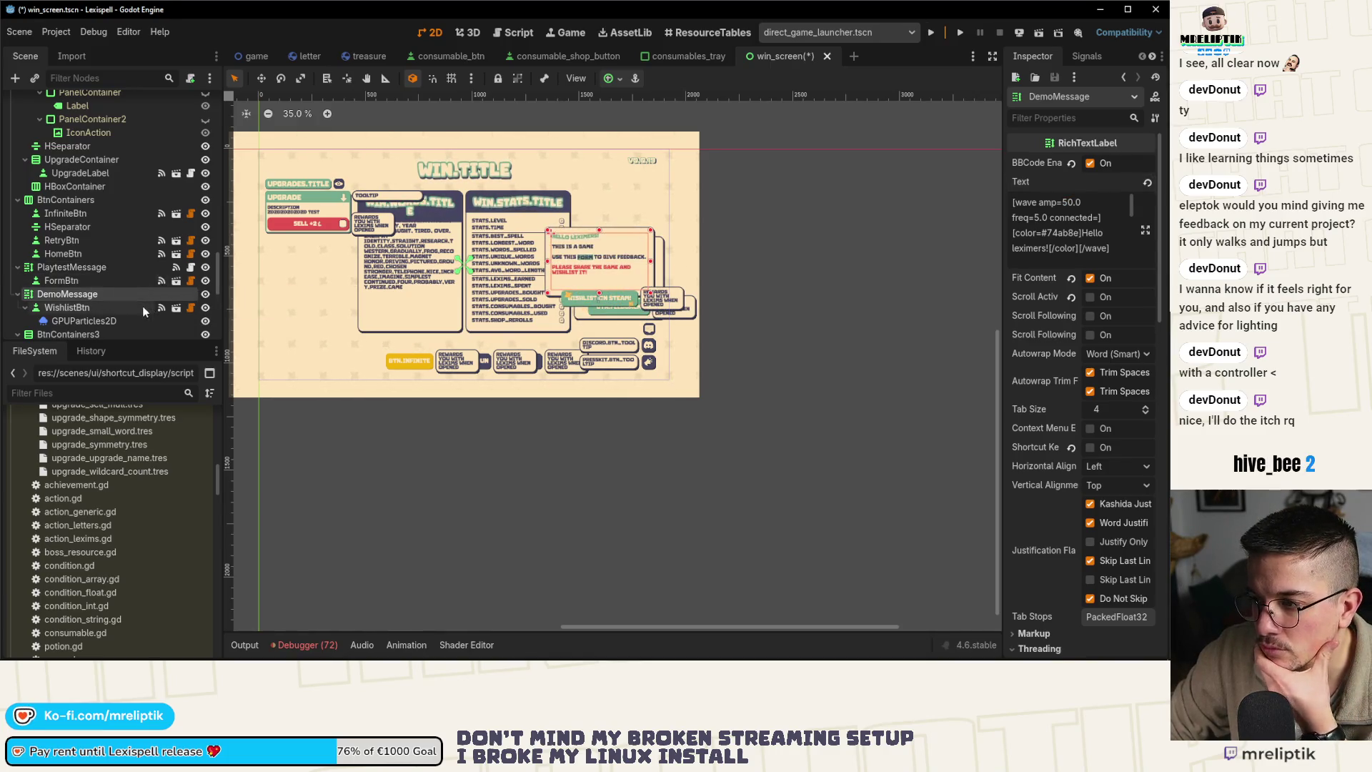
Hide and reshow DemoMessage to compare messages, then select the feedback button and its icon
left_click(205, 294)
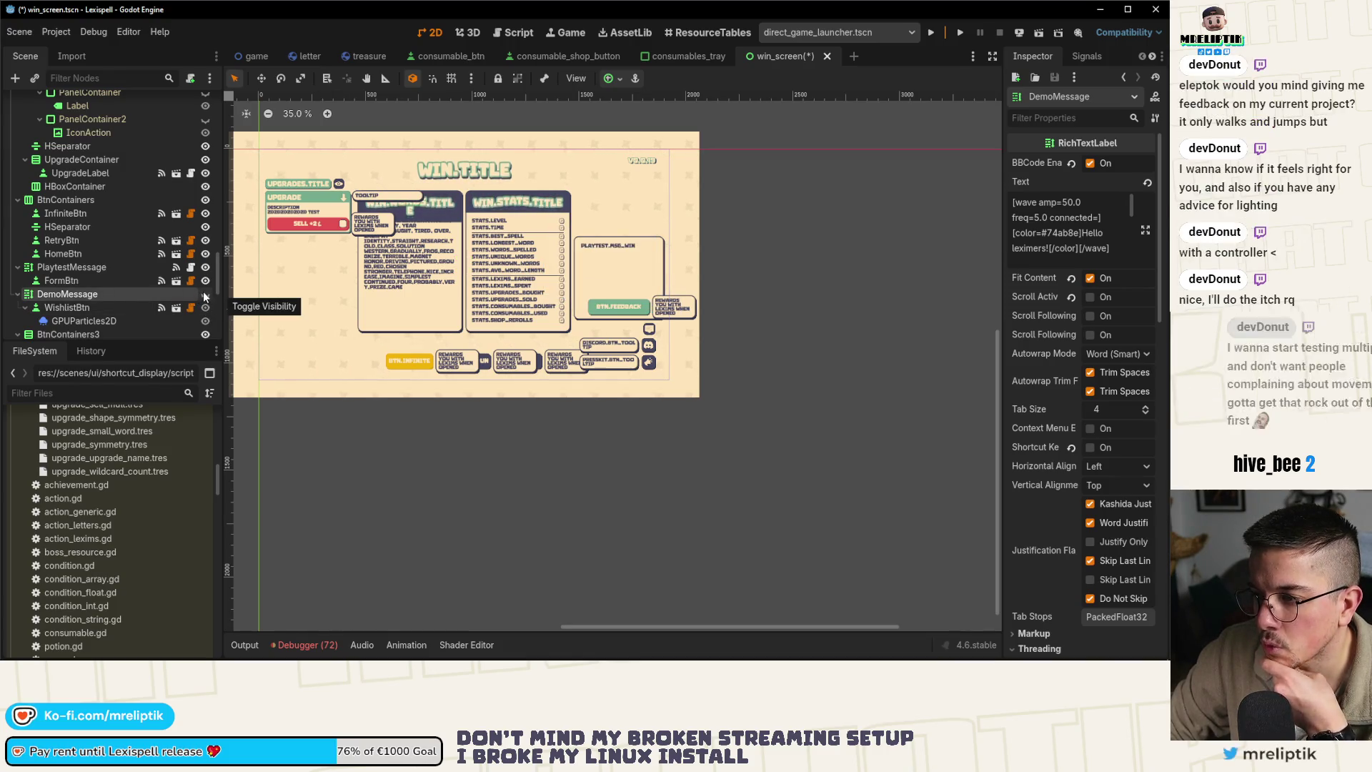
left_click(205, 295)
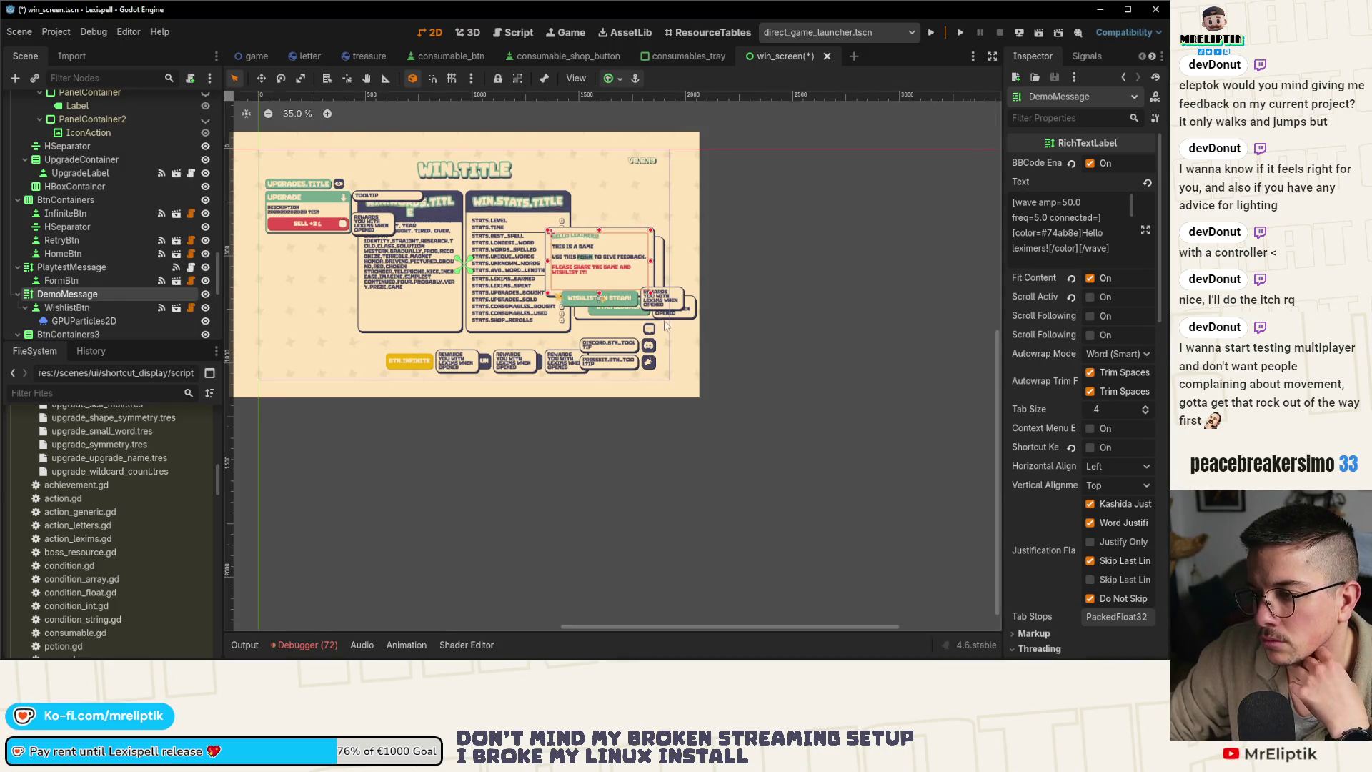
scroll(645, 353, "up", 4)
scroll(645, 353, "up", 3)
left_click(618, 327)
scroll(489, 306, "up", 2)
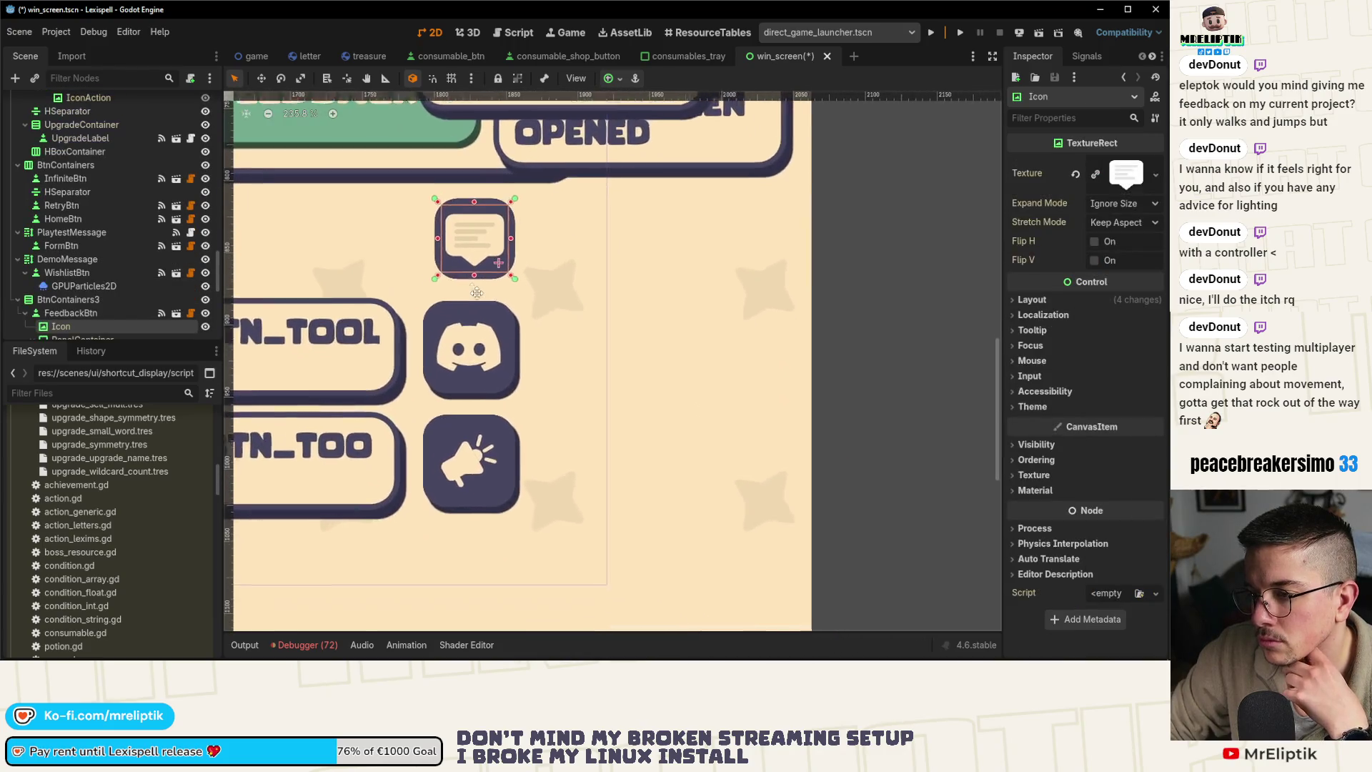
scroll(120, 310, "down", 1)
left_click(88, 283)
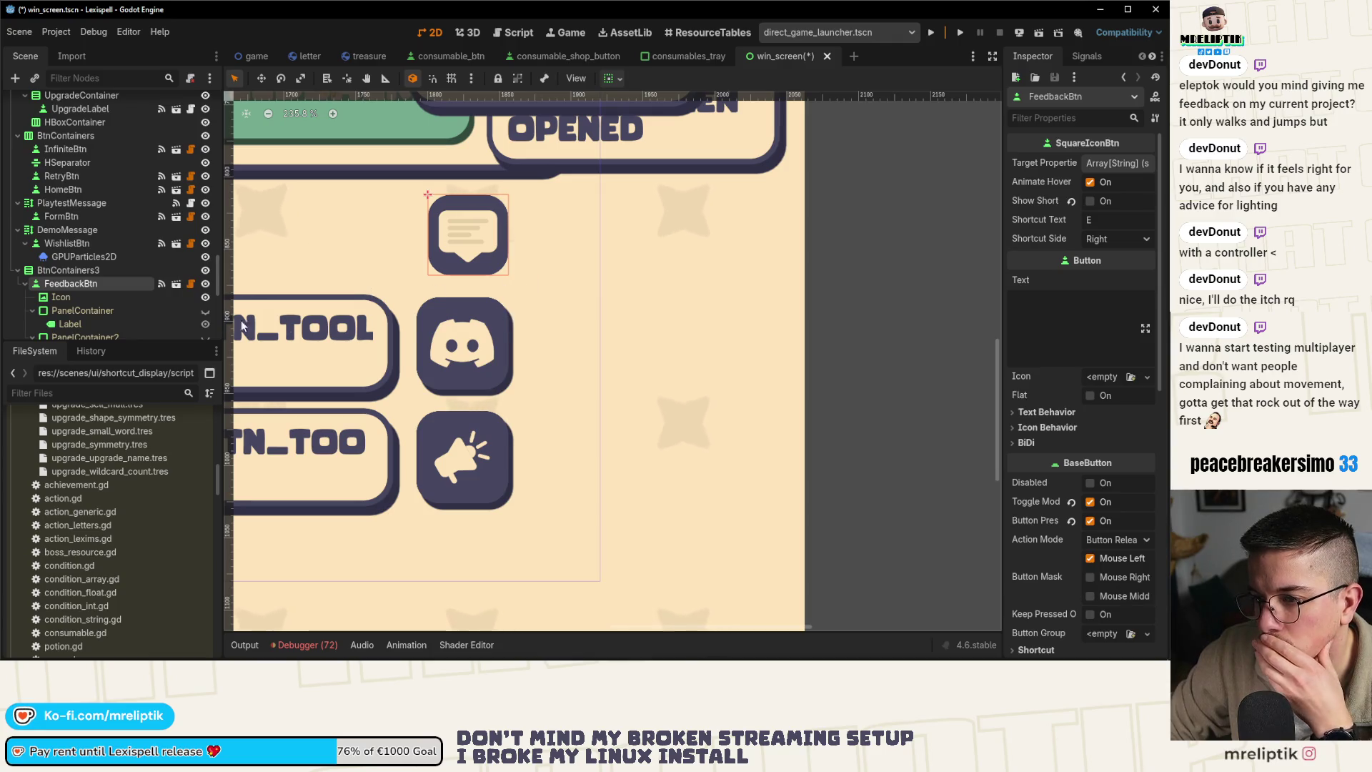
Inspect the Discord button icon's layout and the Discord button's minimum size
left_click(464, 345)
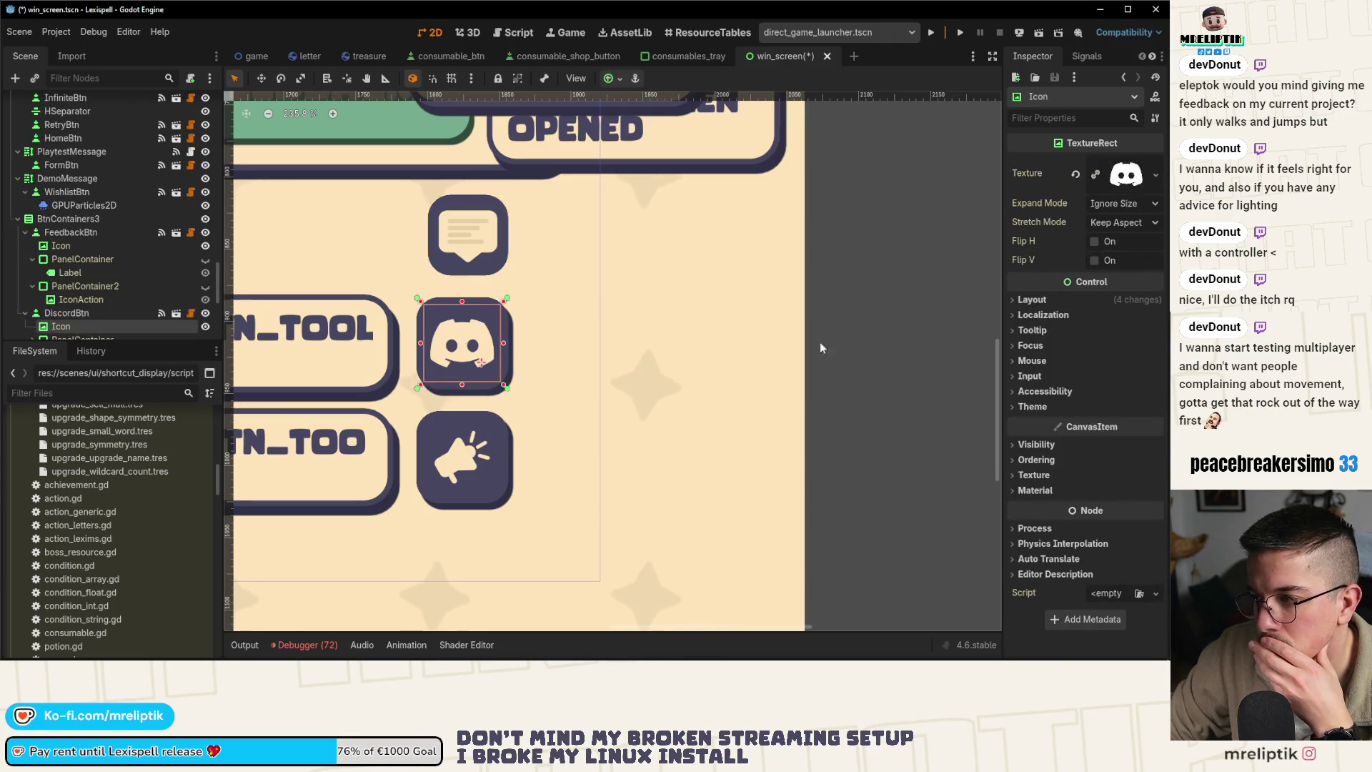
left_click(1044, 301)
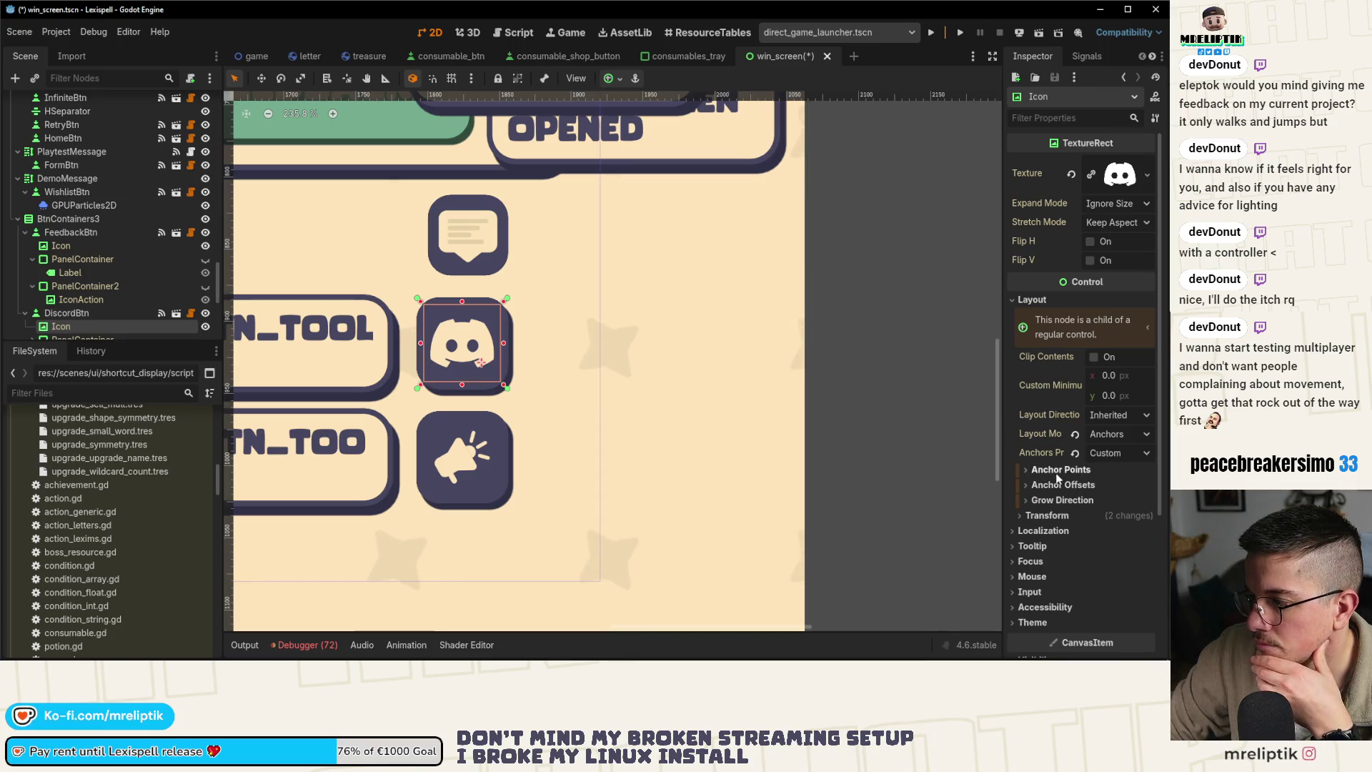
scroll(1036, 386, "down", 3)
left_click(1037, 387)
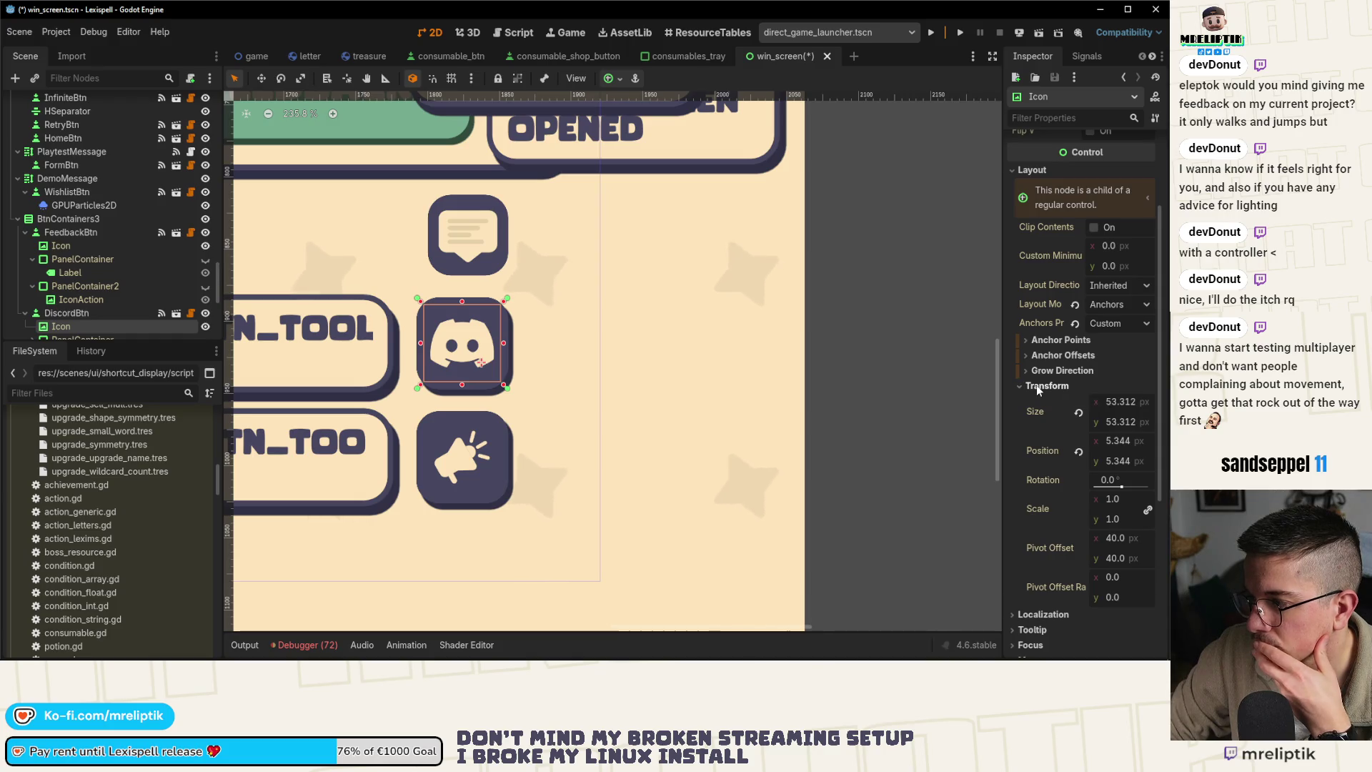
left_click(1038, 386)
left_click(68, 314)
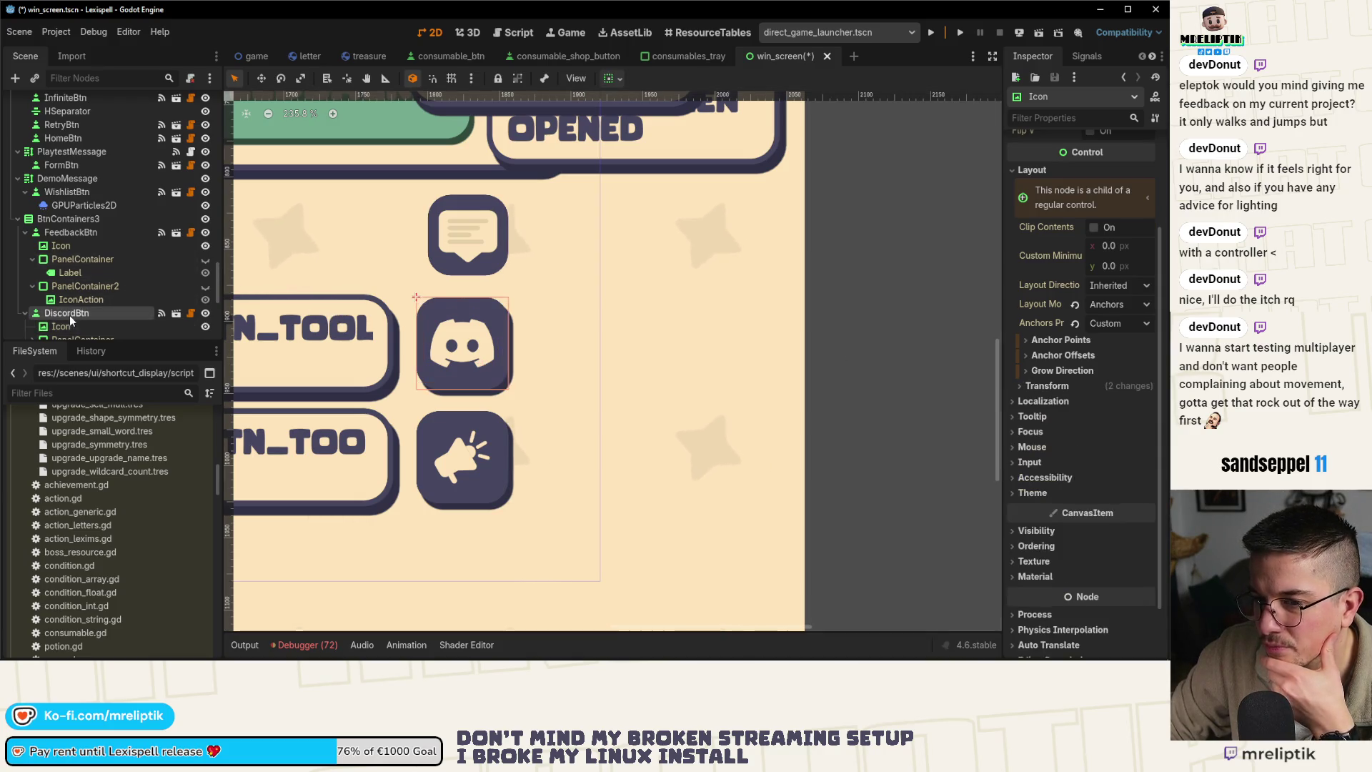
scroll(1023, 392, "down", 2)
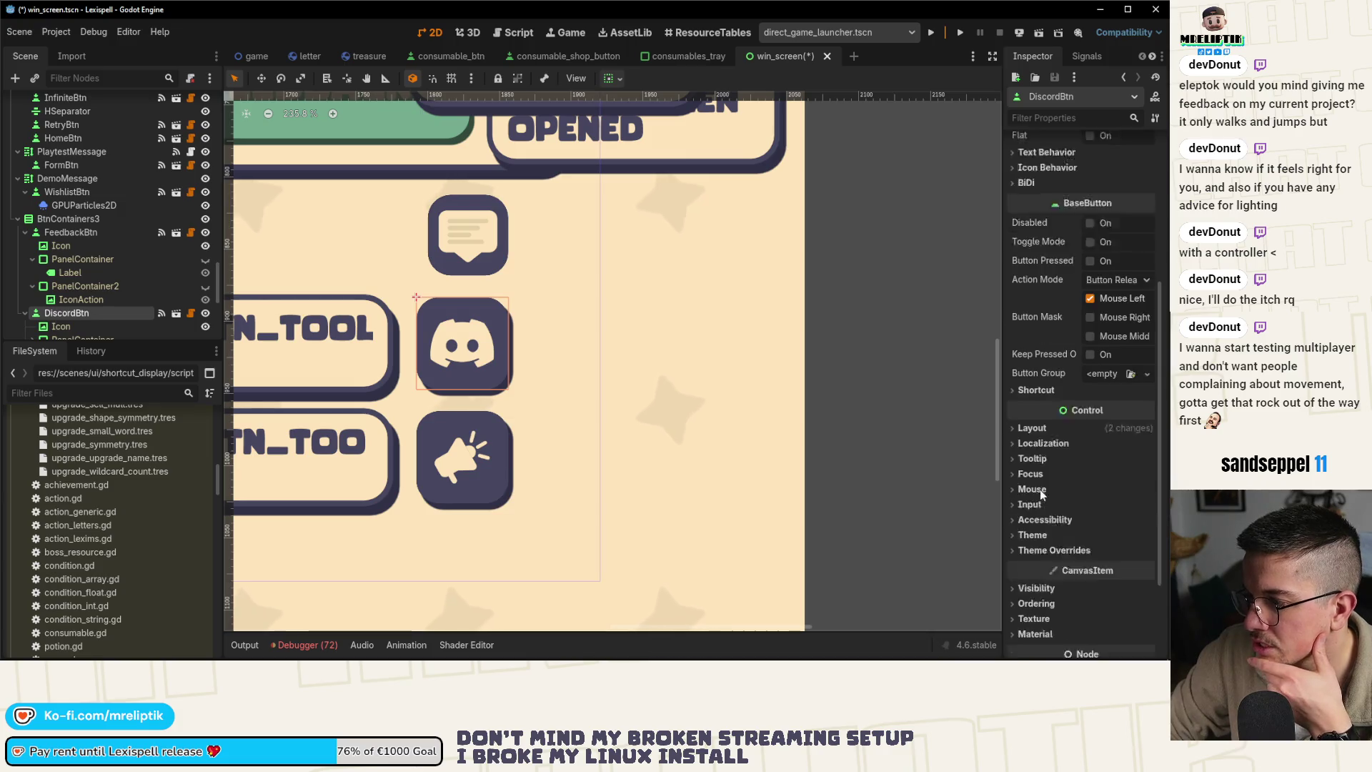
scroll(1032, 375, "down", 3)
left_click(1032, 363)
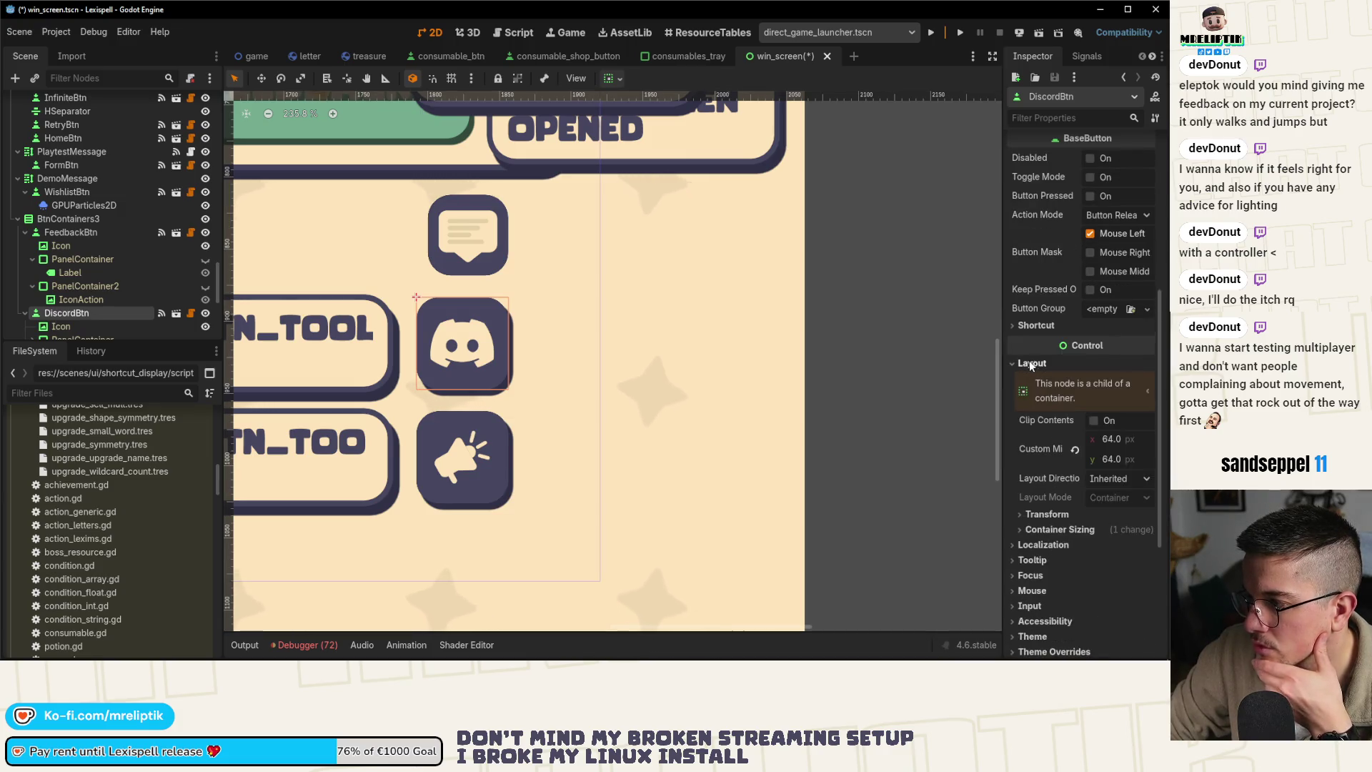
Set FeedbackBtn's Custom Minimum Size to 64×64 and save win_screen
left_click(72, 233)
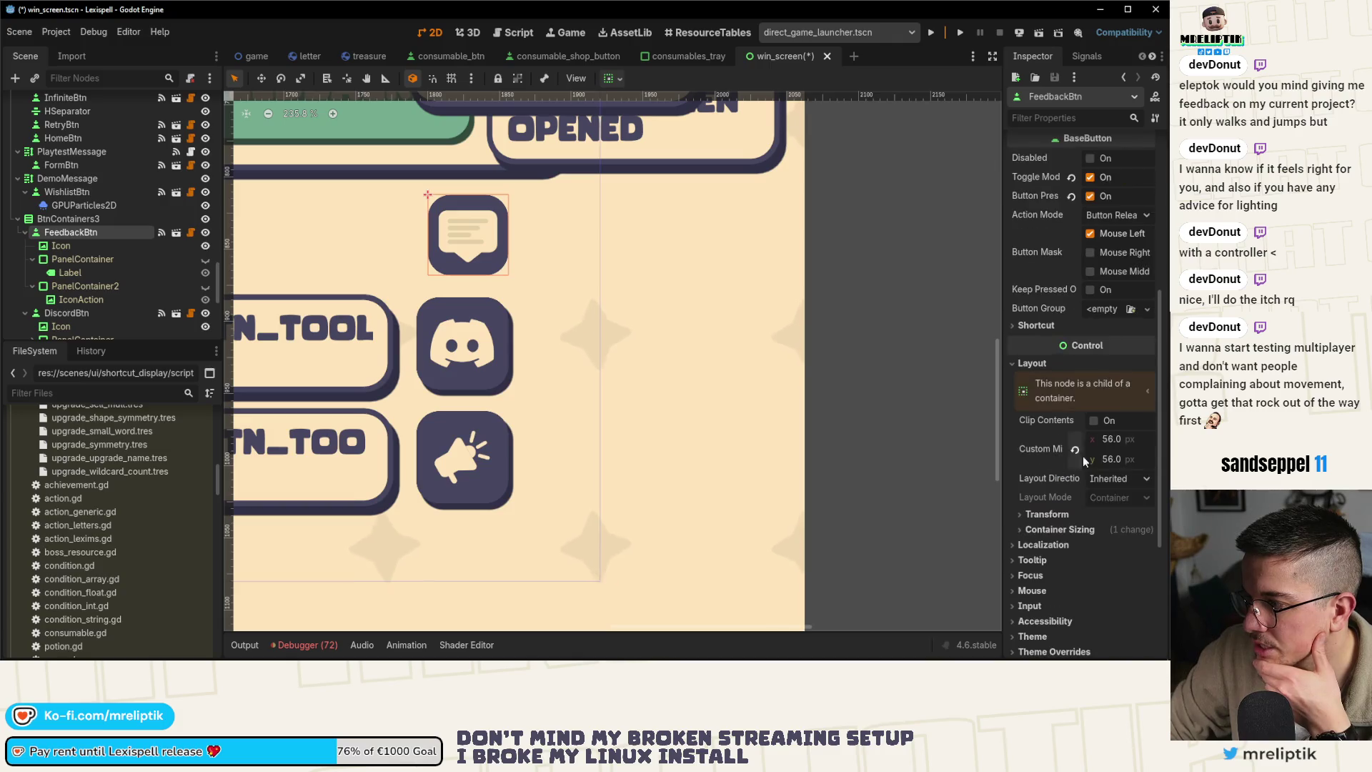
left_click(1112, 439)
type("64")
key("Tab")
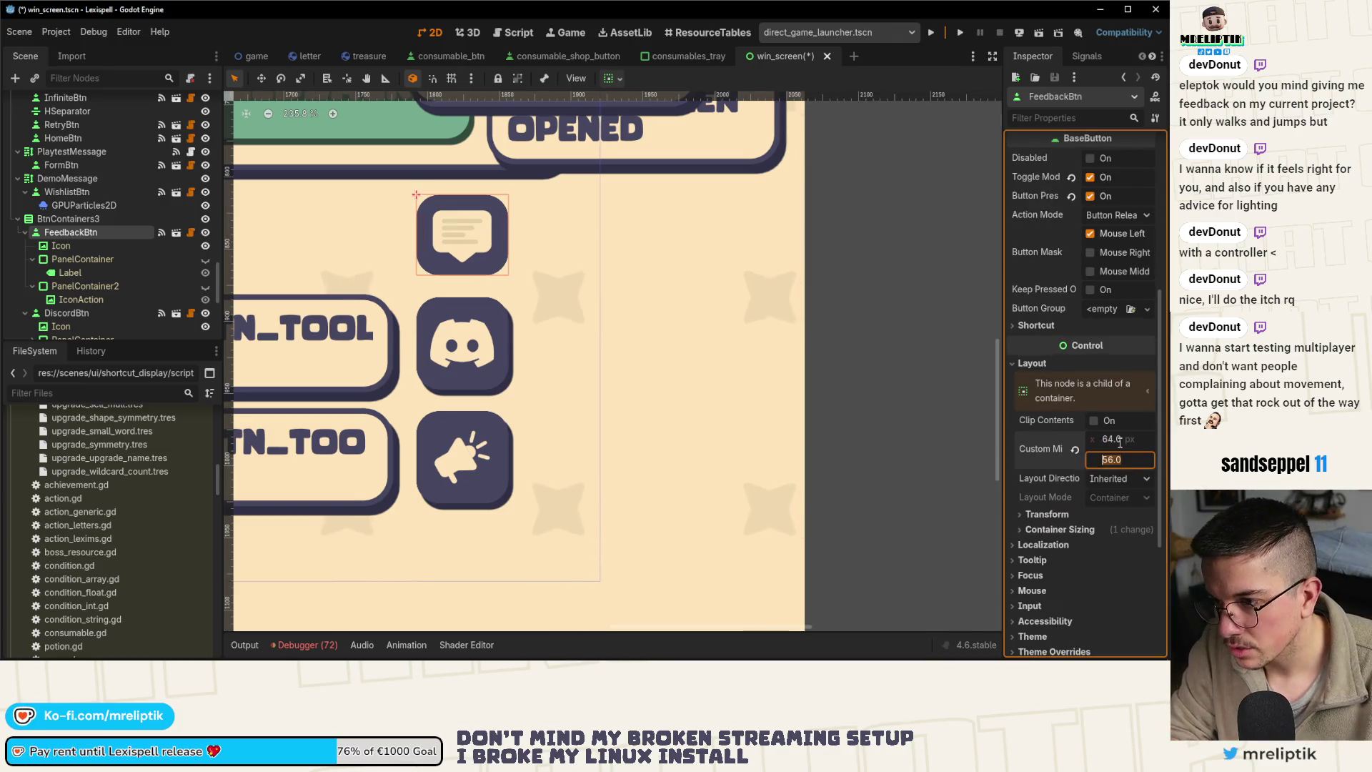
type("64")
key("Return")
key("ctrl+s")
scroll(561, 317, "down", 8)
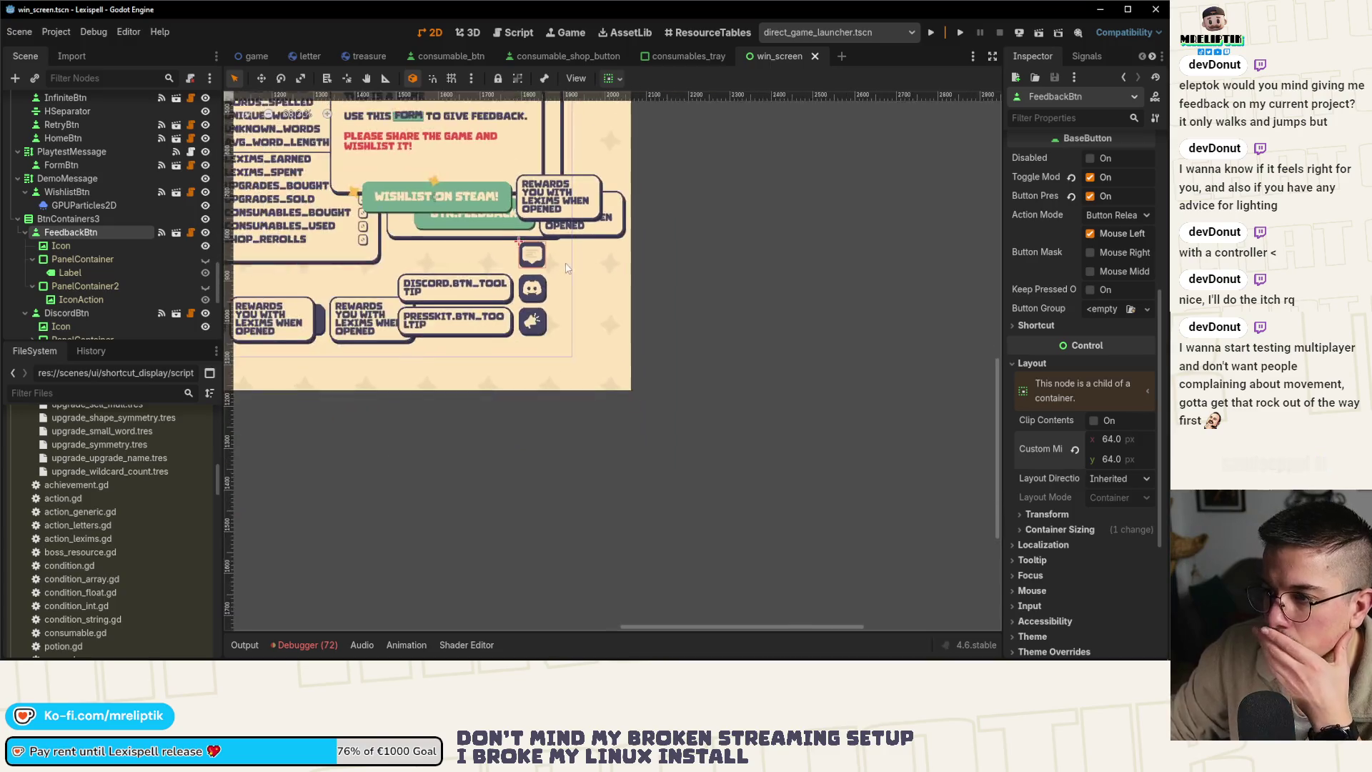
scroll(511, 284, "up", 2)
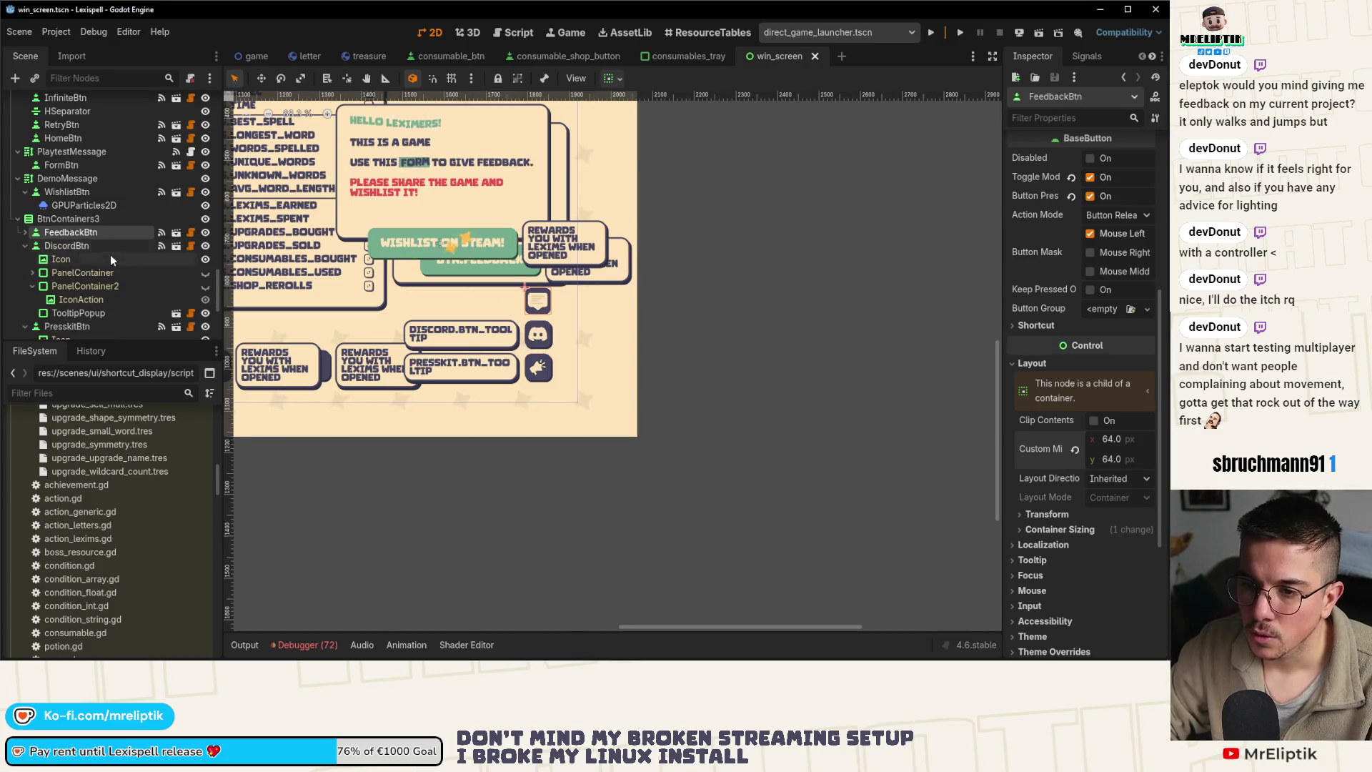
Duplicate FeedbackBtn, rename the copy WishlistBtn and save the scene
key("ctrl+d")
left_click(26, 246)
double_click(118, 245)
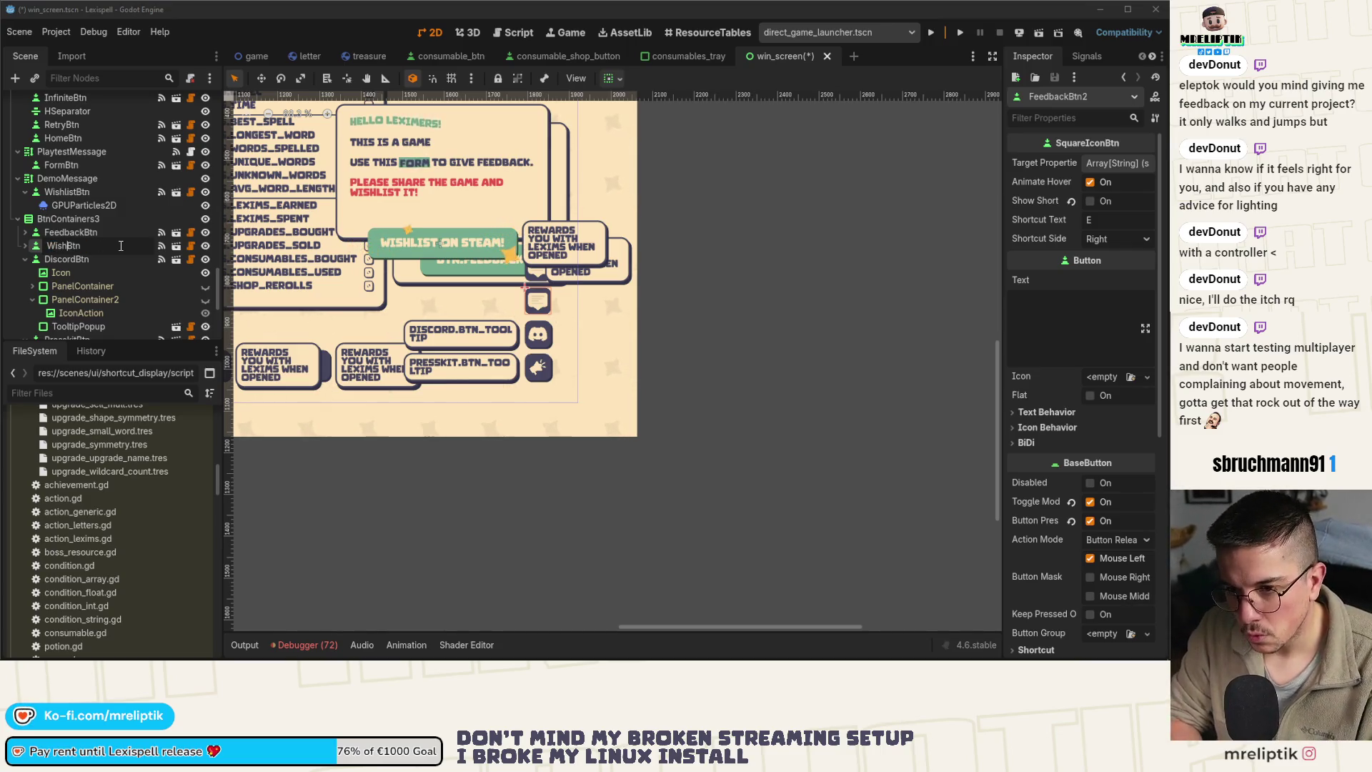
type("list")
key("Return")
key("ctrl+s")
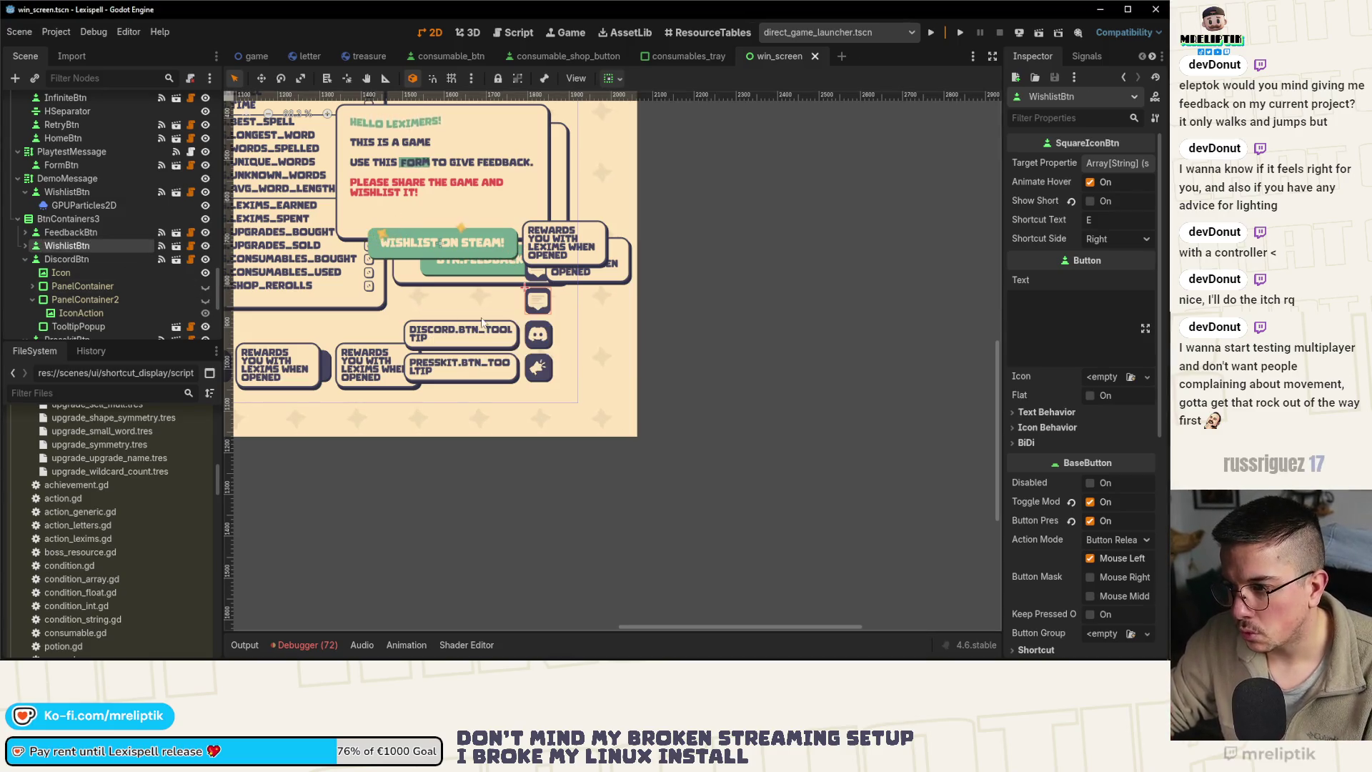
key("ctrl+s")
Copy the Discord button's TooltipPopup and paste it under WishlistBtn
key("alt+Tab")
key("alt+Tab")
scroll(577, 312, "up", 4)
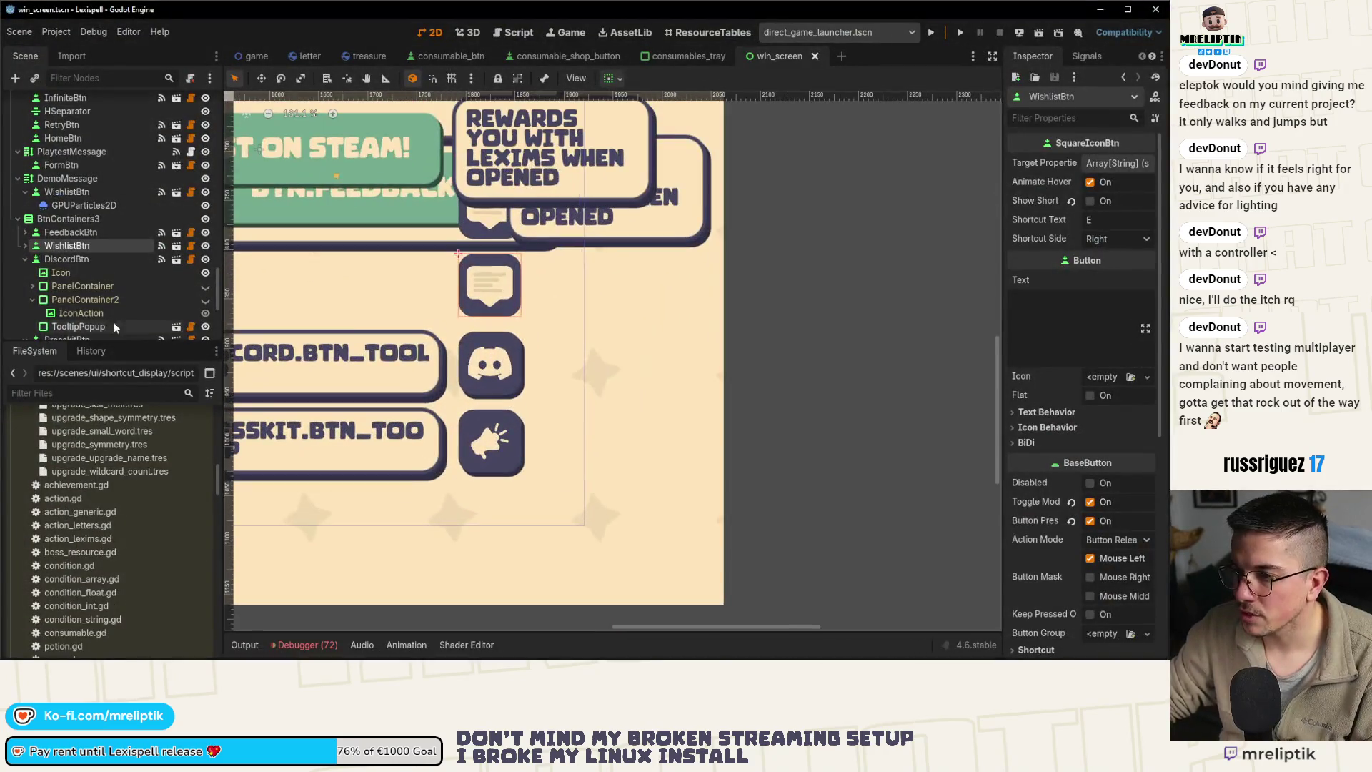
left_click(68, 272)
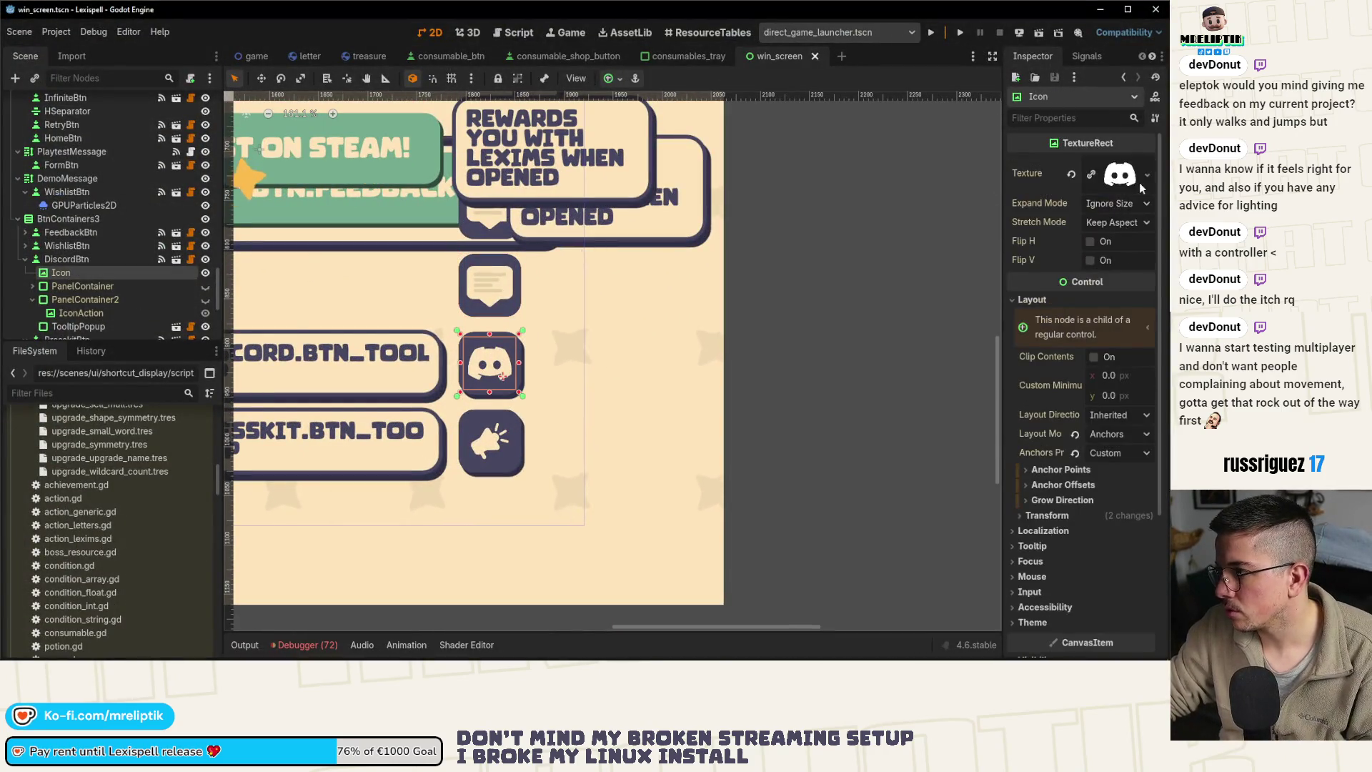
left_click(1147, 176)
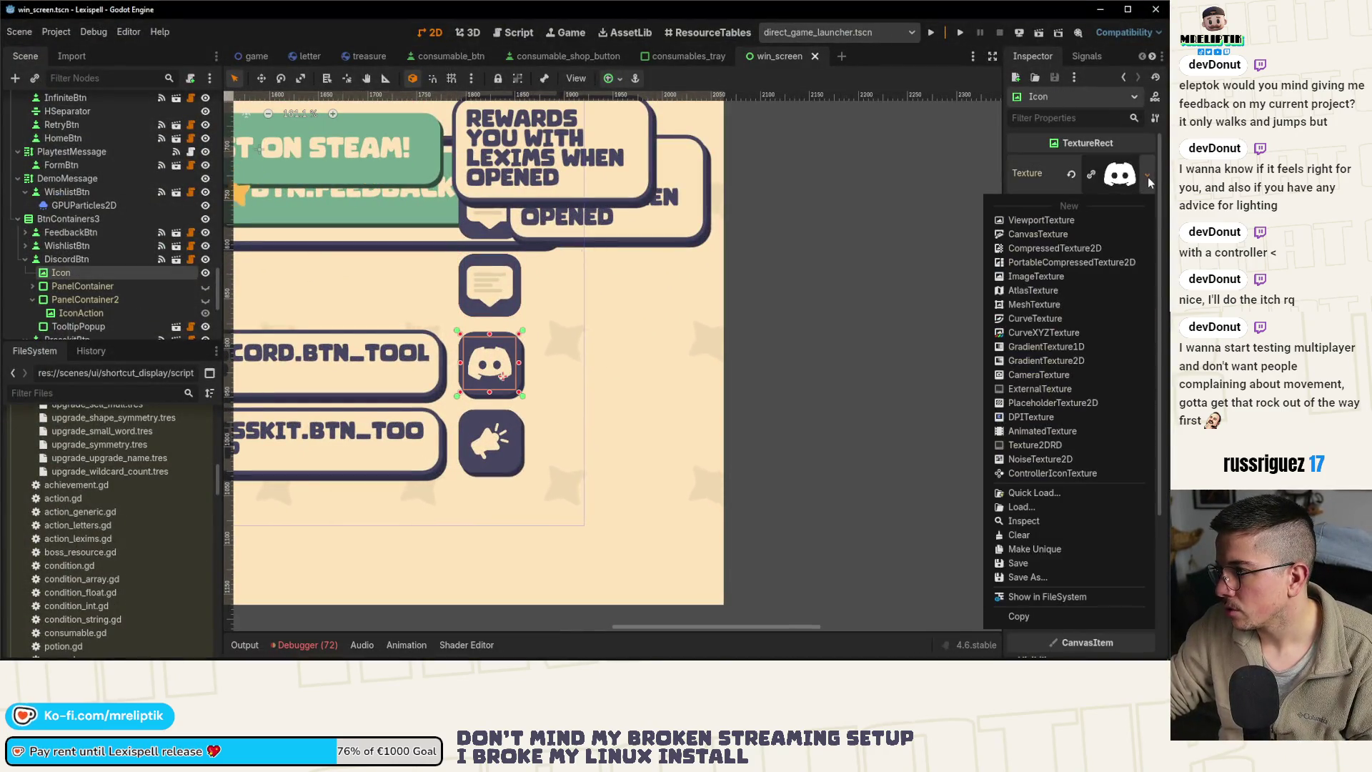
left_click(66, 259)
left_click(82, 324)
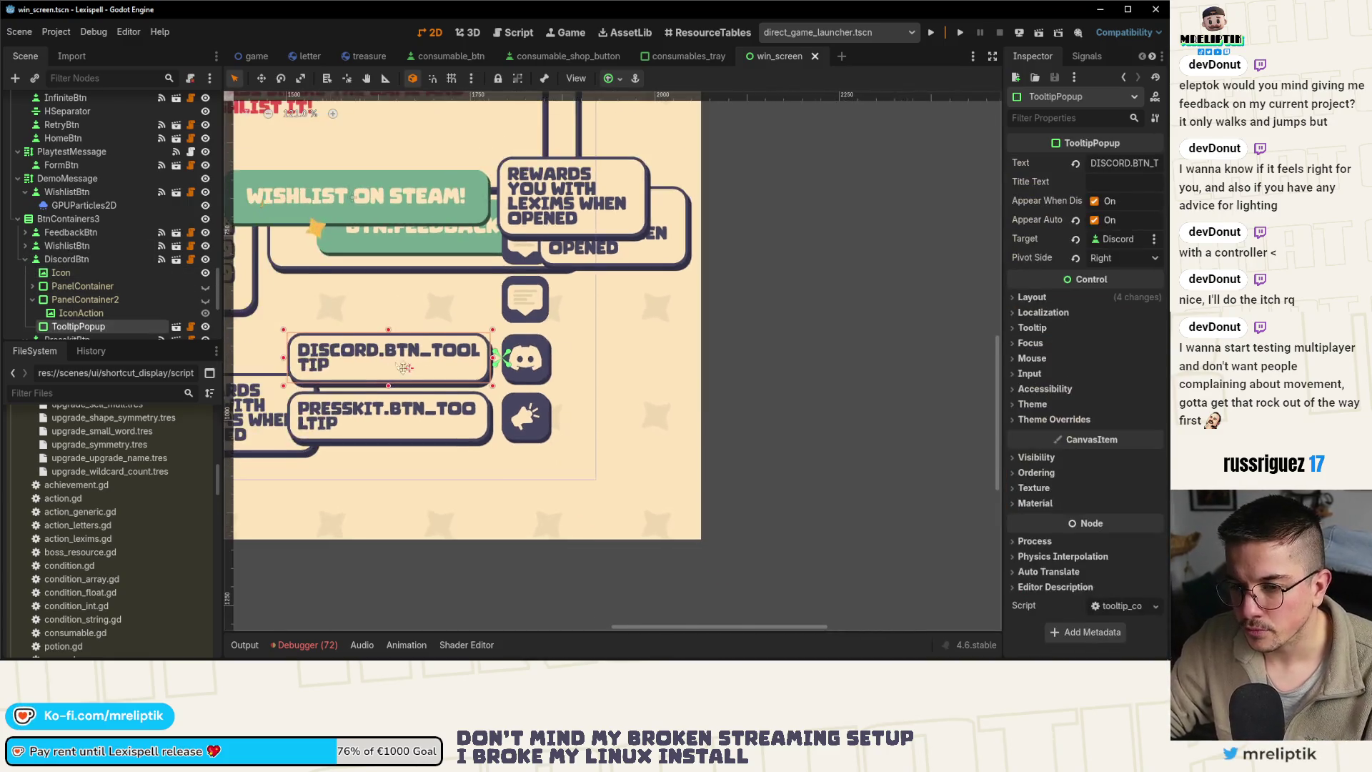
left_click(67, 245)
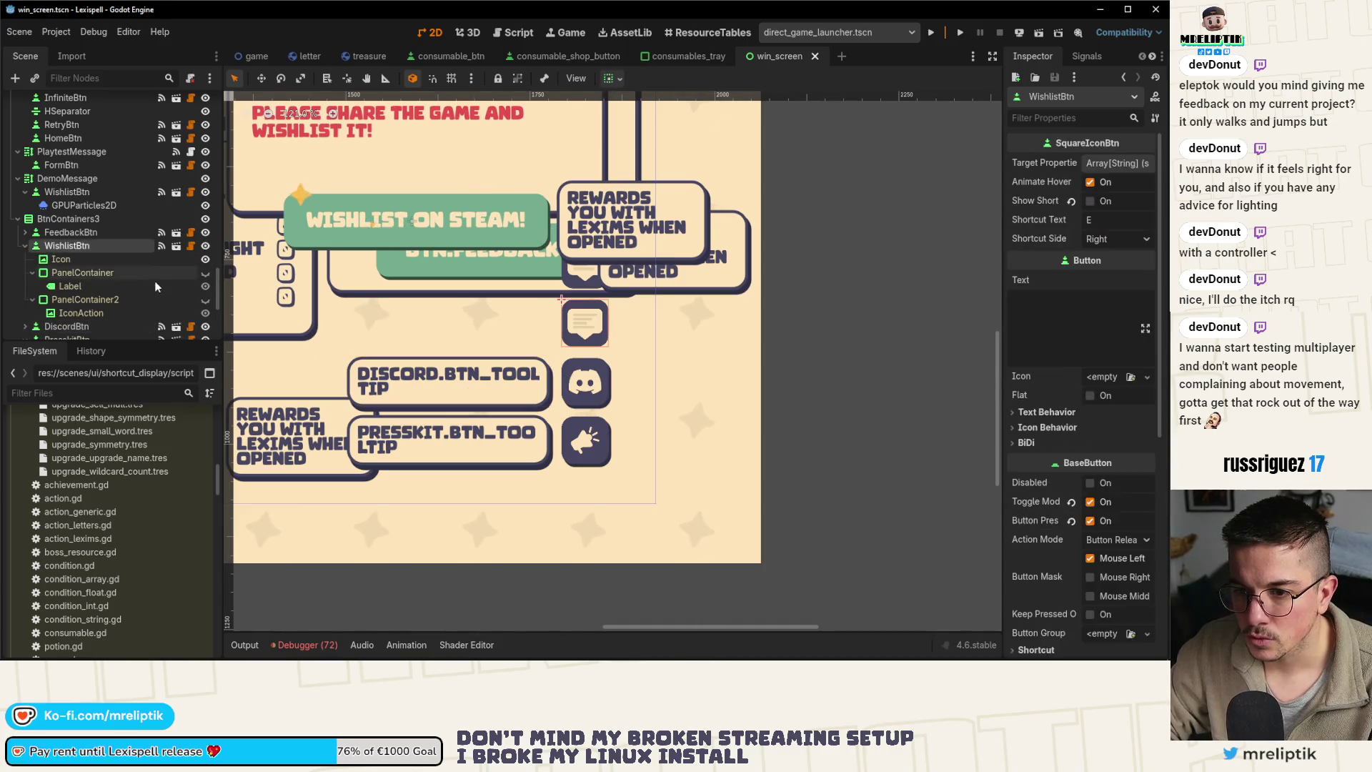
key("ctrl+v")
Change the pasted tooltip's text key prefix to WISHLIST, making WISHLIST.BTN_TOOLTIP, and save
double_click(1129, 163)
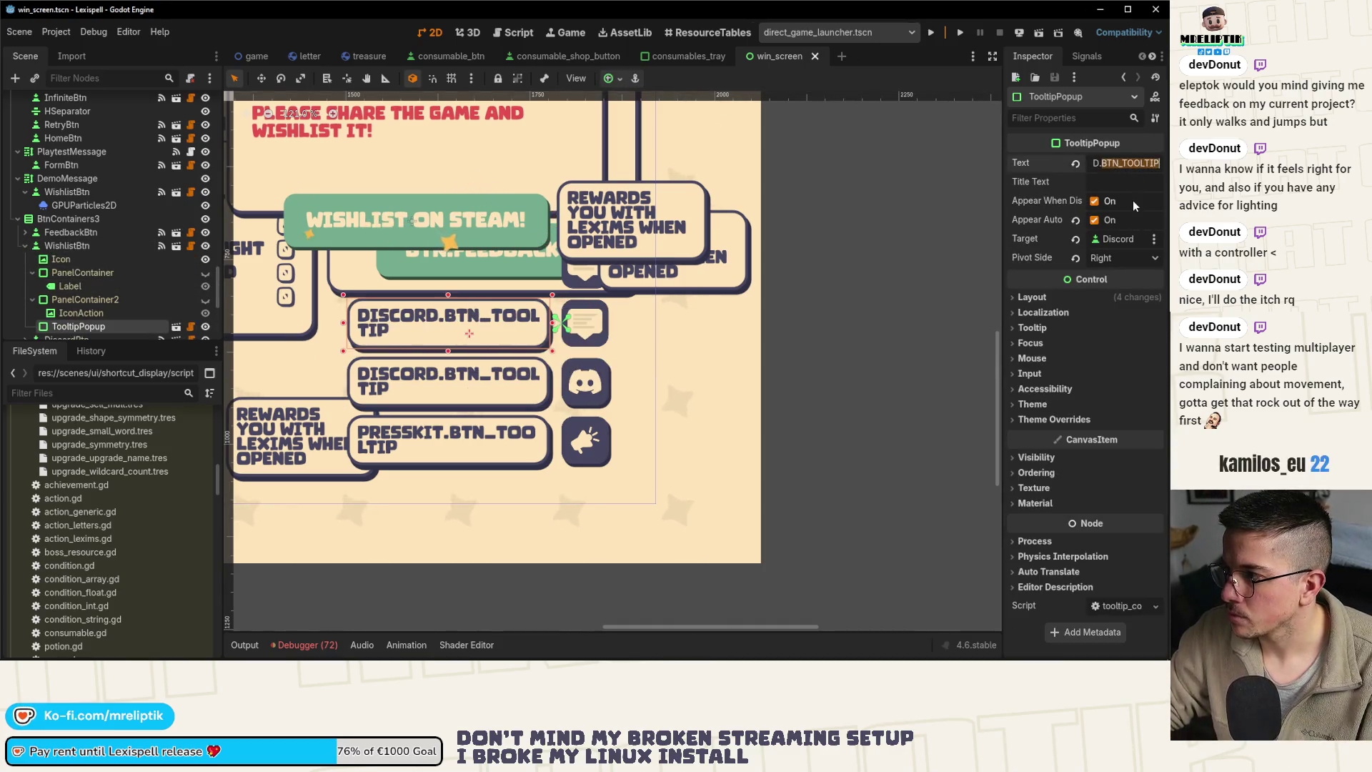
double_click(1104, 163)
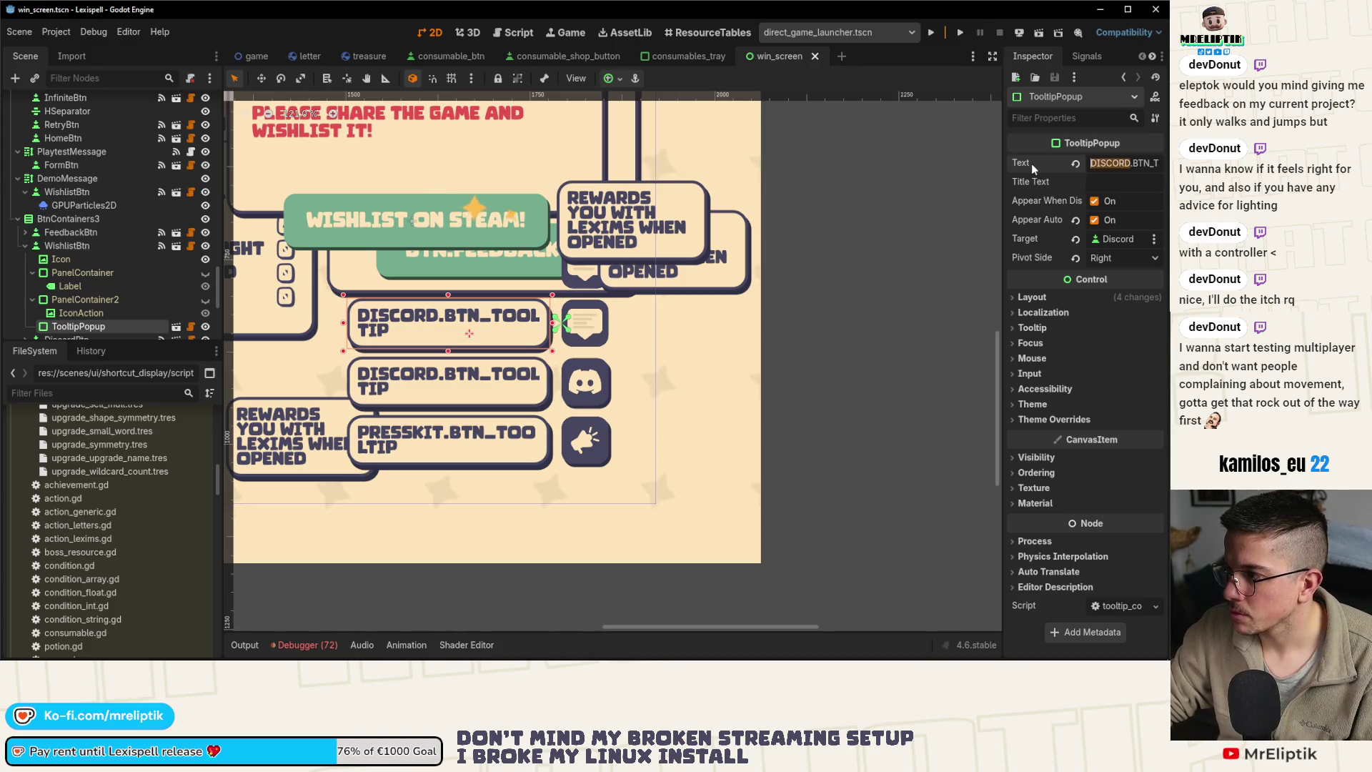
type("WISHMI")
key("BackSpace")
key("BackSpace")
type("LIST")
key("ctrl+s")
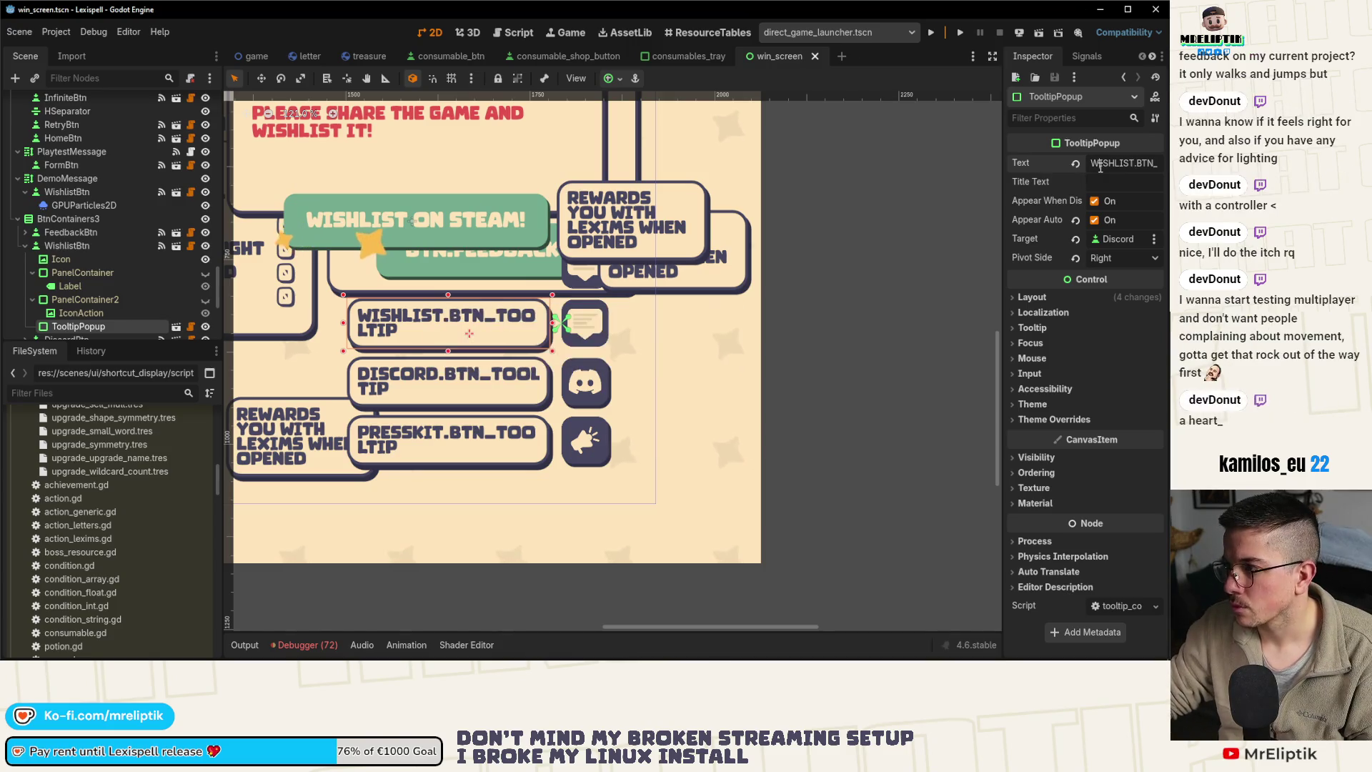
left_click(1100, 166)
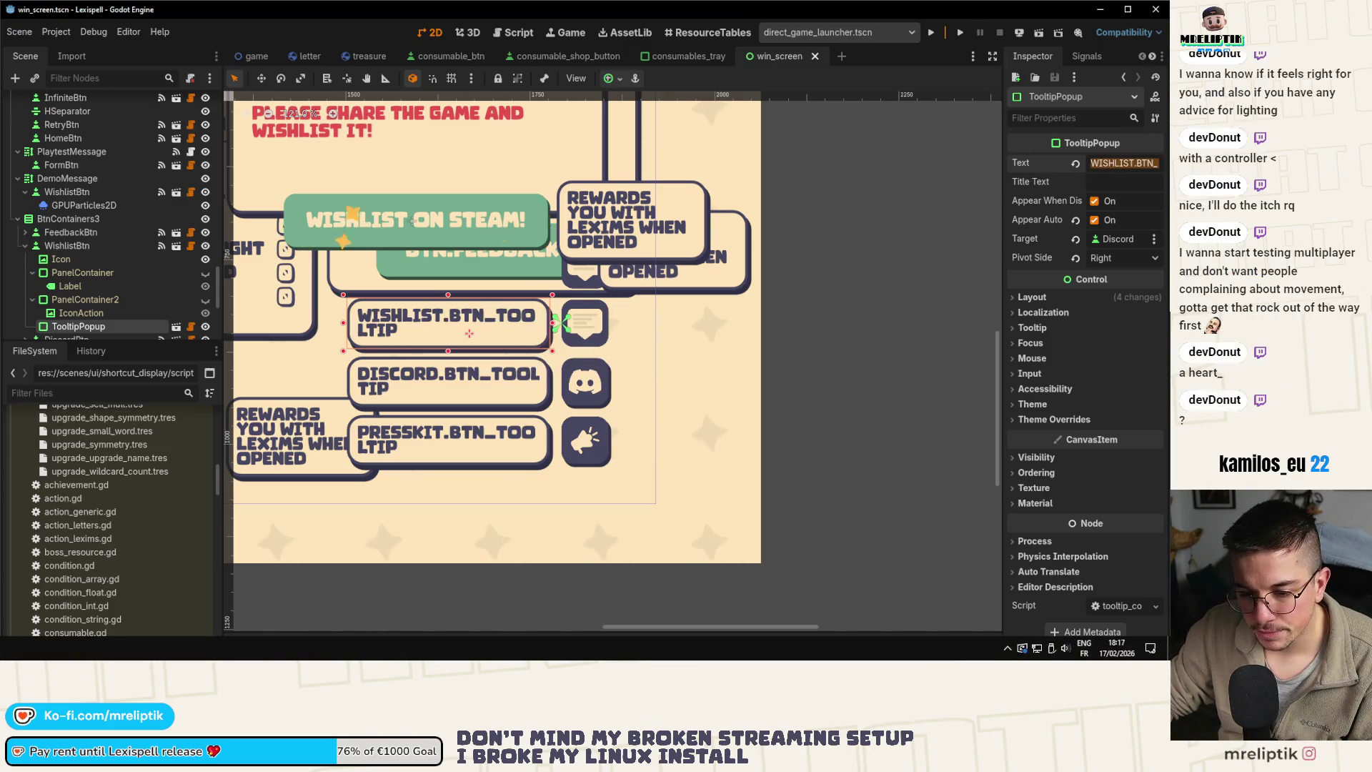
key("alt+Tab")
key("alt+Tab")
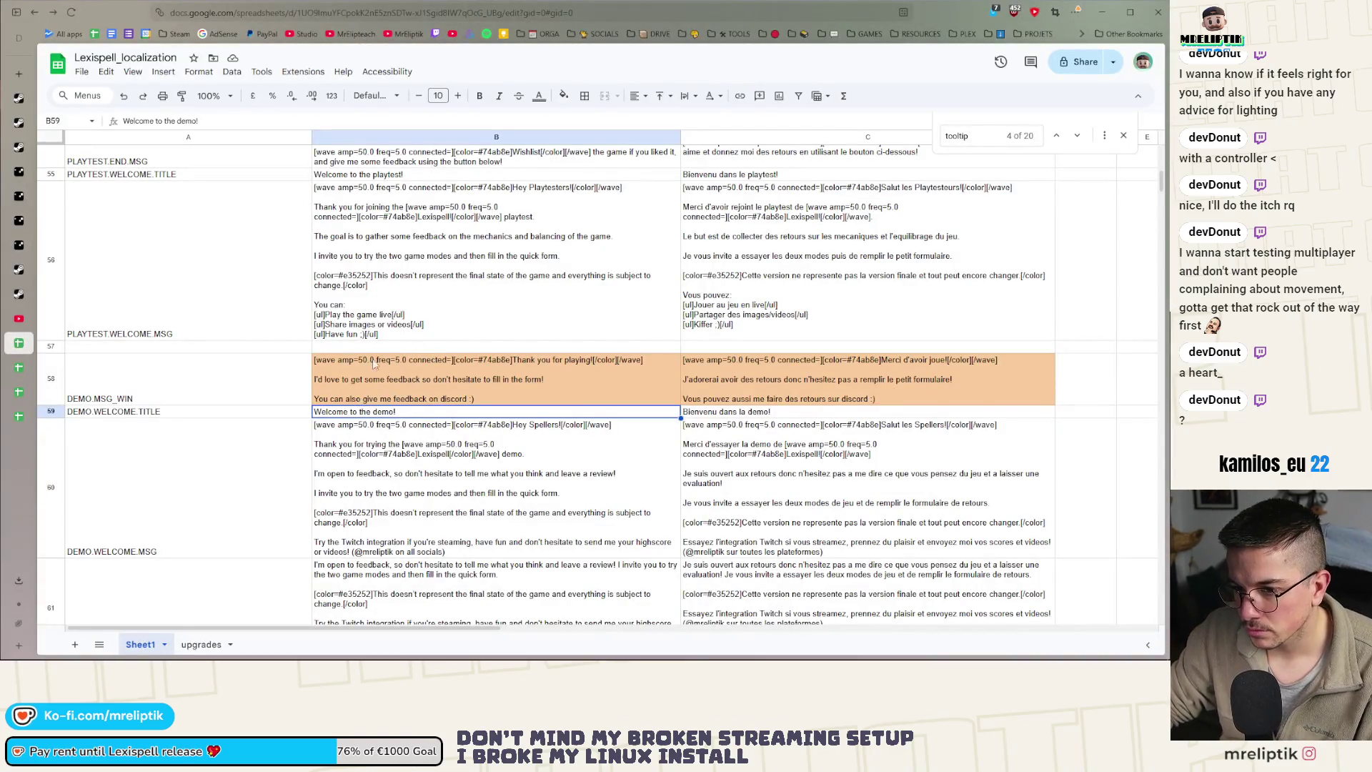
Insert a blank row above row 42 and enter the WISHLIST.BTN_TOOLTIP key
left_click(383, 359)
scroll(382, 372, "down", 10)
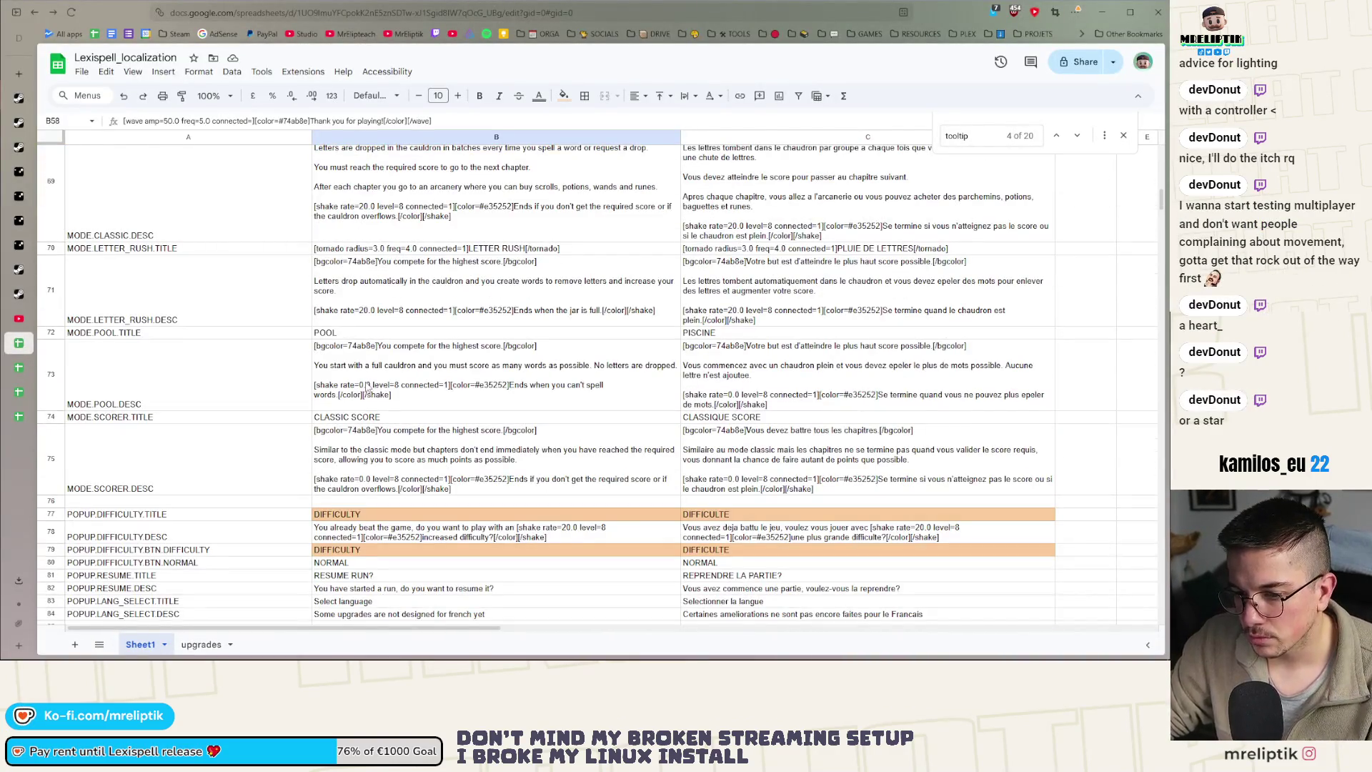
scroll(350, 393, "up", 10)
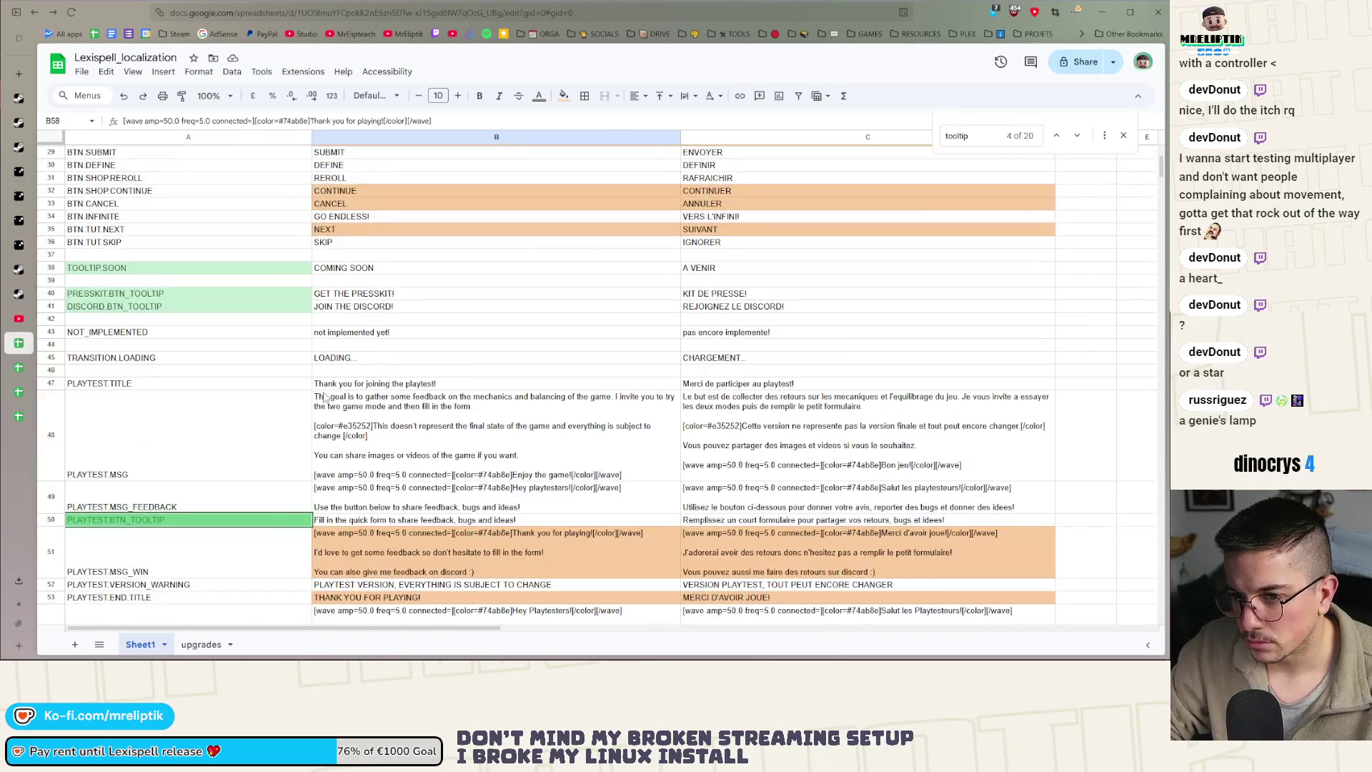
right_click(115, 323)
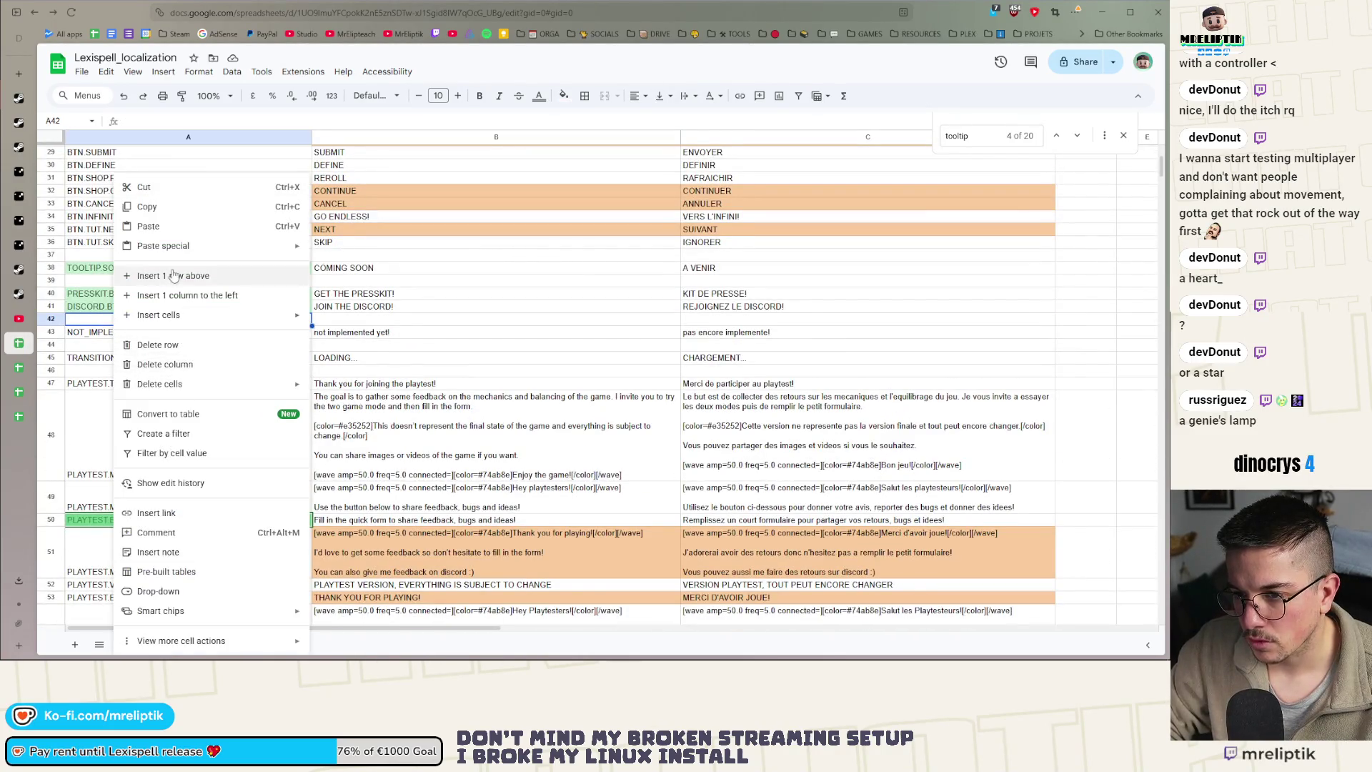
left_click(150, 275)
type("WISHLIST.BTN_TOOLTIP")
Fill in 'WISHLIST LEXISPELL!' as English and 'WISHLISTEZ LEXISPELL!' as French text
left_click(365, 323)
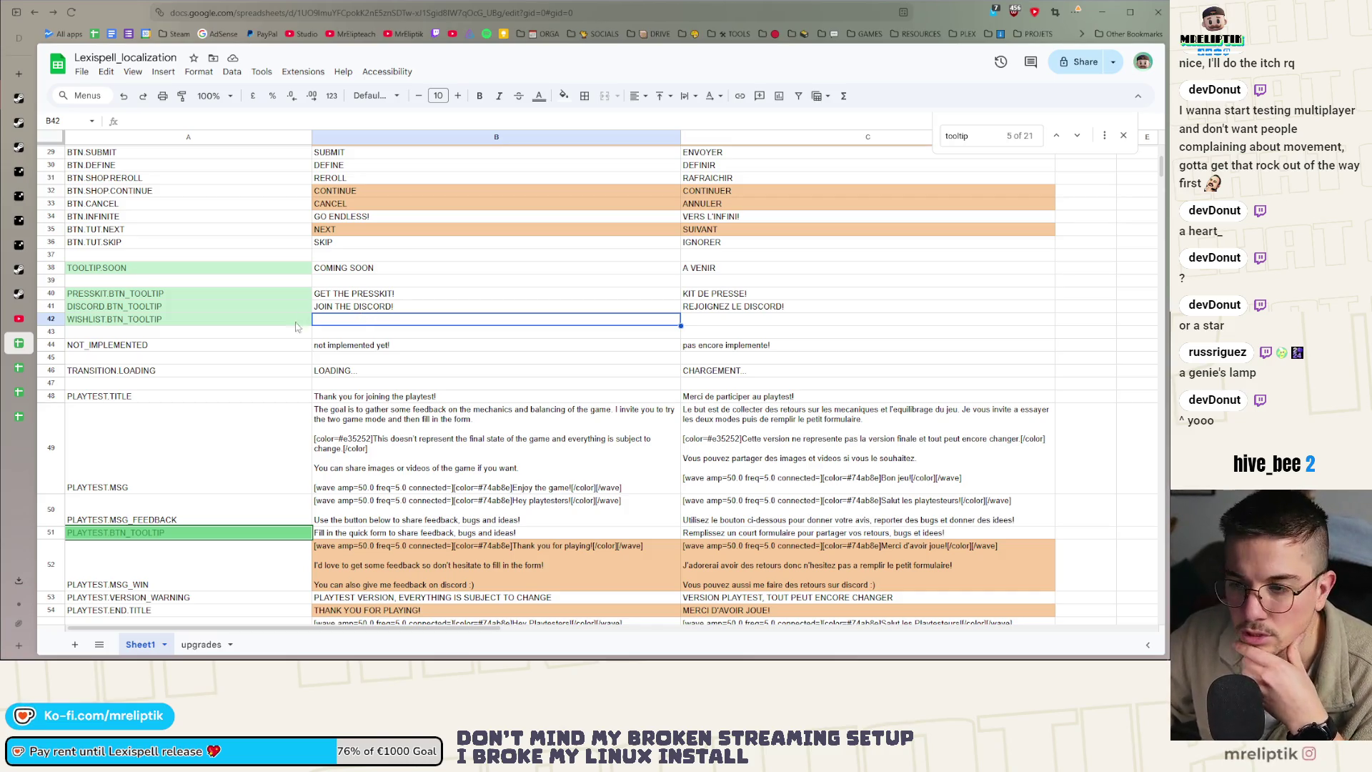
double_click(363, 323)
type("WISHLIST LEXISPELL!")
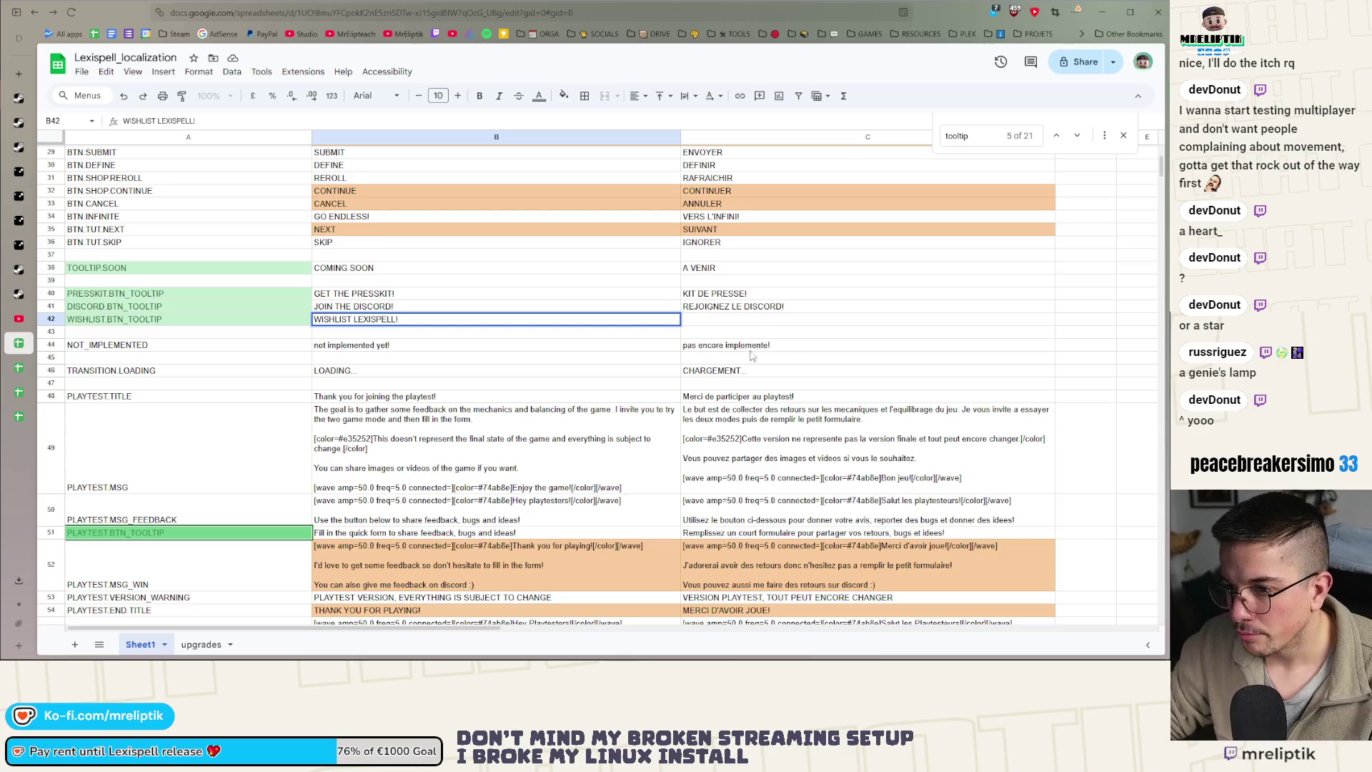
left_click(723, 324)
type("WISHLISTEZ LEXISPELL!")
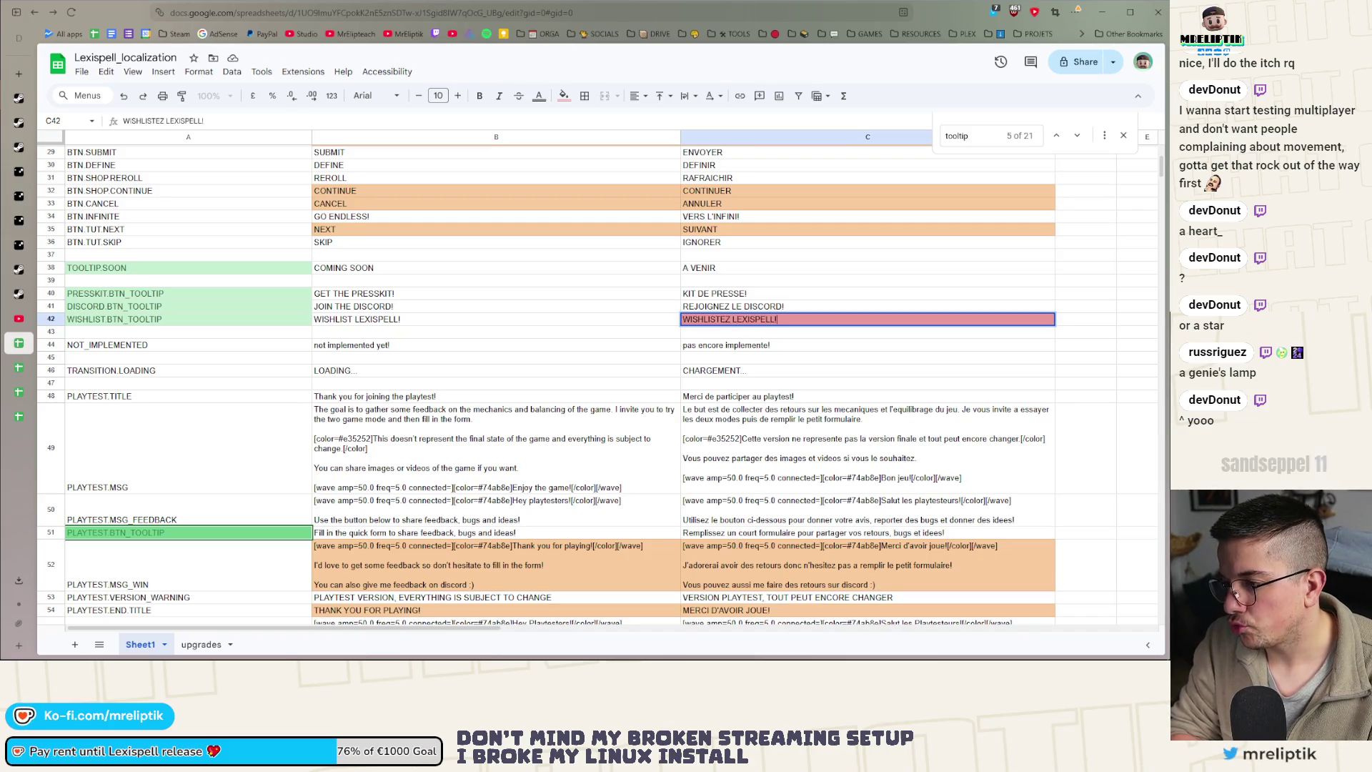
key("Return")
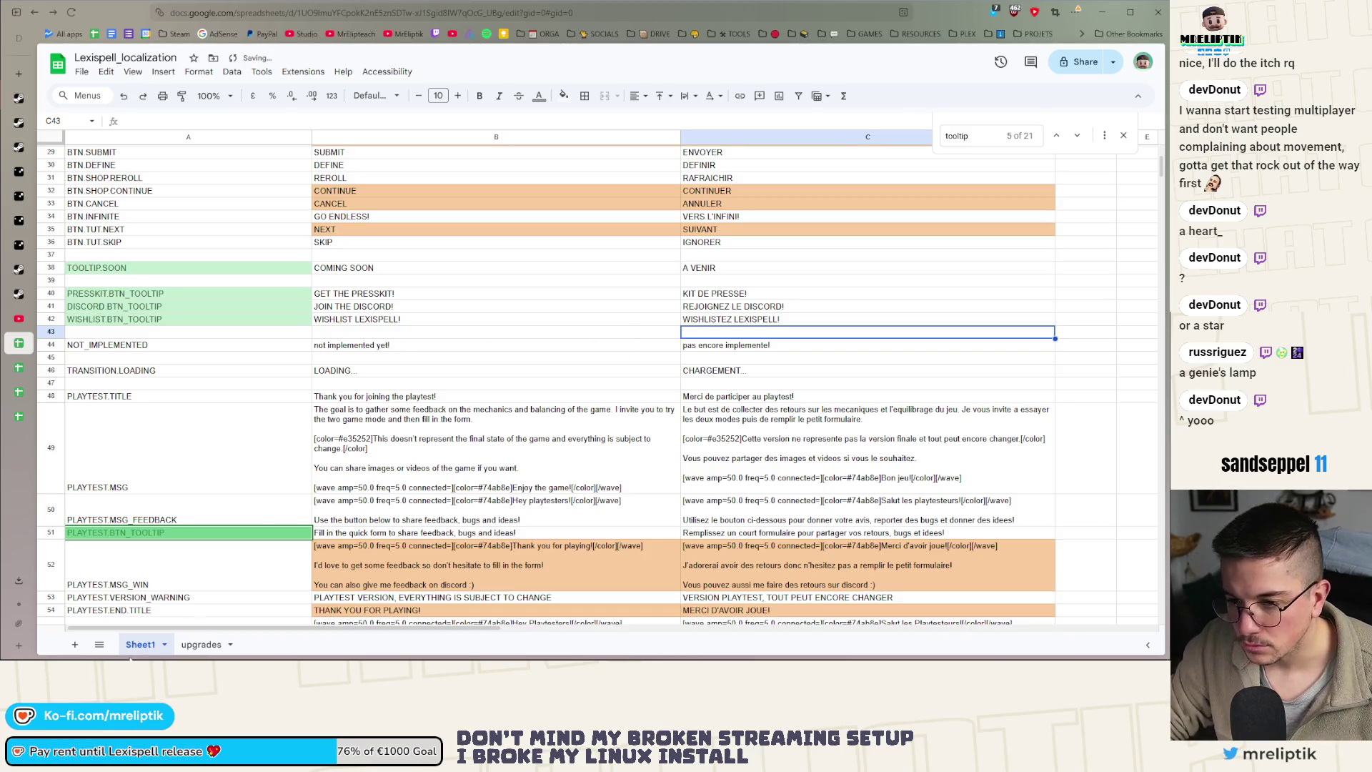
Download the sheet as a CSV file and minimize the browser
left_click(82, 72)
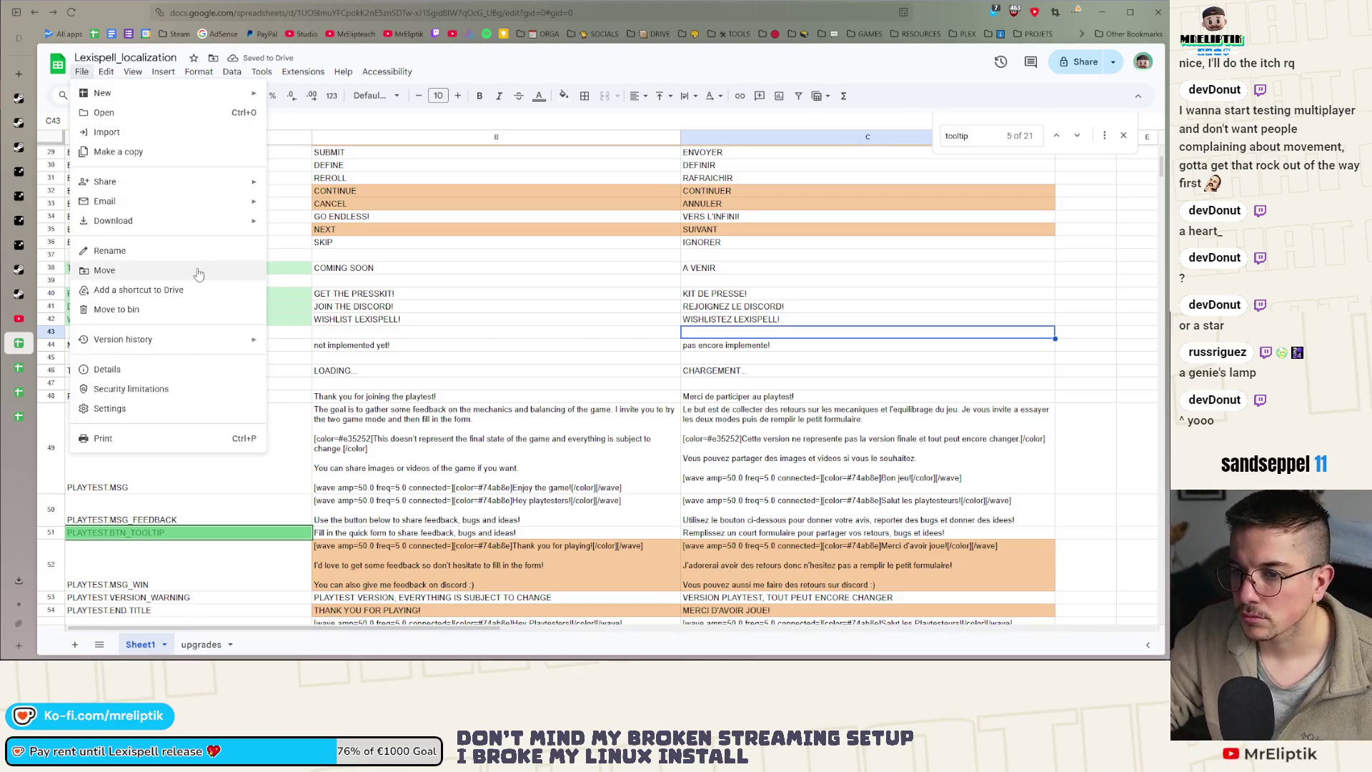
left_click(365, 305)
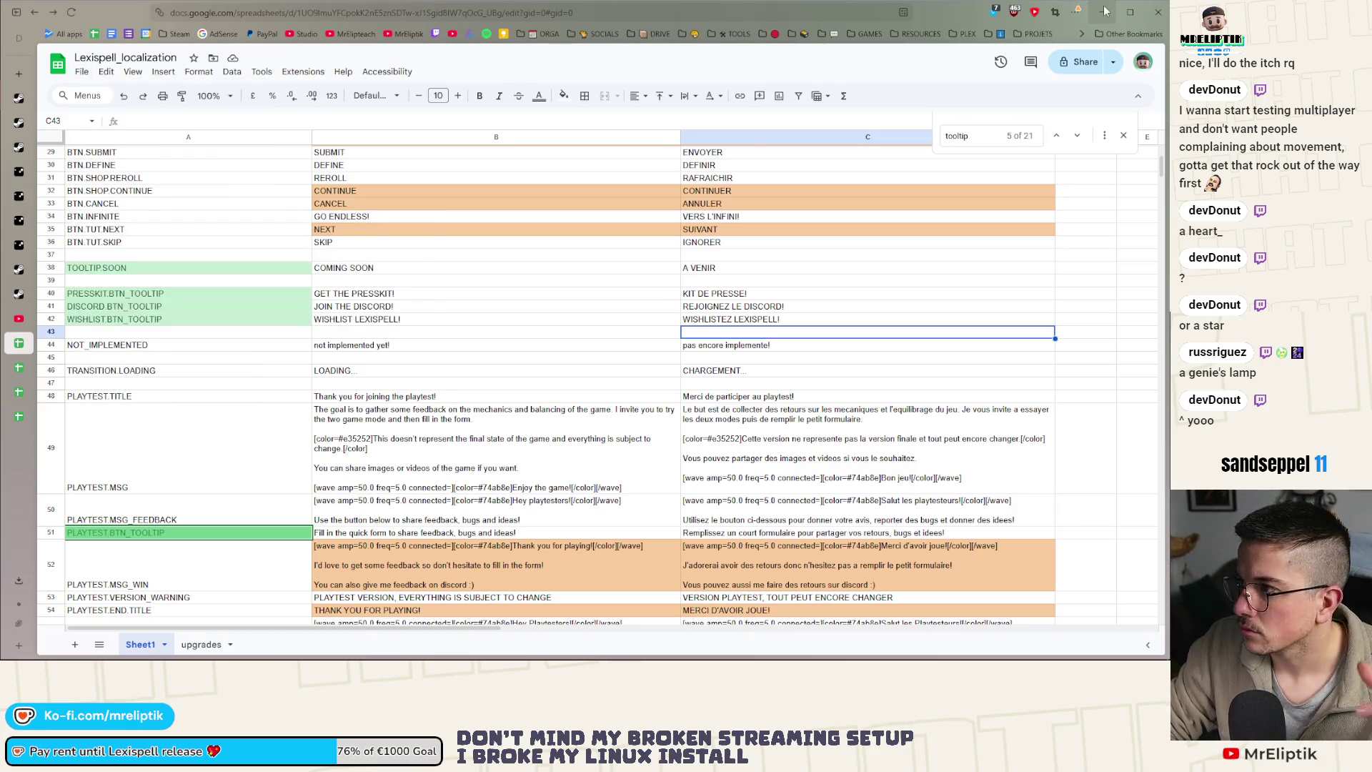
left_click(1104, 14)
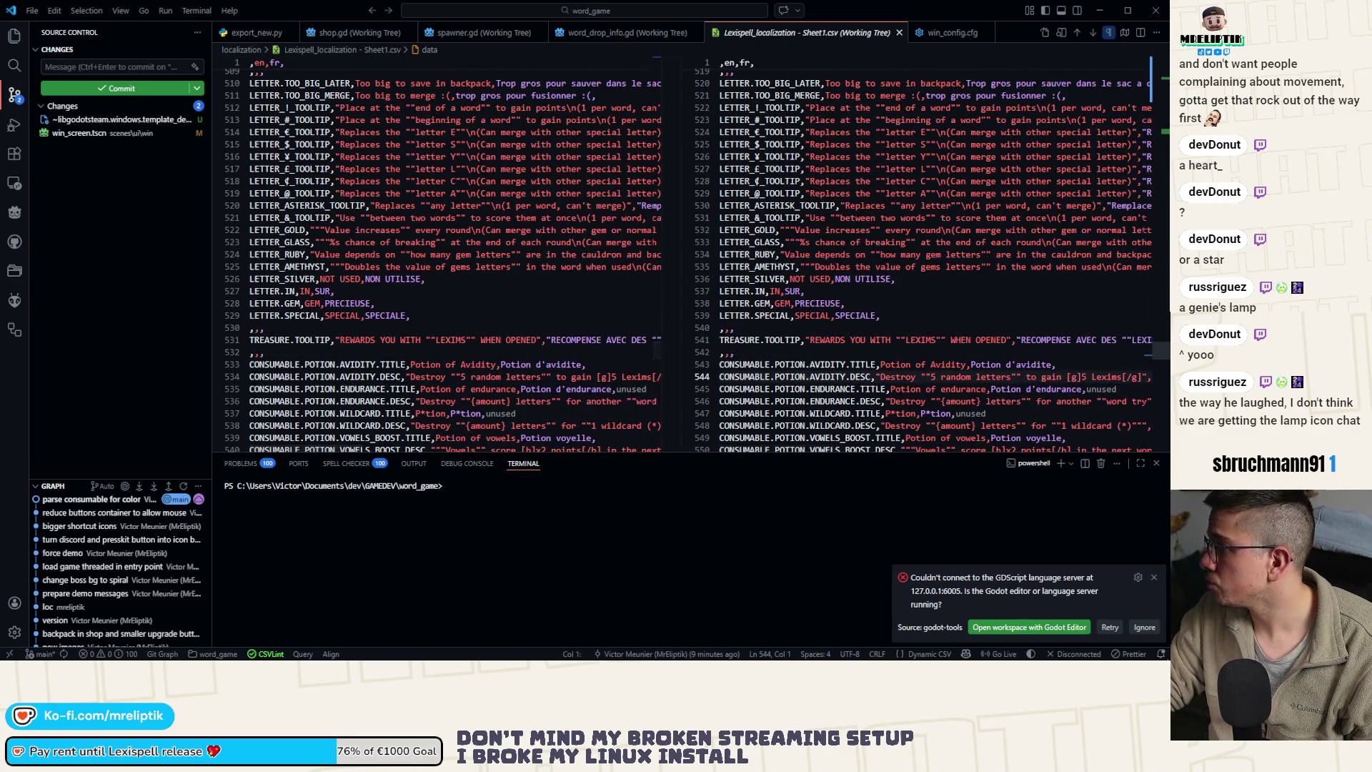
Quick Load star_128.png as the WishlistBtn icon texture and save the win screen
key("alt+Tab")
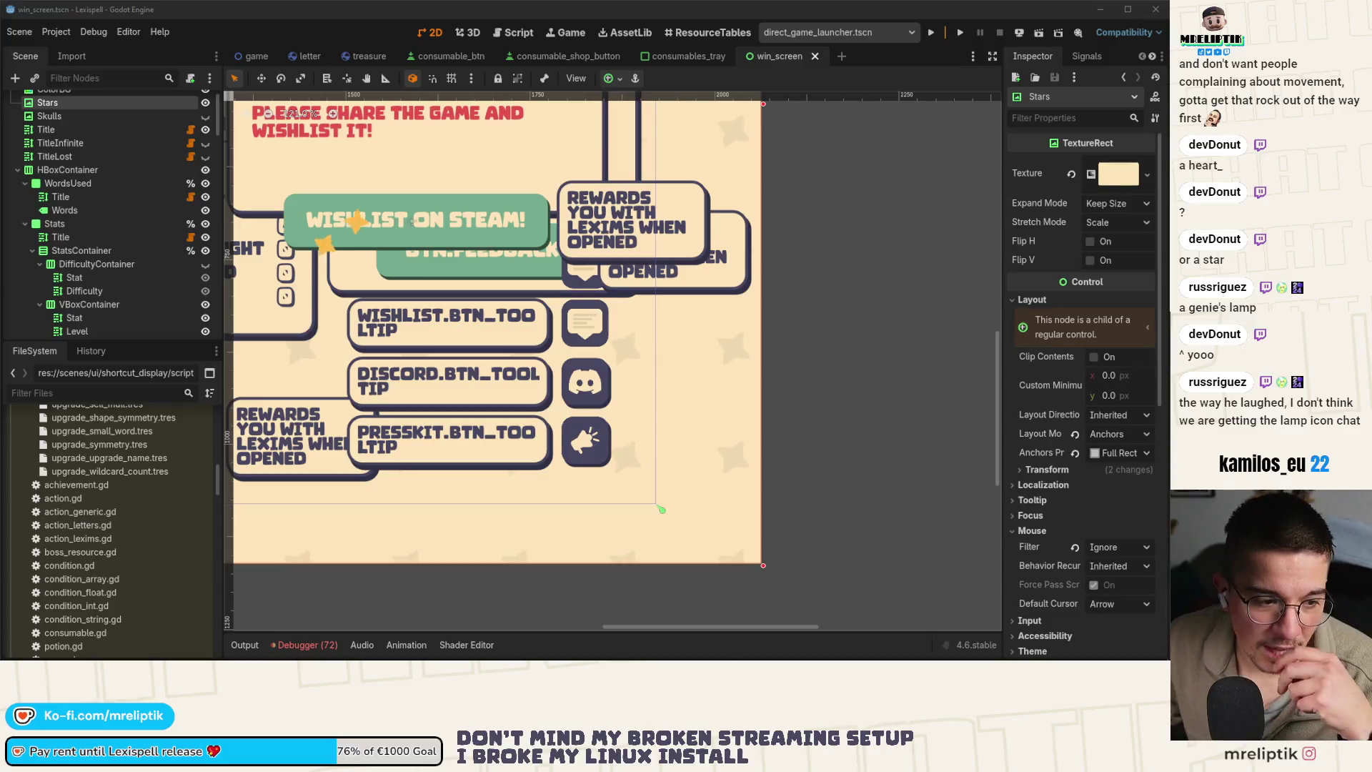
left_click(585, 323)
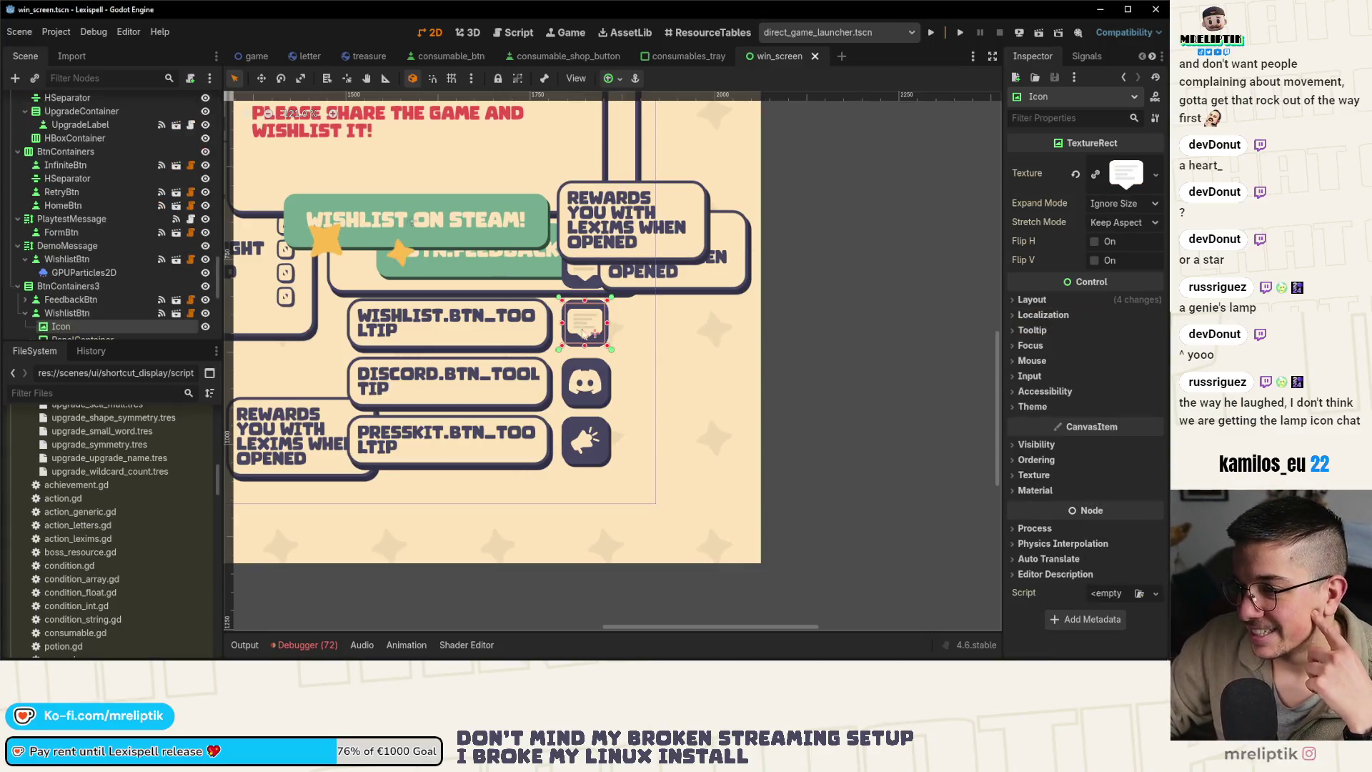
left_click(1162, 182)
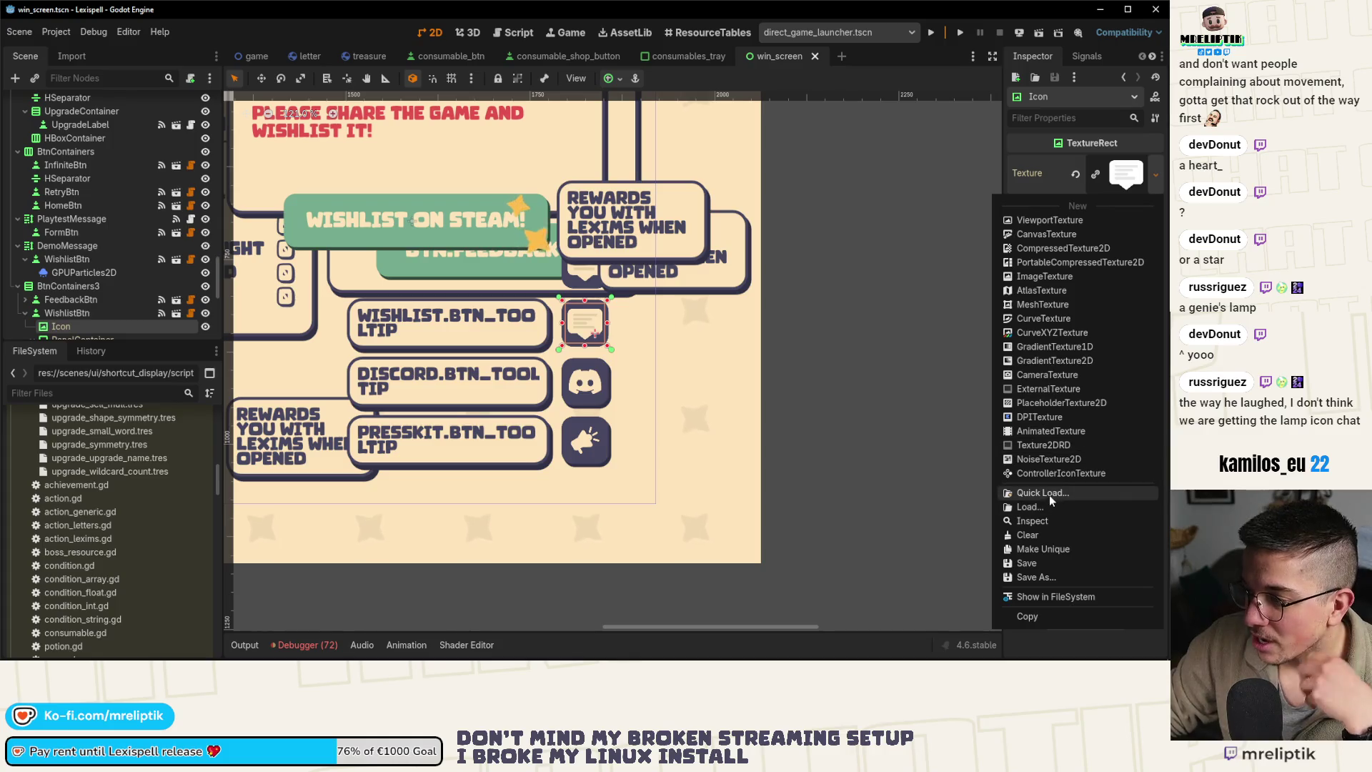
left_click(1049, 494)
type("star")
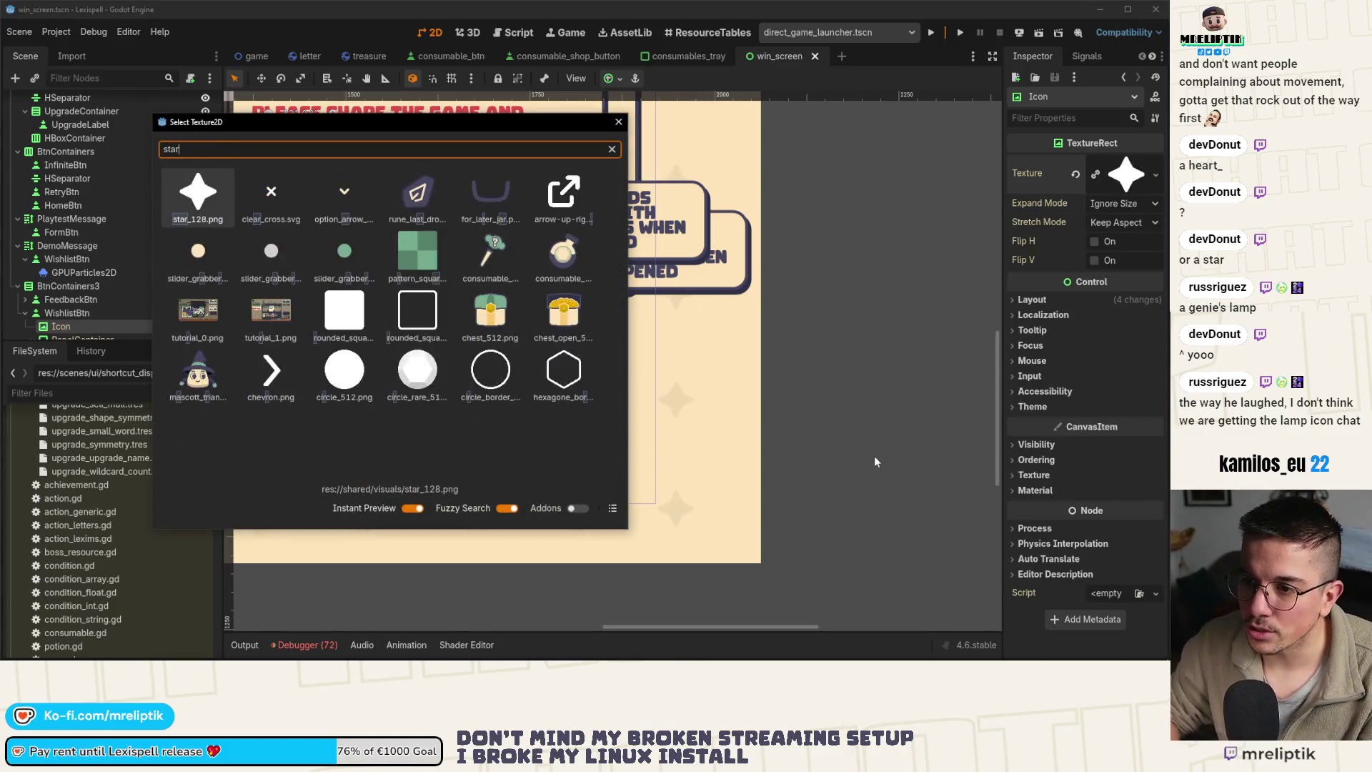
key("Return")
scroll(612, 417, "up", 2)
left_click(612, 429)
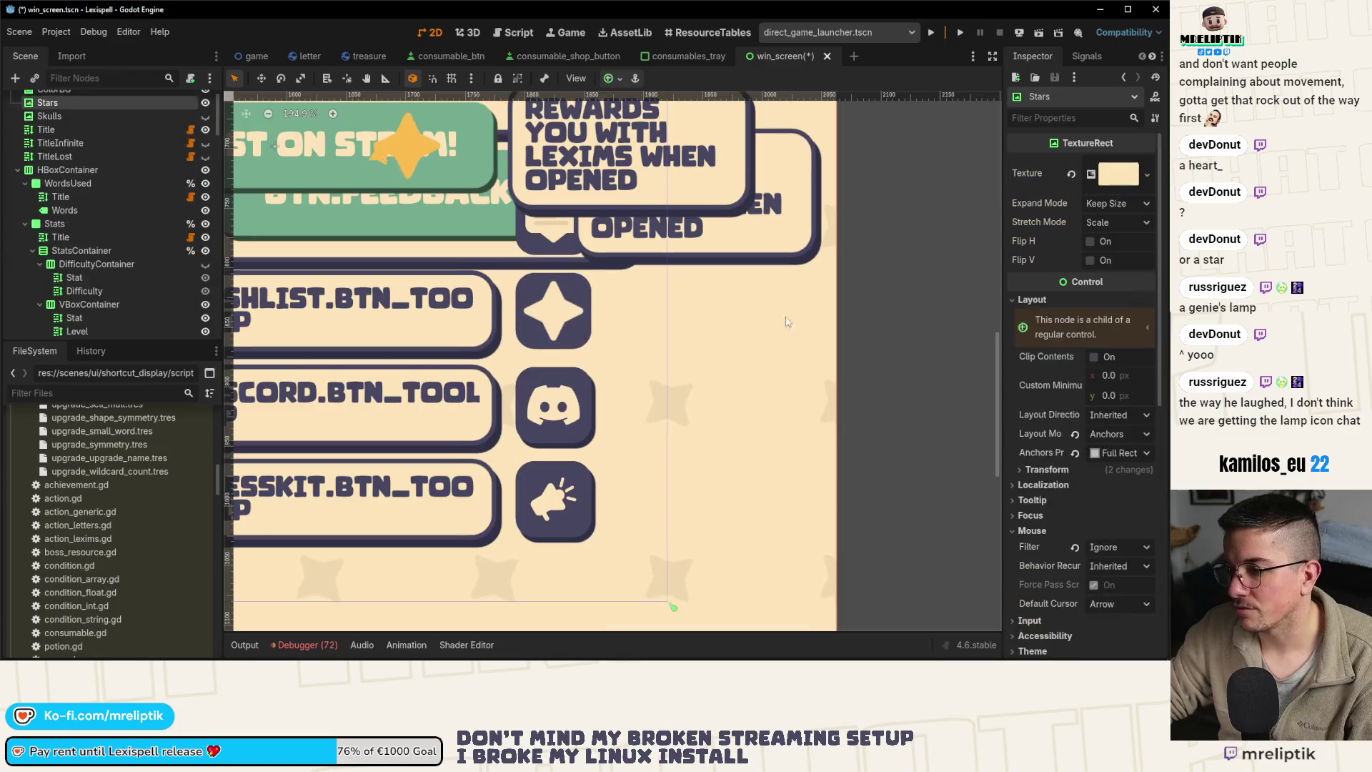
key("ctrl+s")
scroll(613, 380, "down", 2)
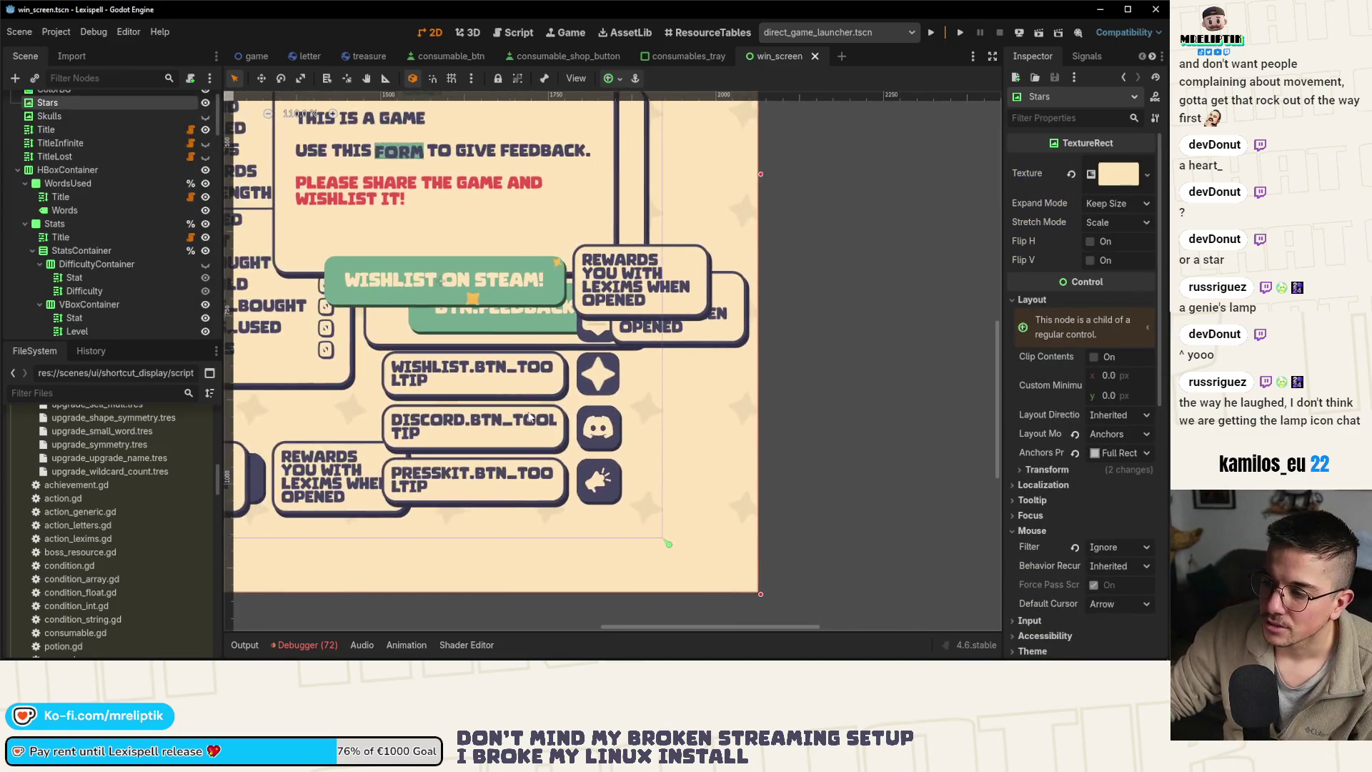
left_click(612, 381)
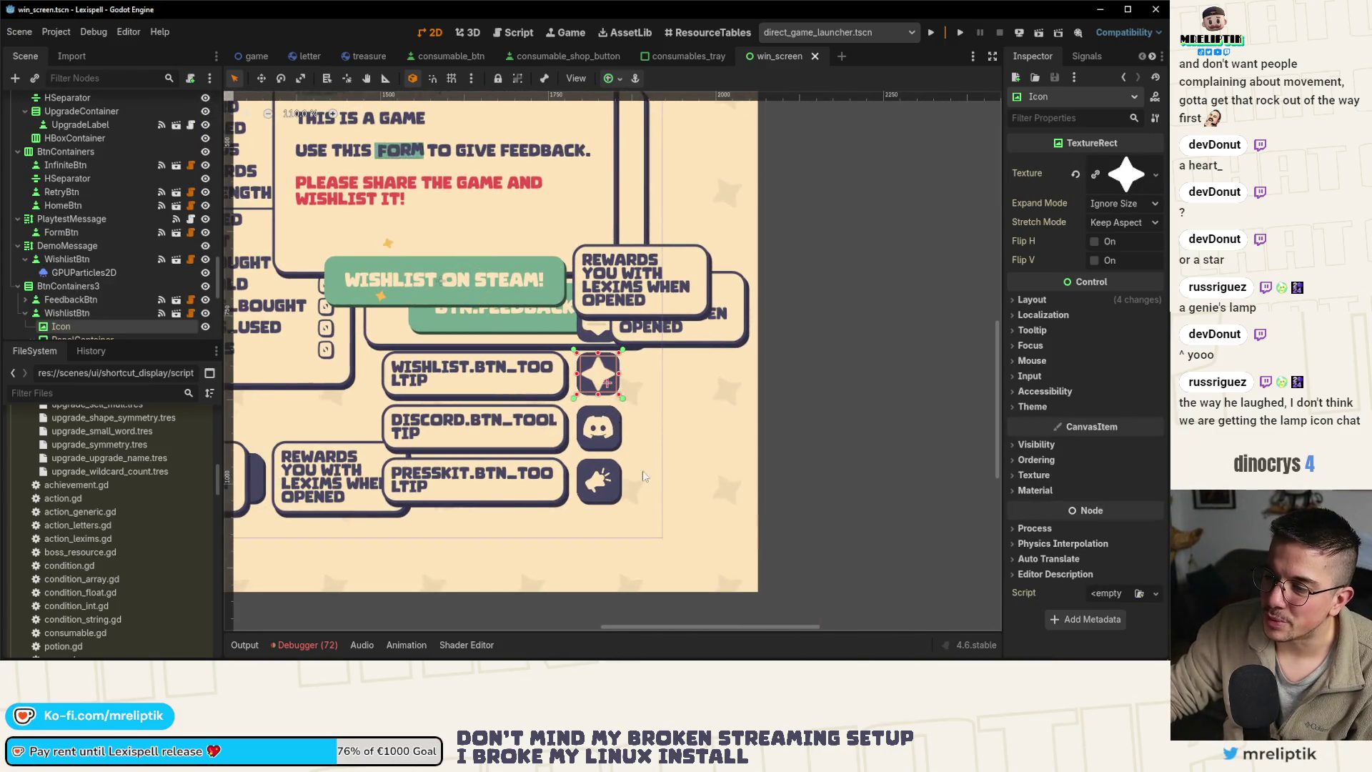
key("alt+Tab")
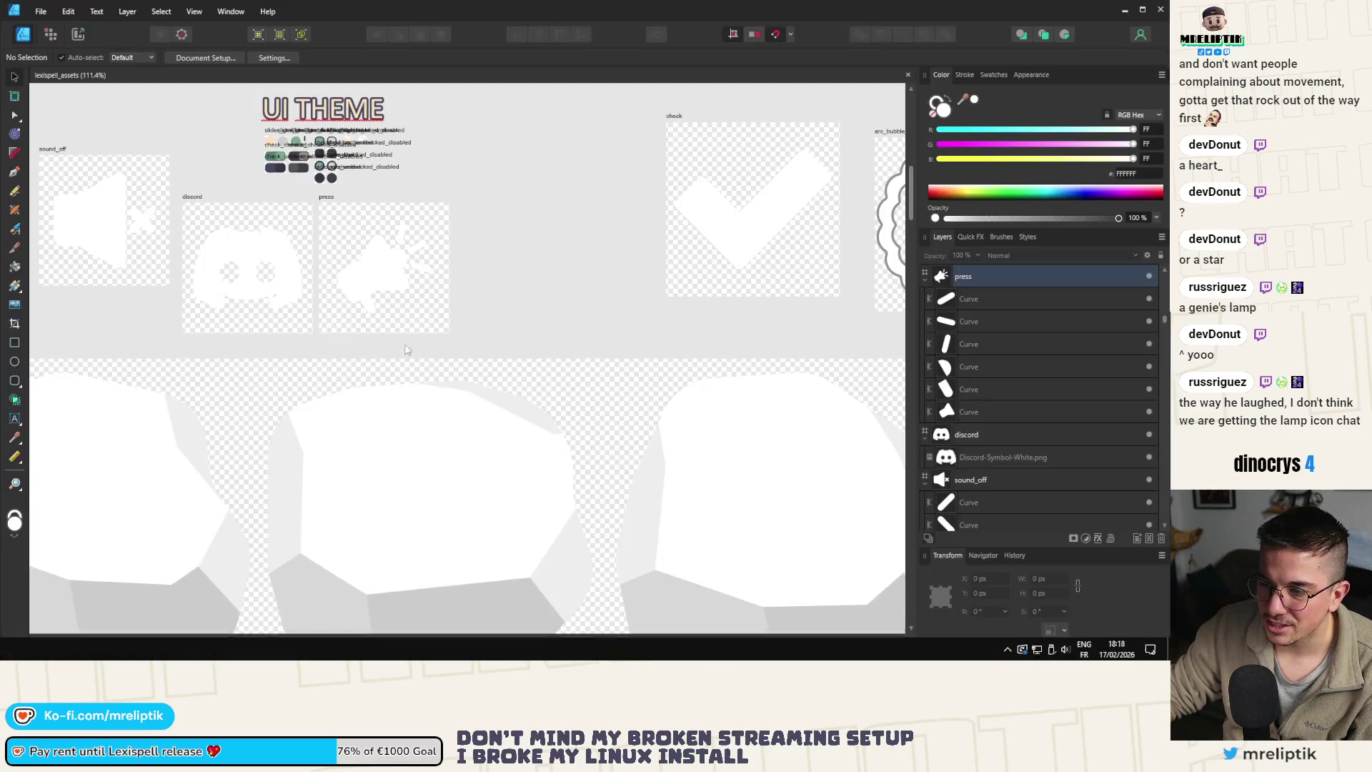
Ctrl-drag the press icon artboard to the right to make a copy
scroll(358, 234, "down", 2)
scroll(357, 233, "up", 4)
left_click(333, 231)
mouse_move(350, 231)
left_mouse_down()
mouse_move(550, 241)
mouse_move(531, 232)
left_mouse_up()
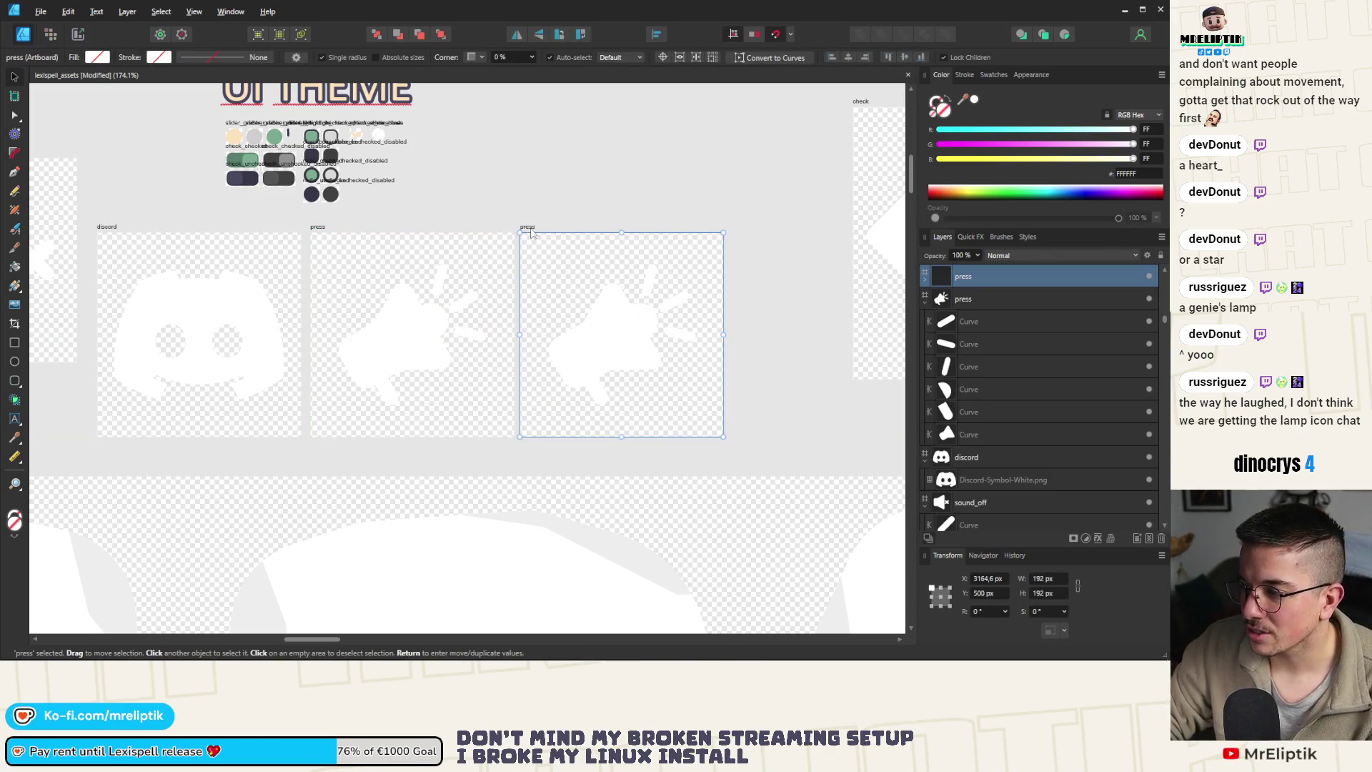
left_click(564, 211)
left_click(525, 228)
left_click(994, 580)
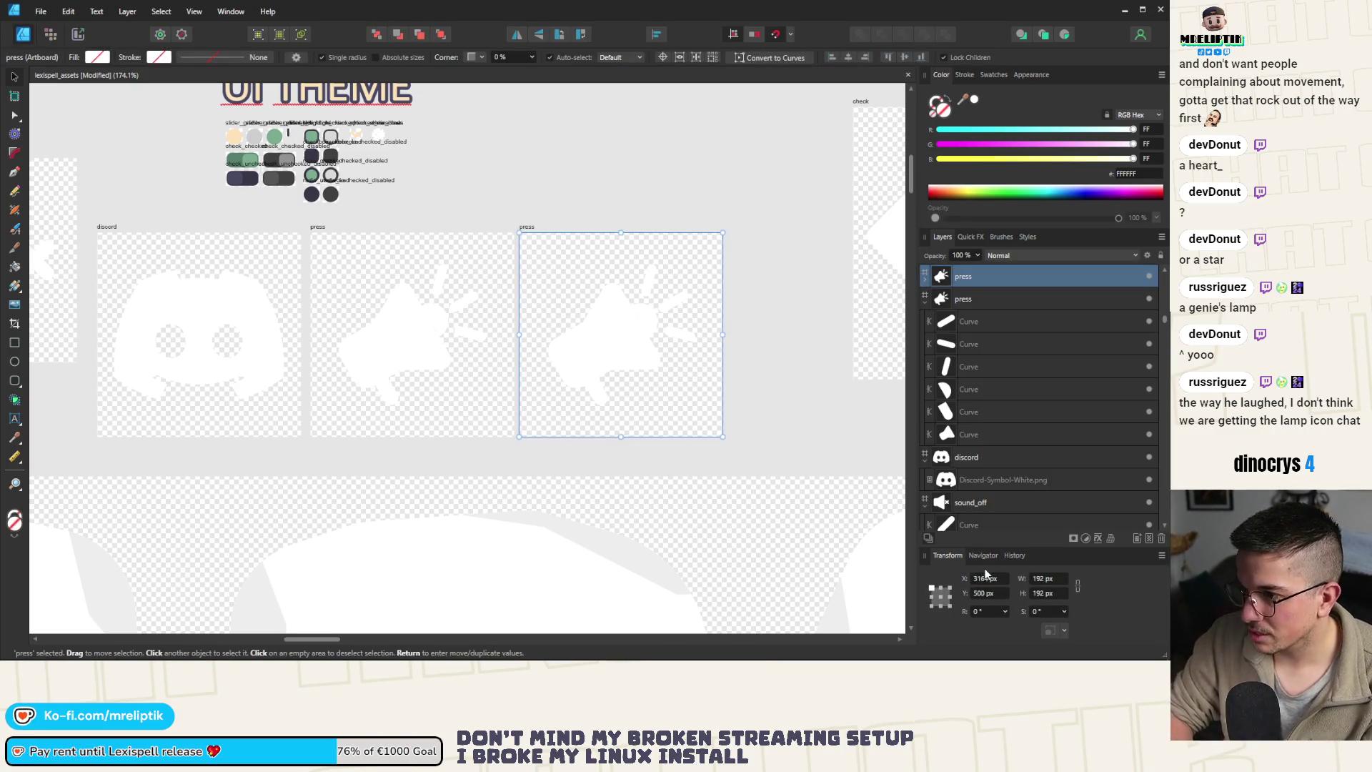
Rename the copied artboard to 'wishlist'
scroll(522, 336, "down", 2)
scroll(490, 326, "up", 4)
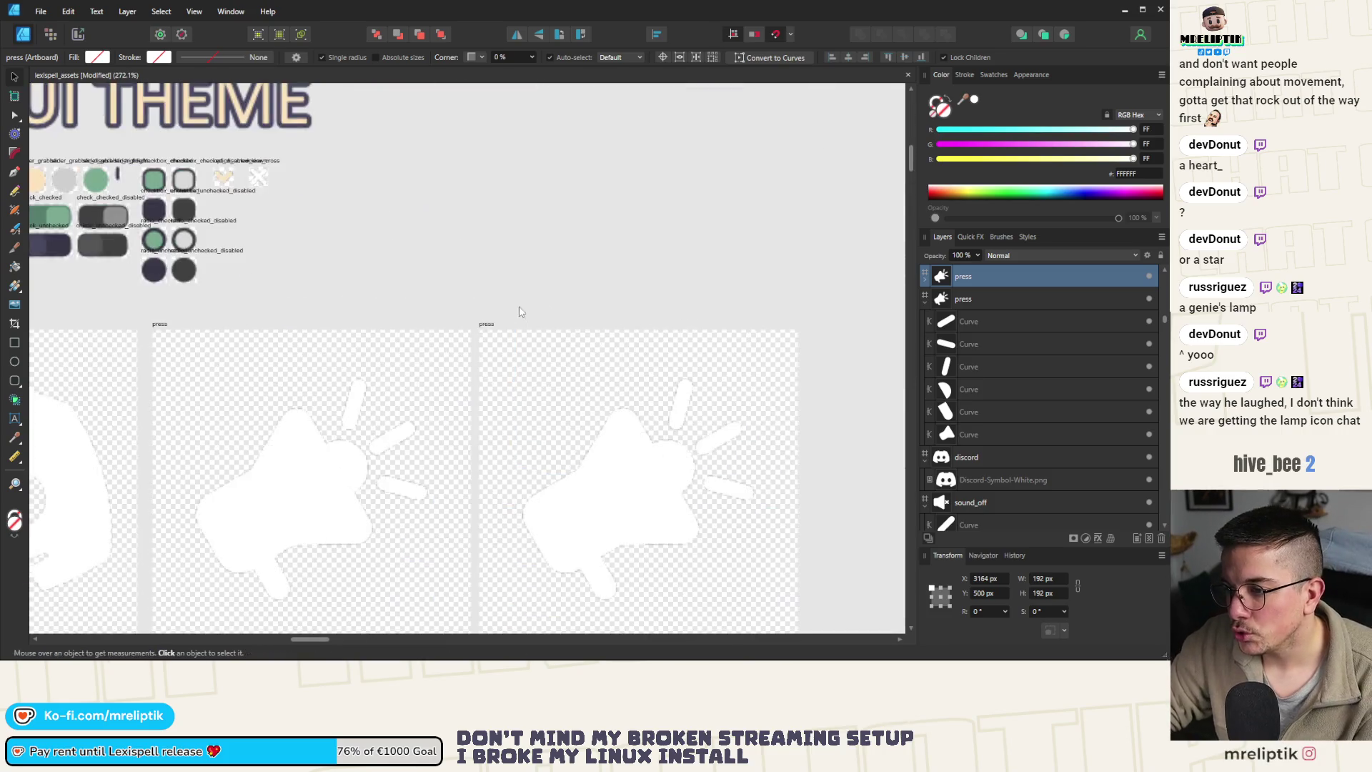
double_click(486, 325)
type("wishlist")
key("Return")
scroll(805, 211, "down", 6)
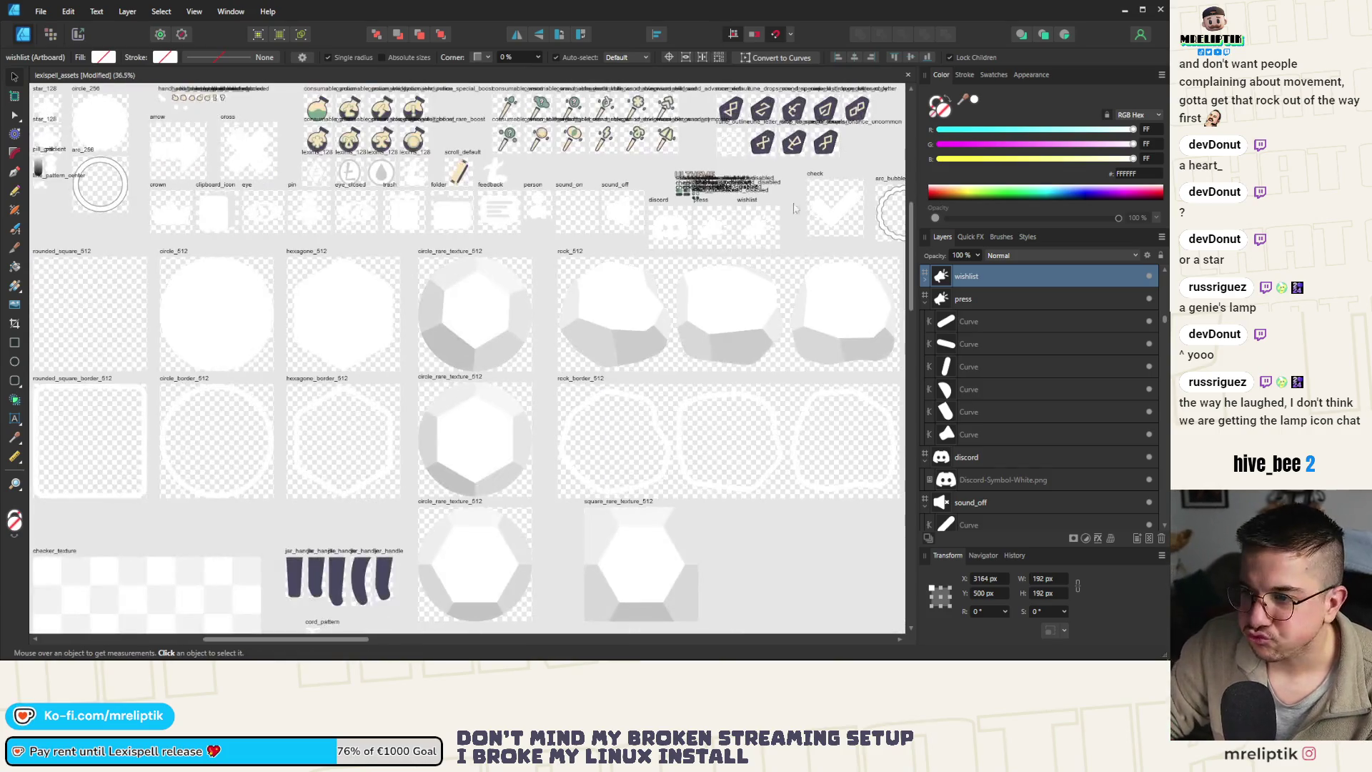
scroll(272, 274, "up", 3)
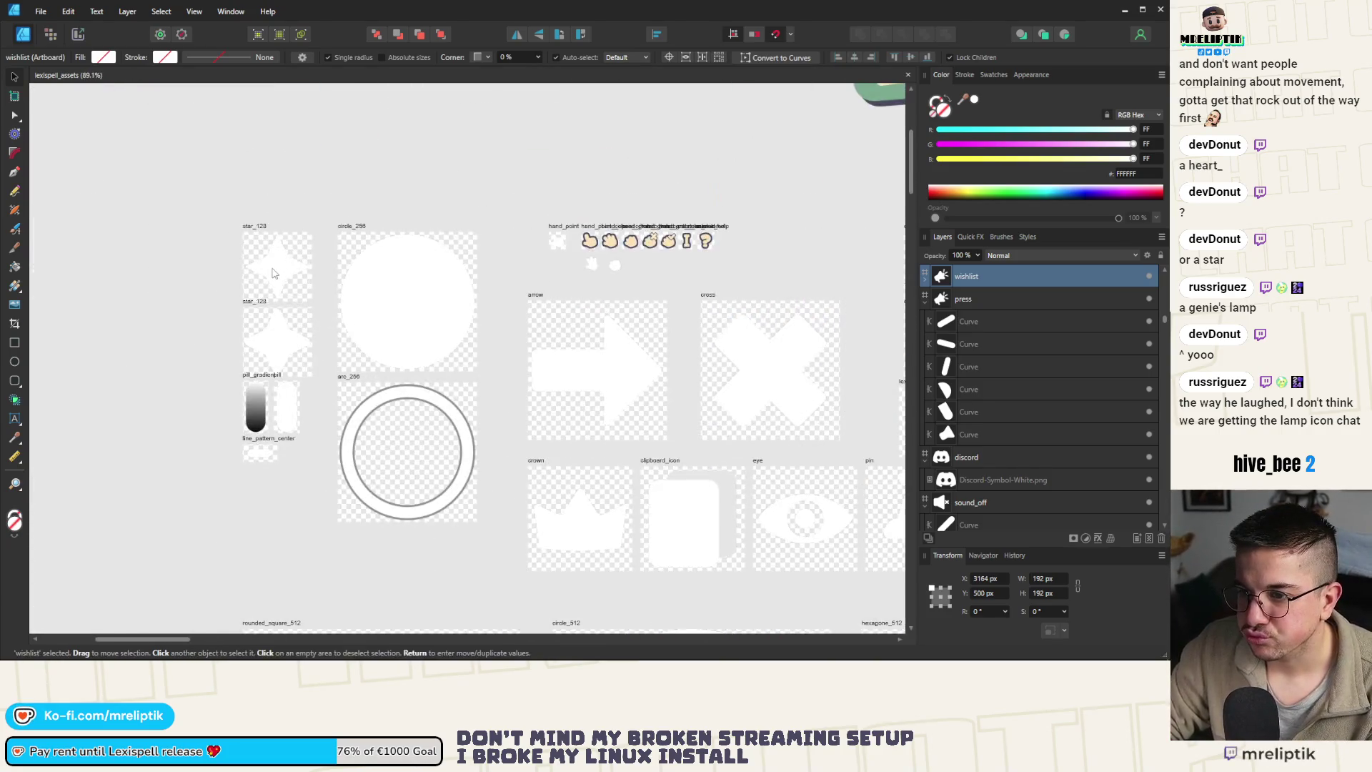
Draw a large four-point star on the wishlist artboard, centred horizontally and vertically
left_click(271, 274)
scroll(551, 354, "down", 4)
scroll(551, 354, "up", 3)
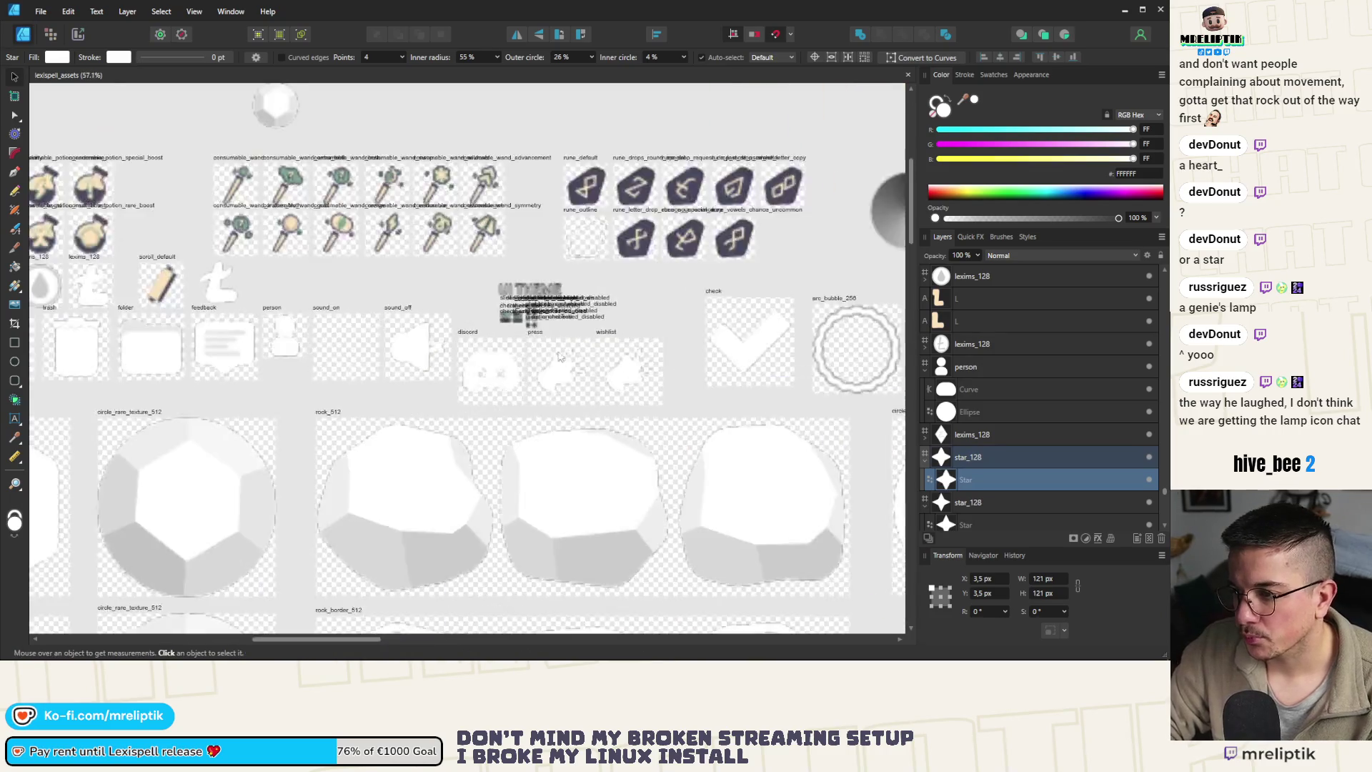
scroll(551, 354, "up", 5)
left_click_drag(401, 250, 602, 452)
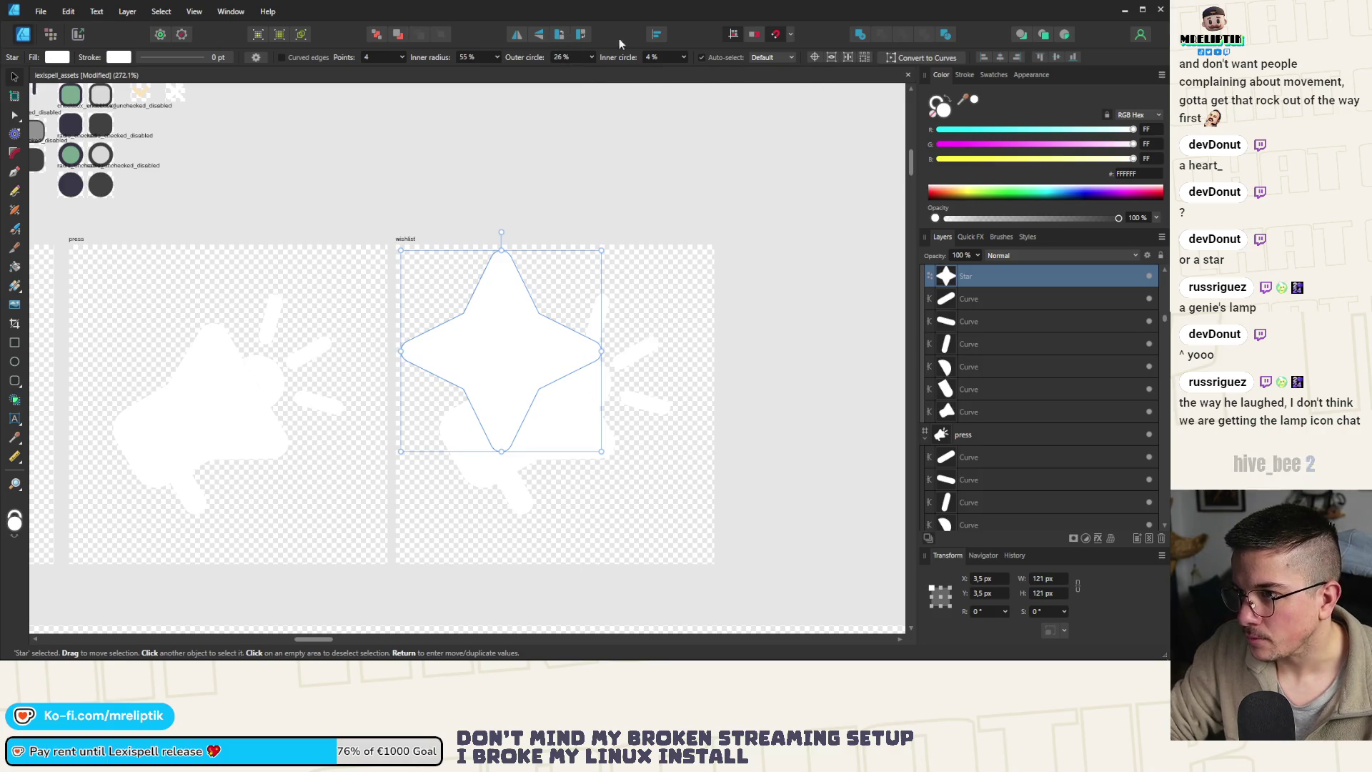
left_click(657, 40)
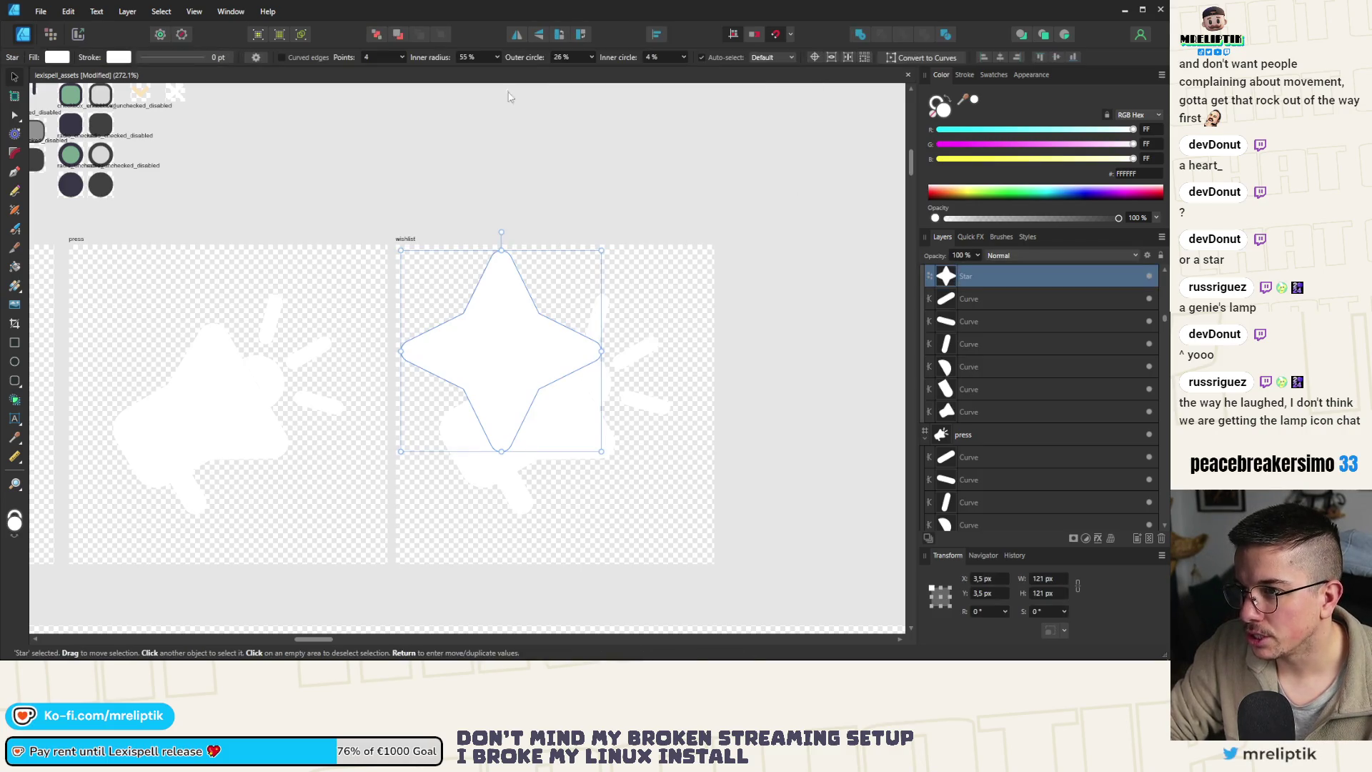
left_click(1000, 57)
left_click(1057, 57)
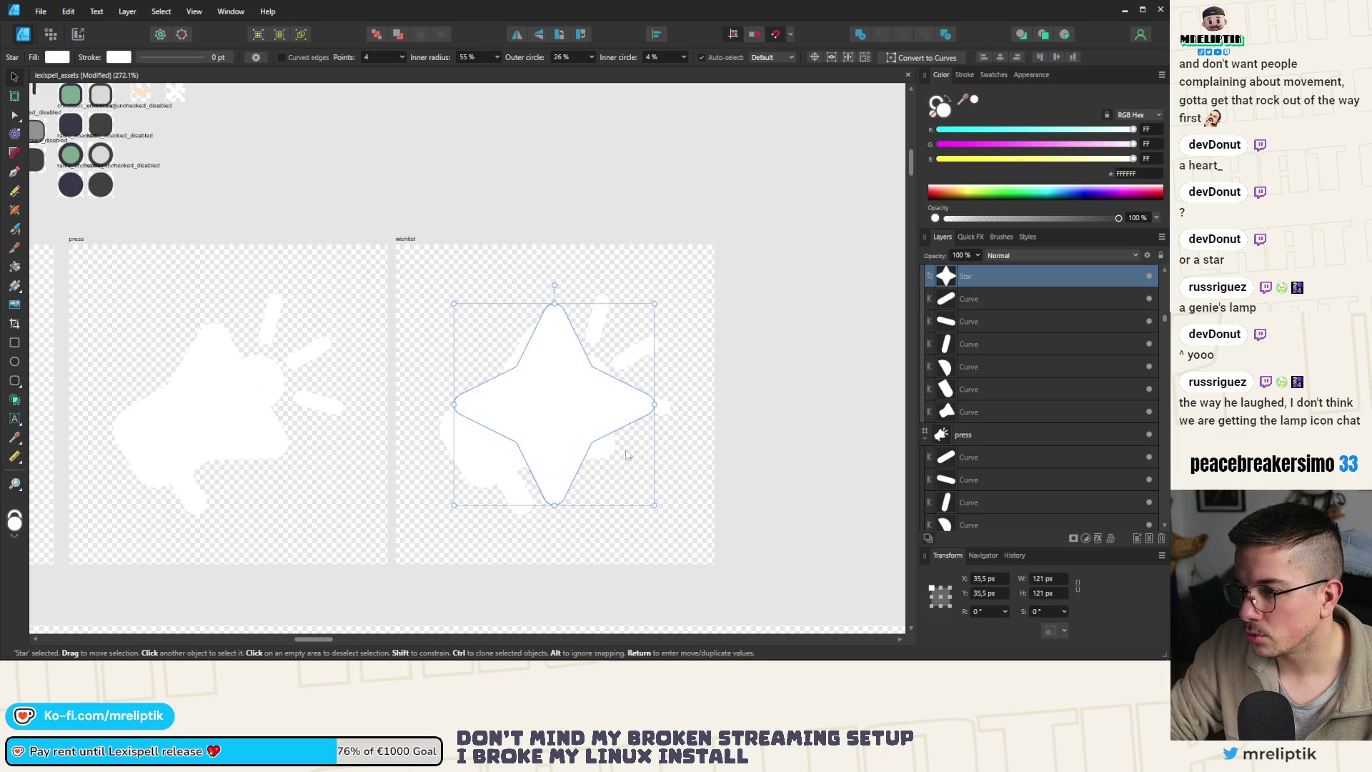
Add a smaller star copy at the upper right and delete the leftover megaphone curves
scroll(726, 364, "down", 3)
scroll(478, 342, "up", 3)
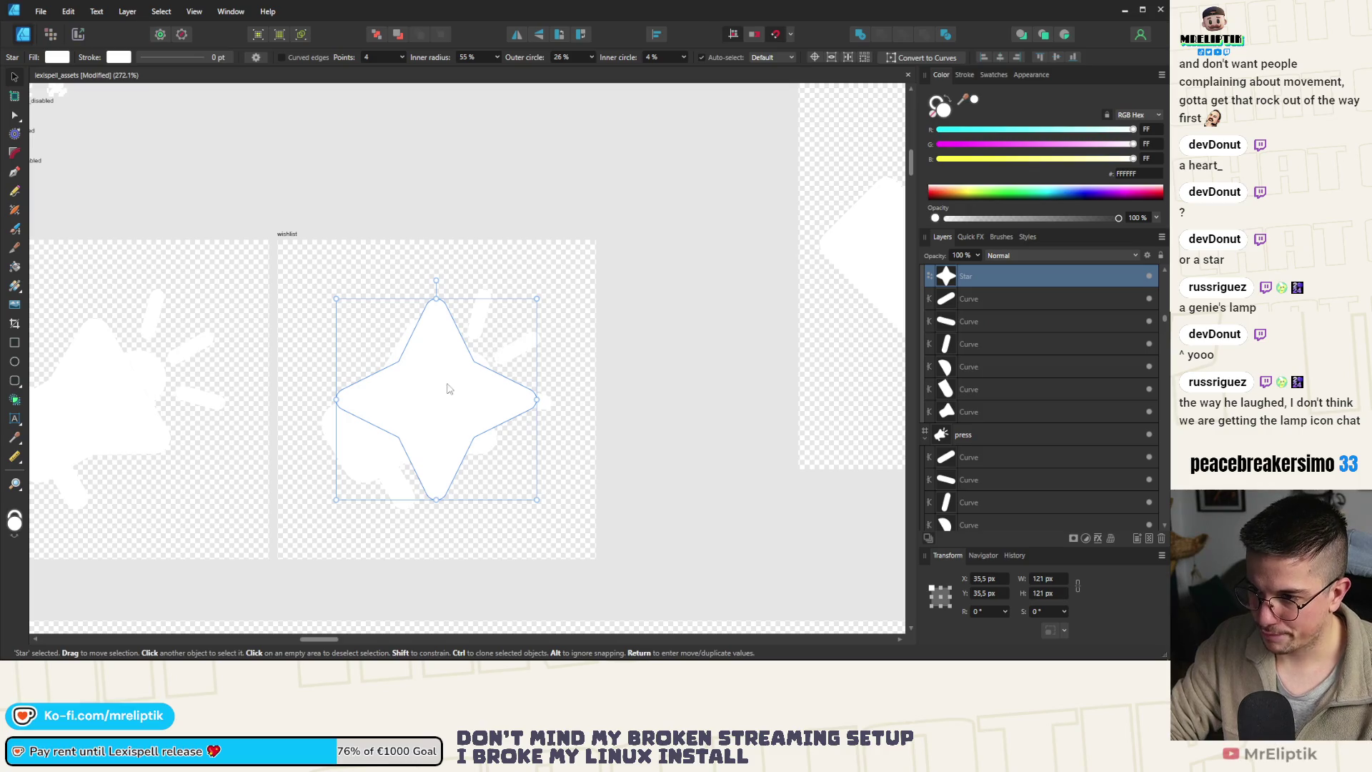
left_click_drag(437, 403, 506, 332)
mouse_move(599, 230)
left_mouse_down()
mouse_move(519, 317)
mouse_move(530, 303)
left_mouse_up()
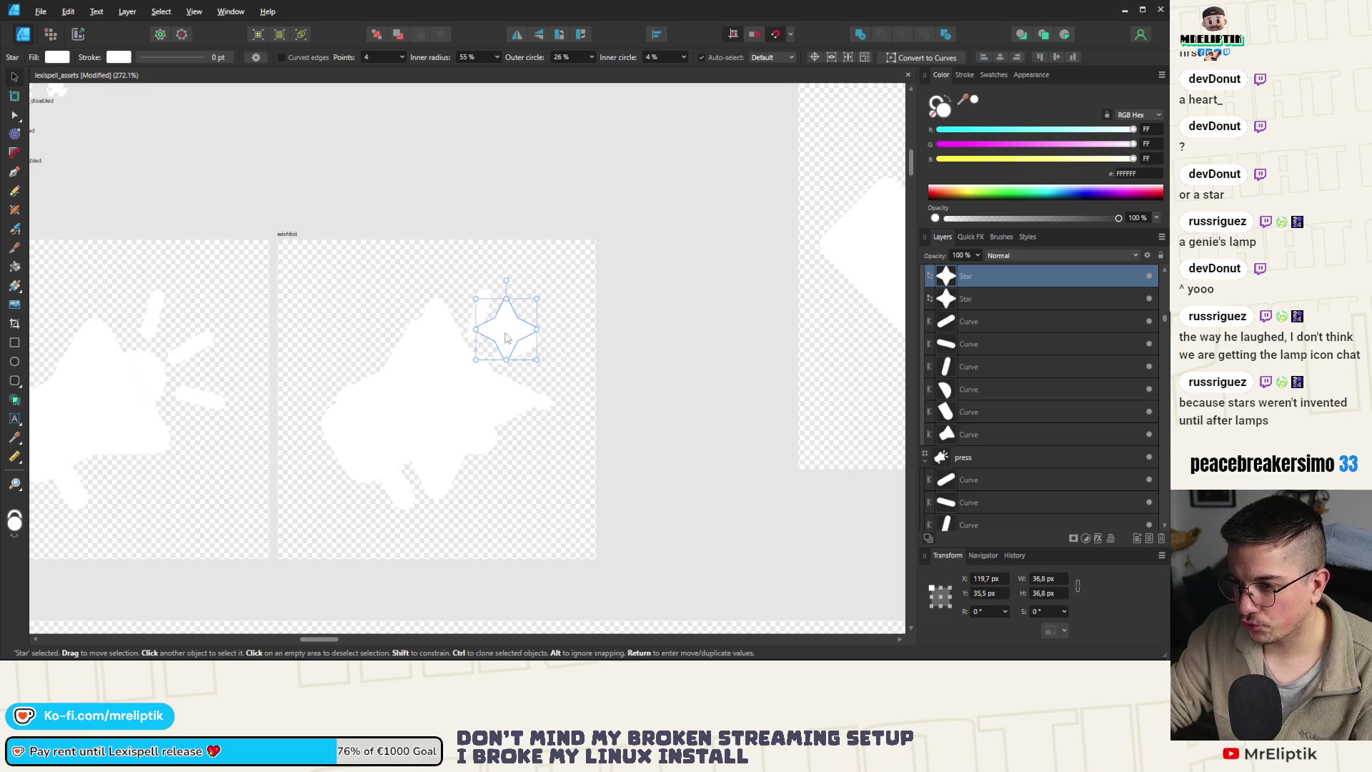
left_click(348, 463)
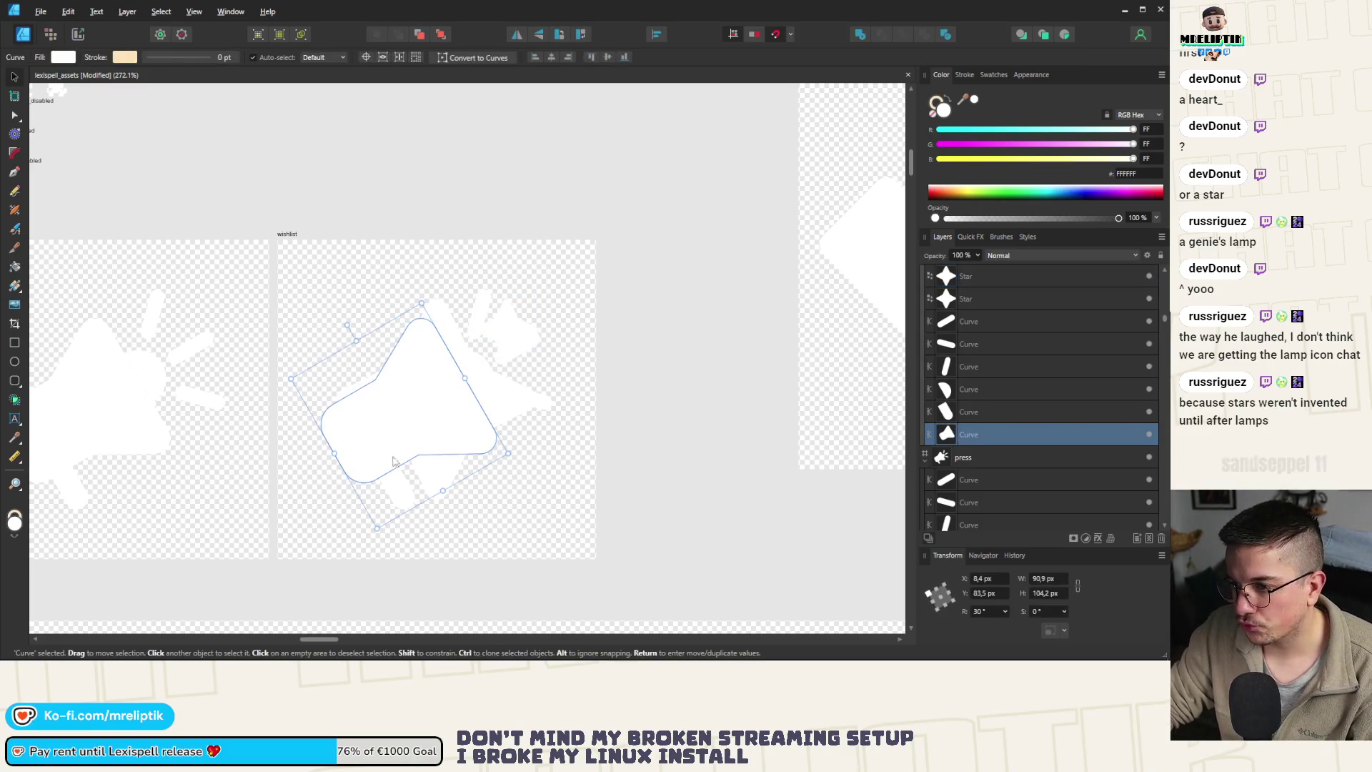
left_click(975, 321, "shift")
key("Delete")
Duplicate the small star and place the copy below-left of the large star
scroll(315, 343, "down", 2)
scroll(386, 336, "up", 3)
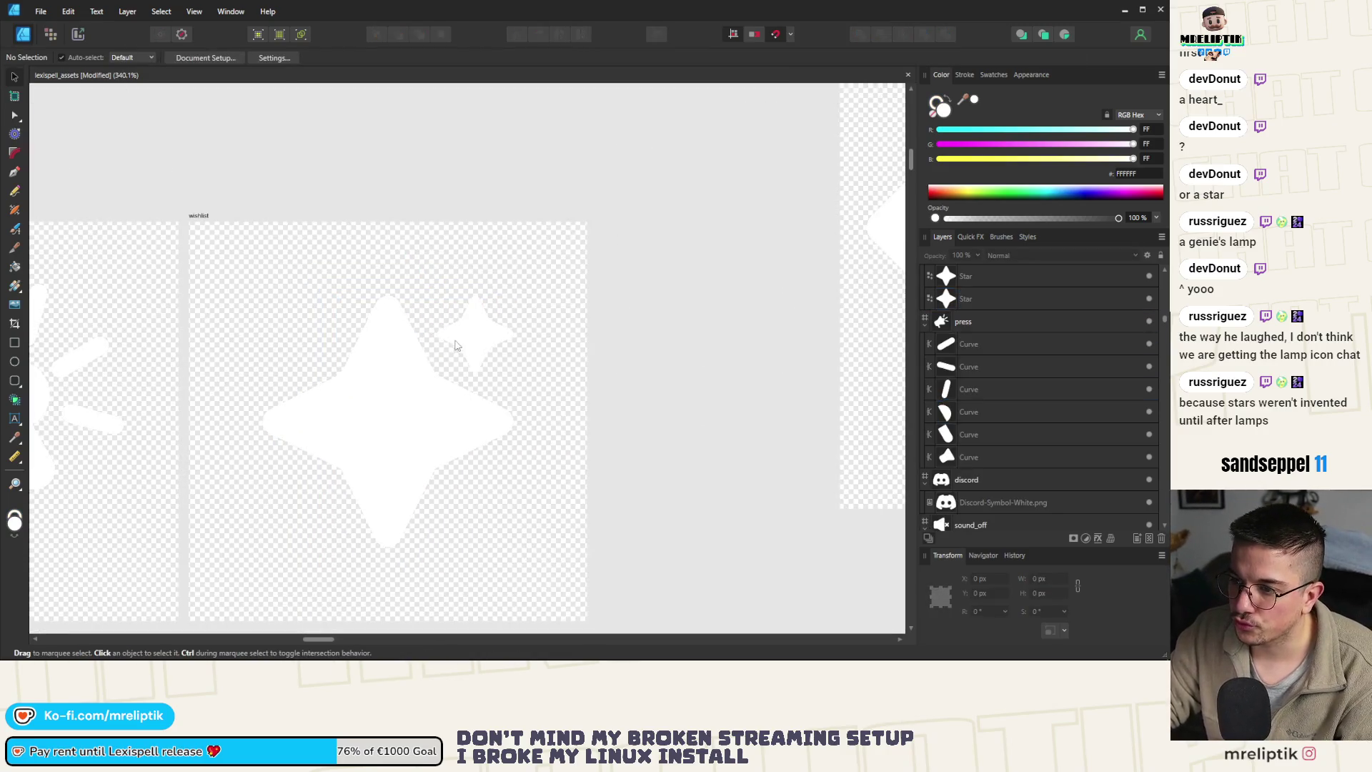
left_click(467, 352)
mouse_move(467, 352)
left_mouse_down()
mouse_move(293, 349)
mouse_move(330, 288)
mouse_move(284, 505)
left_mouse_up()
mouse_move(291, 504)
left_mouse_down()
mouse_move(318, 283)
mouse_move(277, 549)
left_mouse_up()
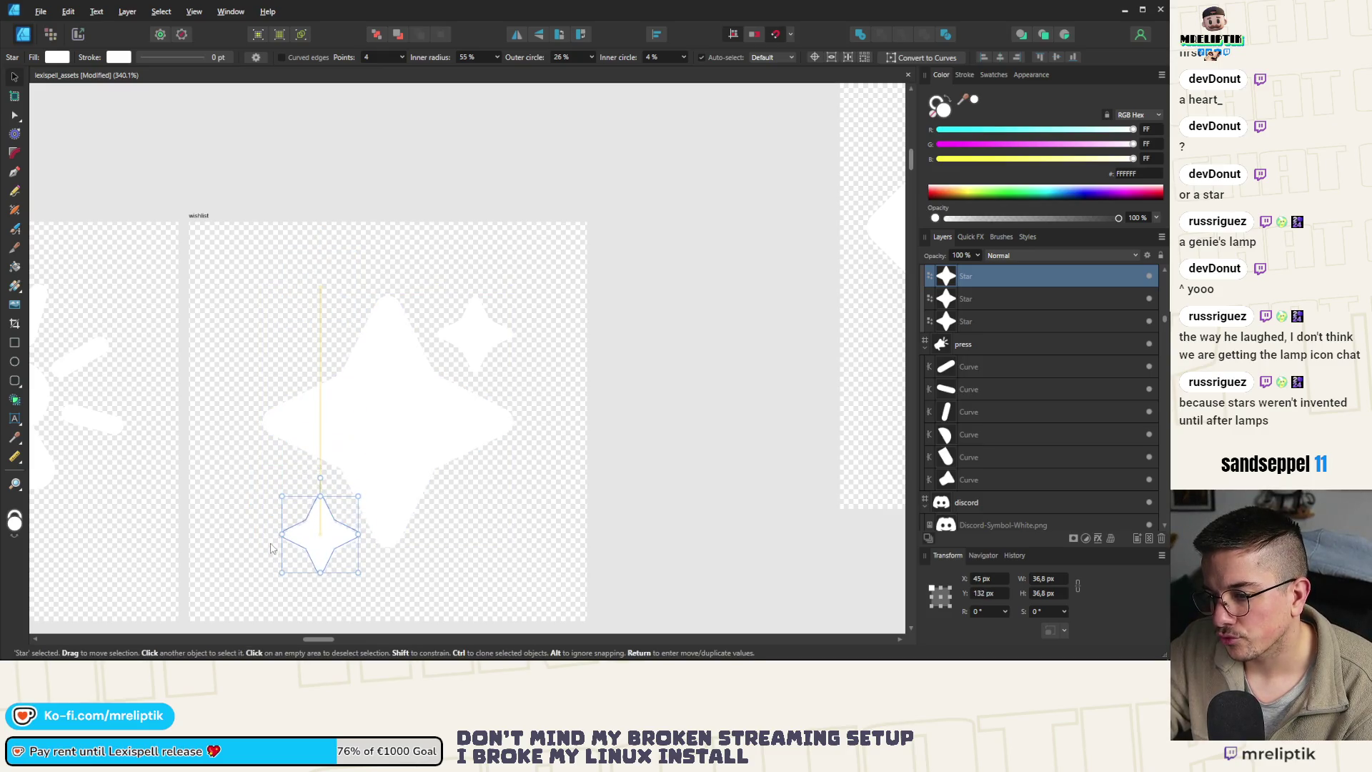
left_click(597, 488)
Nudge the two small stars into balanced positions around the large star
scroll(425, 359, "down", 4)
scroll(361, 450, "up", 4)
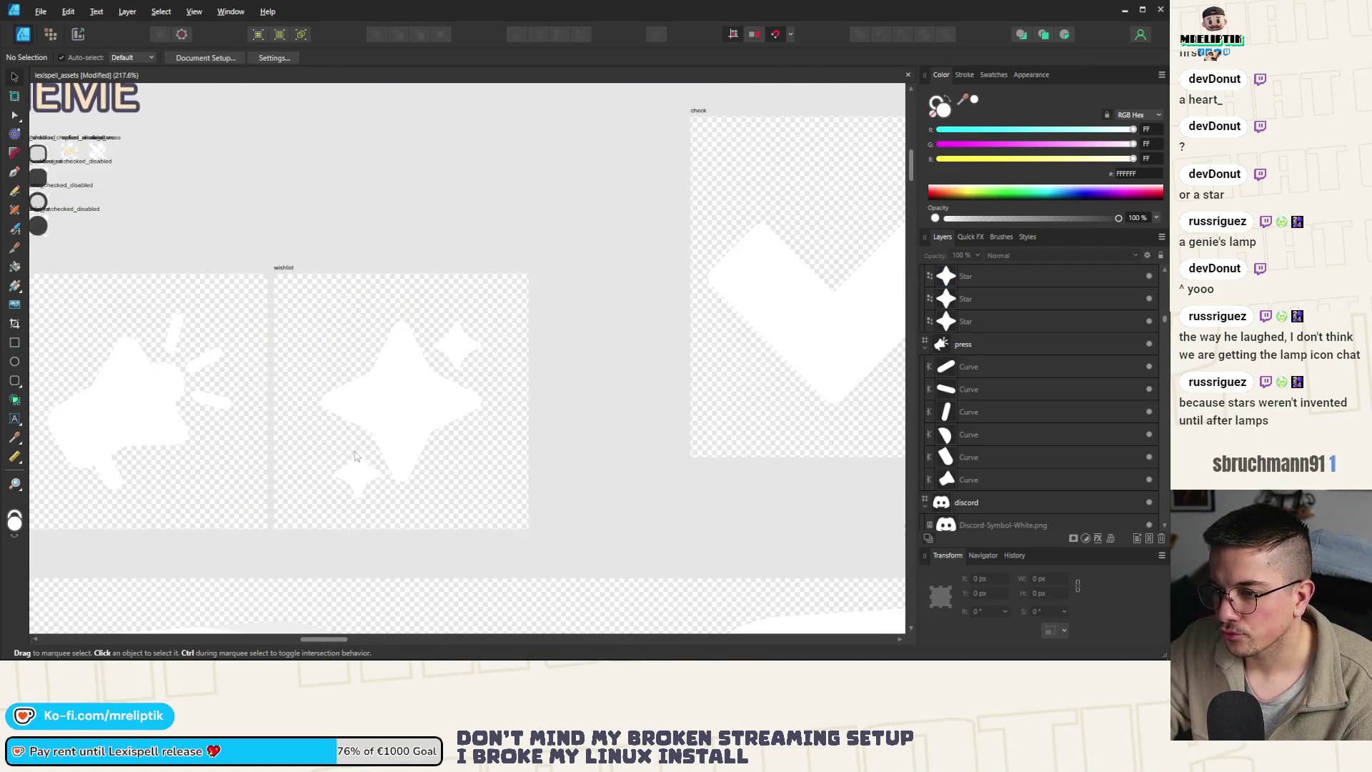
left_click(344, 450)
left_click_drag(343, 450, 325, 427)
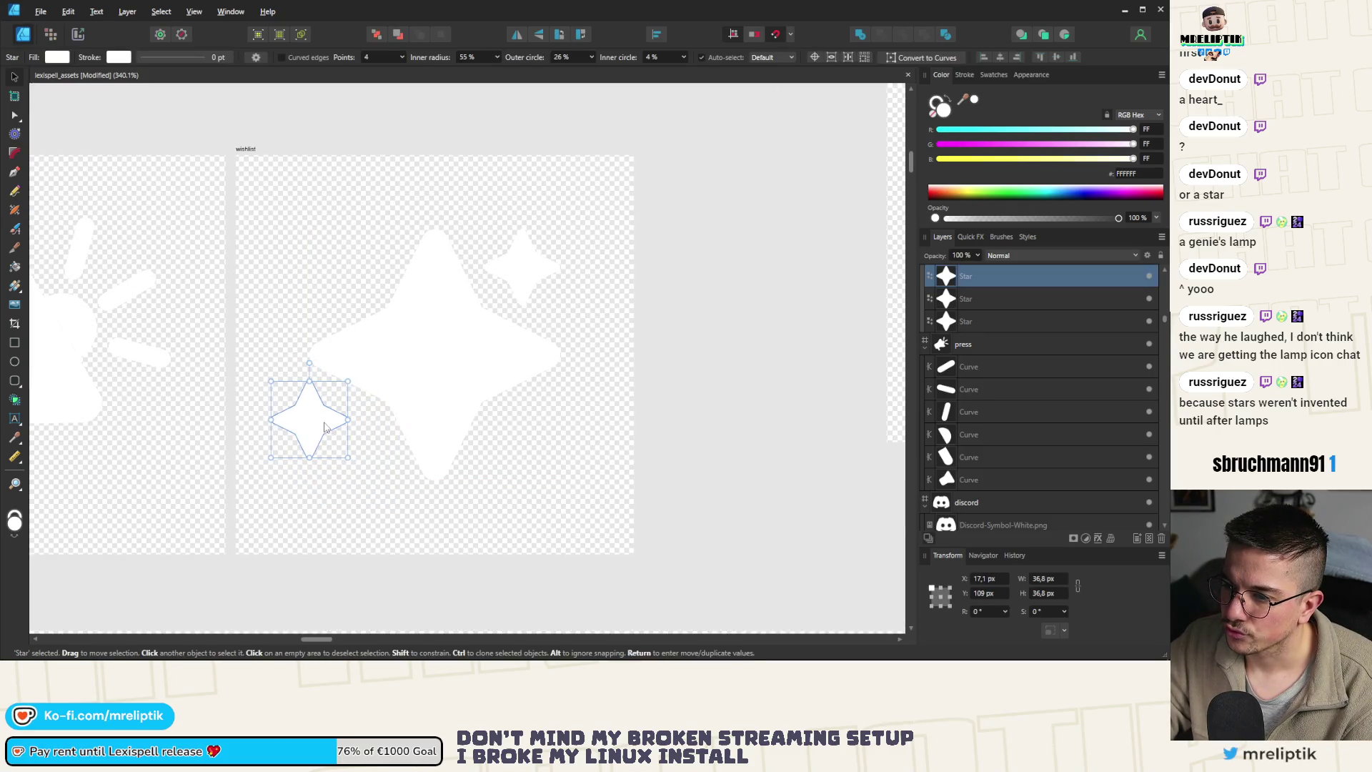
mouse_move(523, 276)
left_mouse_down()
mouse_move(559, 276)
mouse_move(501, 306)
mouse_move(500, 330)
left_mouse_up()
key("ctrl+d")
scroll(345, 410, "down", 3)
scroll(389, 313, "up", 3)
scroll(370, 344, "down", 5)
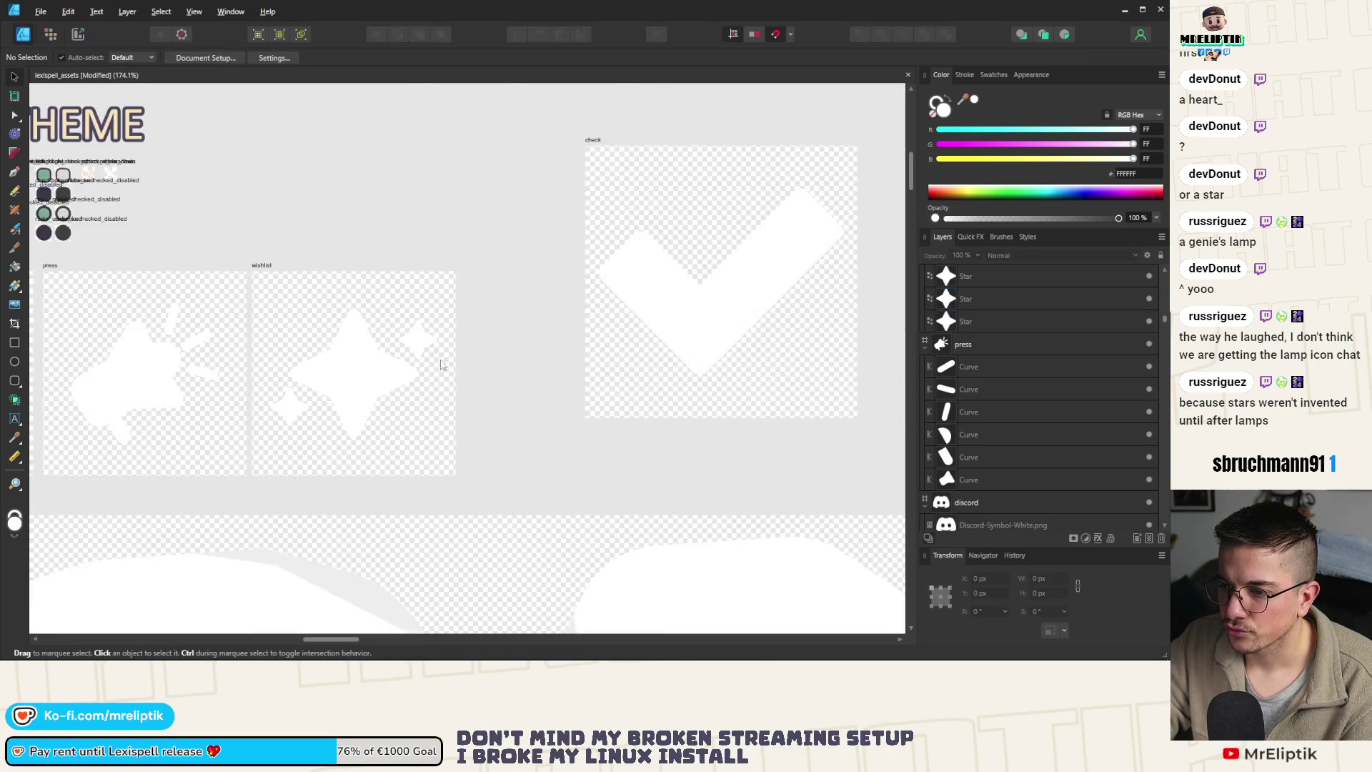
scroll(524, 337, "up", 5)
left_click(271, 464, "shift")
left_click_drag(498, 345, 498, 349)
key("Escape")
scroll(359, 336, "down", 3)
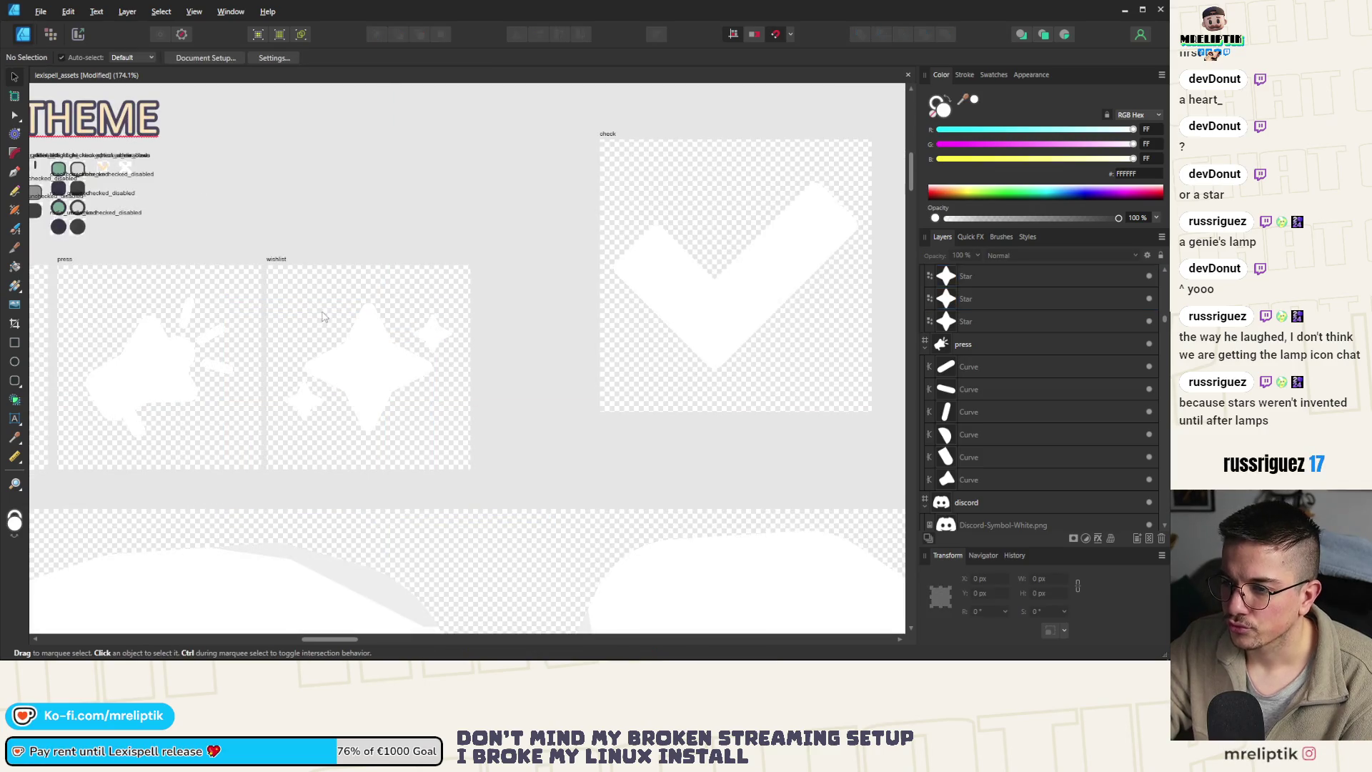
Export the wishlist artboard as a PNG into the game's ui folder
left_click(270, 257)
key("ctrl+alt+shift+s")
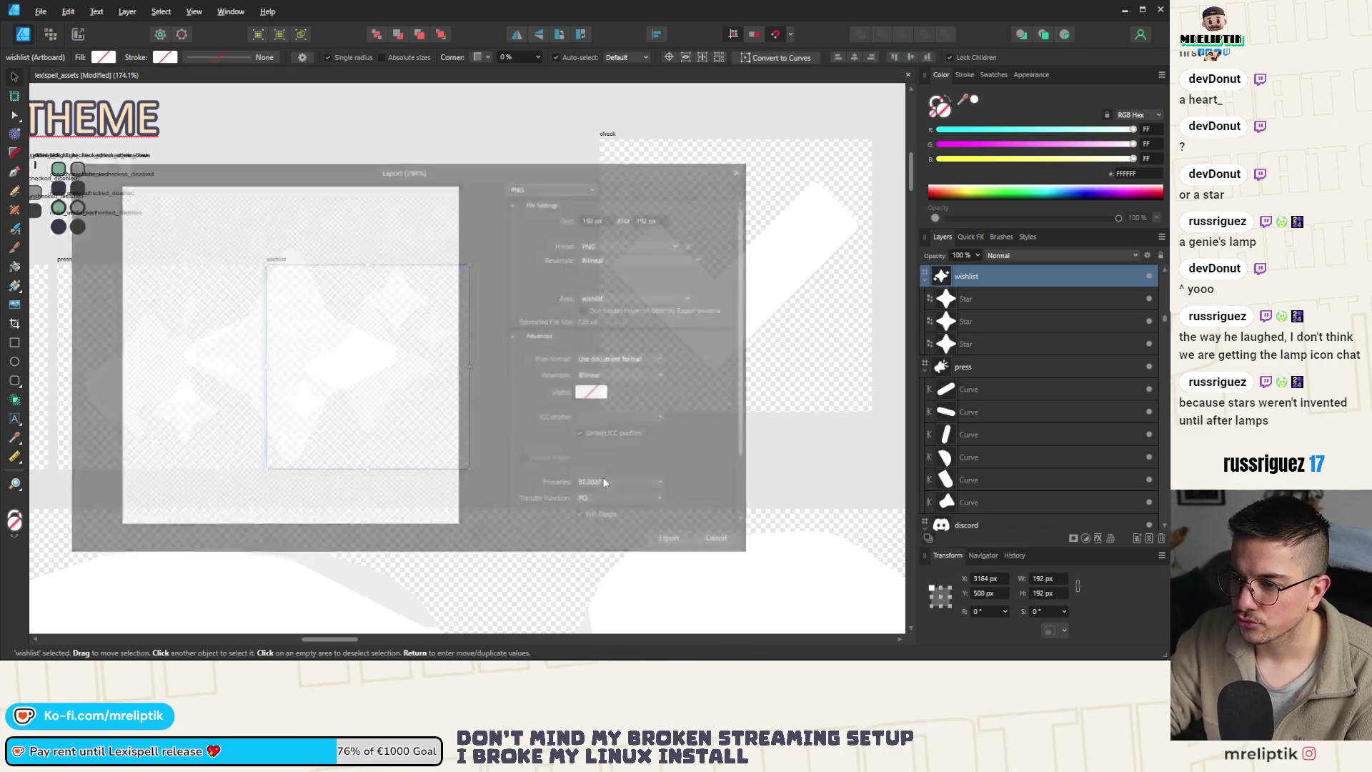
key("Return")
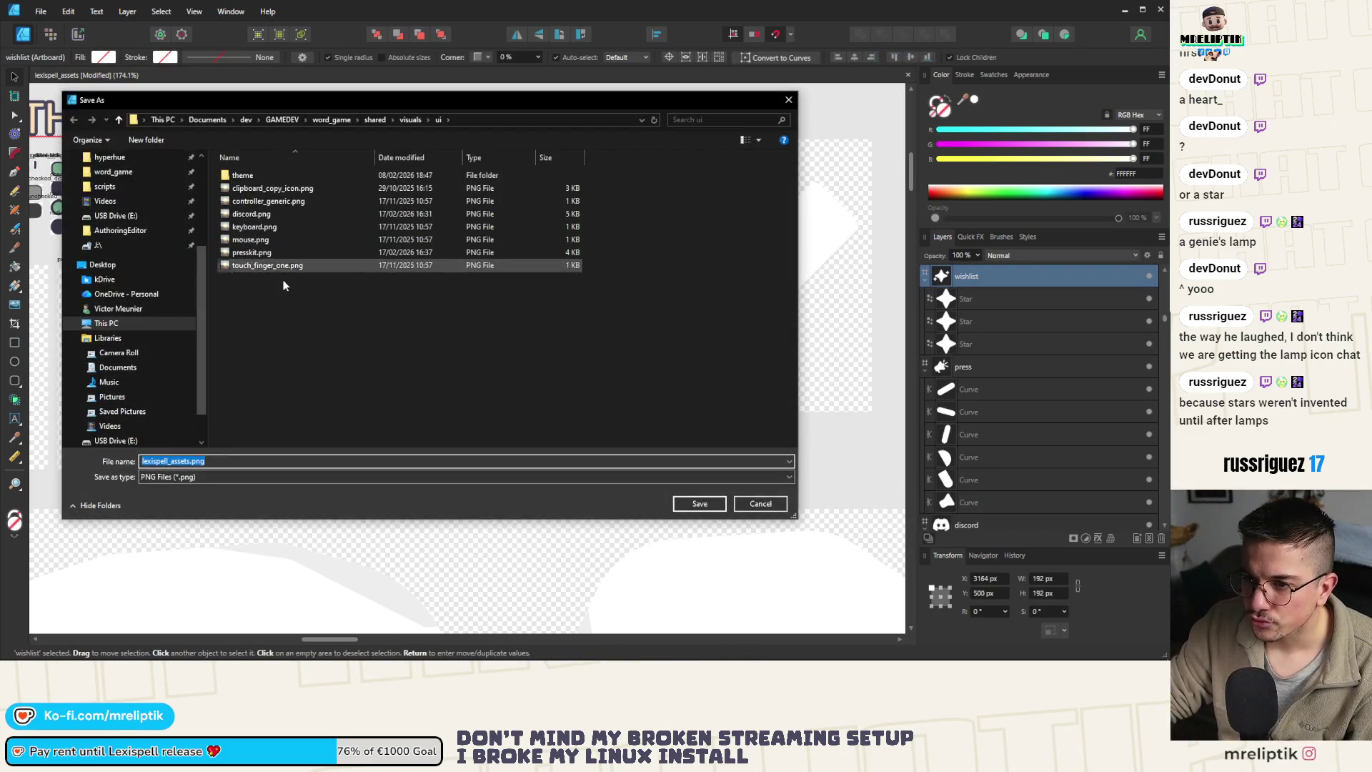
key("Return")
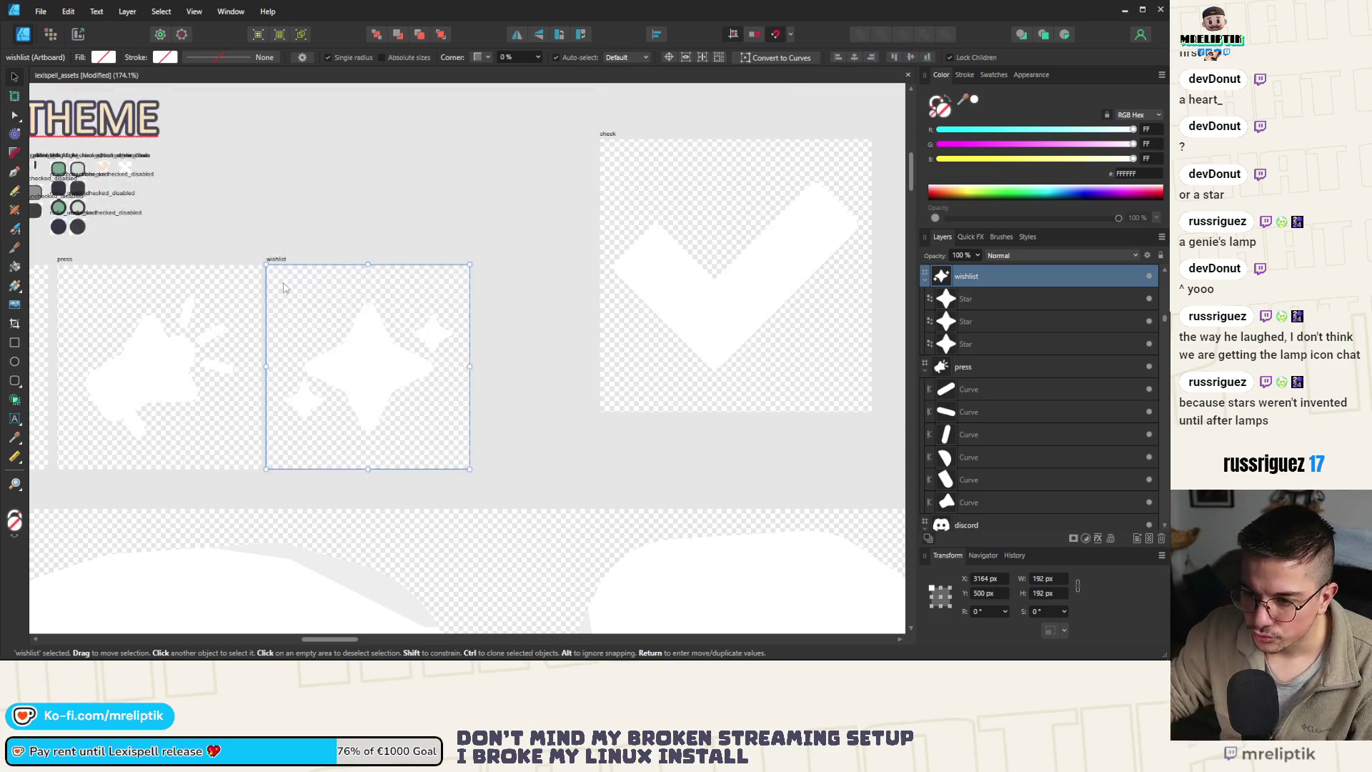
key("ctrl+d")
left_click(1125, 12)
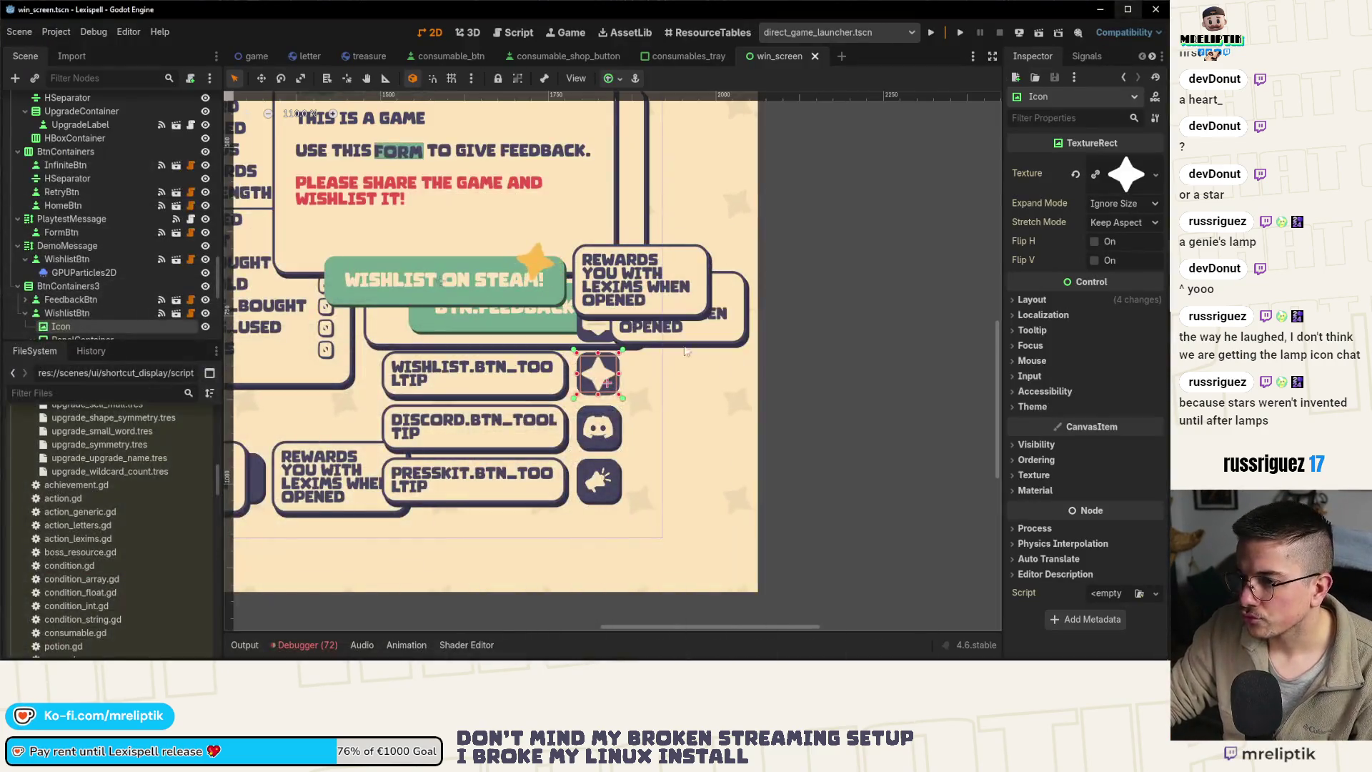
Quick Load the new 'wishlist' three-star texture onto the wishlist icon and save the scene
left_click(1153, 177)
left_click(1027, 493)
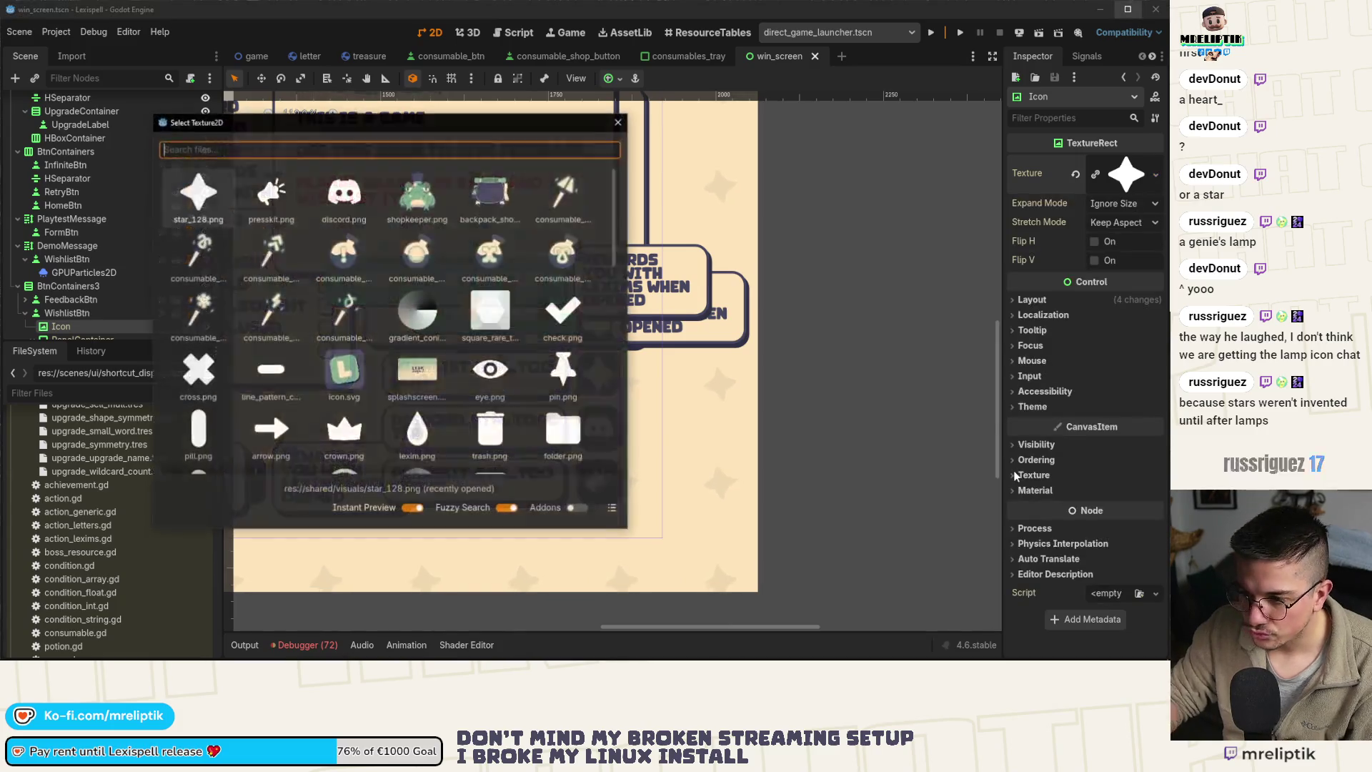
type("wishlist")
key("Return")
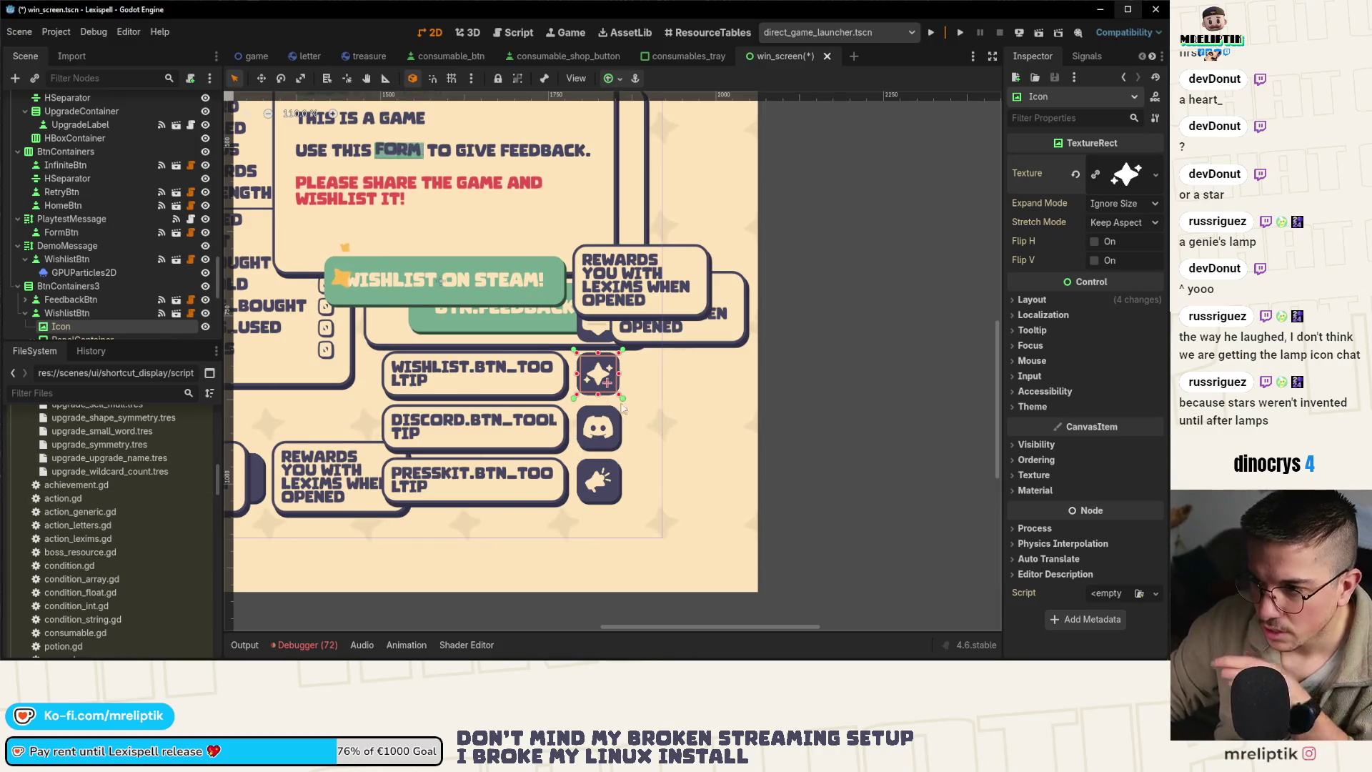
scroll(615, 280, "down", 2)
key("ctrl+s")
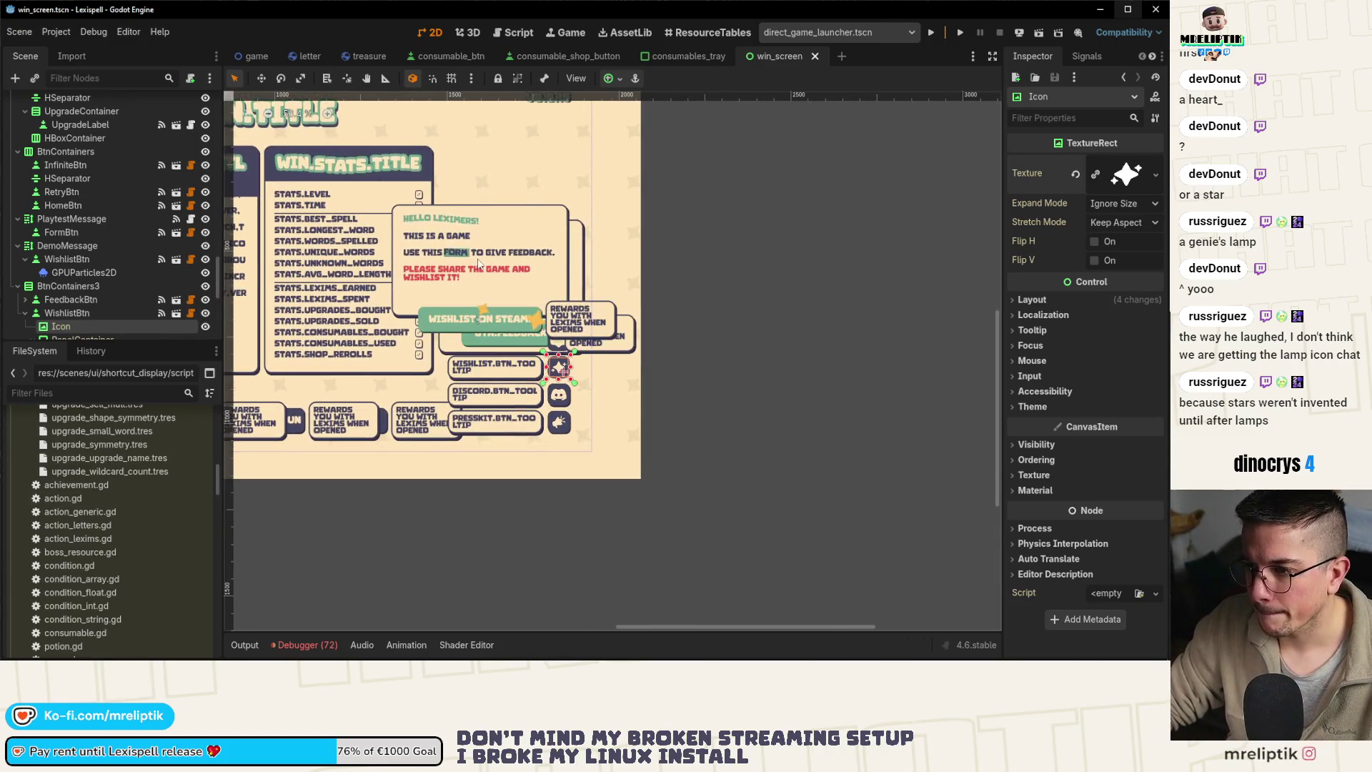
left_click(445, 245)
scroll(444, 245, "up", 3)
scroll(500, 337, "down", 1)
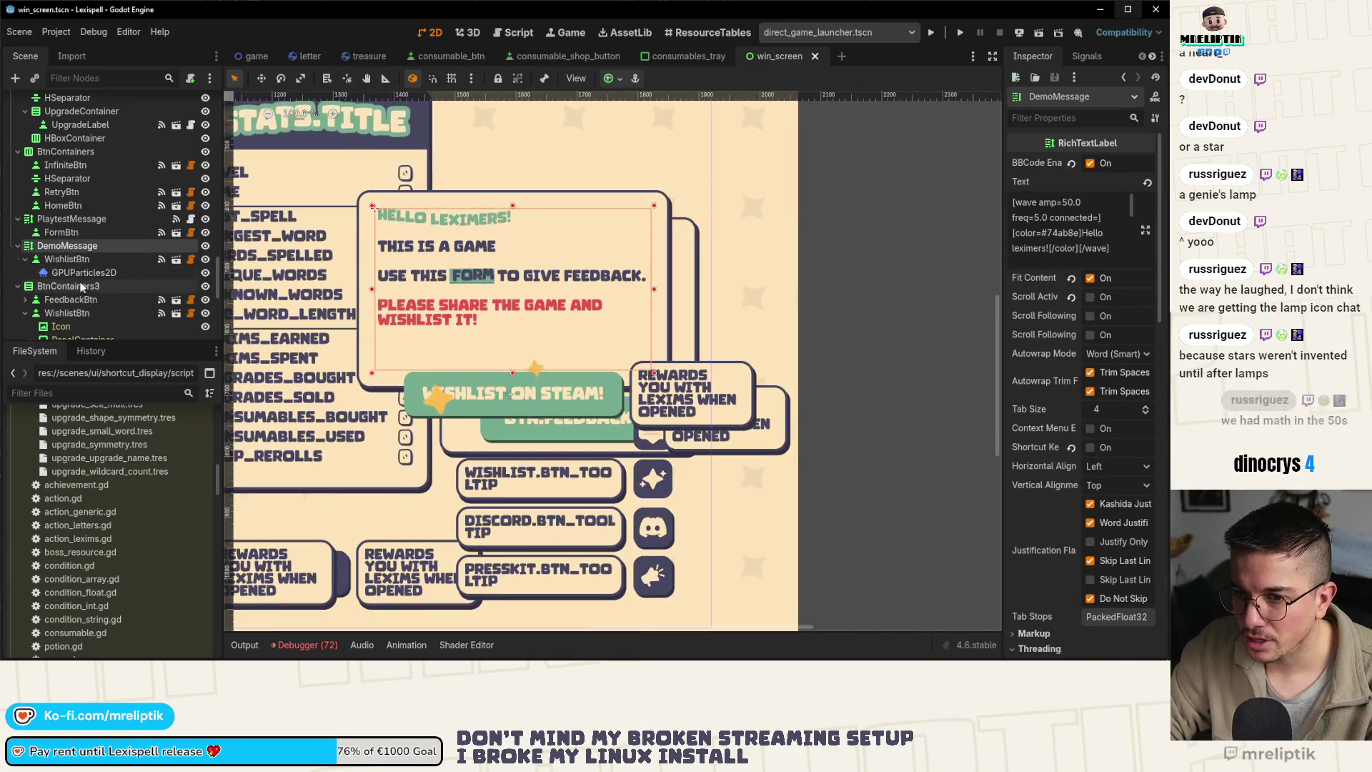
Delete the old DemoMessage node with its children and save
key("Delete")
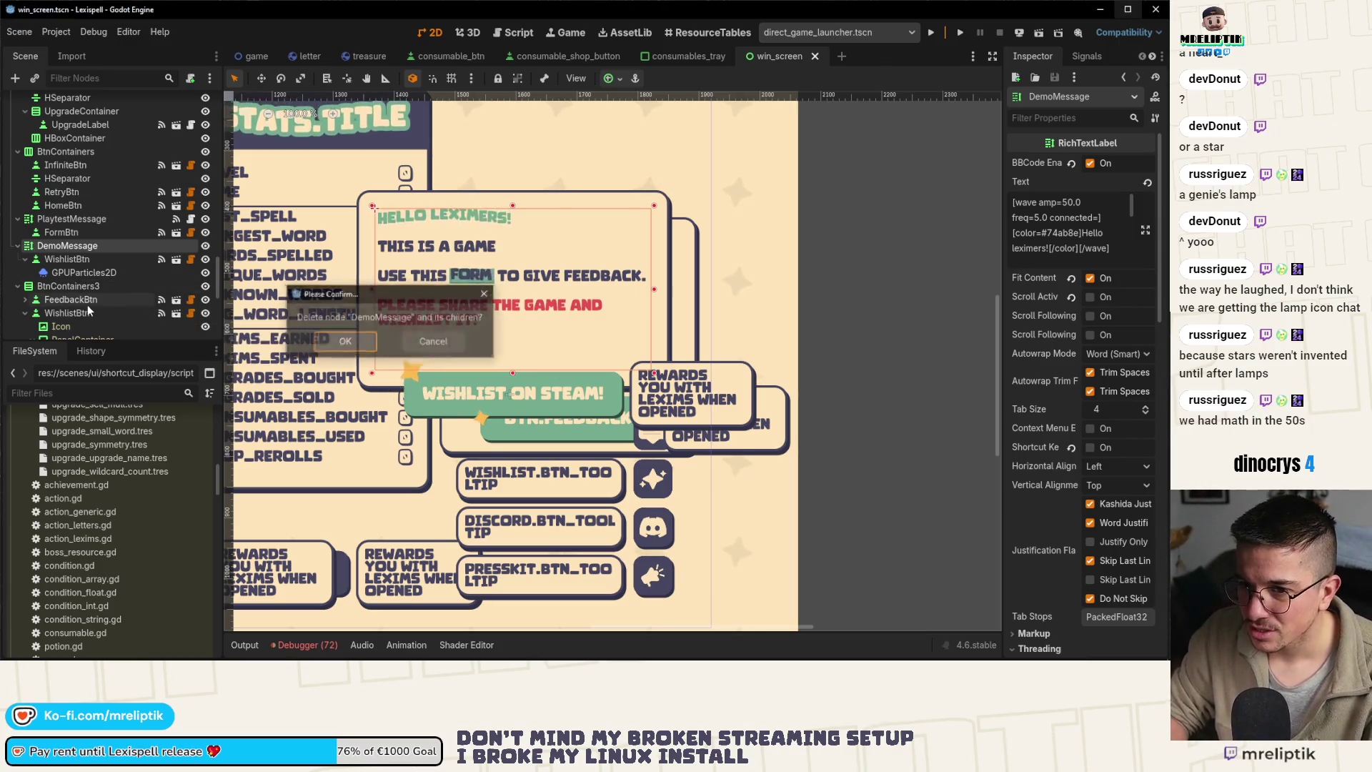
key("Return")
key("ctrl+s")
Duplicate the playtest message and move the copy upward, then save
key("ctrl+z")
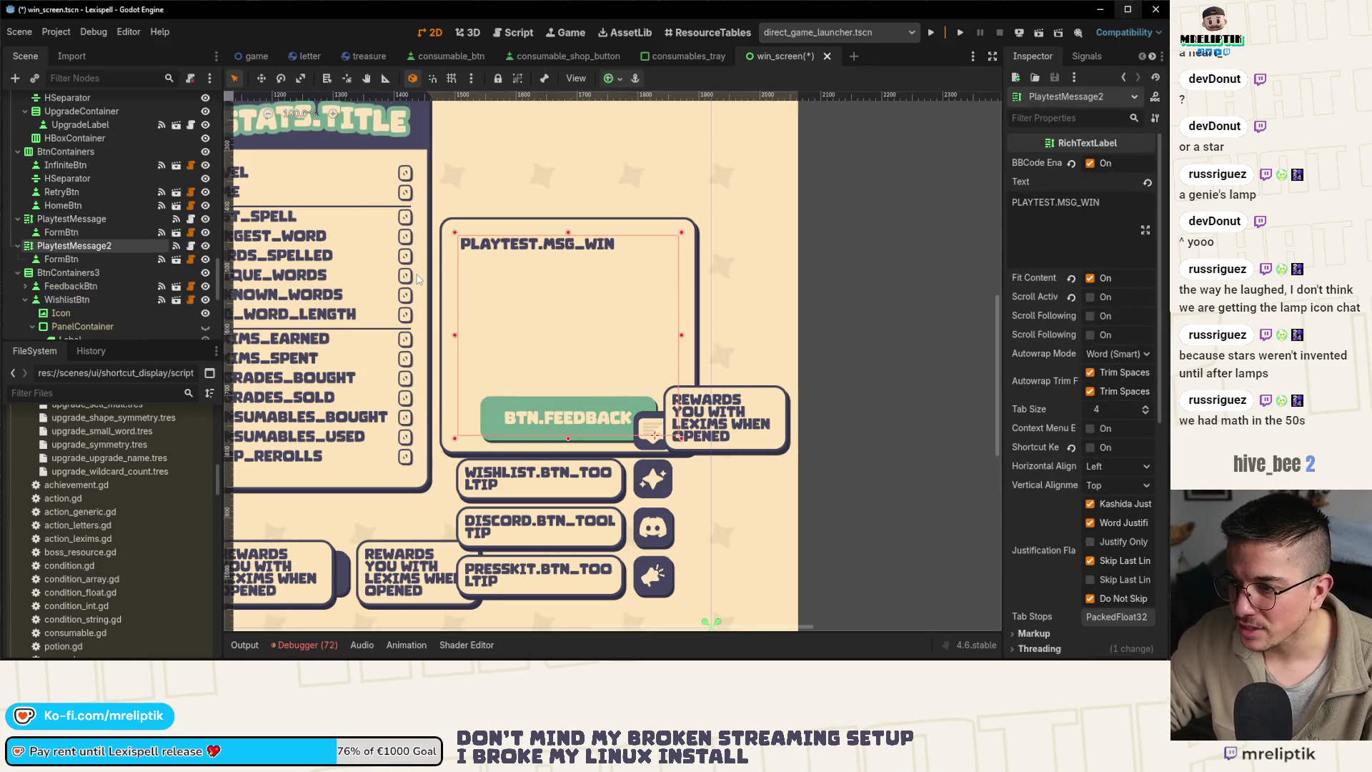
left_click(64, 218, "shift")
scroll(539, 347, "up", 2)
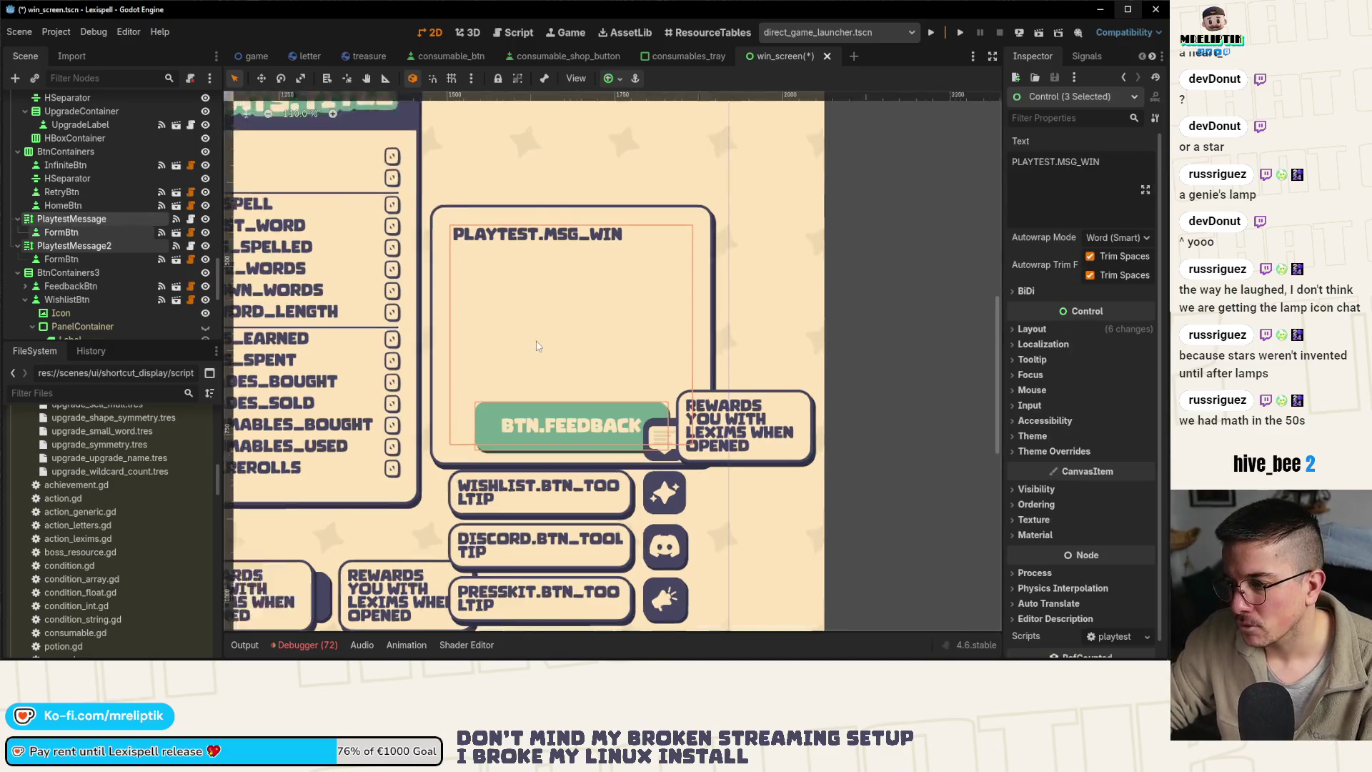
key("Up")
key("Up")
key("Up")
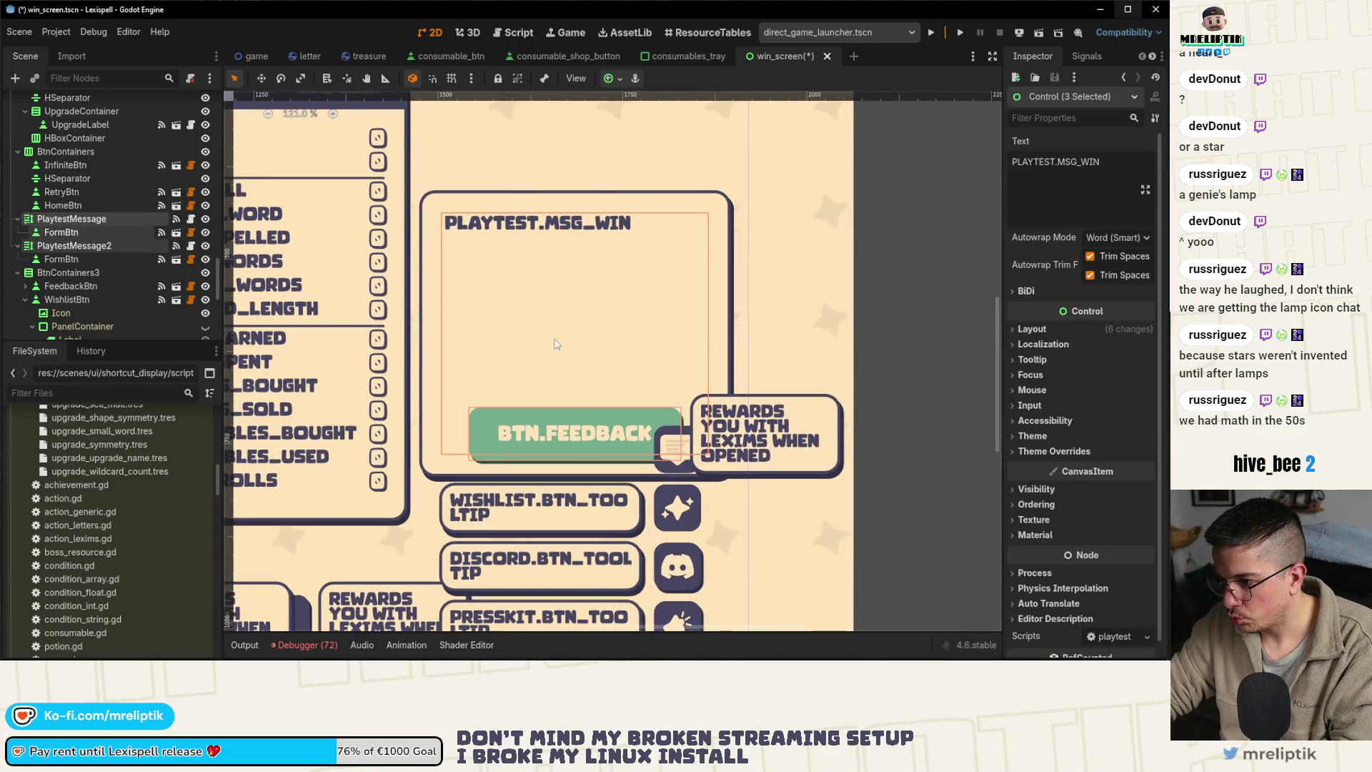
key("Up")
key("Up")
key("Up")
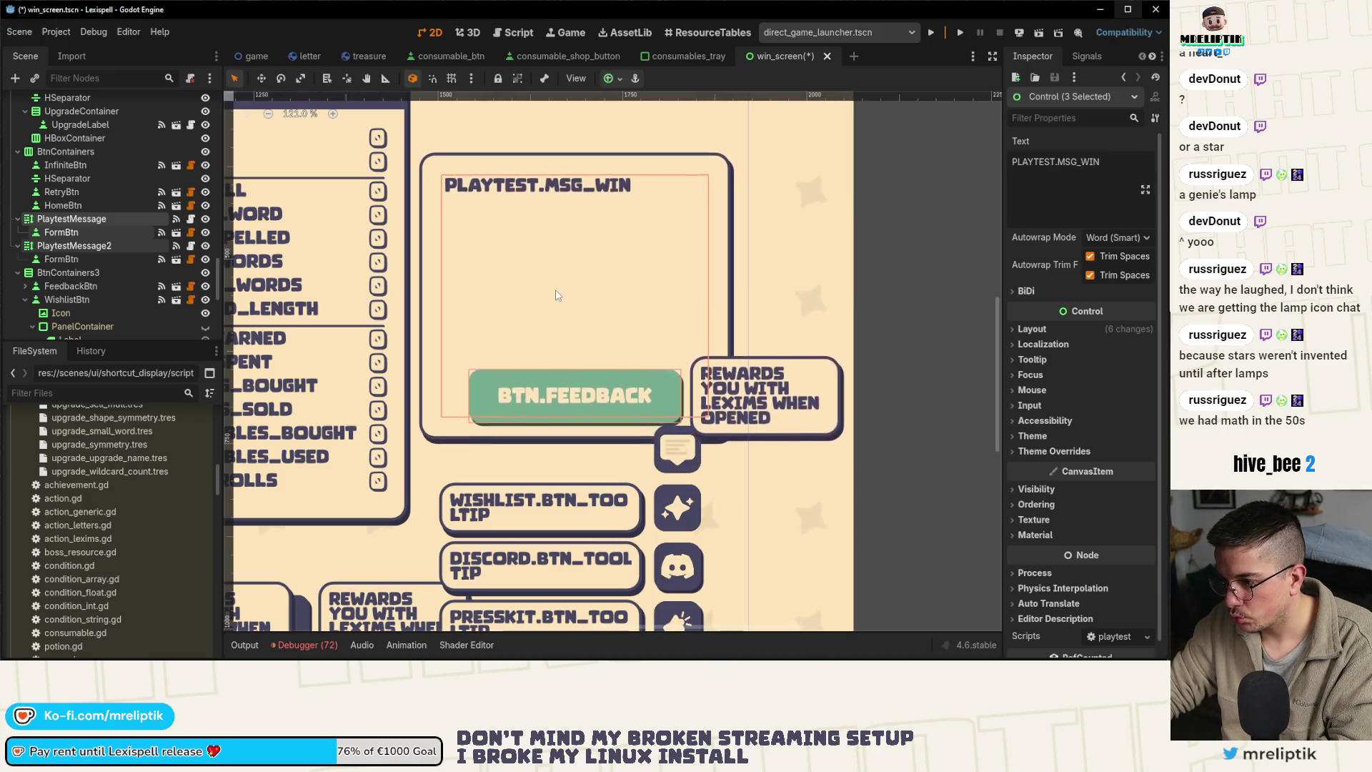
key("Up")
key("Up")
key("Up")
scroll(557, 295, "down", 4)
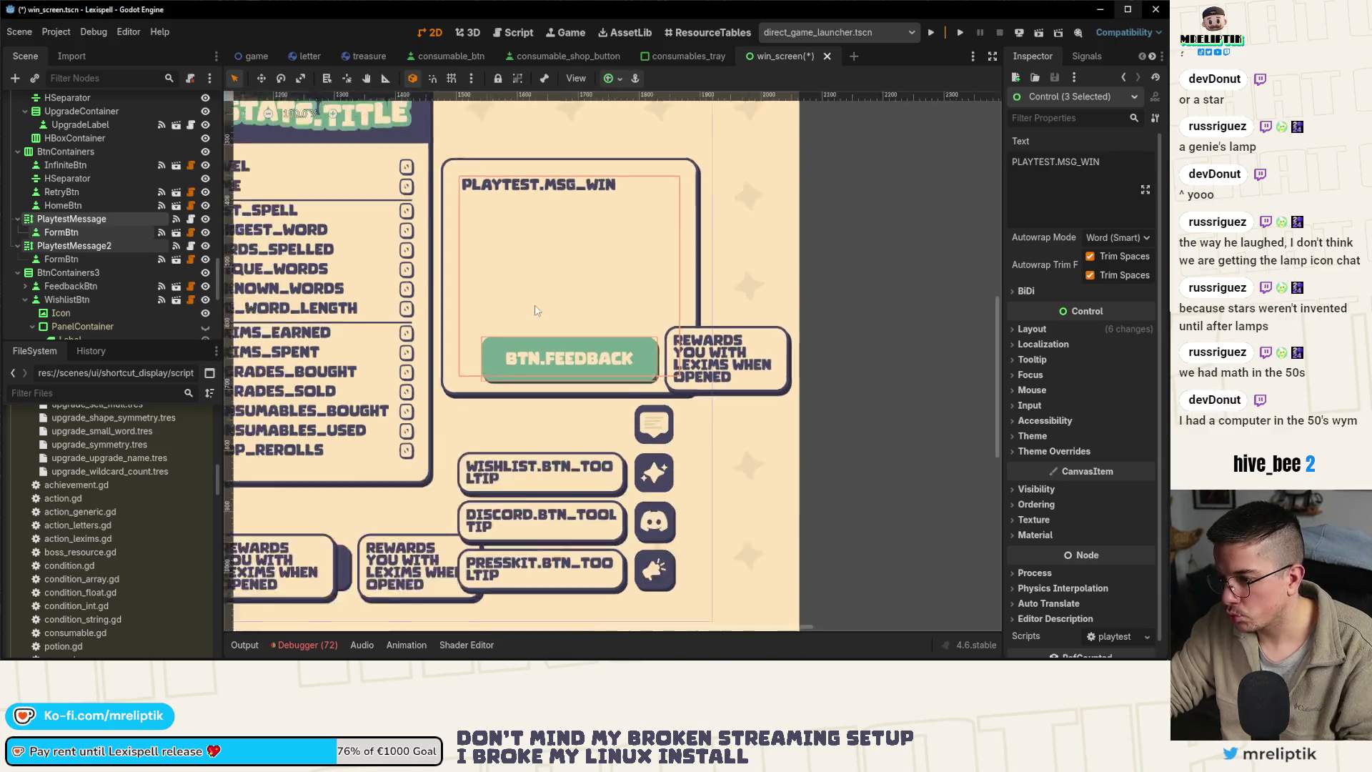
key("ctrl+s")
Rename the copy DemoMessage and change its text key to DEMO.MSG_WIN
left_click(107, 246)
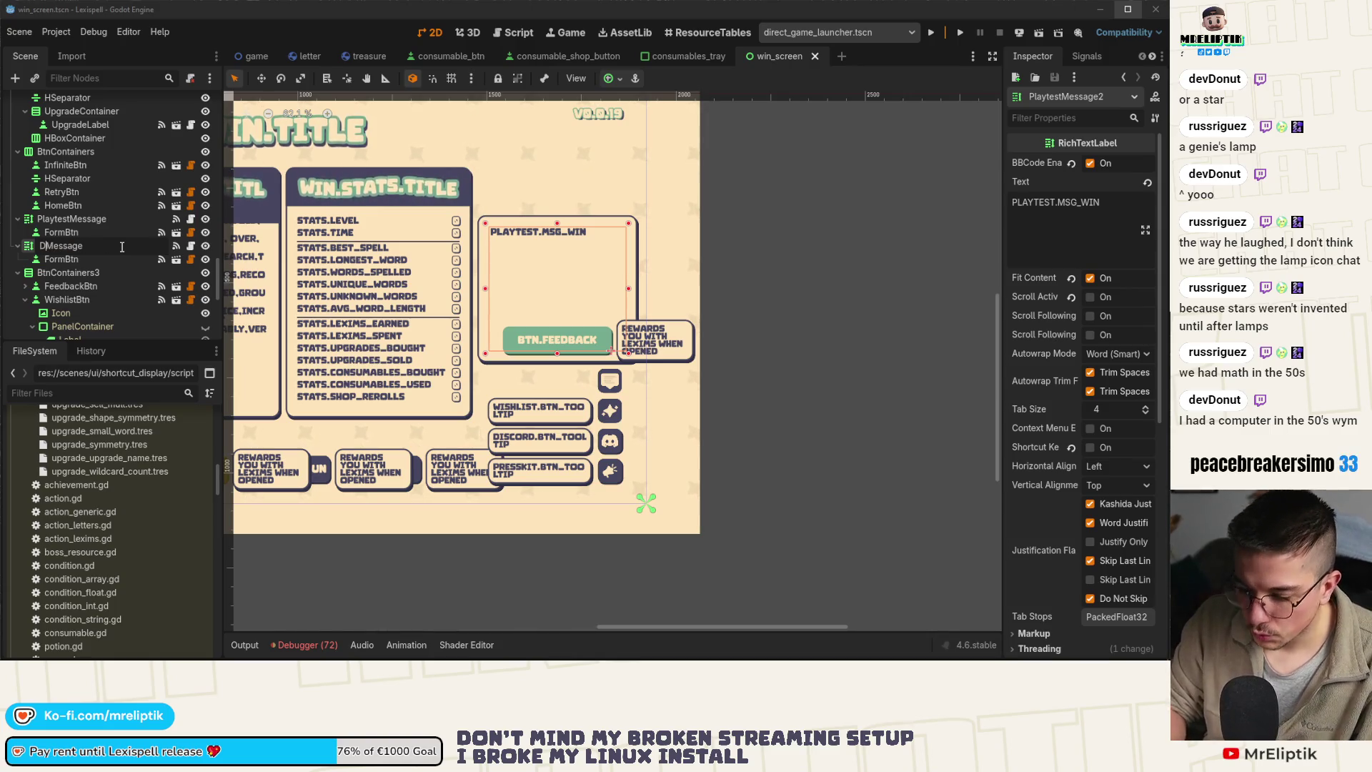
type("emo")
key("Return")
key("ctrl+s")
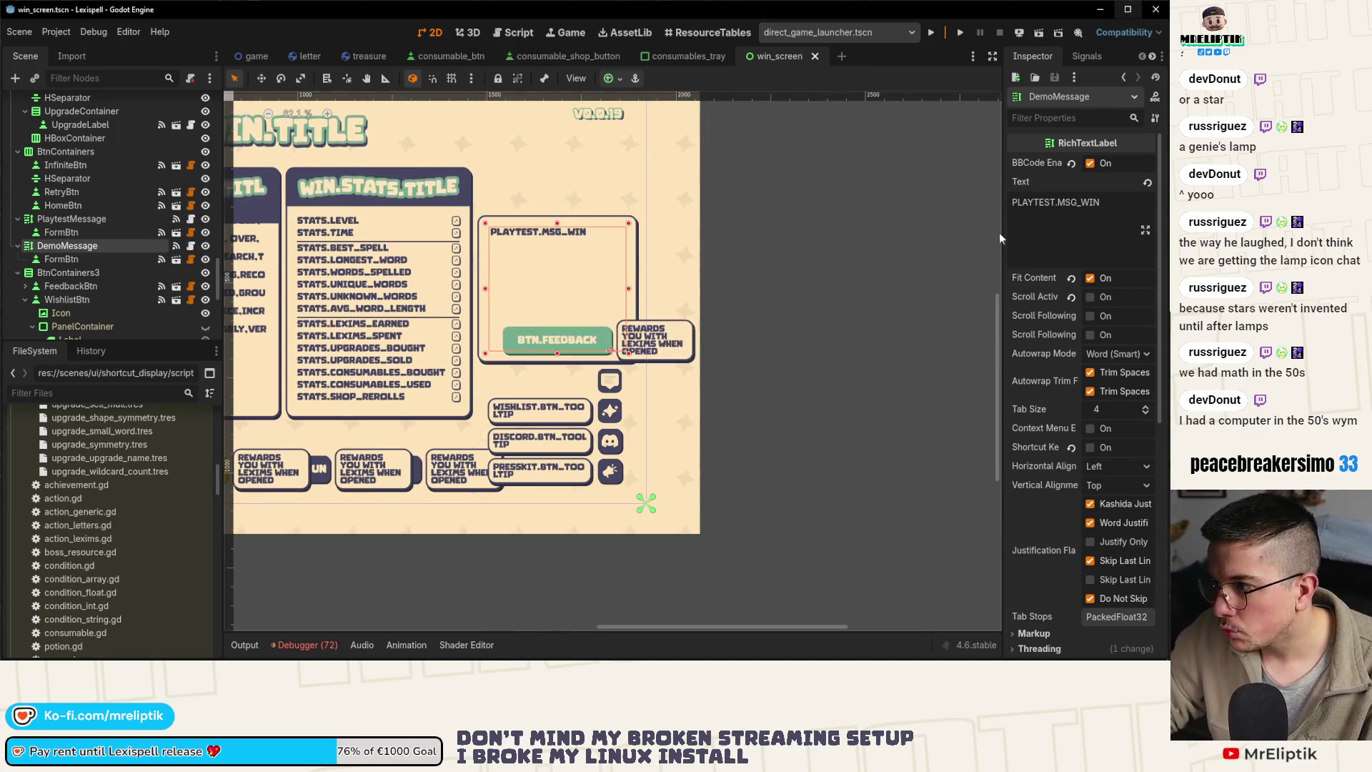
double_click(1044, 201)
type("DEMO")
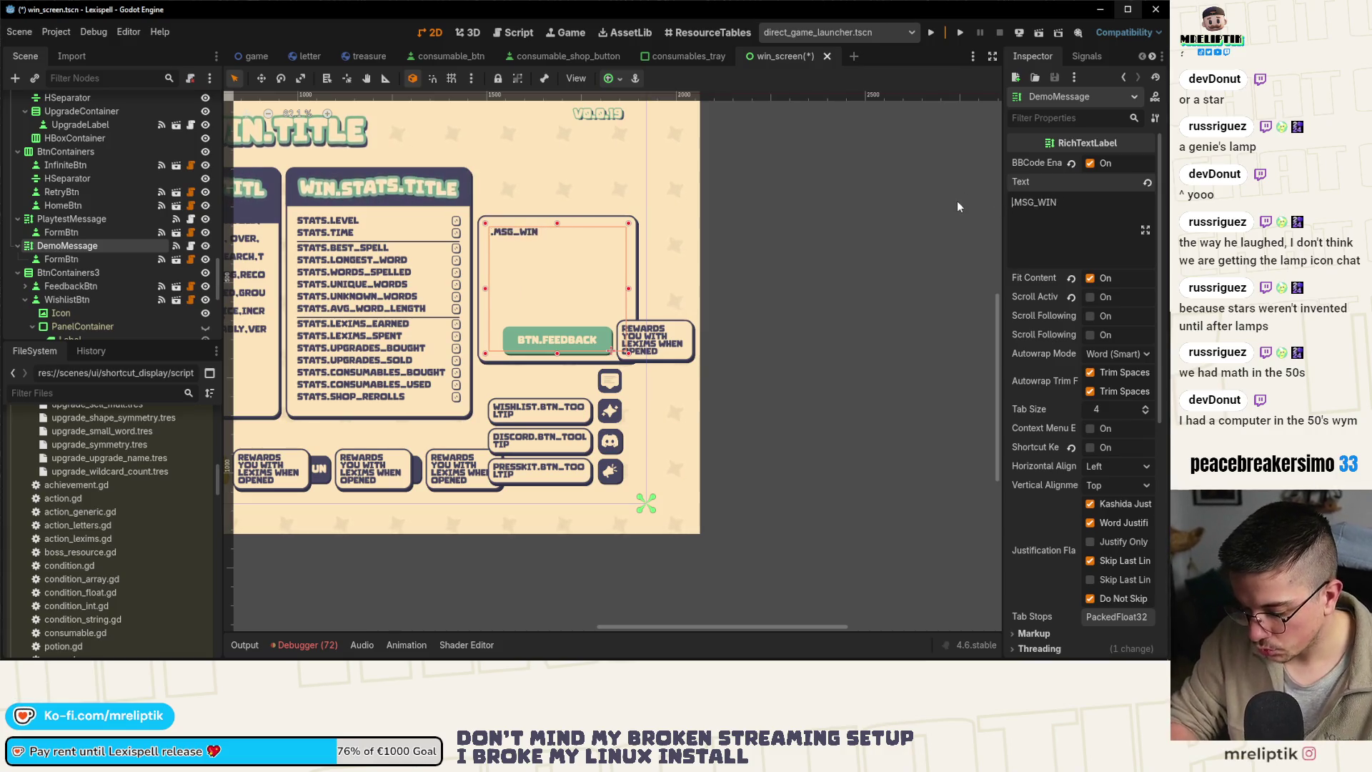
key("ctrl+s")
left_click(786, 293)
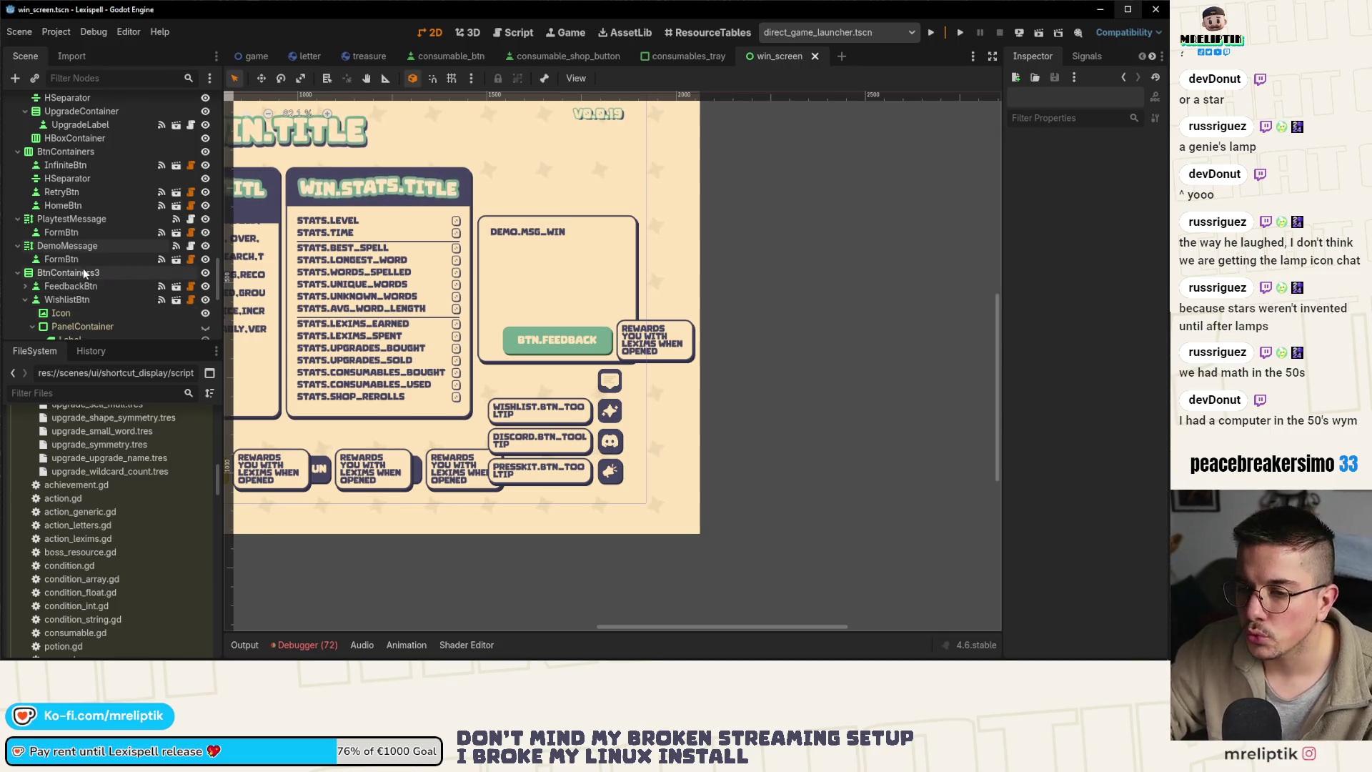
Hide PlaytestMessage, save, and open the win_screen.gd script
left_click(89, 220)
left_click(205, 218)
key("ctrl+s")
scroll(108, 215, "down", 10)
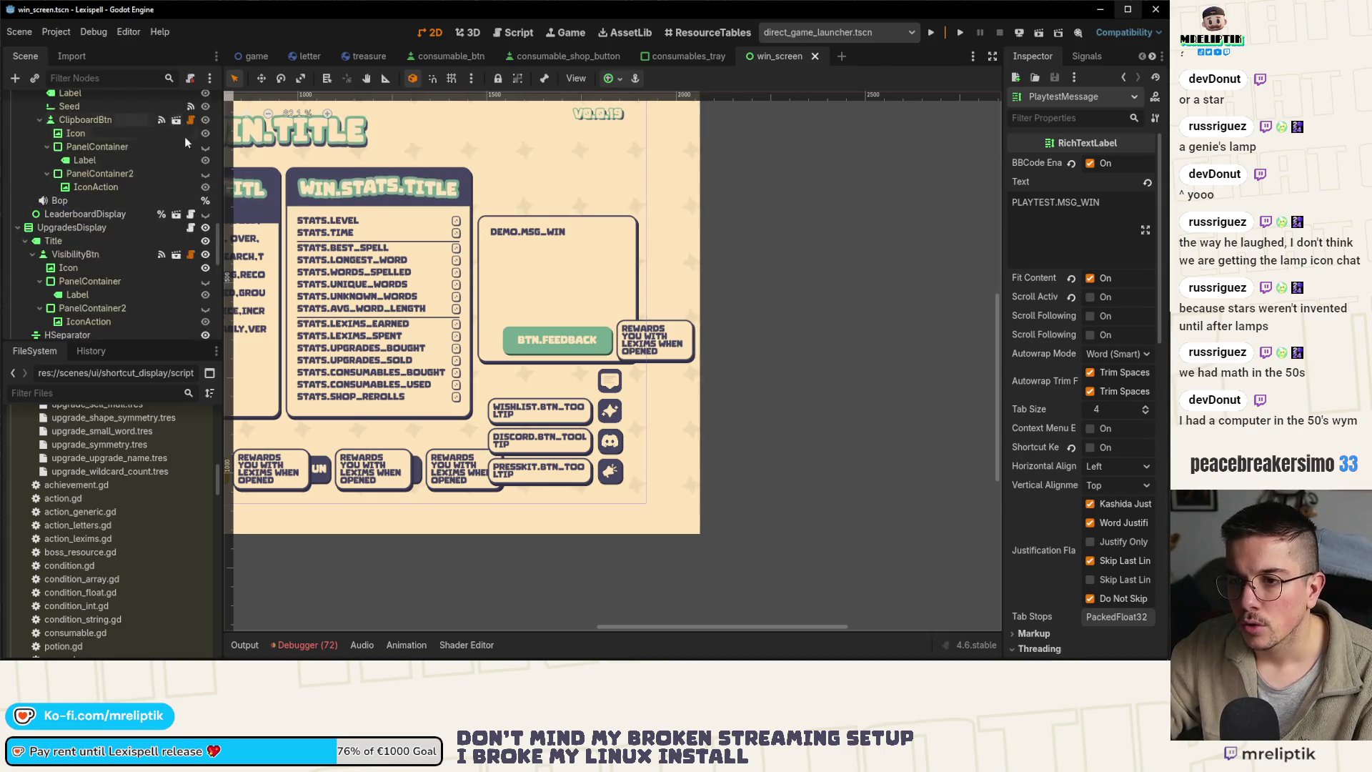
scroll(57, 174, "up", 10)
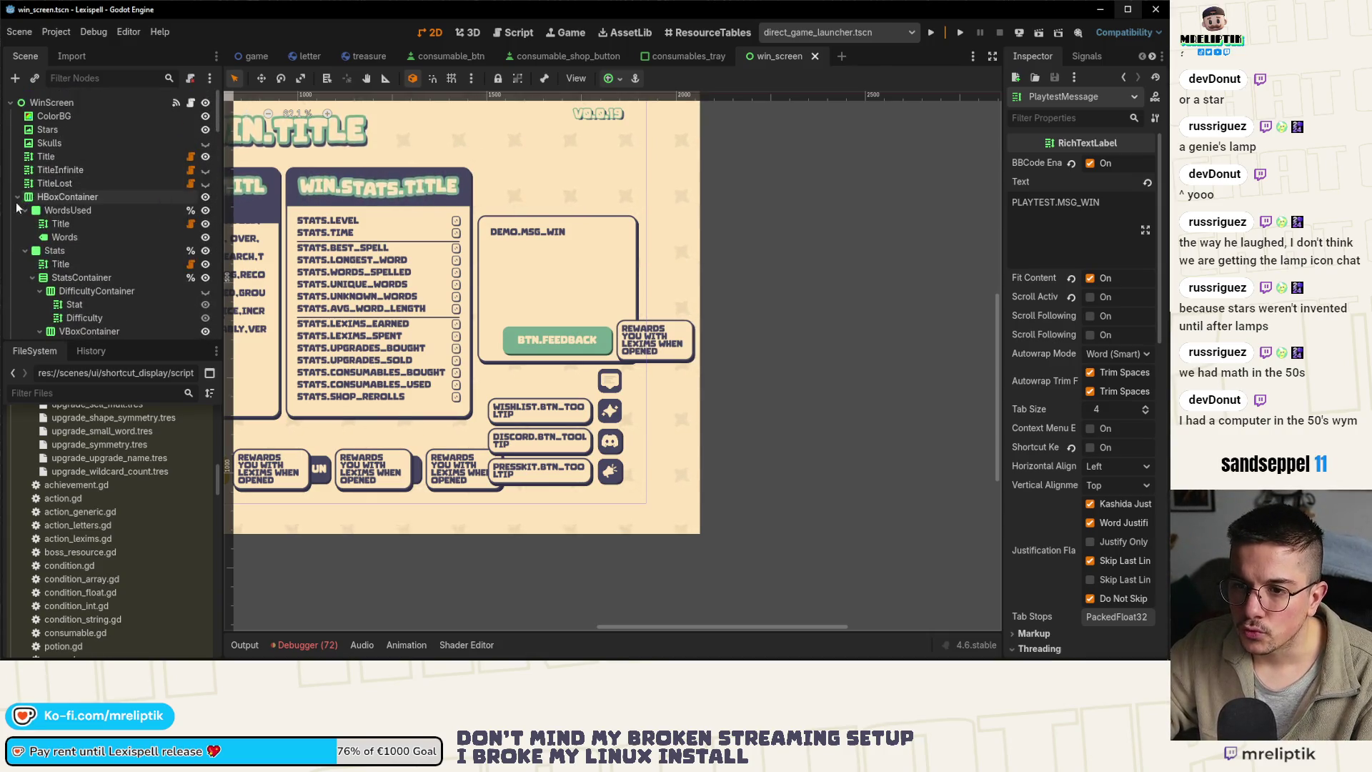
left_click(18, 210)
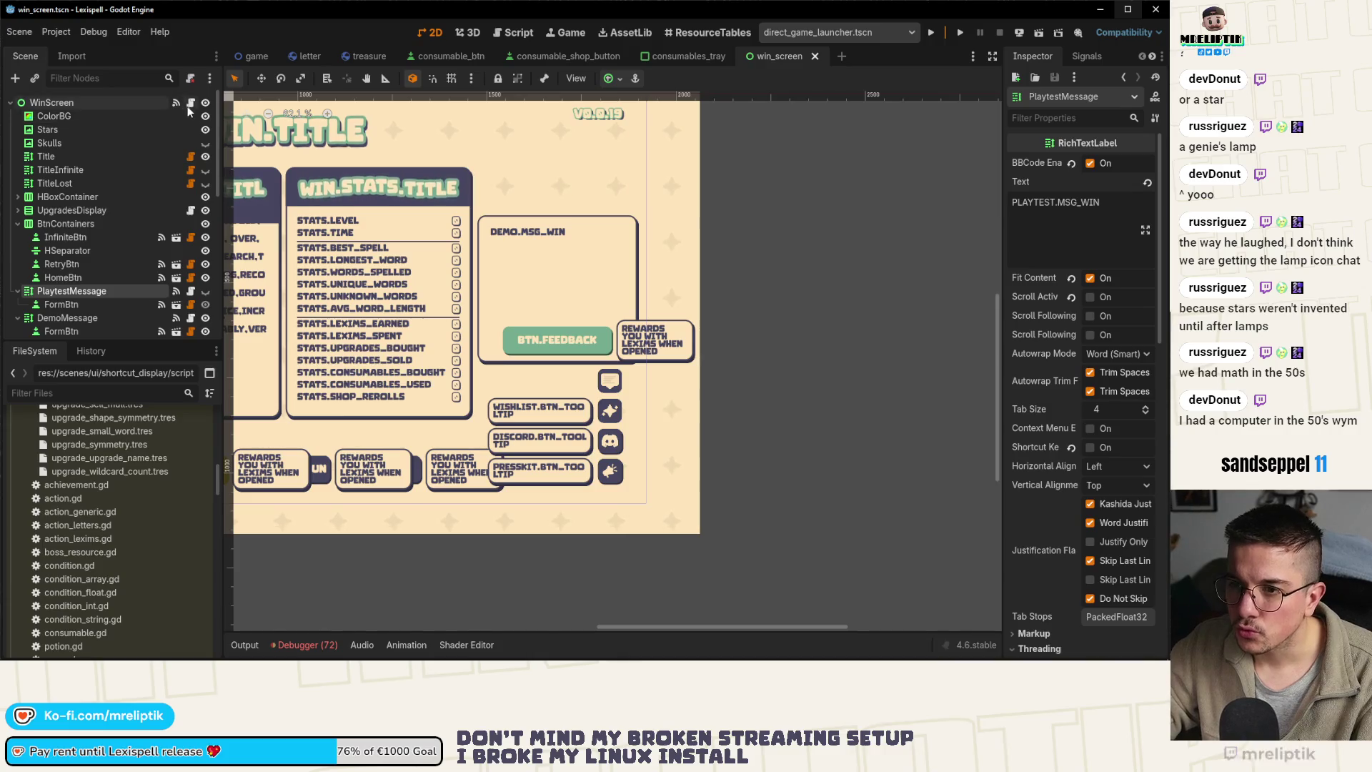
left_click(191, 102)
scroll(115, 247, "down", 1)
scroll(787, 234, "up", 20)
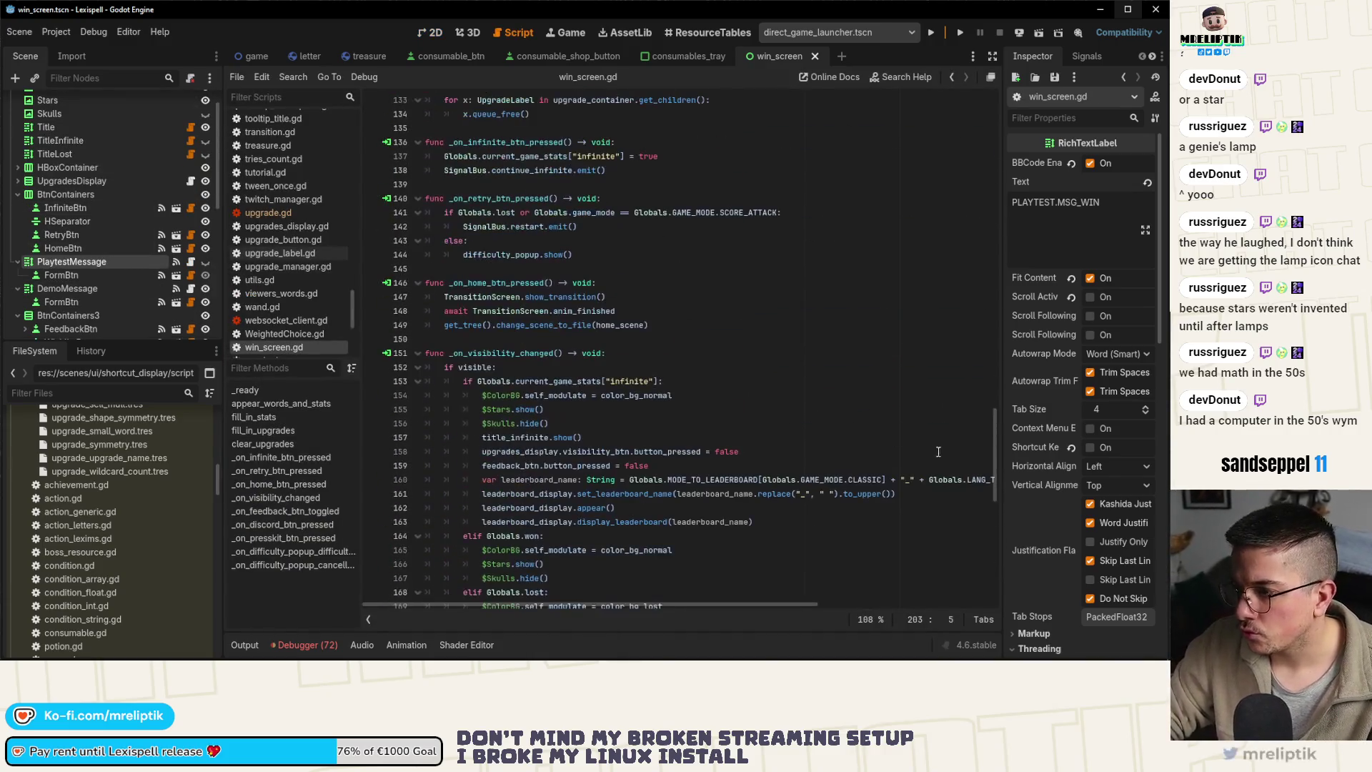
Add a demo_message reference to the DemoMessage node in win_screen.gd and save
scroll(594, 304, "down", 6)
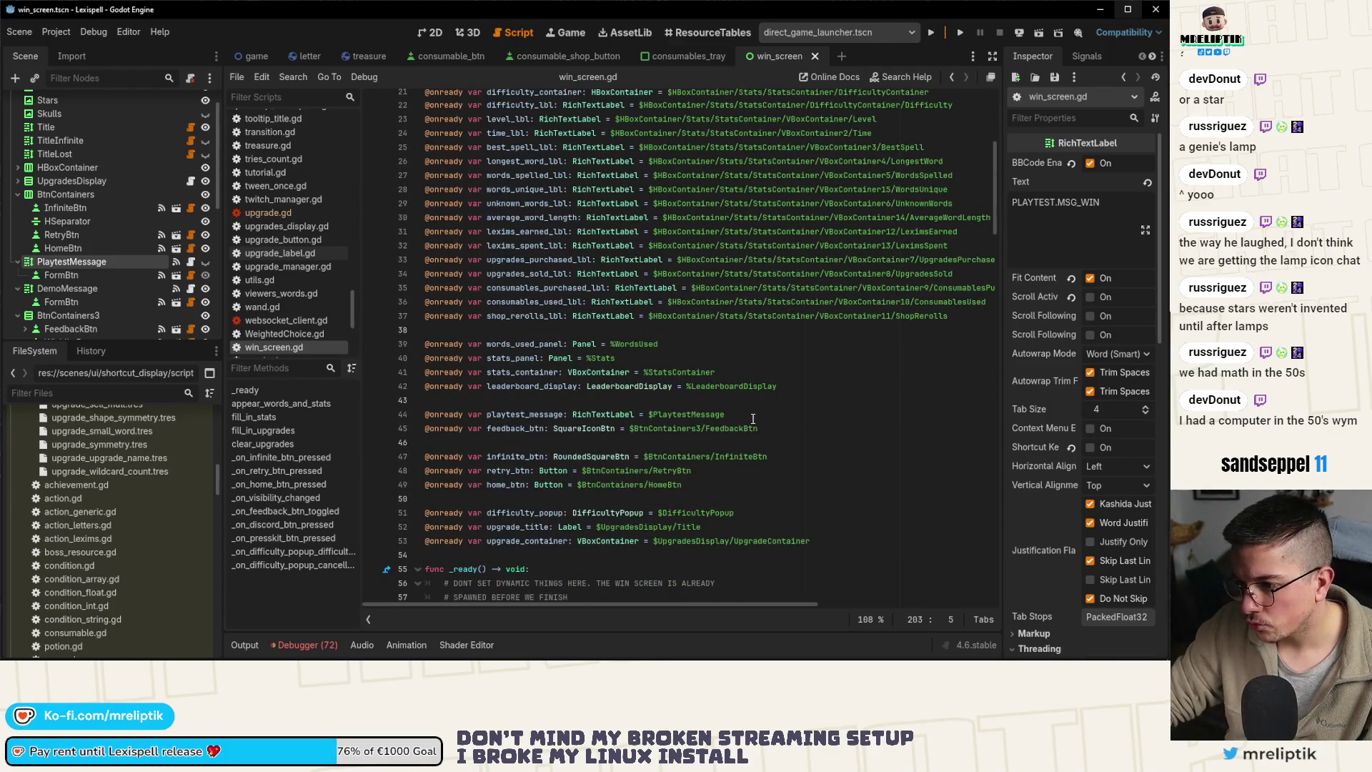
left_click(752, 418)
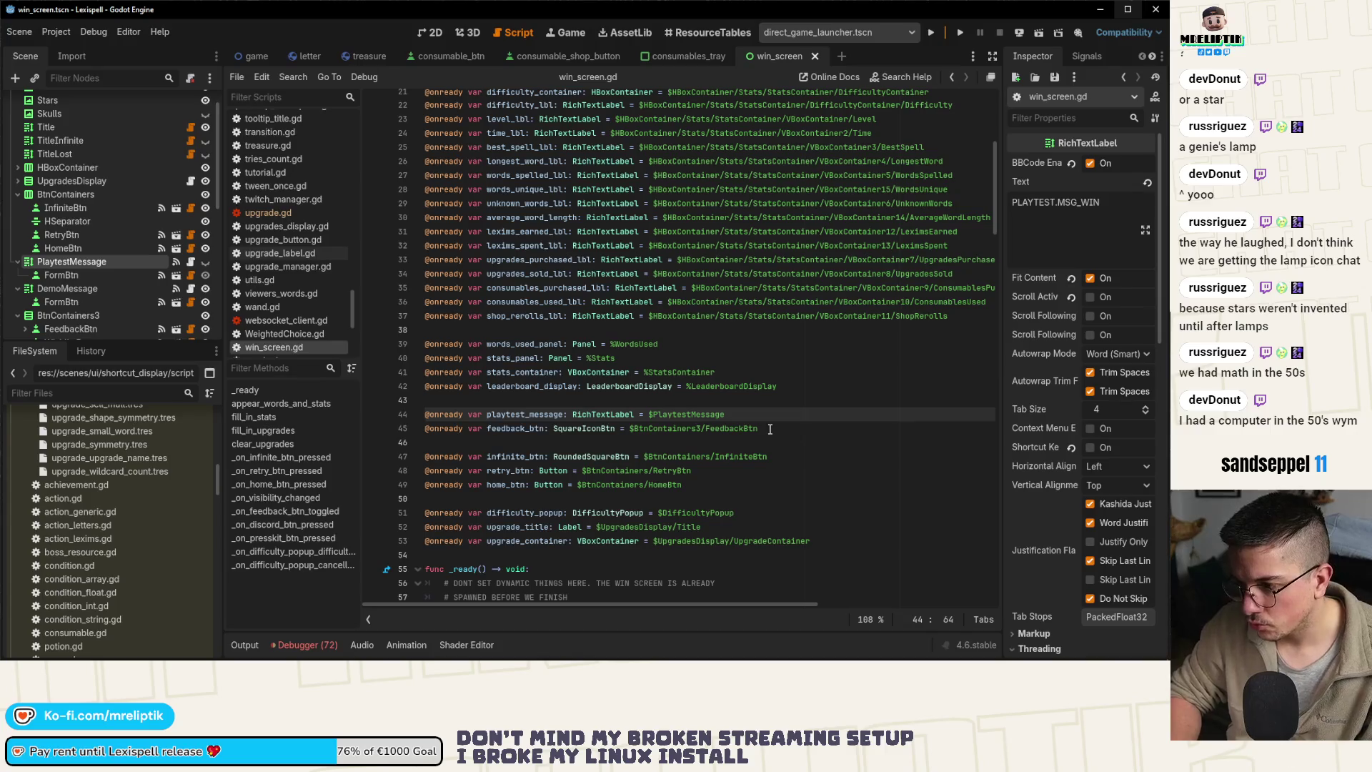
key("Return")
left_click(71, 301)
mouse_move(86, 288)
left_mouse_down()
mouse_move(518, 437)
mouse_move(508, 443)
left_mouse_up()
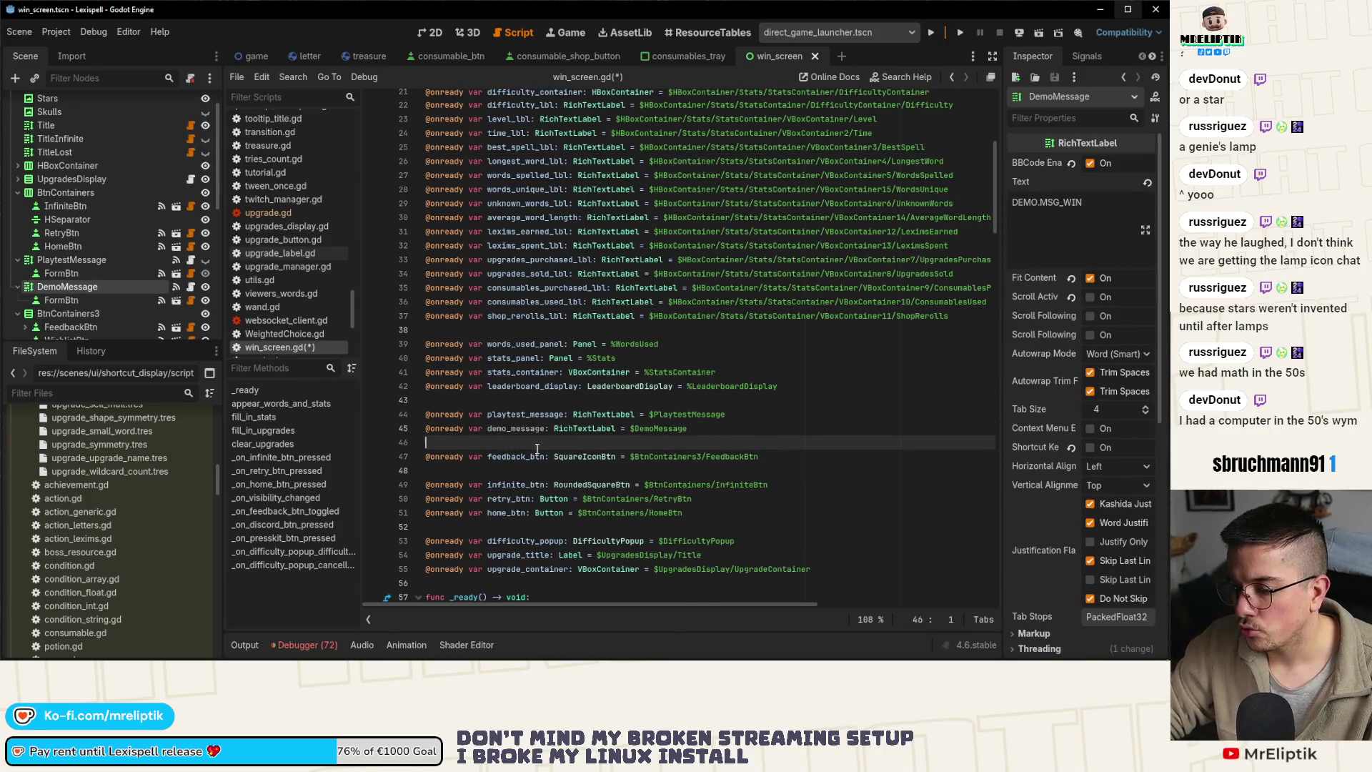
key("Delete")
key("ctrl+s")
Search the script for playtest_message and jump to its use in the feedback toggle handler
double_click(514, 430)
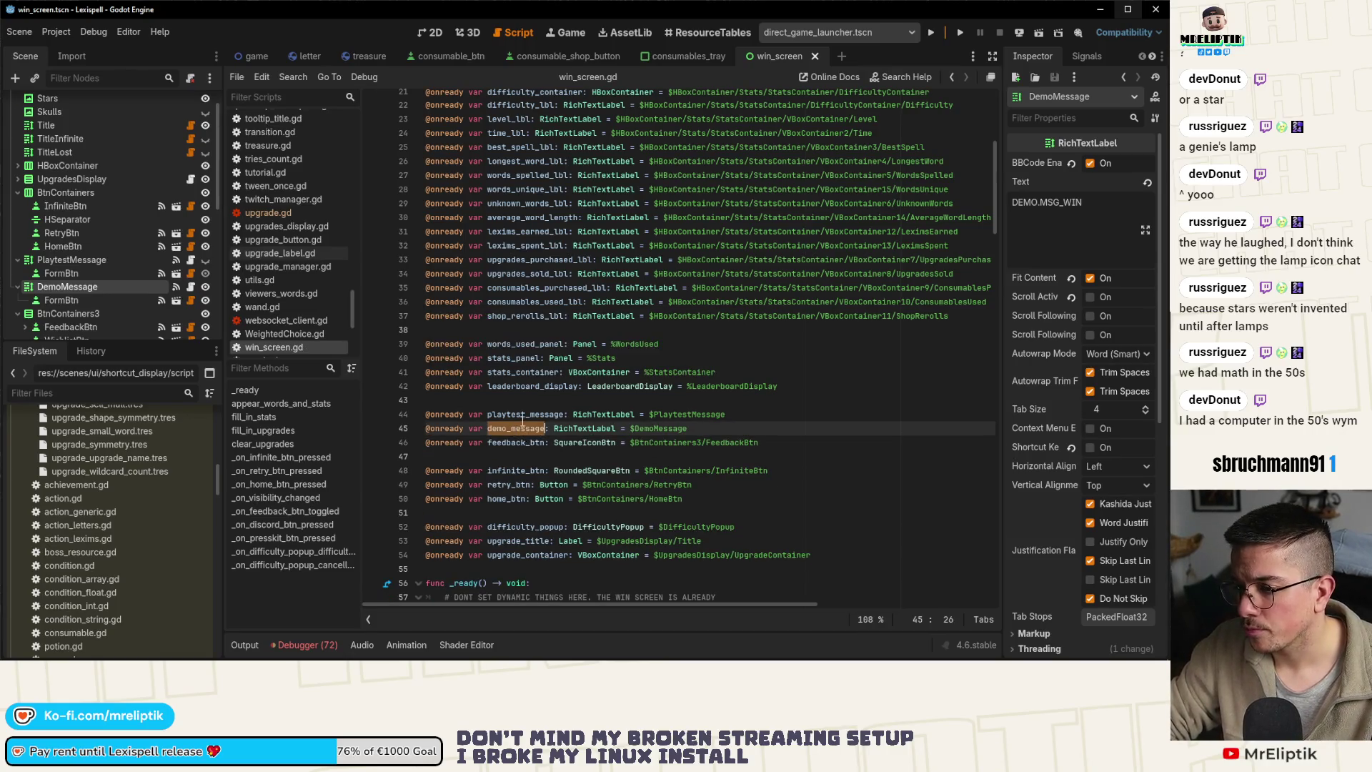
double_click(523, 415)
key("ctrl+f")
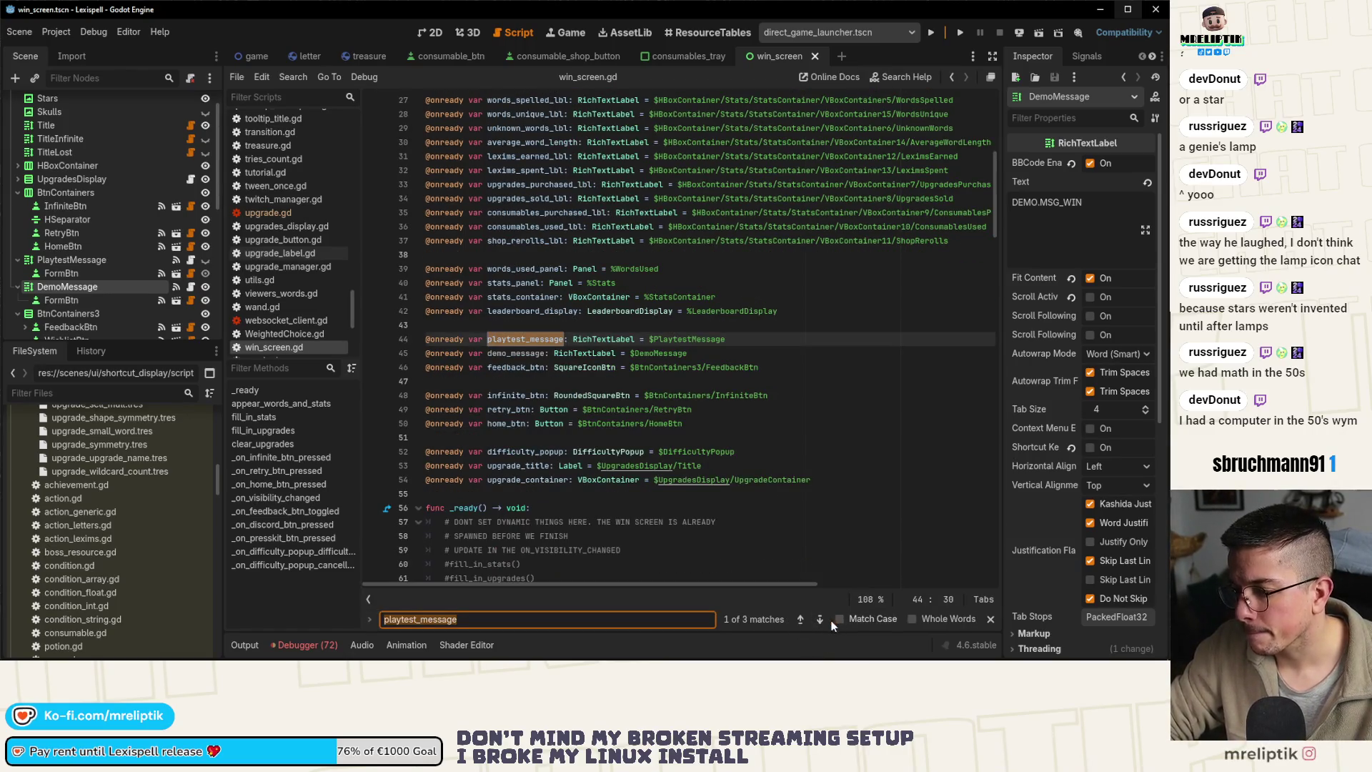
left_click(820, 620)
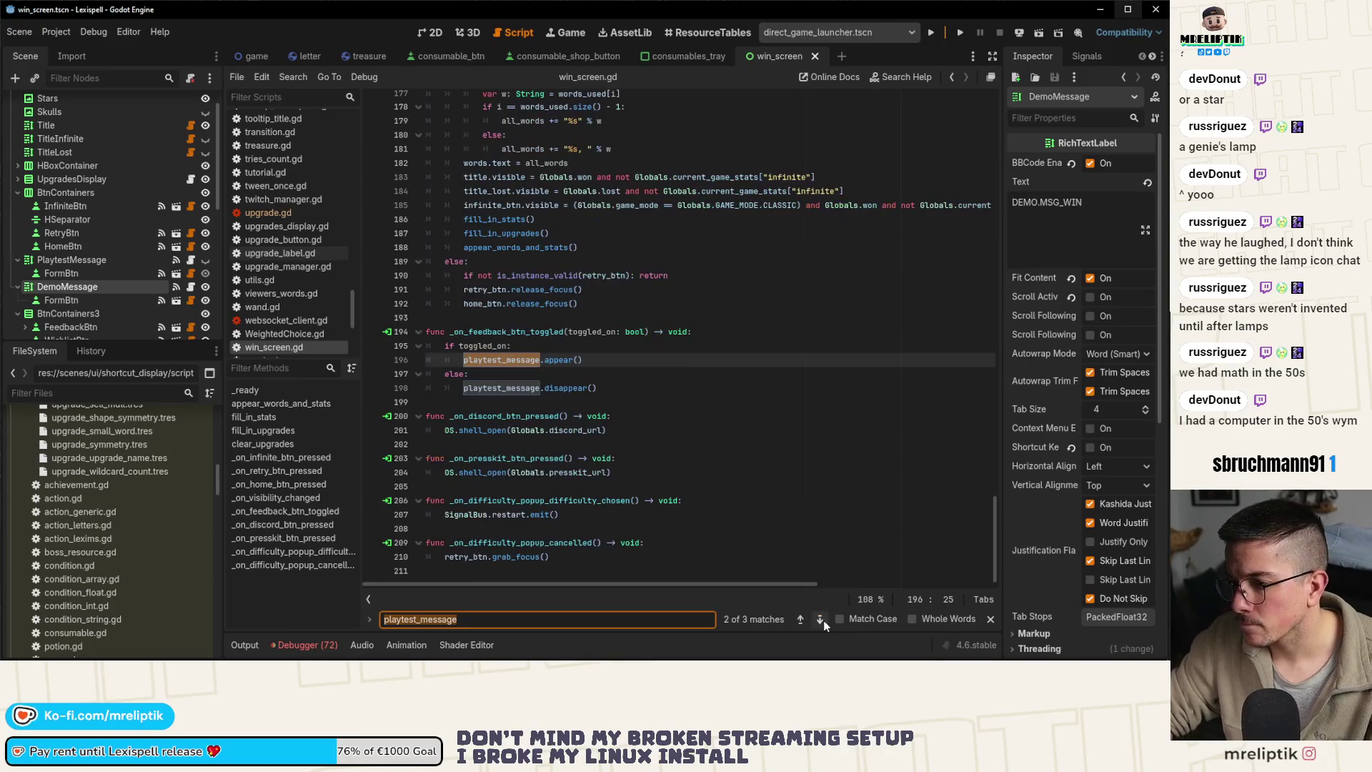
Wrap the playtest_message.appear() call in an if Globals.is_playtest check
left_click(530, 348)
key("Return")
type("if Glo")
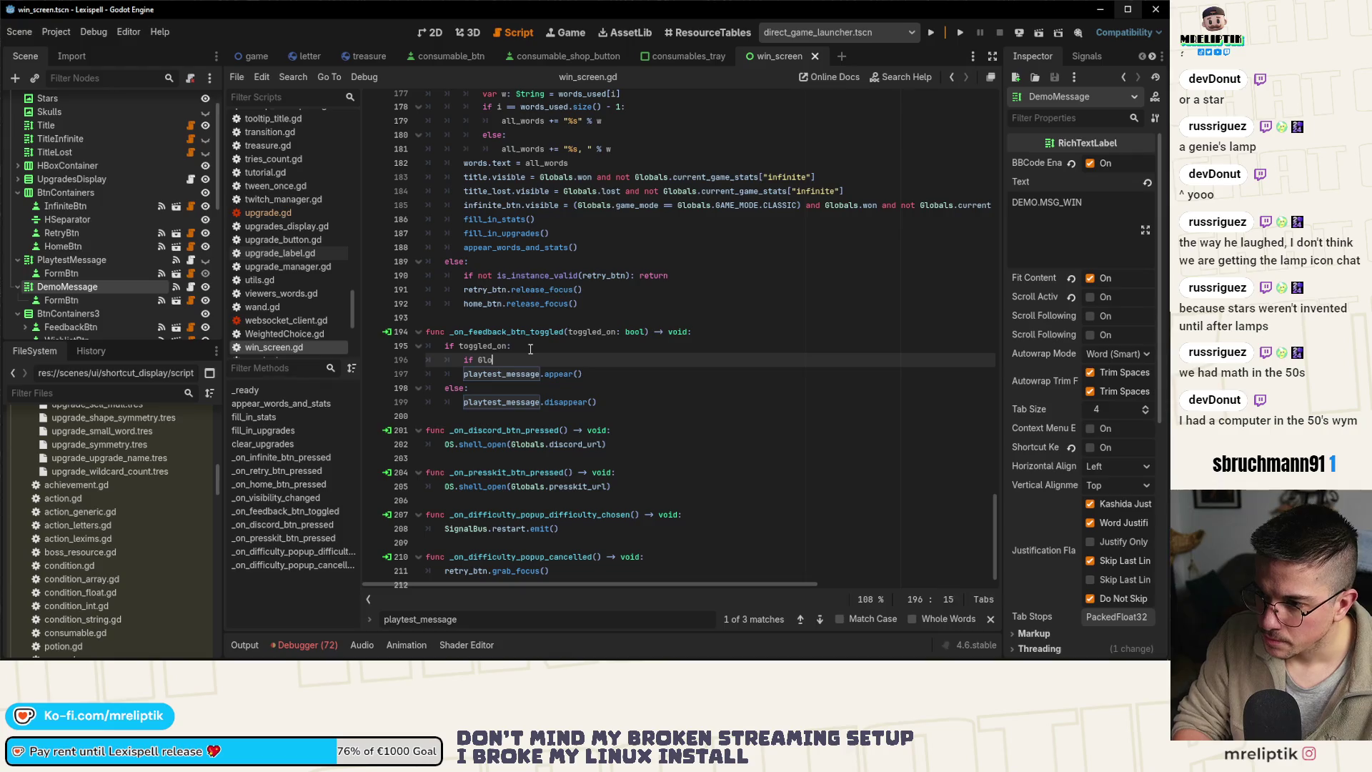
type("bals.is")
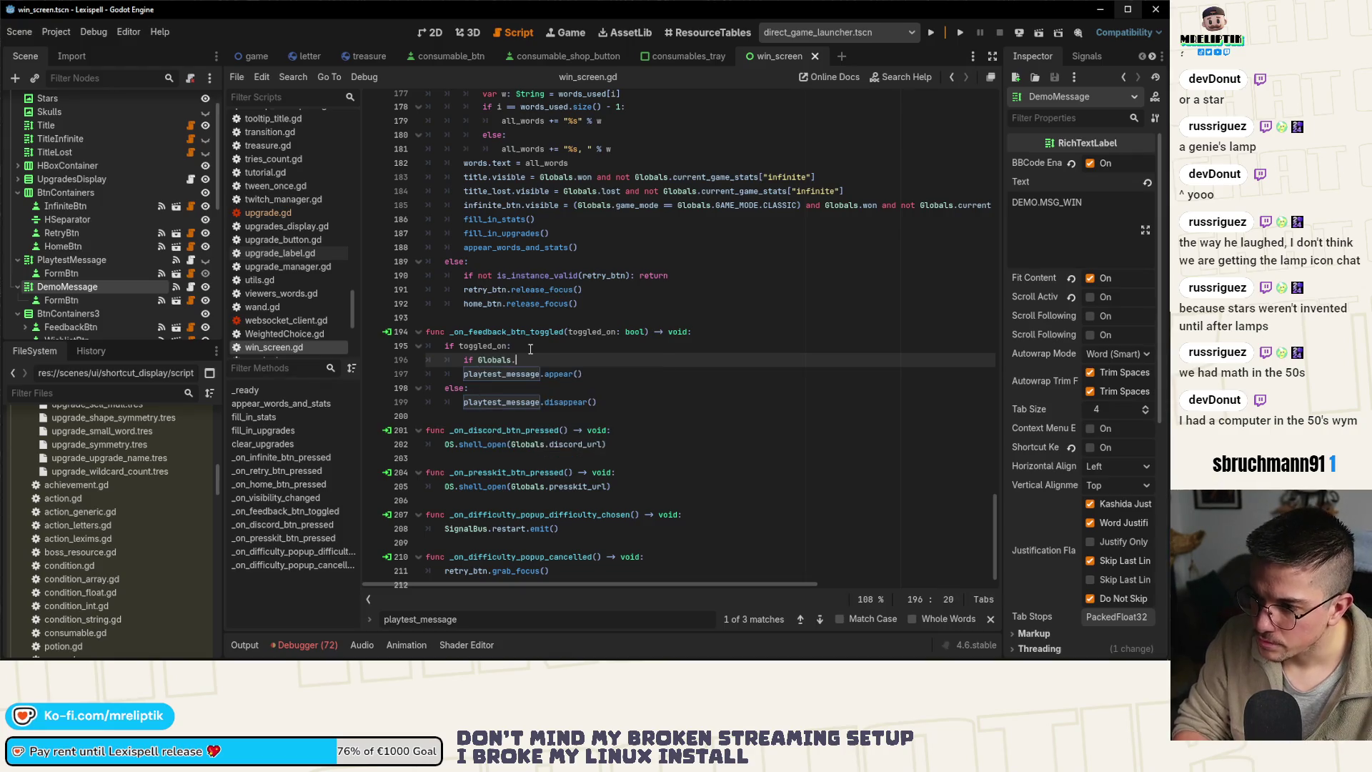
key("Down")
key("Return")
key("Down")
key("Tab")
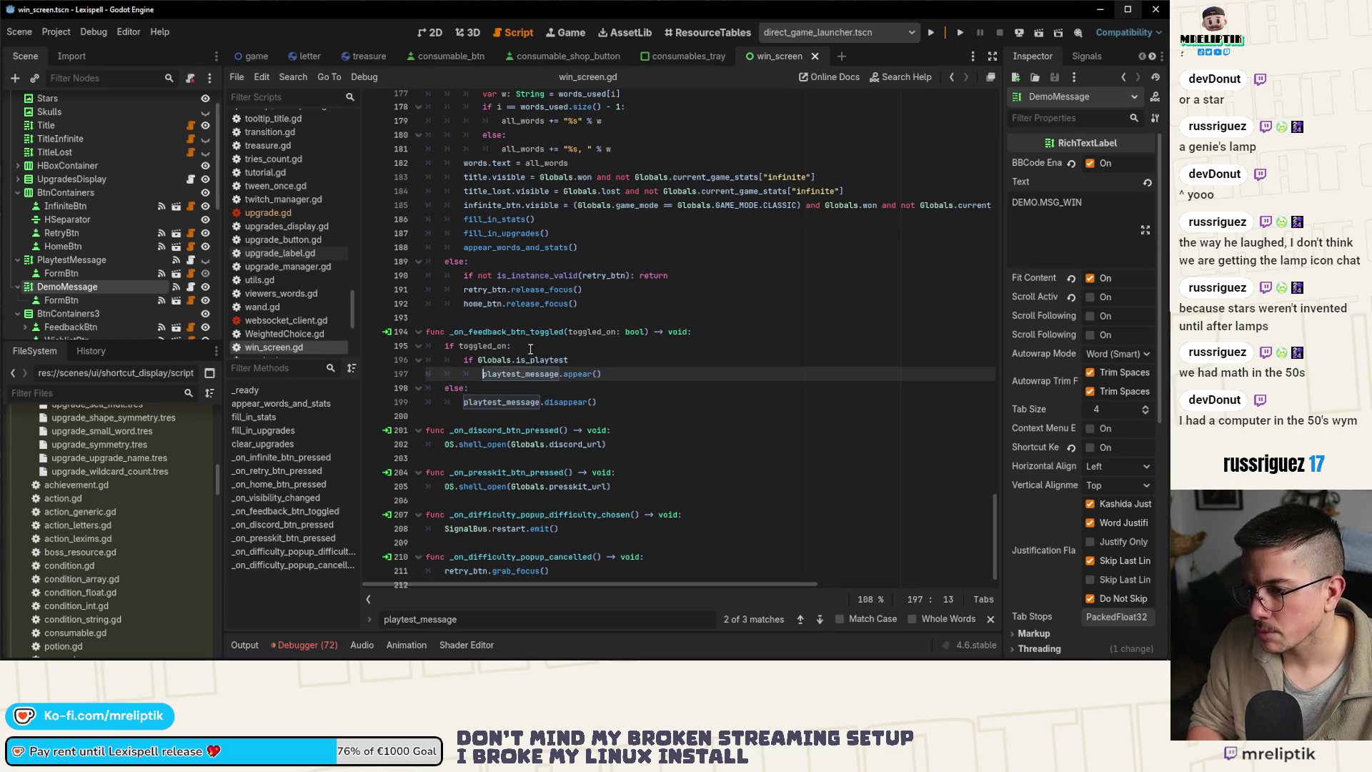
Add an elif Globals.is_demo branch that calls demo_message.appear()
key("End")
key("Return")
key("BackSpace")
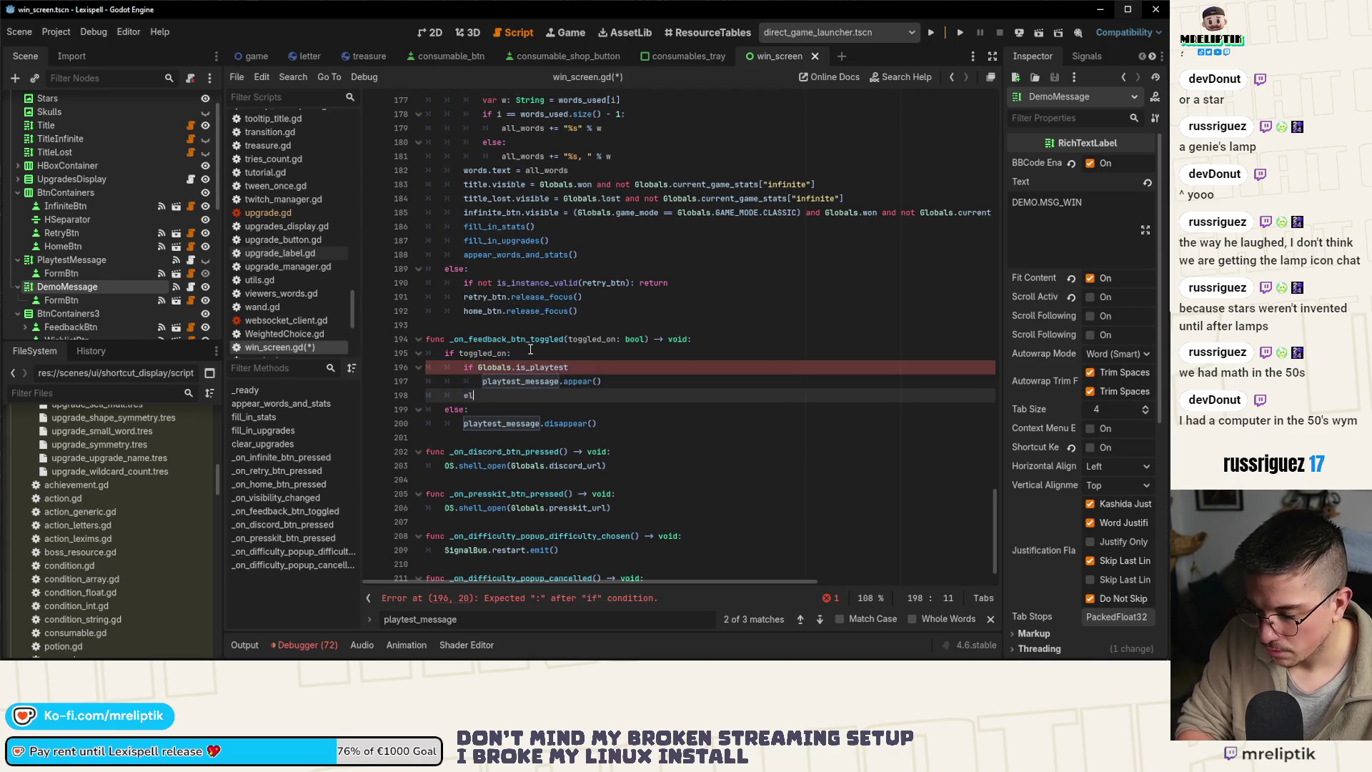
type("if Globals.")
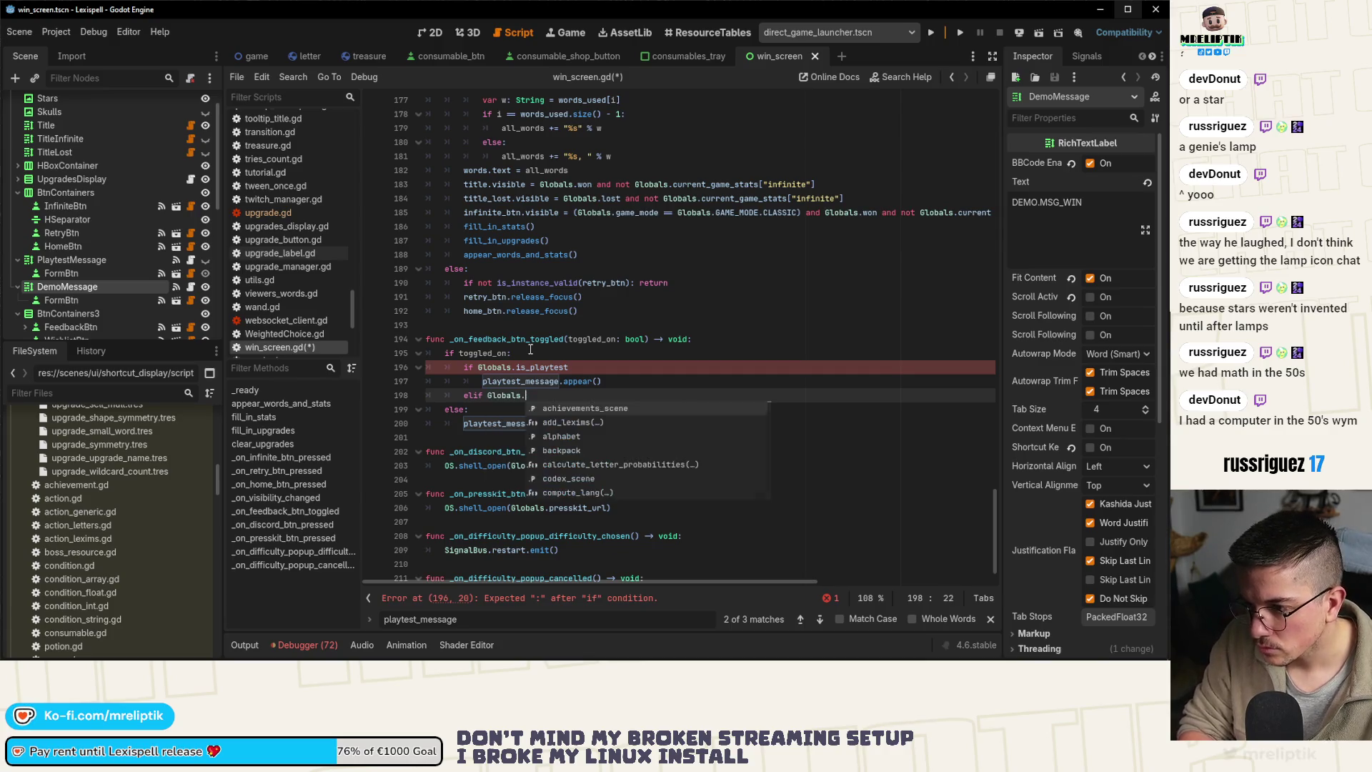
type("is")
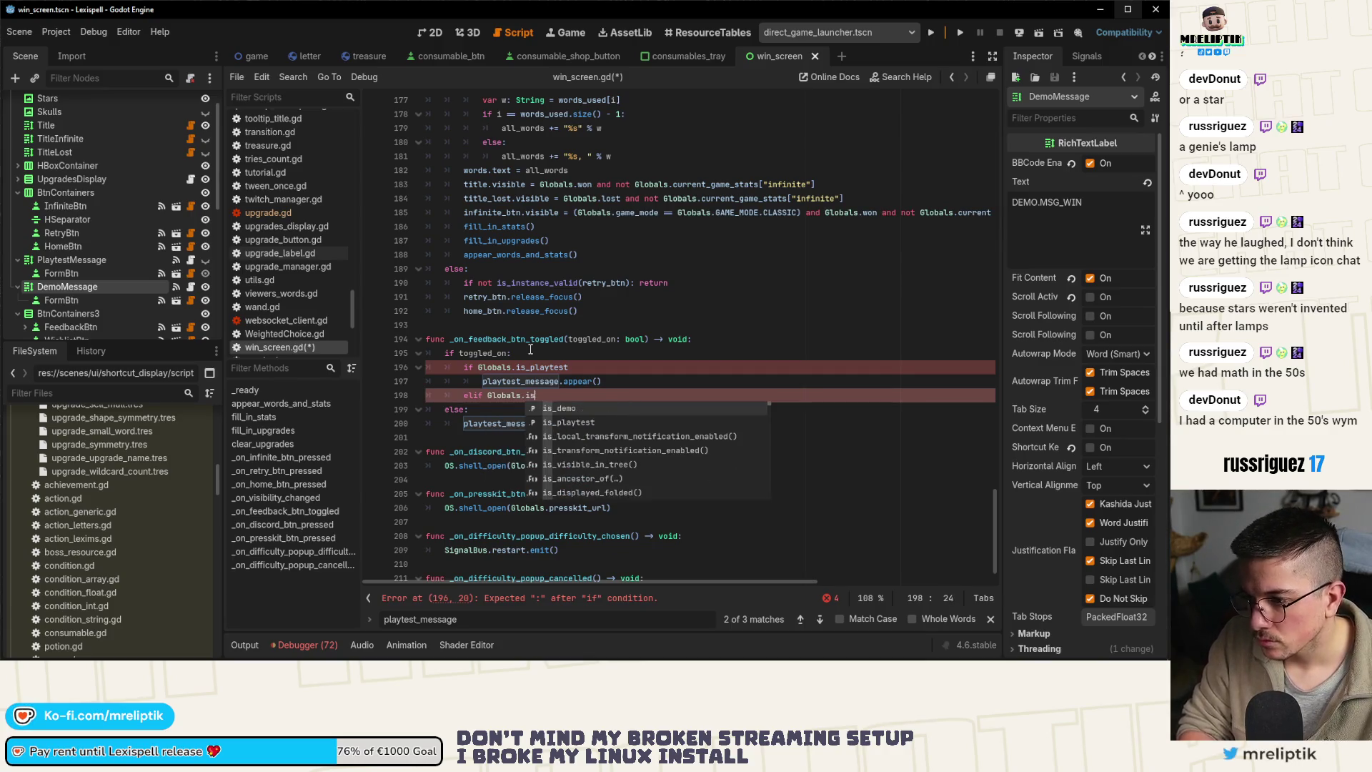
key("Return")
key("Return")
type("demo_message.appear(")
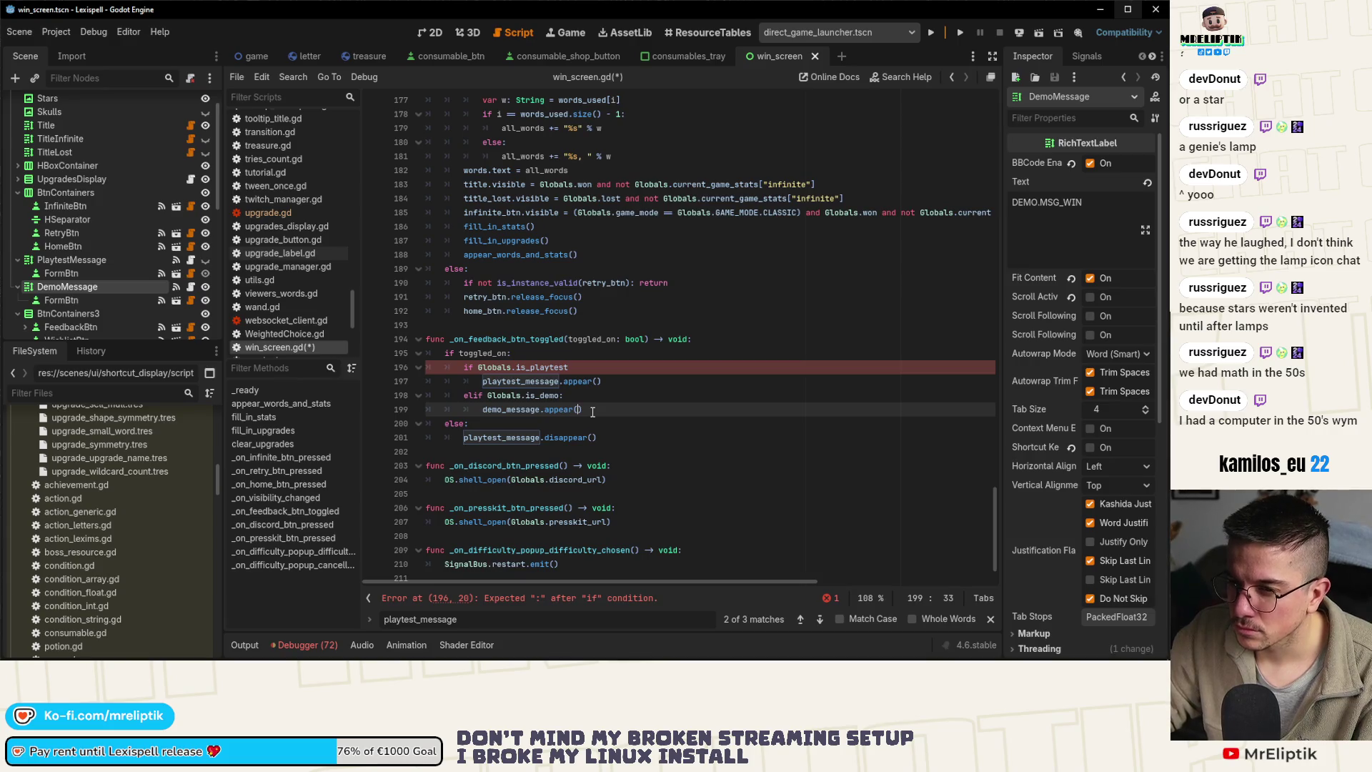
left_click(190, 288)
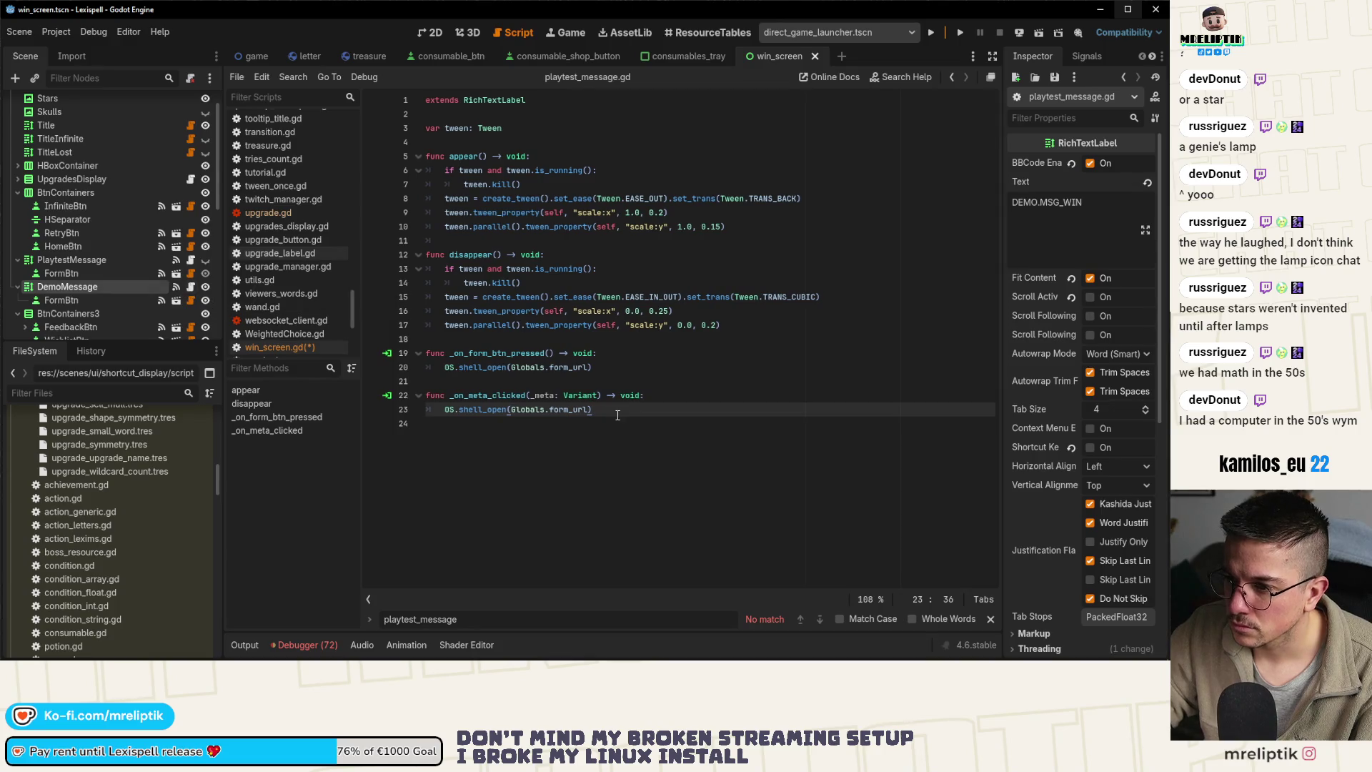
Save, return to win_screen.gd, and add the missing colons to the is_playtest/is_demo lines
key("ctrl+s")
key("ctrl+F1")
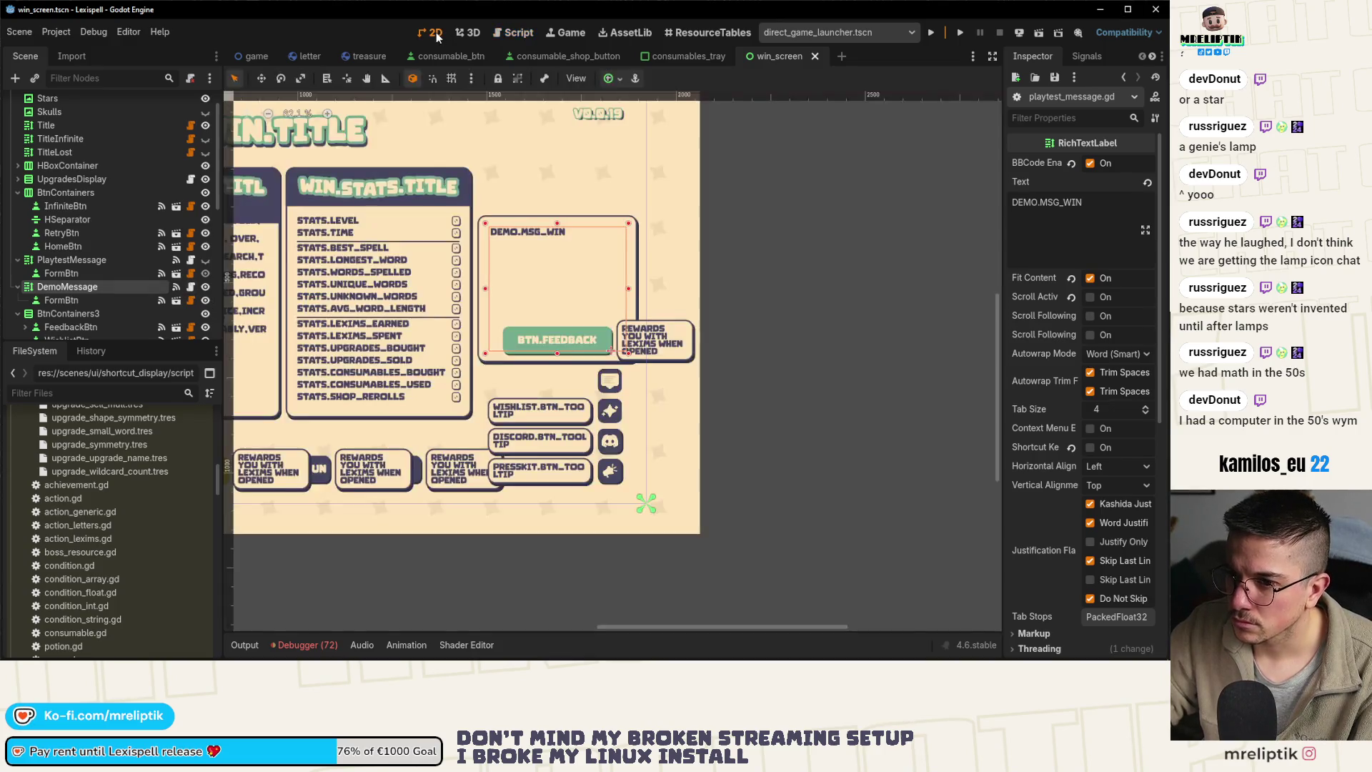
scroll(186, 108, "up", 2)
left_click(190, 105)
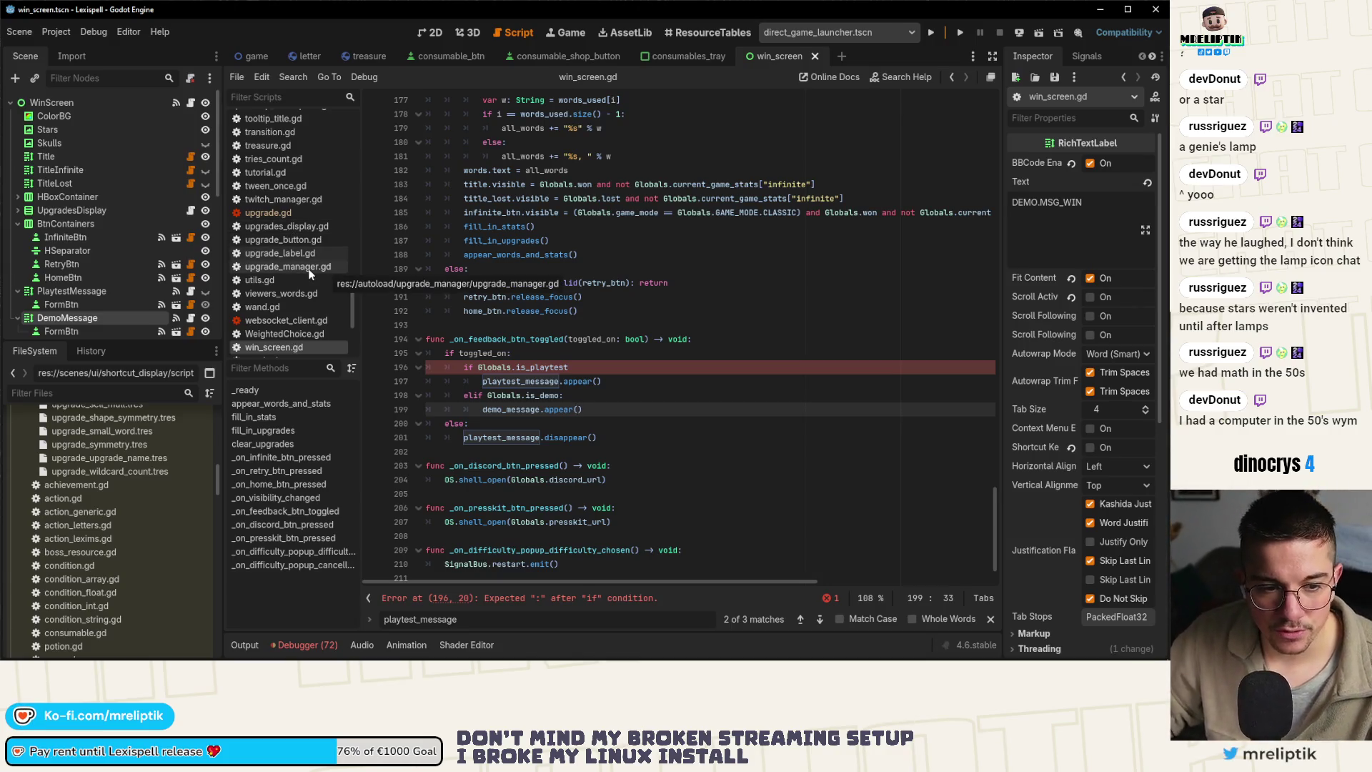
type(":")
left_click(589, 396)
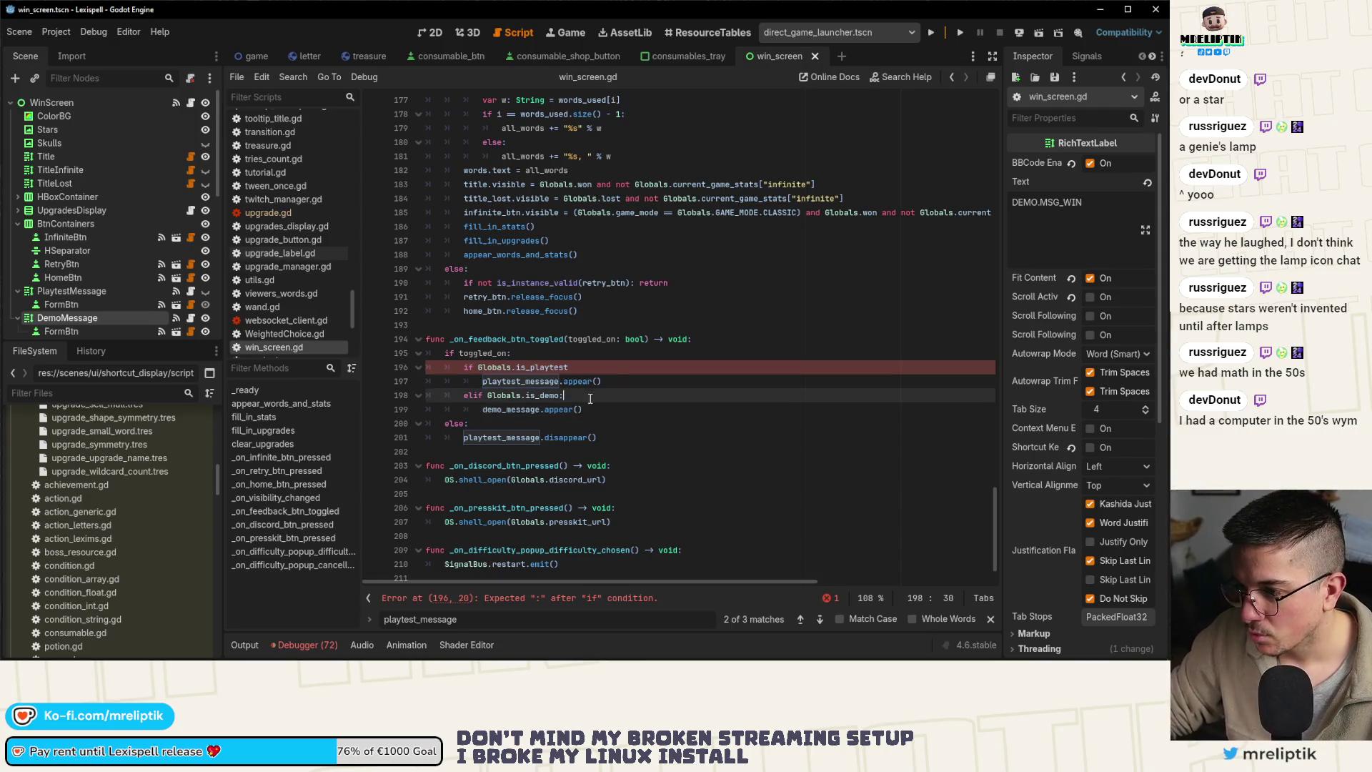
left_click(583, 370)
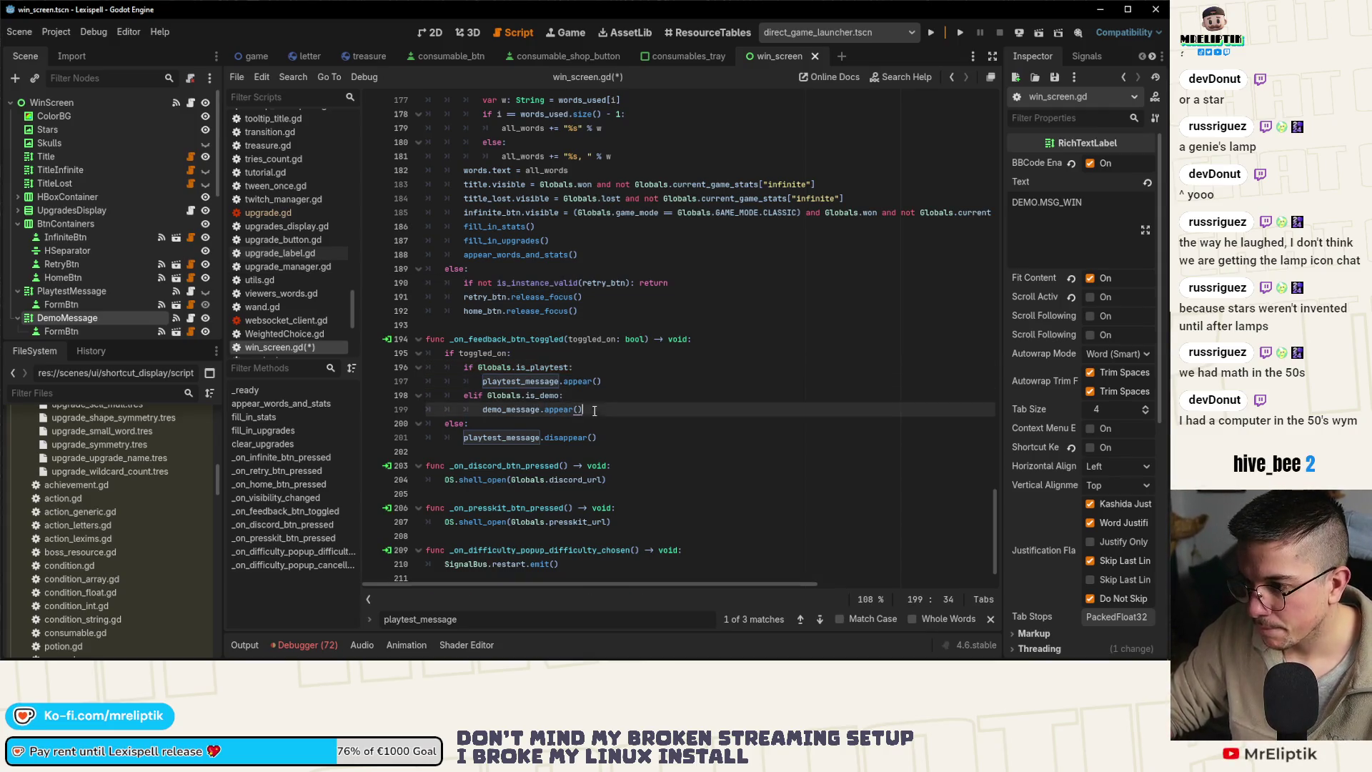
Copy the playtest/demo if-elif block into the else branch
left_click_drag(585, 409, 464, 367)
key("ctrl+c")
left_click(493, 424)
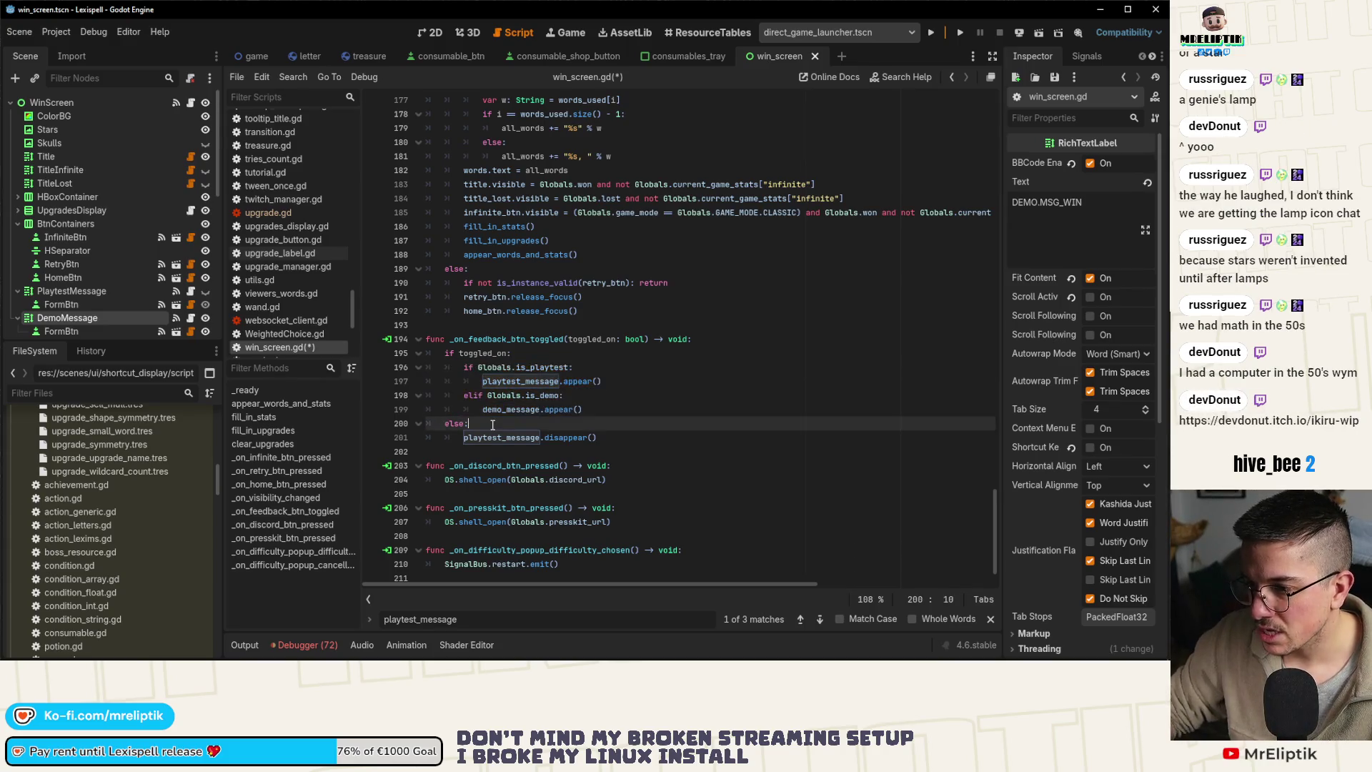
key("Return")
key("ctrl+v")
Change both copied appear() calls to disappear(), delete the old disappear line, and save
double_click(558, 494)
key("ctrl+x")
double_click(560, 480)
key("ctrl+v")
double_click(579, 452)
key("ctrl+v")
left_click(568, 494)
key("ctrl+shift+k")
key("ctrl+s")
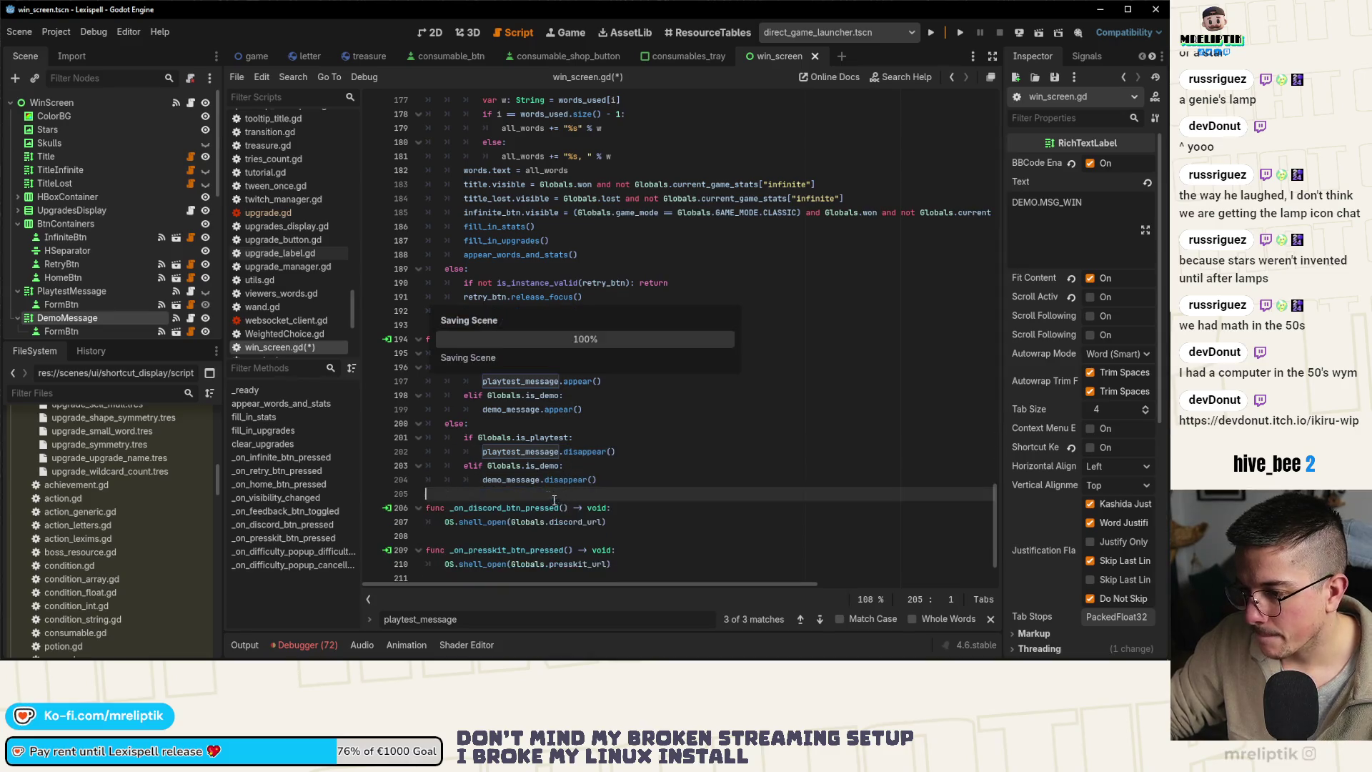
Step through the remaining playtest_message matches, ending at line 198
left_click(505, 410)
key("shift+F3")
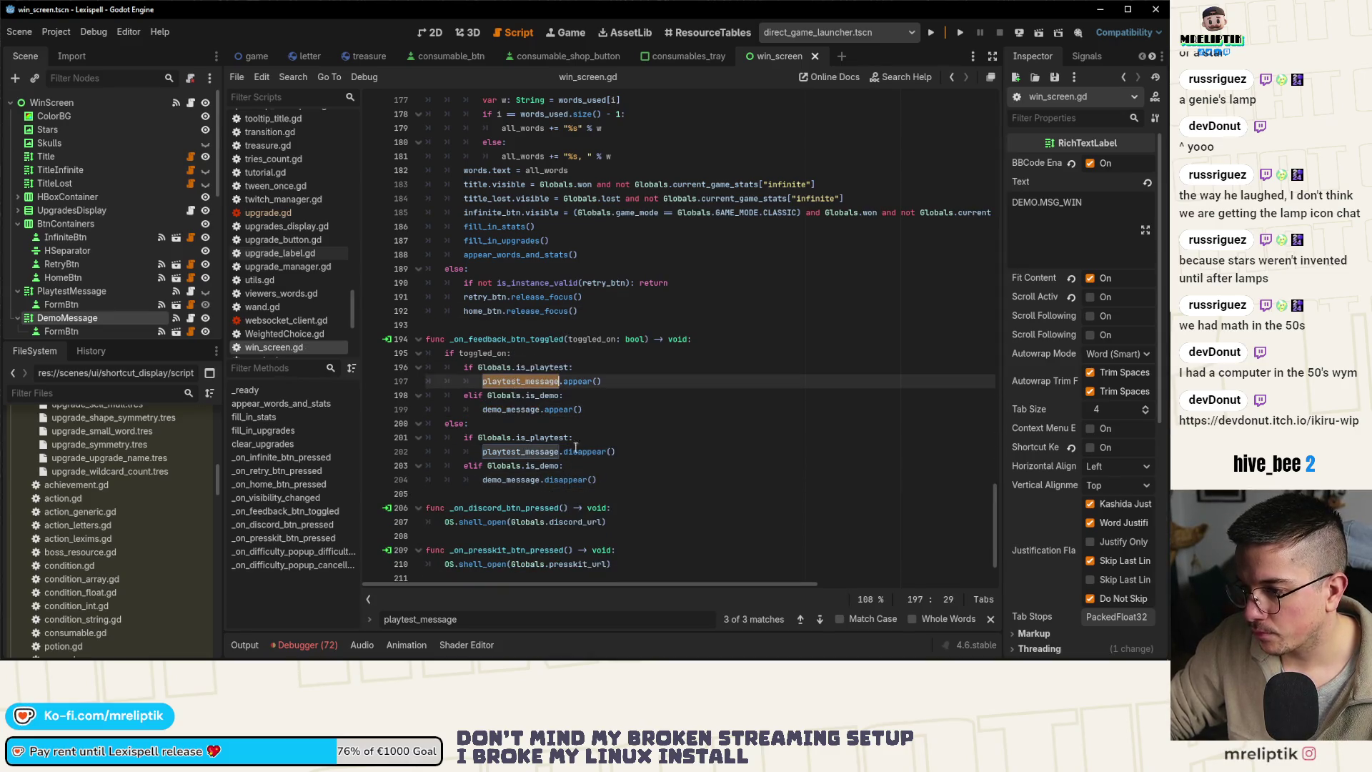
left_click(819, 620)
left_click(820, 620)
left_click(819, 620)
left_click(698, 356)
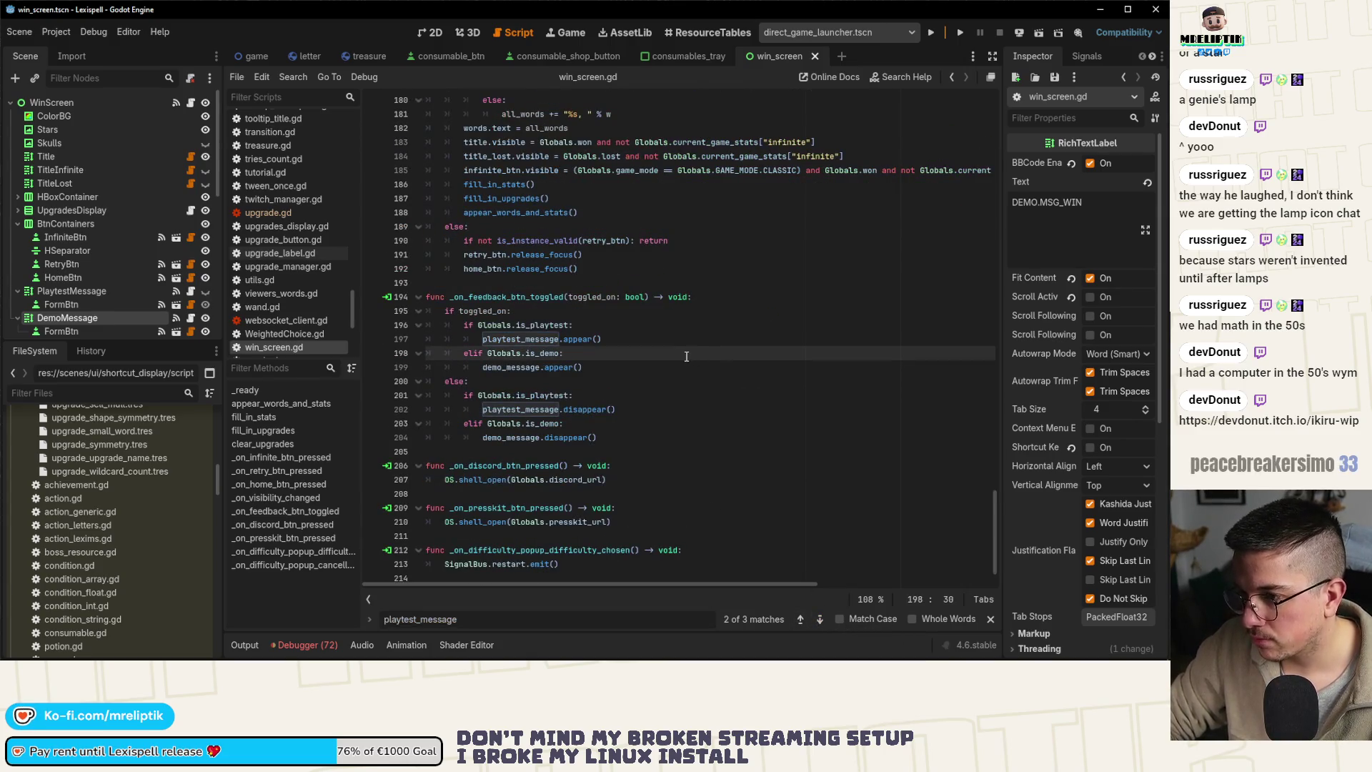
Read through the _on_visibility_changed words loop, then switch to Chrome's Wikipedia Regular expression article
scroll(685, 356, "up", 10)
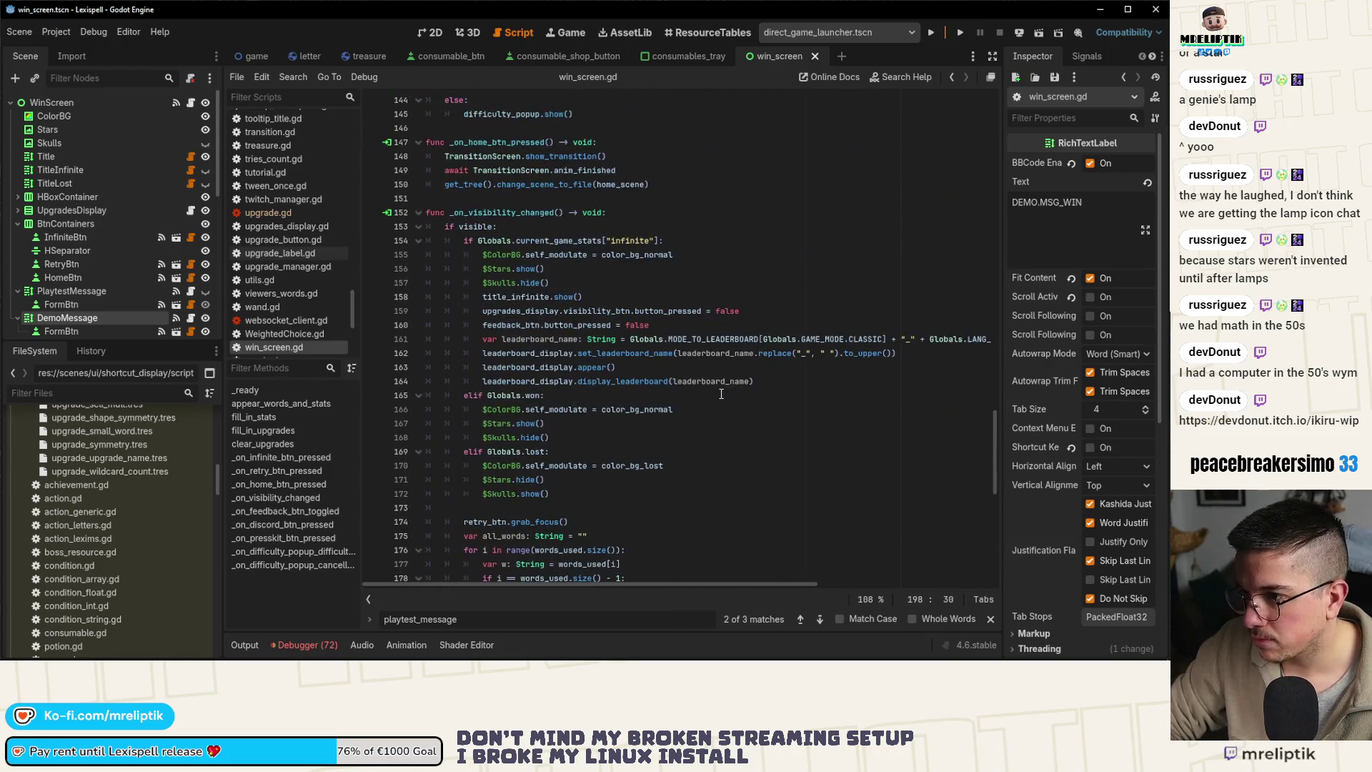
scroll(721, 393, "down", 2)
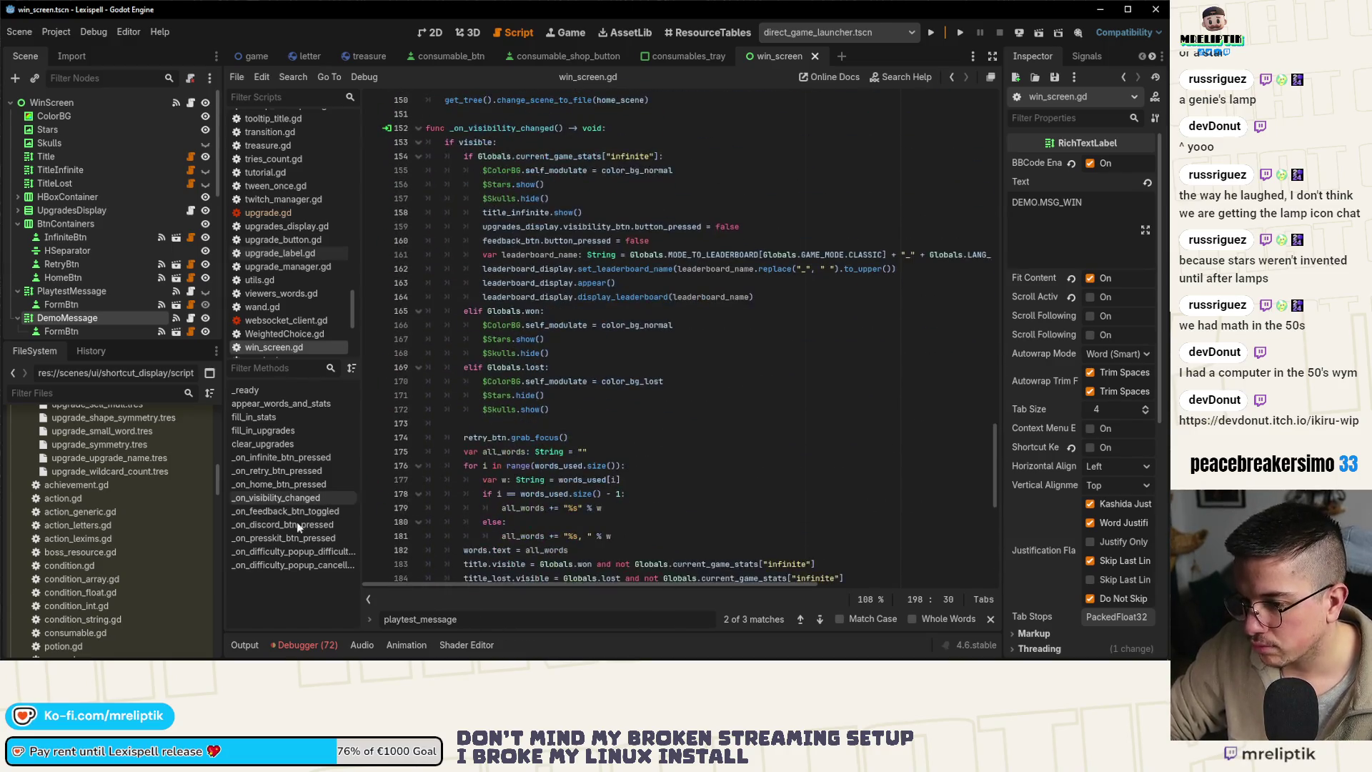
left_click(278, 498)
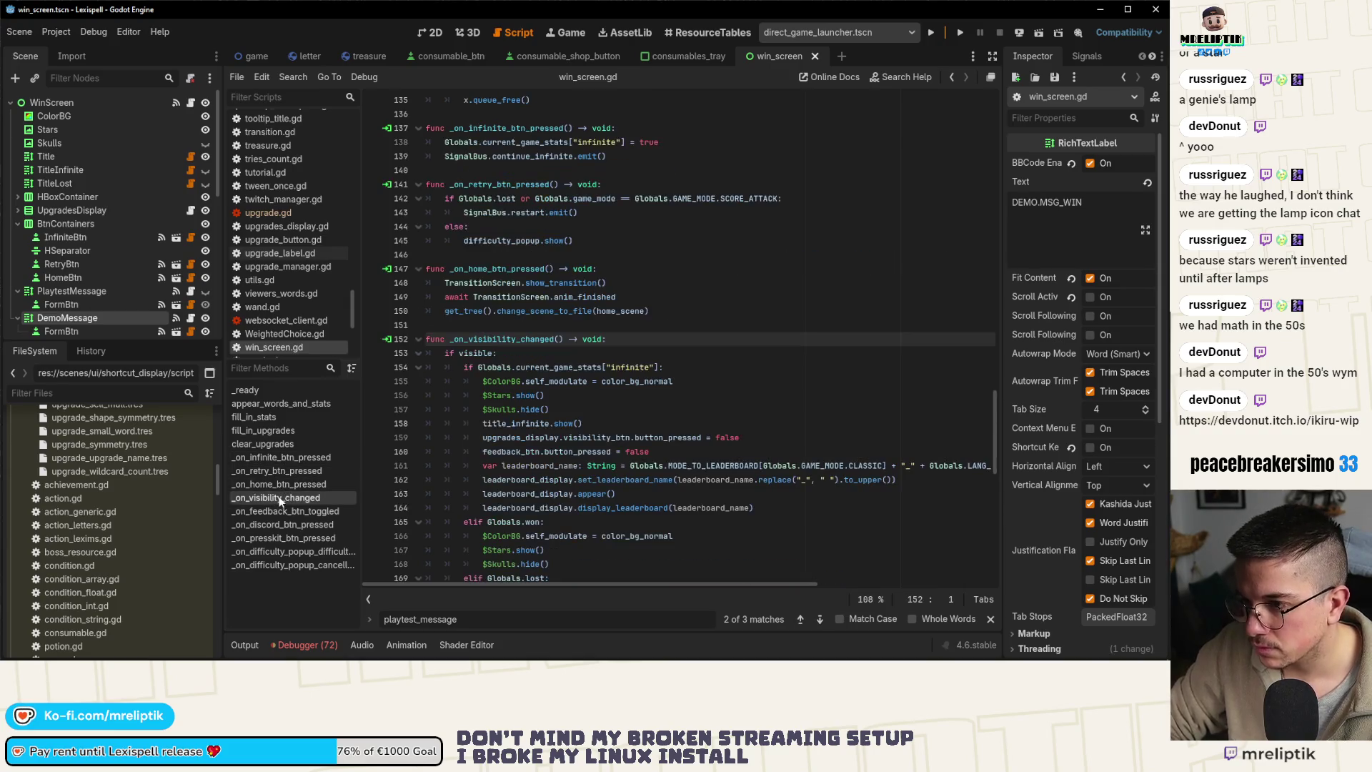
mouse_move(573, 420)
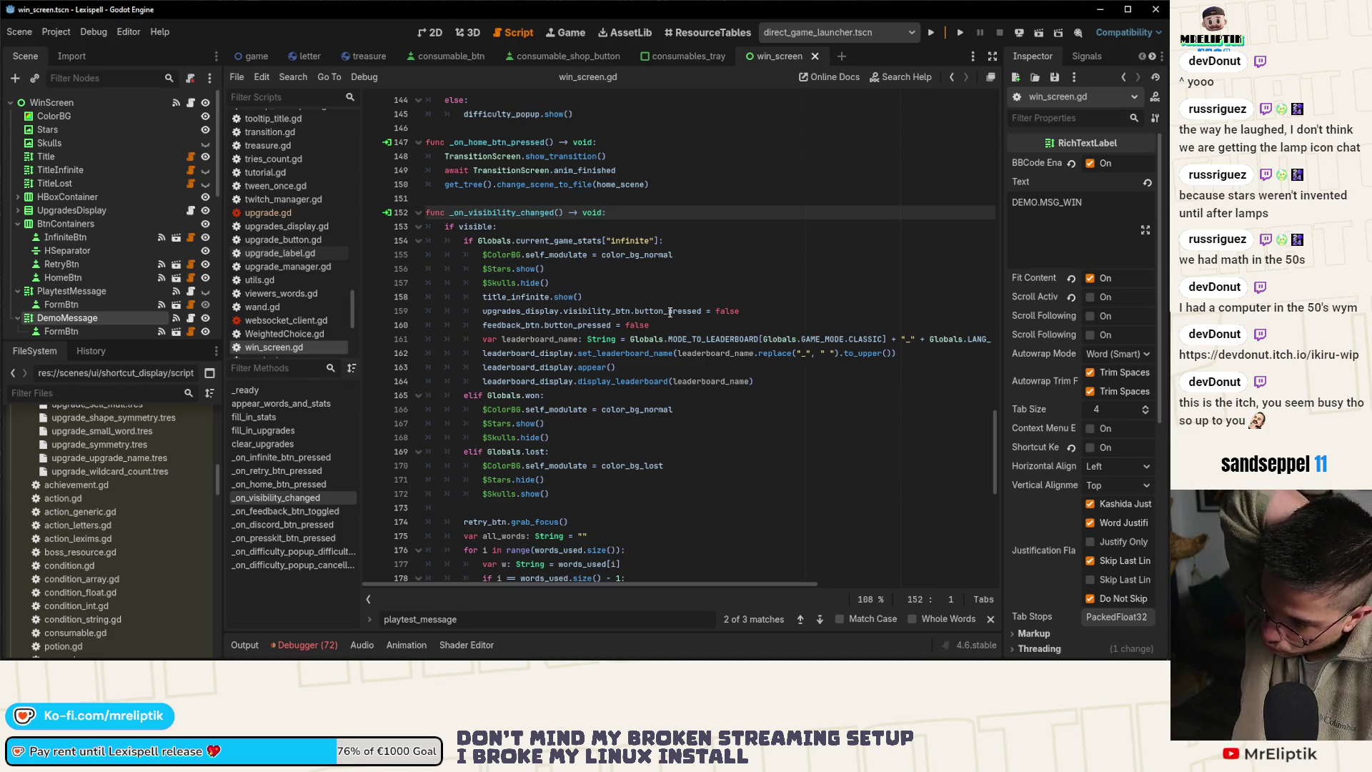
scroll(670, 312, "down", 3)
left_click(627, 438)
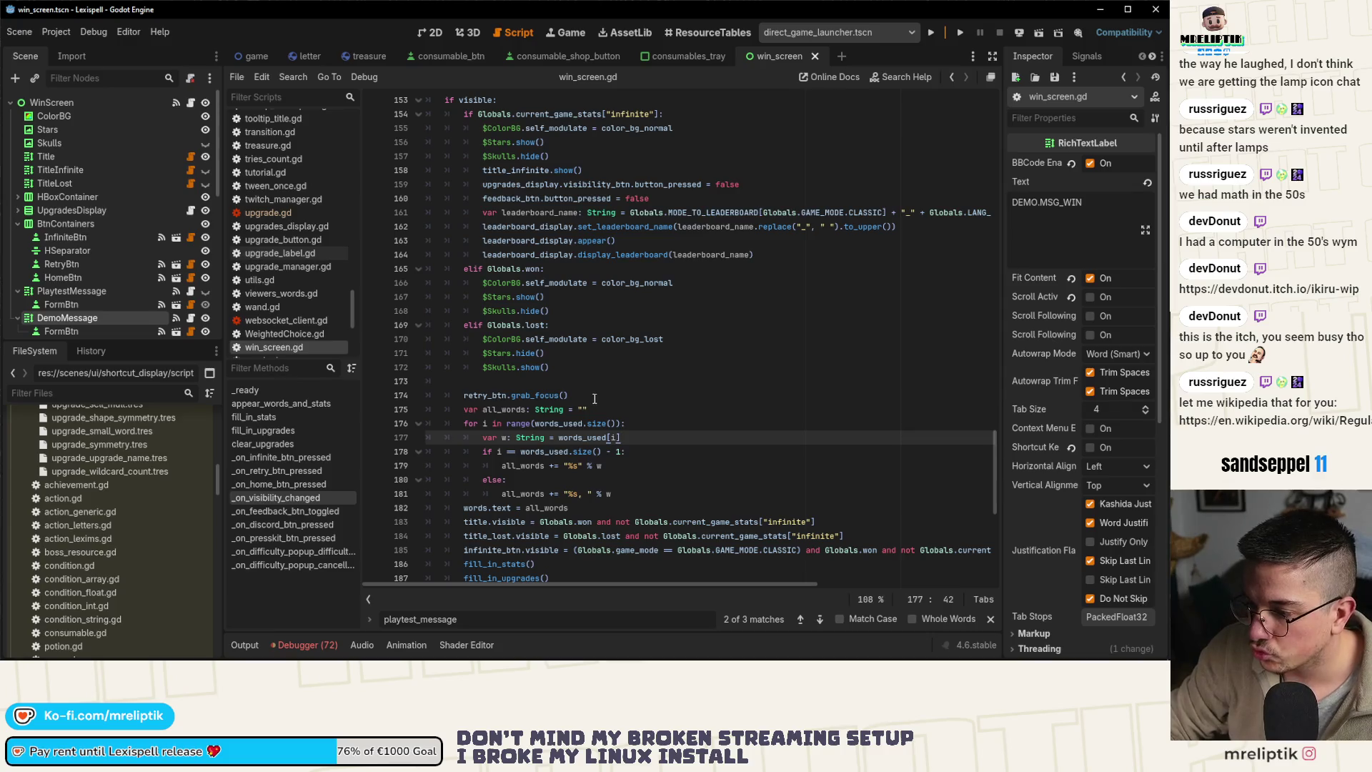
scroll(598, 437, "down", 4)
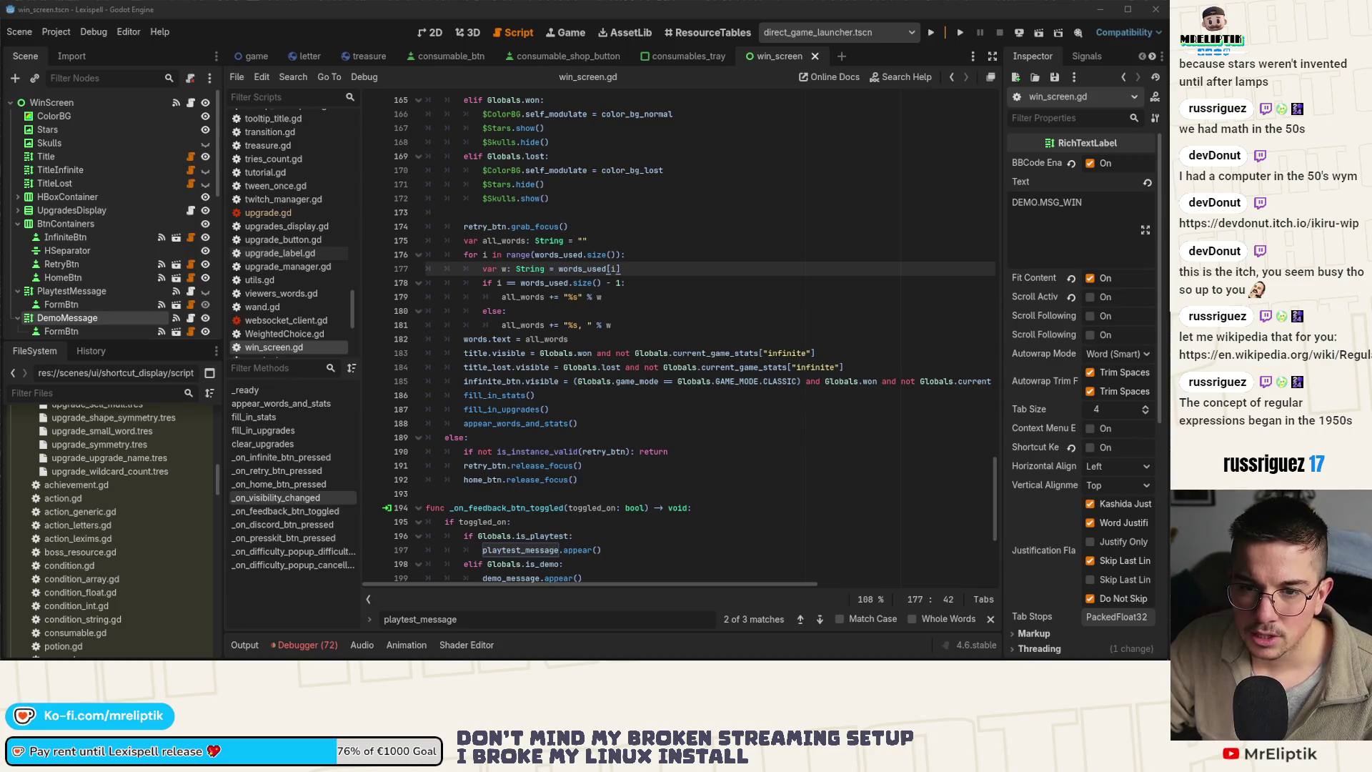
key("alt+Tab")
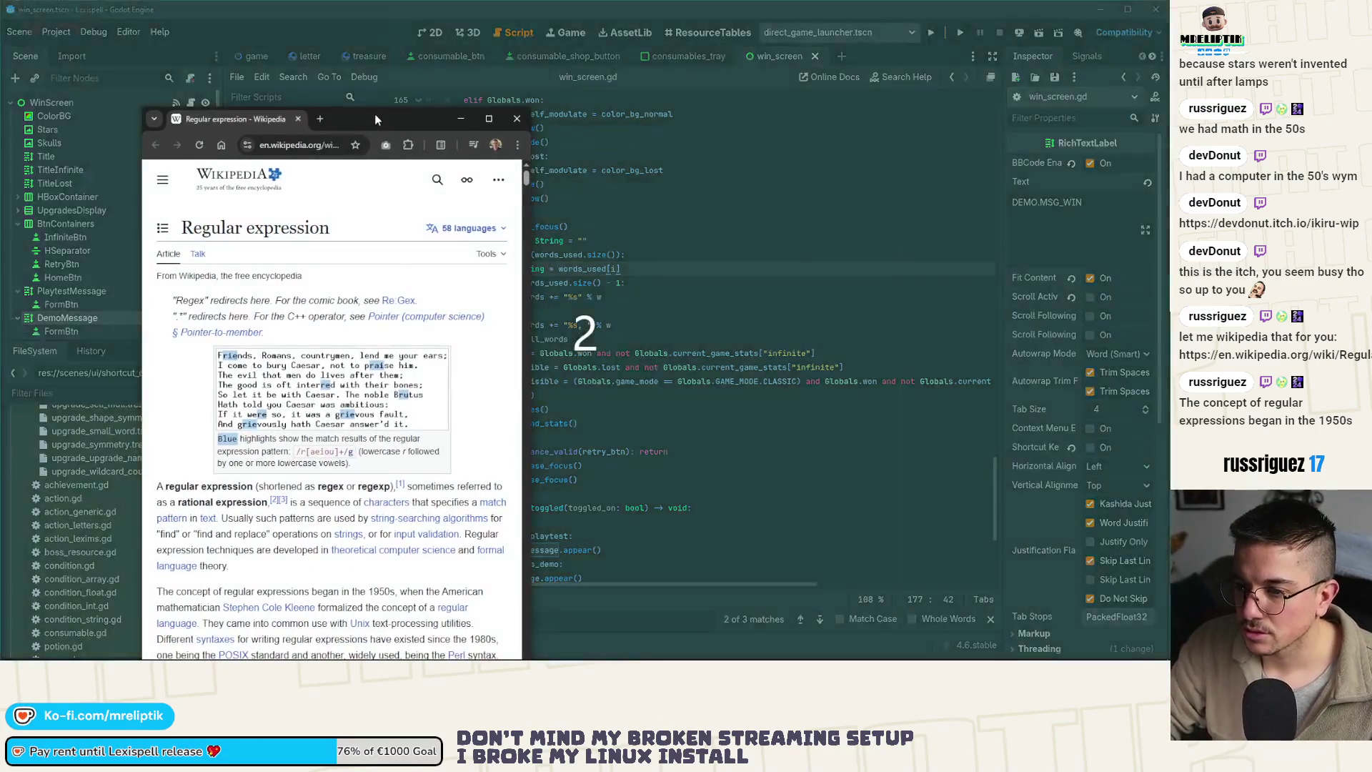
Maximise the Chrome window showing Wikipedia's Regular expression article
double_click(374, 116)
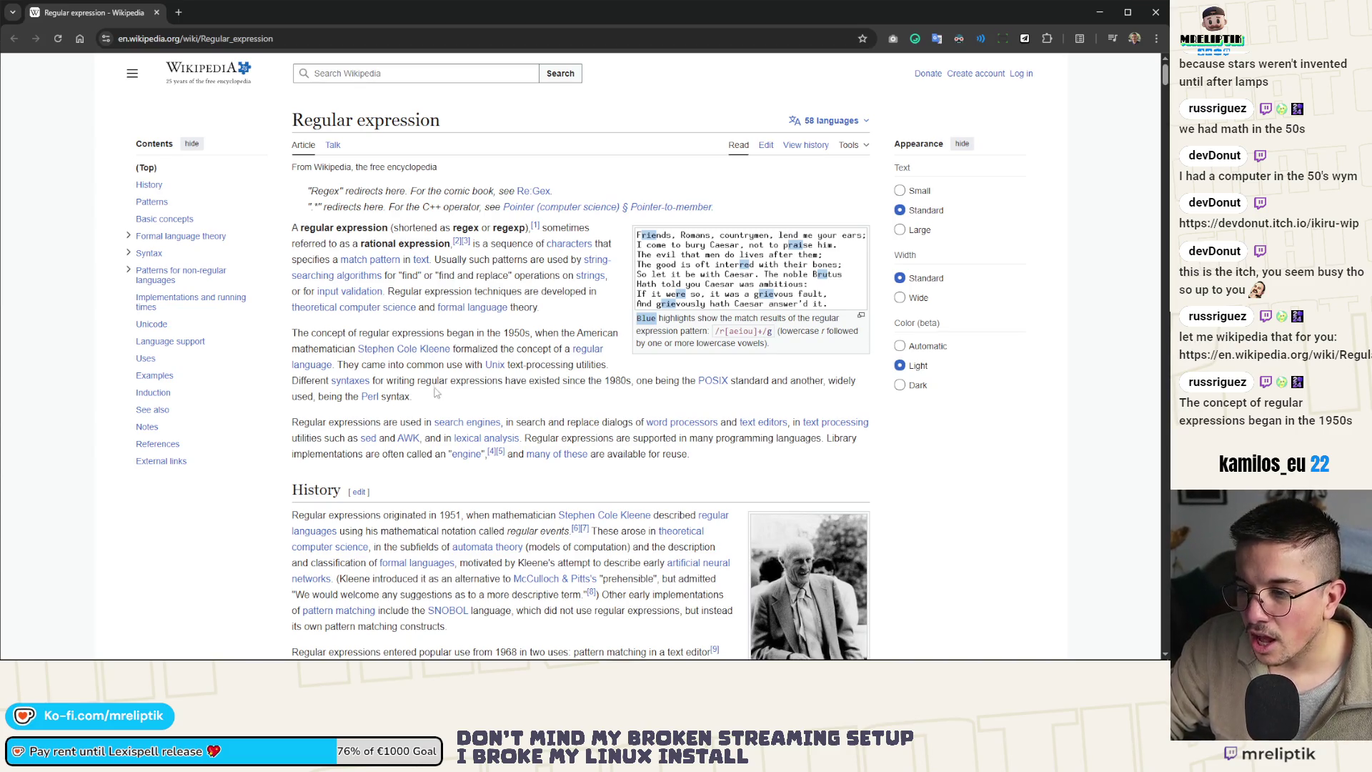
mouse_move(406, 352)
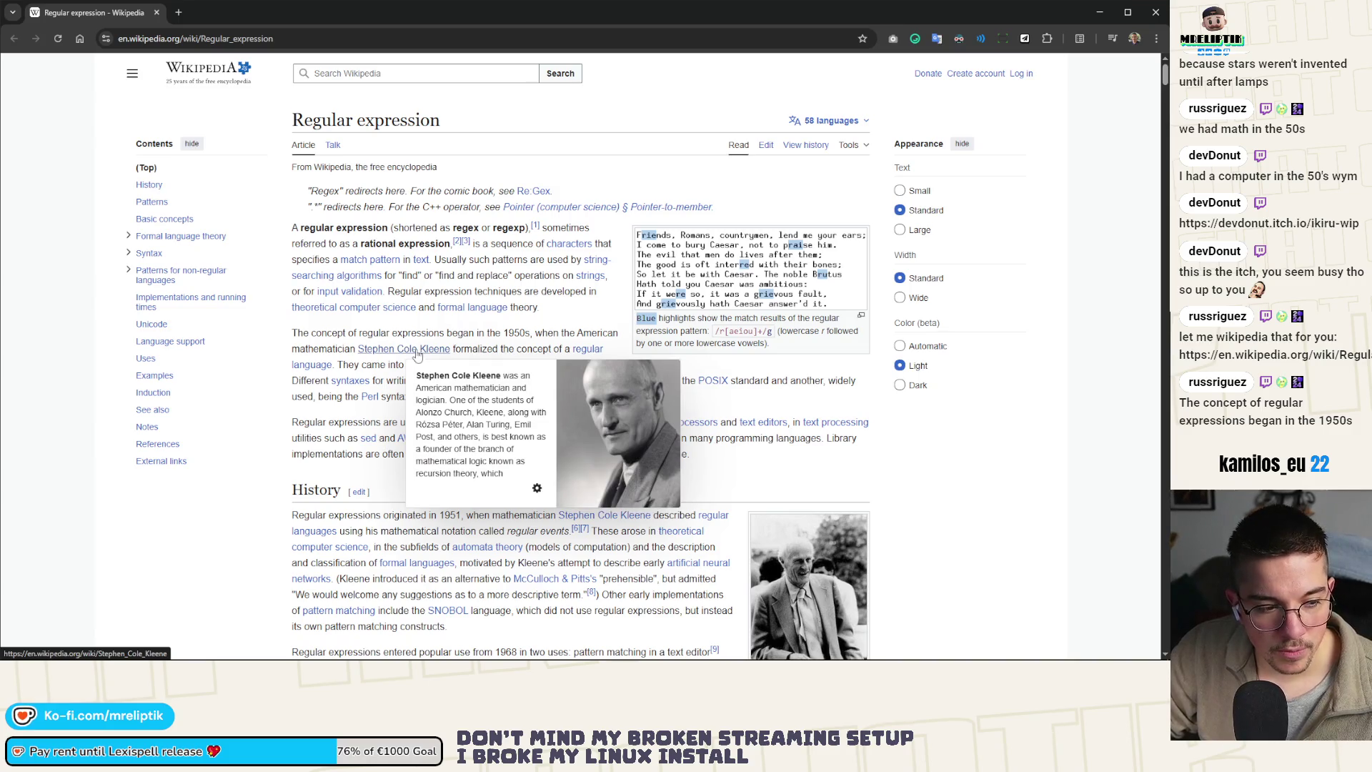
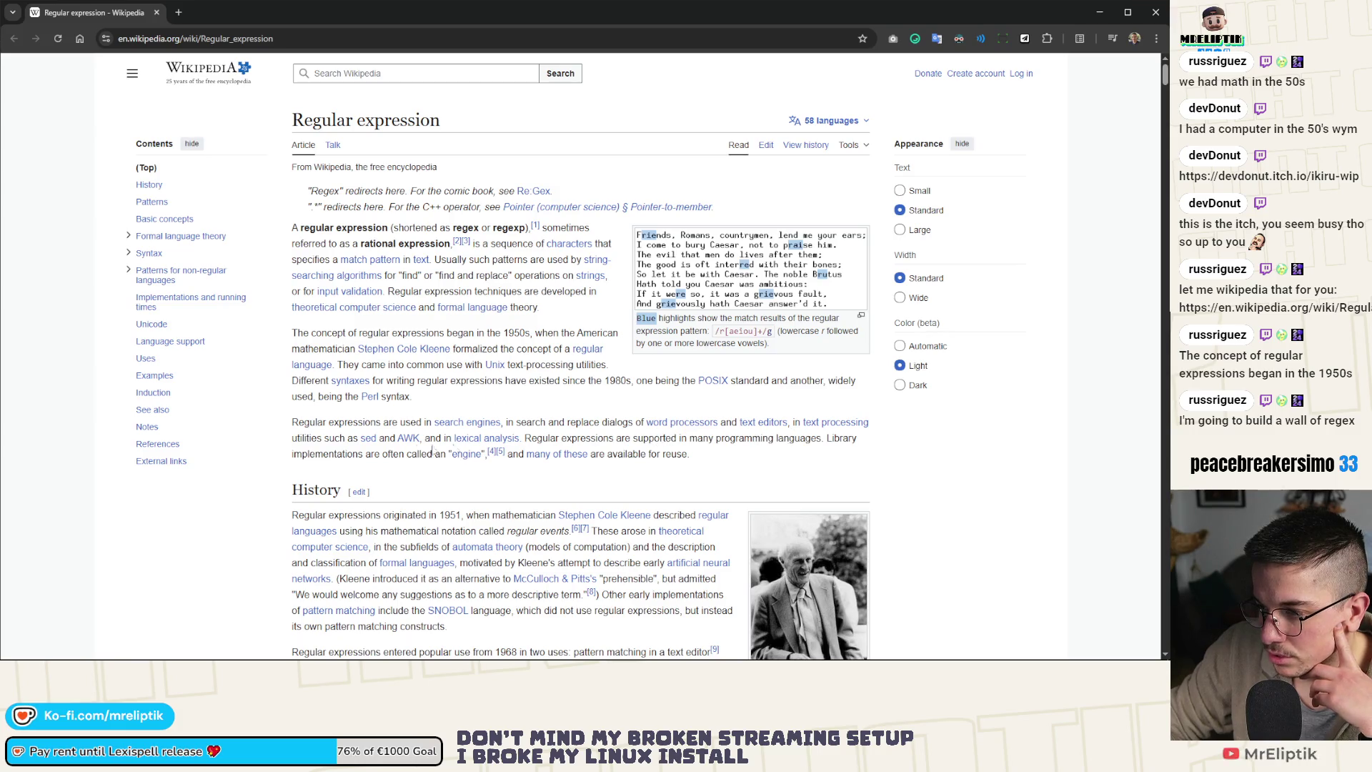
Read the Regular expression article's History and Patterns sections, then close its tab
scroll(464, 450, "down", 3)
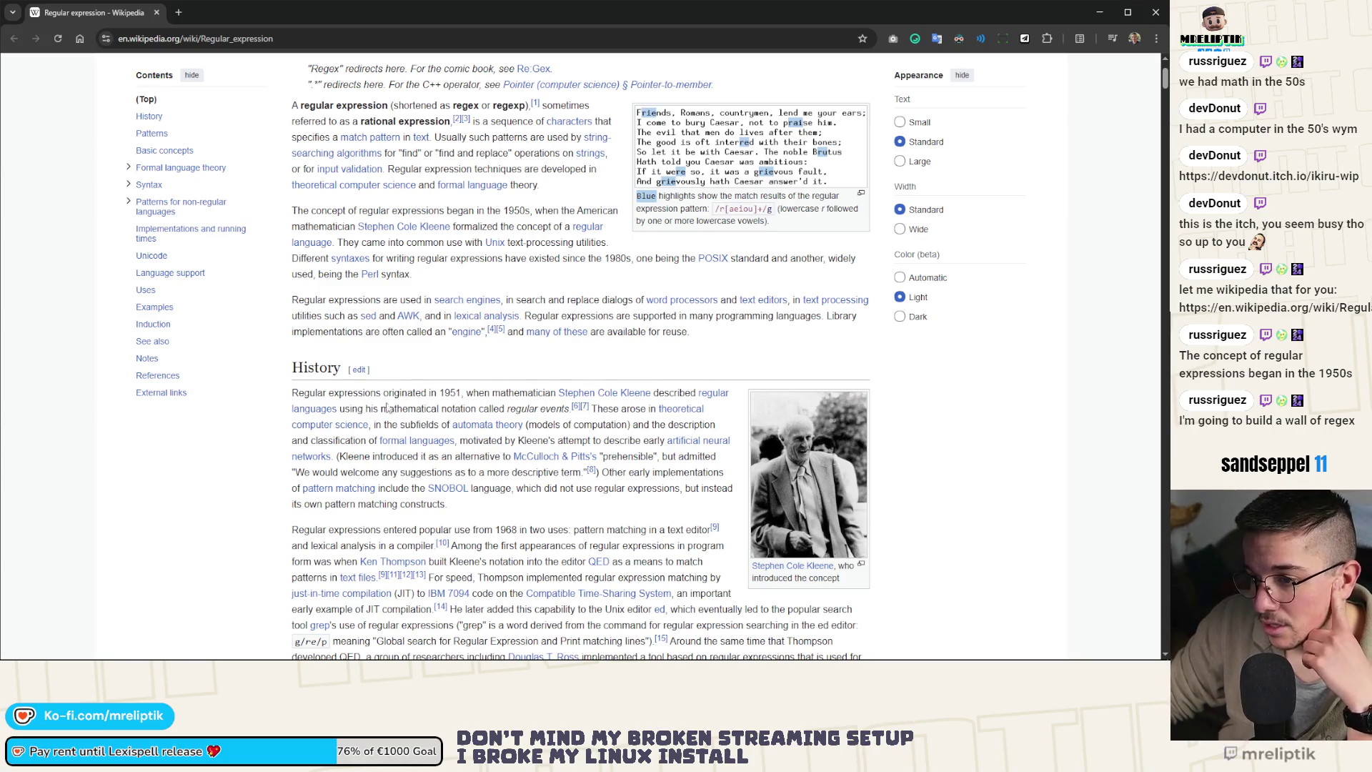
scroll(250, 447, "down", 2)
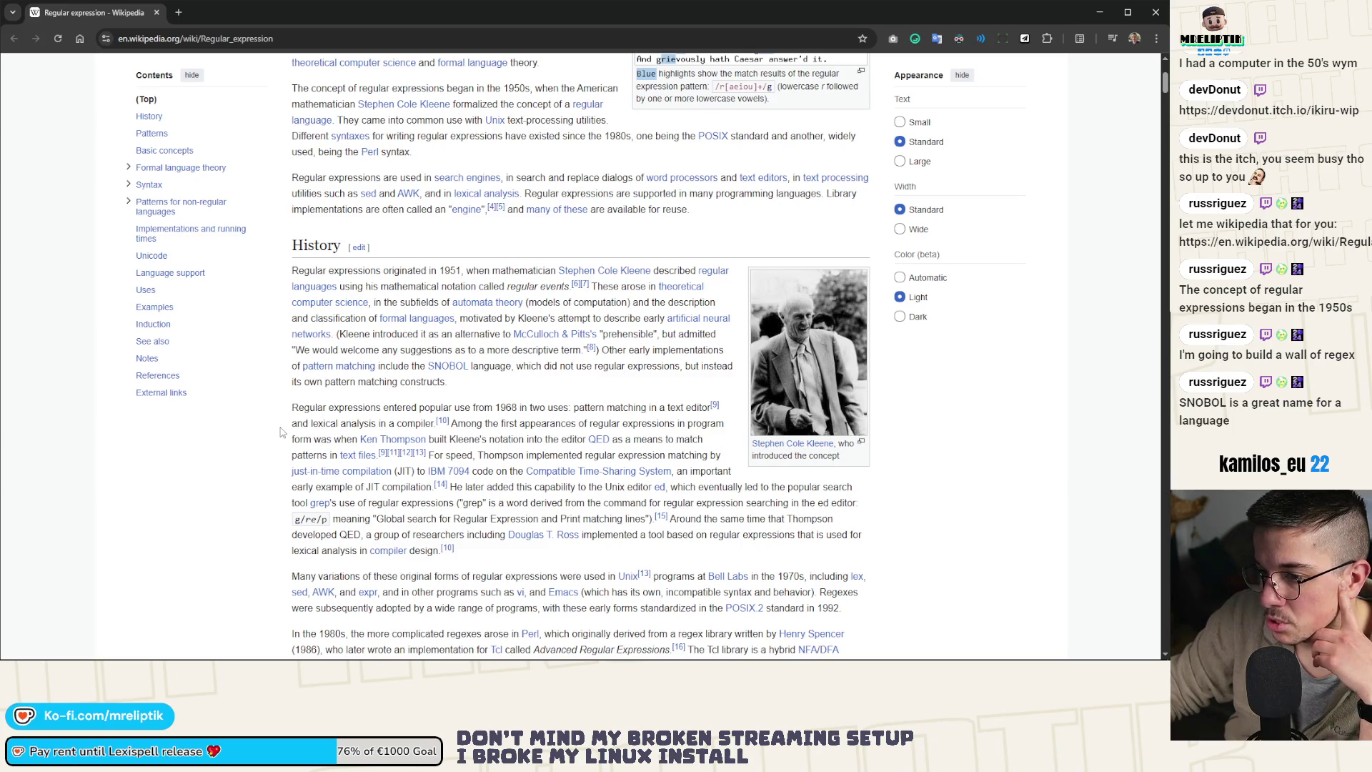
scroll(280, 431, "down", 1)
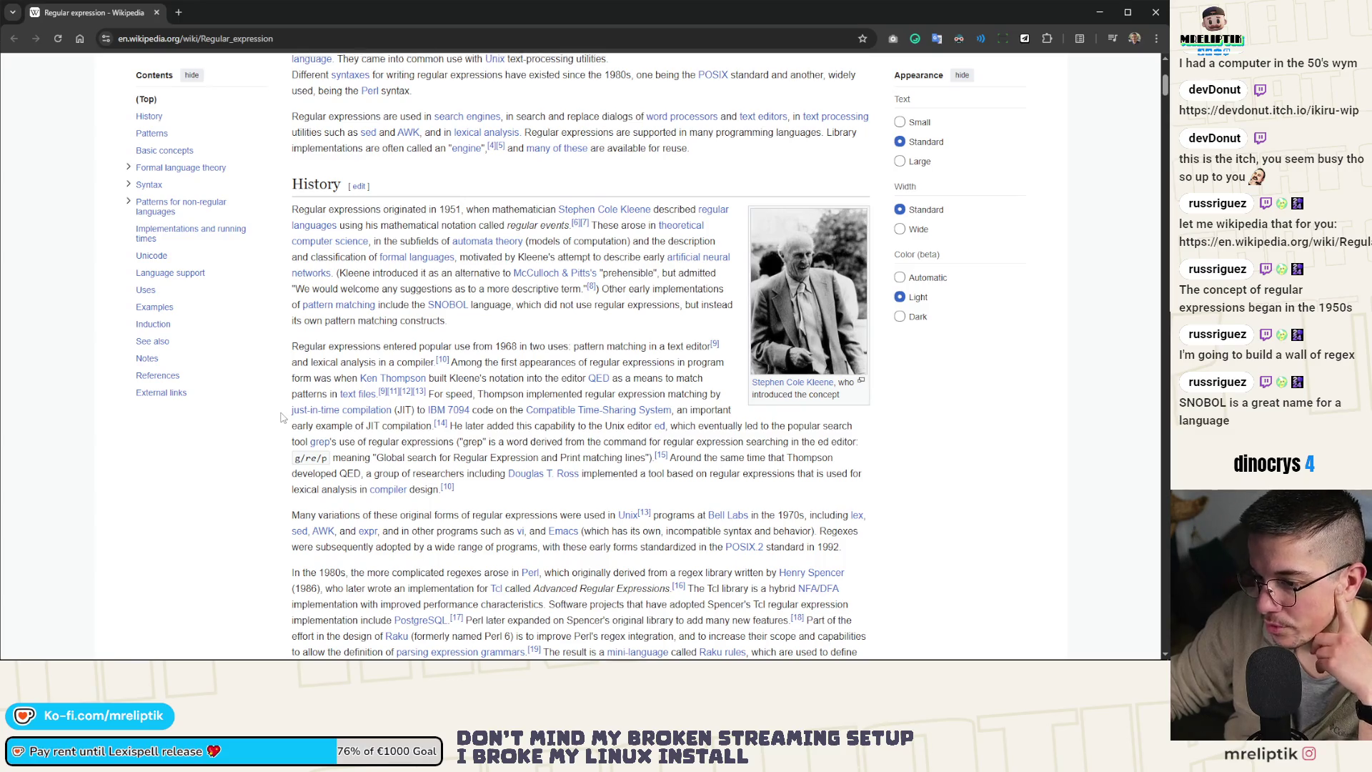
scroll(282, 418, "down", 3)
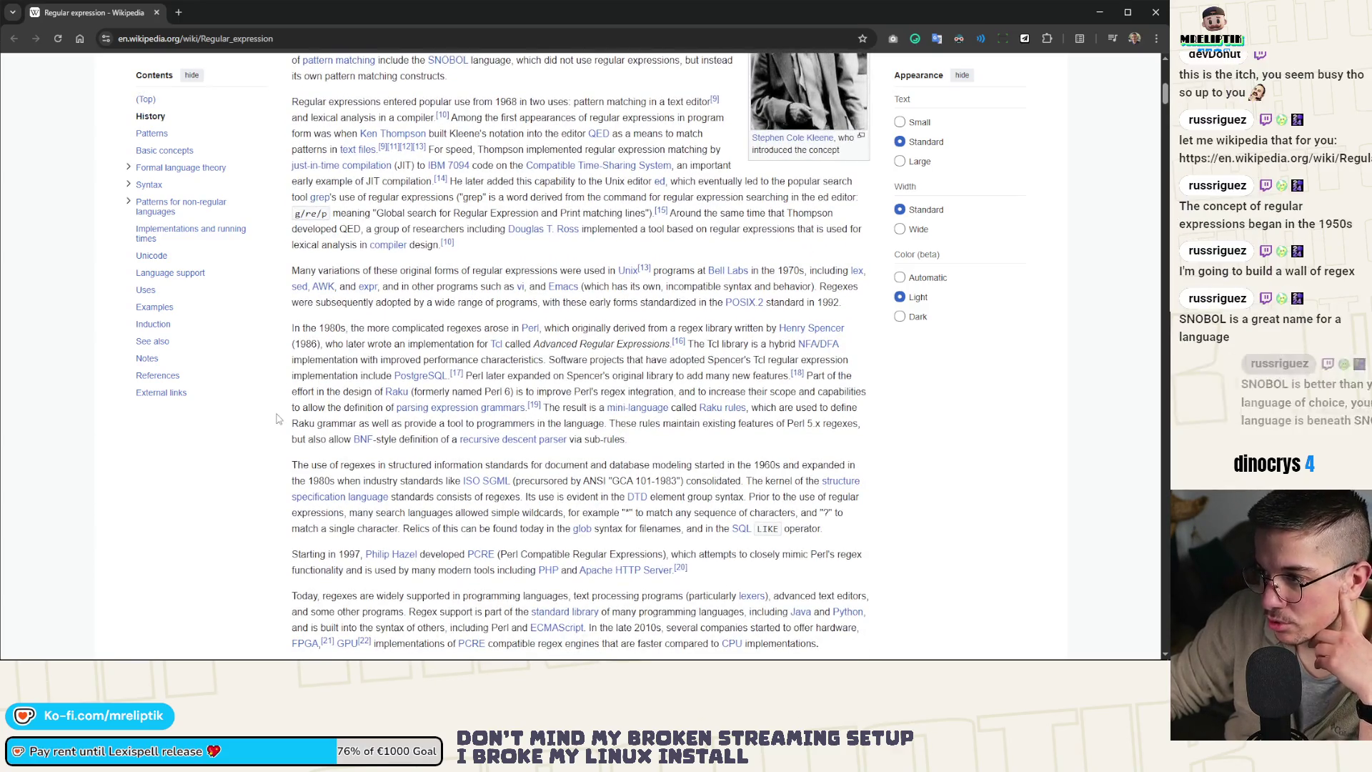
scroll(280, 418, "down", 3)
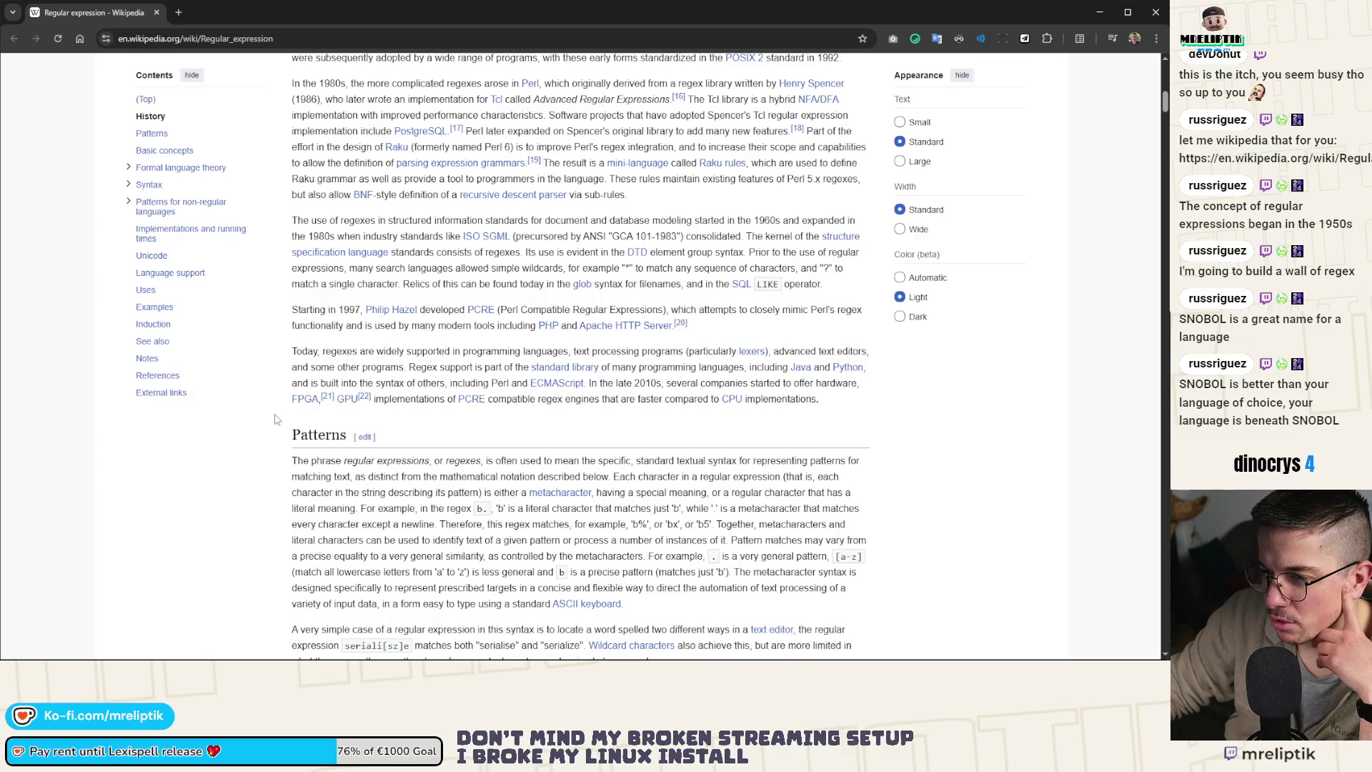
scroll(279, 422, "up", 10)
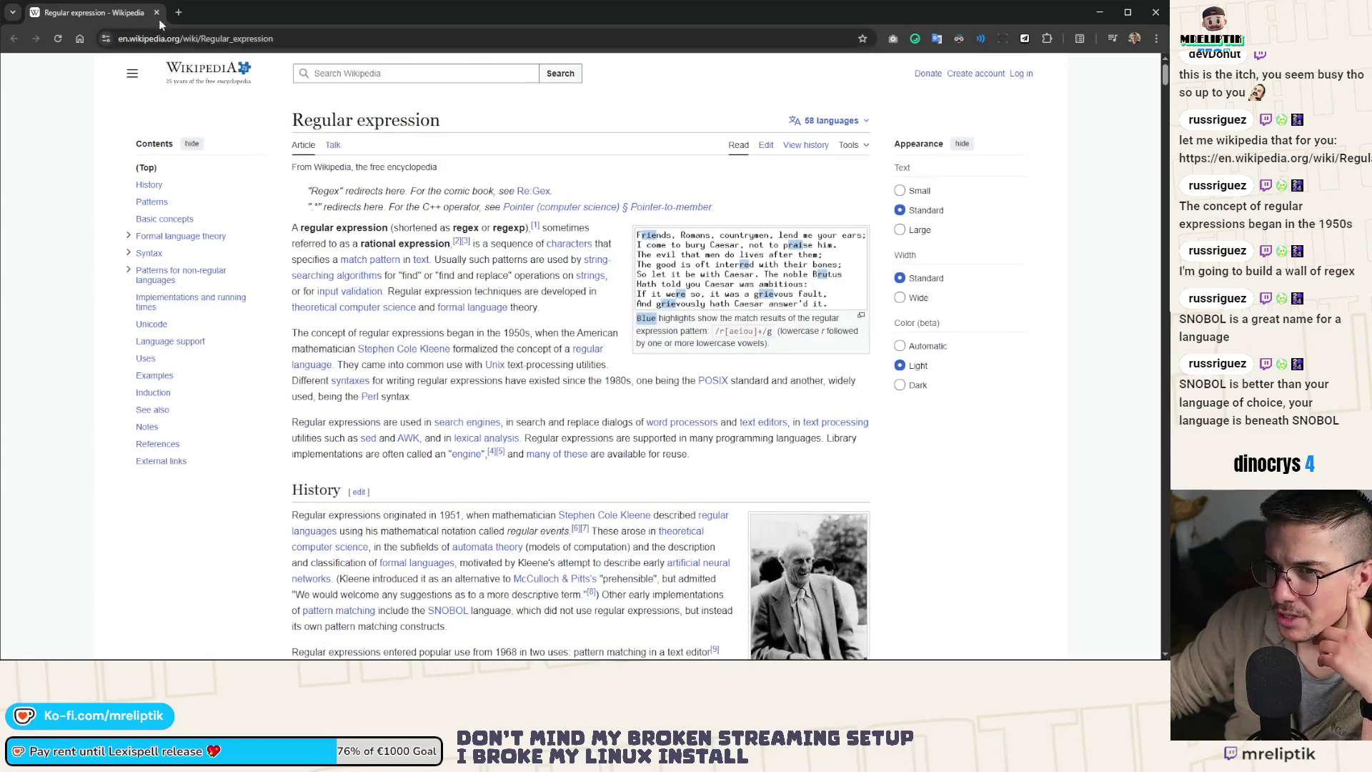
left_click(157, 12)
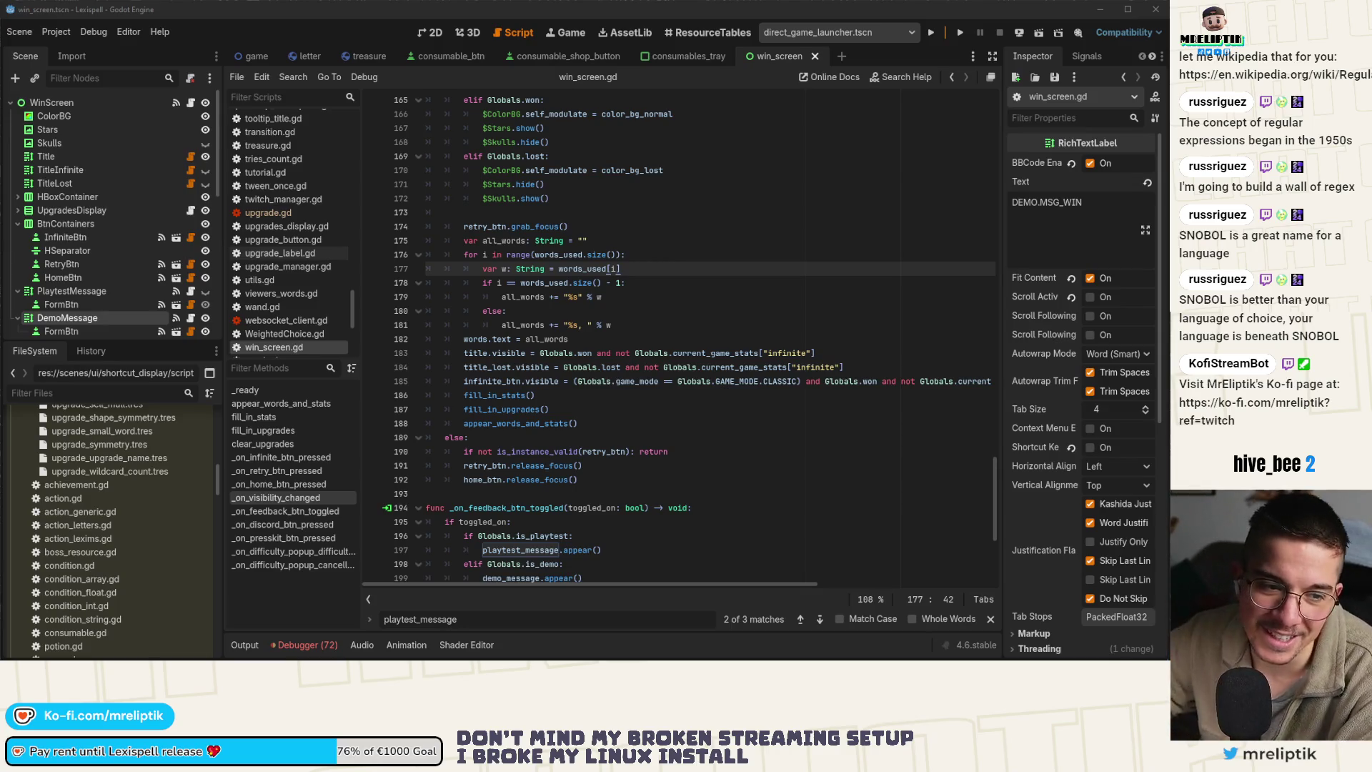
left_click(564, 310)
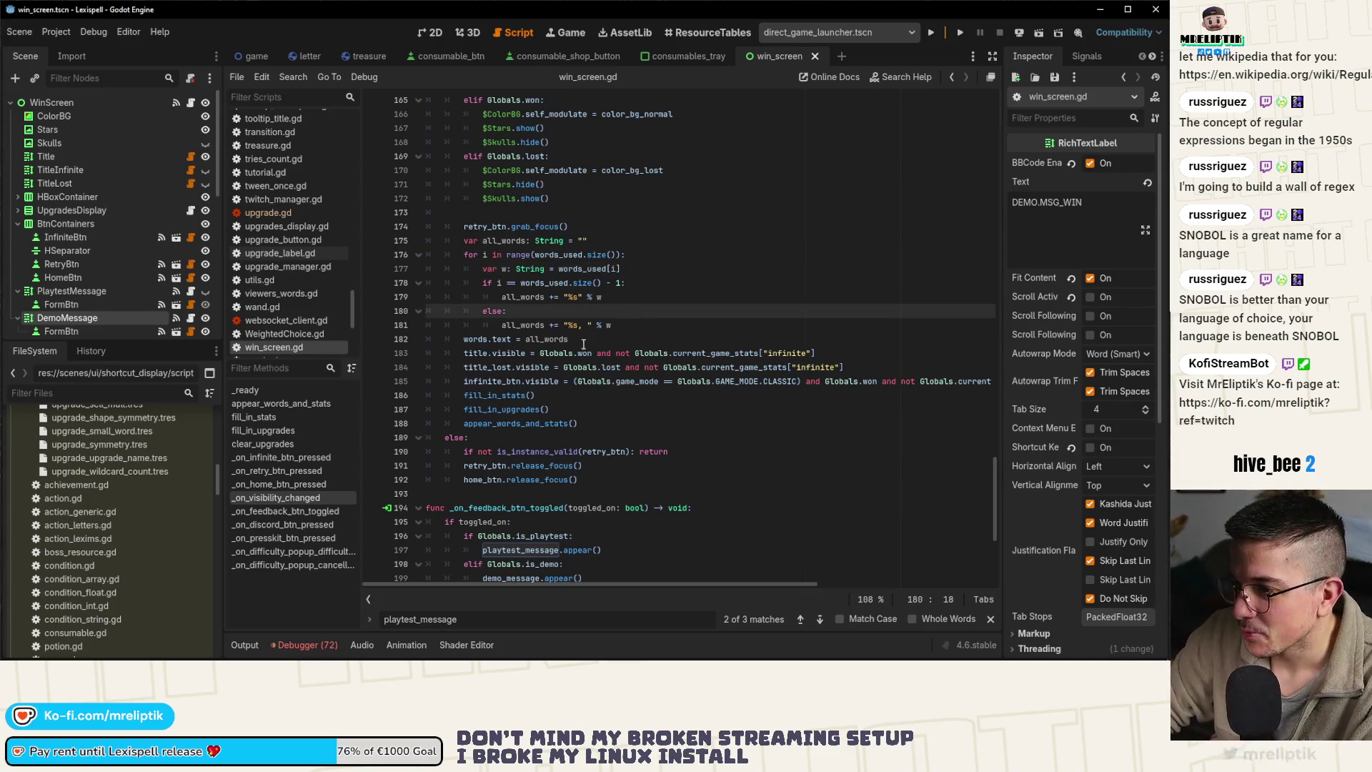
scroll(566, 359, "up", 9)
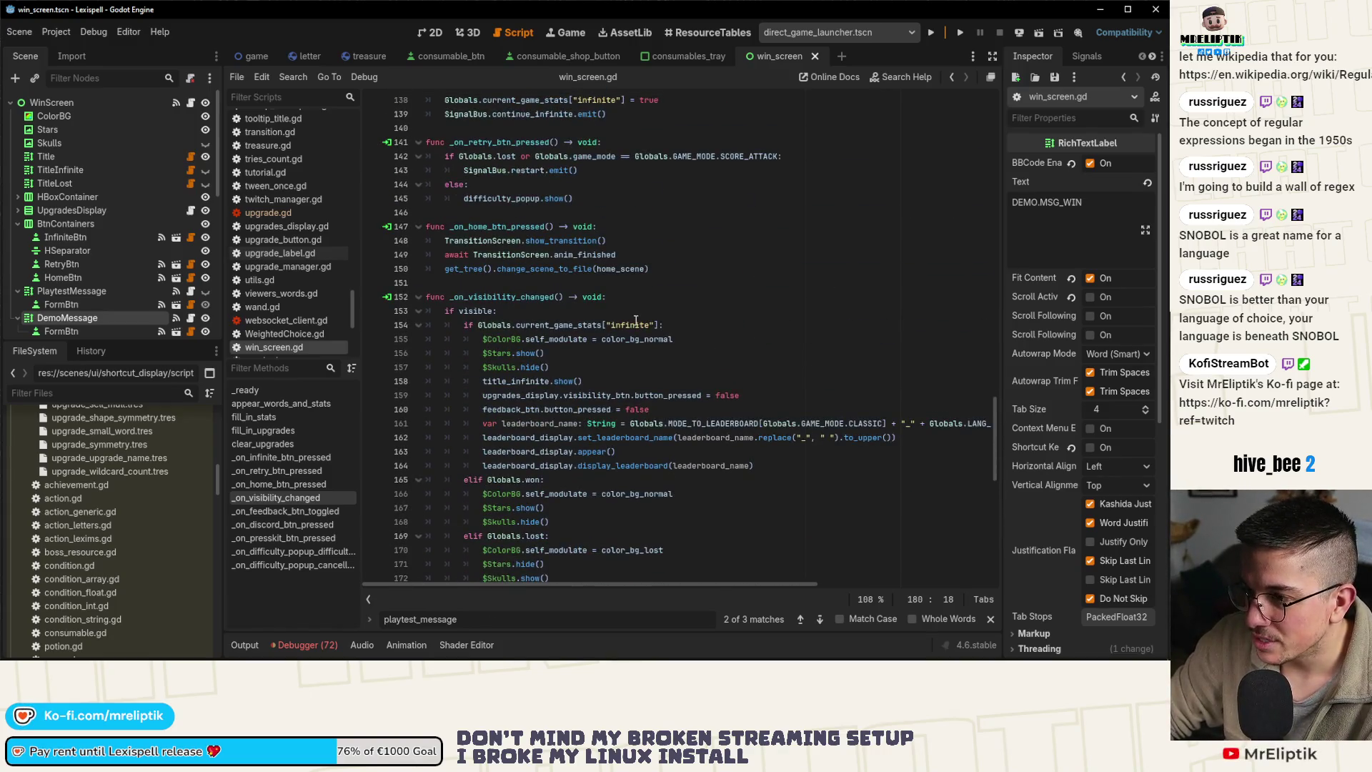
scroll(664, 362, "down", 4)
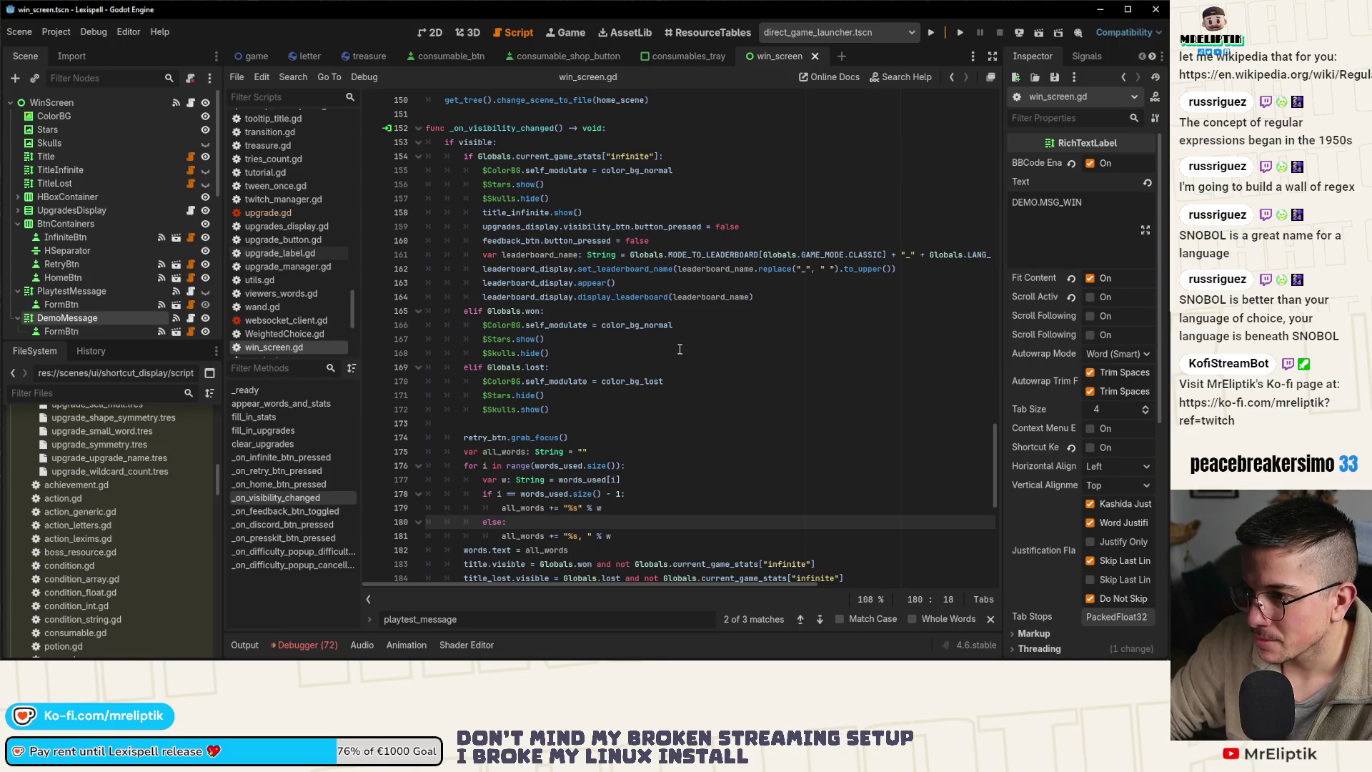
scroll(680, 349, "down", 4)
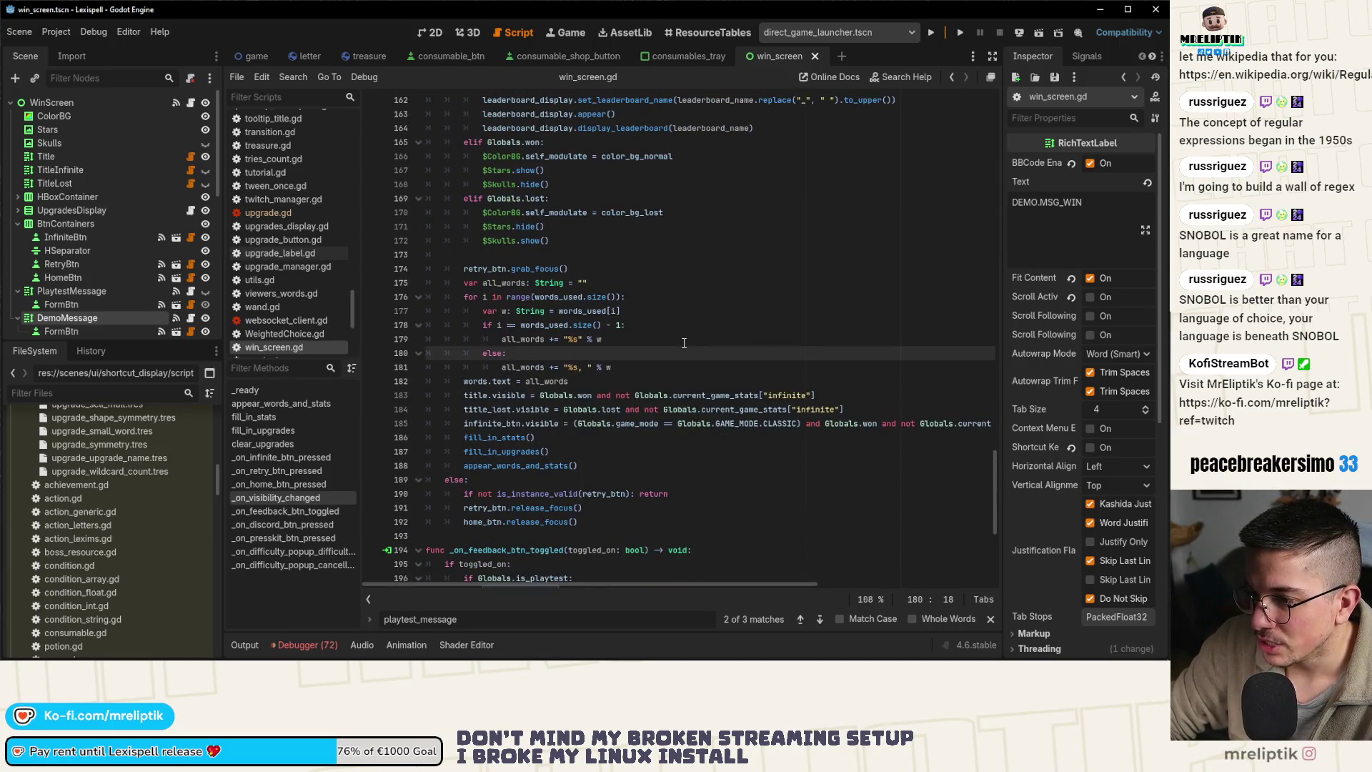
scroll(594, 404, "up", 5)
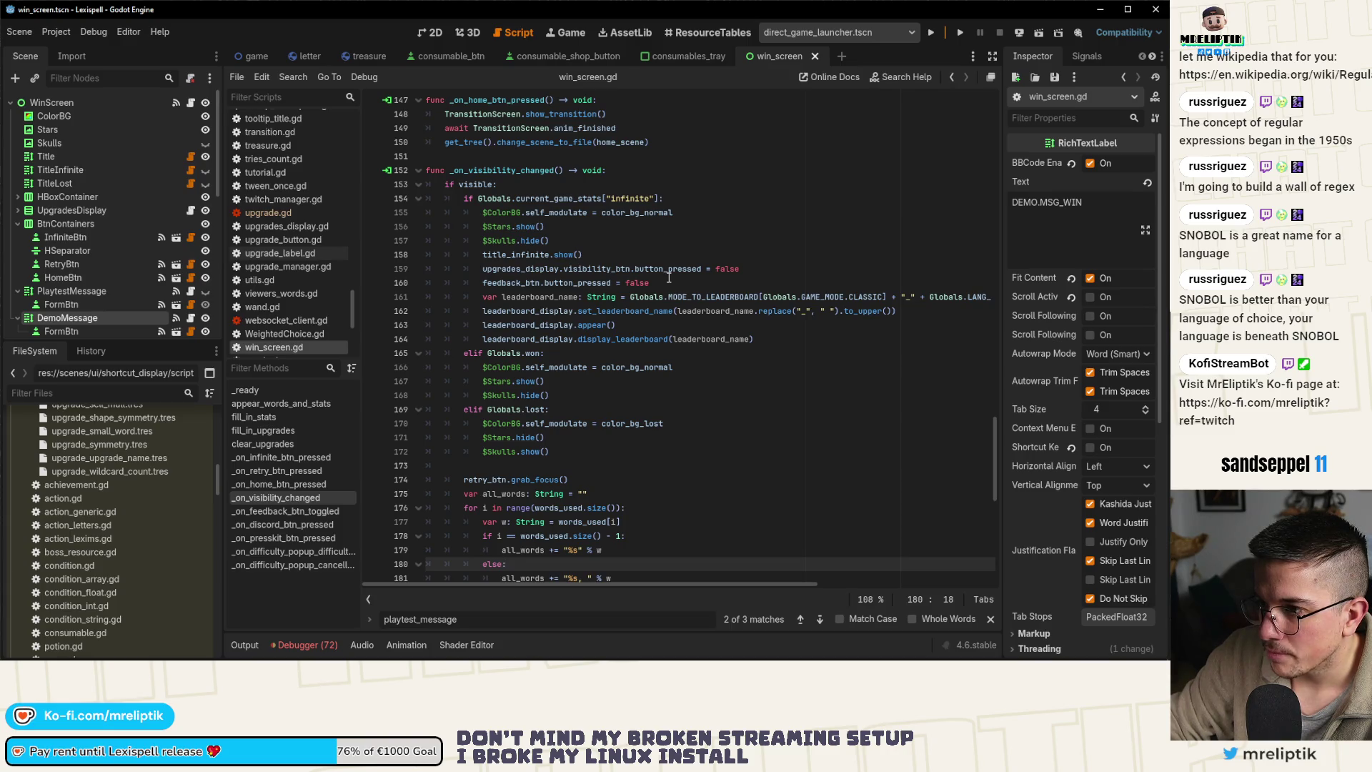
Under 'if visible:', add the line 'playtest_message.visible = Globals.is_playtest'
left_click(541, 188)
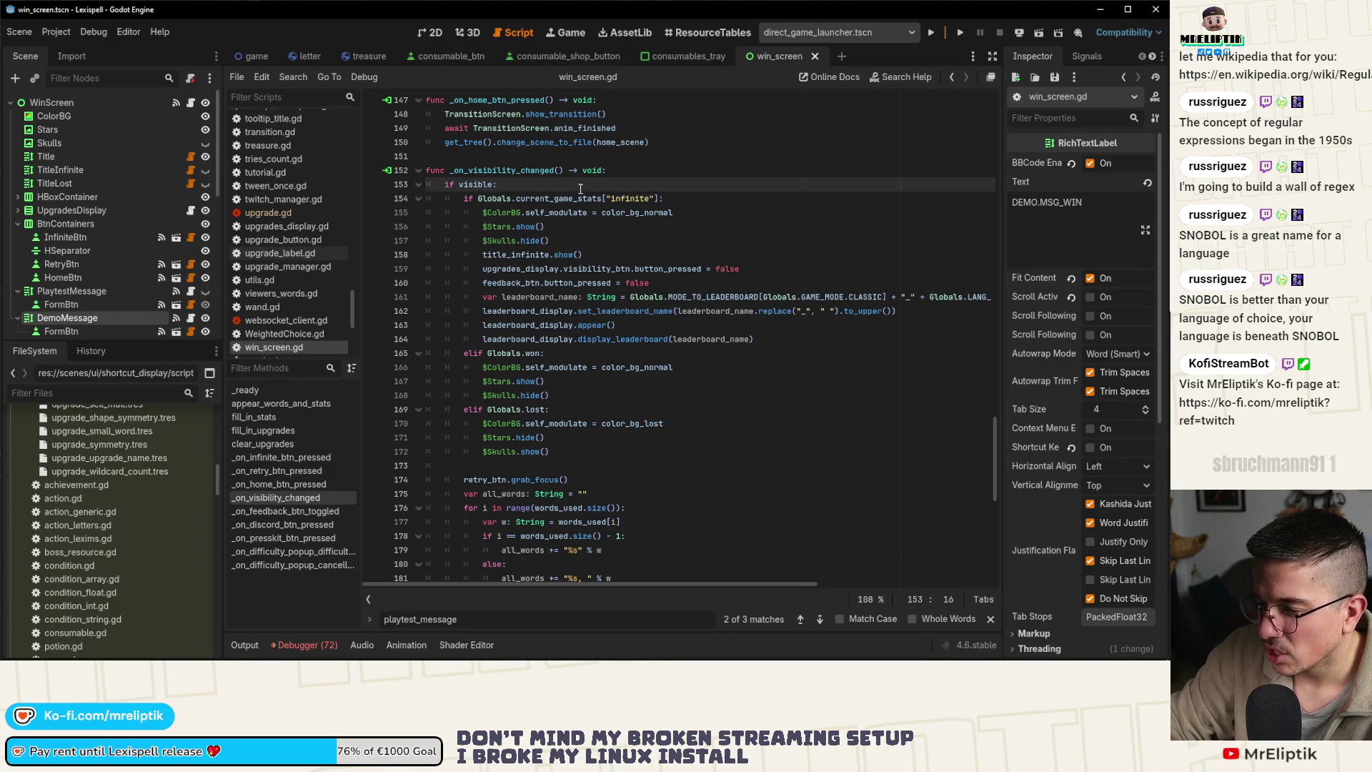
key("Return")
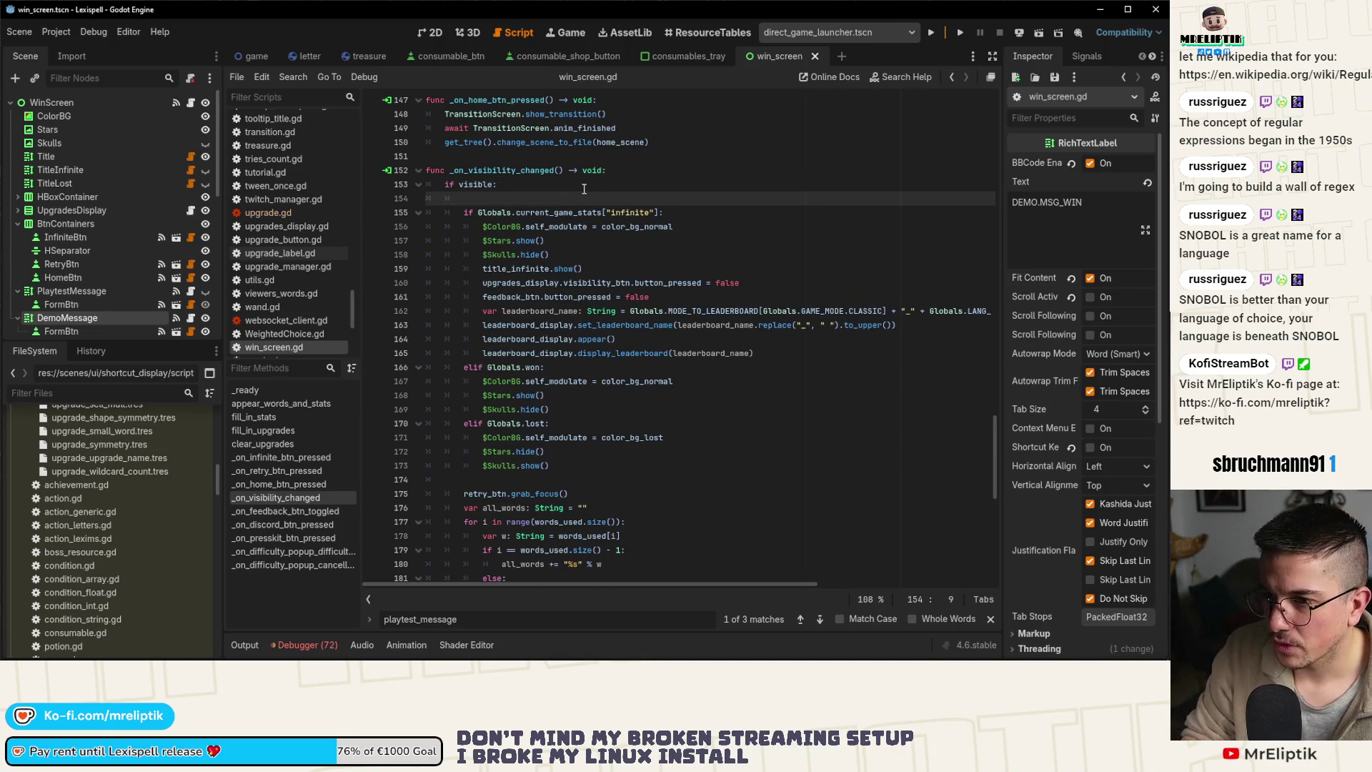
type("playtest_message.dis")
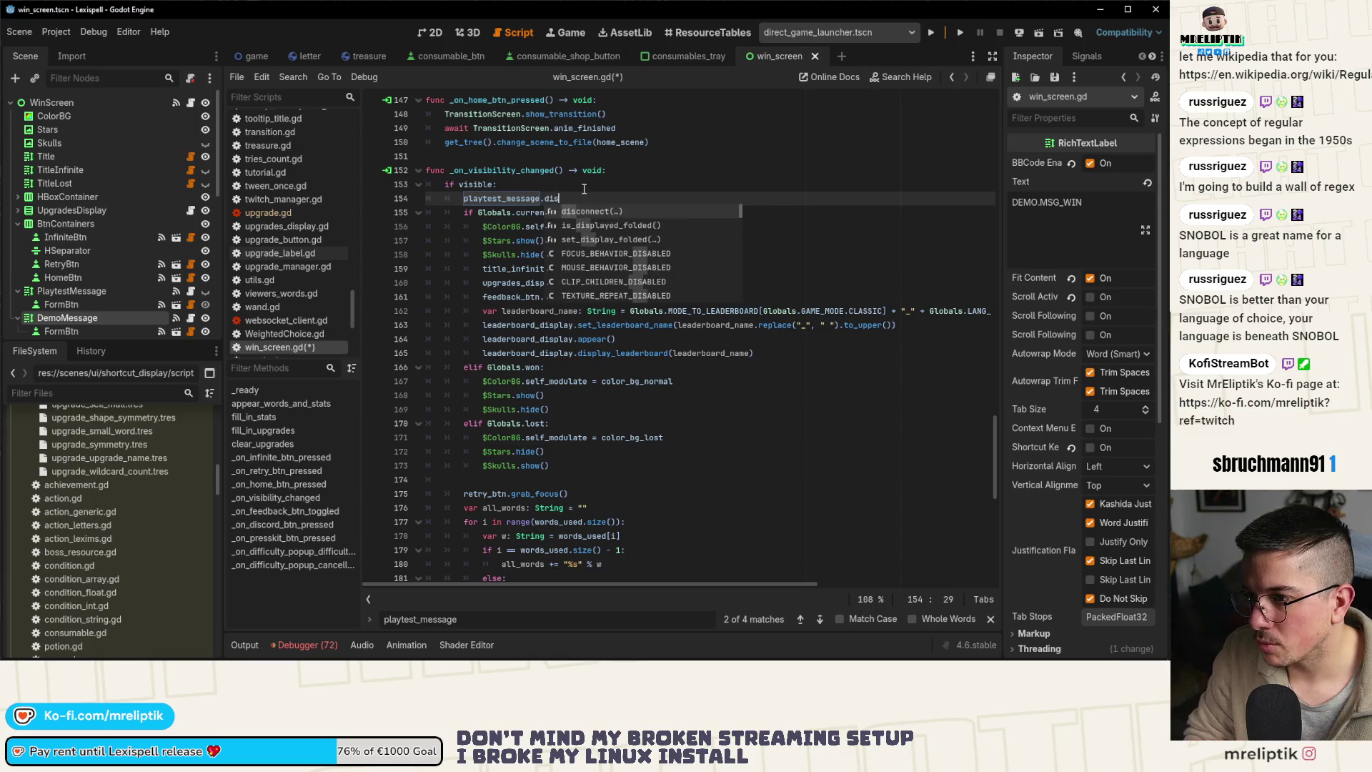
key("BackSpace")
key("BackSpace")
key("BackSpace")
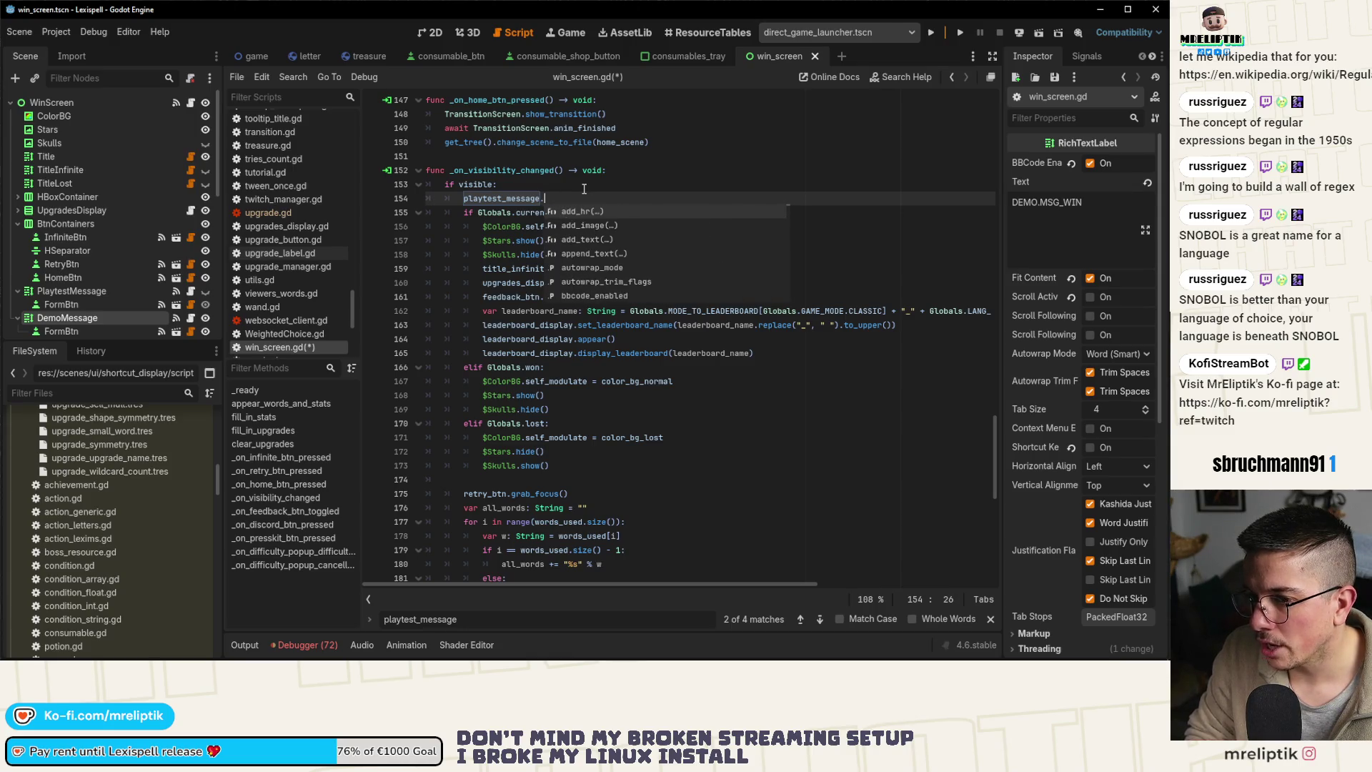
type("disa")
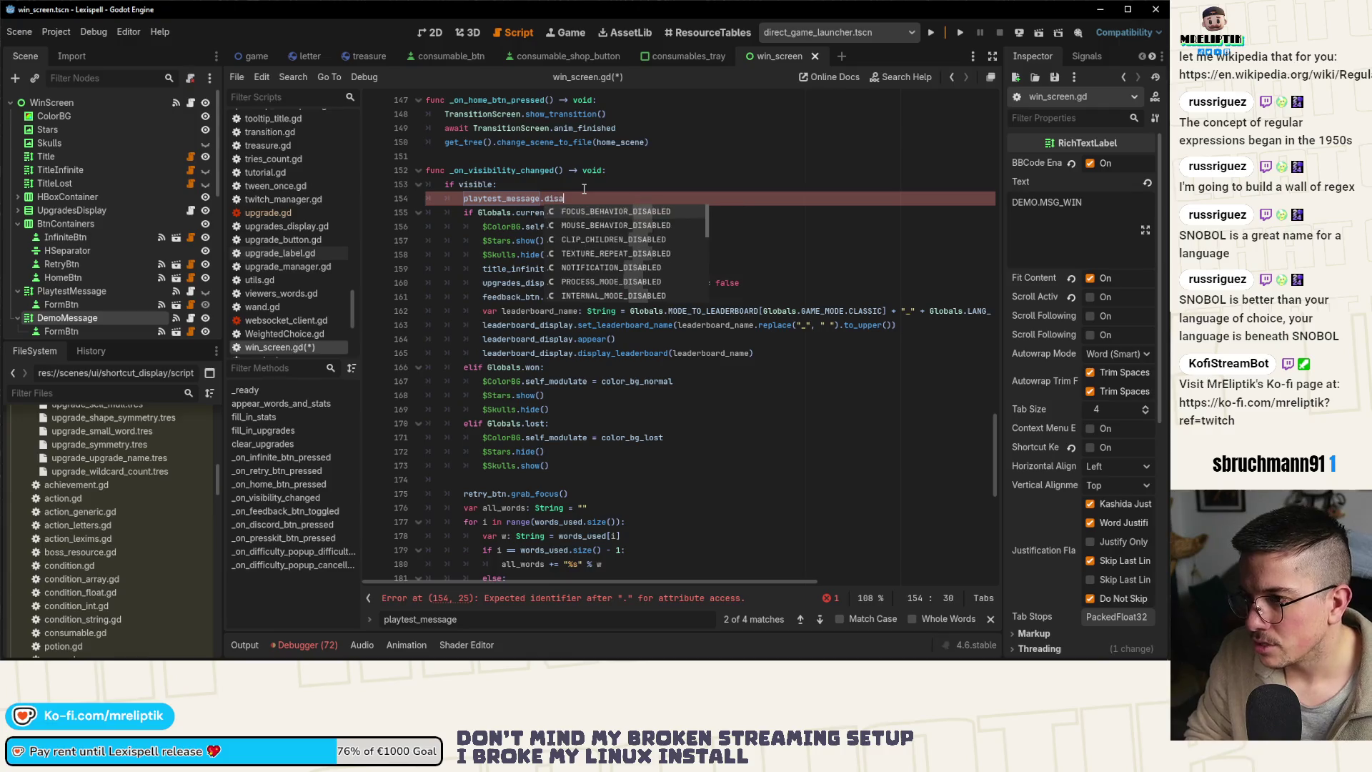
left_click(190, 292)
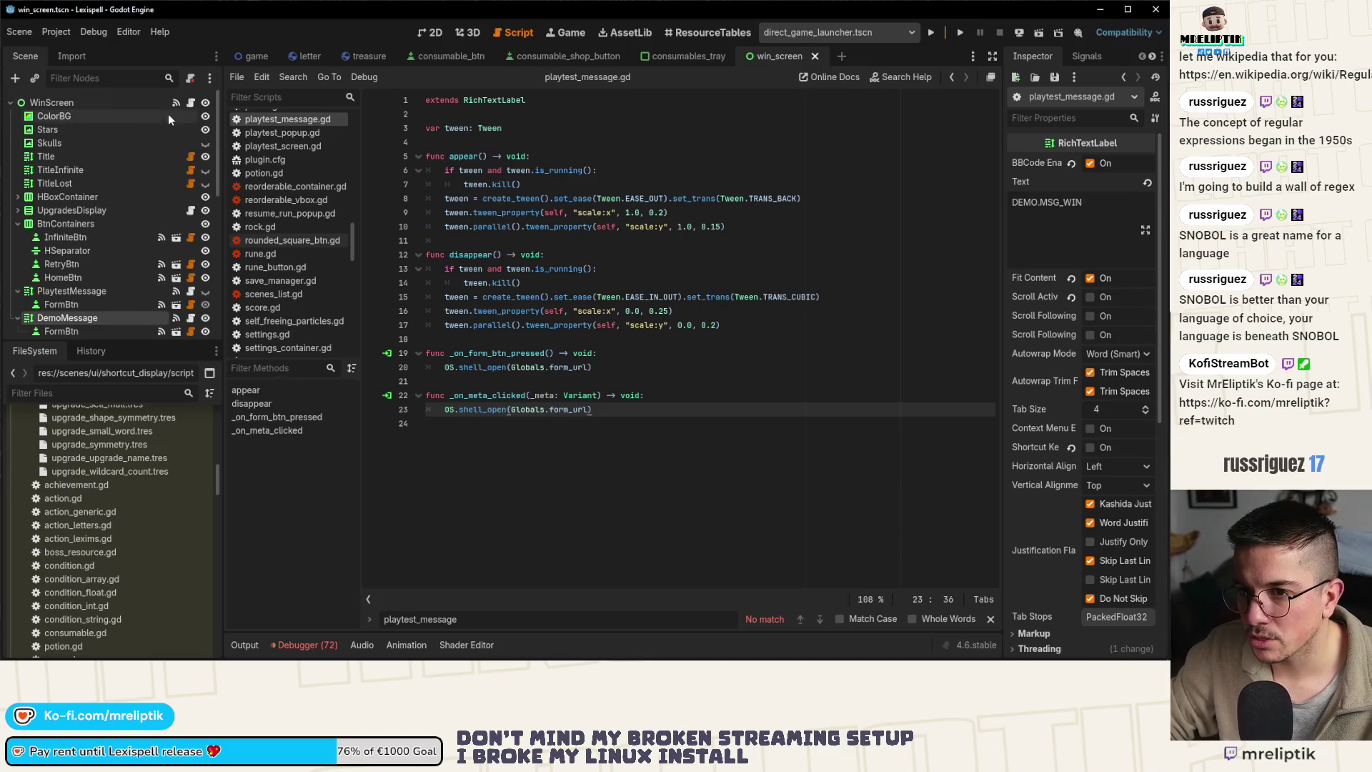
left_click(191, 103)
type("sap")
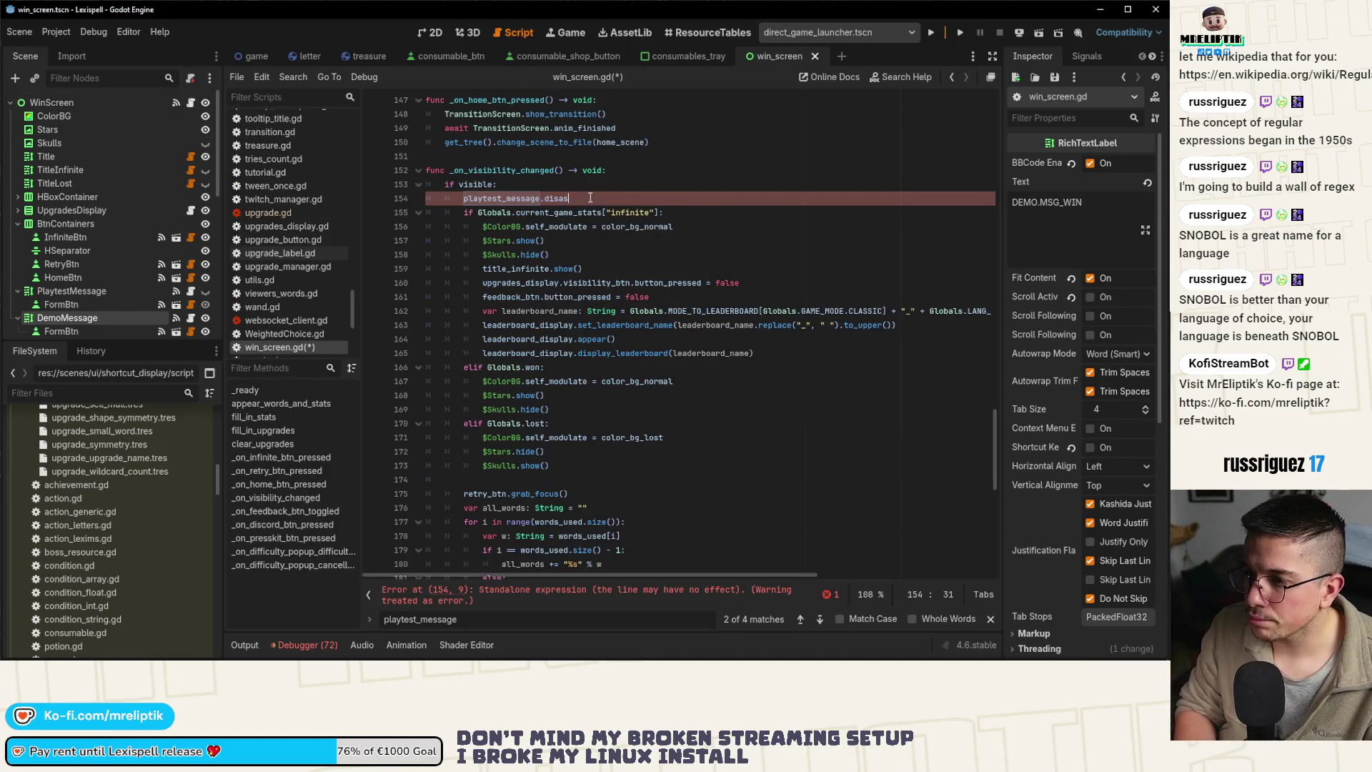
key("shift+Left")
key("shift+Left")
key("shift+Left")
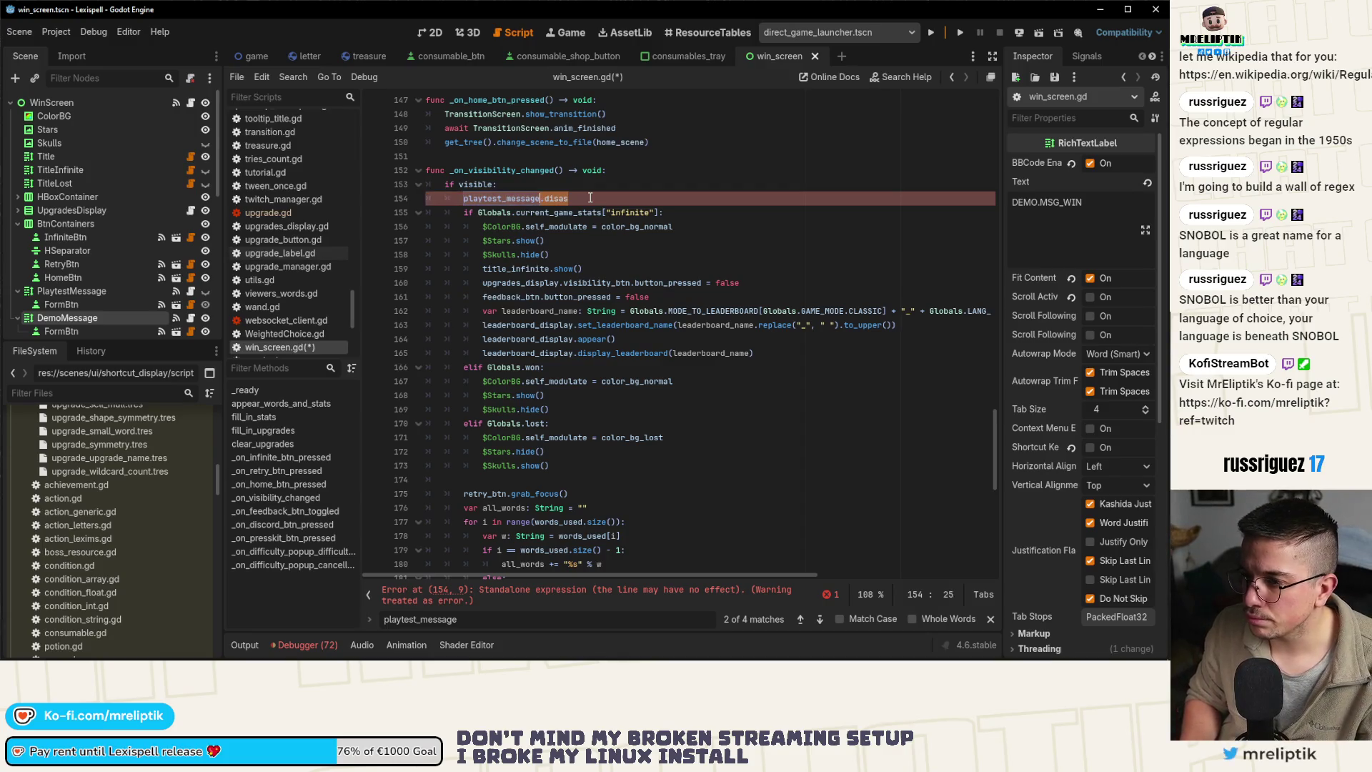
type(".visi")
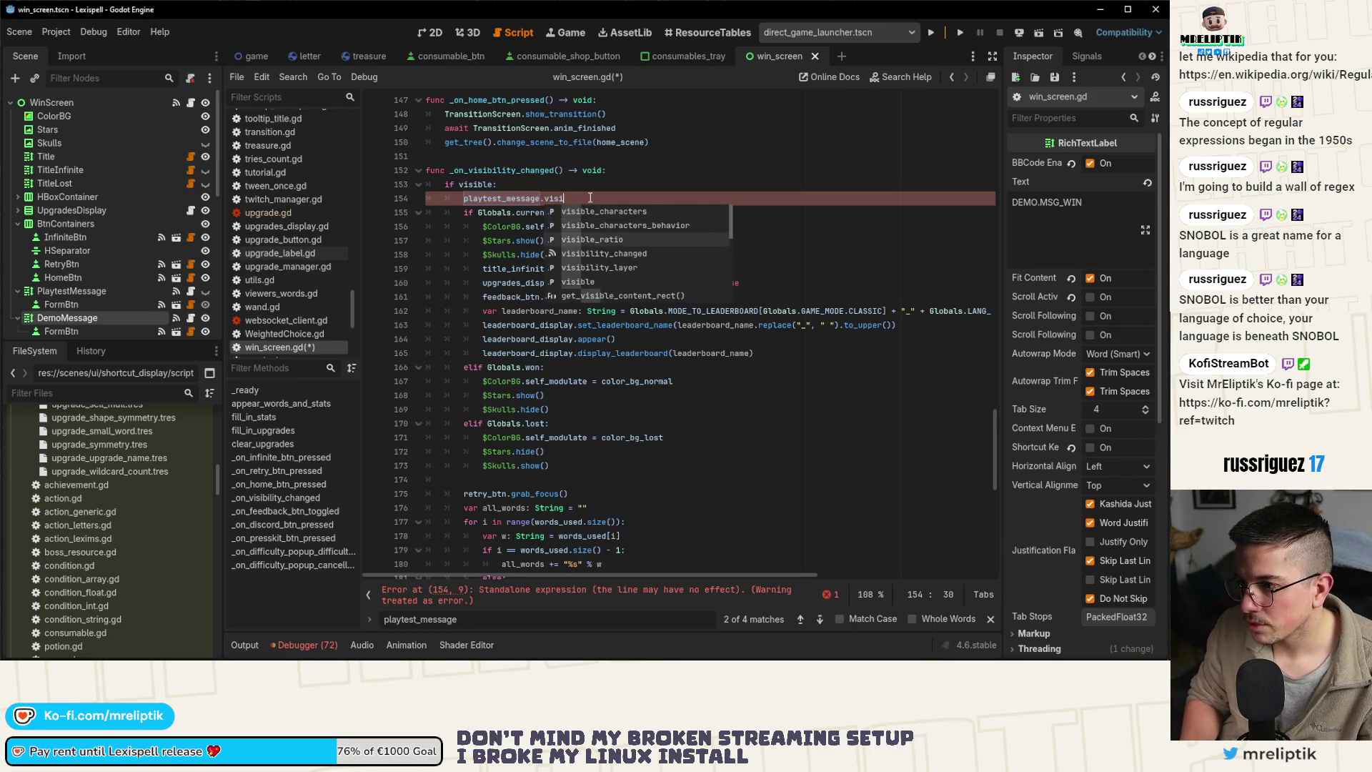
key("Return")
type("= G")
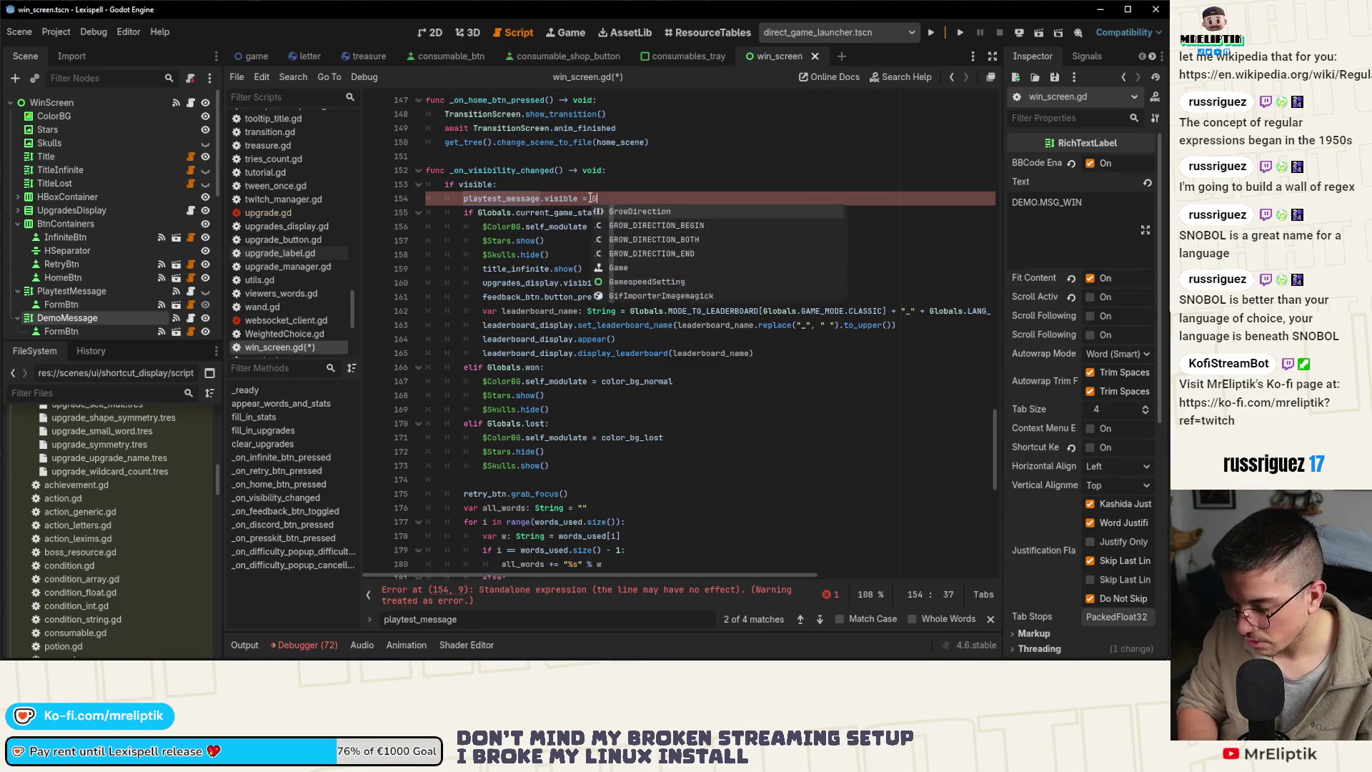
type("lobals.is_p")
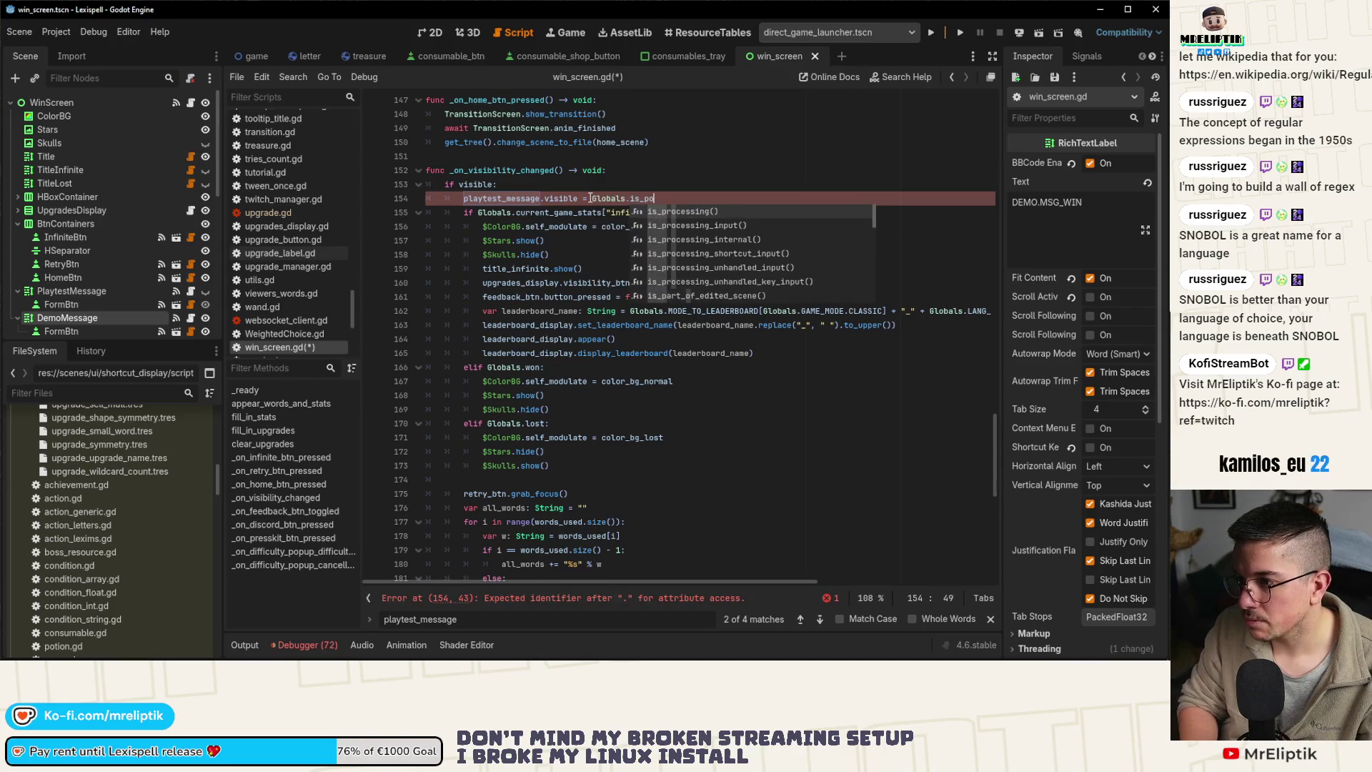
key("Return")
Duplicate that line as 'demo_message.visible = Globals.is_demo' and save win_screen.gd
key("ctrl+shift+d")
key("ctrl+shift+Left")
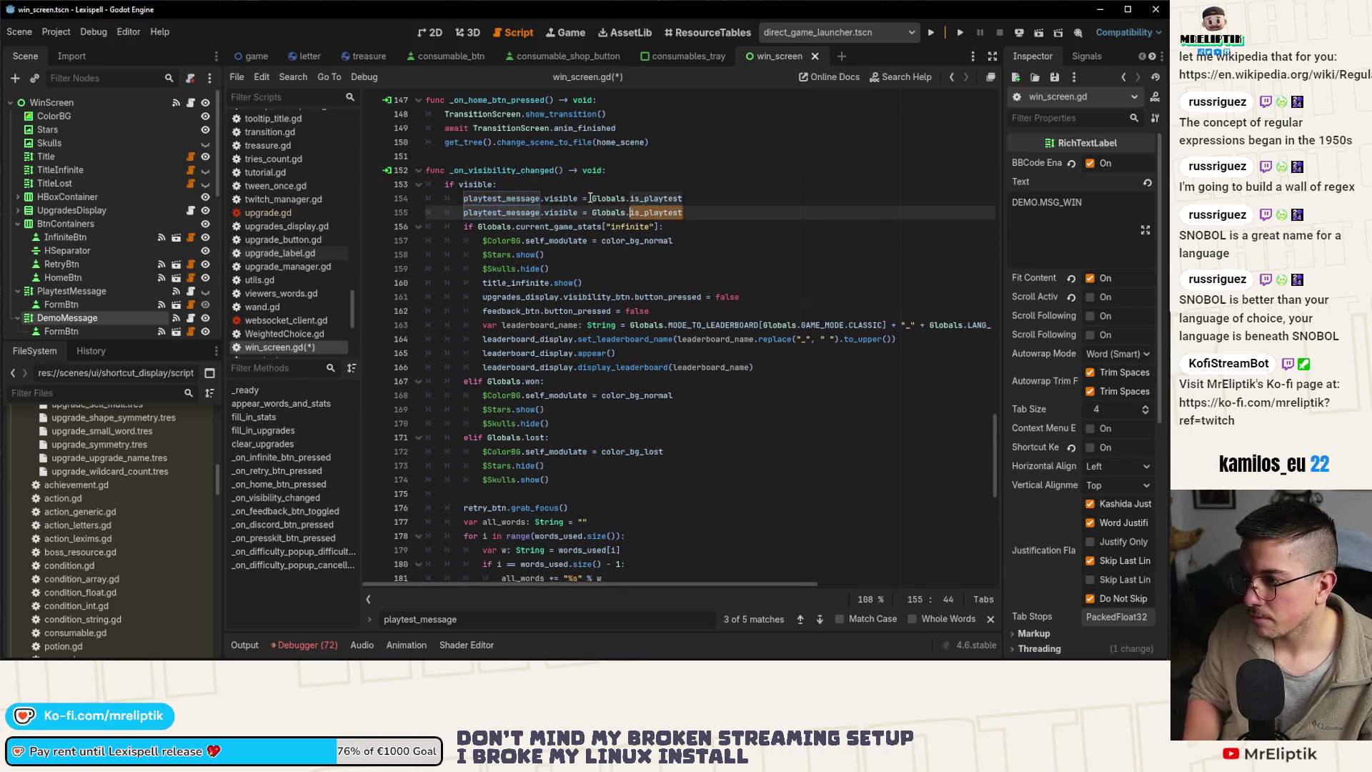
type("is_demo")
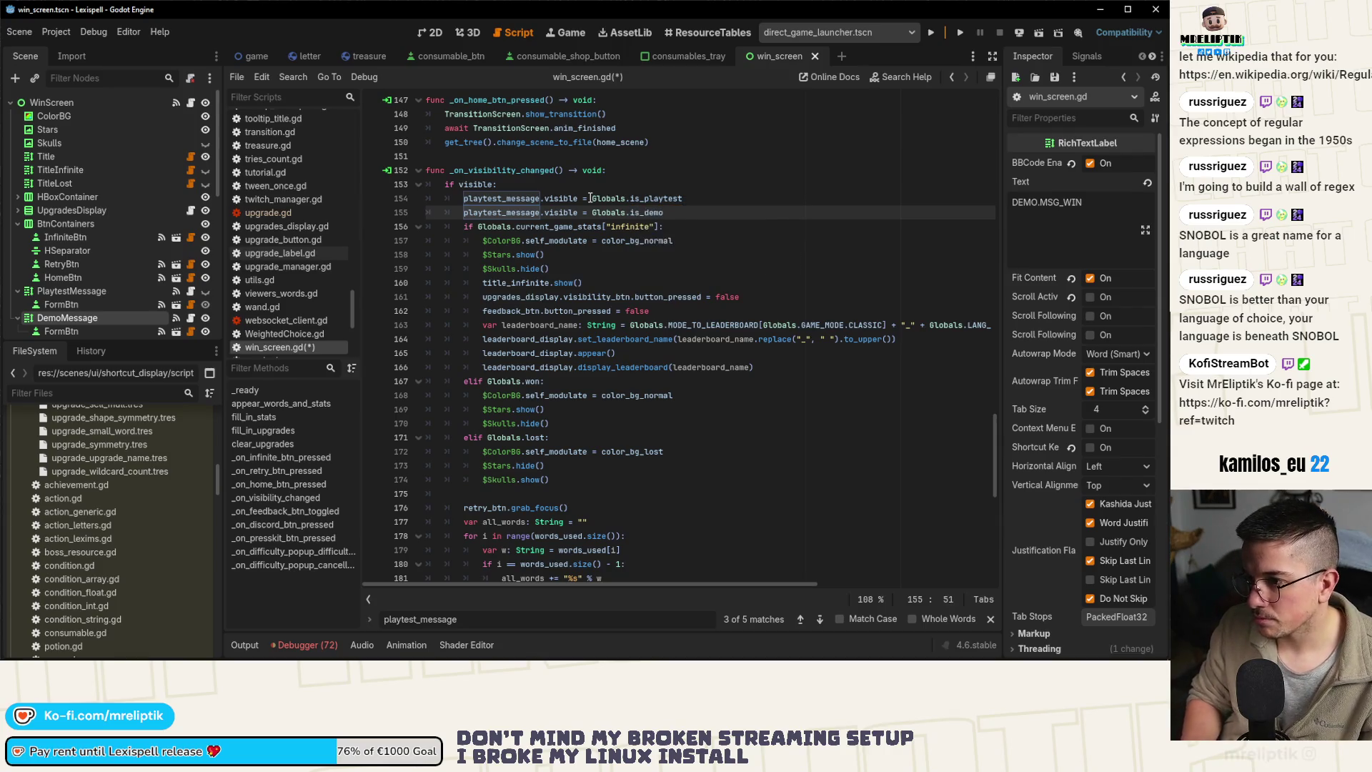
key("ctrl+BackSpace")
type("demo_m")
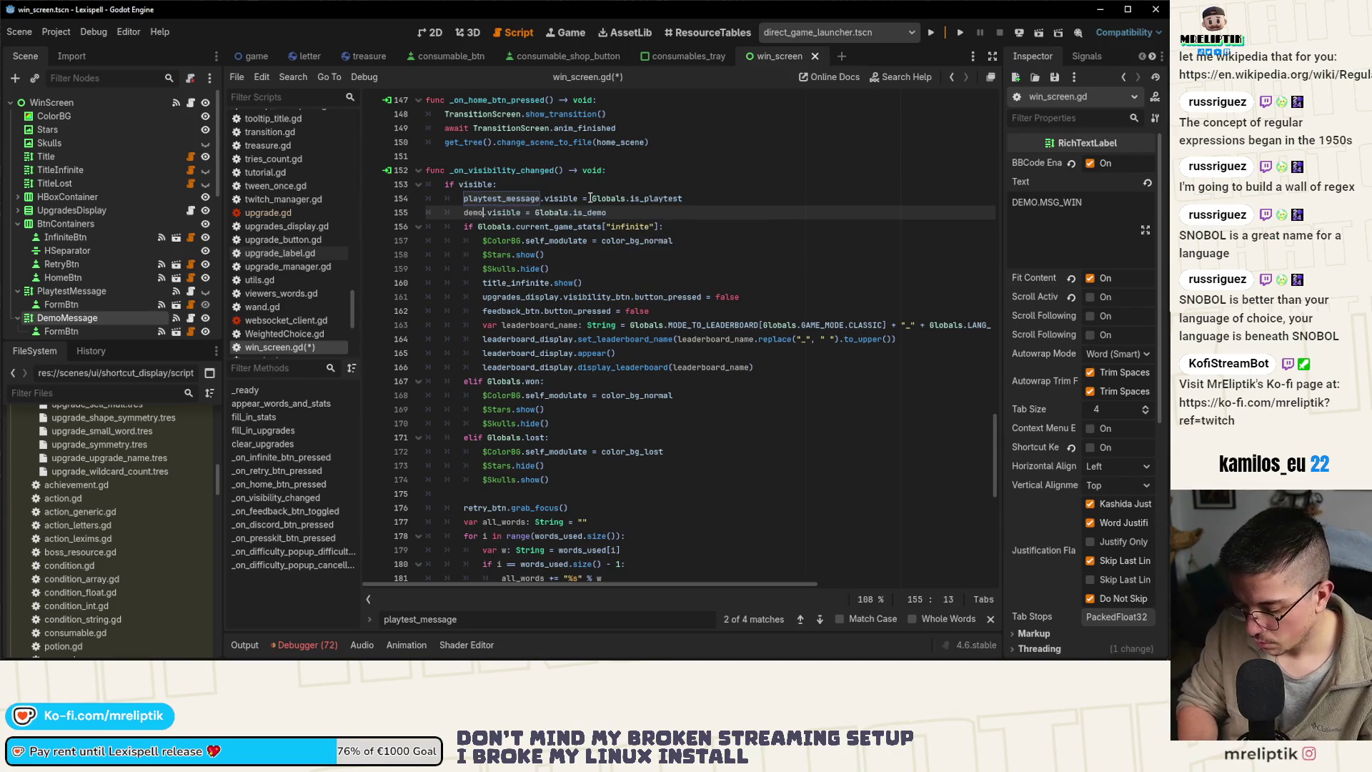
key("Return")
key("ctrl+s")
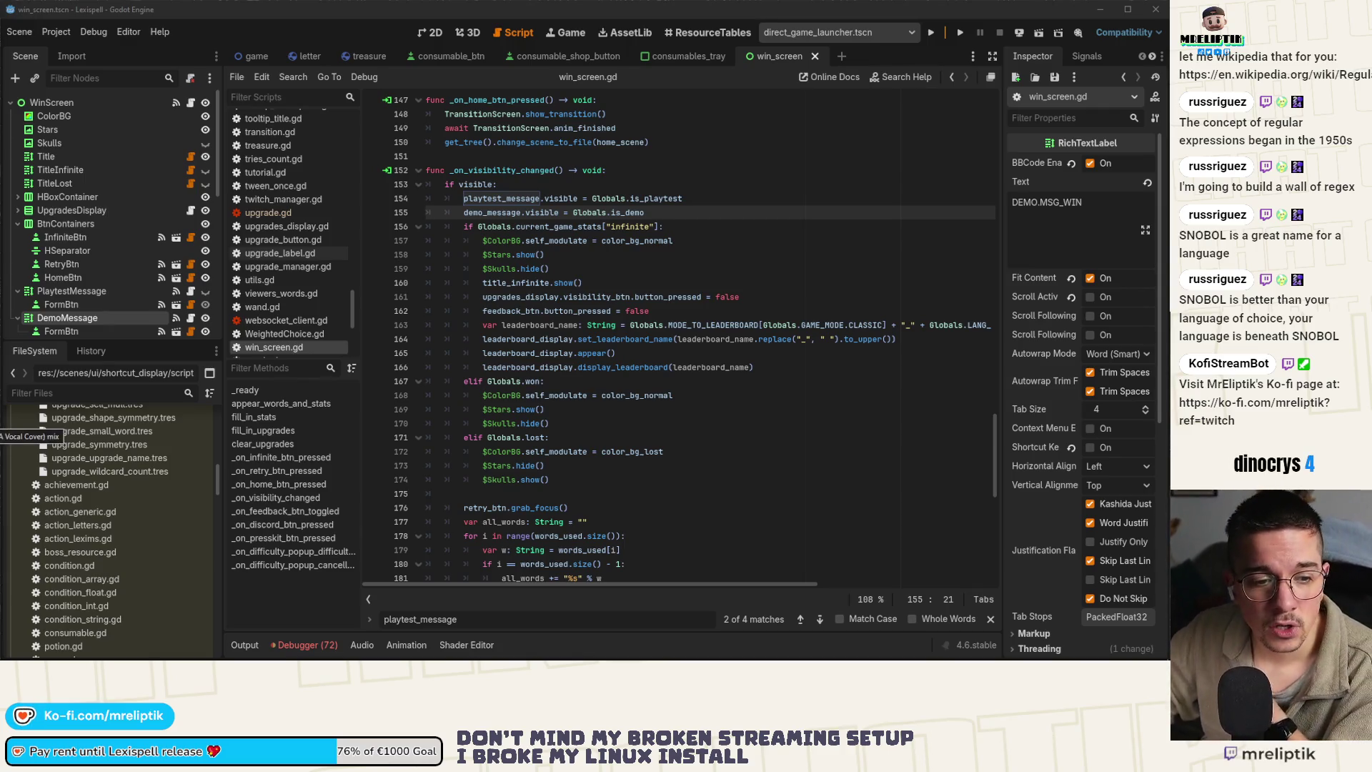
left_click(564, 261)
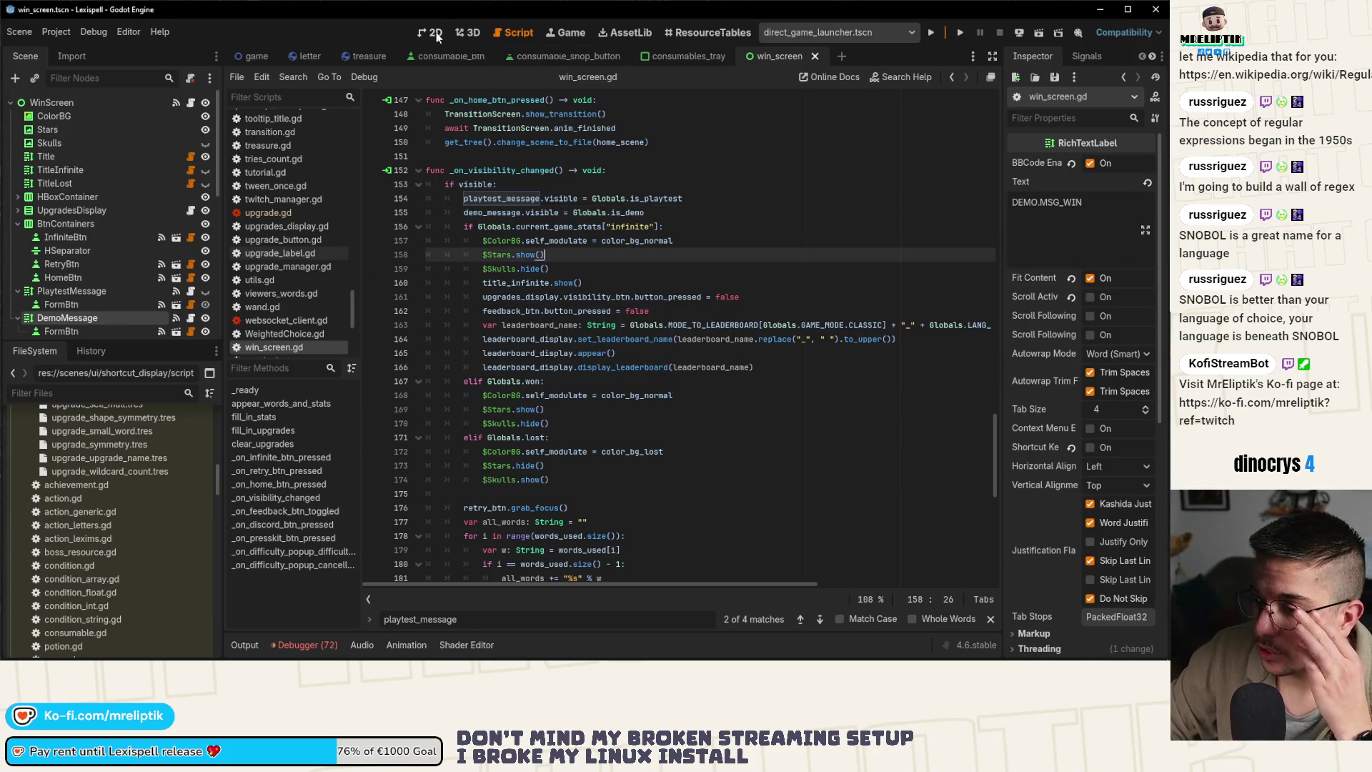
Switch the win screen to the 2D view and clear the debugger's error list
left_click(433, 32)
scroll(591, 293, "down", 4)
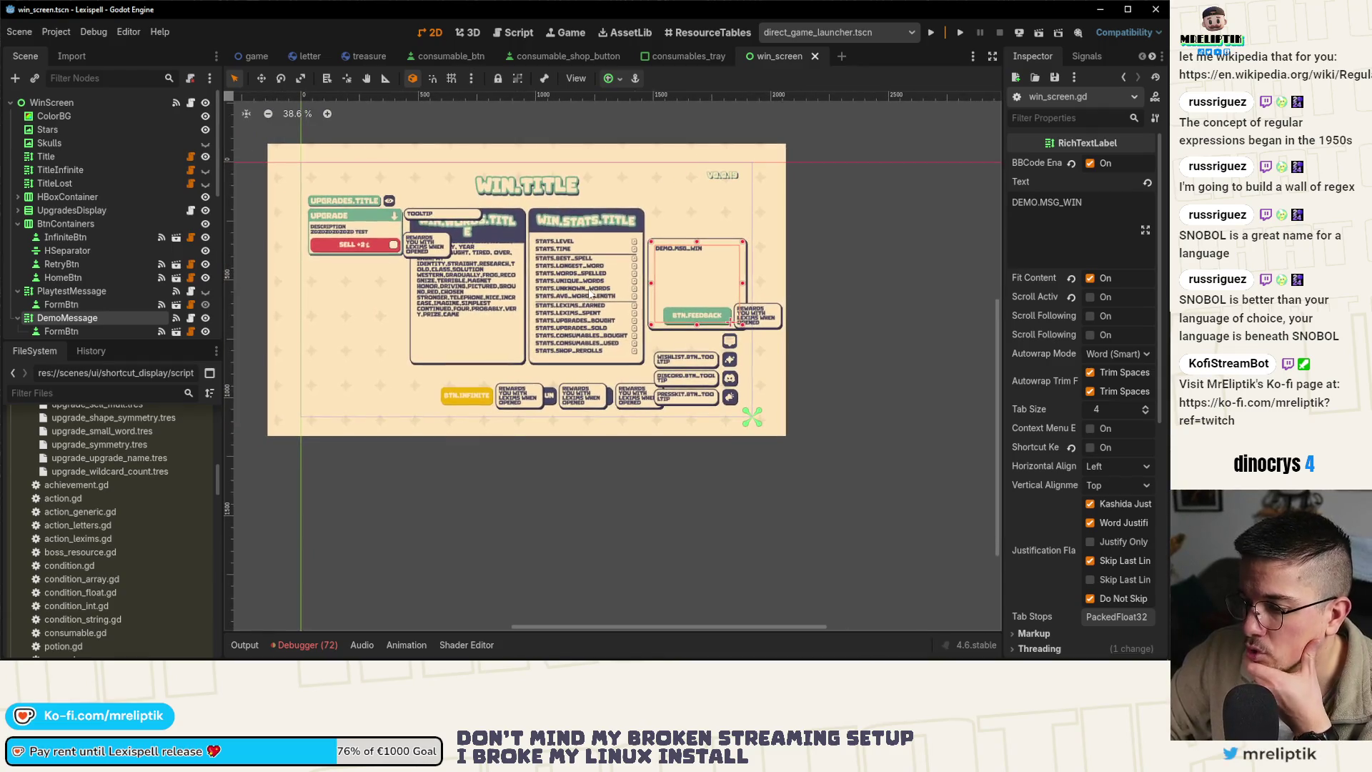
left_click(307, 645)
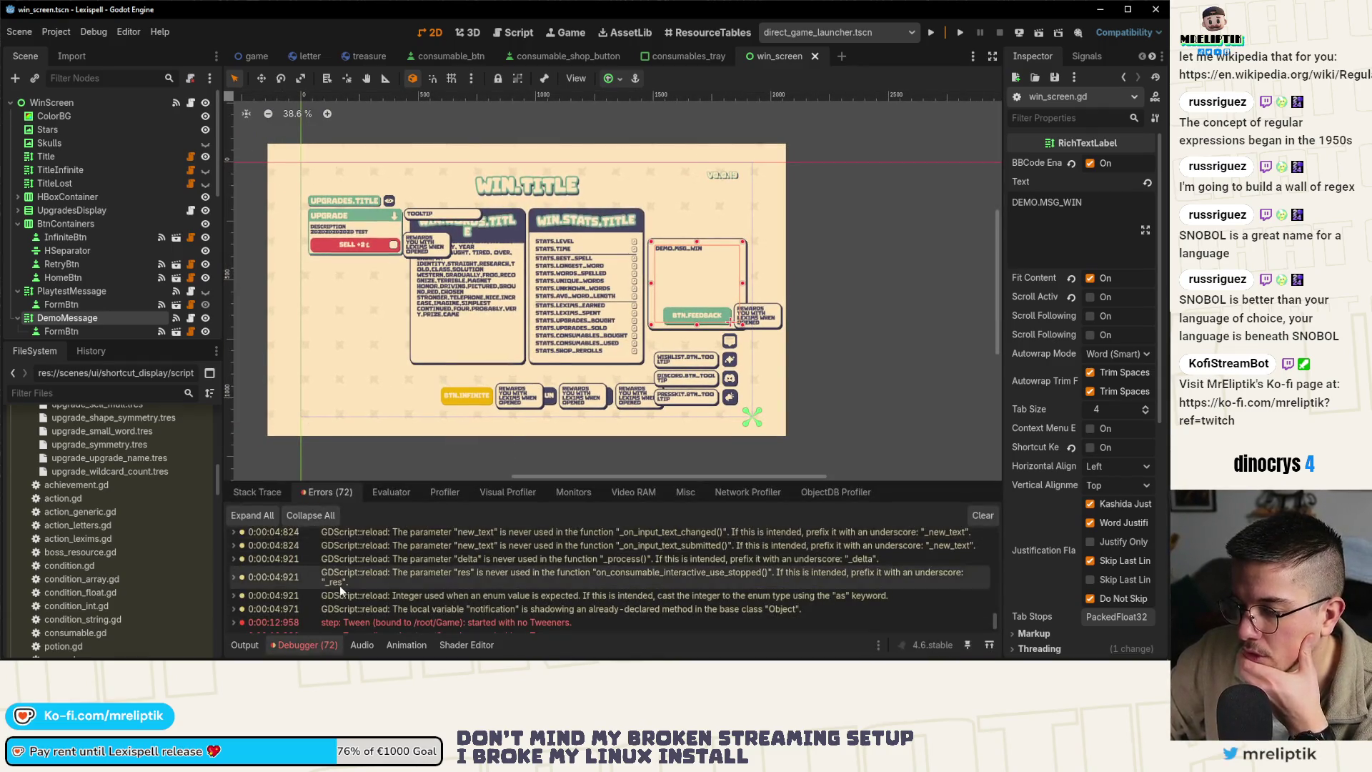
left_click(979, 514)
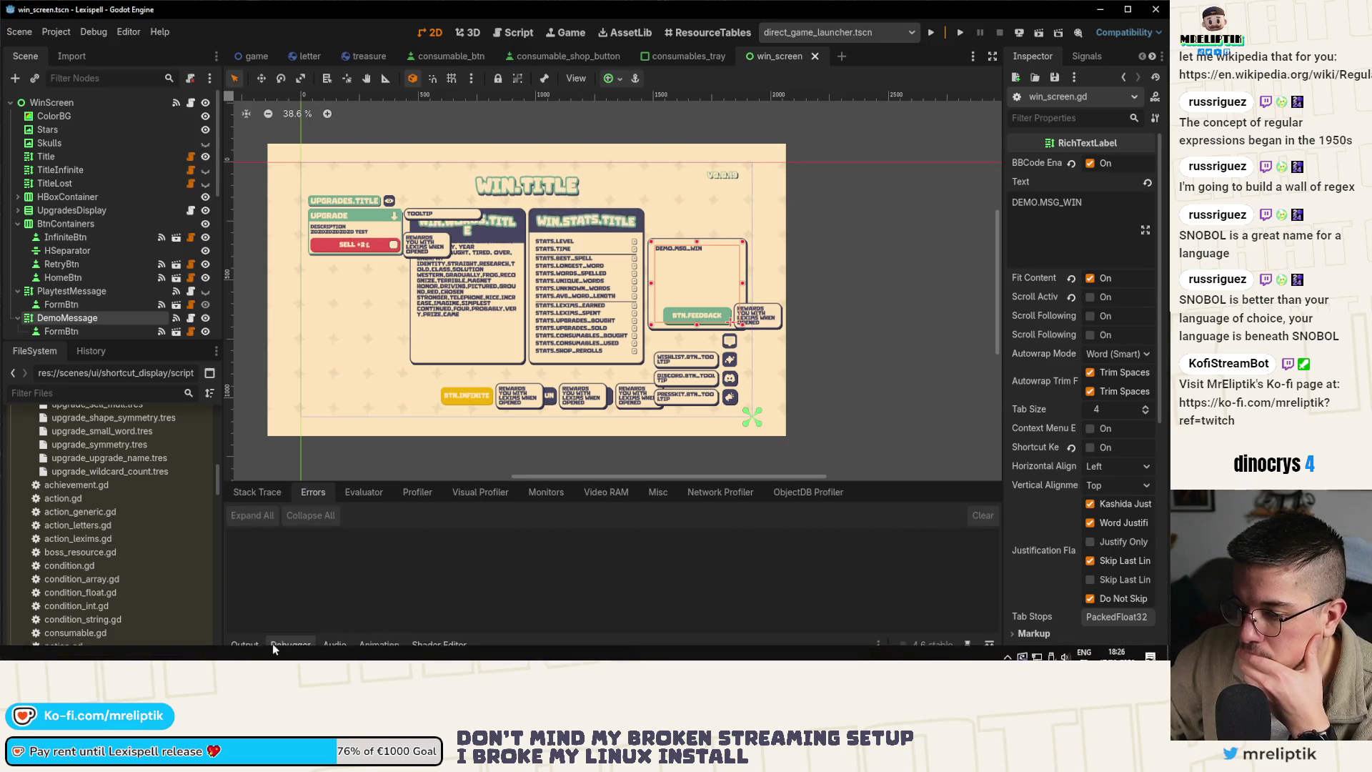
Collapse the bottom panel and save the win_screen scene with Ctrl+S
left_click(244, 645)
left_click(244, 644)
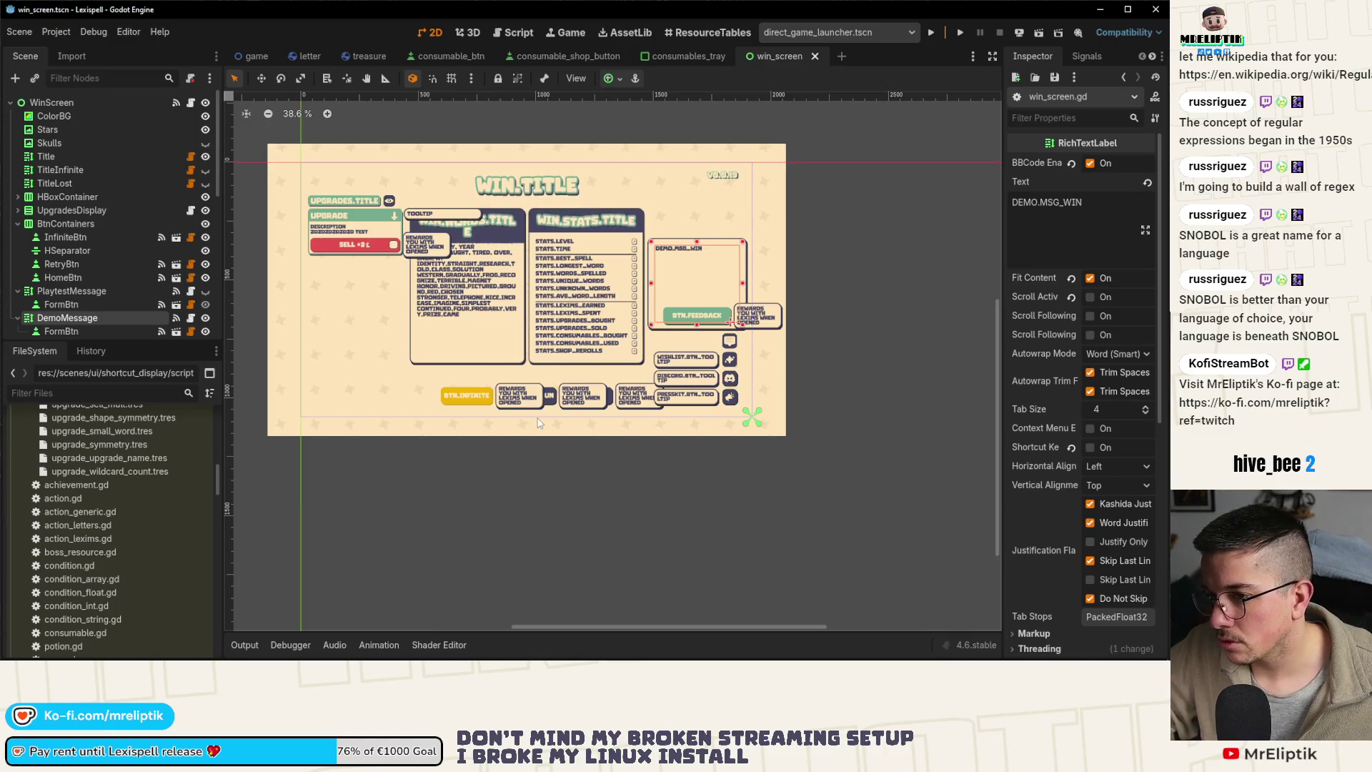
scroll(503, 450, "down", 1)
key("ctrl+s")
scroll(600, 456, "up", 3)
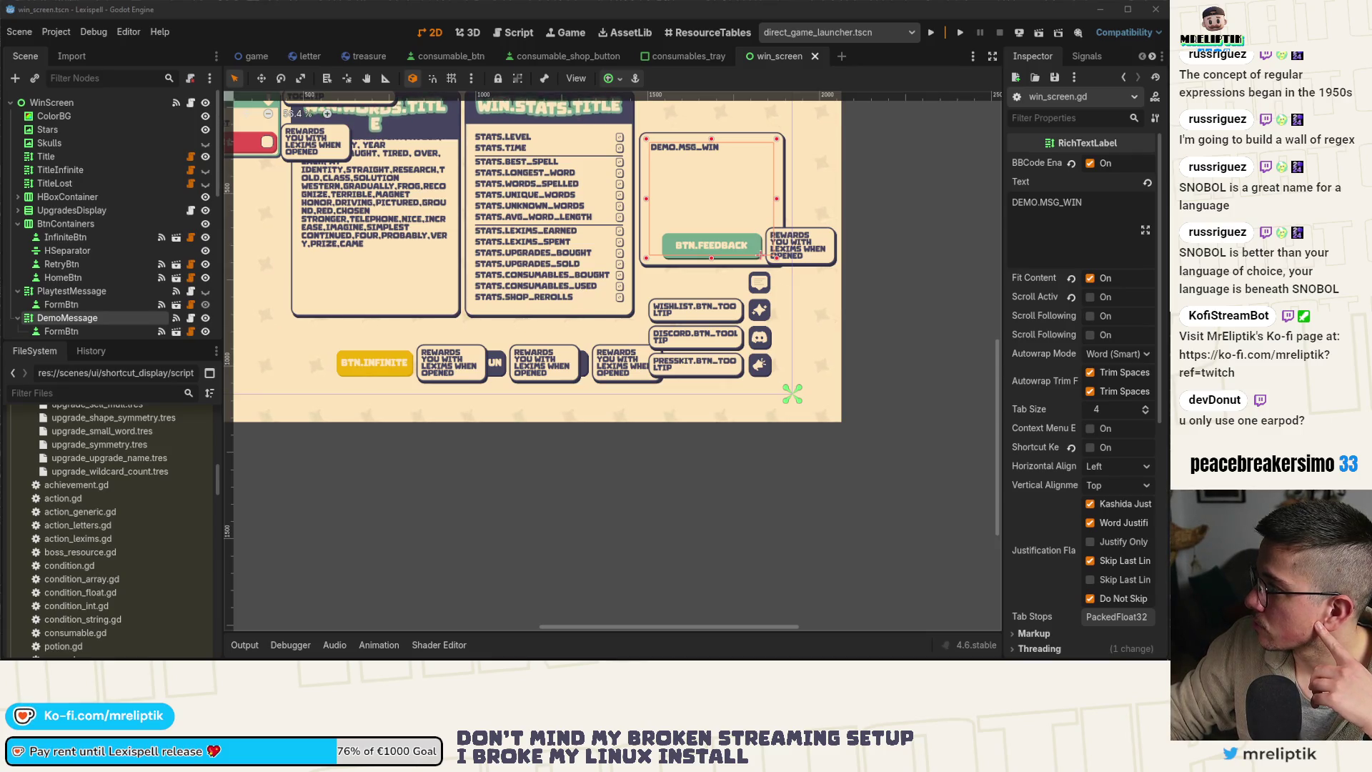
left_click(245, 524)
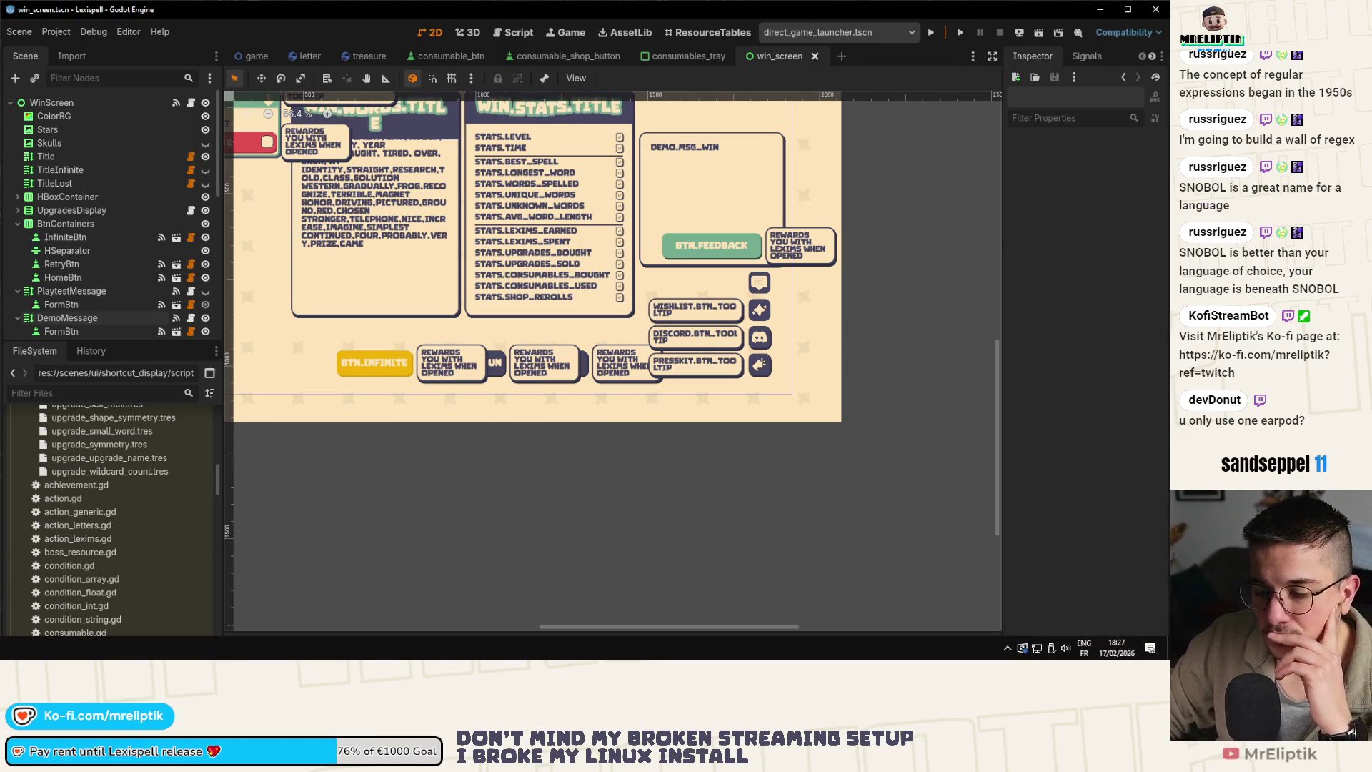
scroll(571, 433, "down", 3)
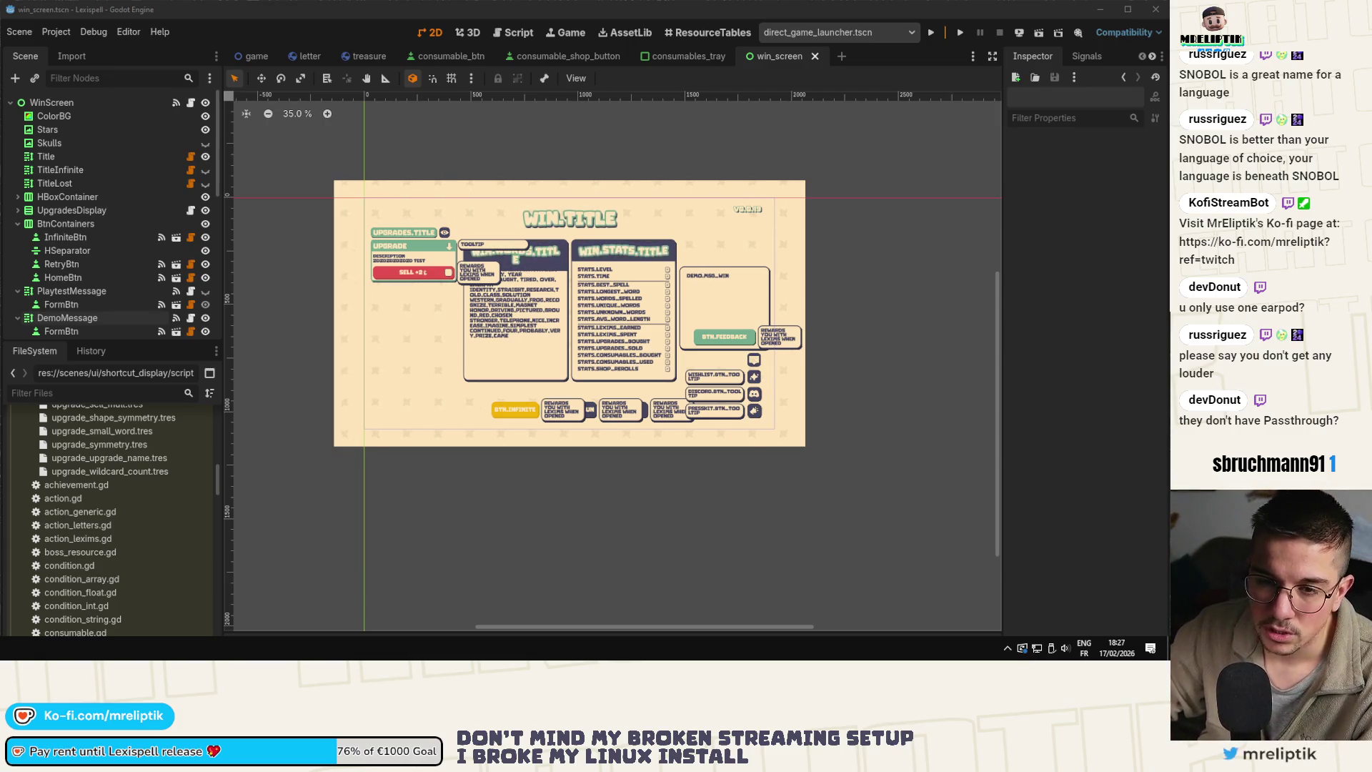
Check the WISHLIST LEXISPELL! entry in cell B42, then open the Lexispell Steam public playtest #2 form
key("alt+Tab")
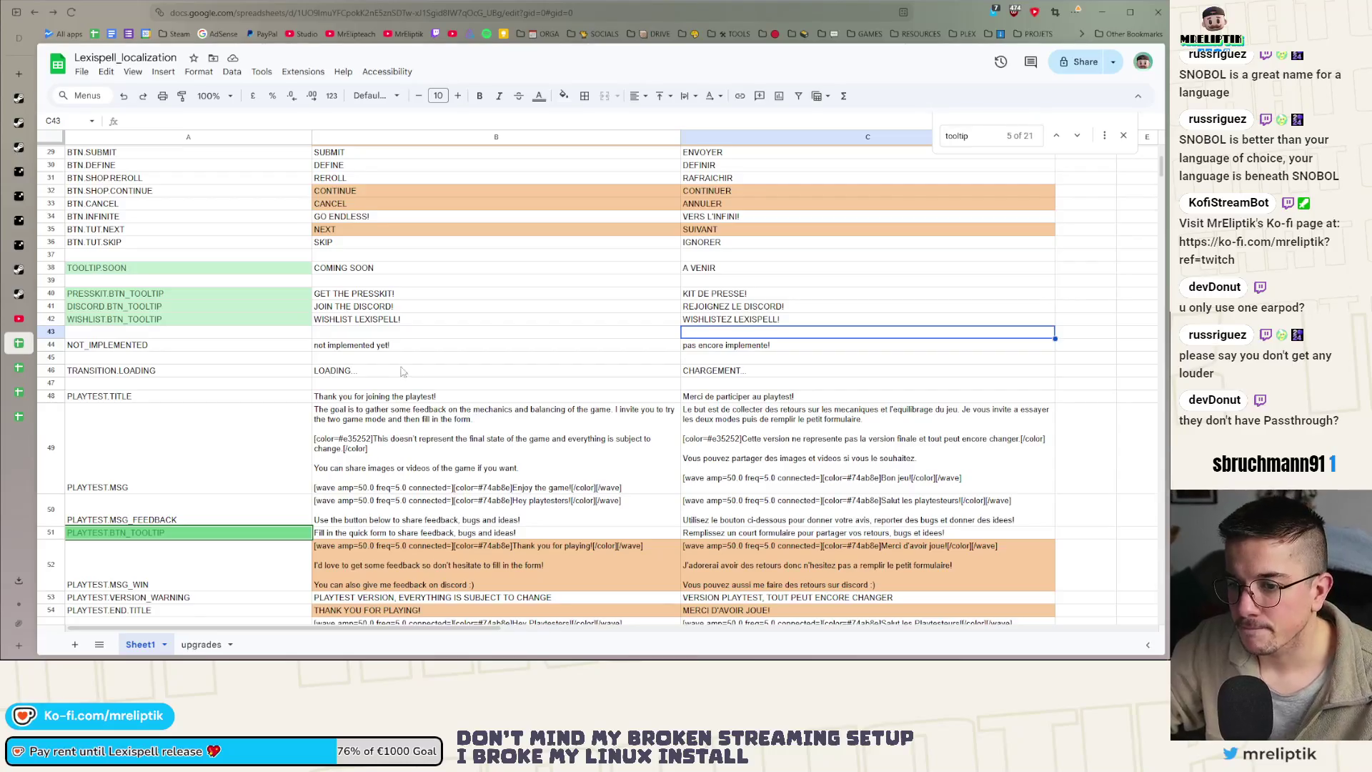
left_click(458, 321)
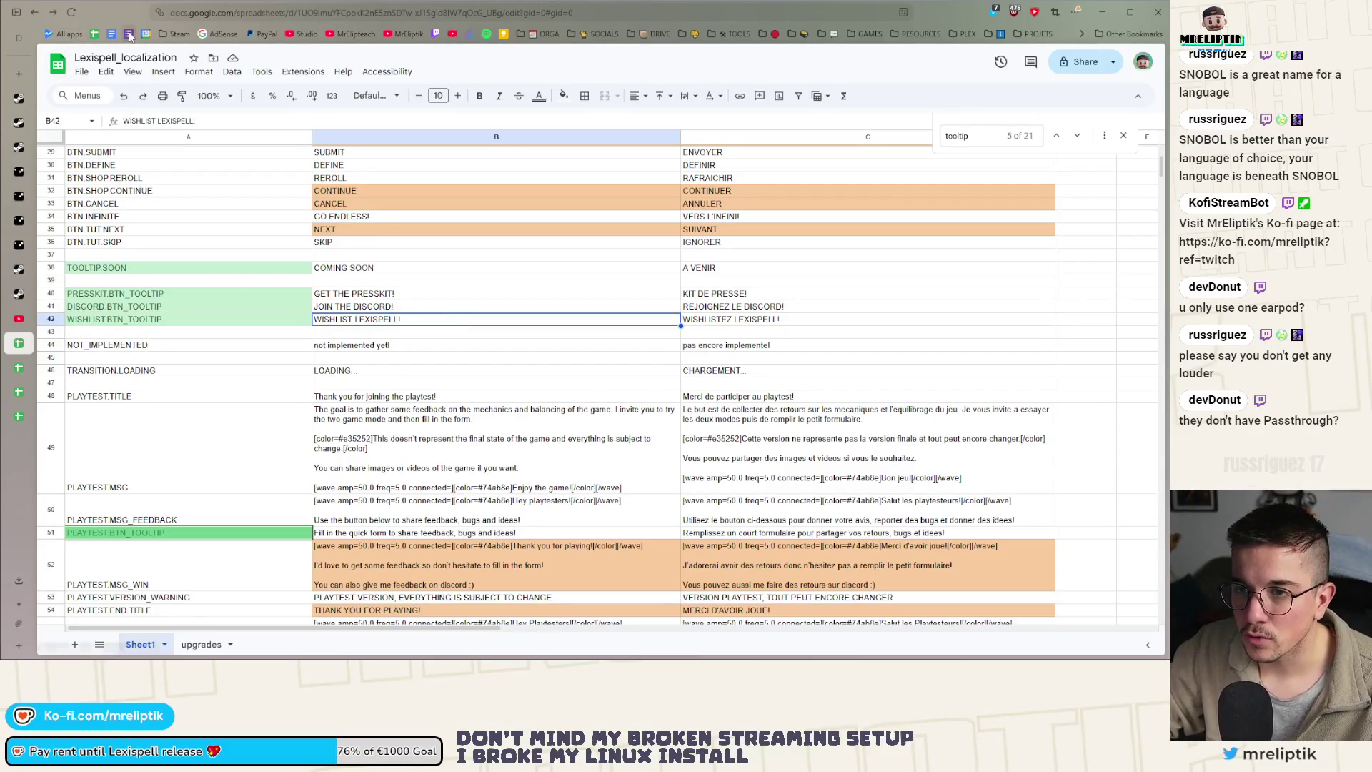
left_click(129, 34)
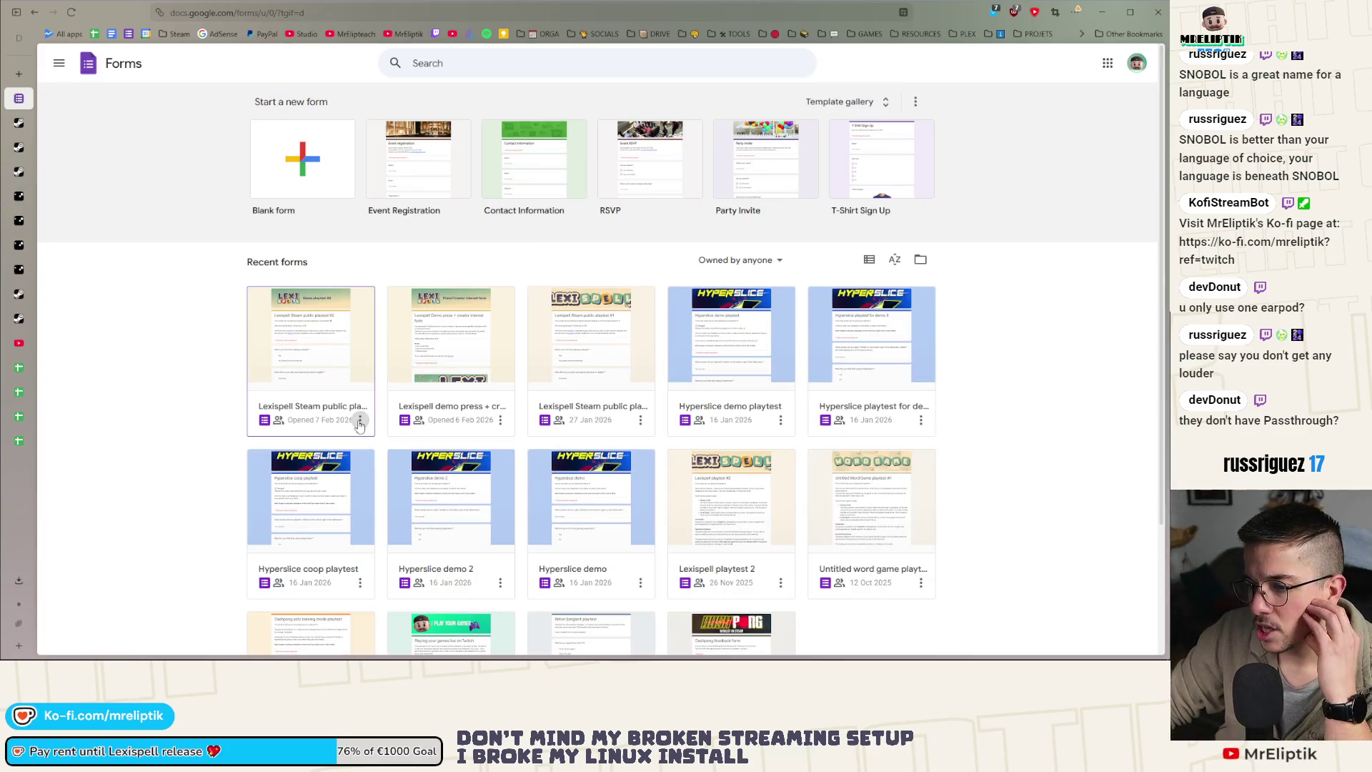
left_click(323, 415)
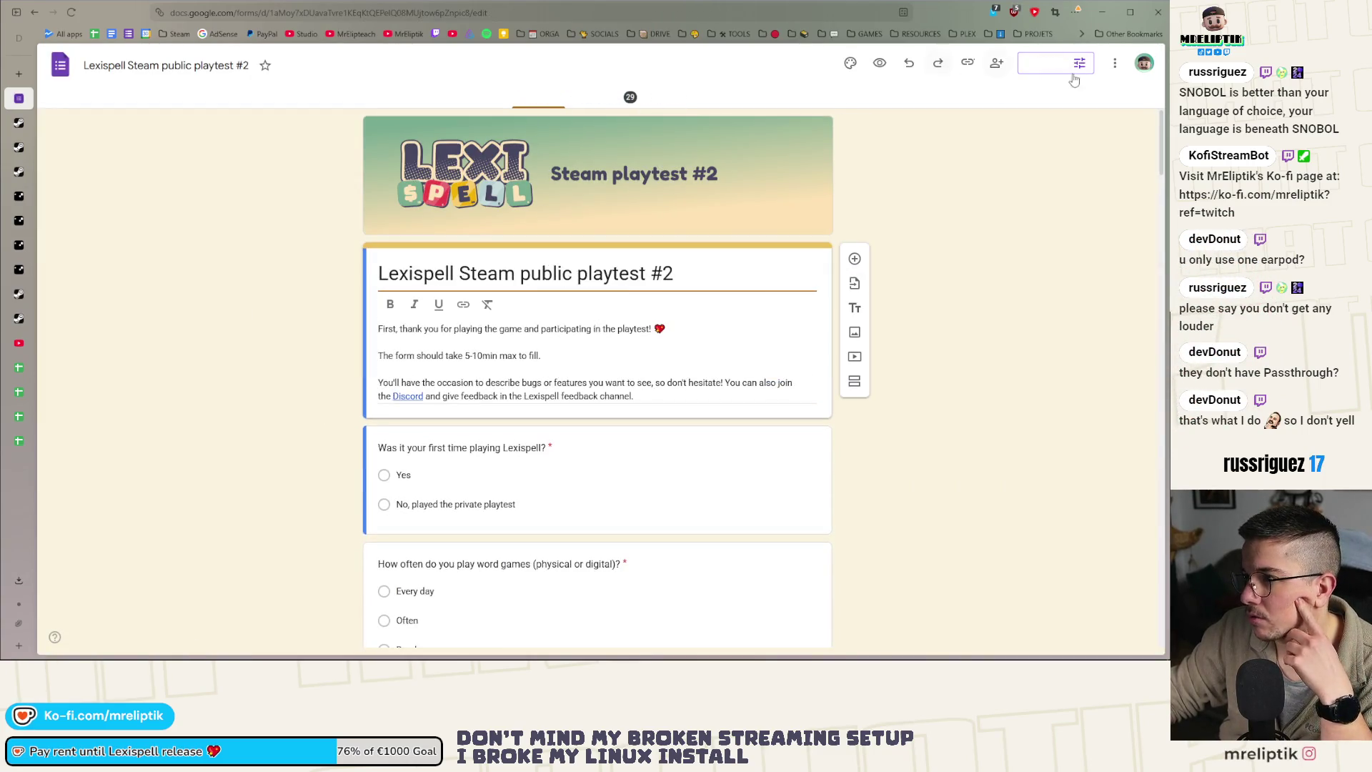
Duplicate the playtest #2 form, renaming the copy from 'Copy of…' to 'Lexispell Steam public demo'
left_click(1116, 64)
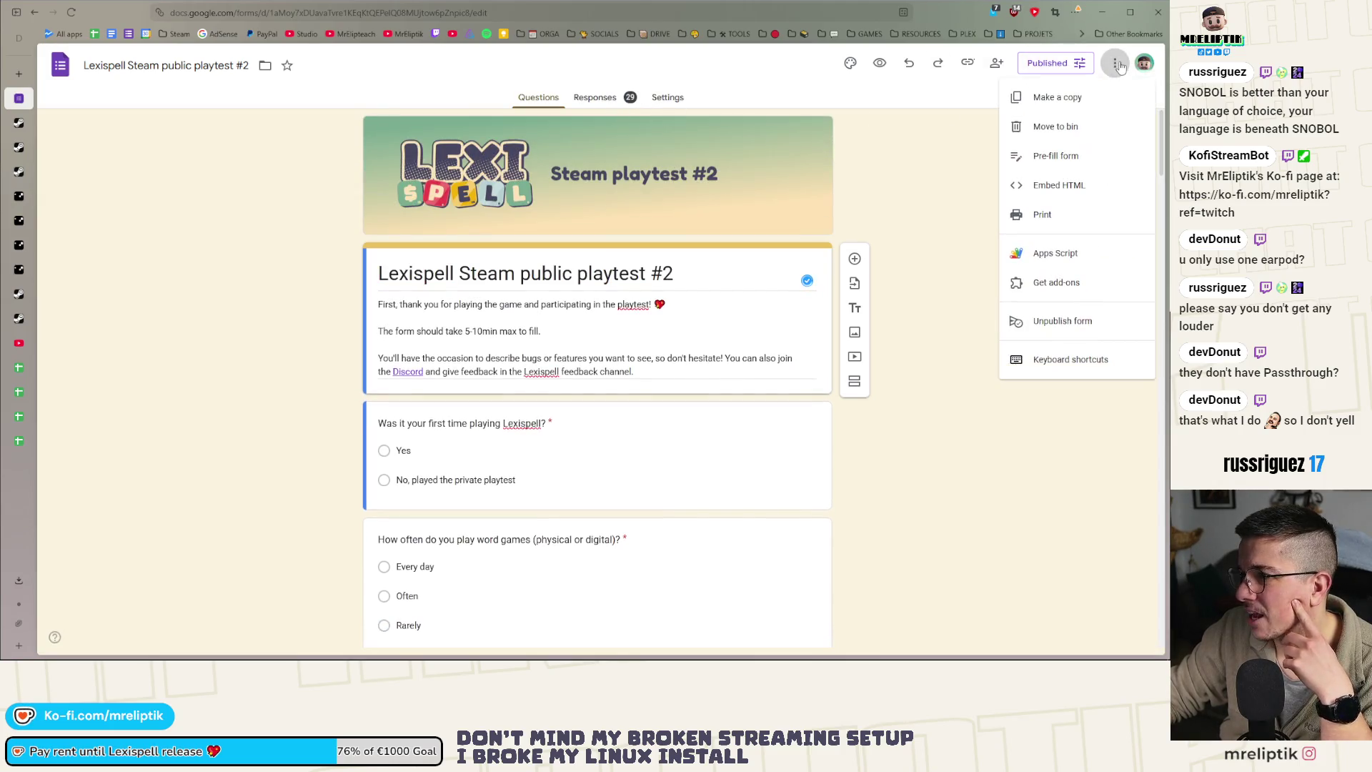
left_click(1057, 97)
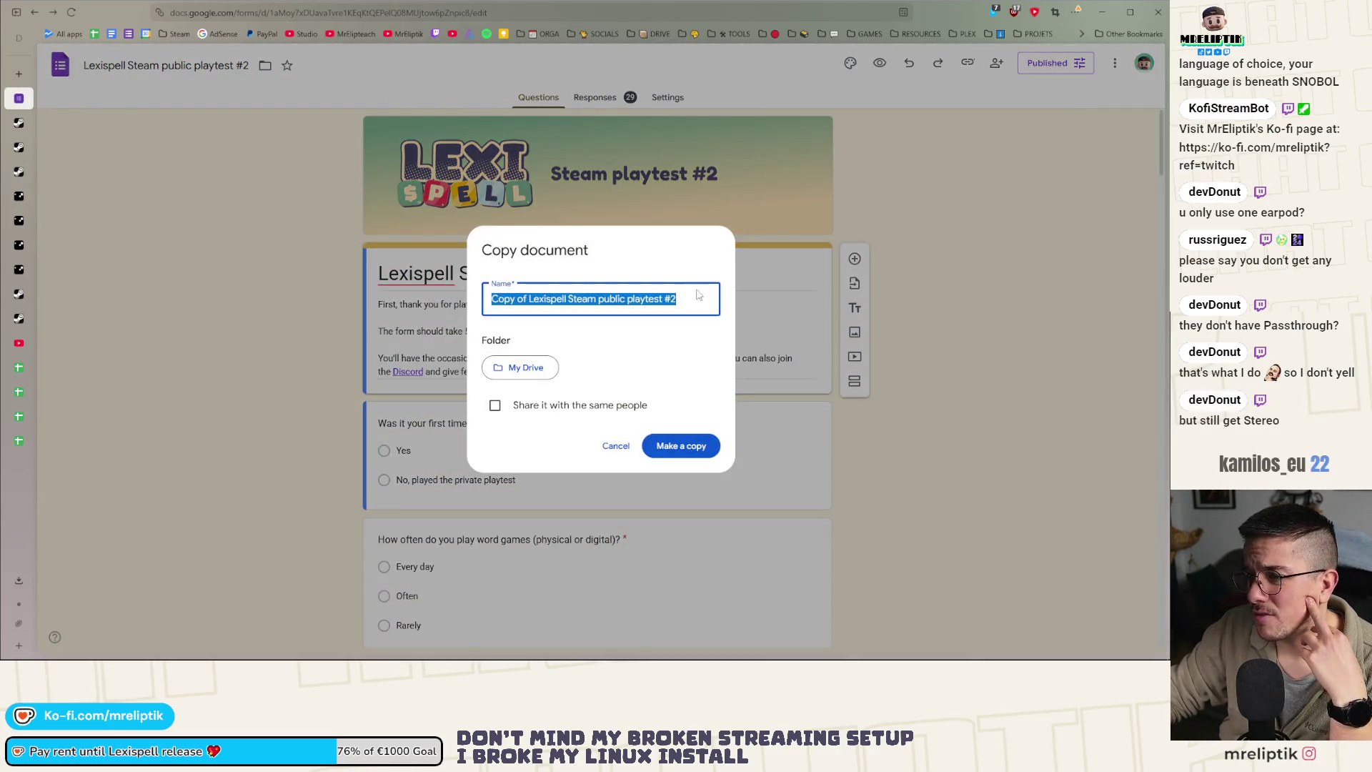
left_click(676, 298)
mouse_move(676, 298)
left_mouse_down()
mouse_move(454, 304)
mouse_move(472, 302)
left_mouse_up()
left_click(529, 298)
key("BackSpace")
mouse_move(639, 301)
left_mouse_down()
mouse_move(537, 300)
mouse_move(562, 301)
left_mouse_up()
type("p")
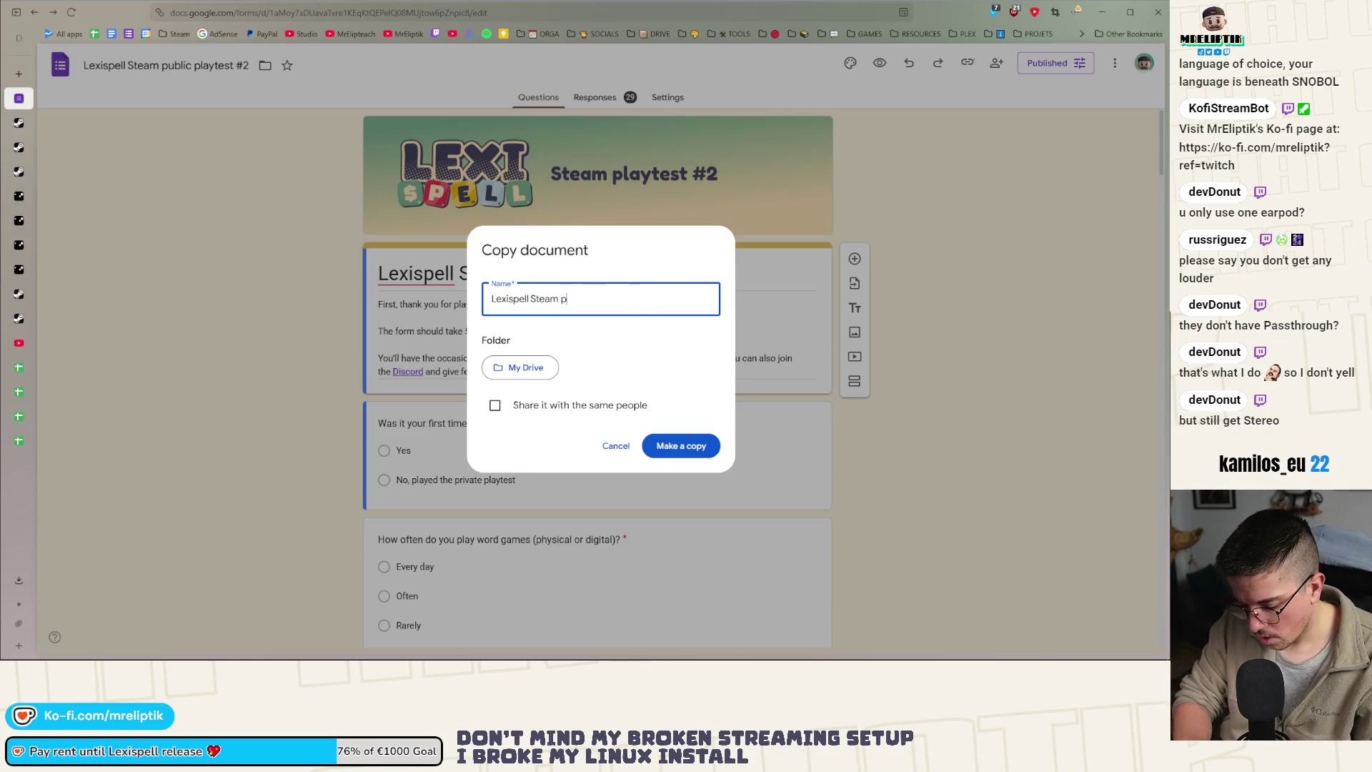
type("ublic demo")
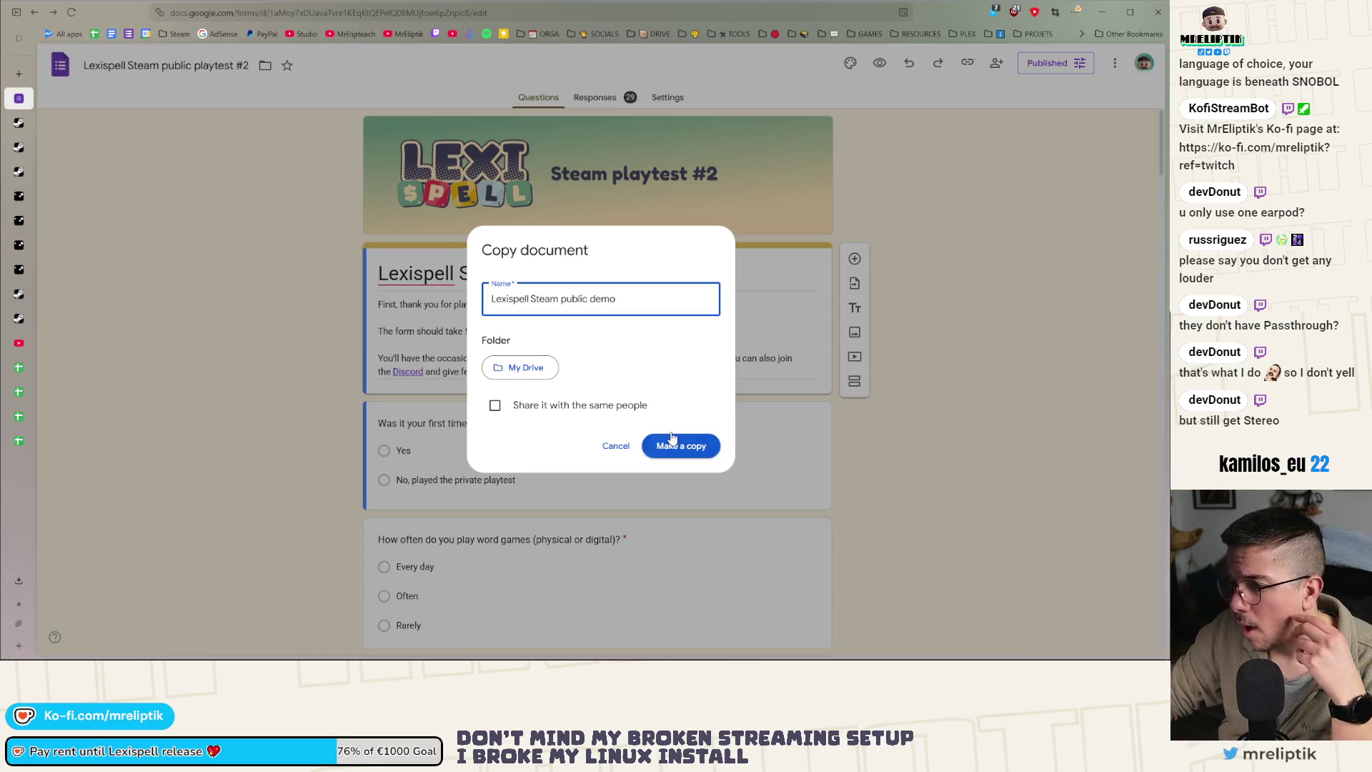
left_click(672, 439)
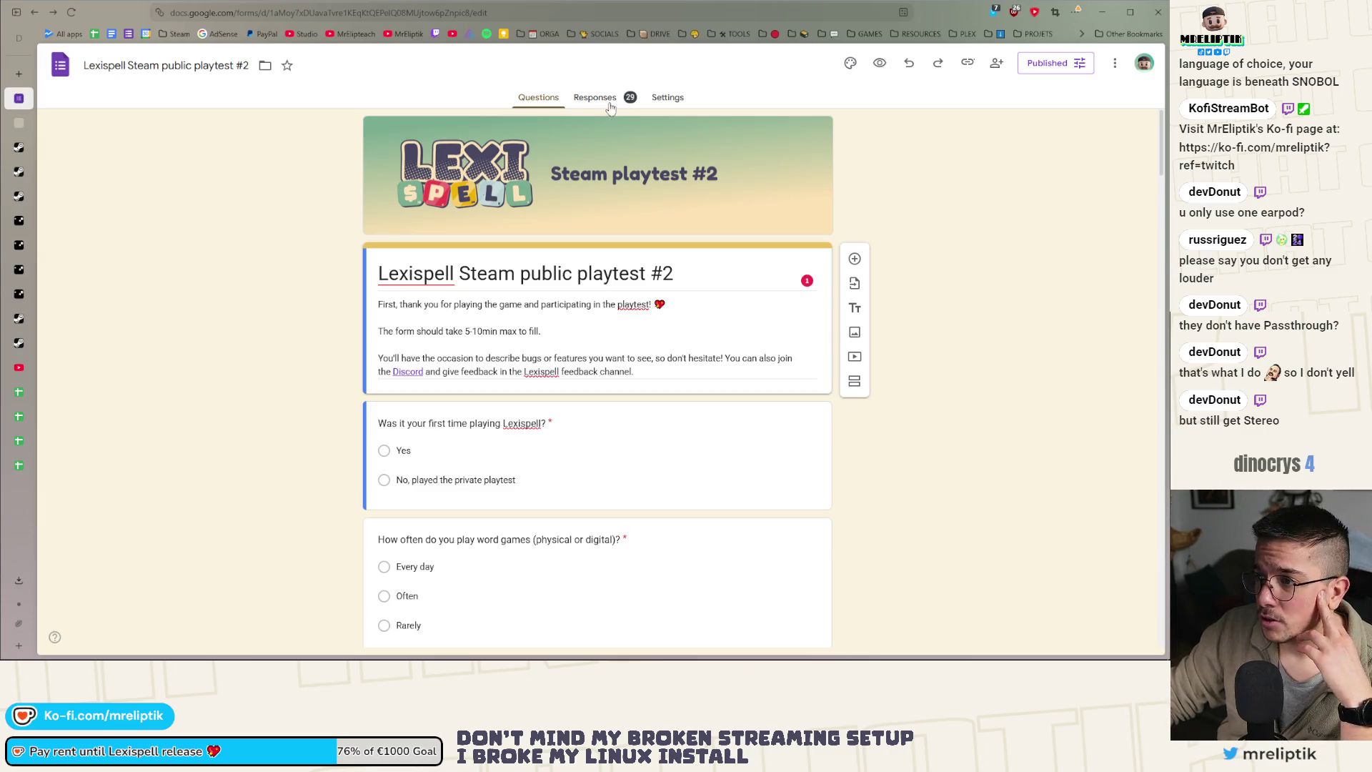
left_click(610, 104)
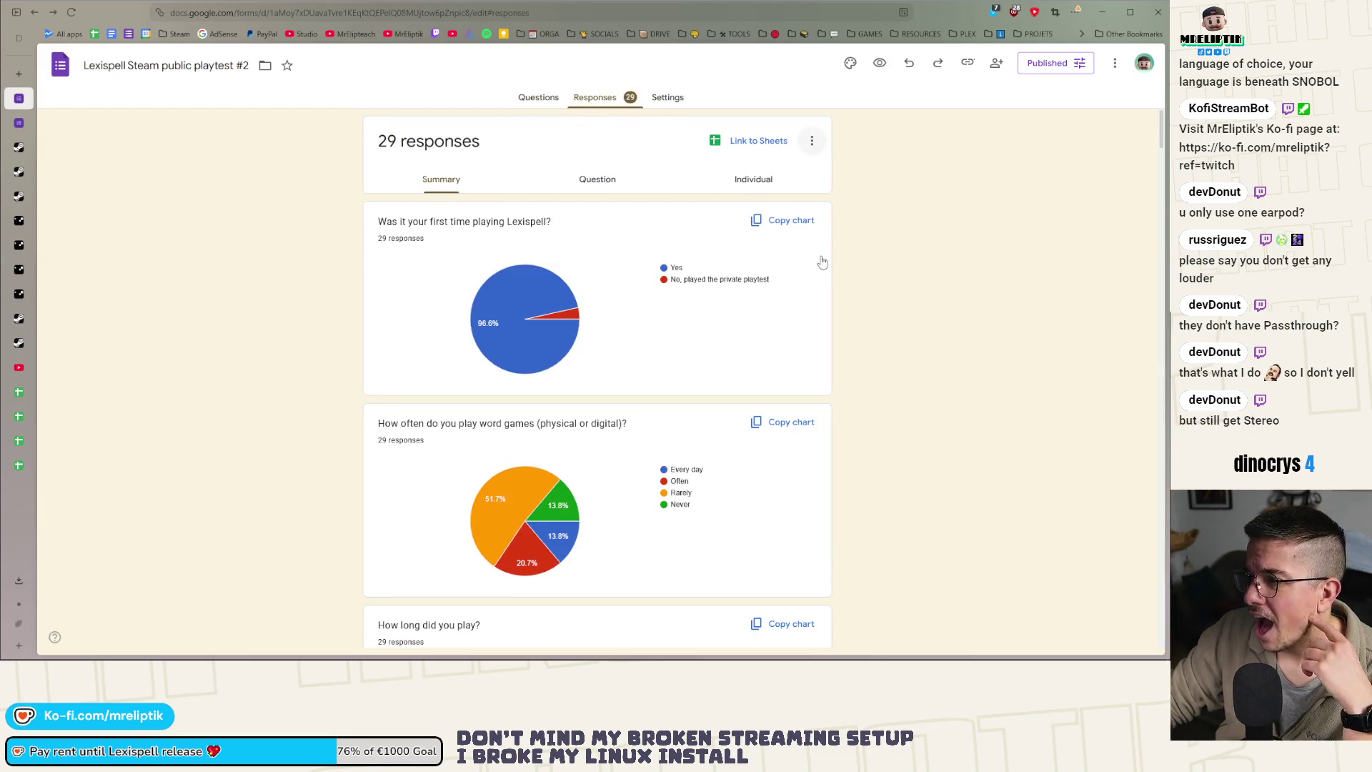
Create a new spreadsheet as the destination for the playtest #2 form's 29 responses
left_click(812, 141)
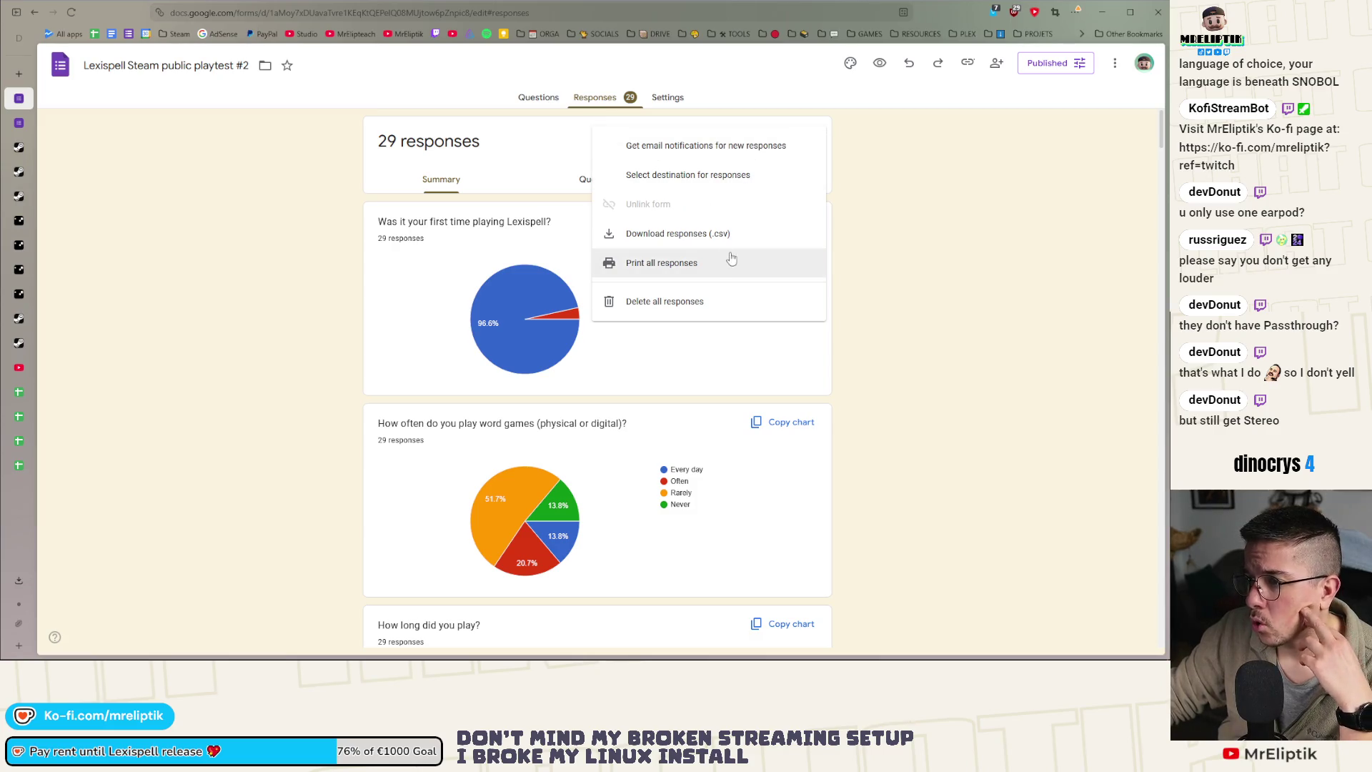
left_click(907, 221)
left_click(786, 139)
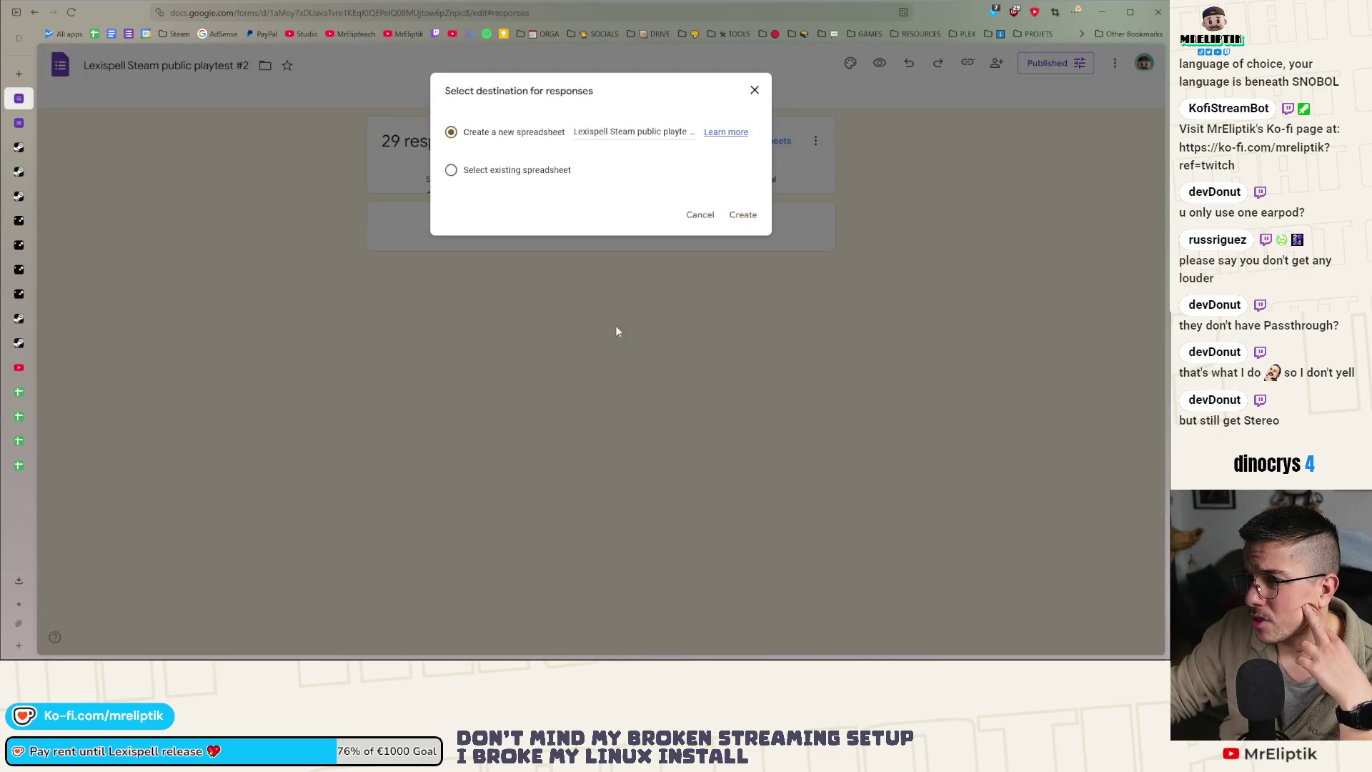
left_click(742, 215)
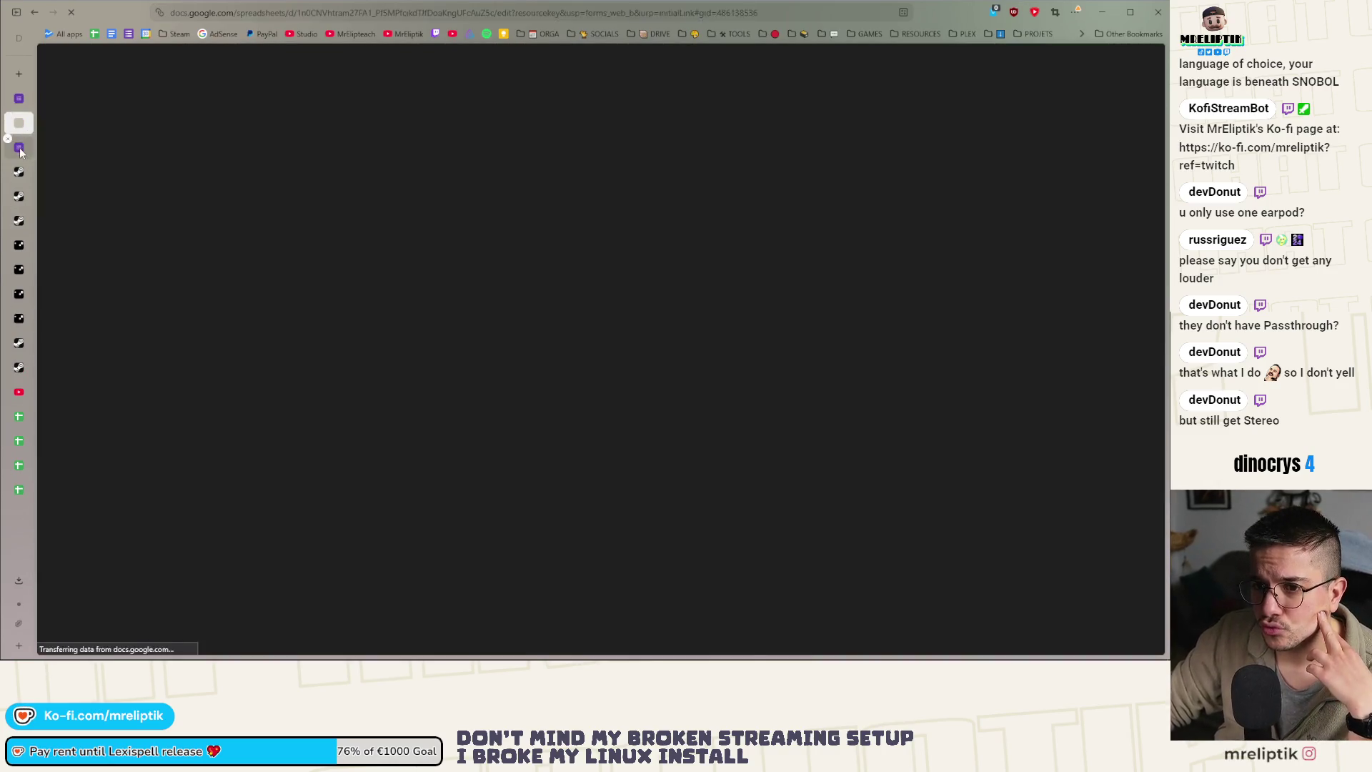
left_click(19, 147)
Replace 'public playtest #2' in the copied form's title with 'public demo feedback'
left_click_drag(520, 274, 681, 282)
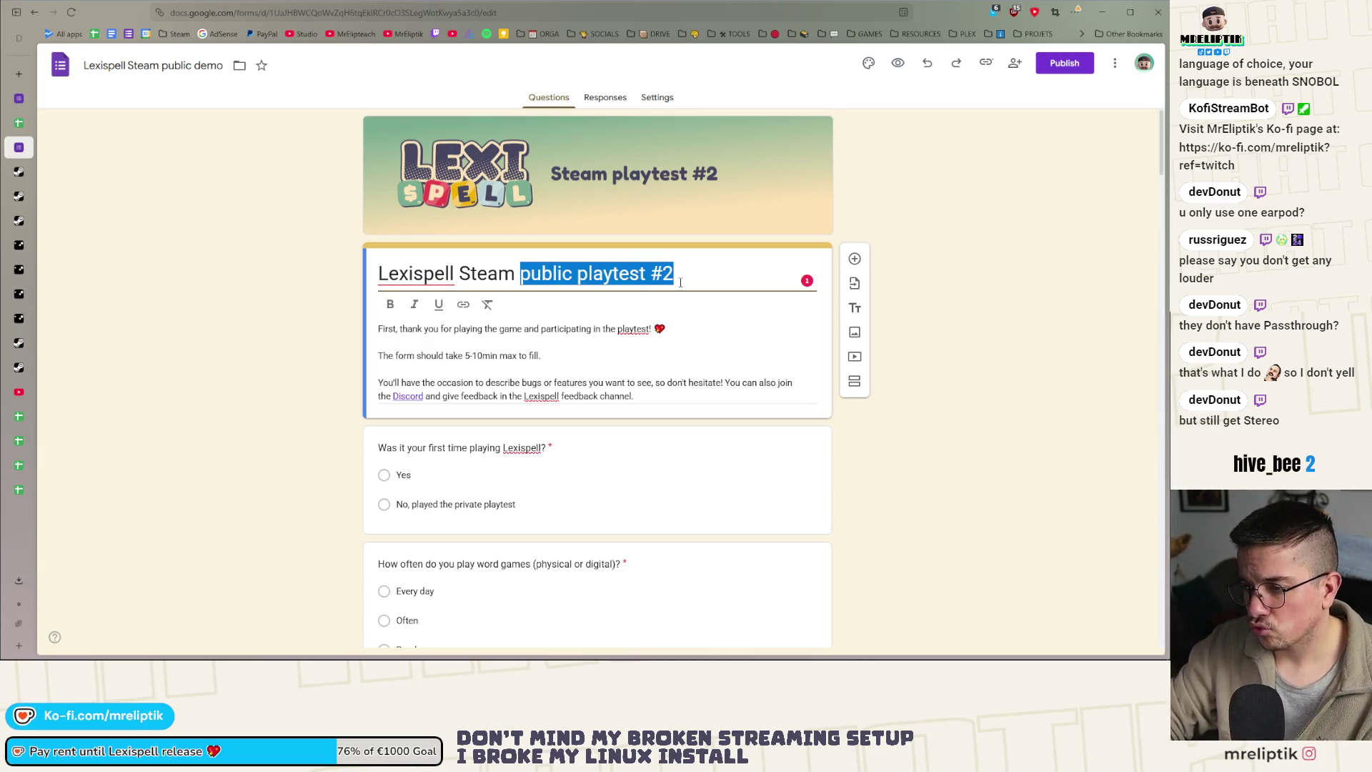
type("p")
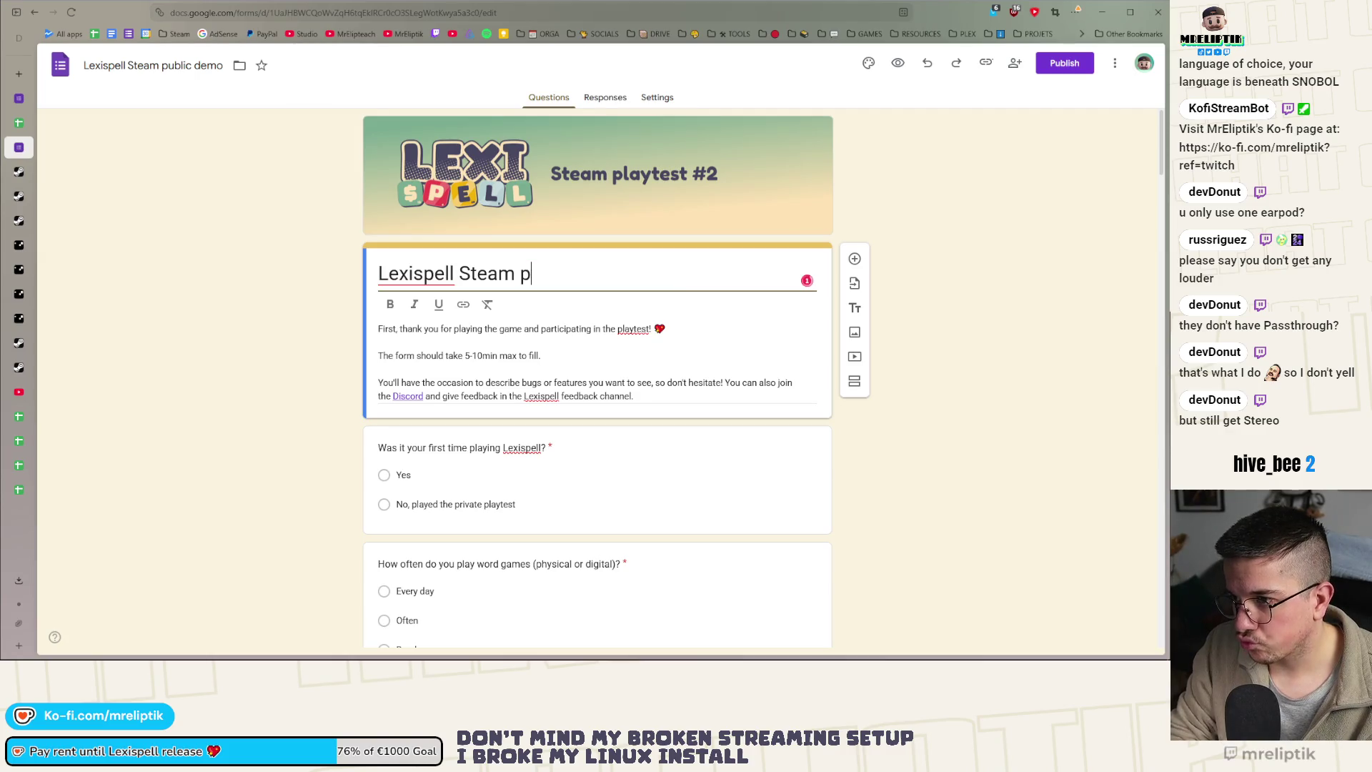
type("ublic demo fe")
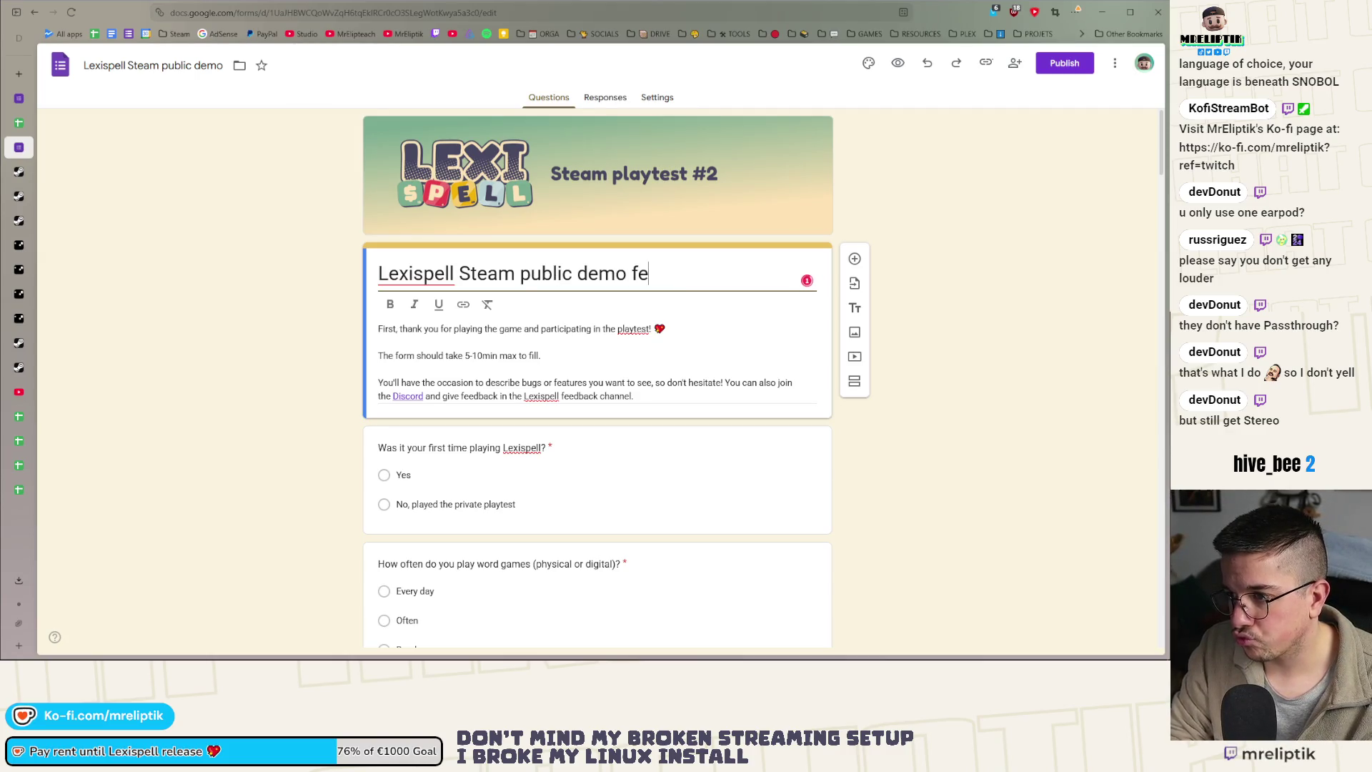
type("edback")
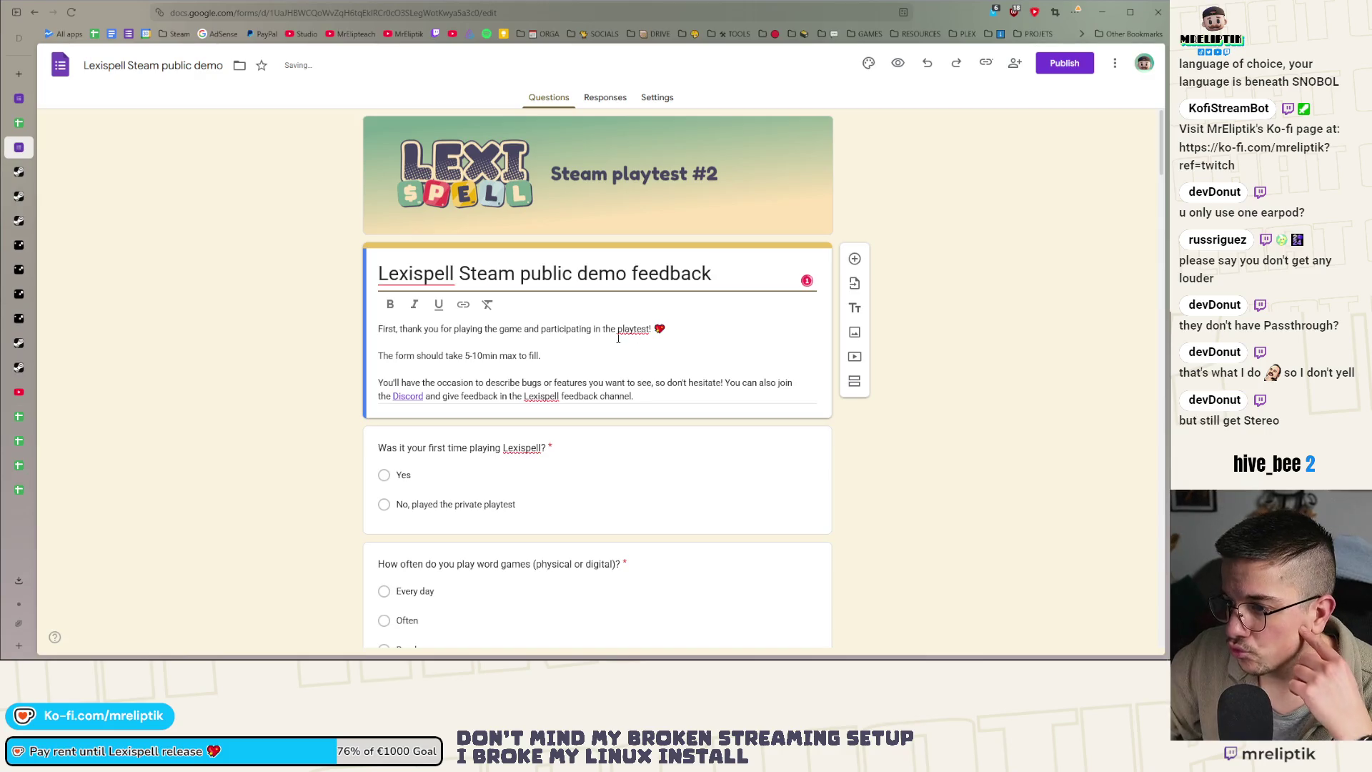
left_click(618, 338)
left_click(651, 305)
left_click_drag(652, 305, 444, 303)
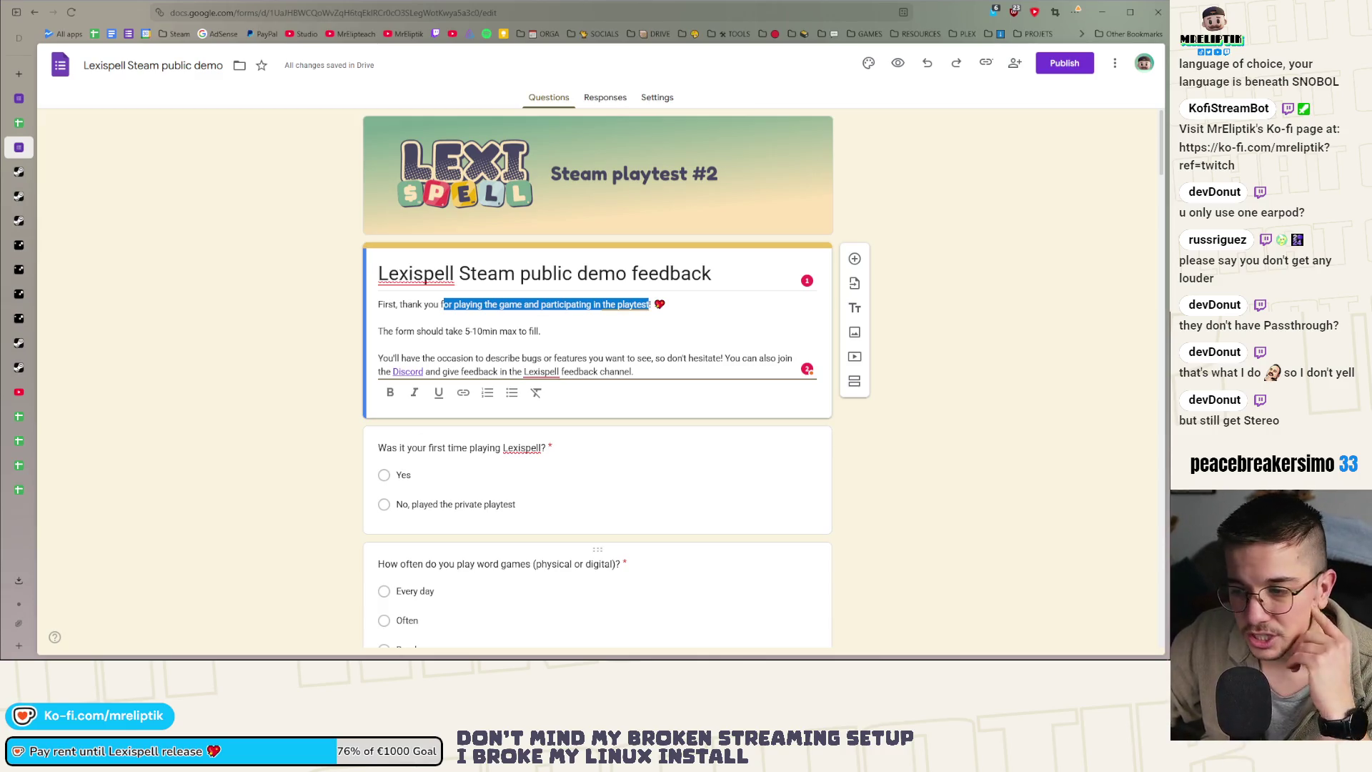
End the description's first sentence with 'the demo!' instead of the game and playtest wording
left_click(512, 305)
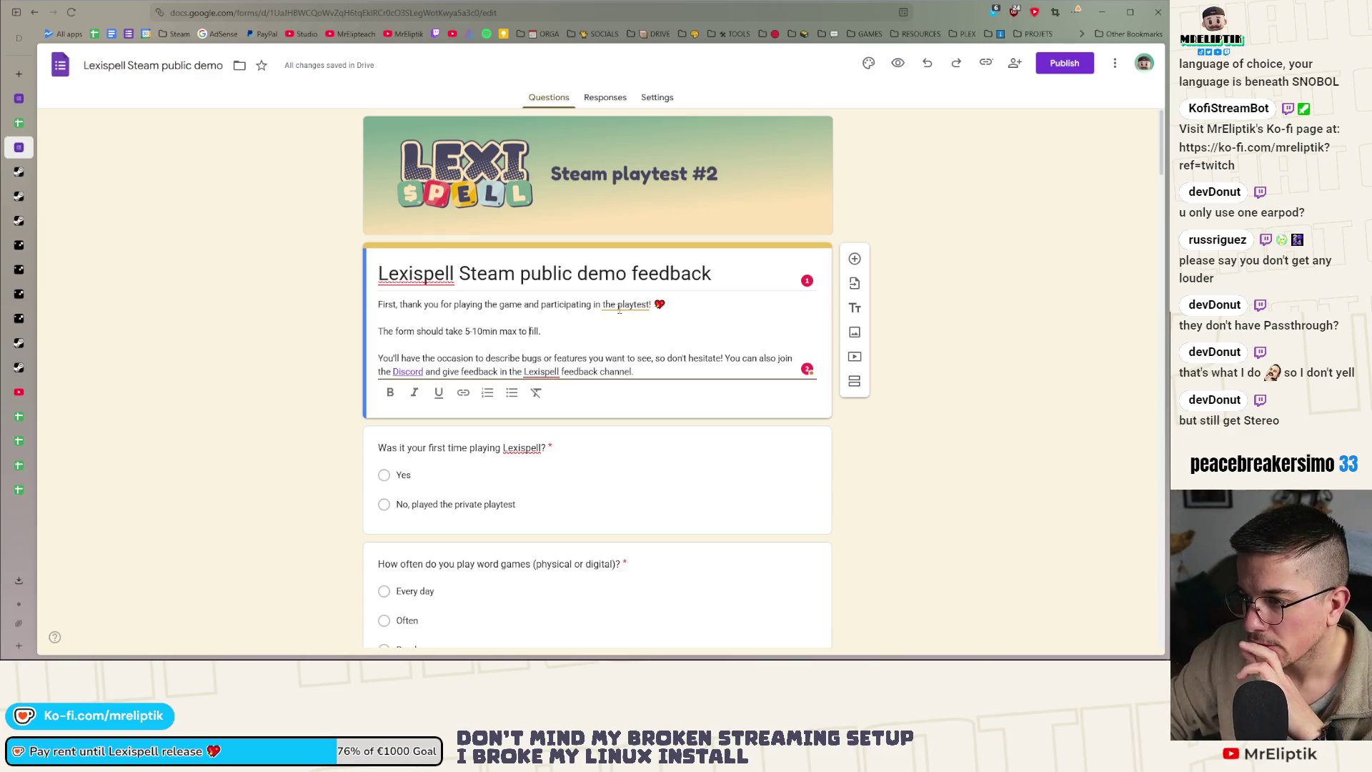
left_click_drag(652, 305, 514, 305)
mouse_move(652, 304)
left_mouse_down()
mouse_move(434, 306)
mouse_move(488, 306)
left_mouse_up()
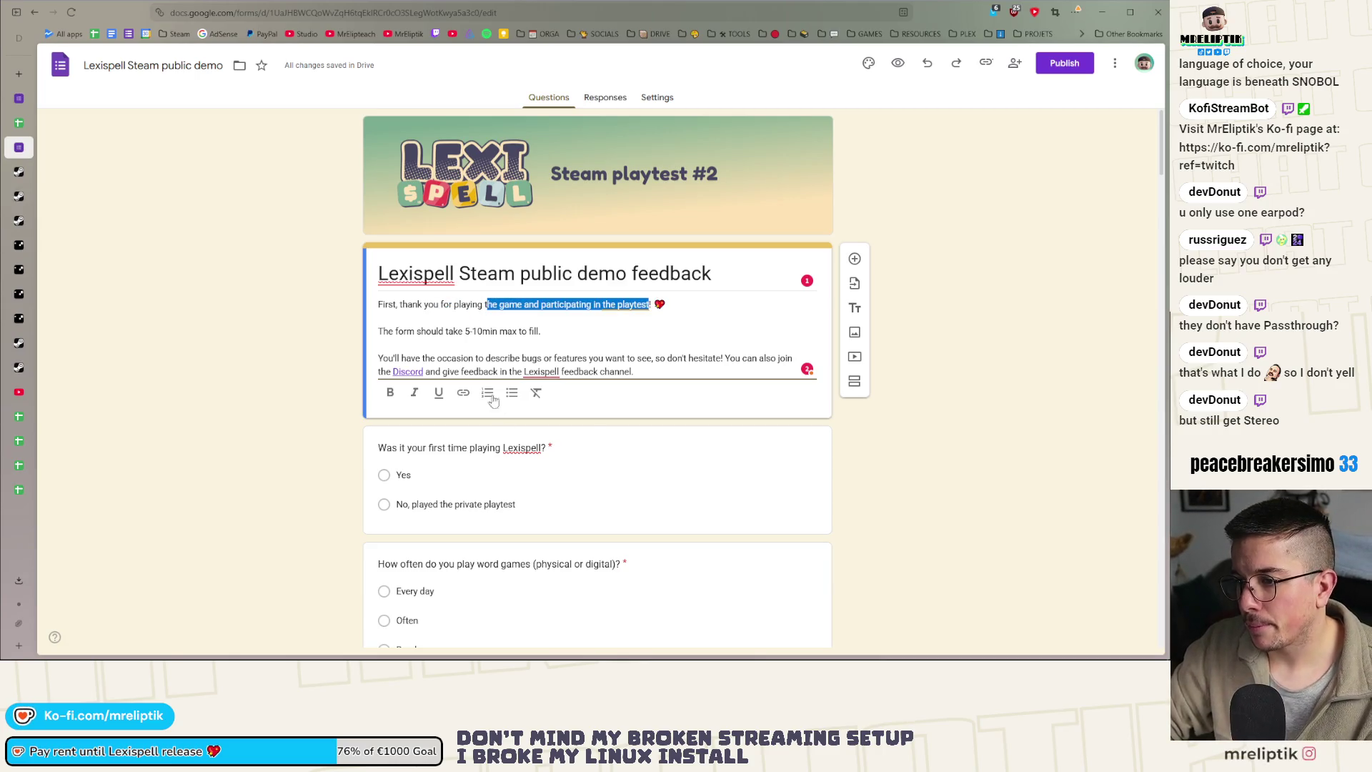
key("BackSpace")
type("he demo!")
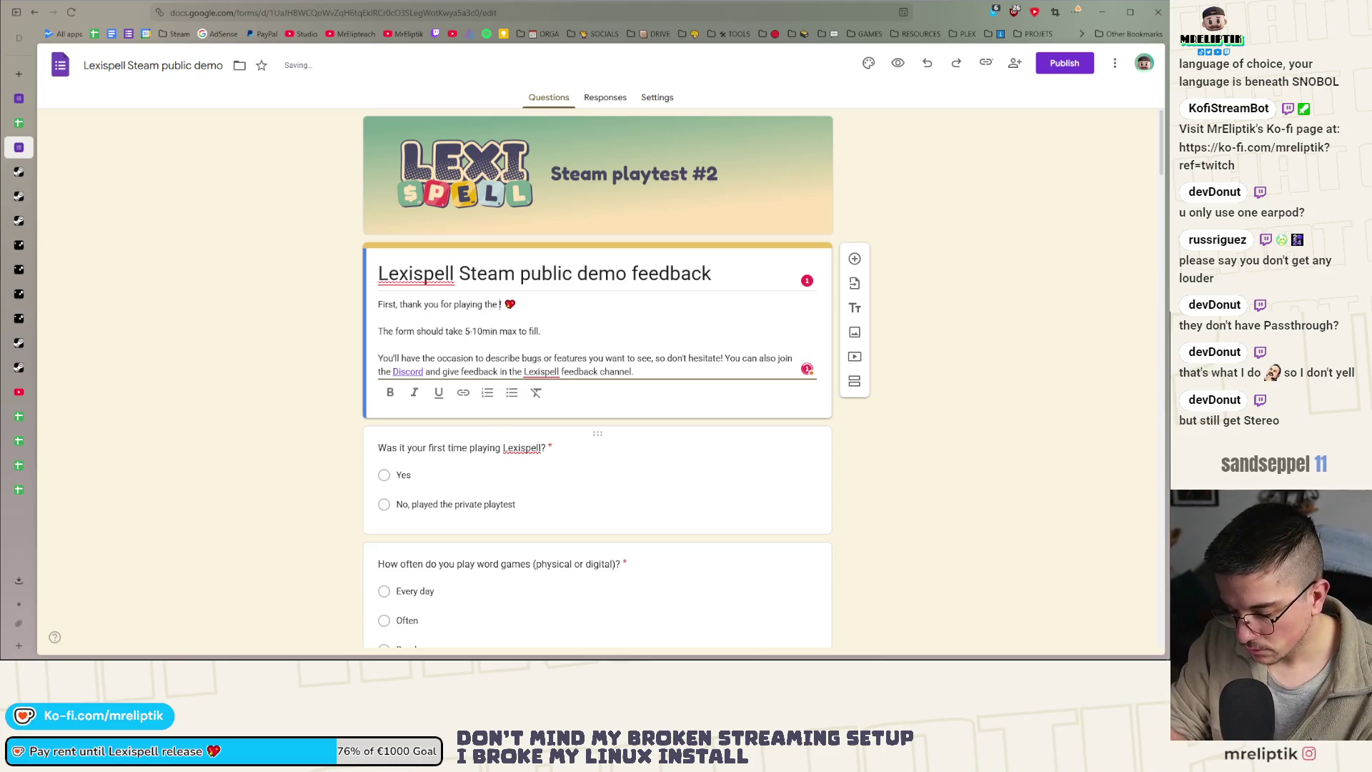
left_click(387, 377)
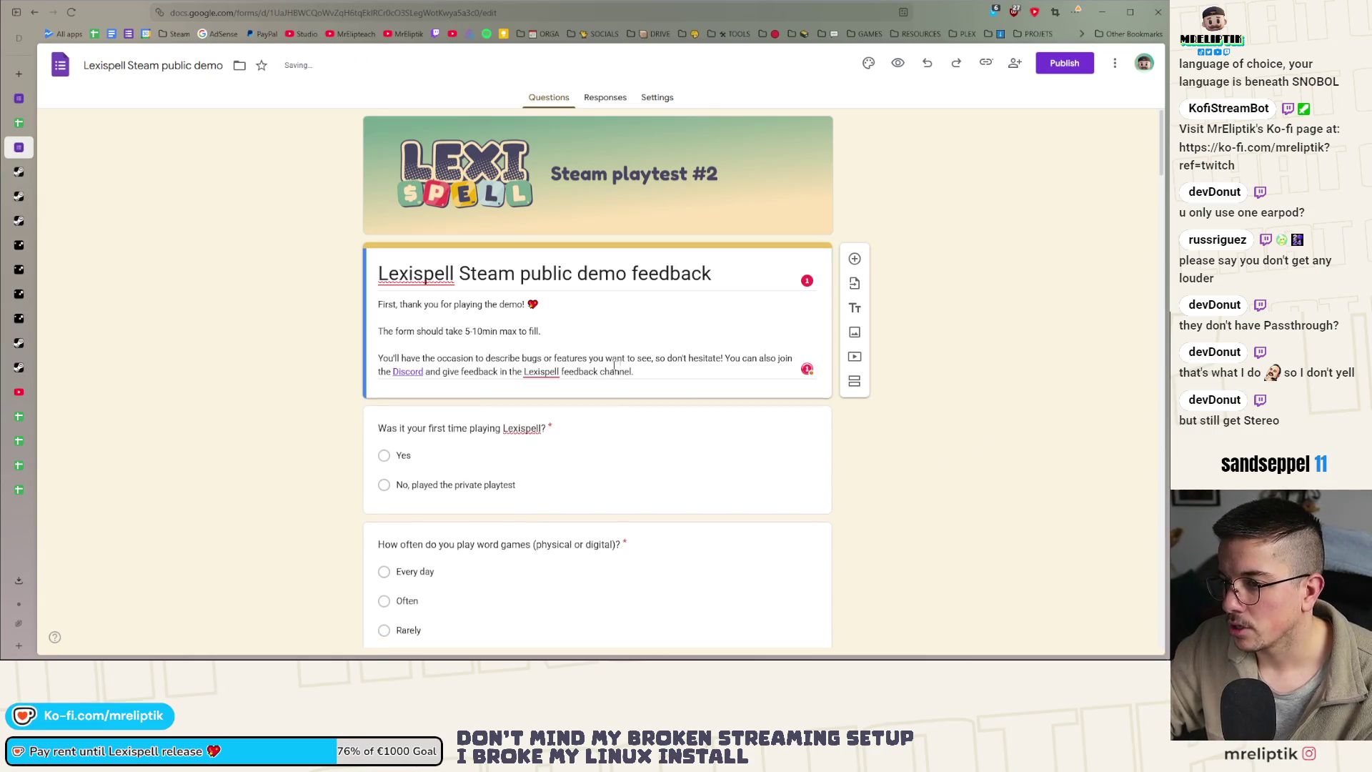
Replace the description with pasted reformatted text and bold 'Lexispell feedback channel'
left_click(387, 377)
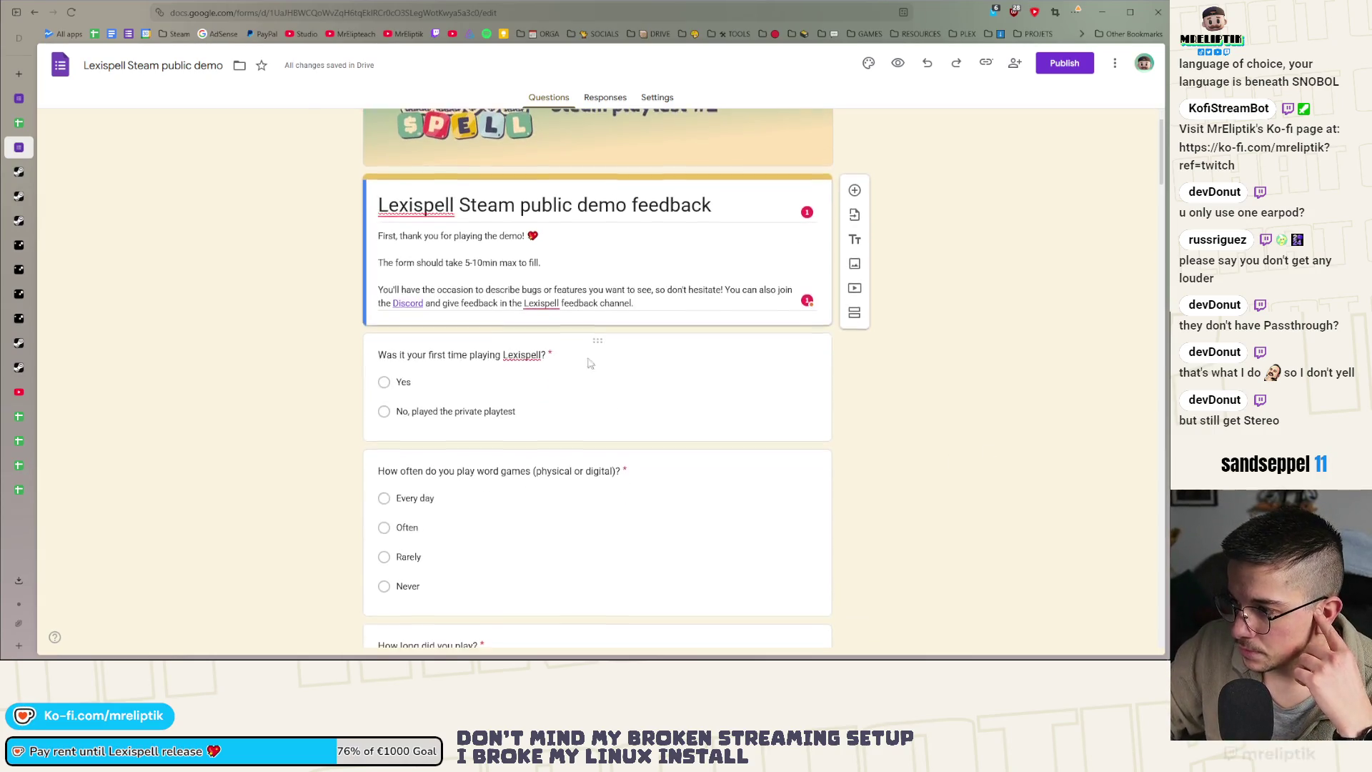
key("ctrl+a")
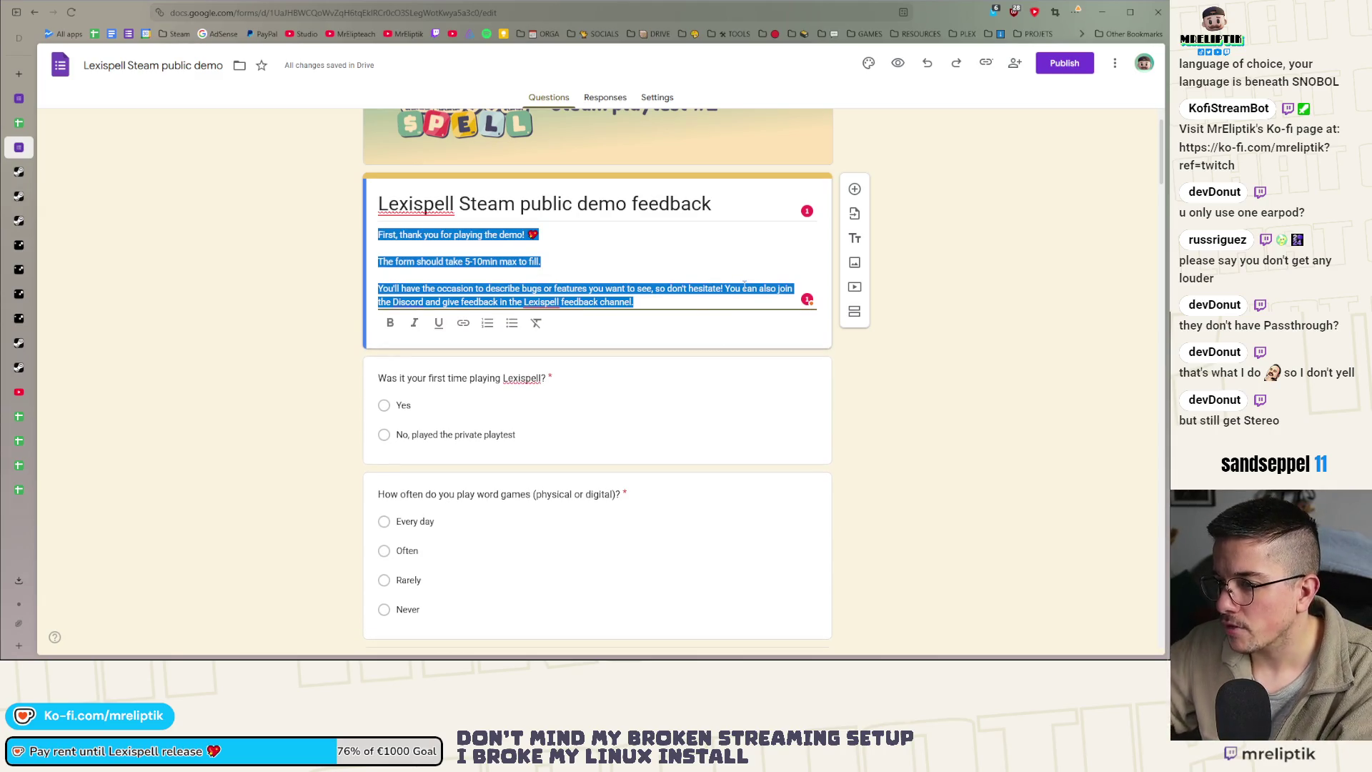
key("ctrl+v")
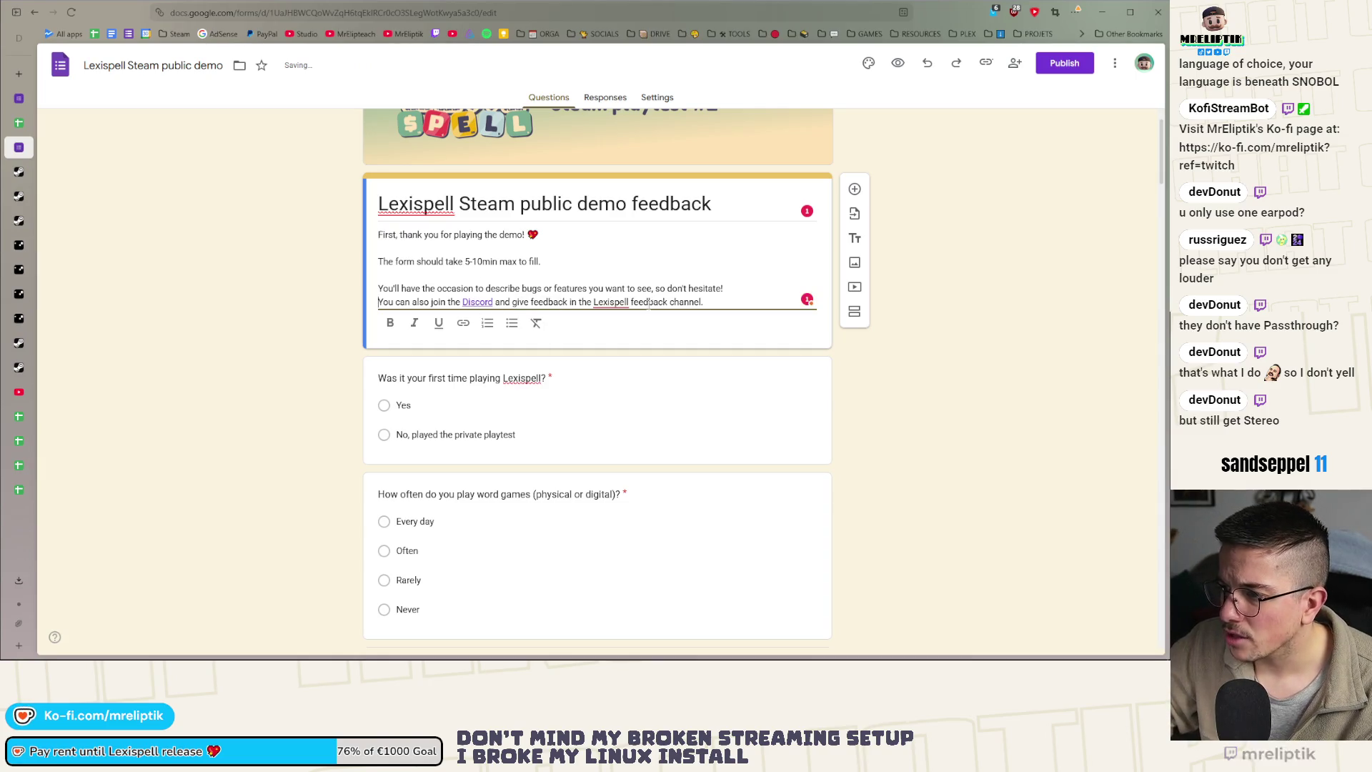
left_click_drag(595, 304, 690, 304)
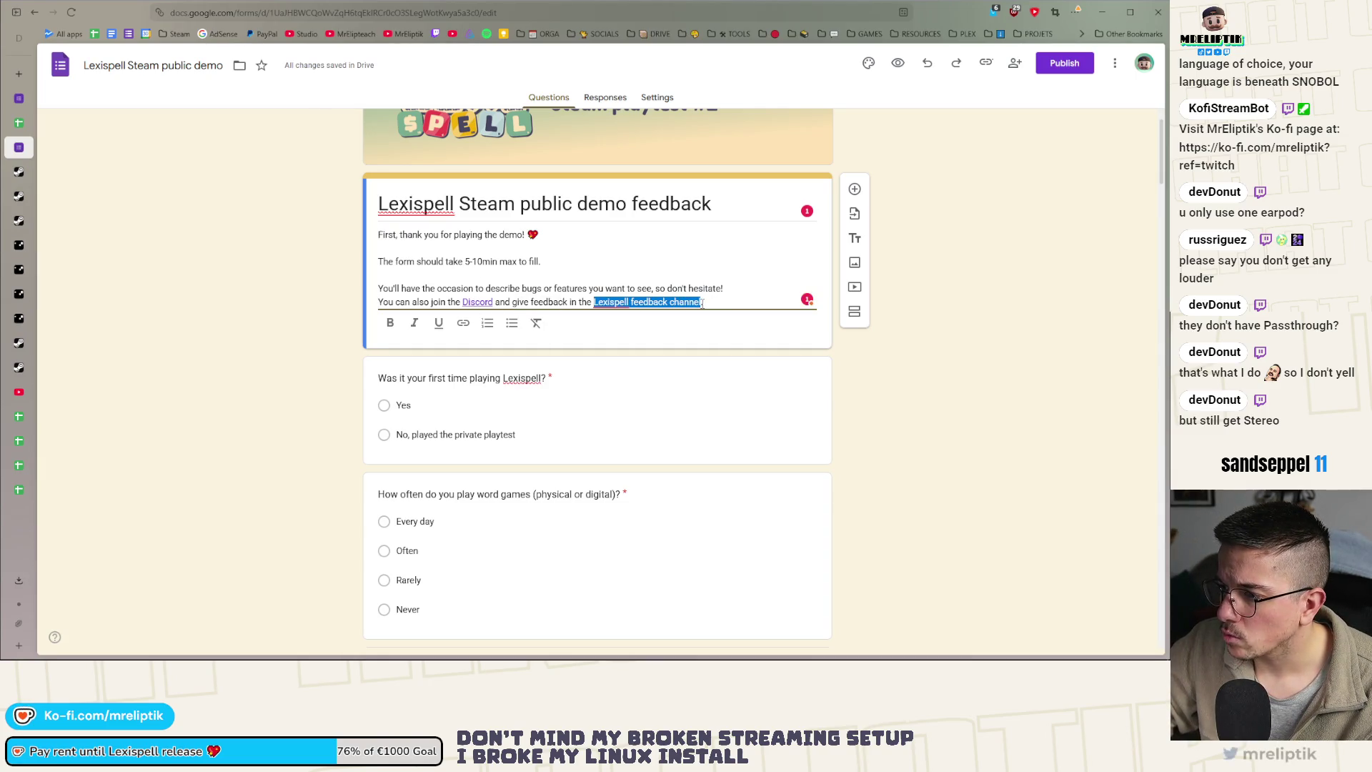
left_click(390, 323)
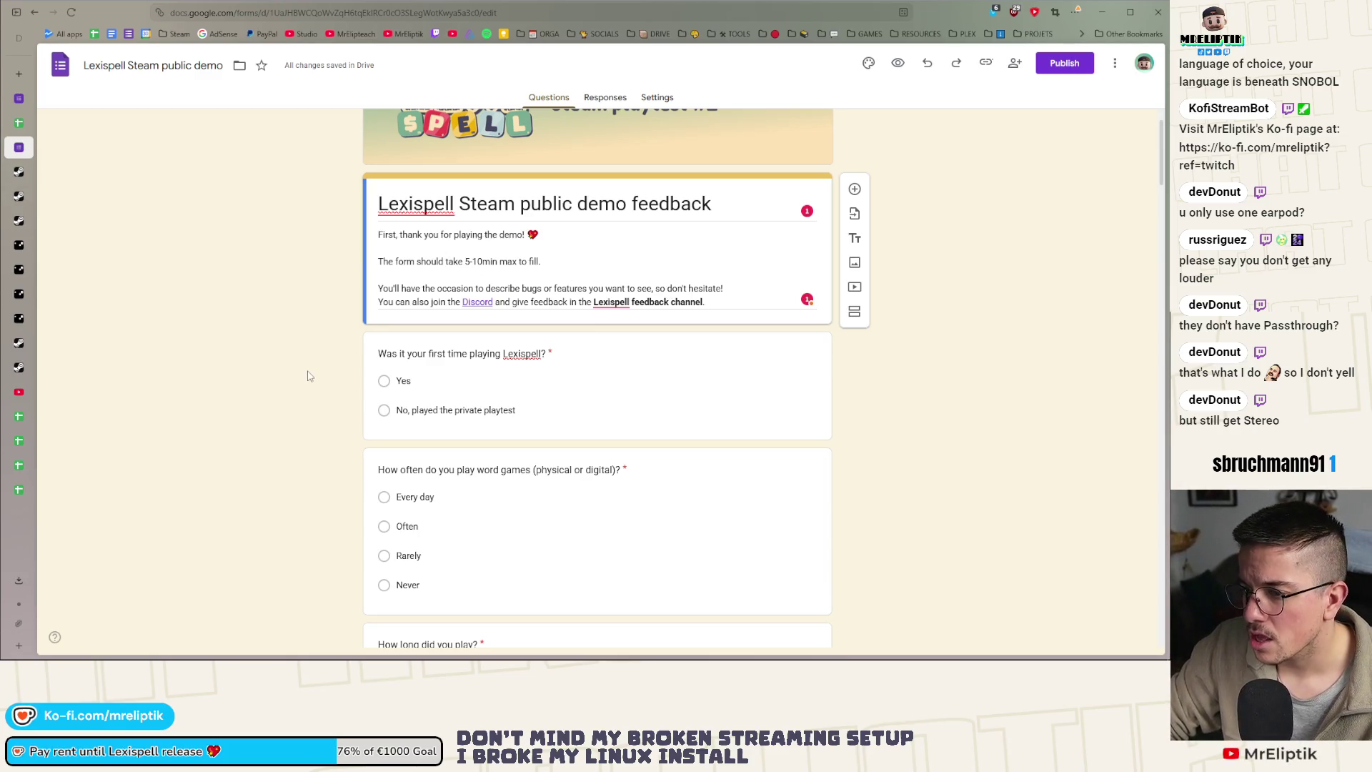
scroll(429, 357, "down", 2)
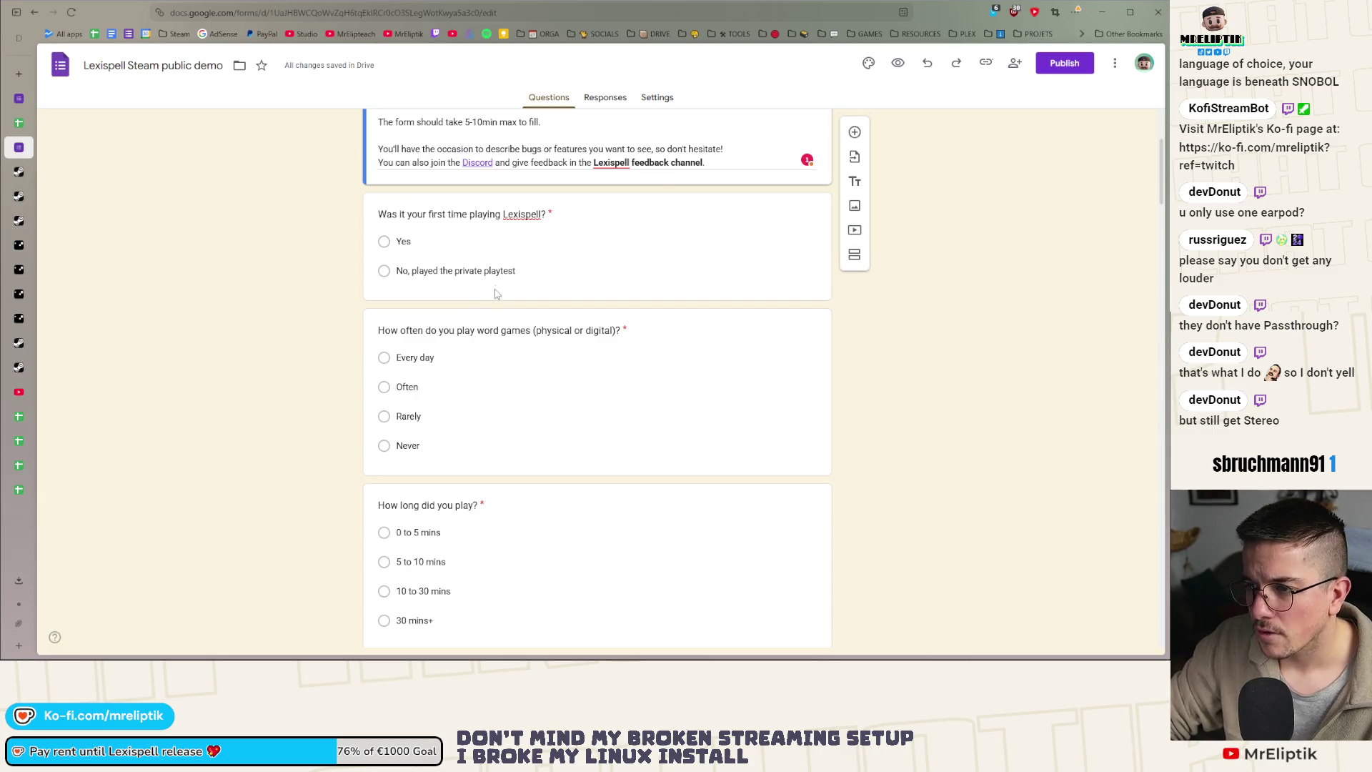
Delete 'private' from the first question's second option so it reads 'No, played the playtest'
left_click(474, 278)
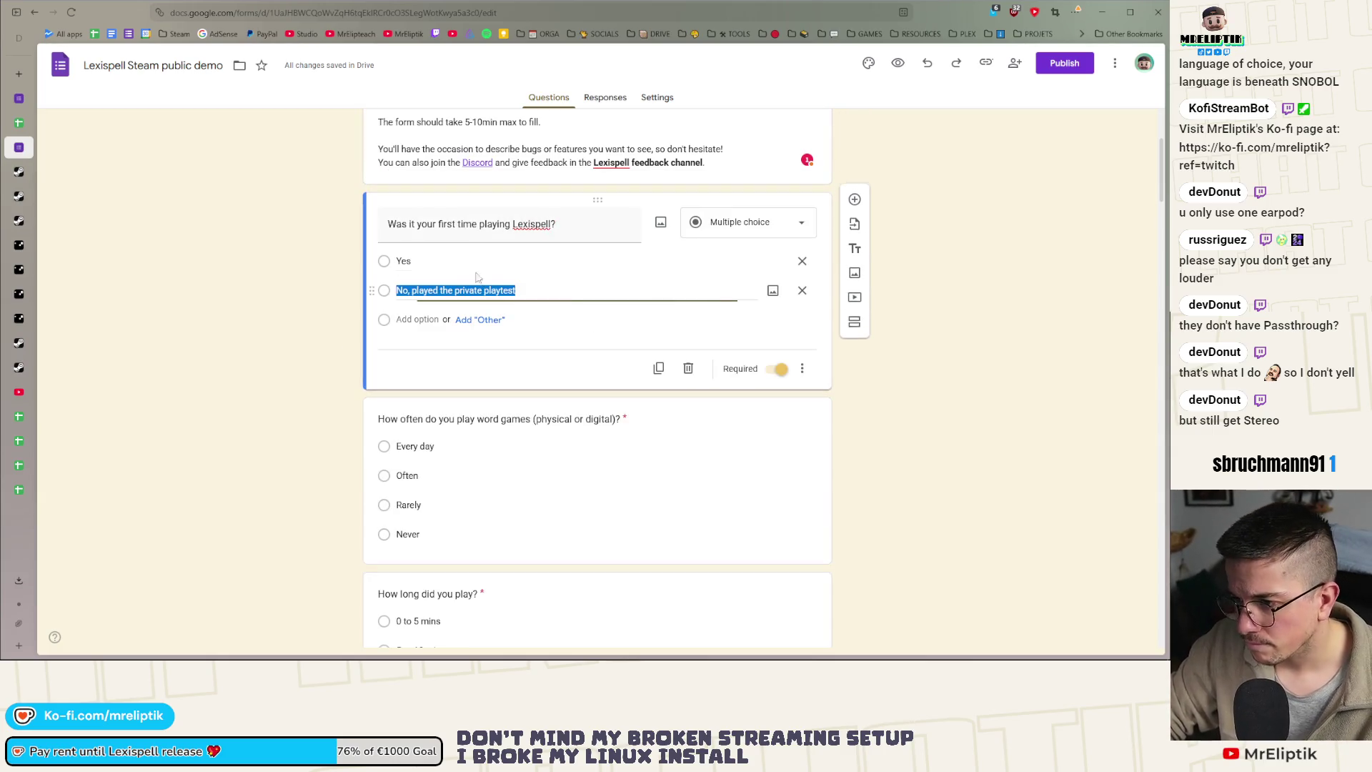
double_click(468, 290)
key("BackSpace")
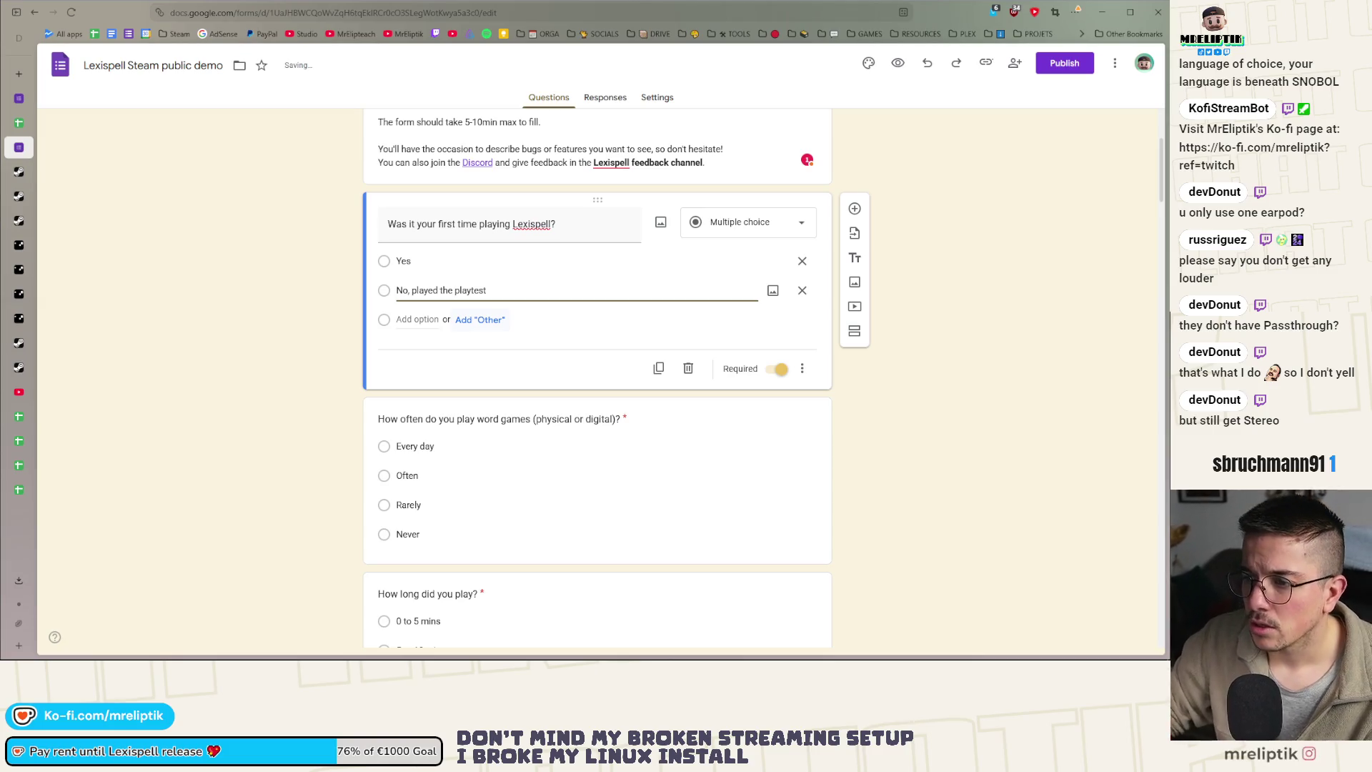
left_click(288, 386)
scroll(290, 384, "down", 1)
scroll(300, 387, "down", 2)
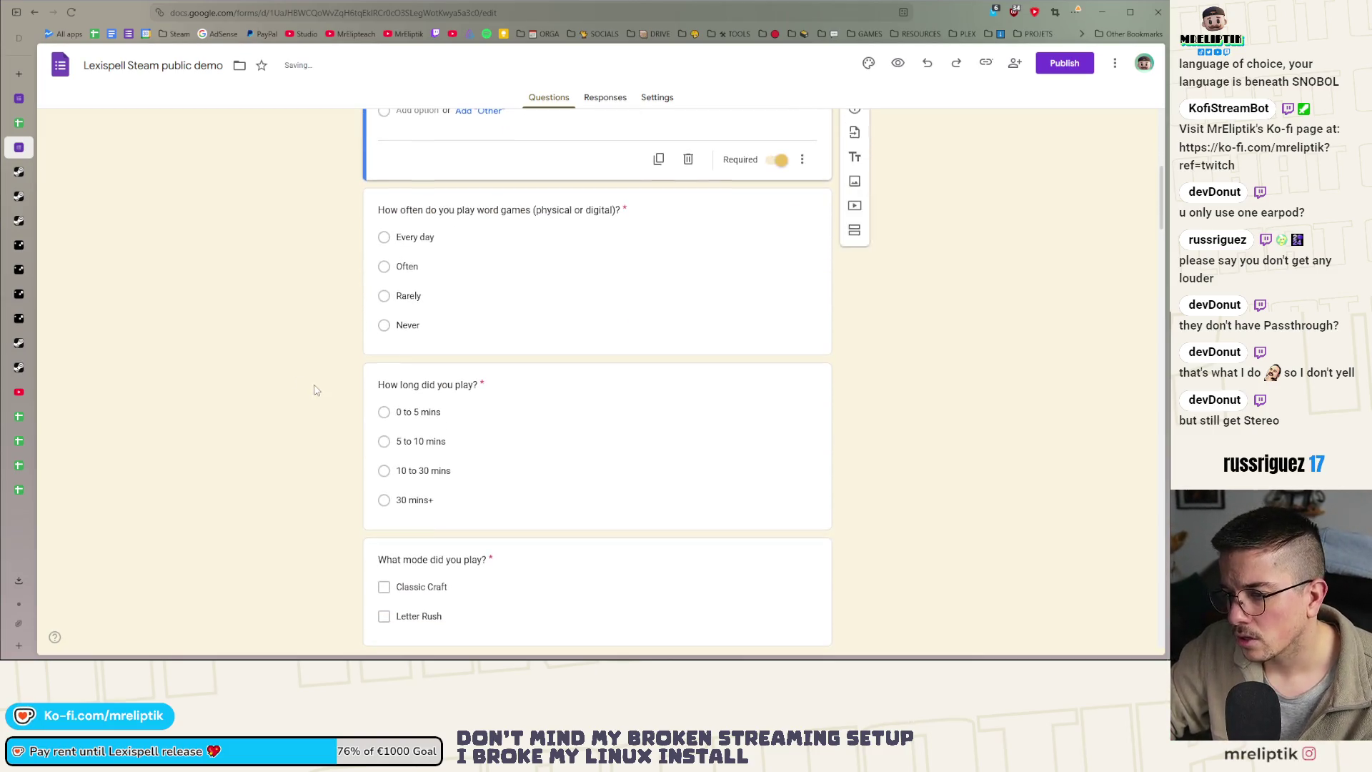
Scroll down through every question of the demo feedback form and back up toward the top
scroll(280, 397, "down", 3)
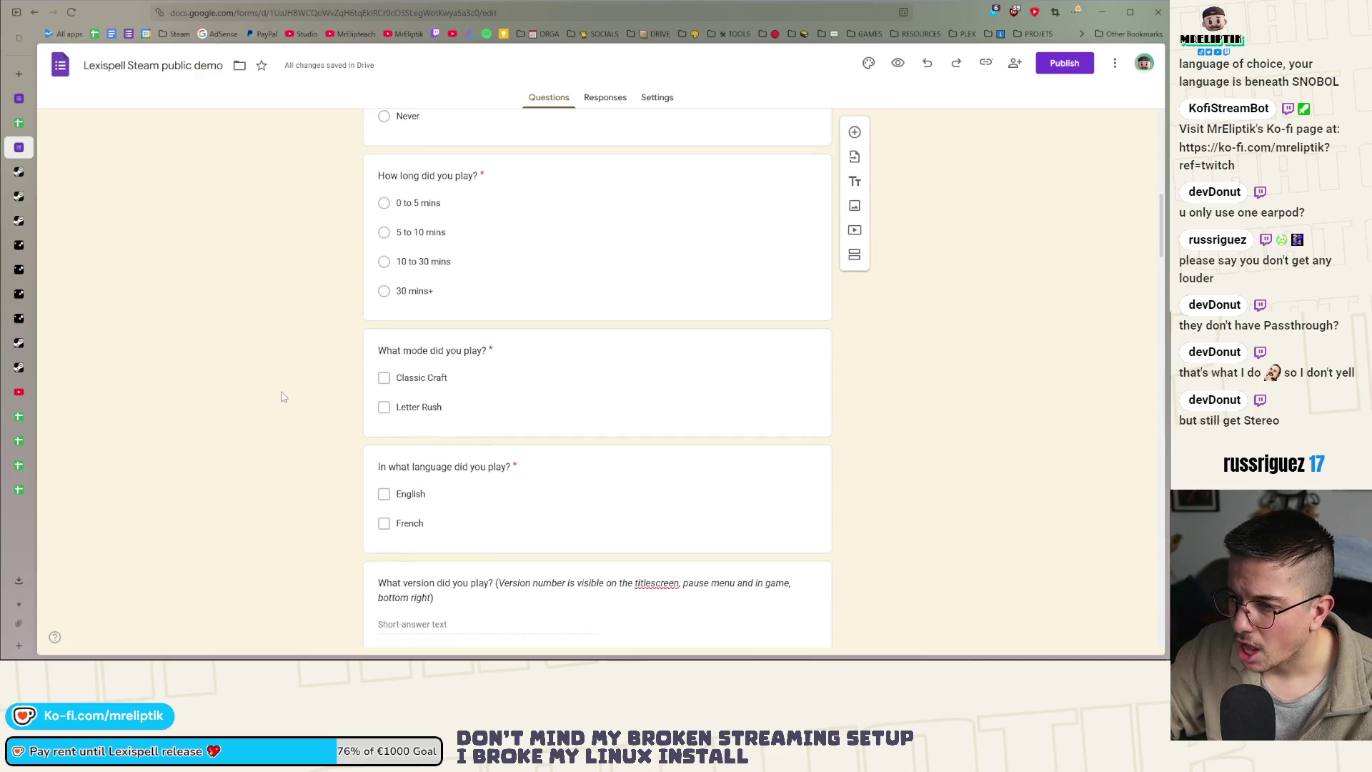
scroll(282, 397, "down", 3)
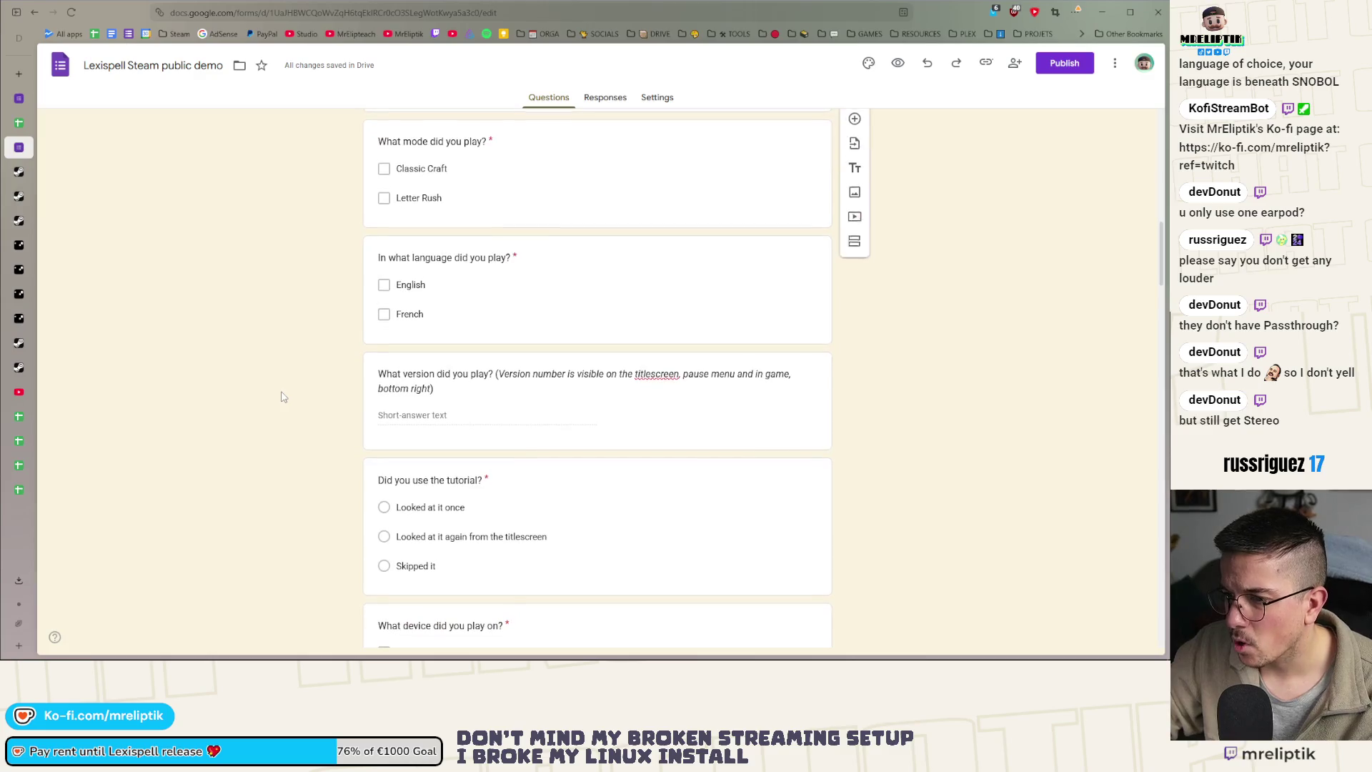
scroll(284, 402, "down", 1)
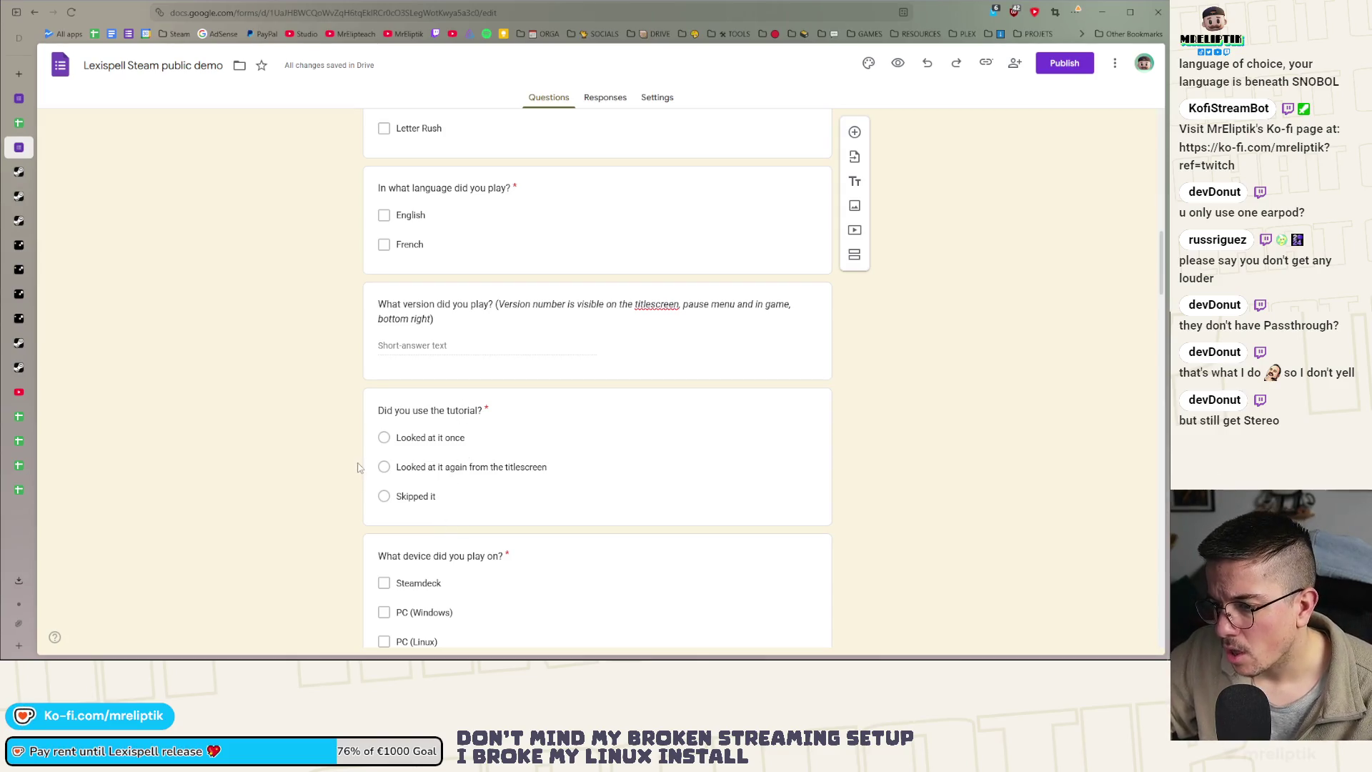
scroll(357, 466, "down", 3)
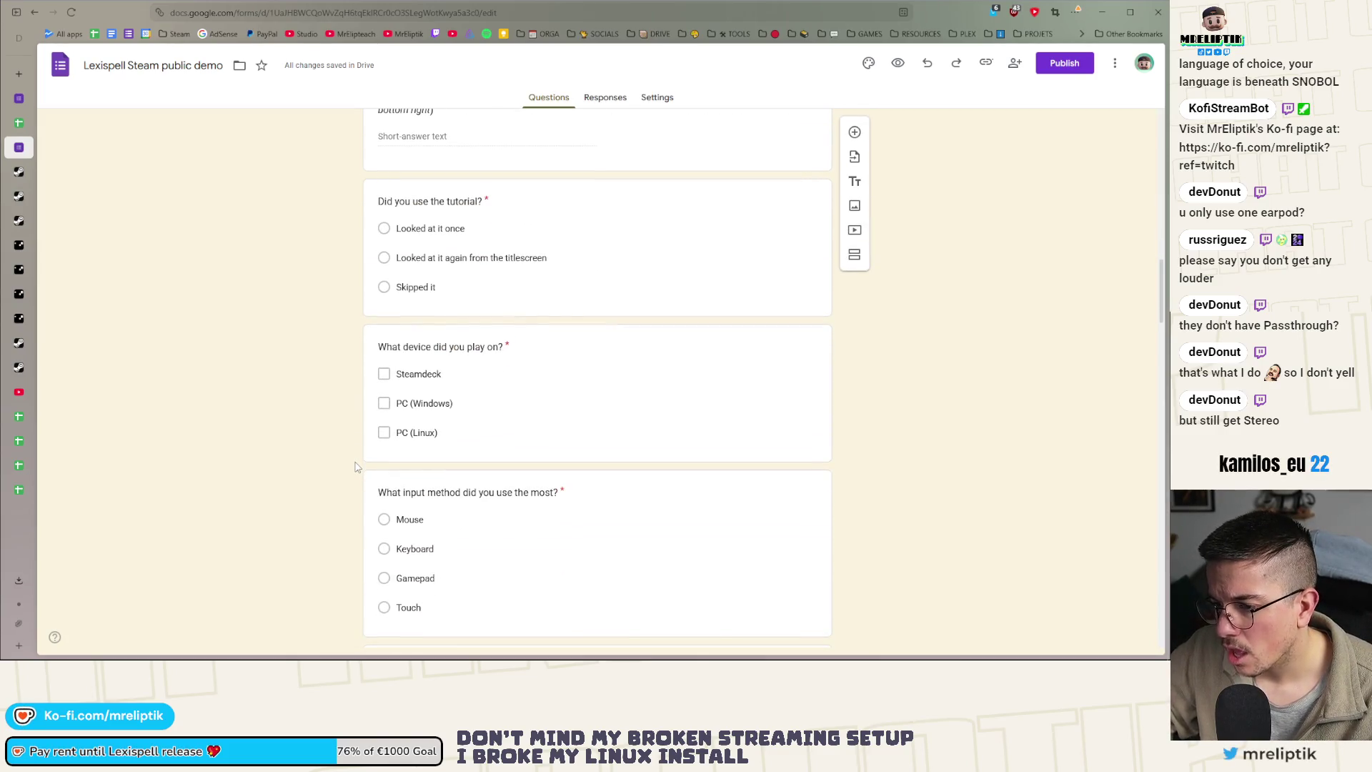
scroll(355, 466, "down", 2)
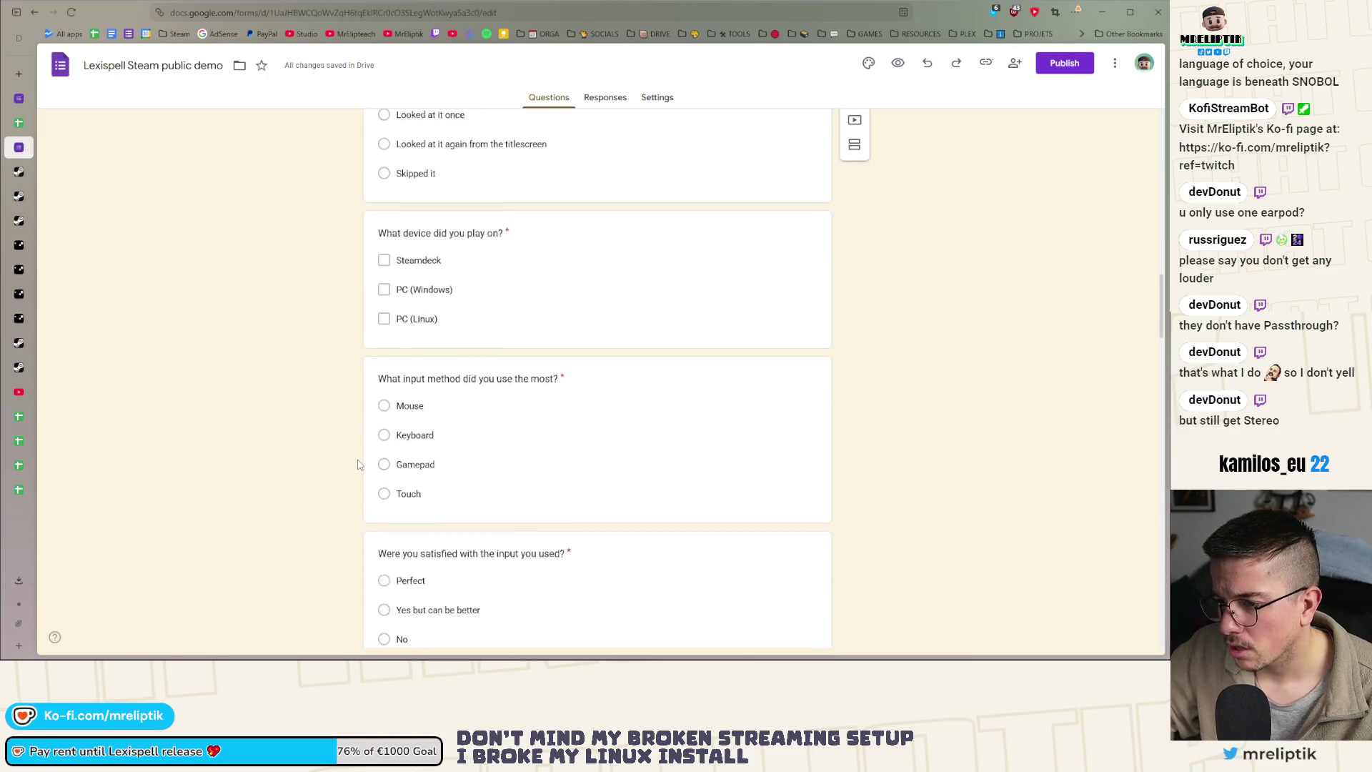
scroll(361, 466, "down", 4)
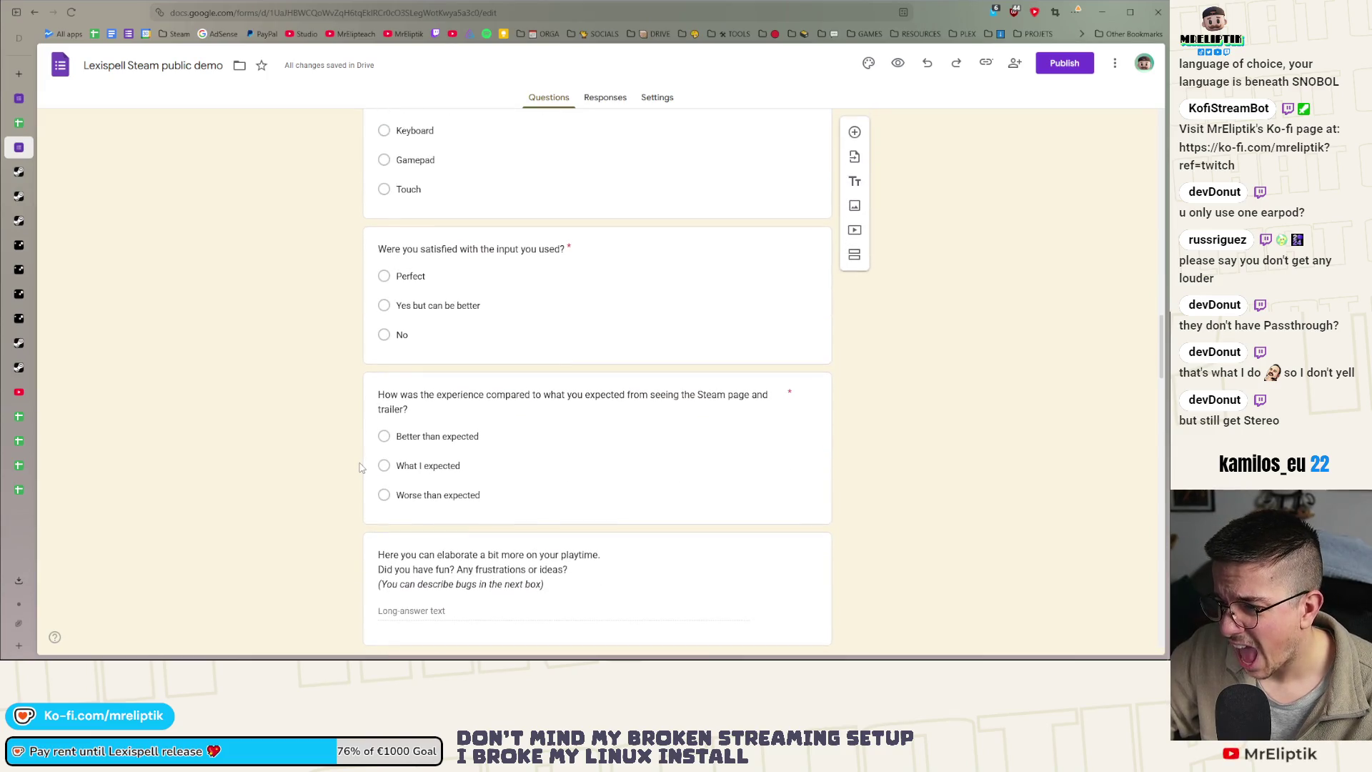
scroll(359, 468, "down", 5)
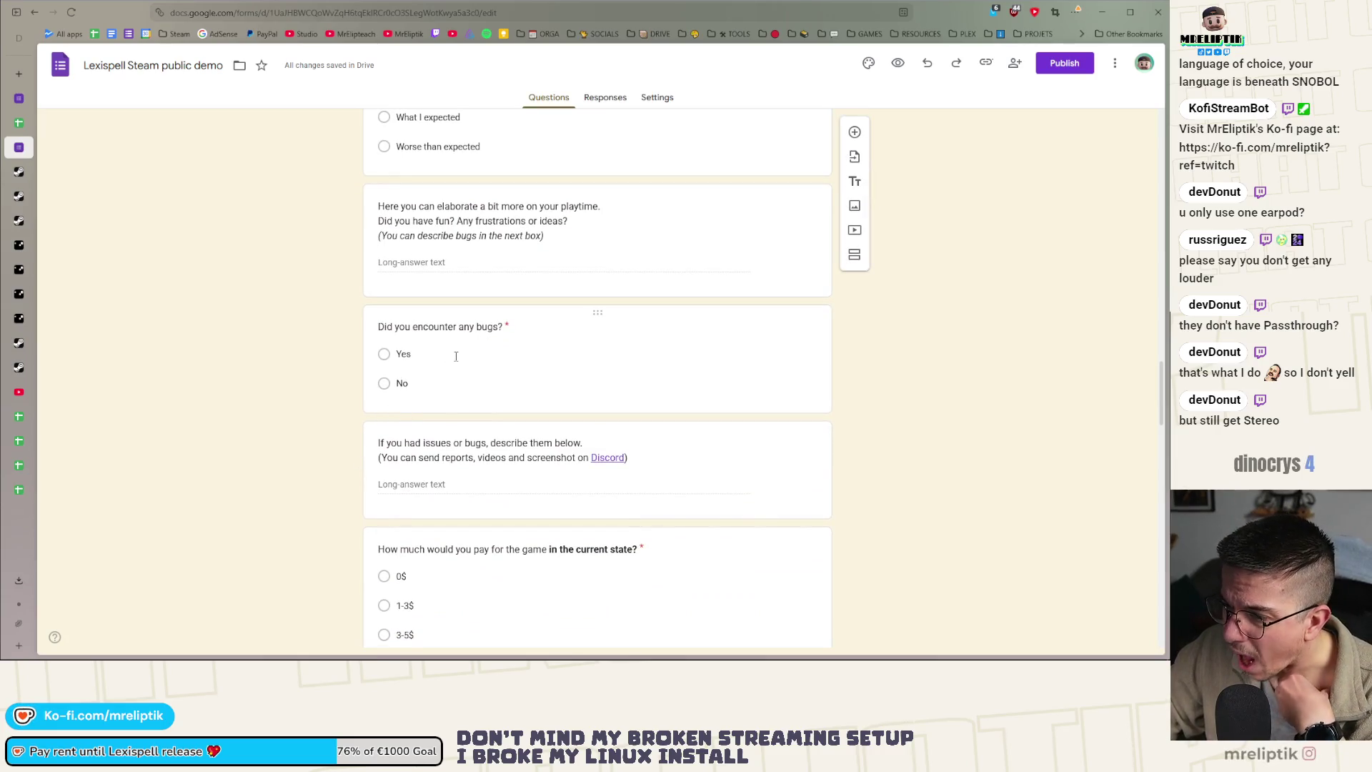
scroll(436, 382, "down", 5)
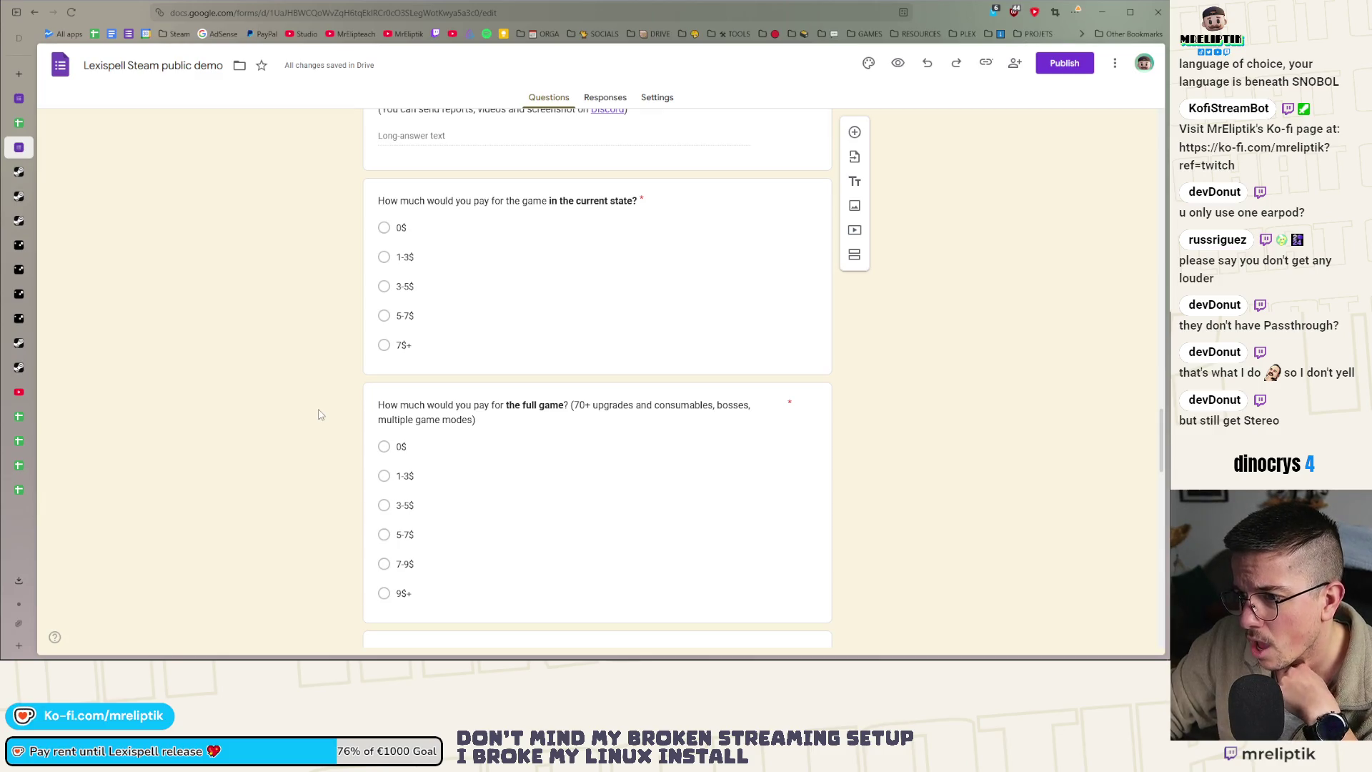
scroll(319, 414, "down", 3)
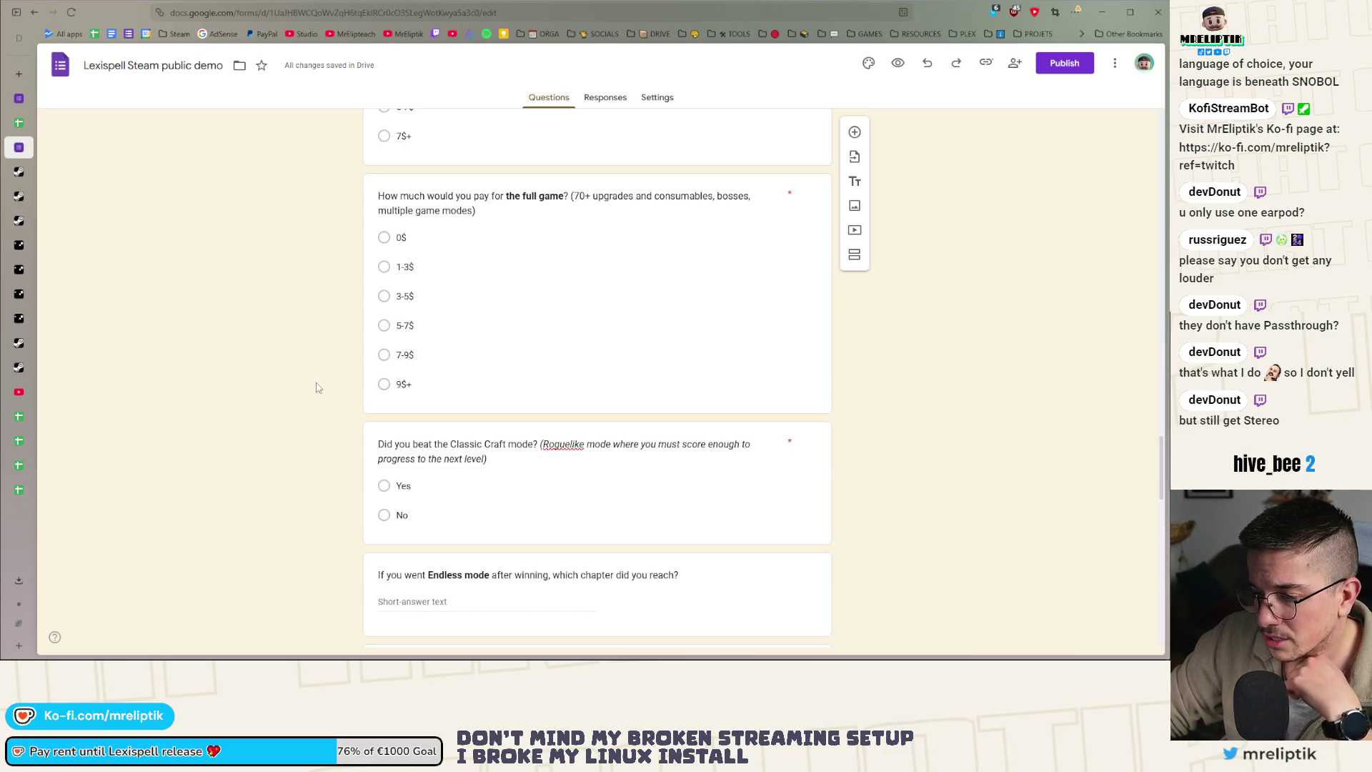
scroll(375, 370, "down", 7)
scroll(289, 477, "up", 9)
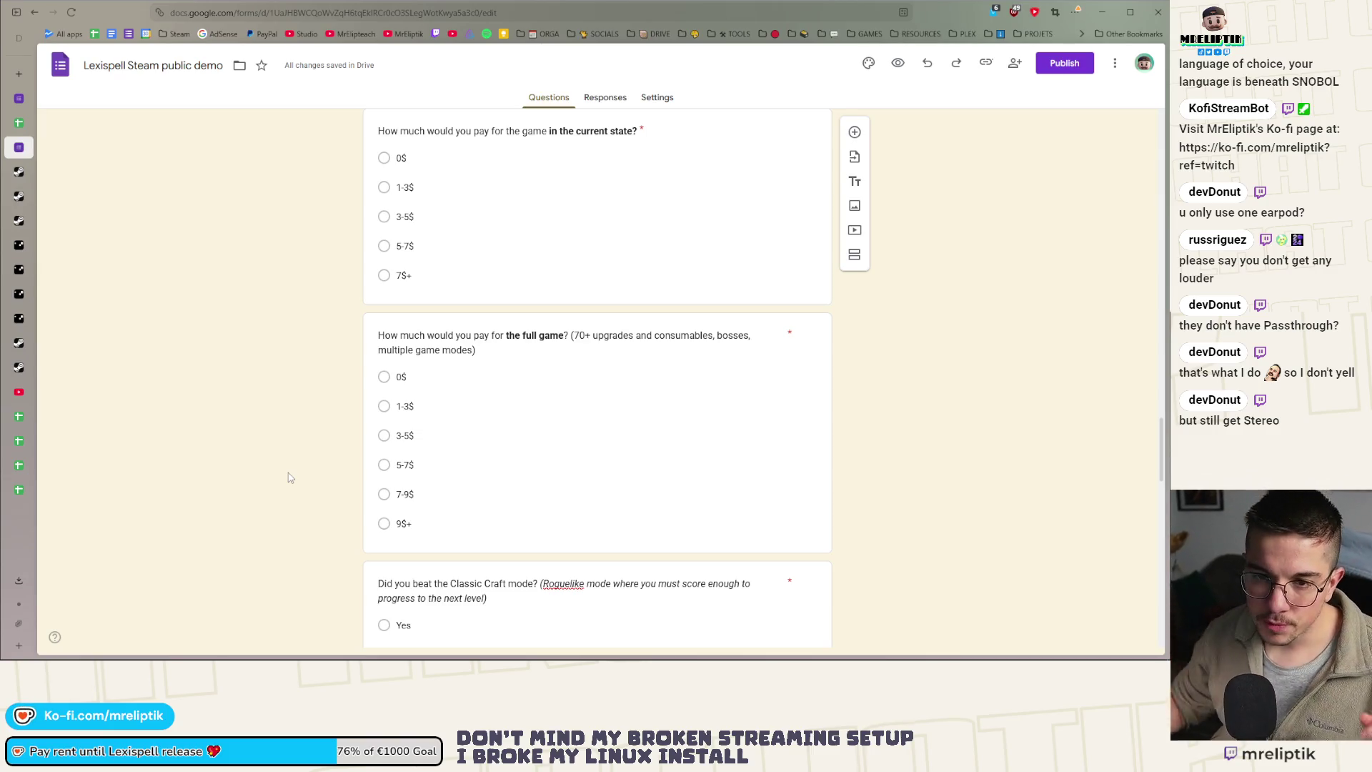
scroll(416, 405, "up", 7)
scroll(384, 368, "down", 11)
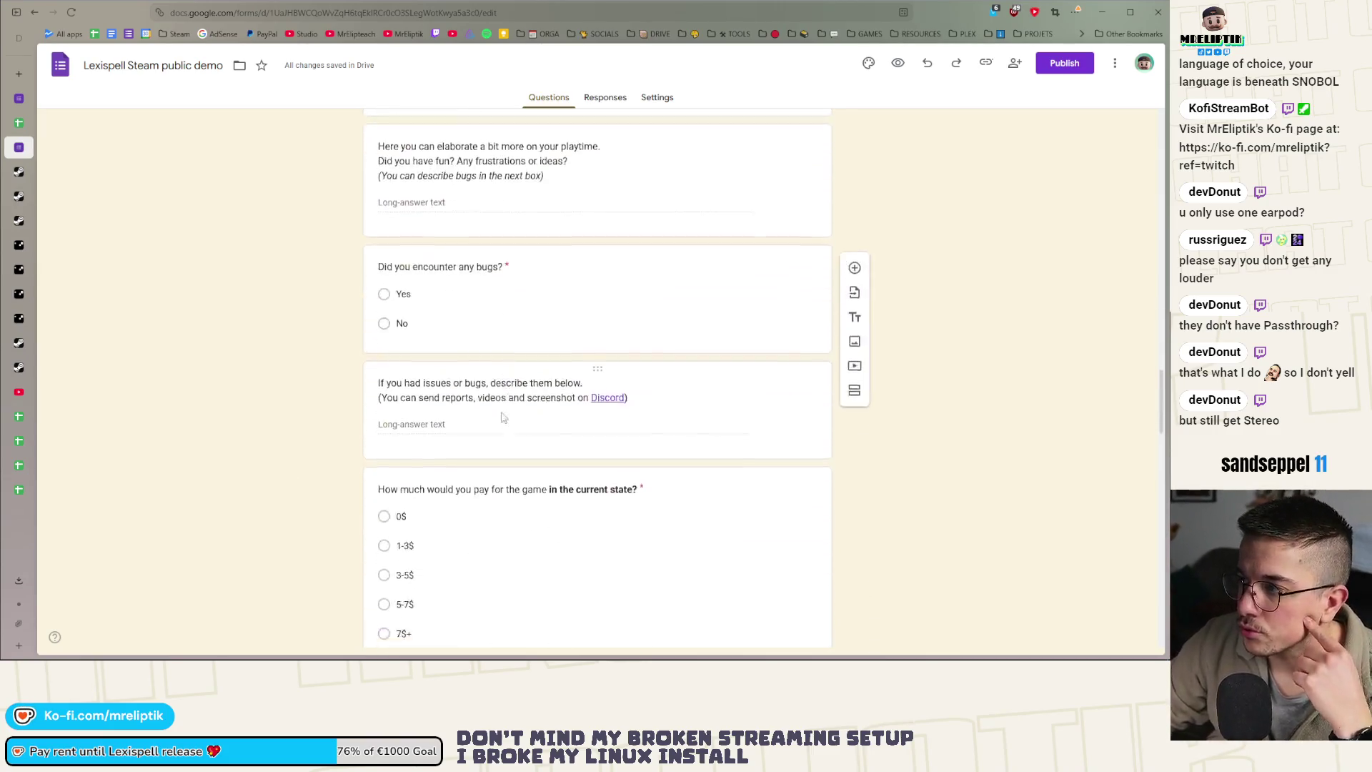
scroll(384, 368, "down", 5)
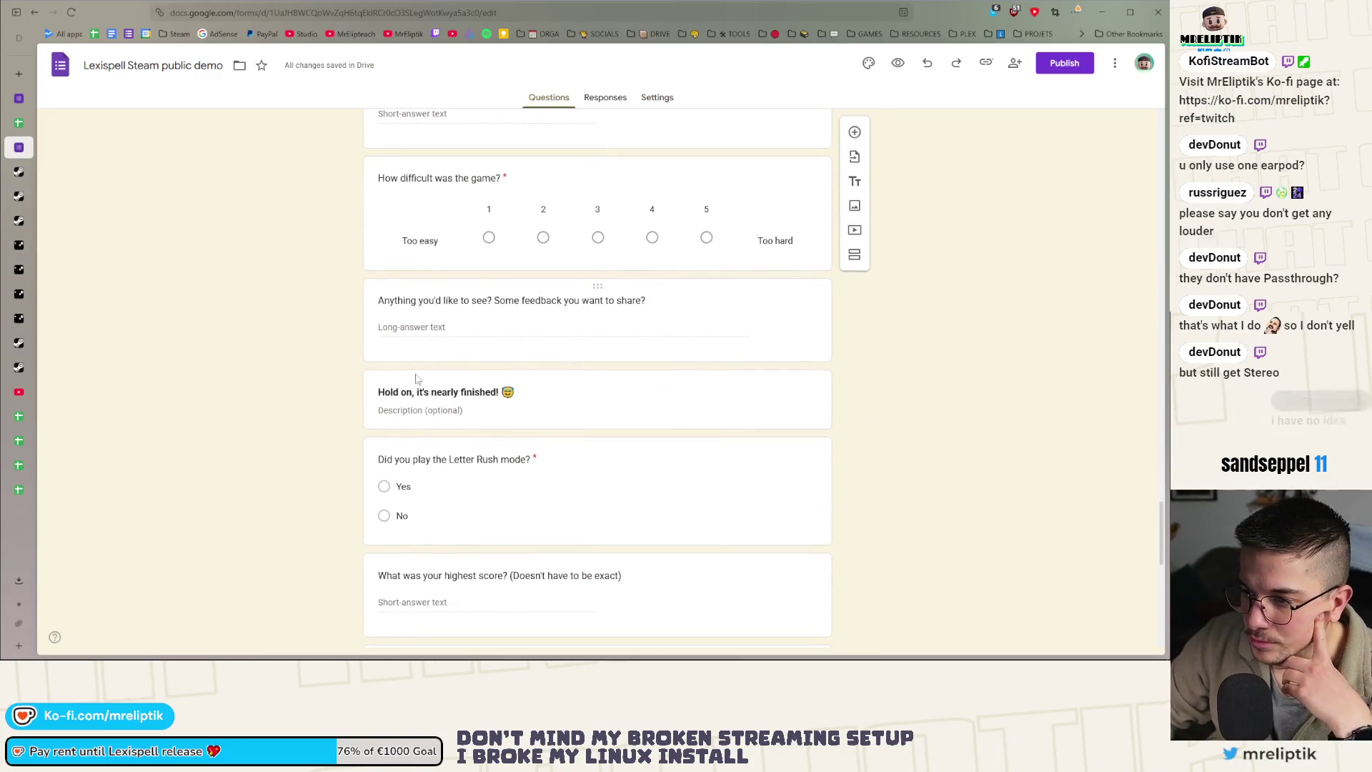
scroll(261, 389, "up", 15)
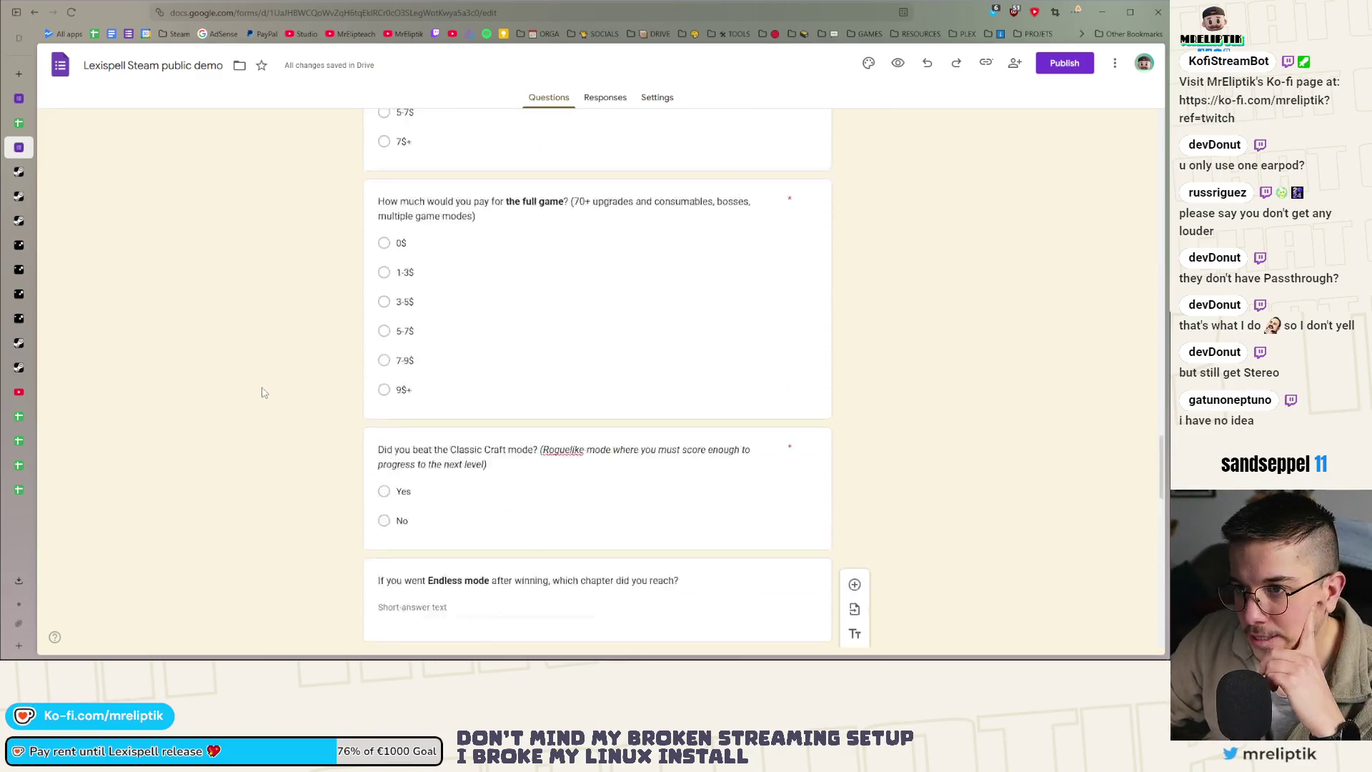
scroll(343, 418, "up", 12)
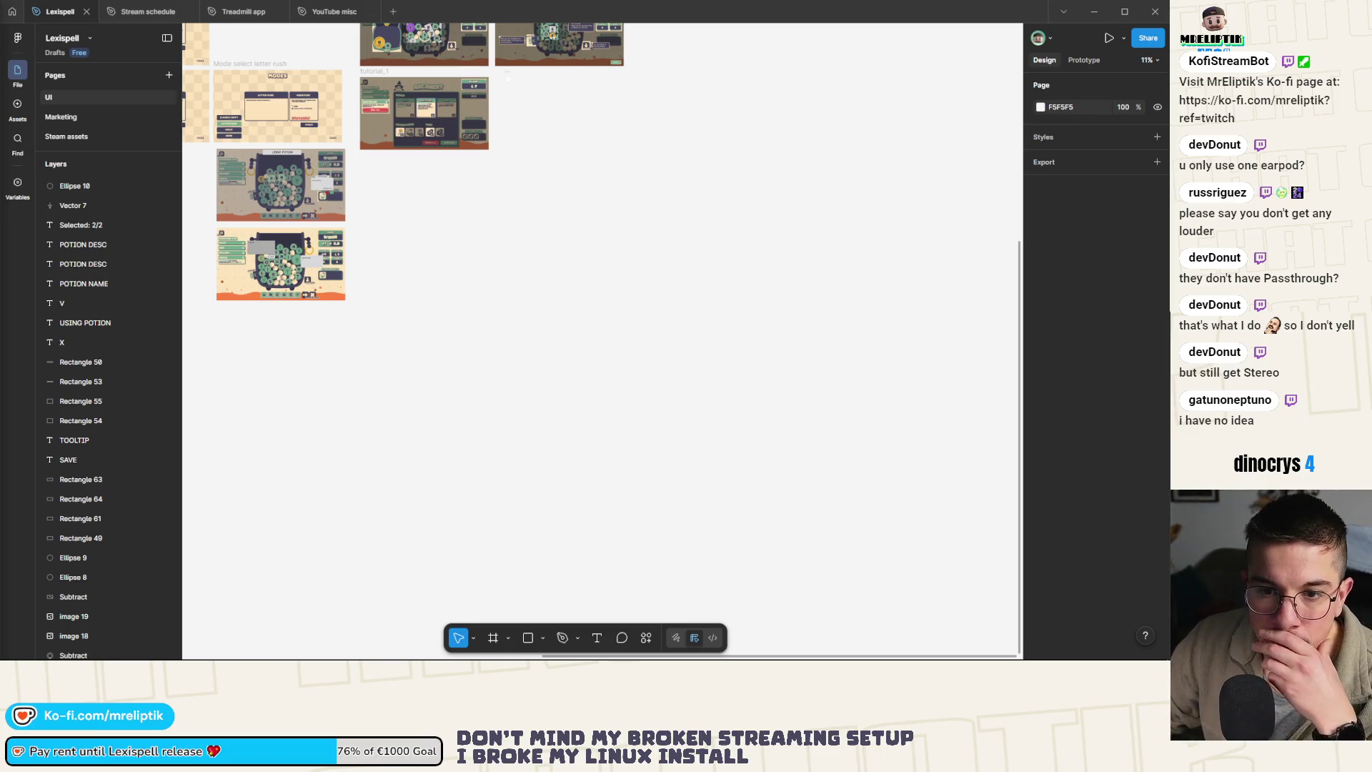
Go to the Marketing page and select the gform_banner_playtest banner frame
scroll(472, 327, "up", 3)
scroll(472, 327, "left", 2)
scroll(469, 288, "left", 2)
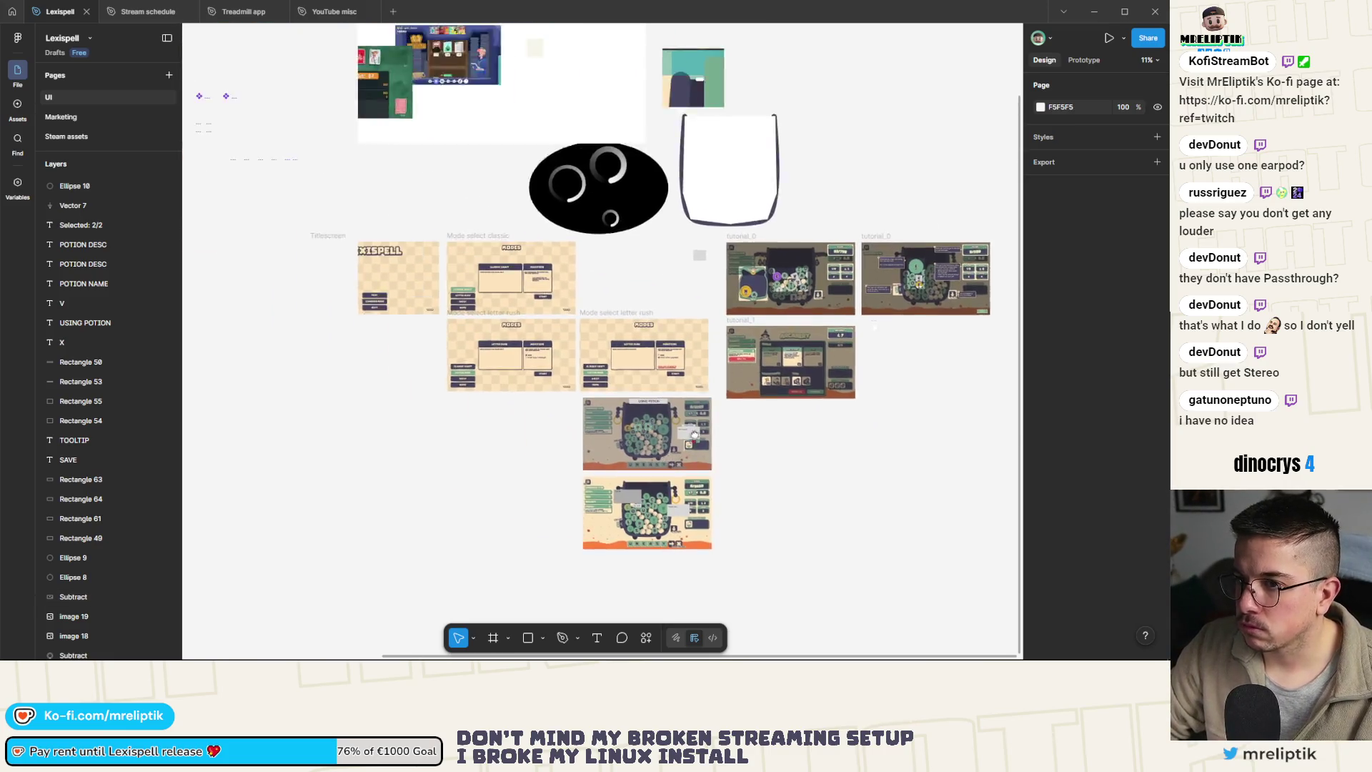
left_click(78, 116)
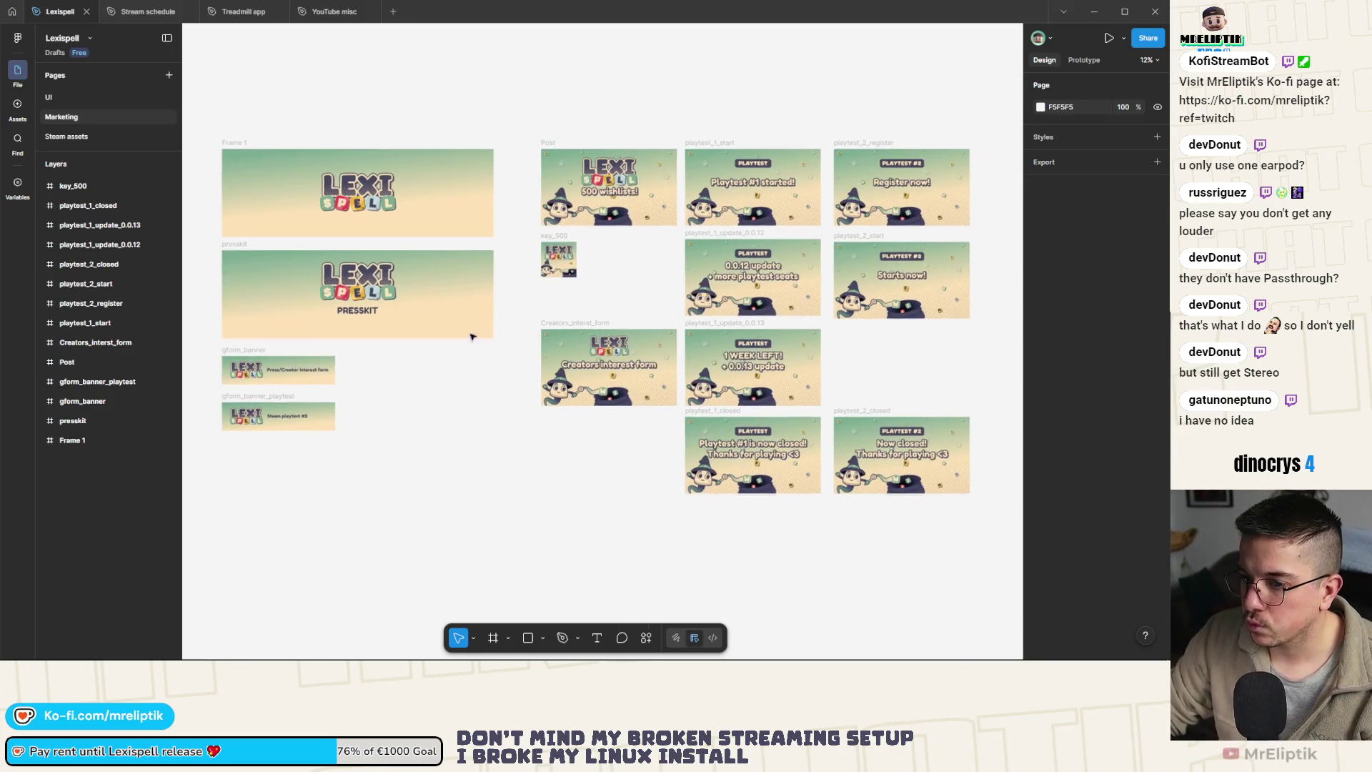
scroll(261, 427, "up", 2)
scroll(262, 427, "up", 5)
left_click(365, 351)
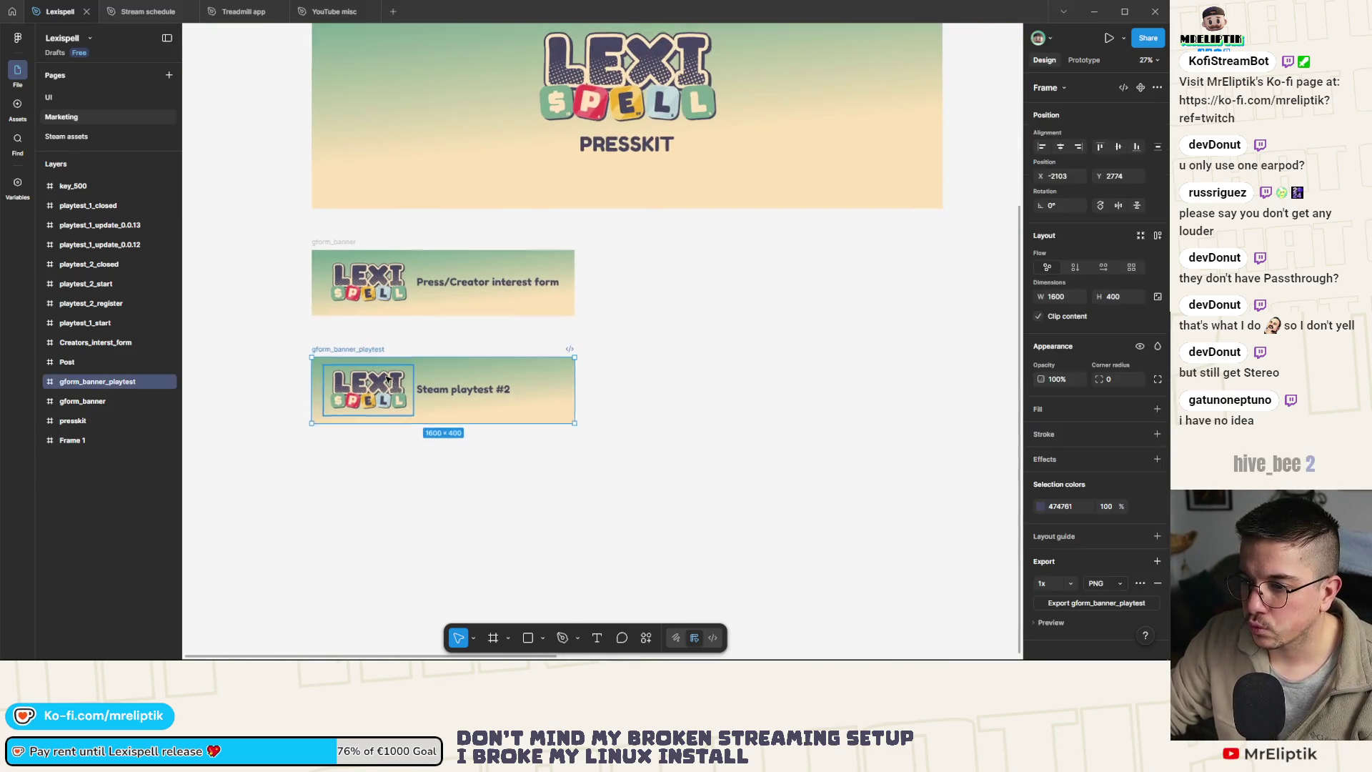
Duplicate the banner just below the original and rename the copy gform_banner_demo
mouse_move(346, 350)
left_mouse_down()
mouse_move(361, 461)
mouse_move(367, 447)
left_mouse_up()
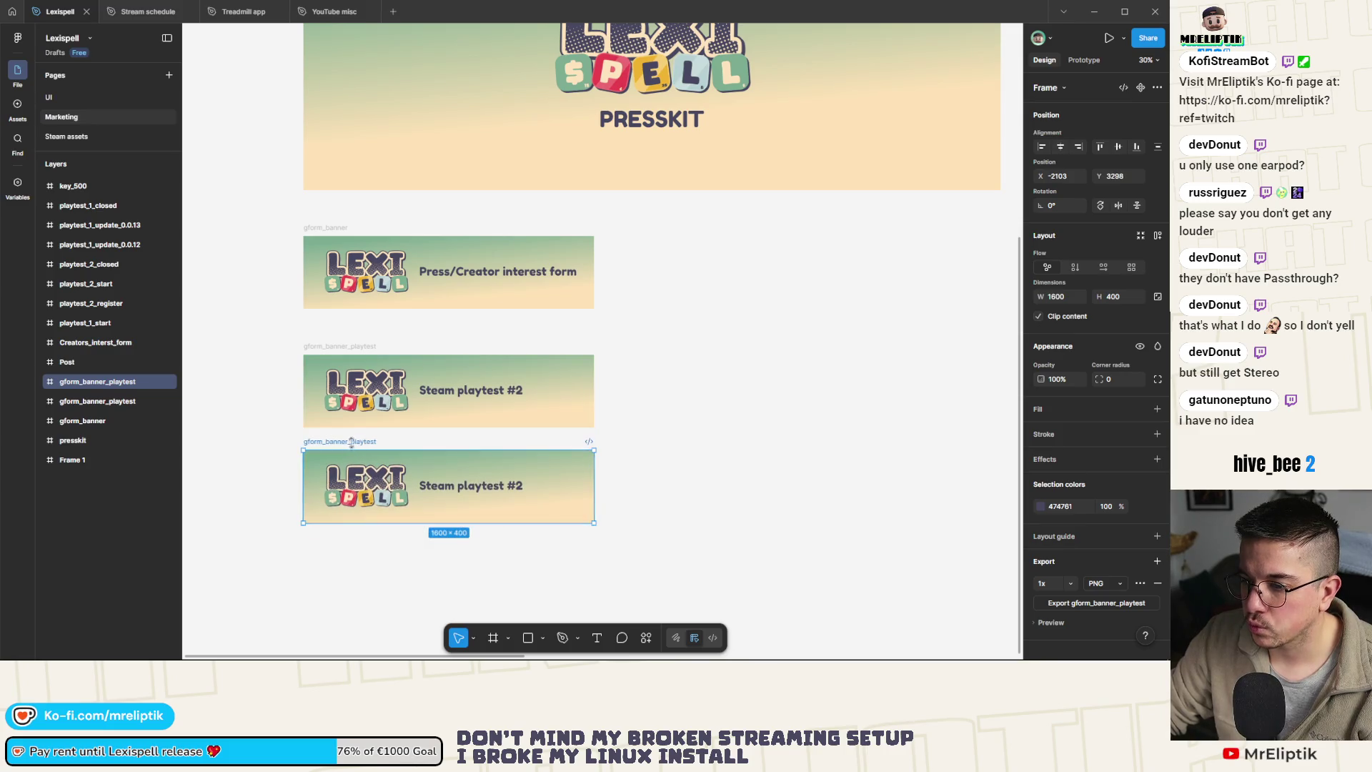
left_click(350, 442)
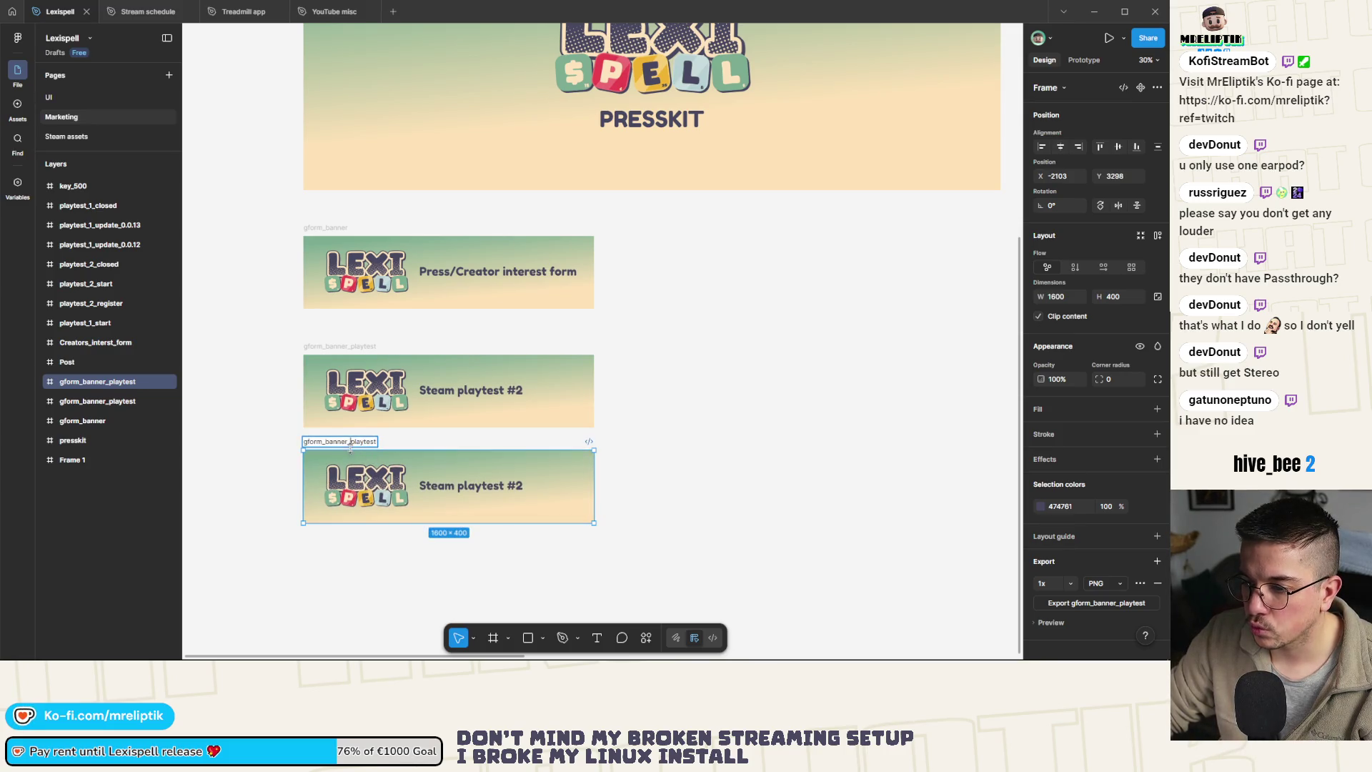
type("demo")
key("Return")
scroll(443, 441, "up", 3)
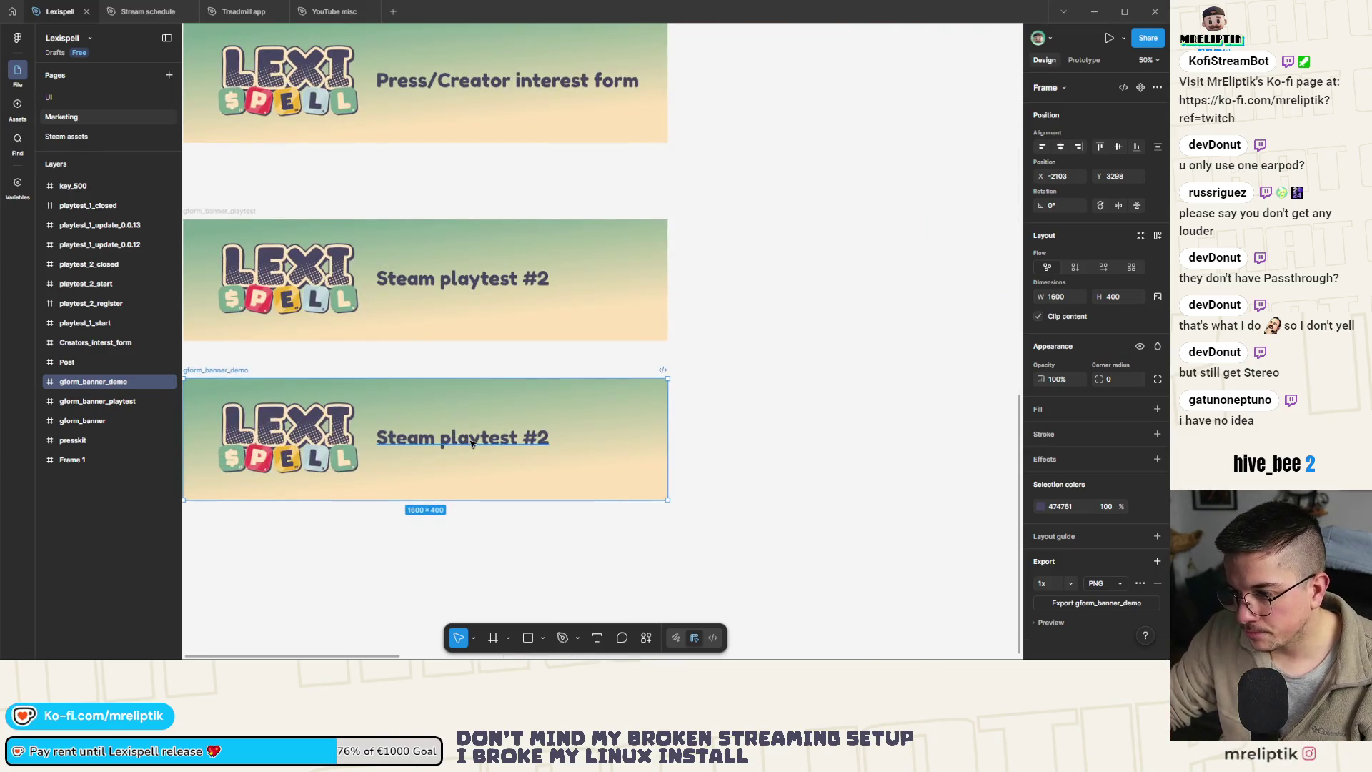
Replace 'playtest #2' in the copied banner's heading with 'demo feedback form'
double_click(471, 443)
left_click_drag(452, 439, 588, 442)
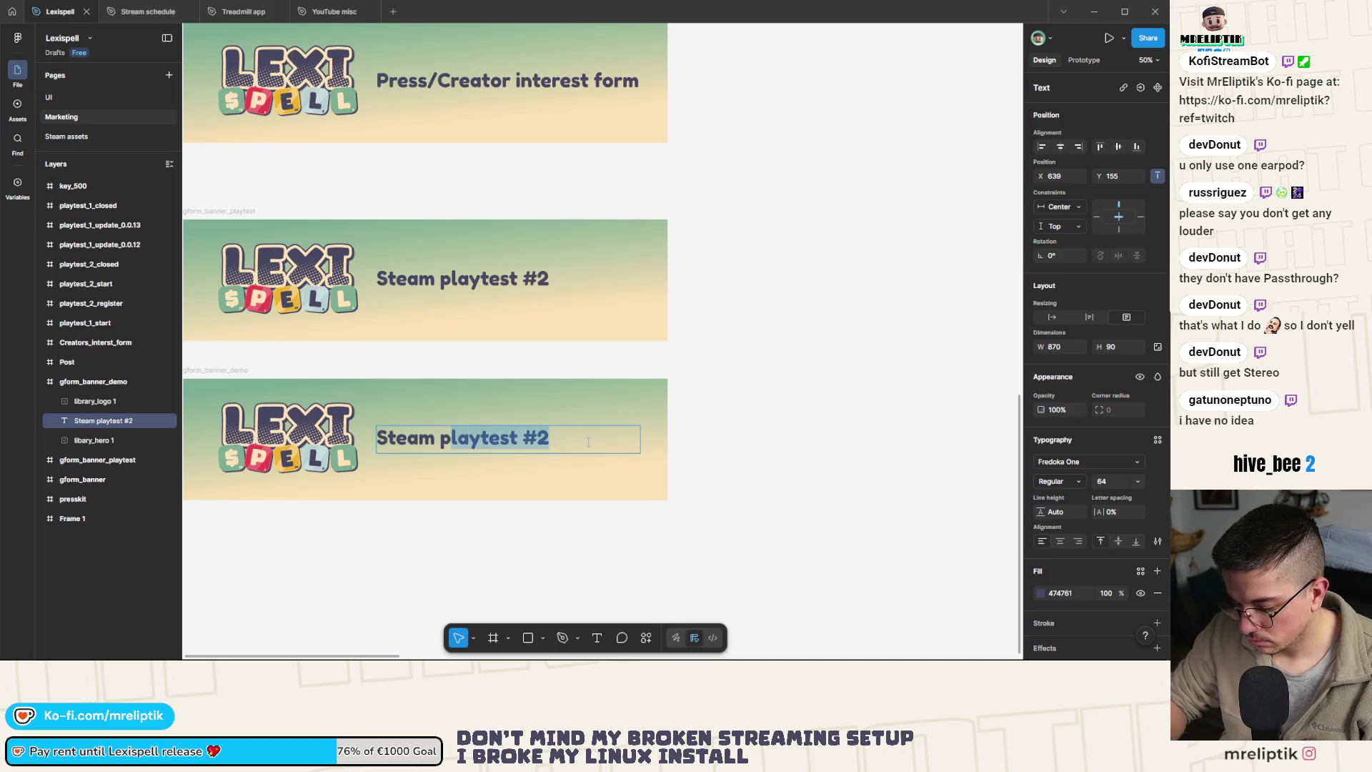
key("BackSpace")
key("BackSpace")
type("demo feedback ")
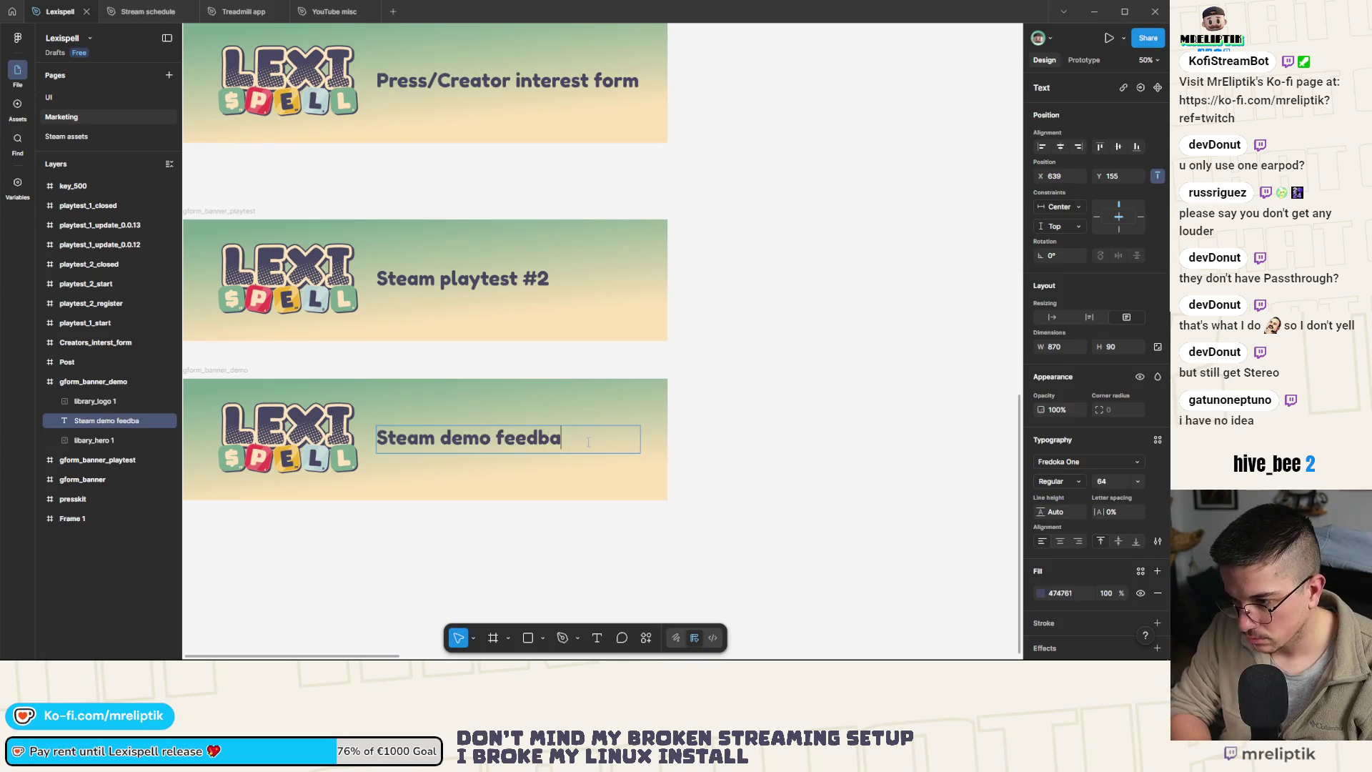
type("form")
key("Escape")
Remove 'Steam' so the heading reads 'Demo feedback form', then export the frame as PNG
scroll(458, 391, "down", 2)
double_click(453, 432)
left_click(456, 426)
key("shift+Home")
type("D")
key("Escape")
key("Escape")
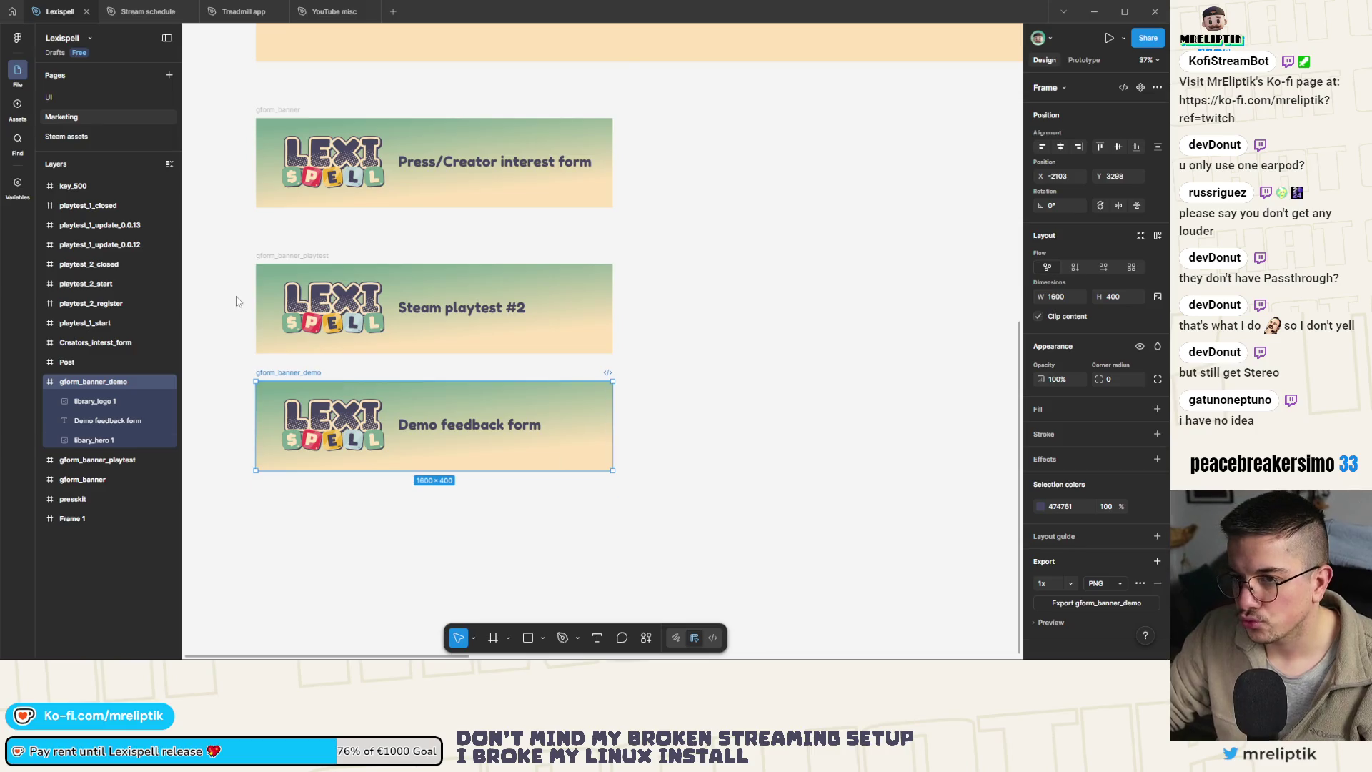
key("ctrl+shift+e")
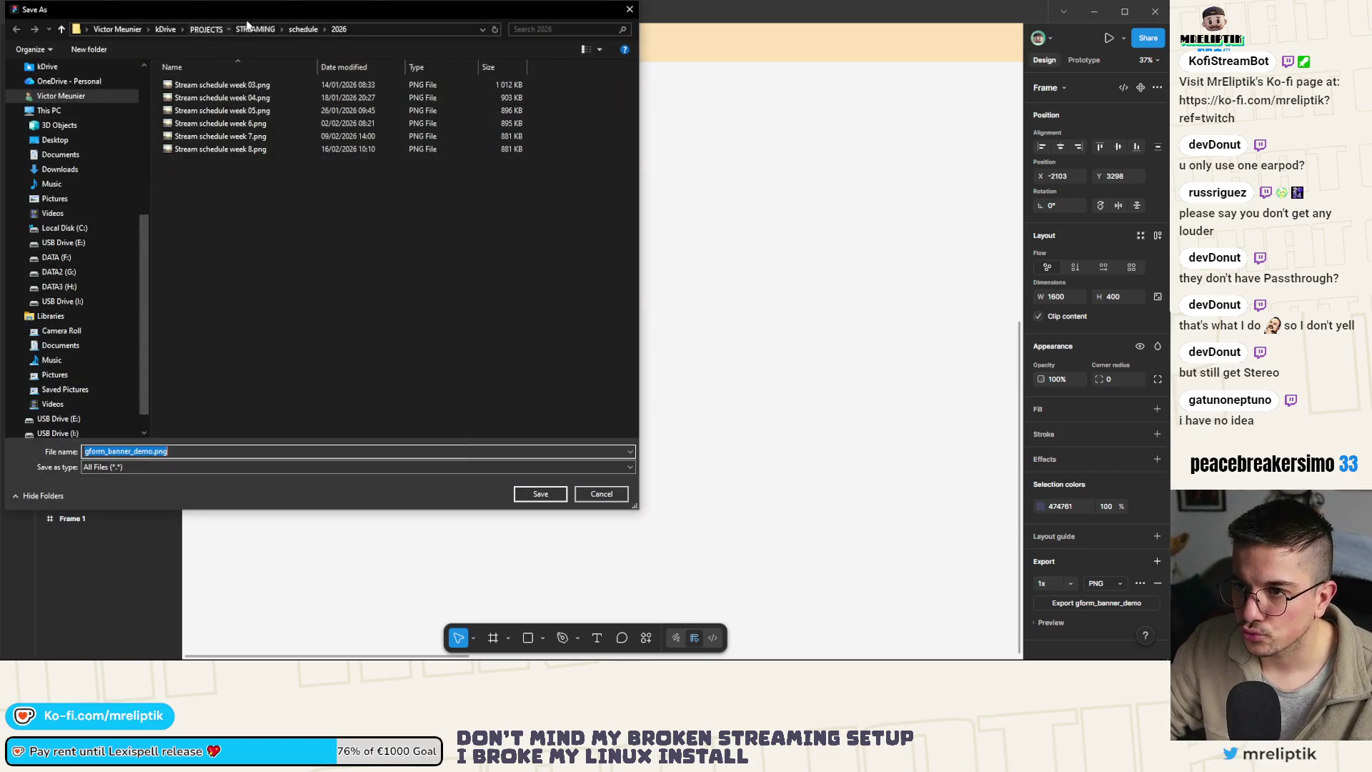
Navigate the save dialog through PROJECTS, GAMEDEV and word_game into the assets folder
left_click(206, 29)
left_click_drag(261, 10, 196, 106)
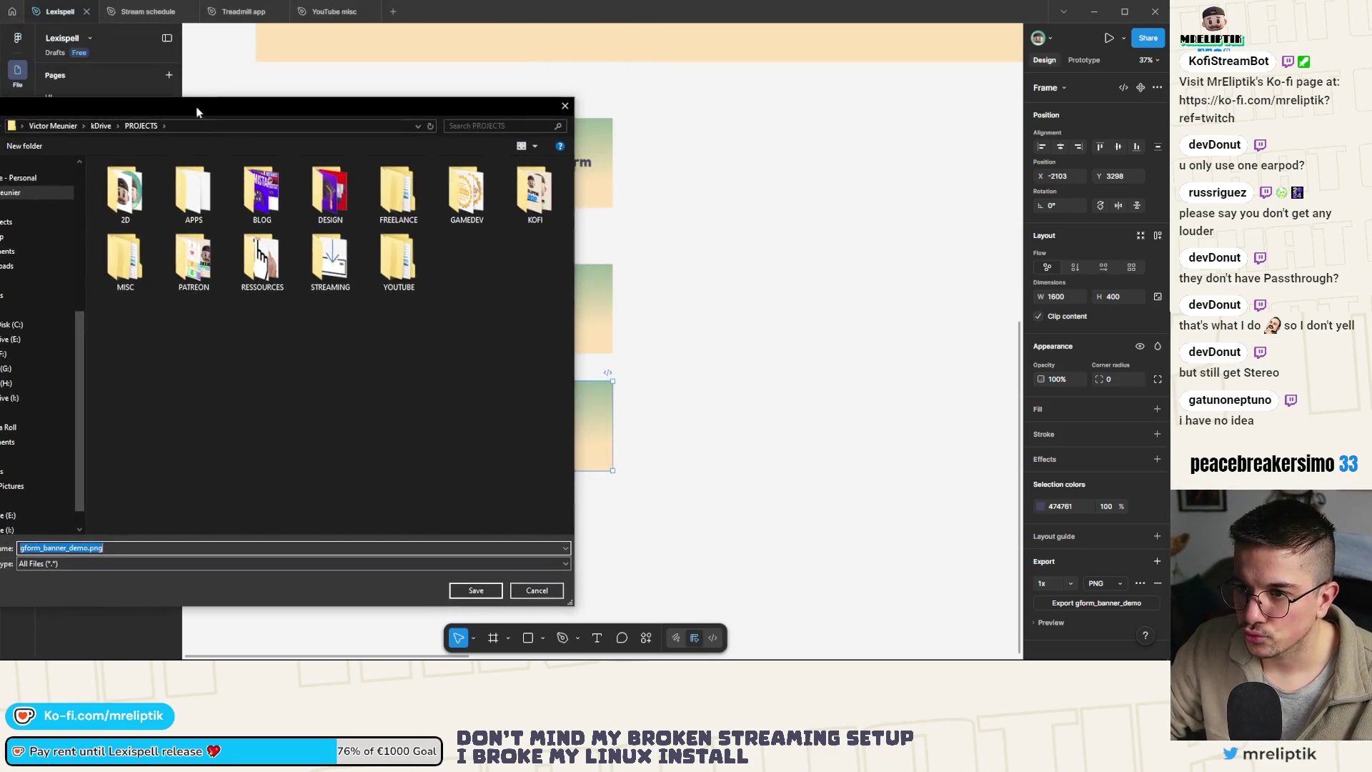
double_click(468, 195)
scroll(203, 298, "down", 10)
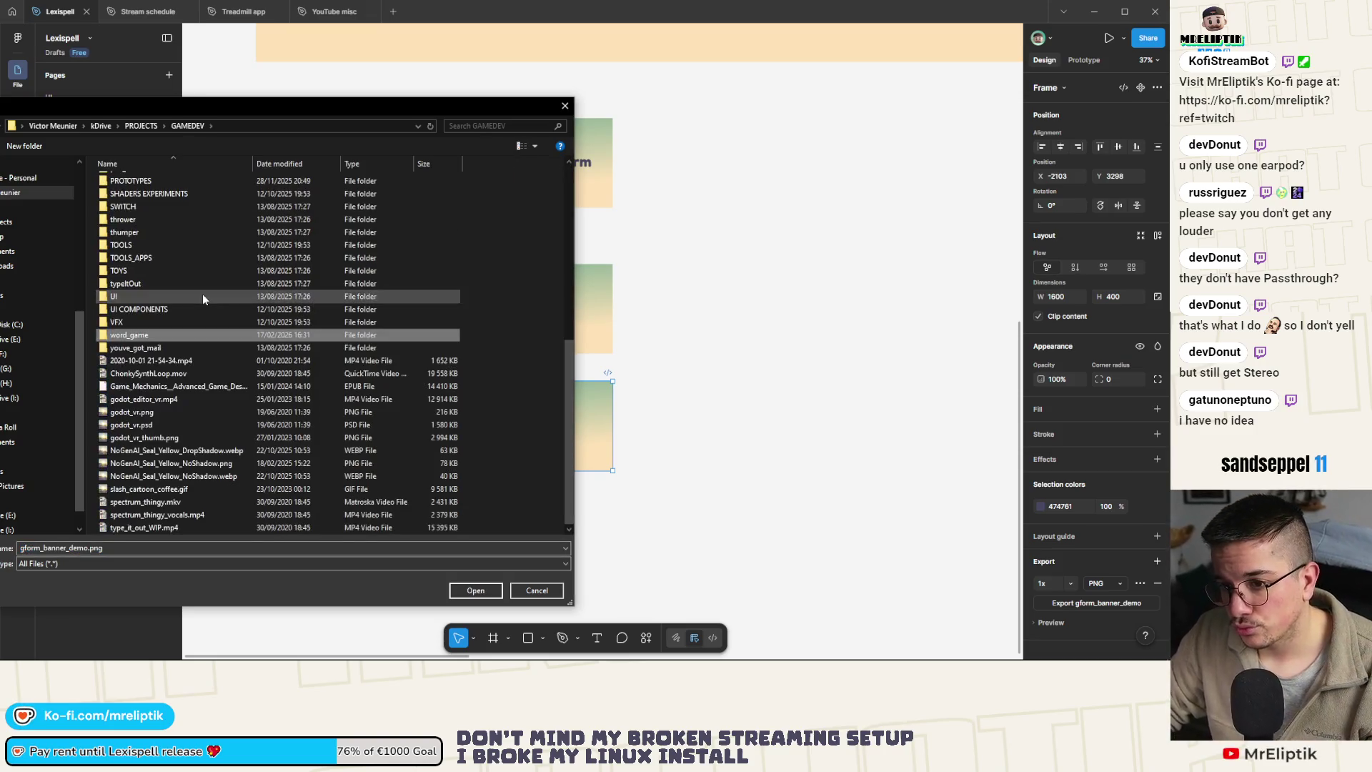
double_click(153, 336)
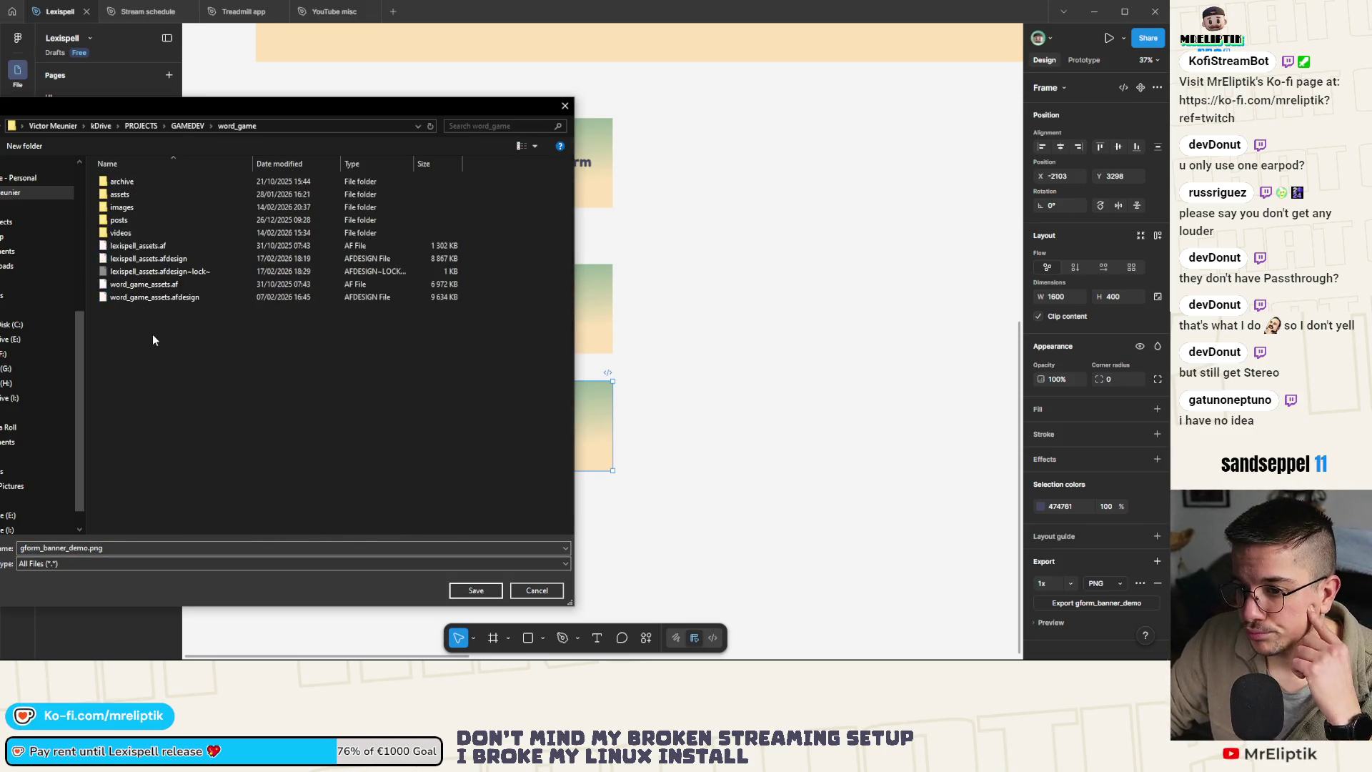
double_click(148, 195)
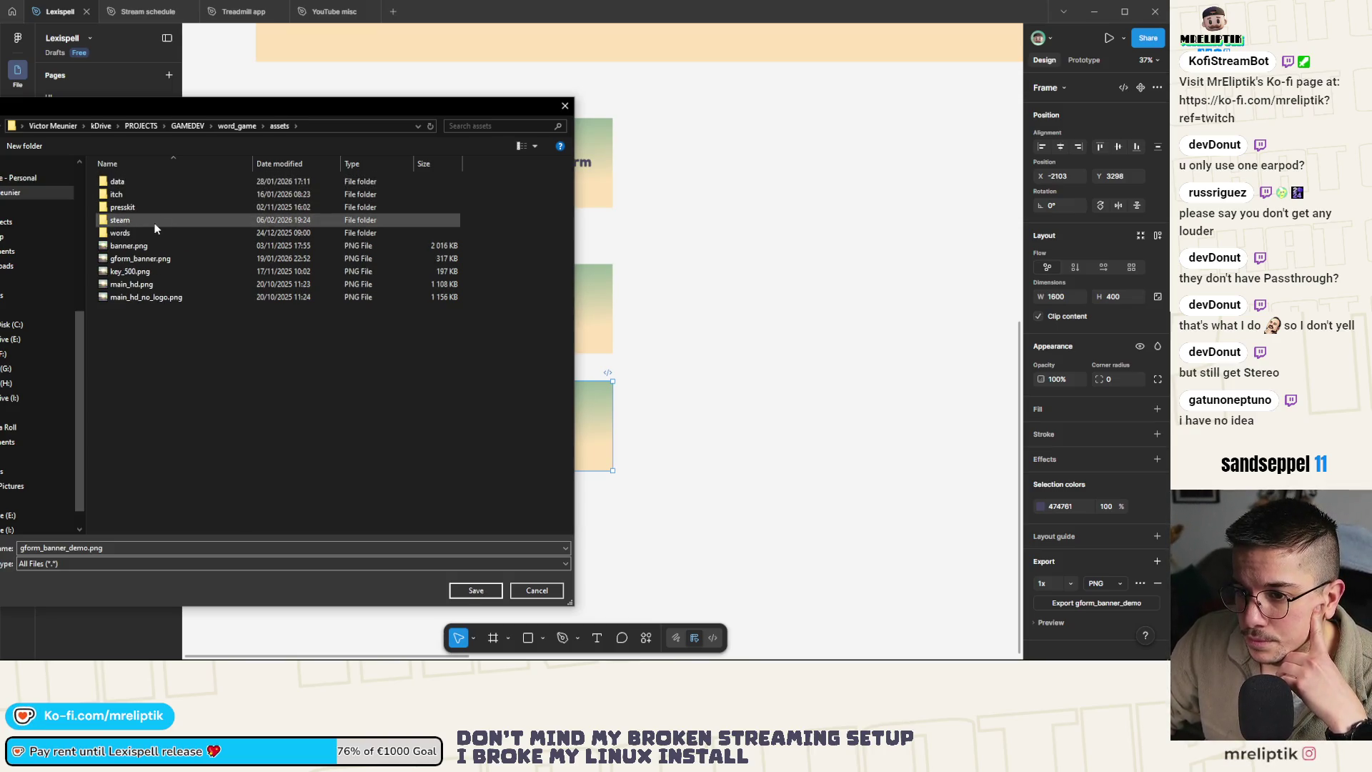
Save the export as gform_banner_demo.png and deselect the banner frame
left_click(163, 260)
left_click(57, 549)
left_click(69, 548)
type("_demo")
key("Return")
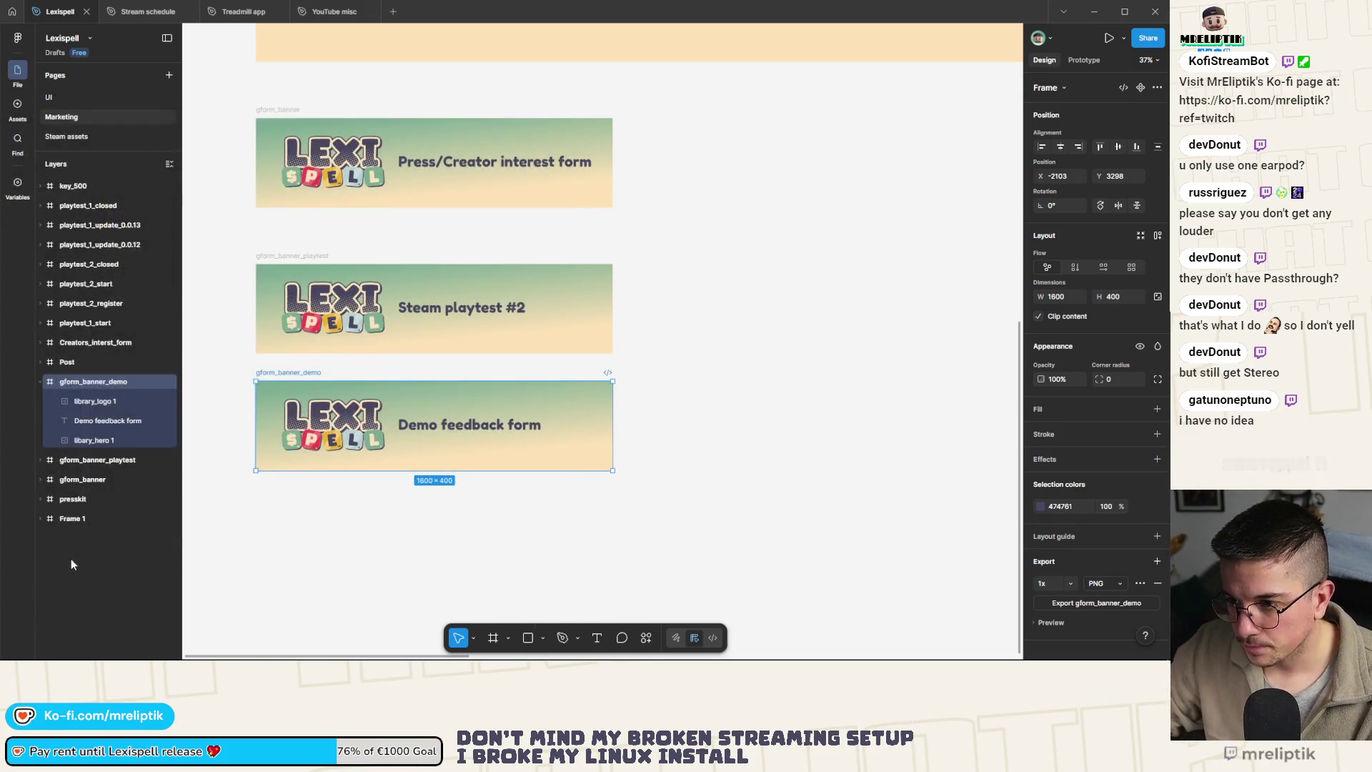
left_click(678, 364)
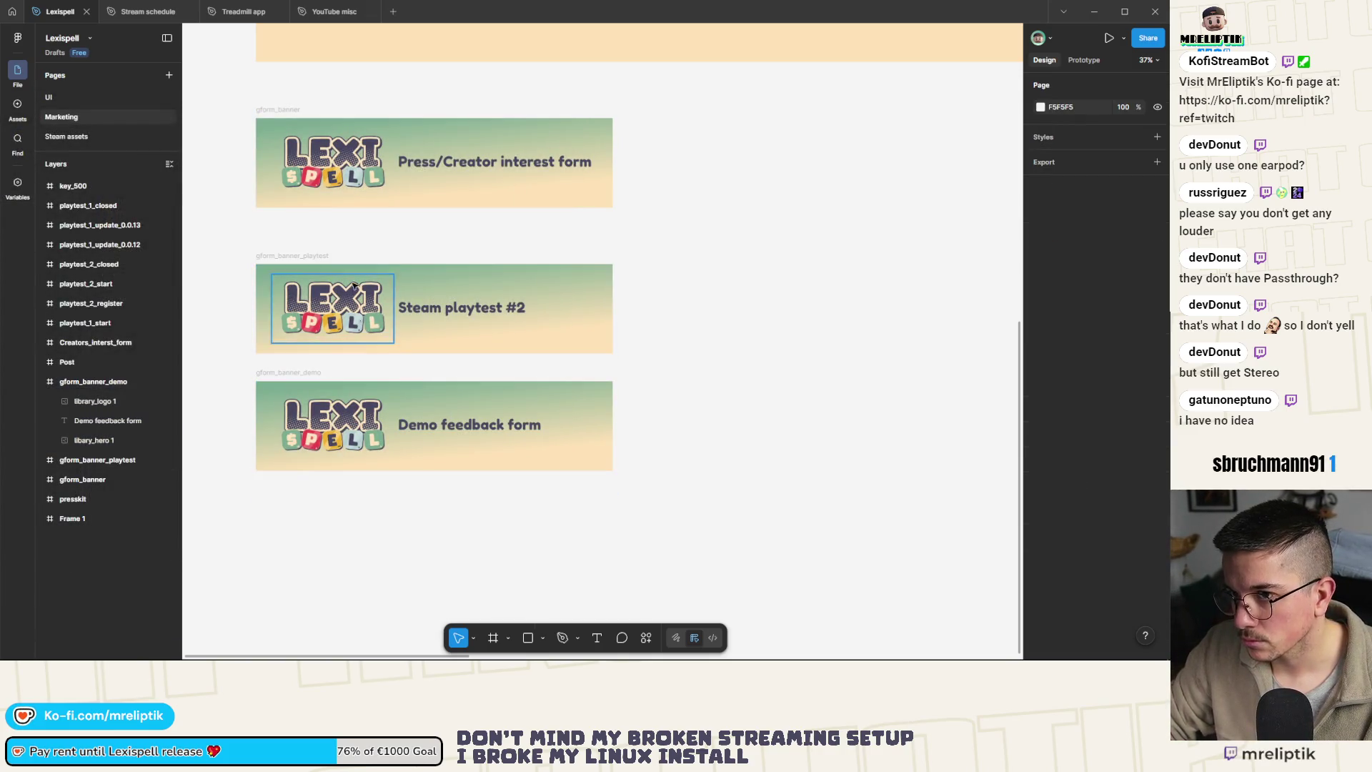
Delete 'Steam' so the form title reads 'Lexispell public demo feedback'
left_click(1094, 11)
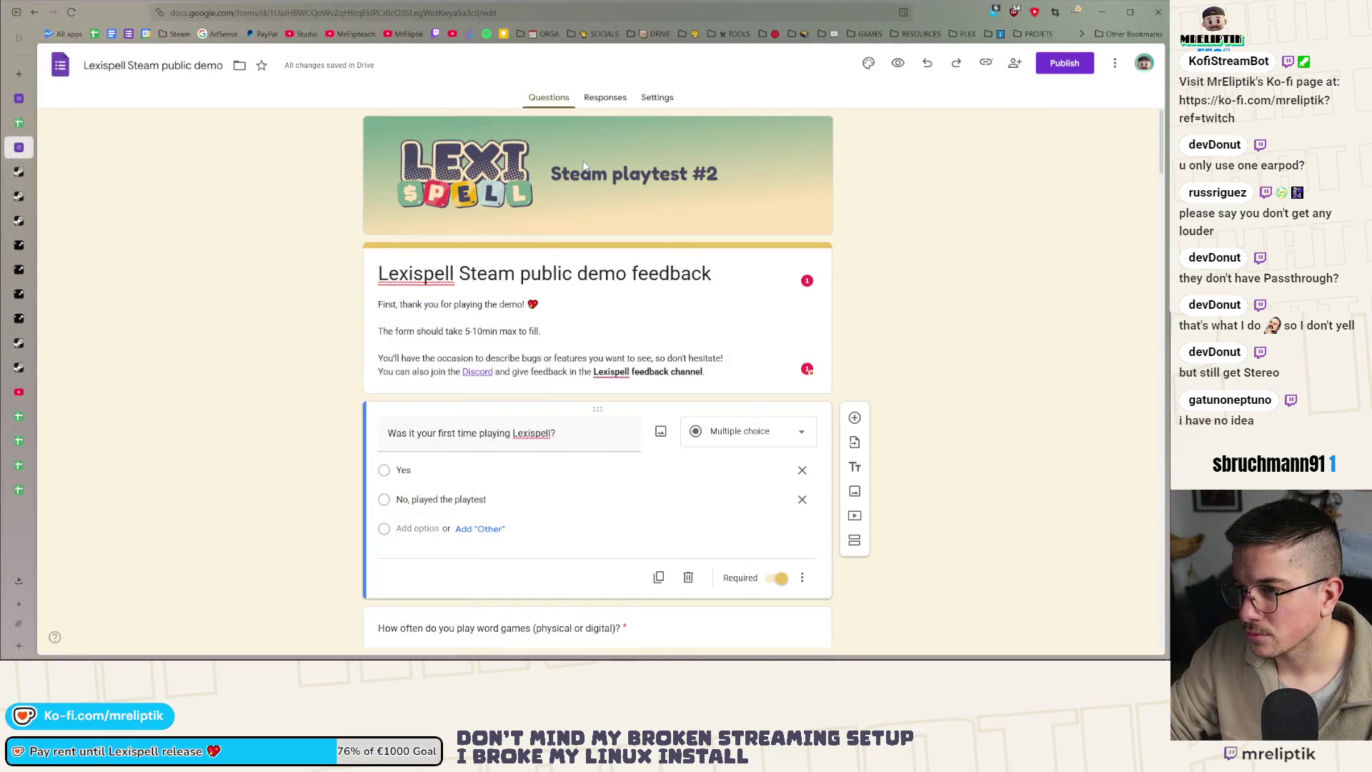
double_click(488, 274)
key("BackSpace")
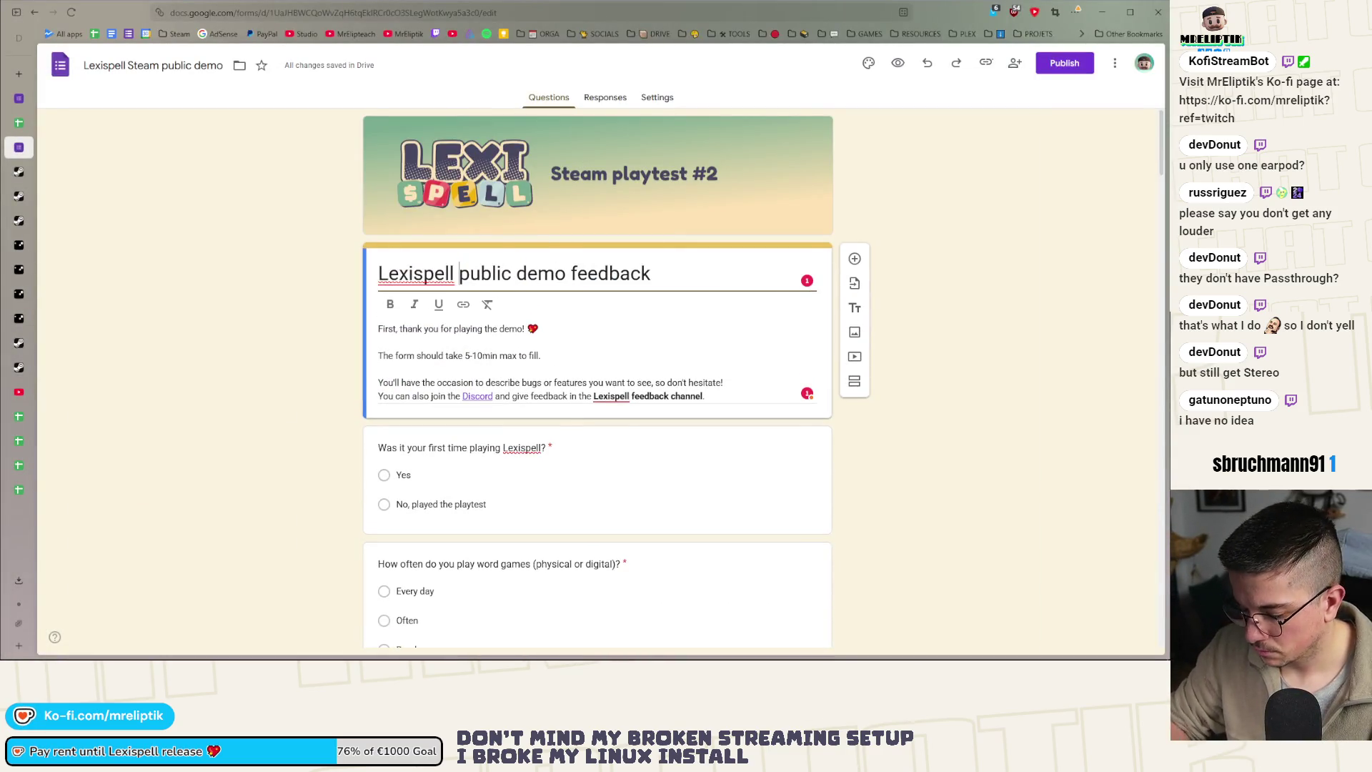
left_click(307, 437)
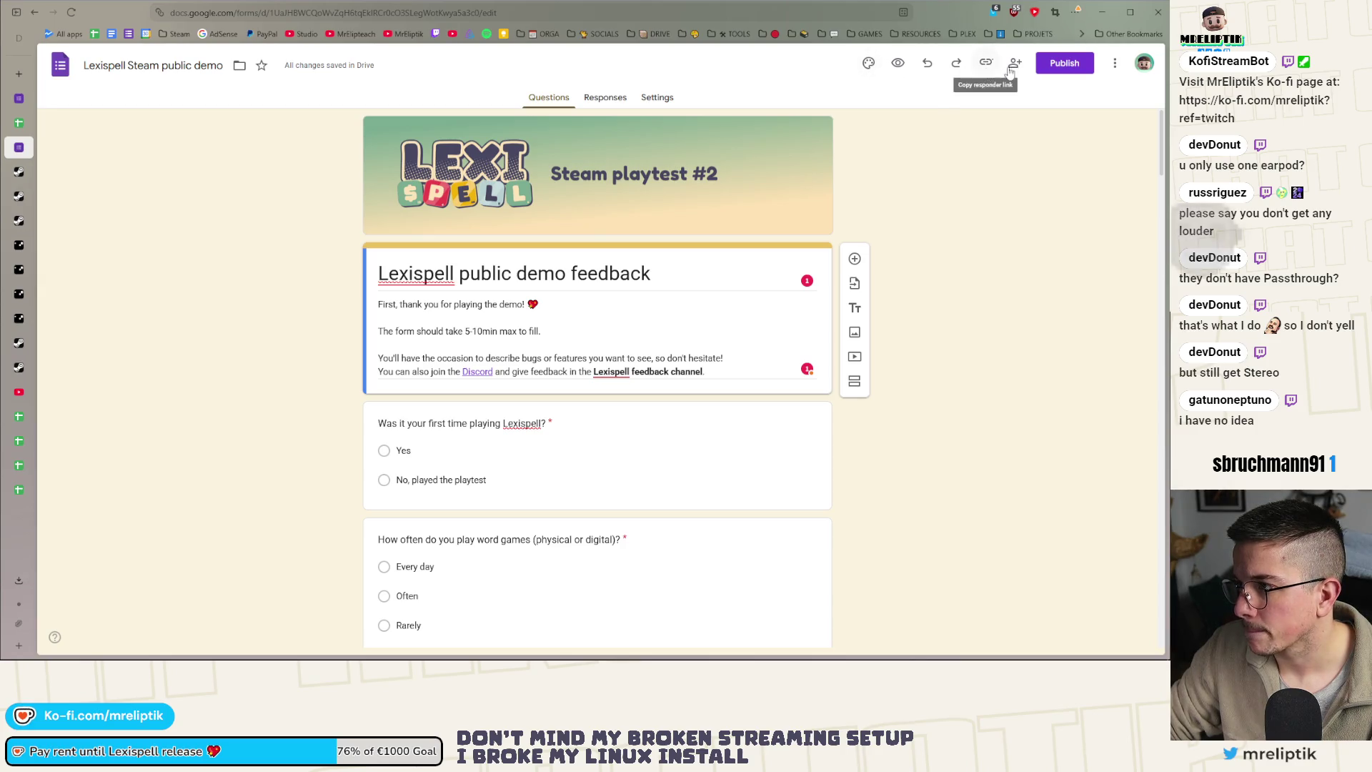
Remove the playtest header image in the theme settings and start choosing a new one
left_click(868, 62)
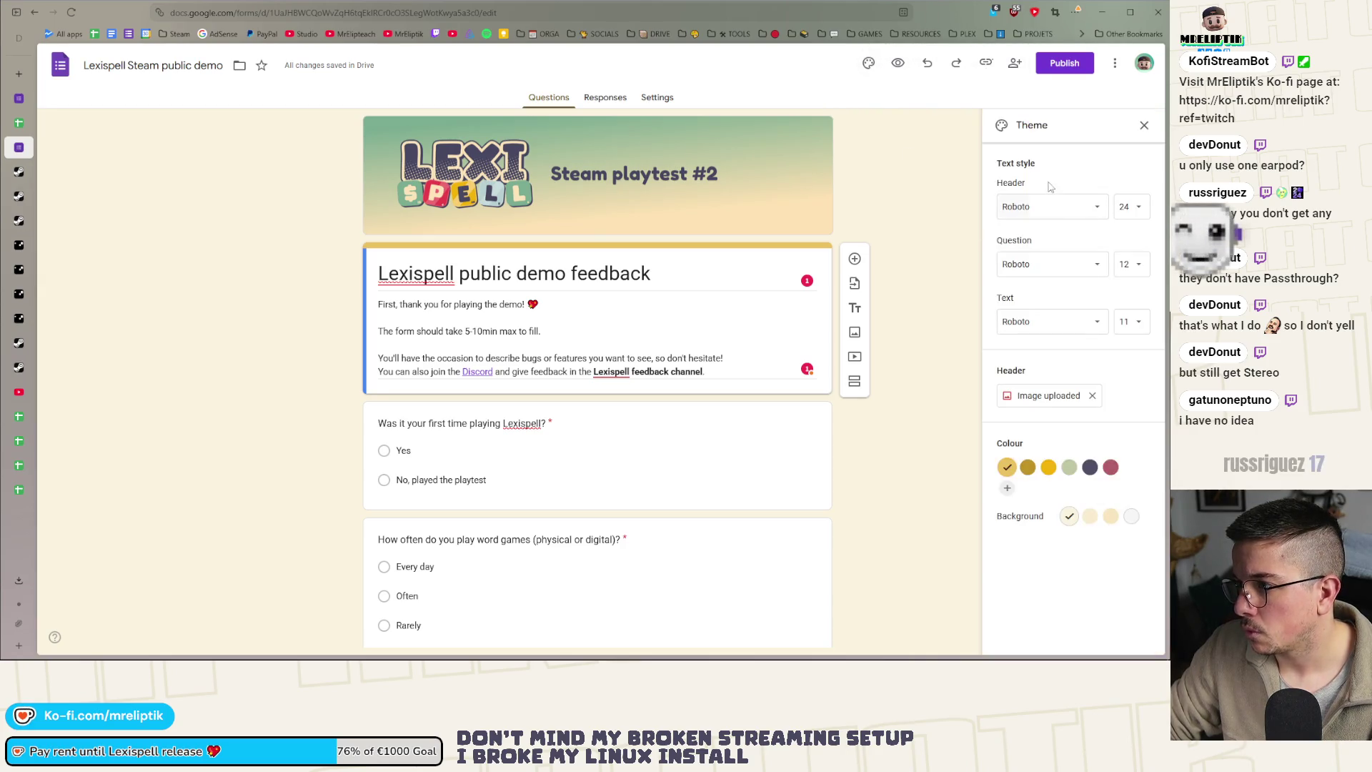
left_click(1092, 395)
left_click(1049, 395)
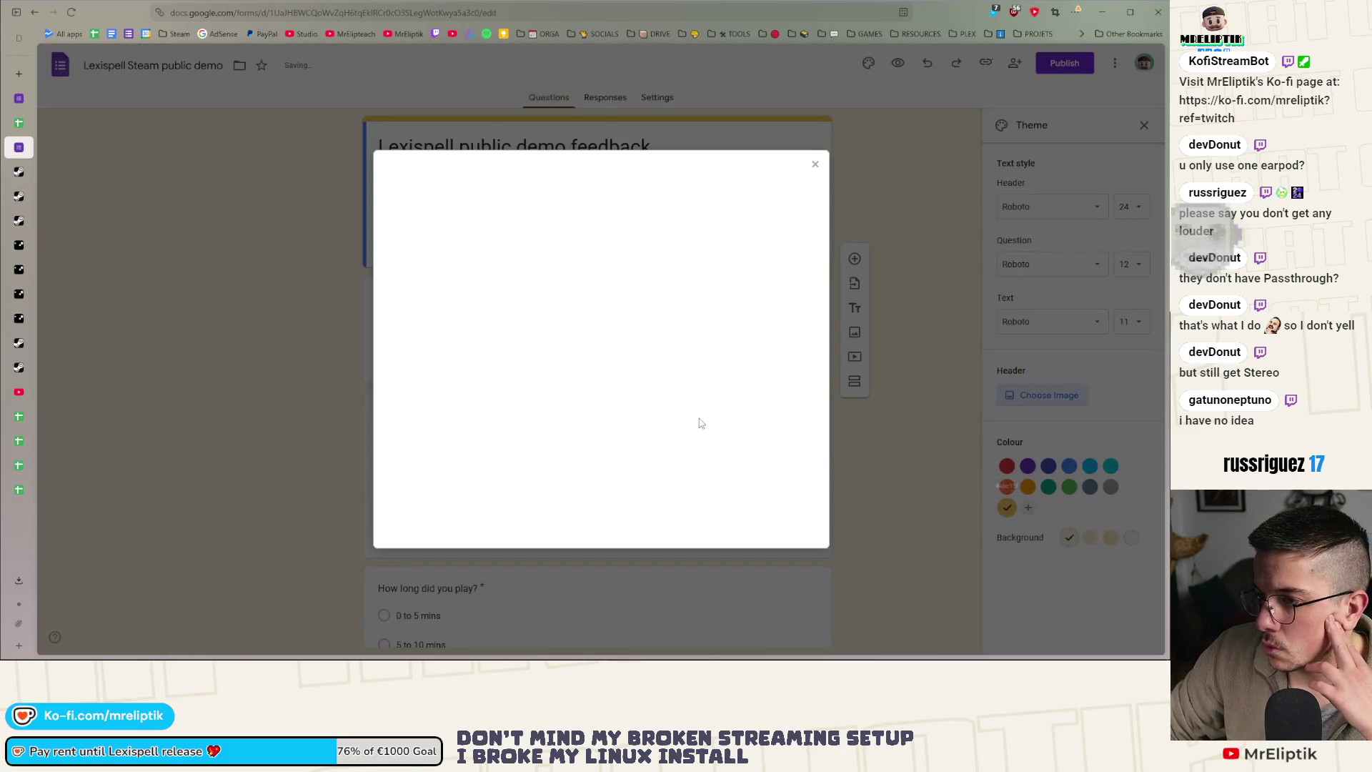
Upload gform_banner_demo.png from the assets folder as the form's header image
left_click(501, 212)
left_click(457, 213)
left_click(588, 427)
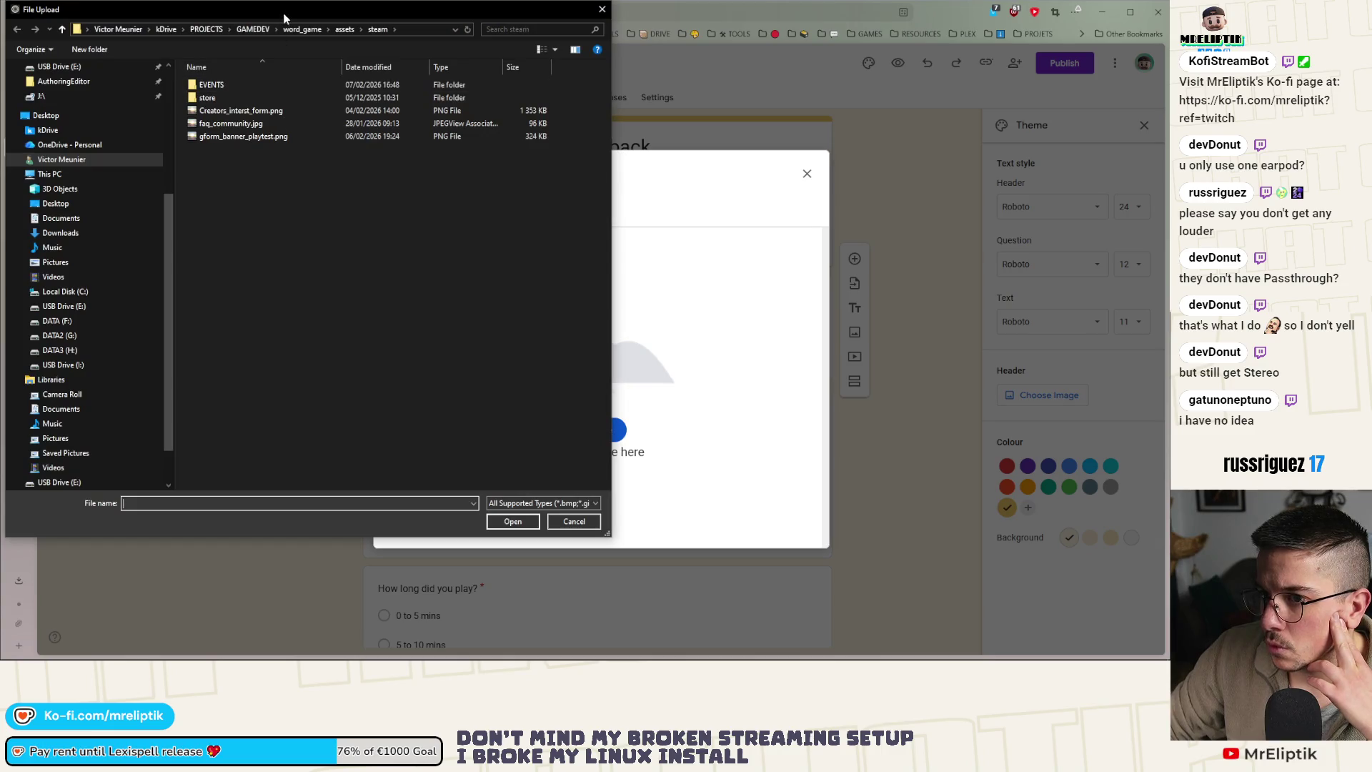
left_click_drag(285, 13, 280, 70)
left_click(340, 86)
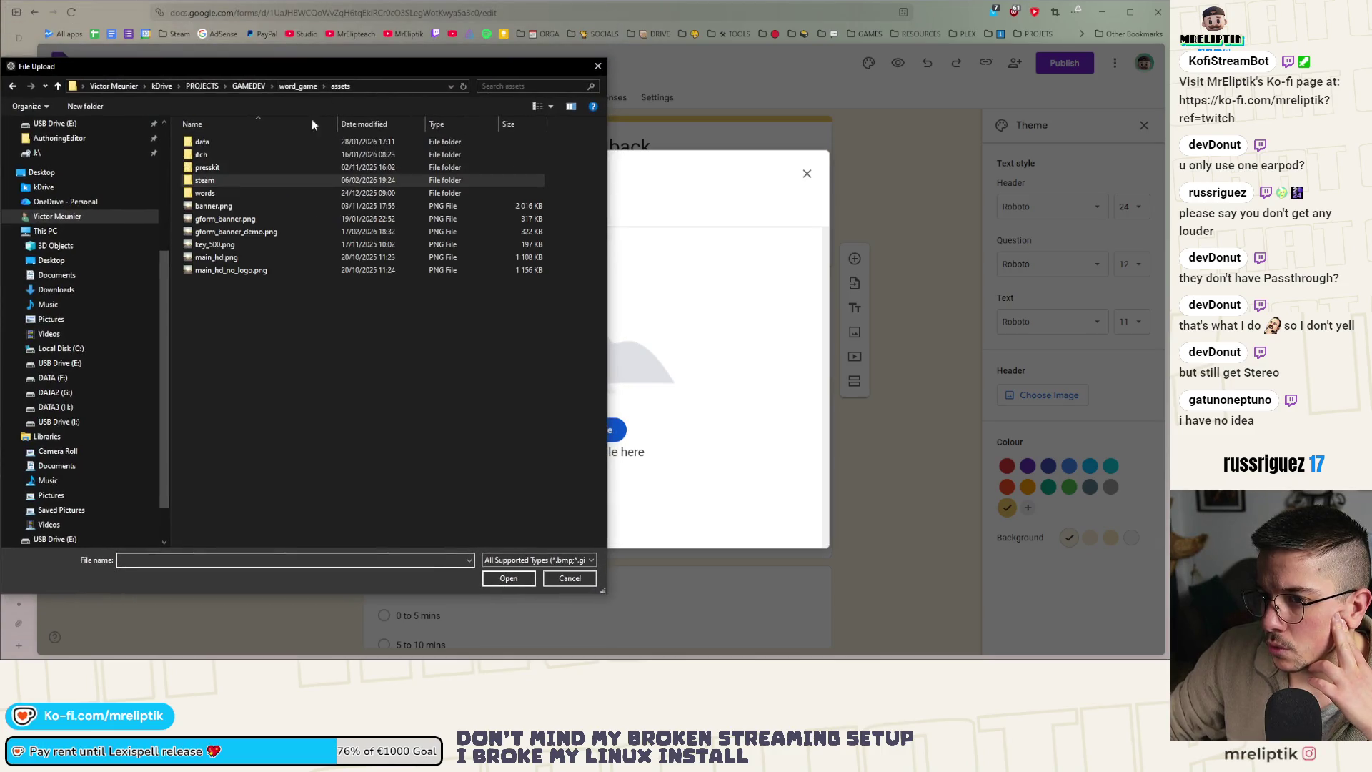
double_click(239, 232)
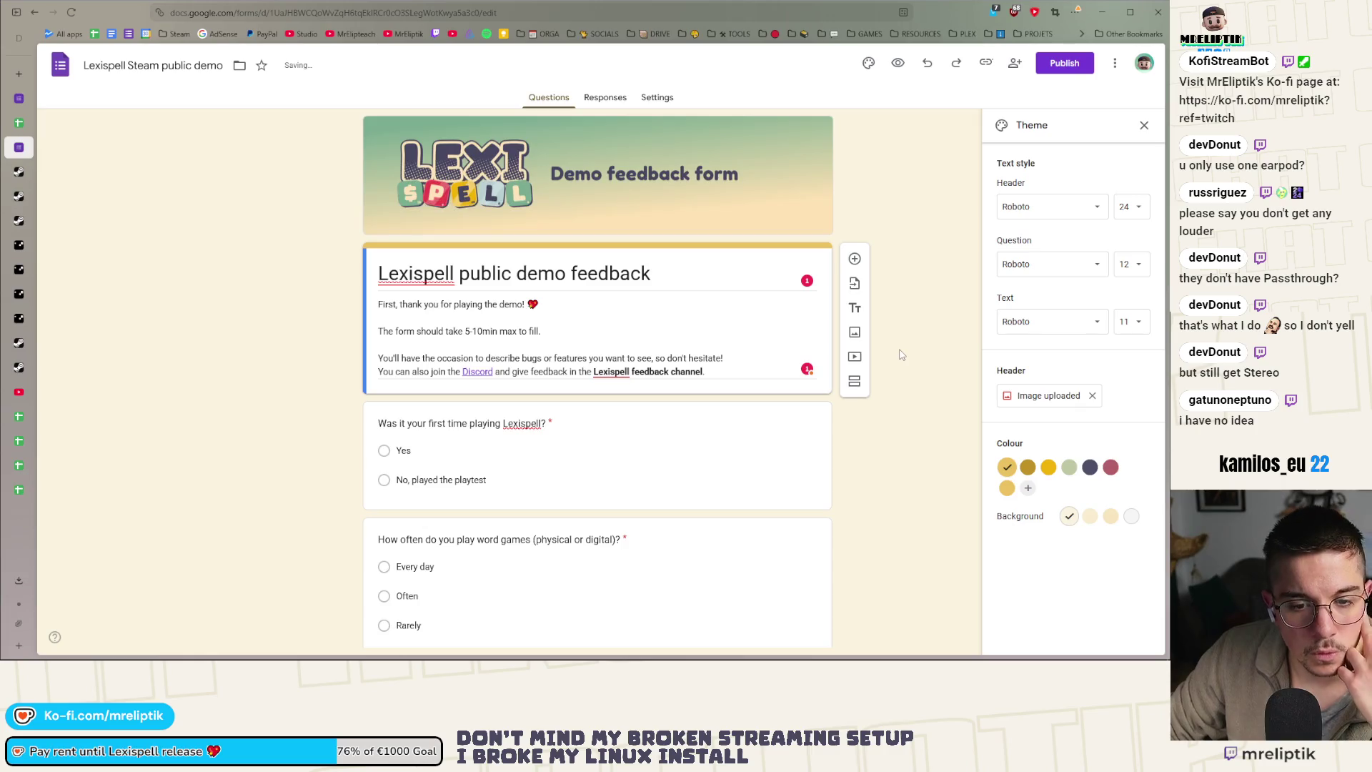
scroll(284, 426, "down", 2)
scroll(284, 427, "down", 1)
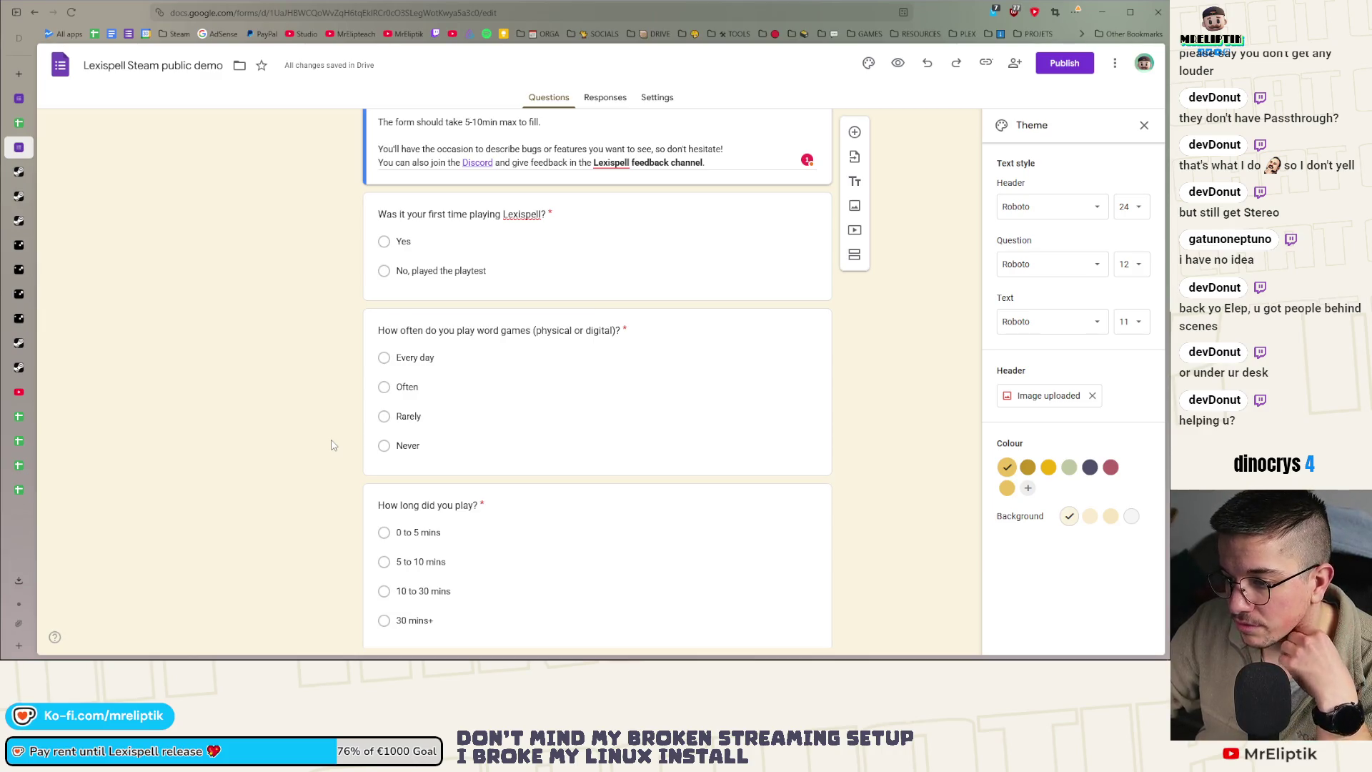
scroll(331, 445, "down", 5)
scroll(350, 464, "up", 6)
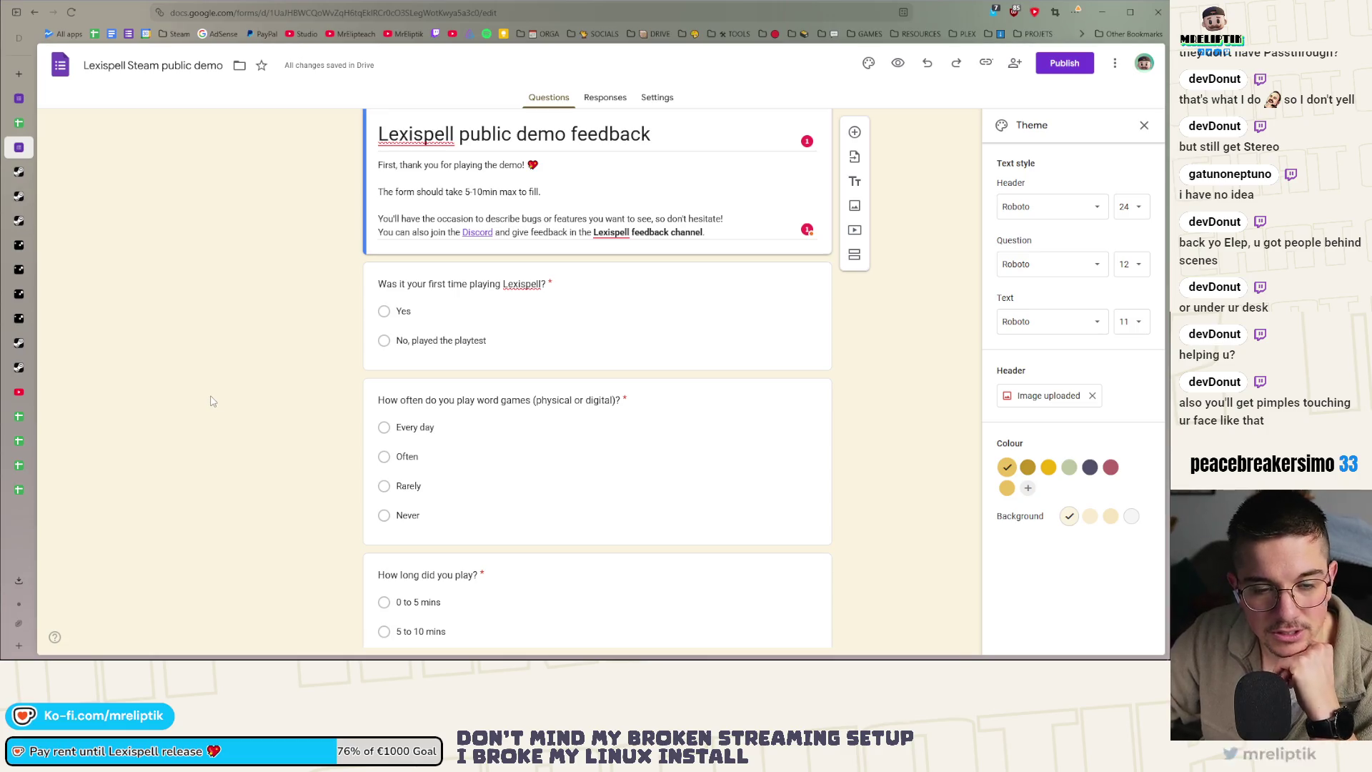
scroll(321, 435, "down", 4)
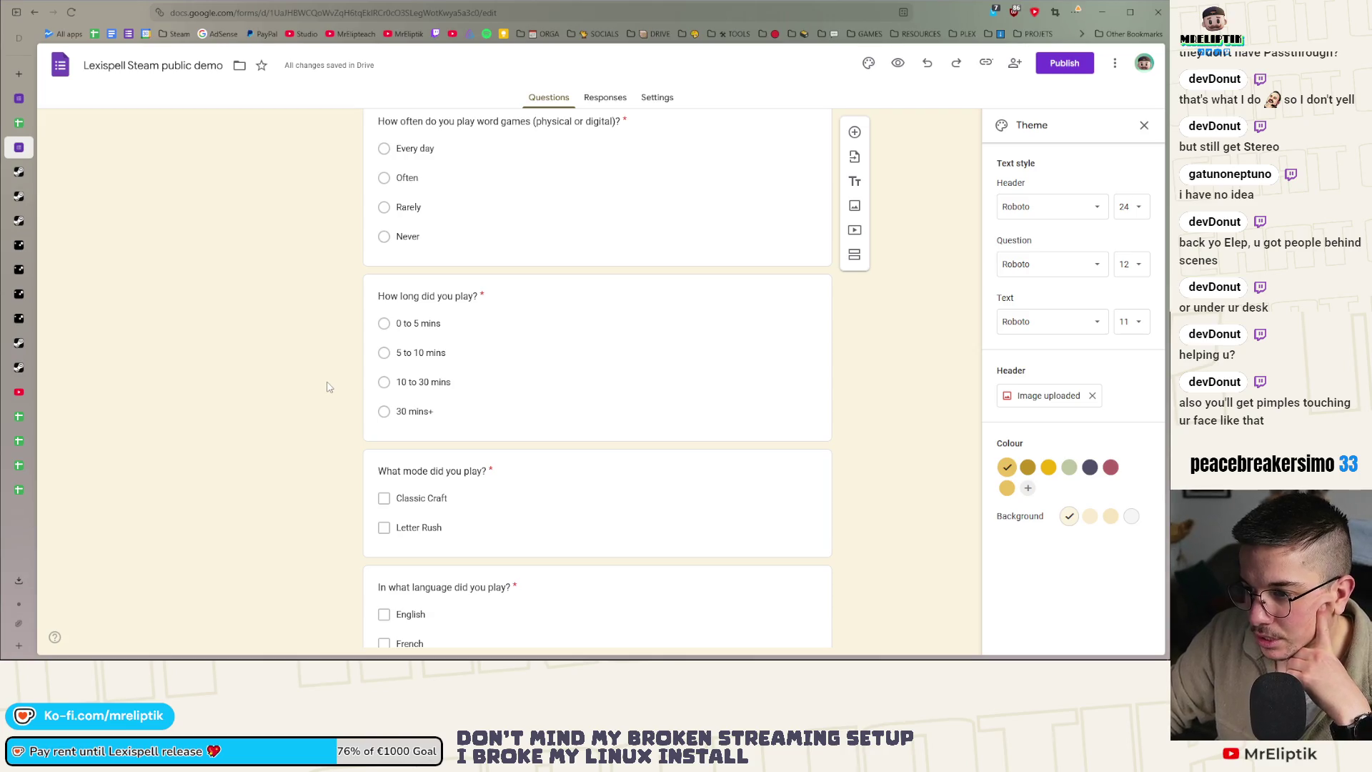
scroll(329, 387, "down", 3)
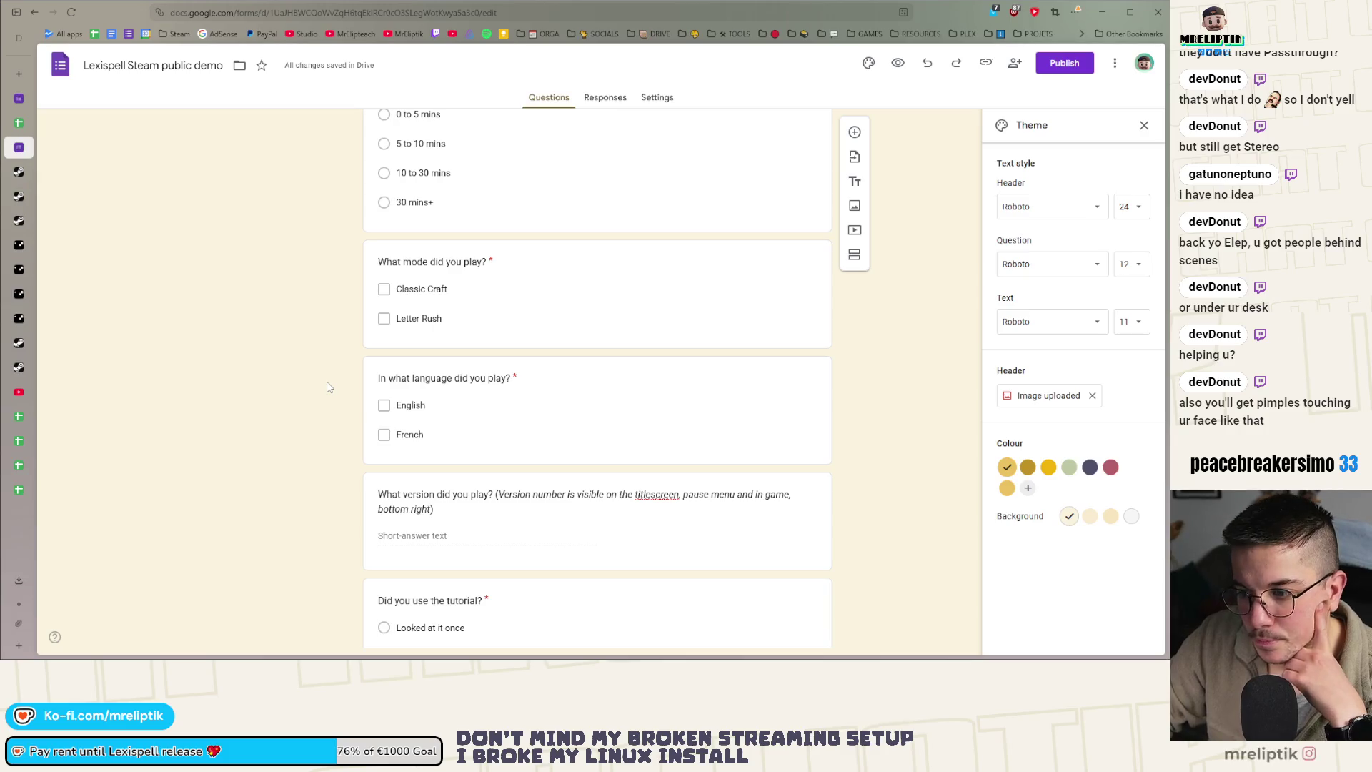
scroll(328, 387, "down", 2)
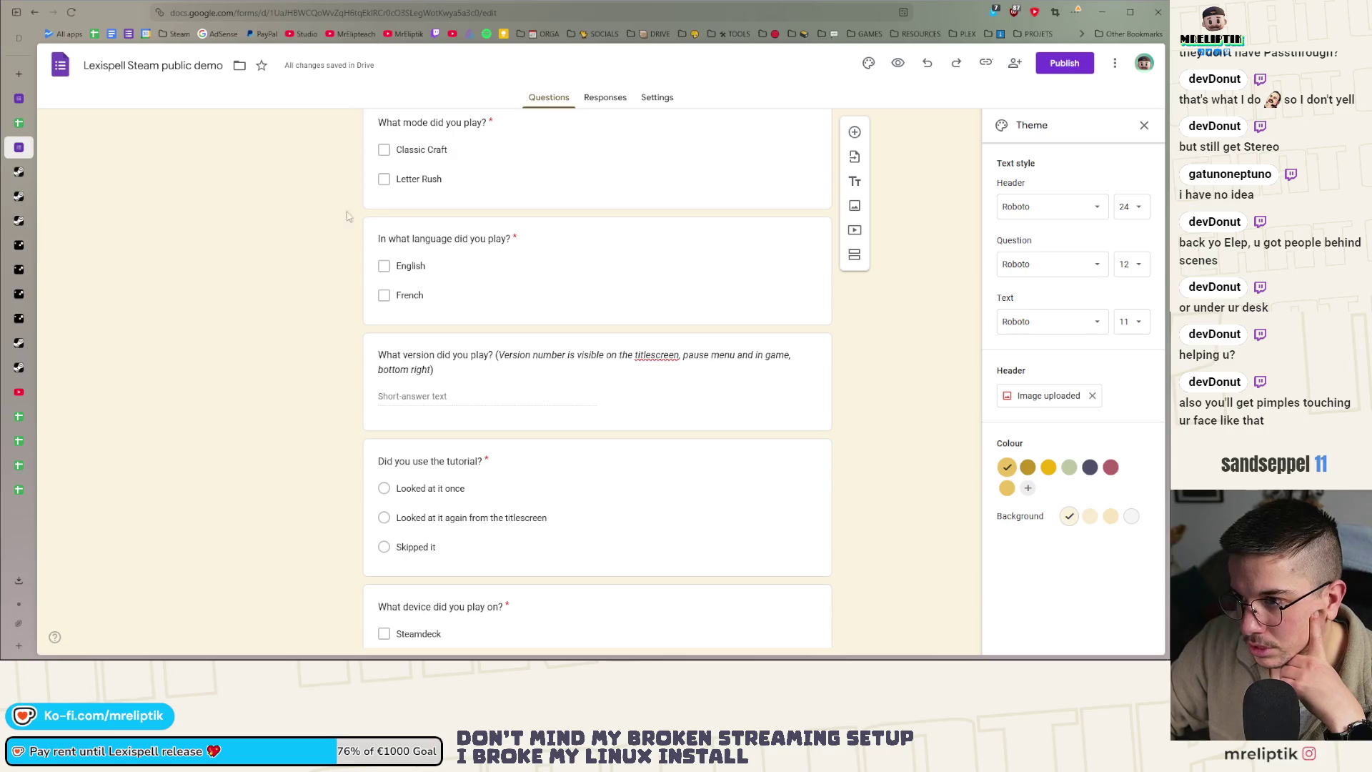
scroll(336, 226, "up", 4)
scroll(468, 236, "down", 4)
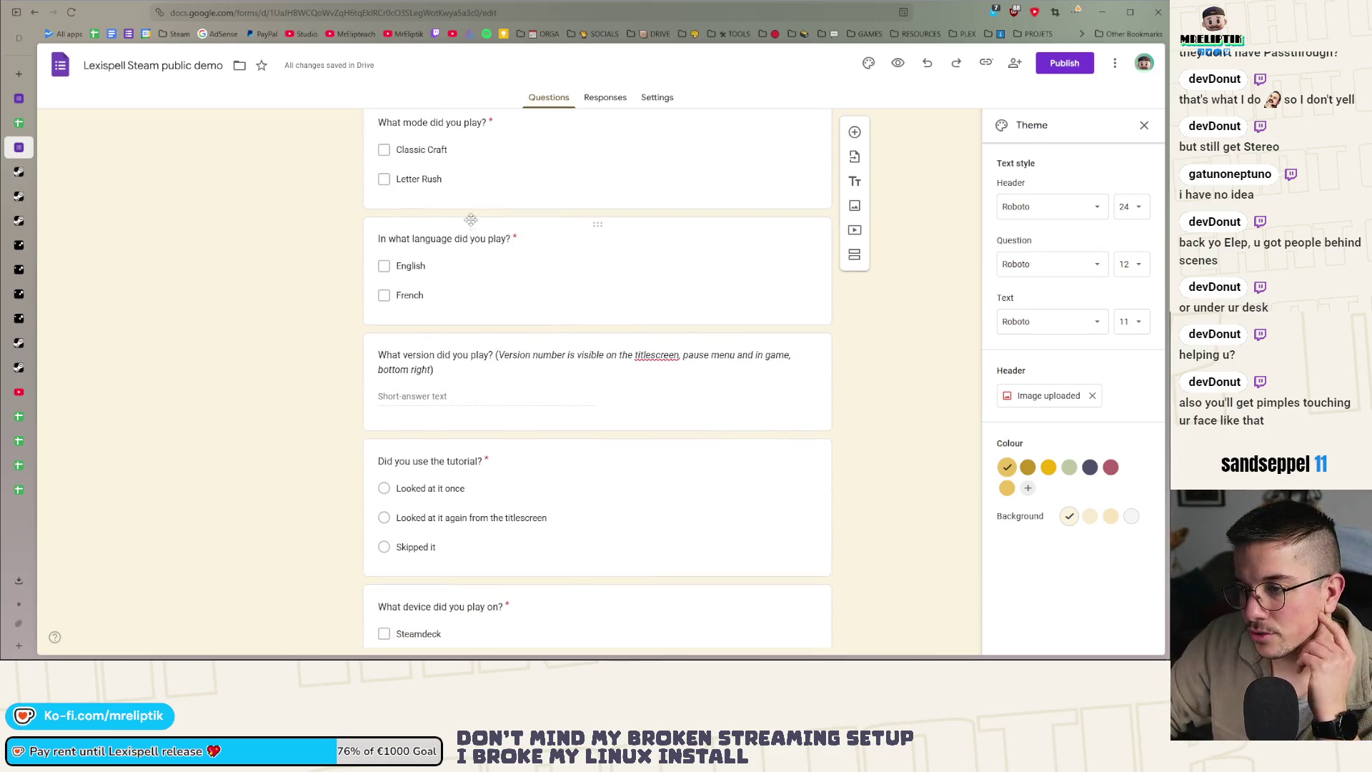
scroll(423, 456, "down", 2)
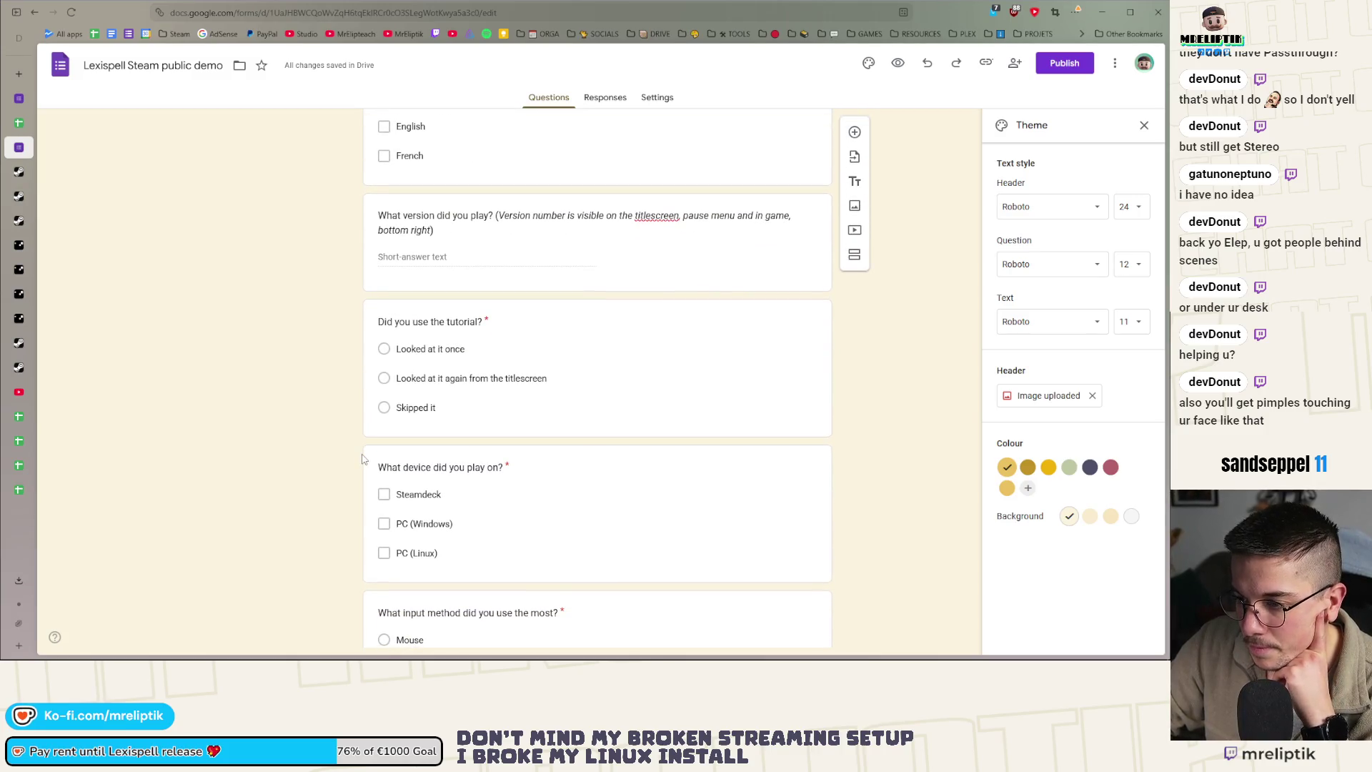
scroll(363, 459, "down", 5)
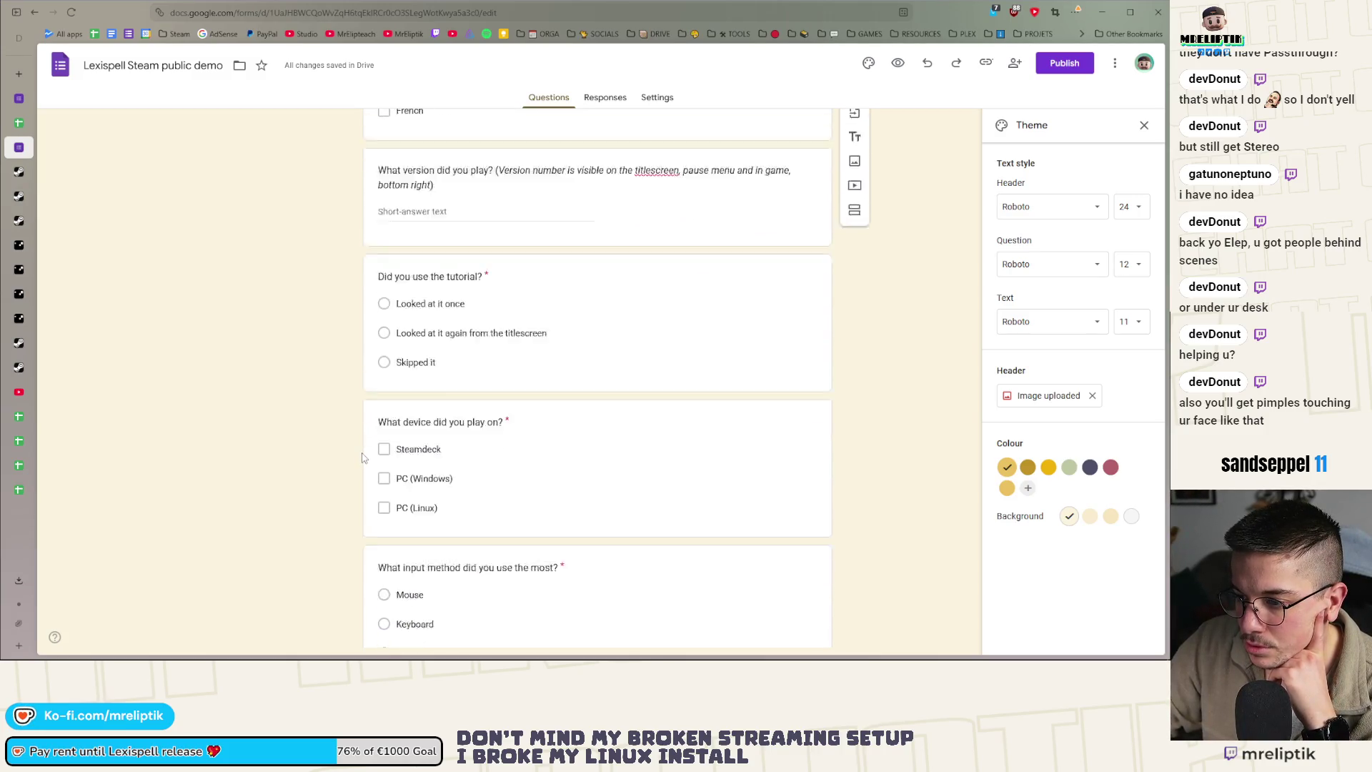
scroll(362, 458, "down", 2)
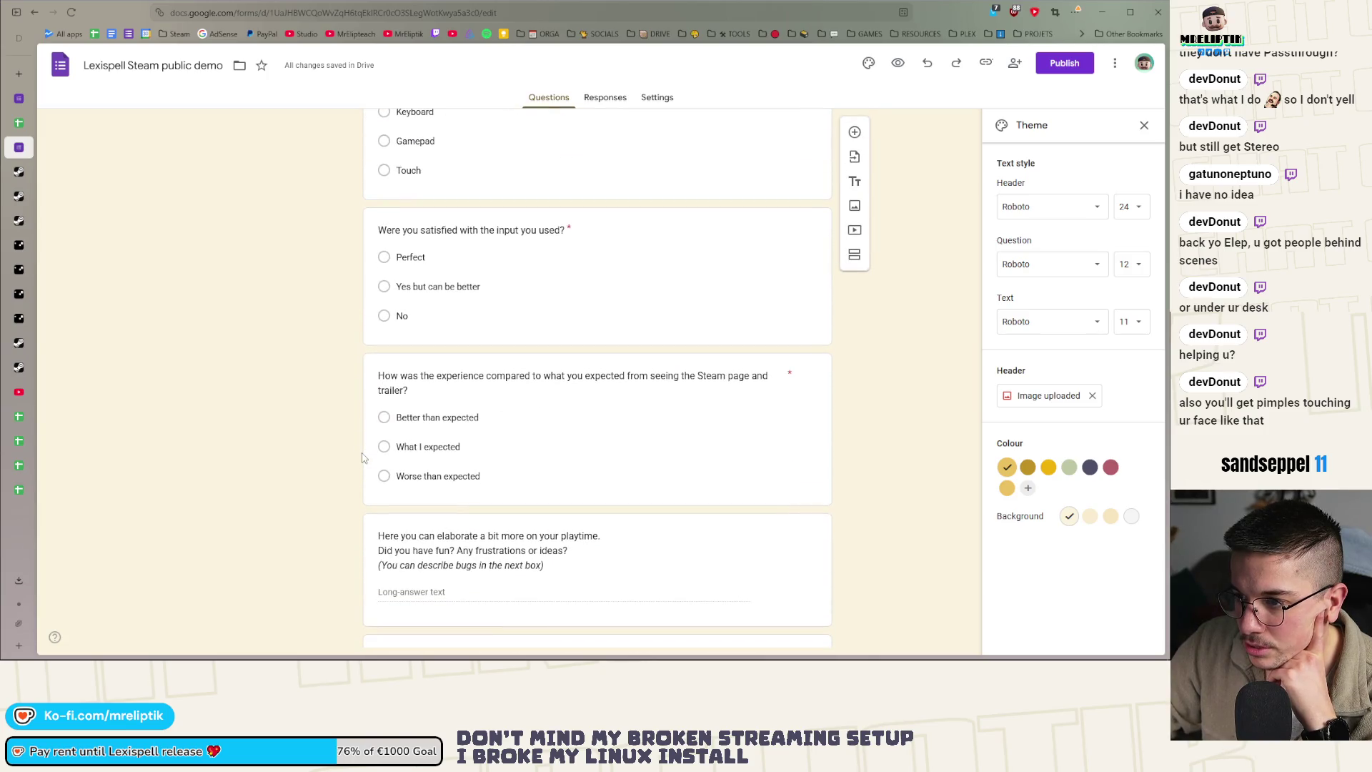
scroll(363, 458, "down", 3)
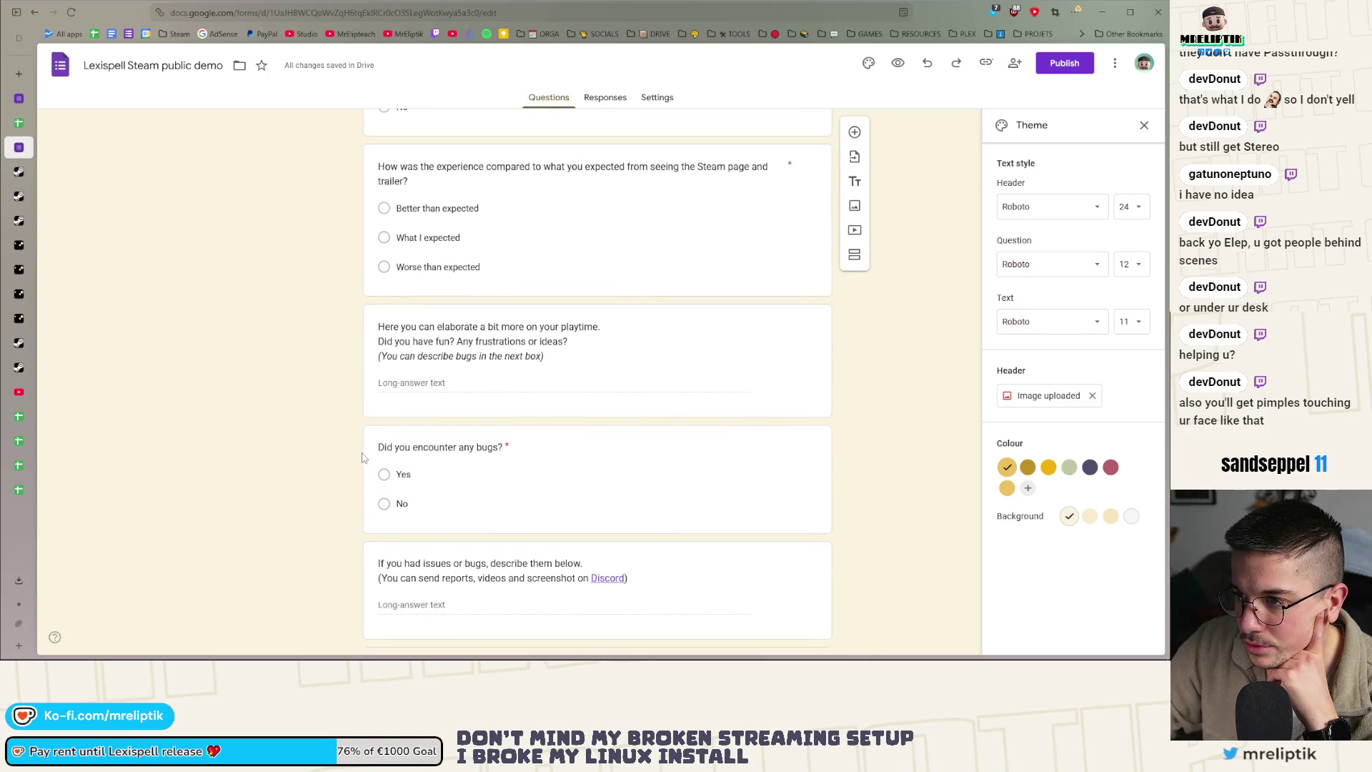
scroll(362, 458, "down", 1)
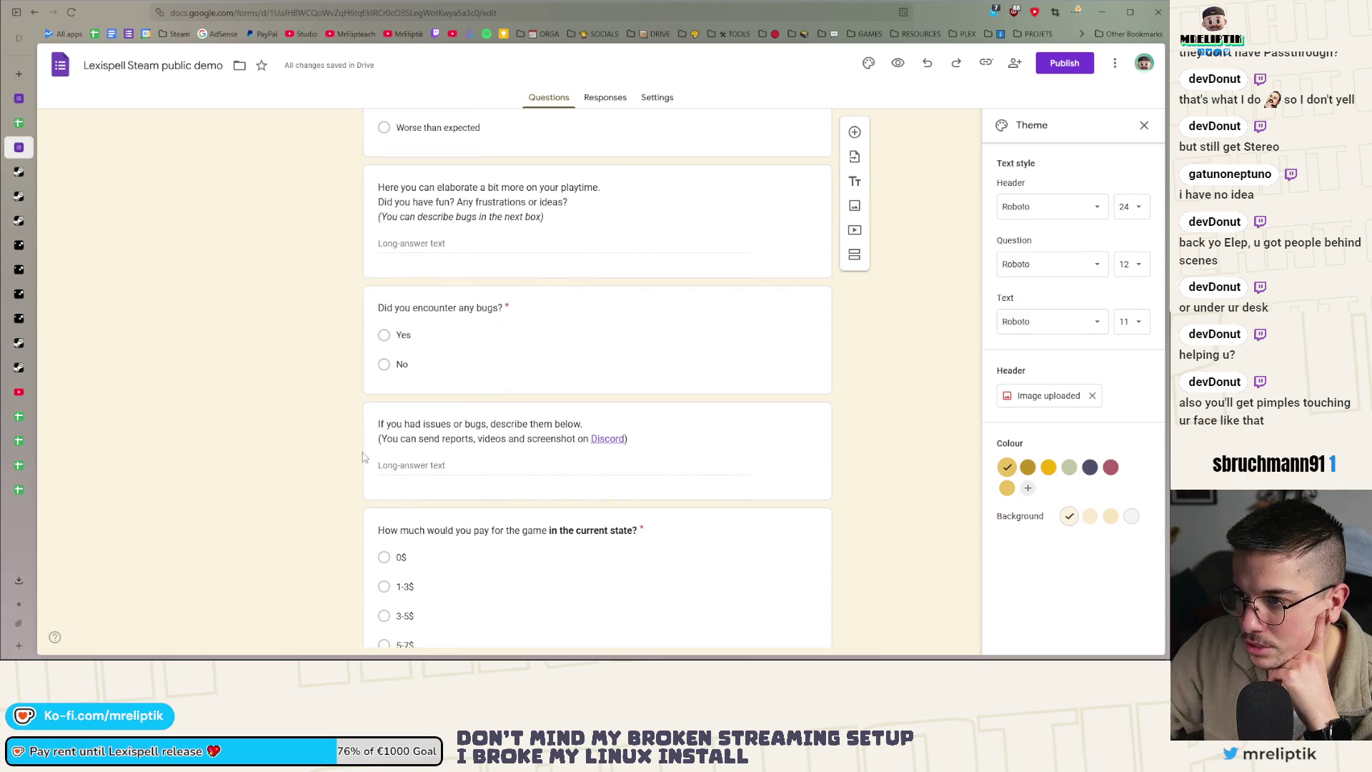
scroll(362, 458, "down", 2)
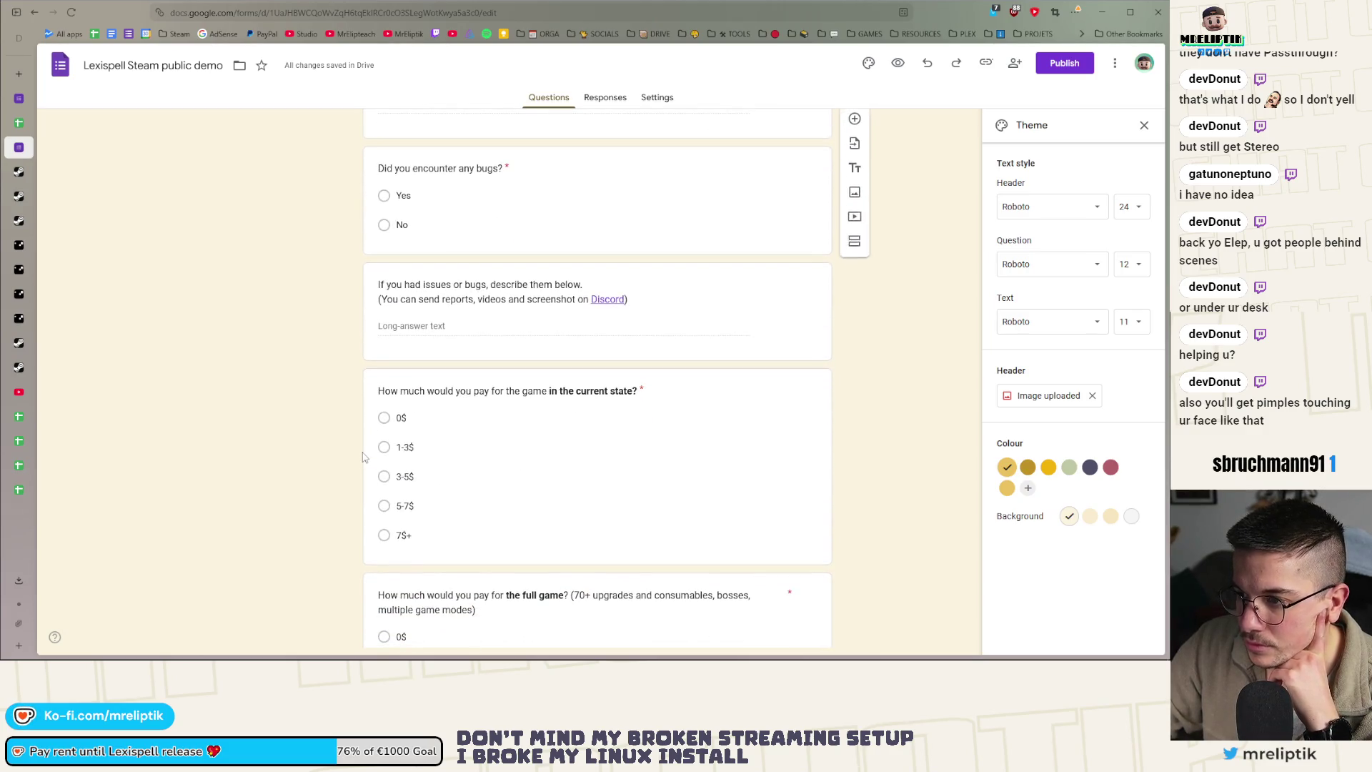
scroll(416, 355, "down", 2)
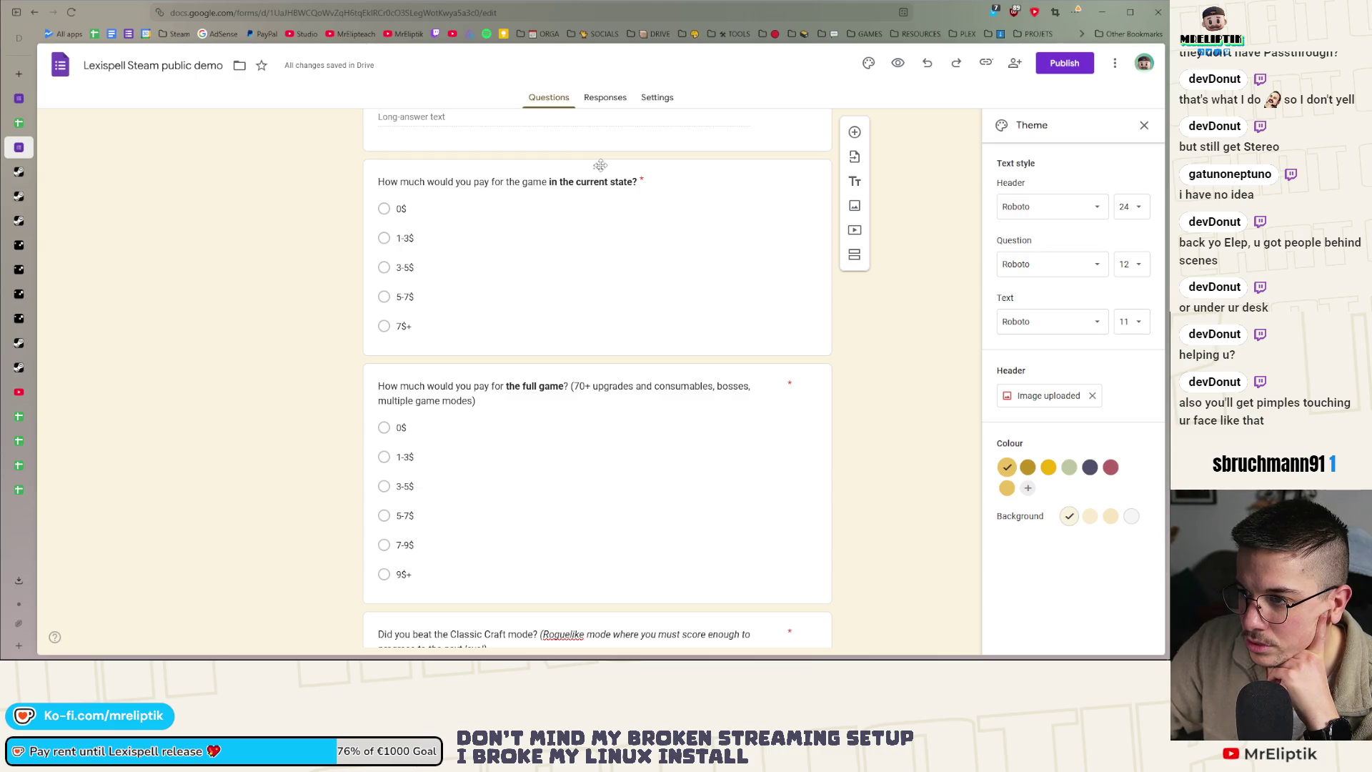
scroll(283, 414, "down", 3)
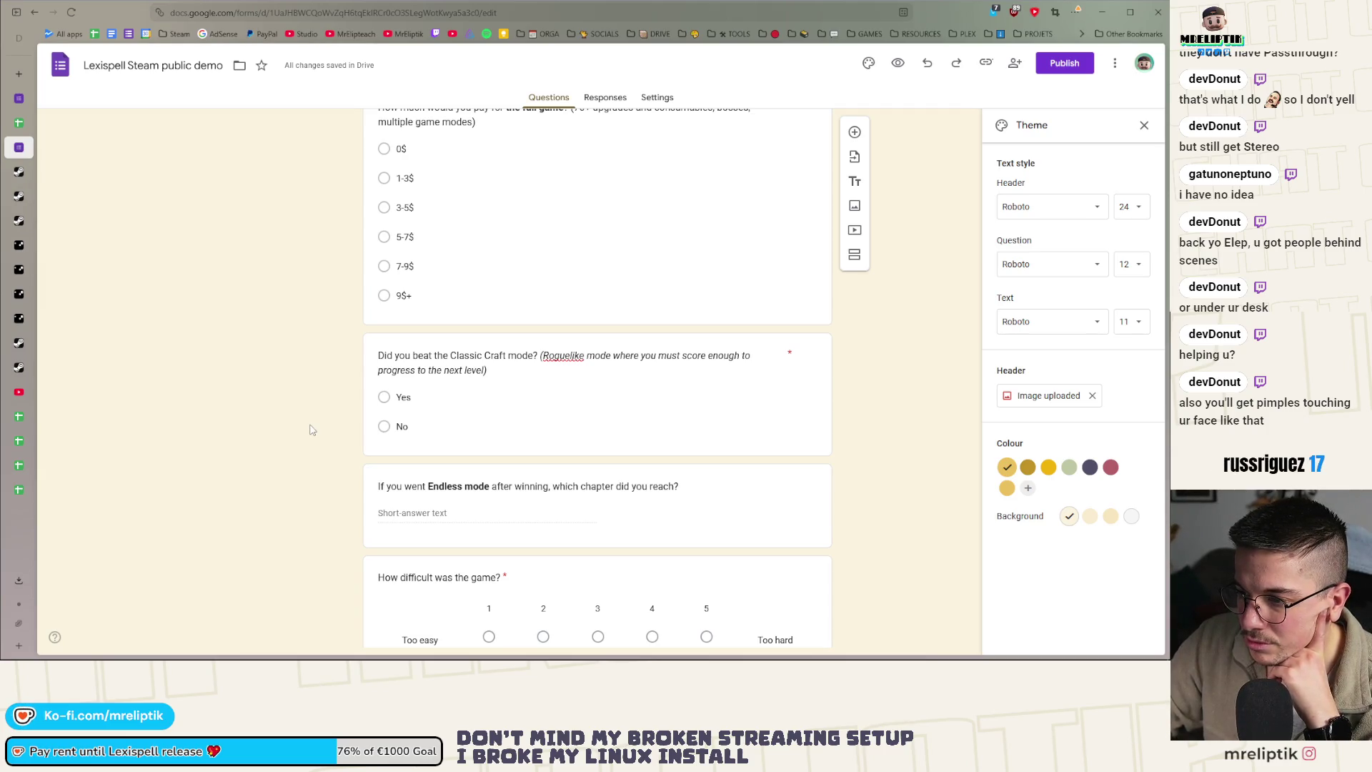
scroll(310, 429, "down", 3)
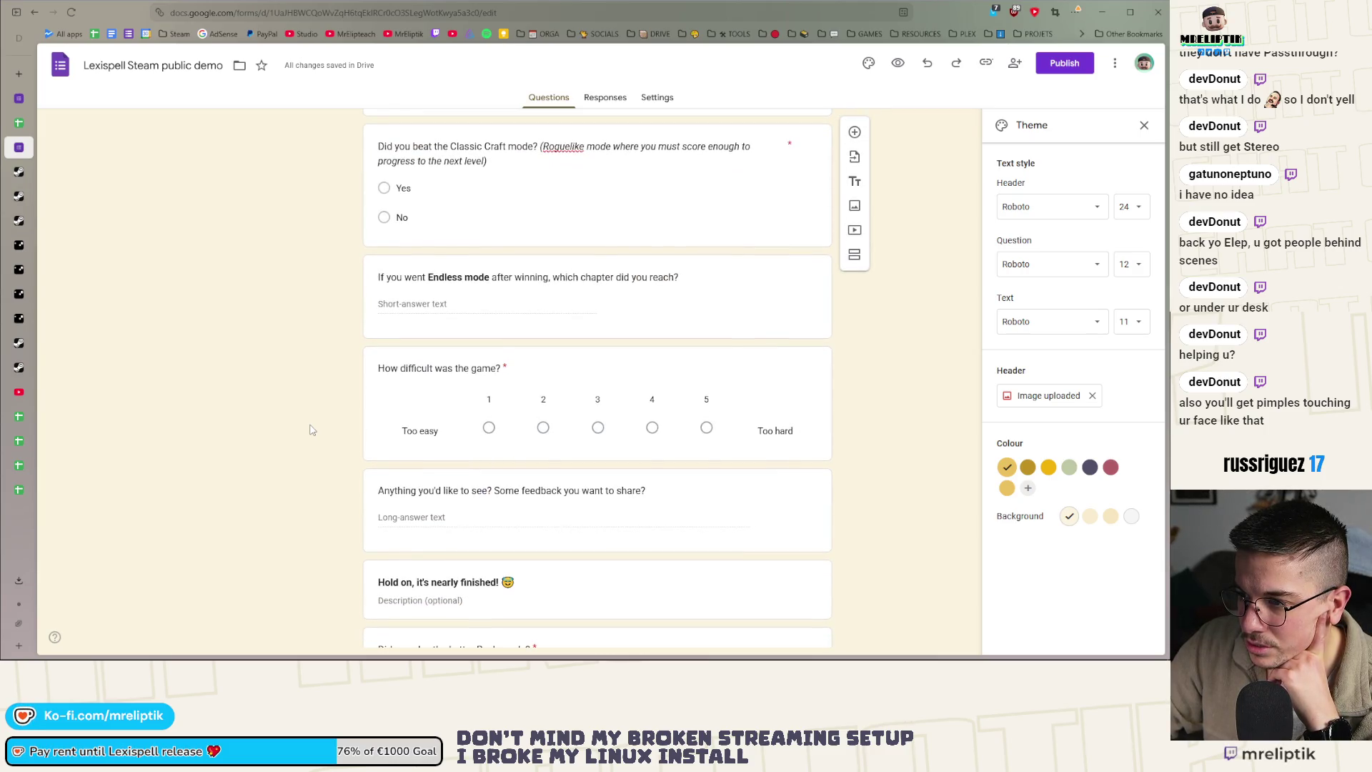
scroll(310, 430, "down", 3)
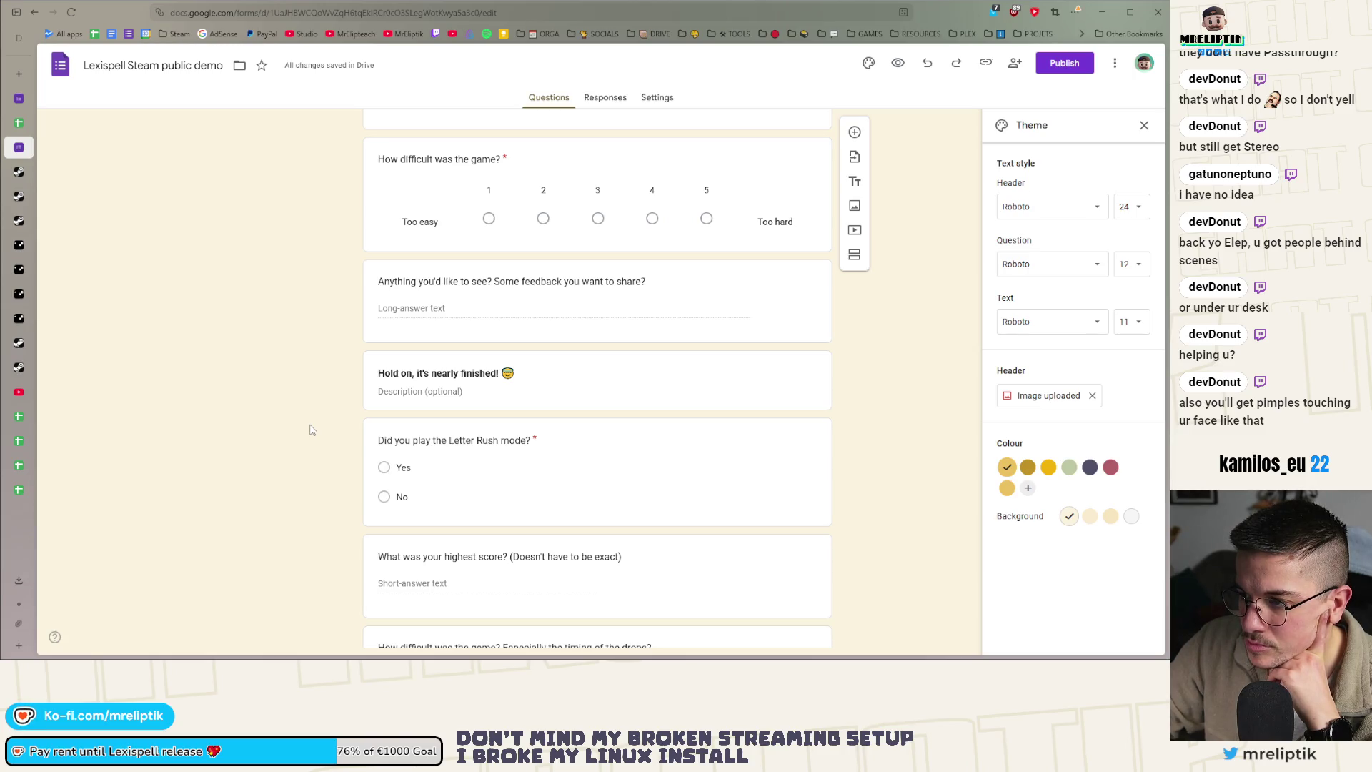
scroll(309, 430, "down", 4)
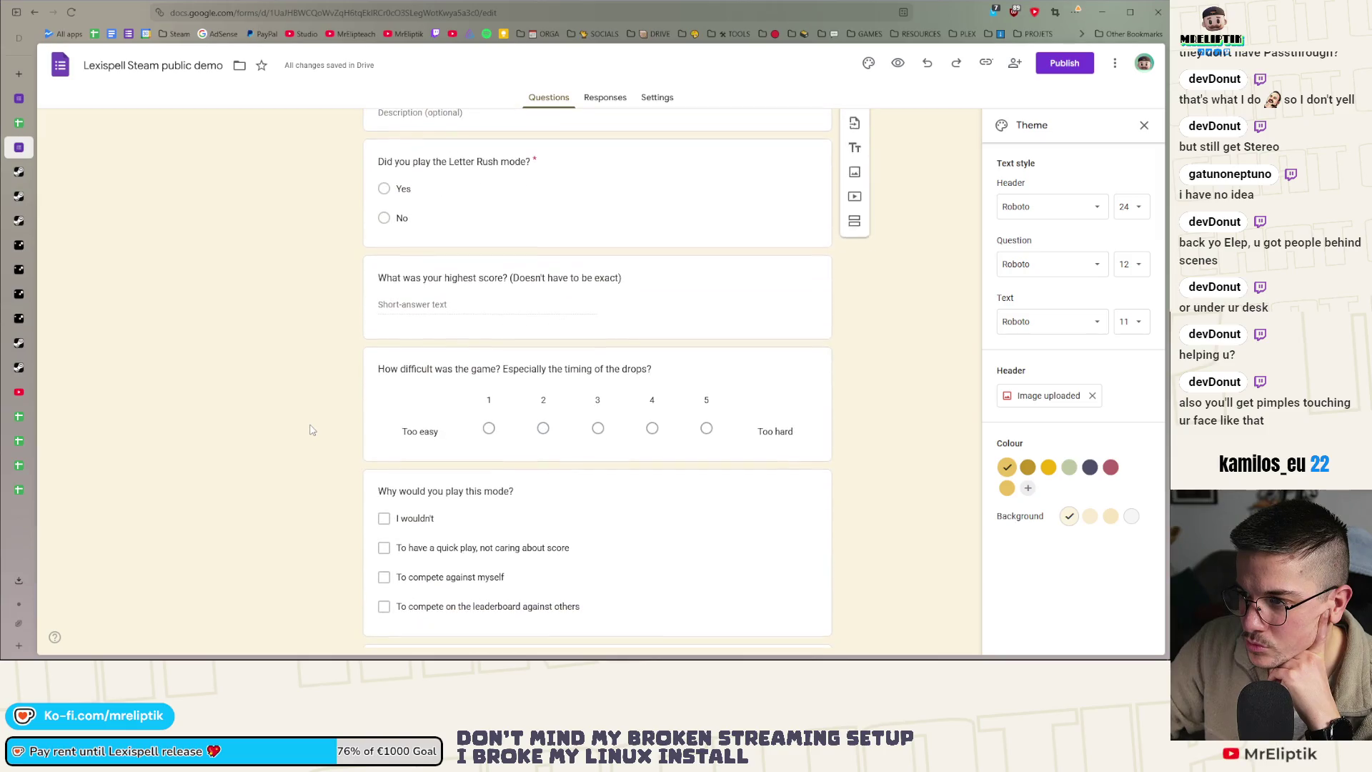
scroll(310, 430, "down", 2)
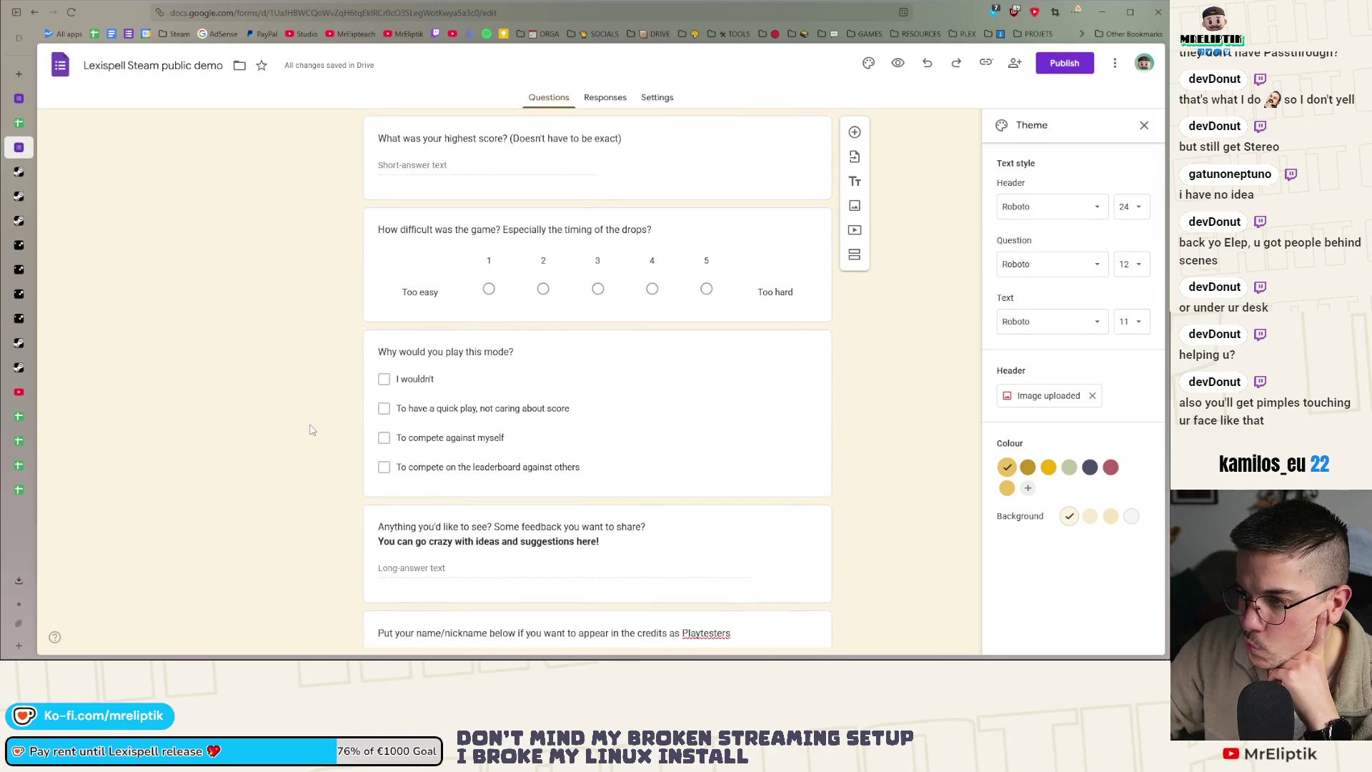
scroll(309, 429, "down", 3)
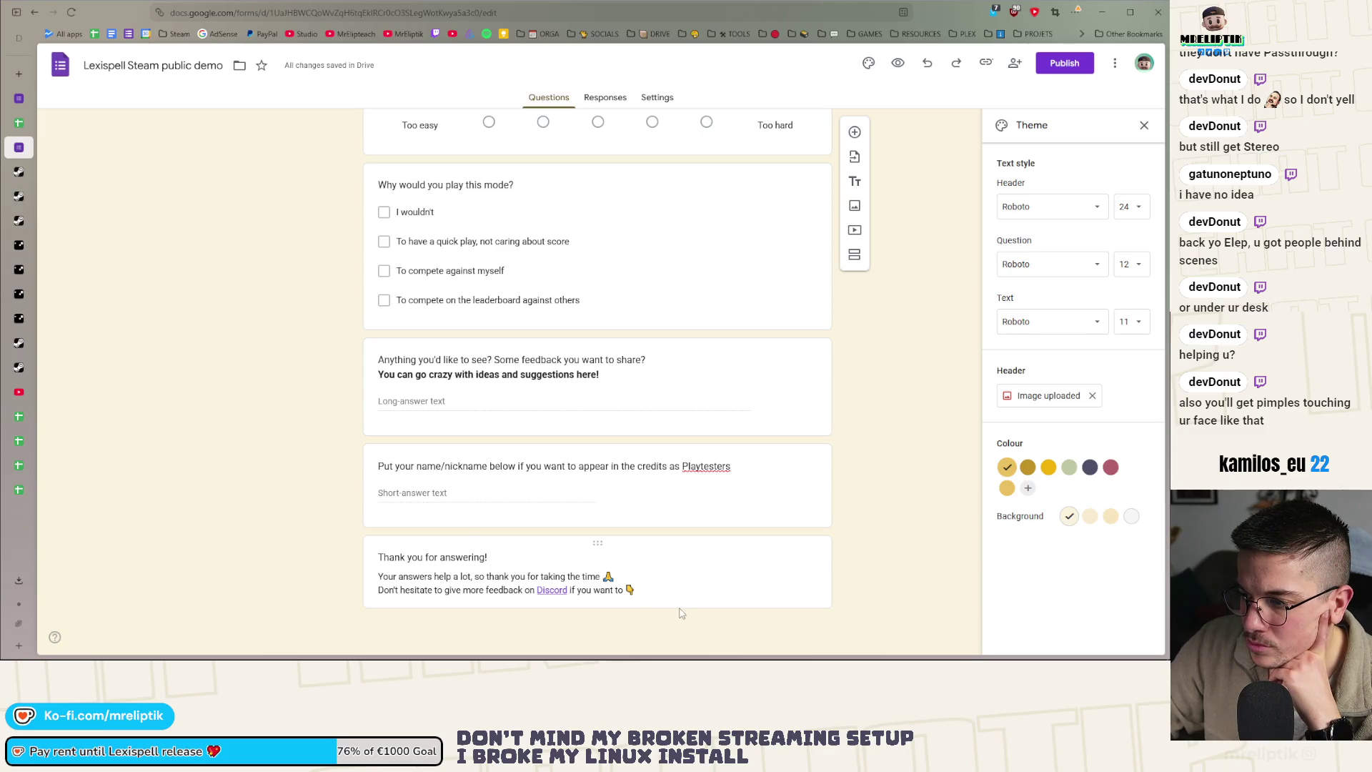
Insert 'a' and change 'Playtesters' to 'Playtester' in the nickname question title
left_click(729, 470)
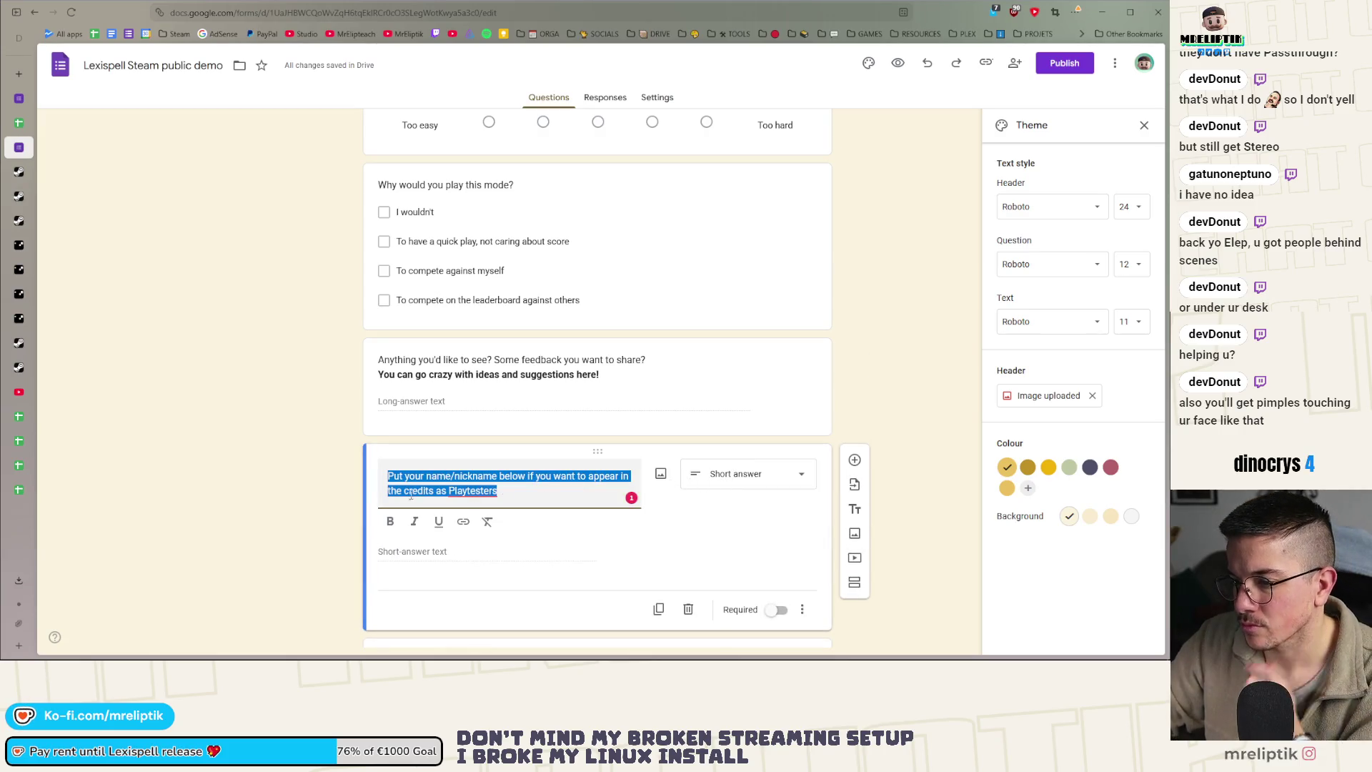
left_click(448, 492)
type("a")
left_click(513, 503)
key("BackSpace")
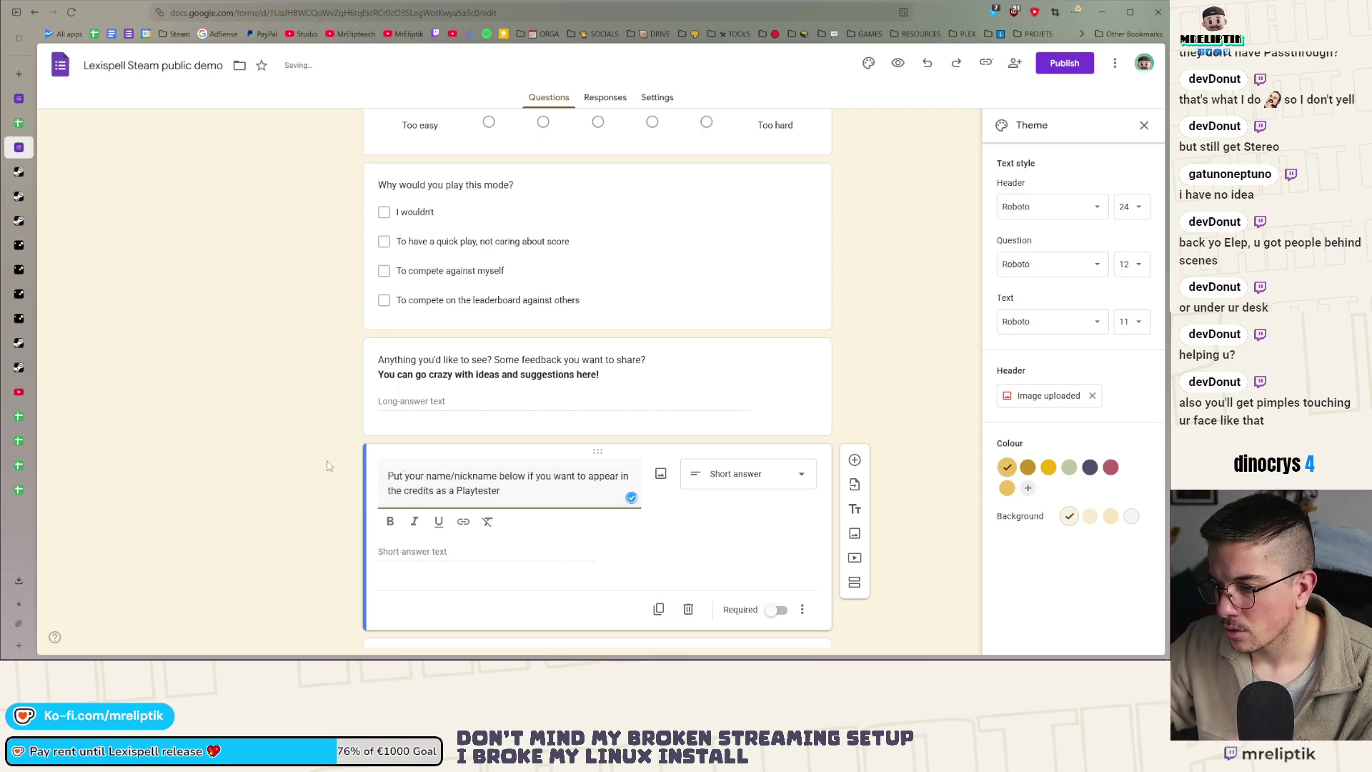
left_click(345, 466)
Scroll back to the top and select the word 'Steam' in the form title
scroll(308, 406, "down", 1)
scroll(319, 431, "up", 15)
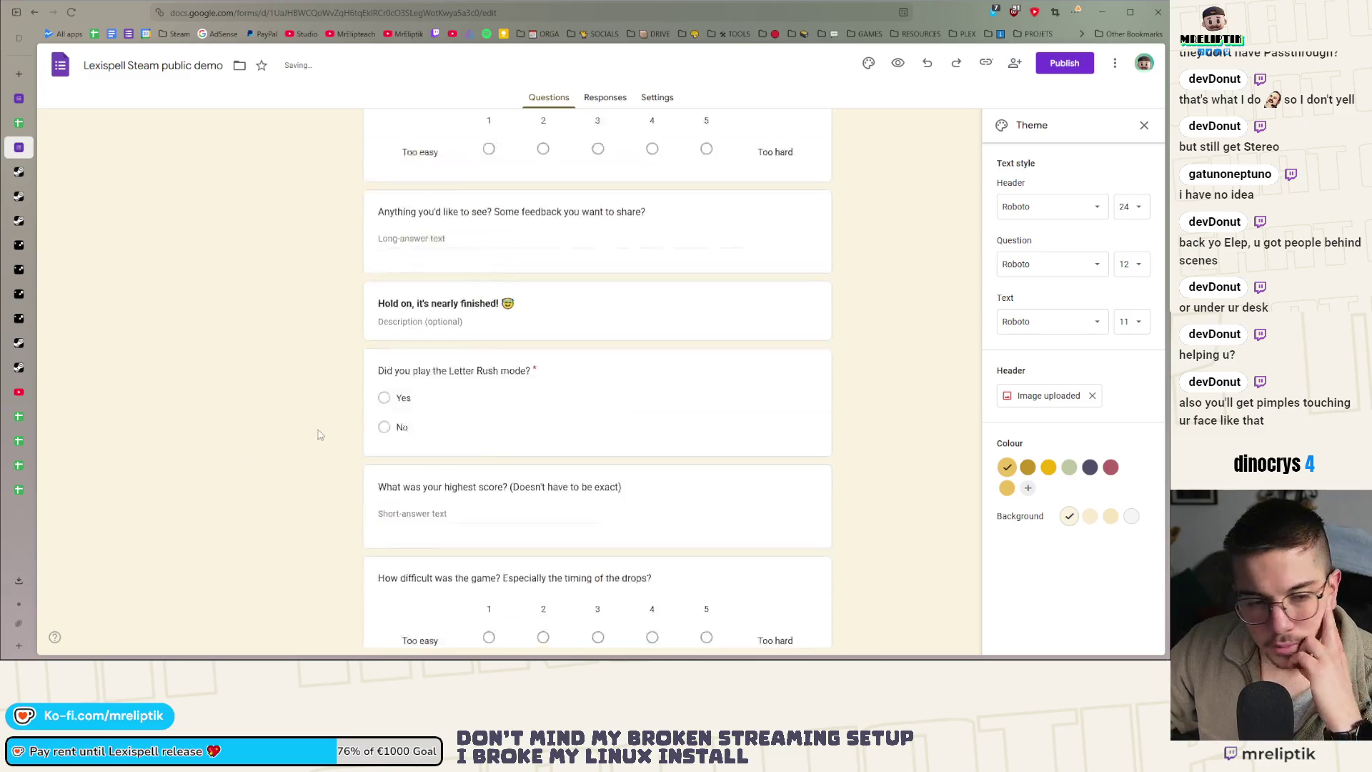
scroll(928, 227, "up", 10)
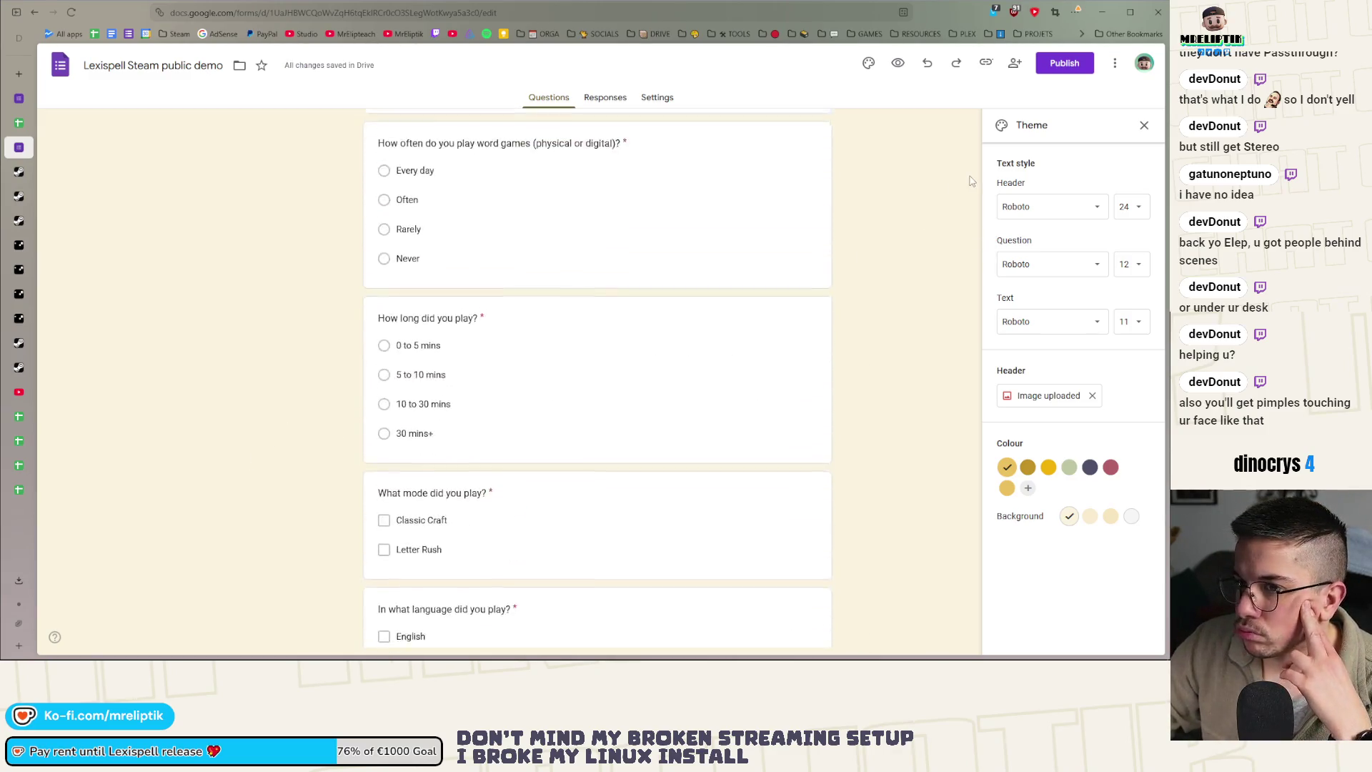
double_click(157, 65)
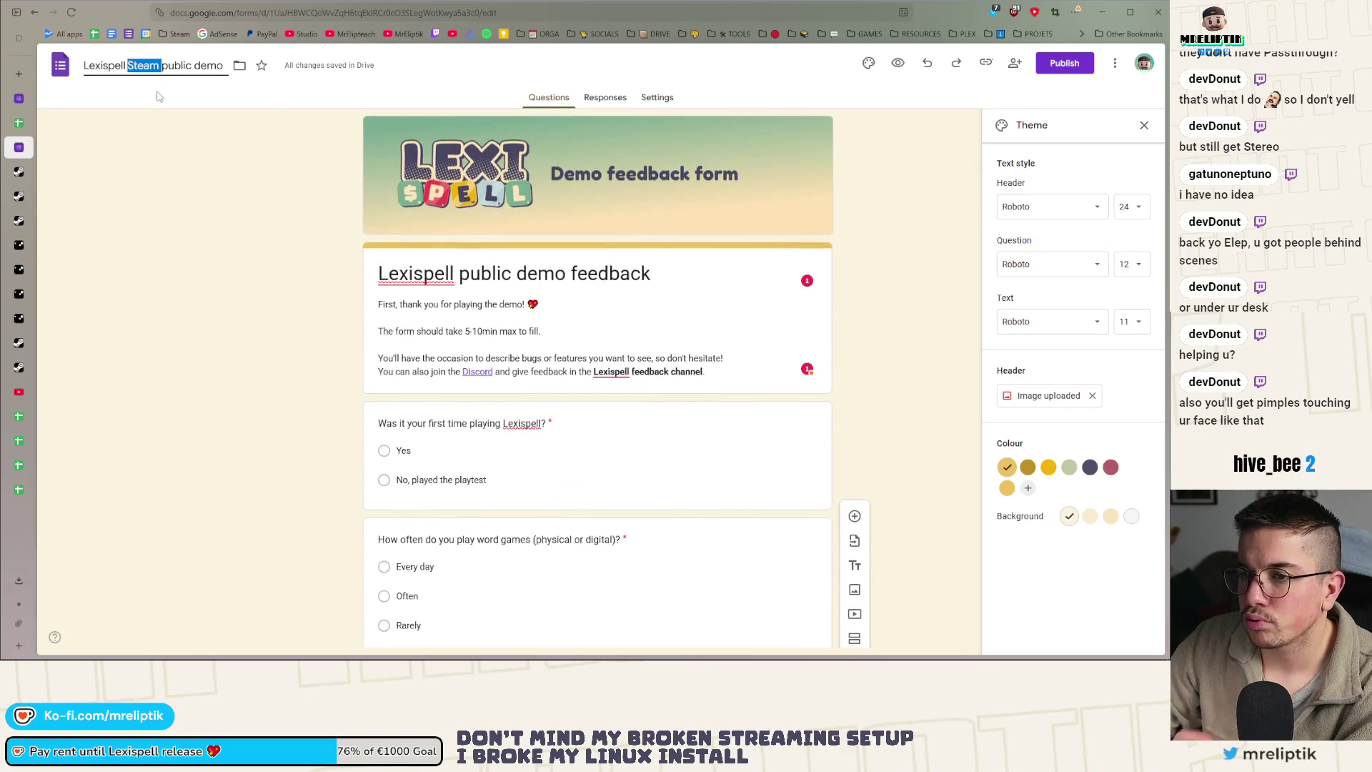
Retitle the form 'Lexispell public demo feedback form', publish it, and copy the shortened link
key("BackSpace")
type("feedback form")
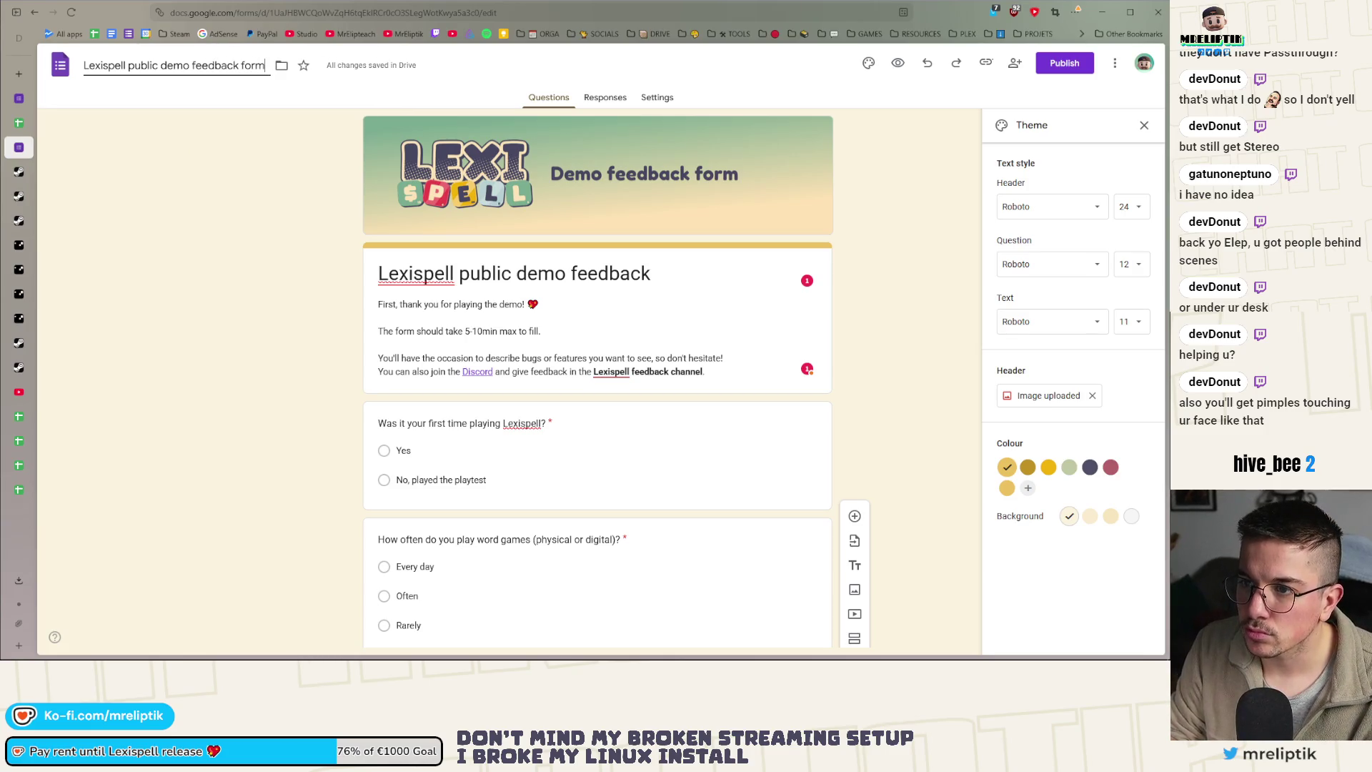
left_click(1064, 63)
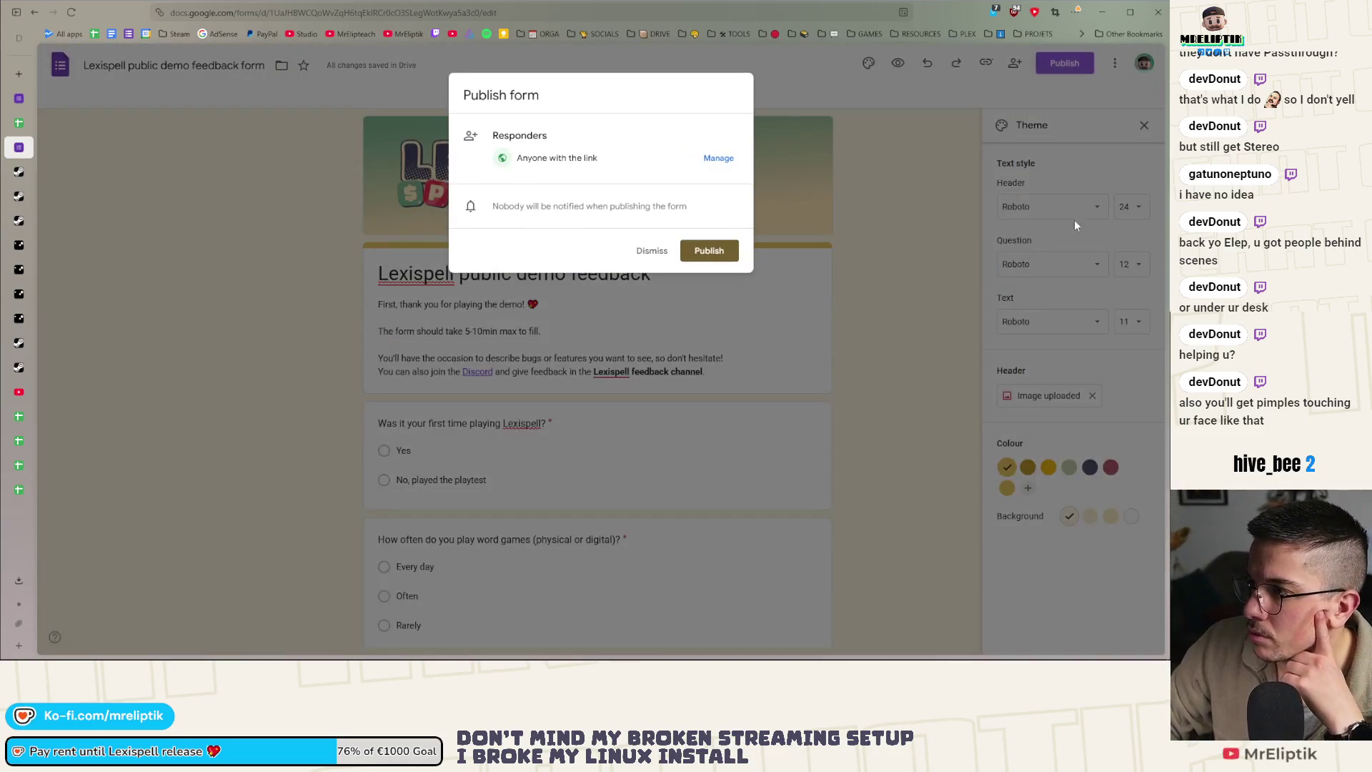
left_click(708, 250)
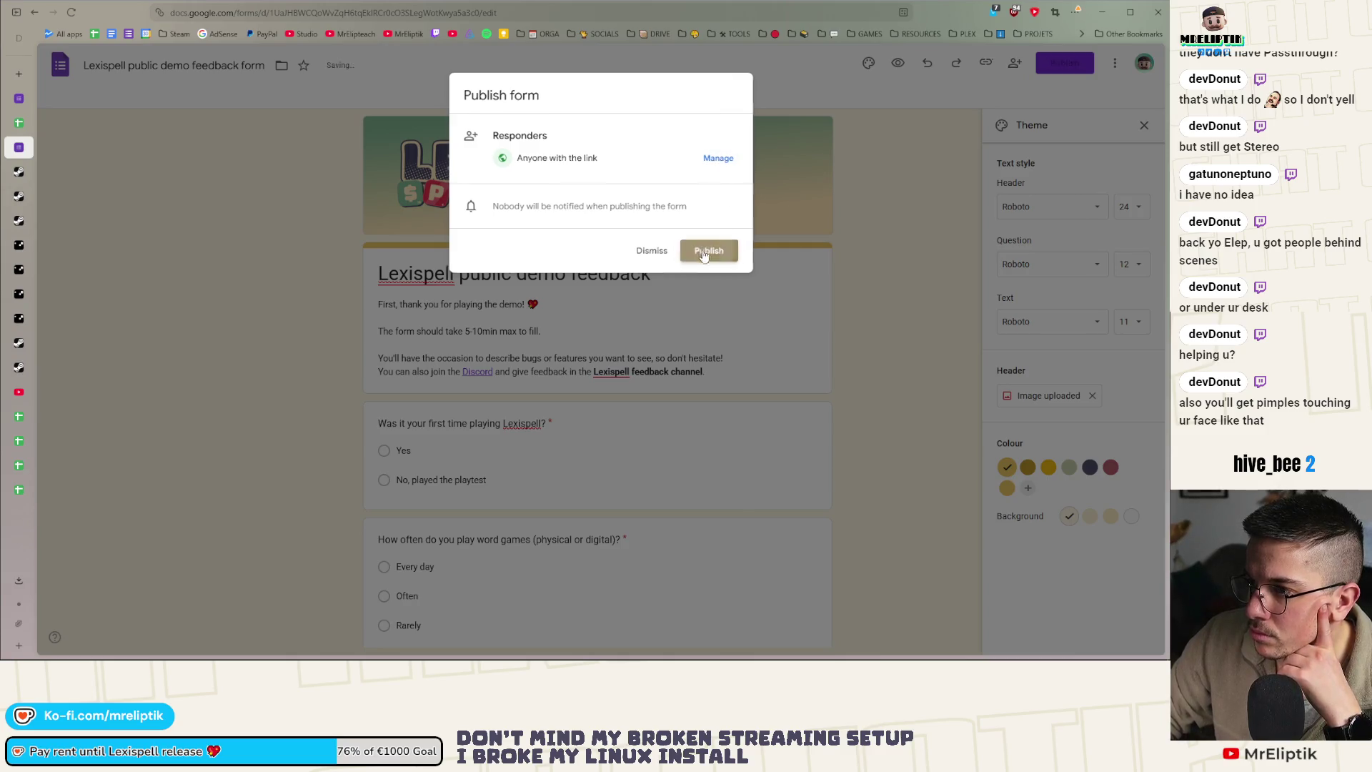
left_click(971, 140)
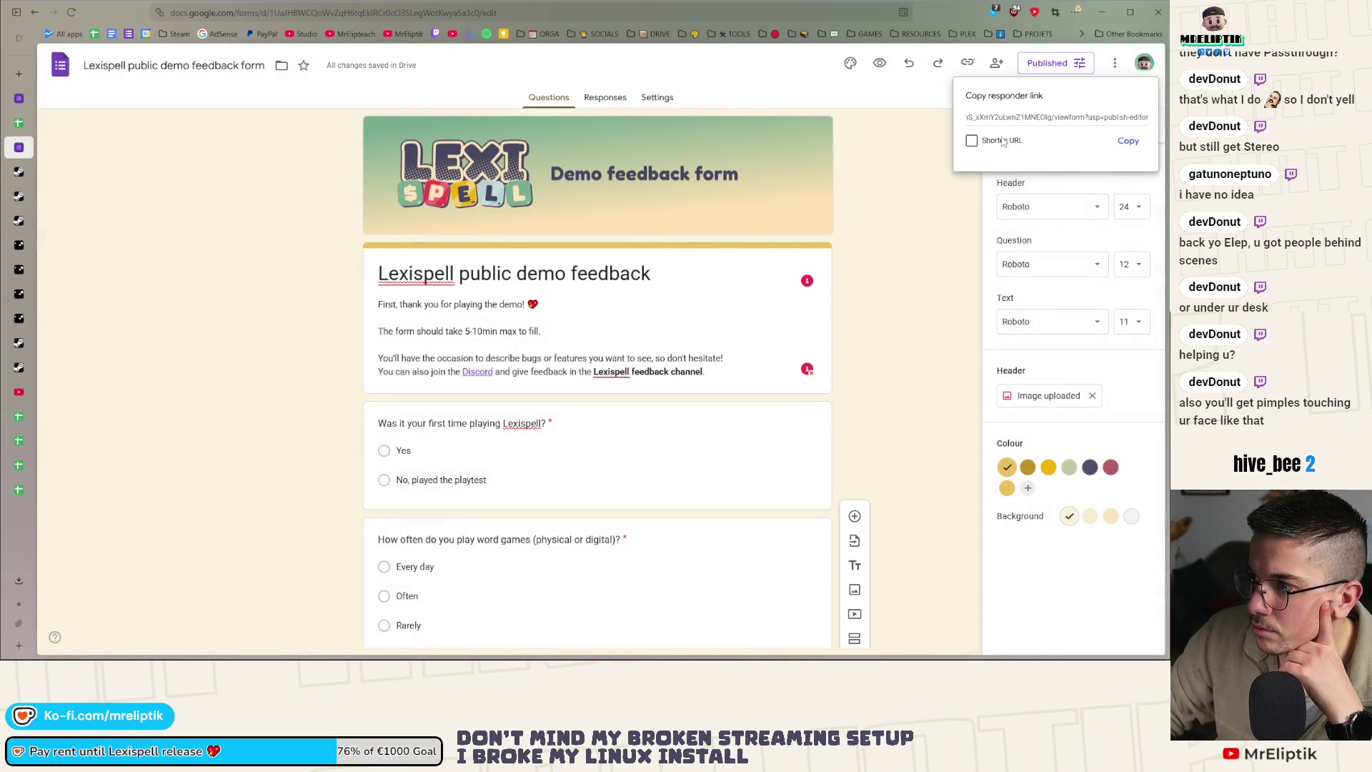
left_click(1129, 142)
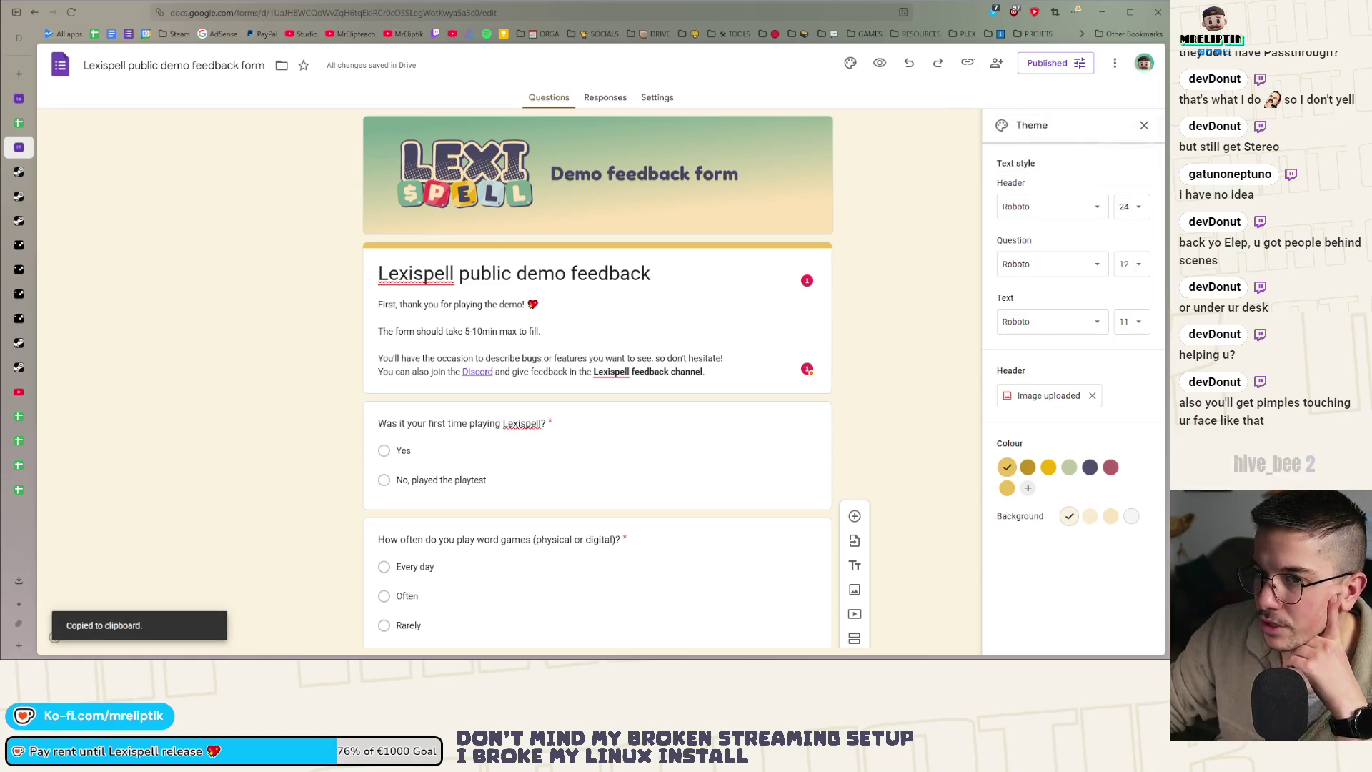
key("alt+Tab")
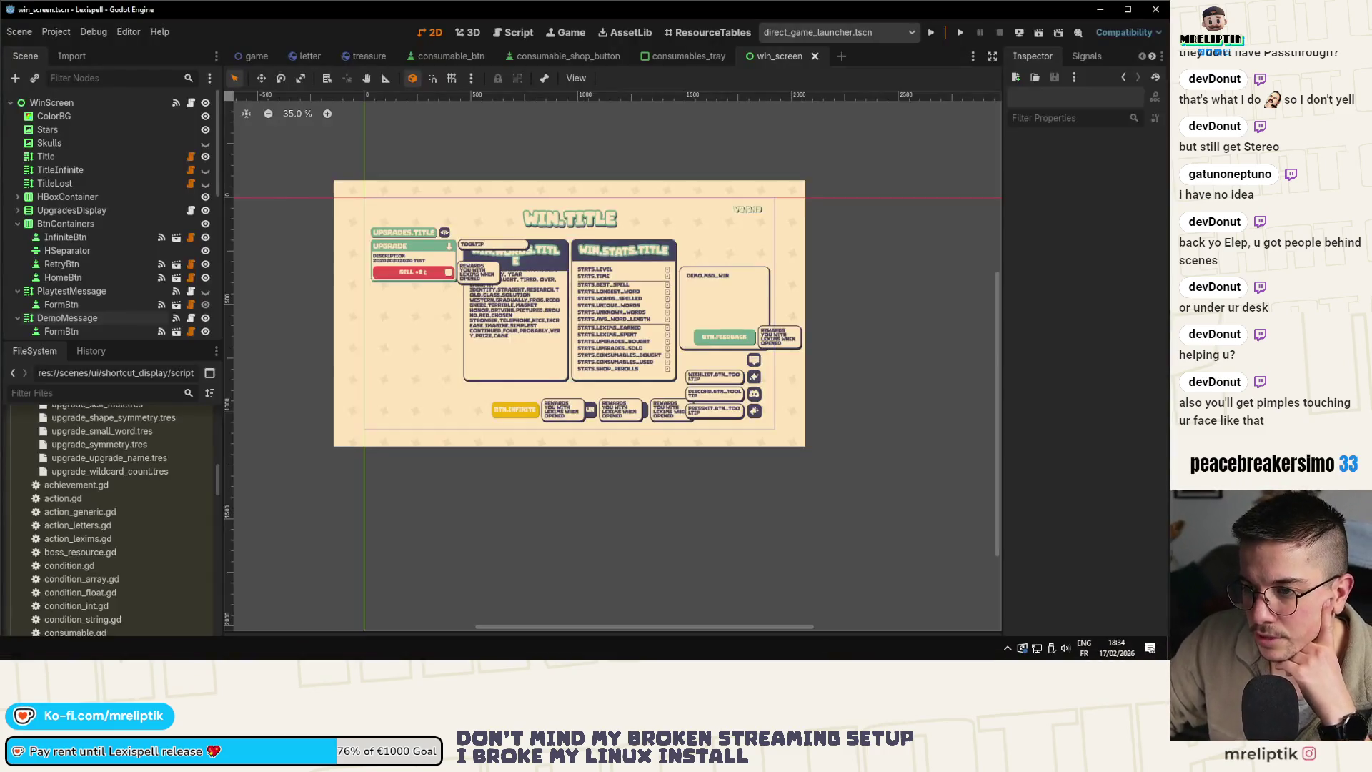
Open globals.gd and paste the new form link over the form_url string on line 28
key("ctrl+shift+o")
type("globals")
key("Return")
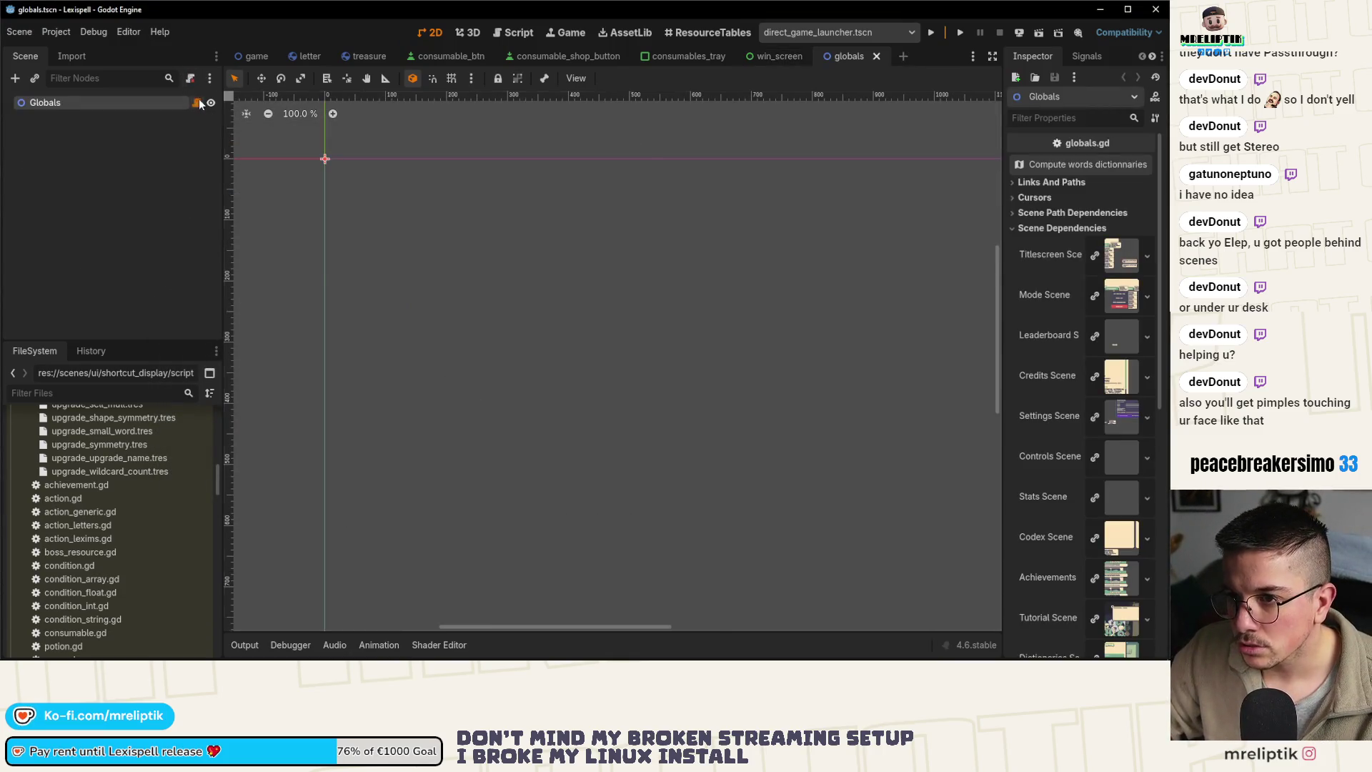
left_click(197, 102)
scroll(910, 369, "up", 10)
scroll(910, 368, "up", 20)
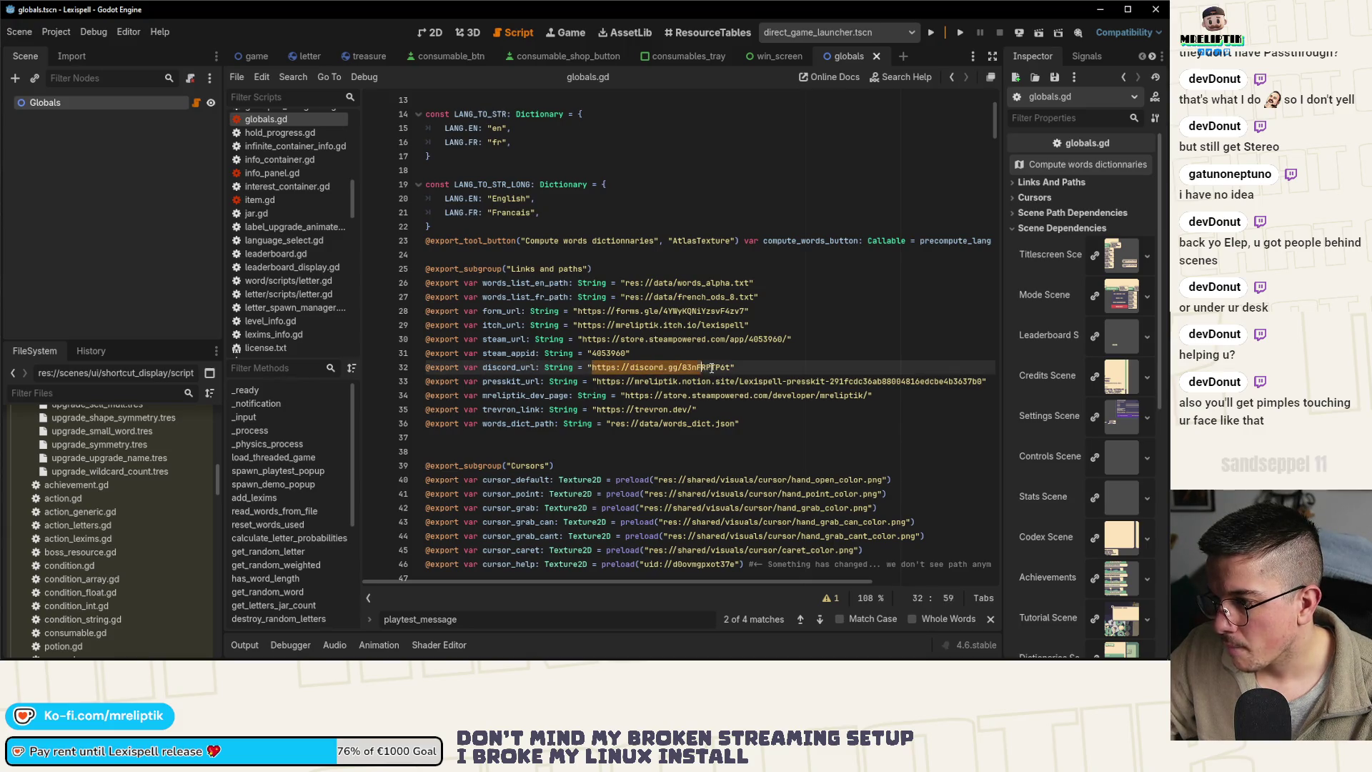
left_click(641, 338)
left_click_drag(577, 312, 748, 312)
key("ctrl+v")
left_click(793, 319)
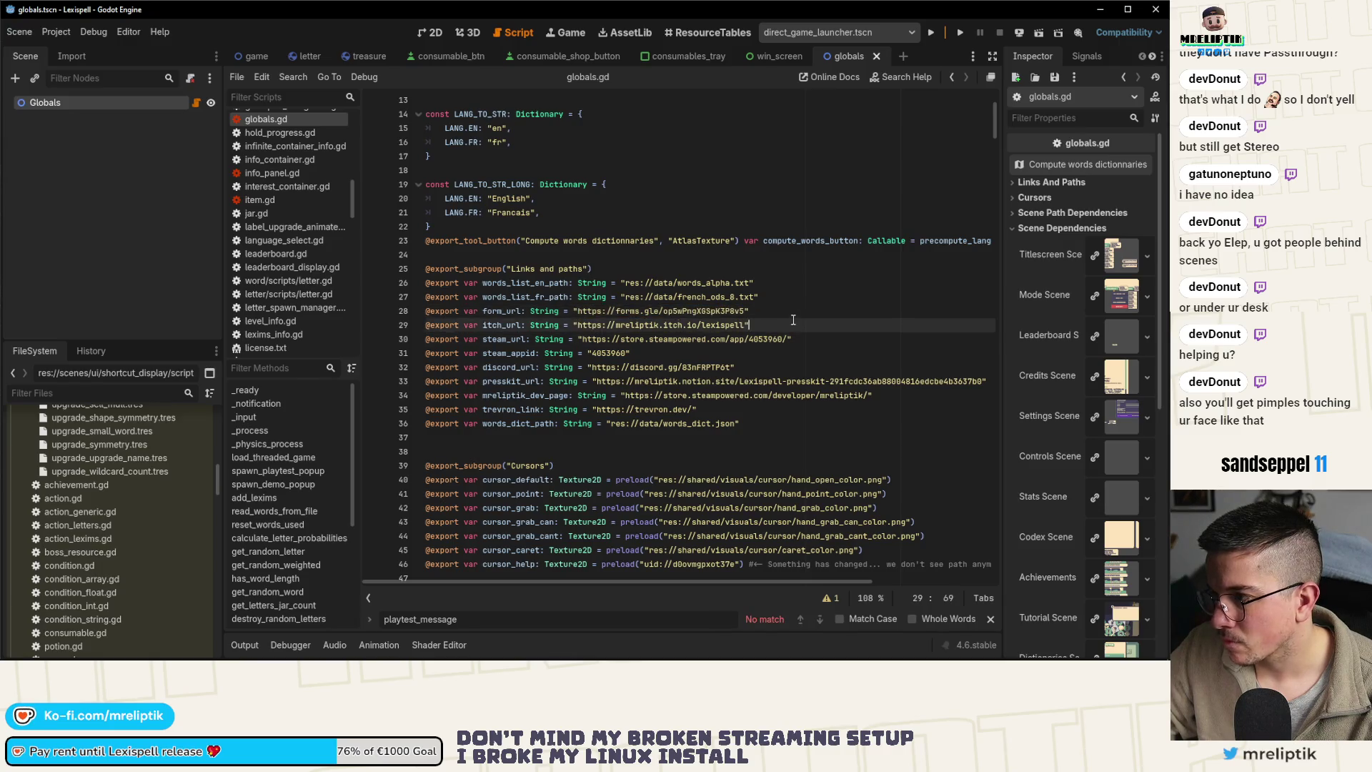
scroll(1076, 392, "down", 5)
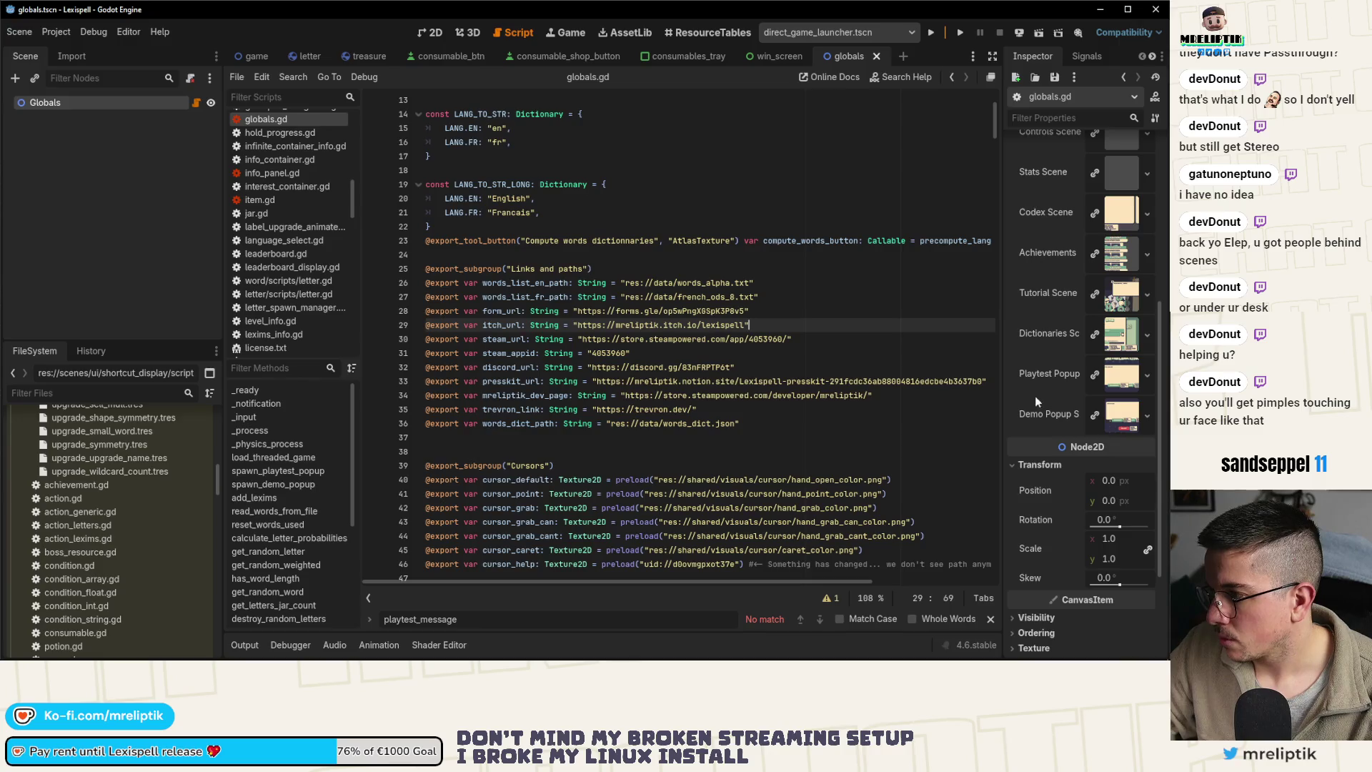
scroll(1035, 398, "up", 5)
Reopen globals.tscn, check the Form URL under Links And Paths, and save the scene
left_click(1029, 183)
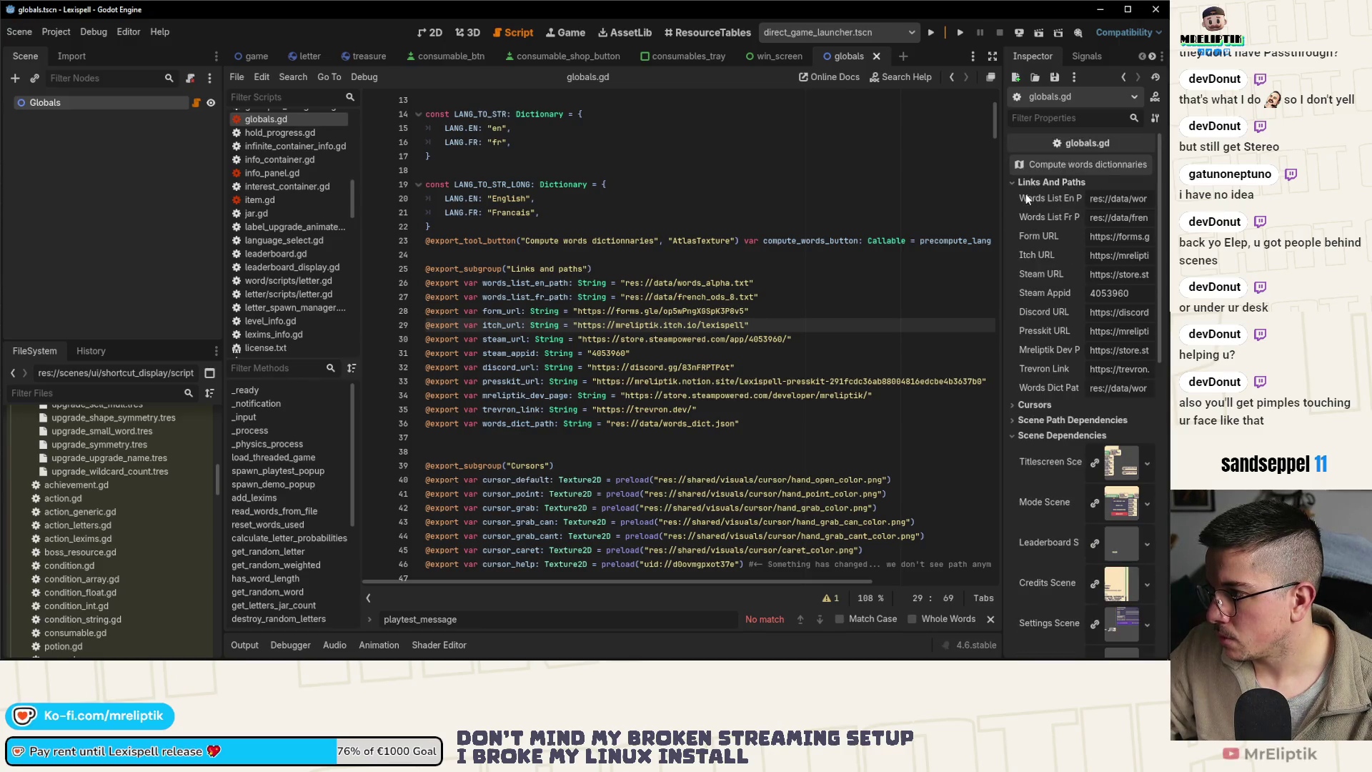
left_click_drag(1002, 278, 661, 272)
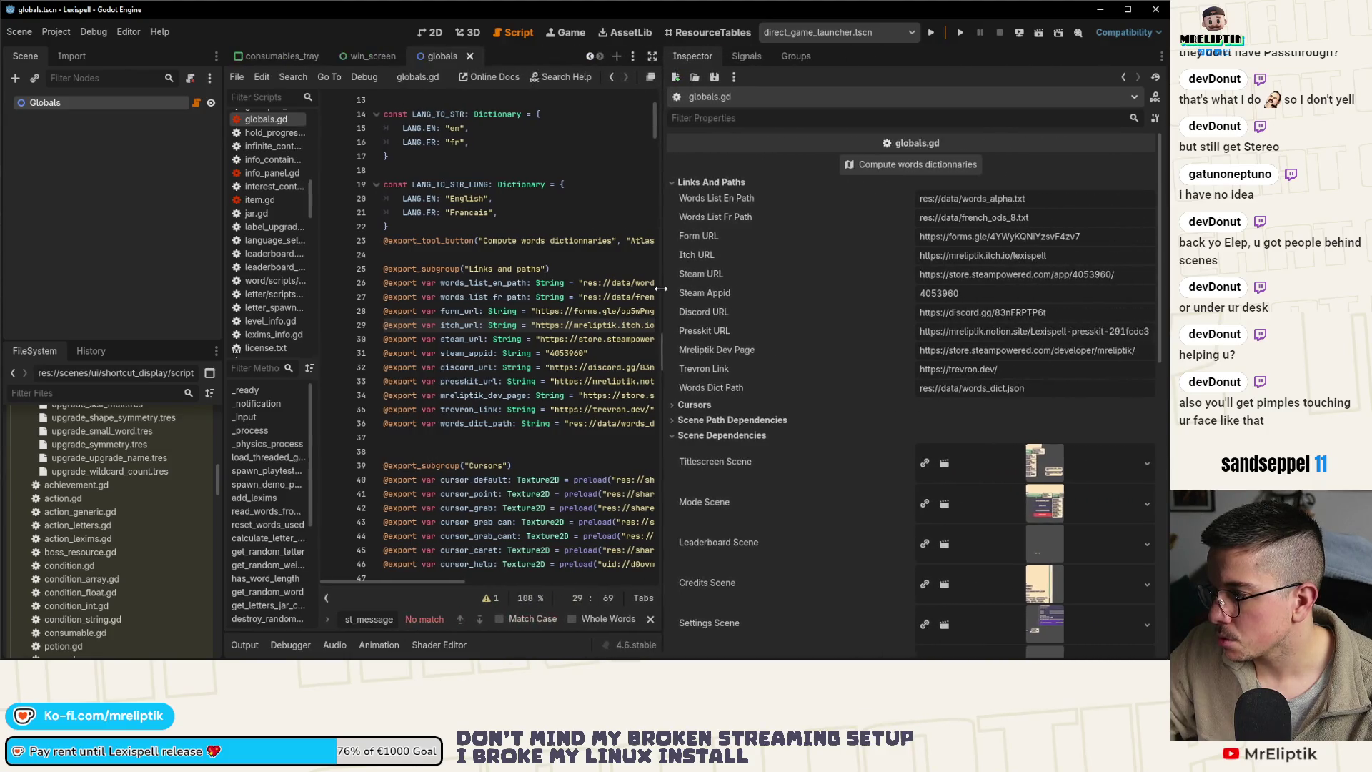
middle_click(435, 58)
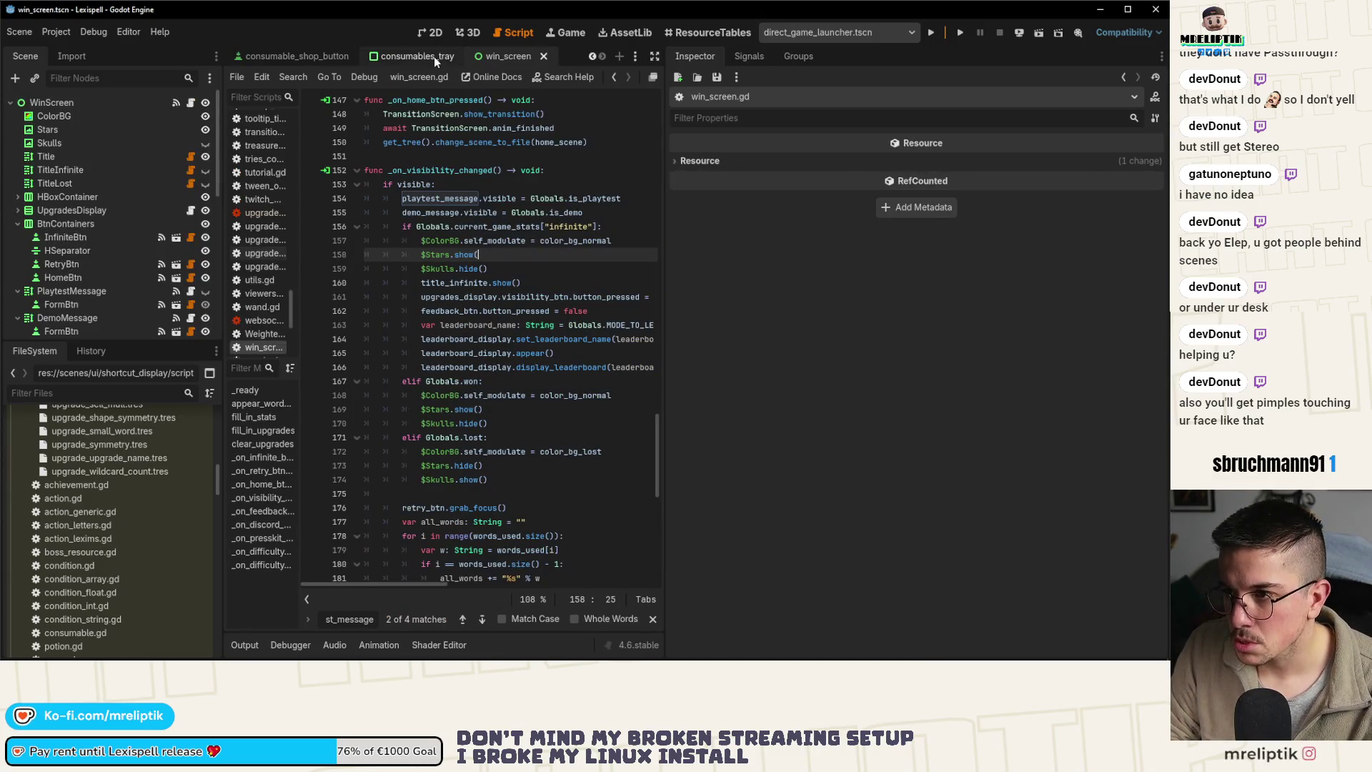
key("ctrl+shift+o")
type("gl")
key("Return")
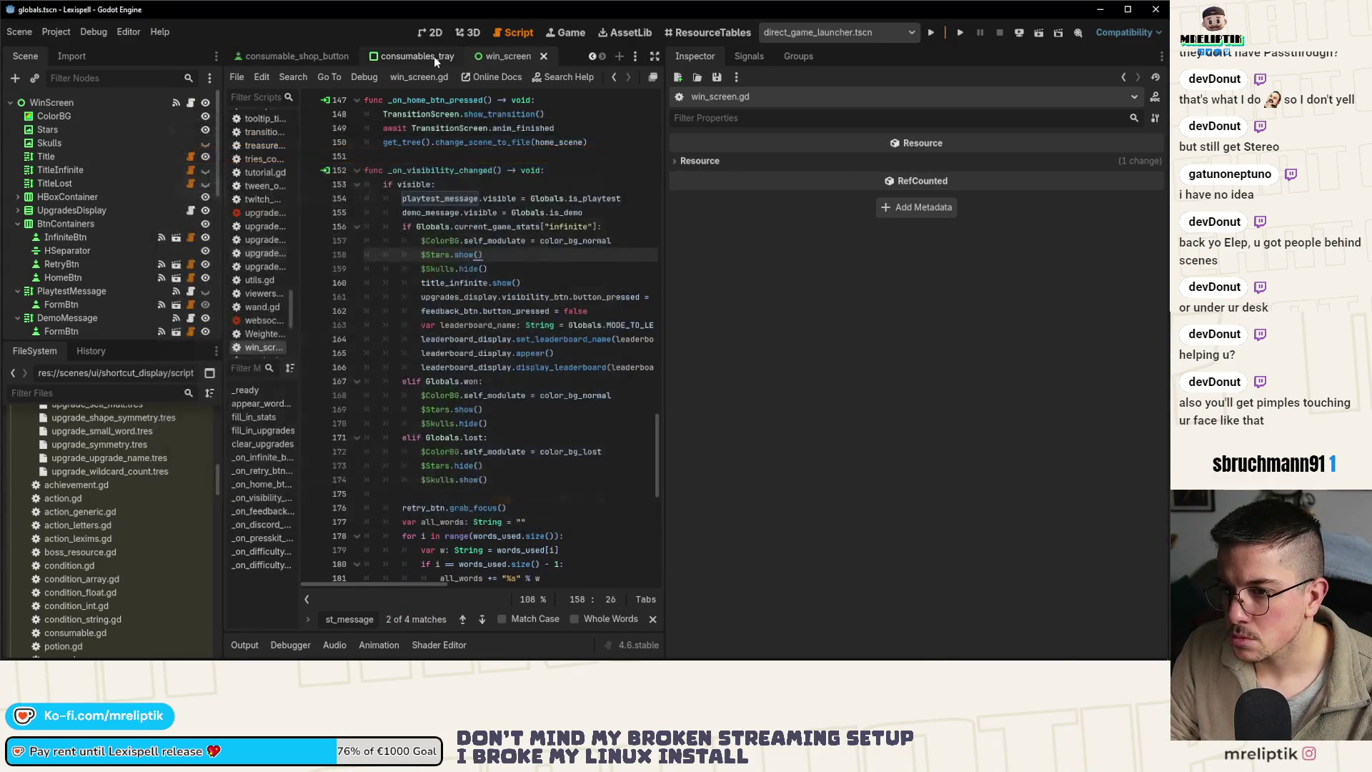
left_click(706, 183)
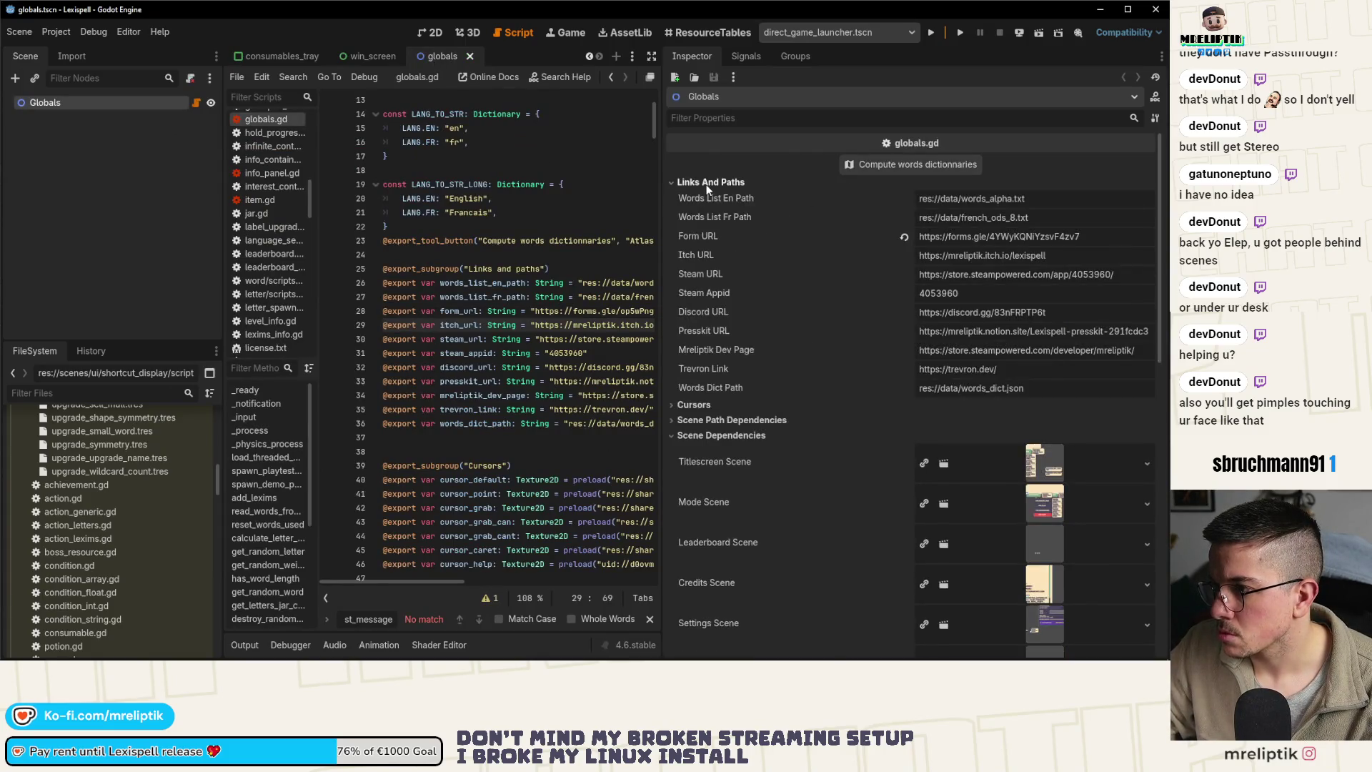
key("ctrl+s")
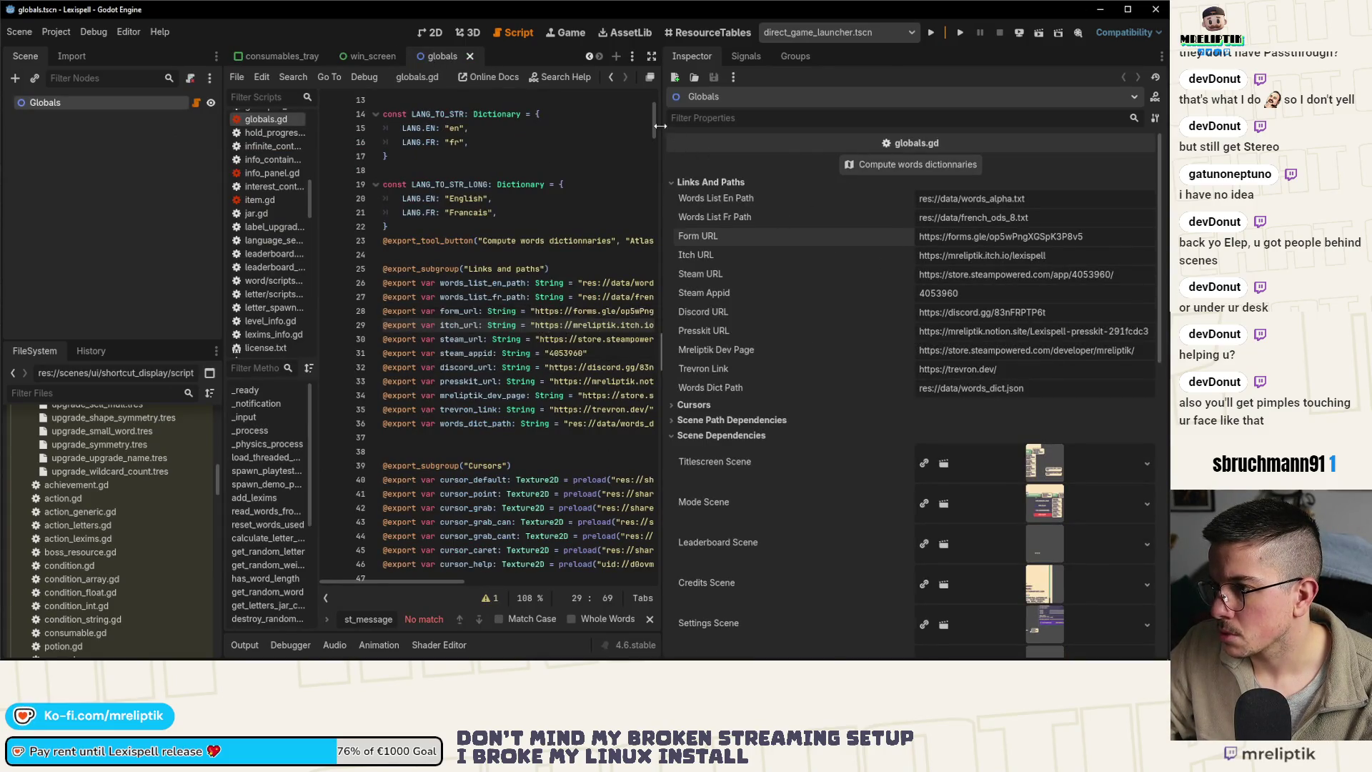
key("alt+Tab")
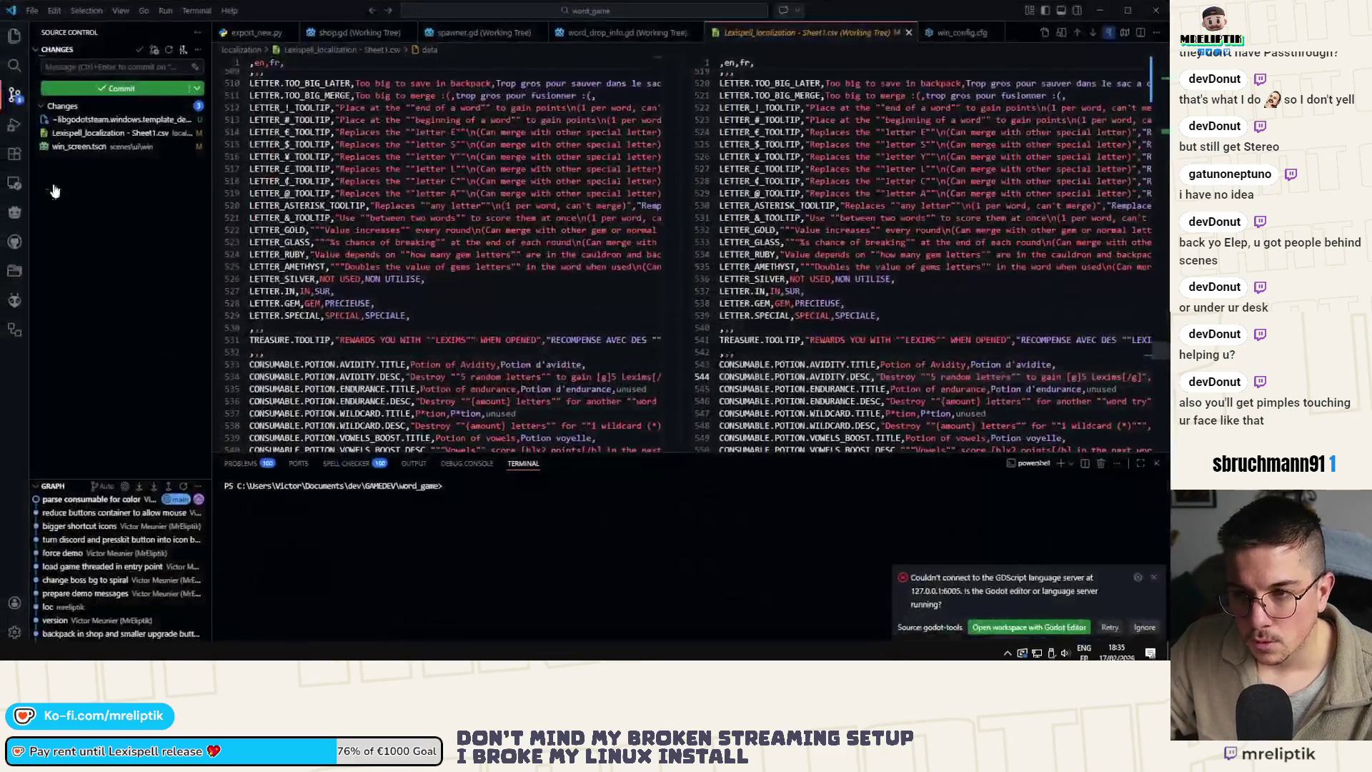
In VS Code, stage the win screen, wishlist image and localization changes and commit 'update demo message'
left_click(79, 187)
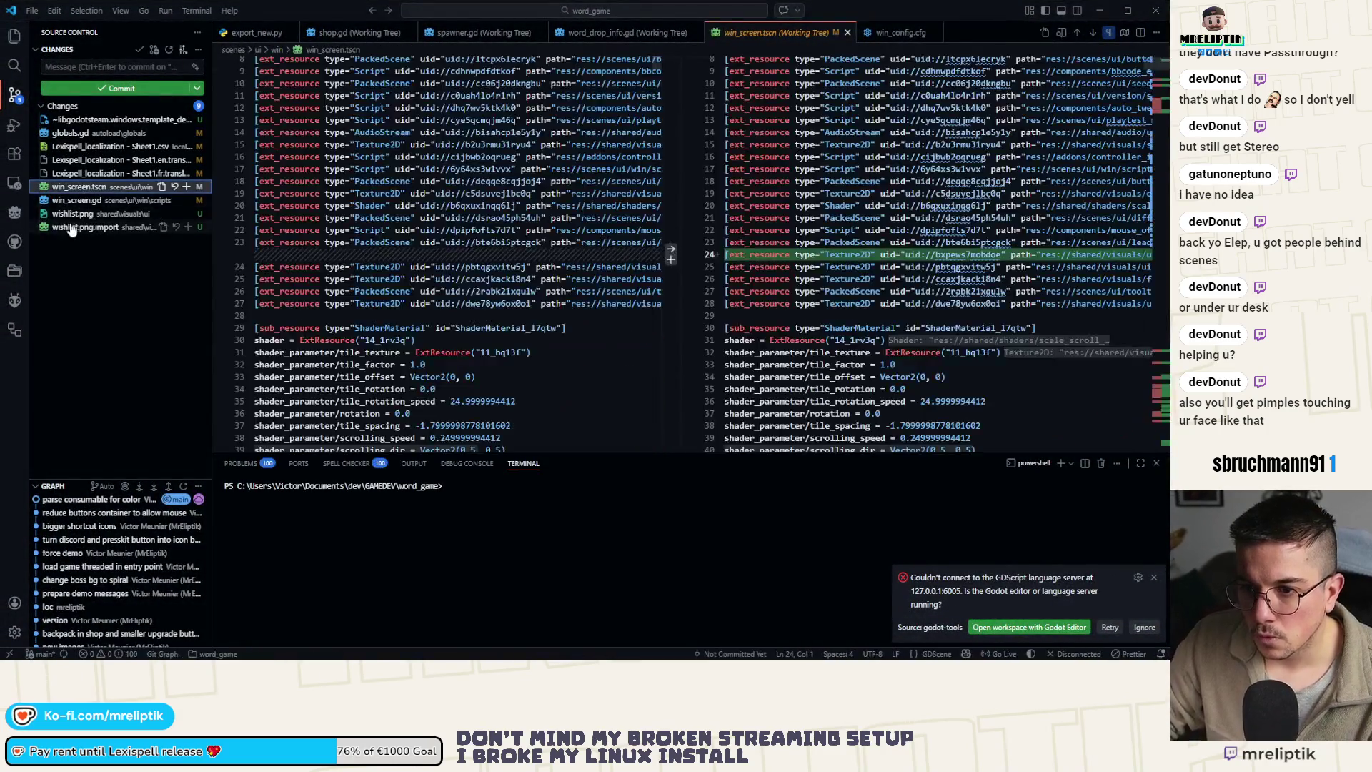
left_click(83, 227, "shift")
left_click(186, 186)
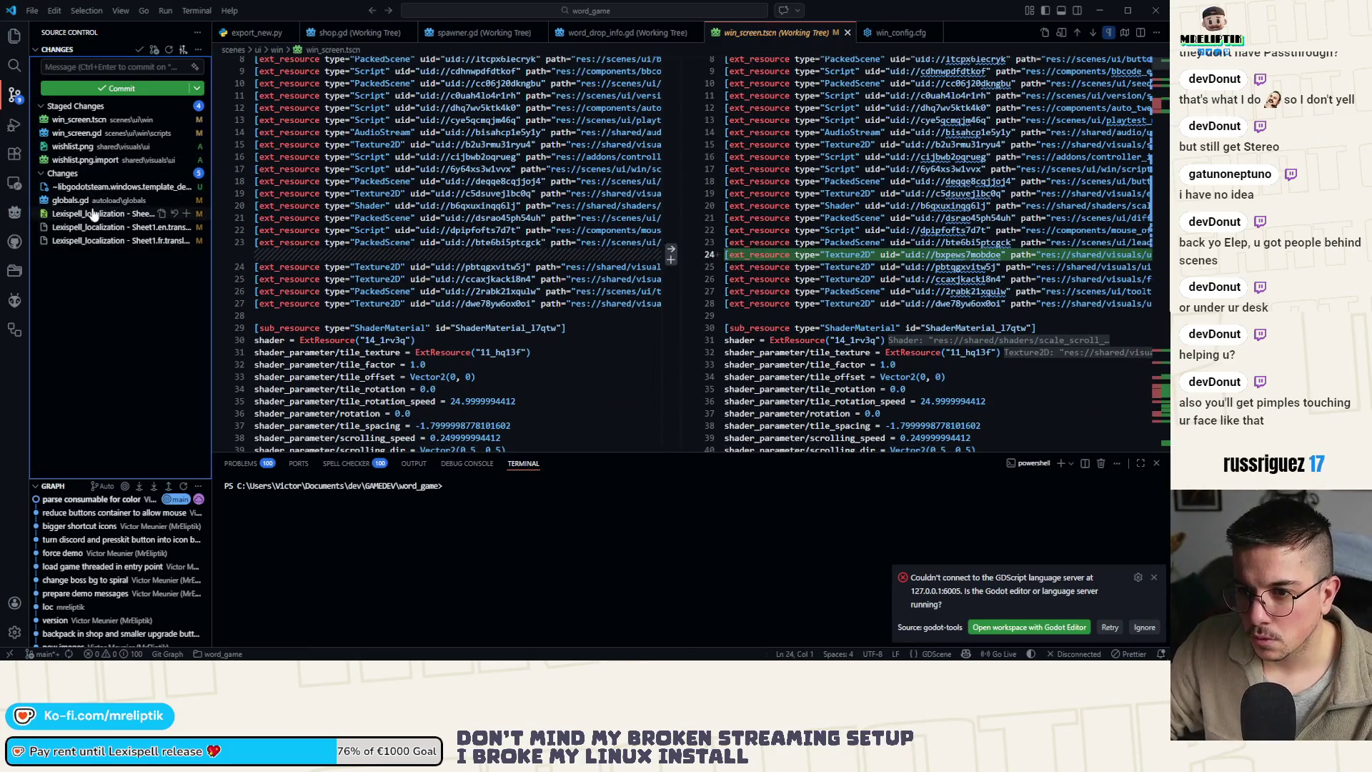
left_click(114, 201)
left_click(100, 214)
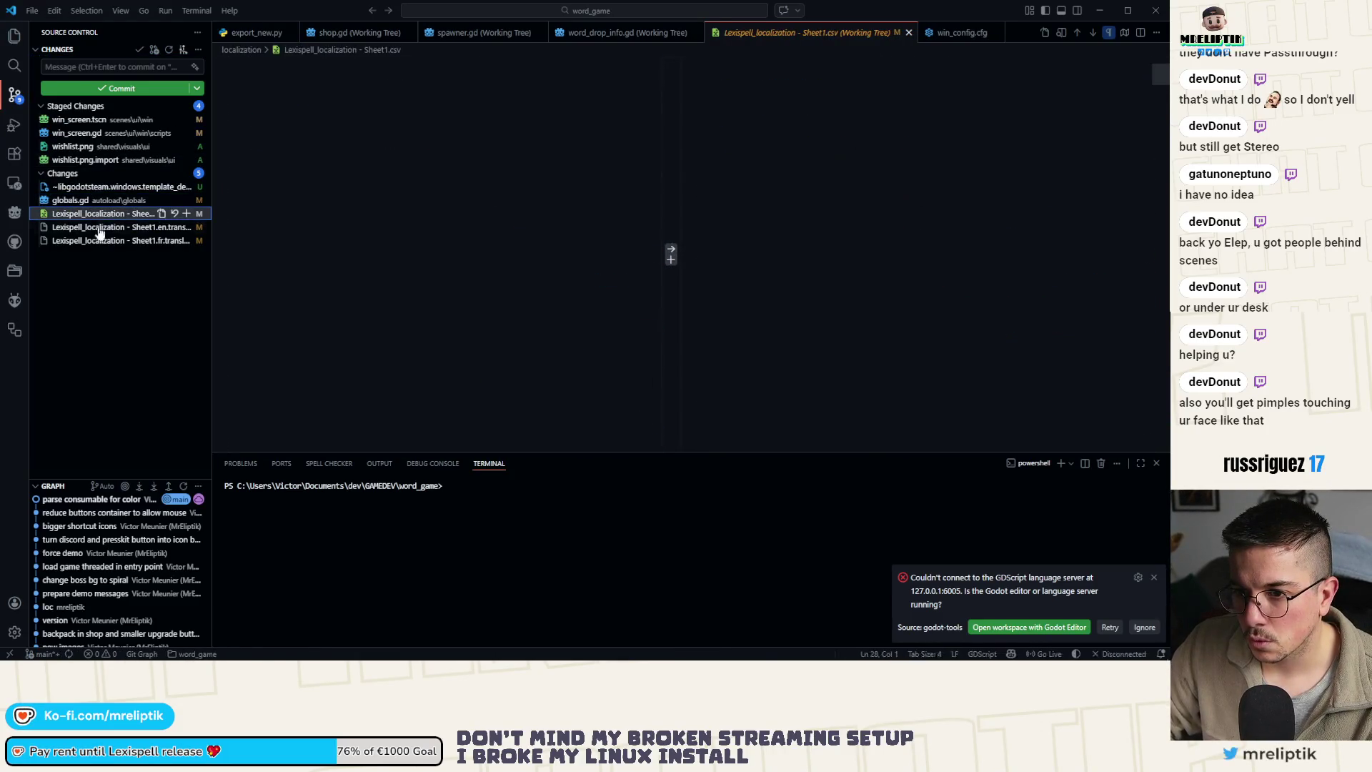
left_click(186, 215)
left_click(108, 67)
type("update de")
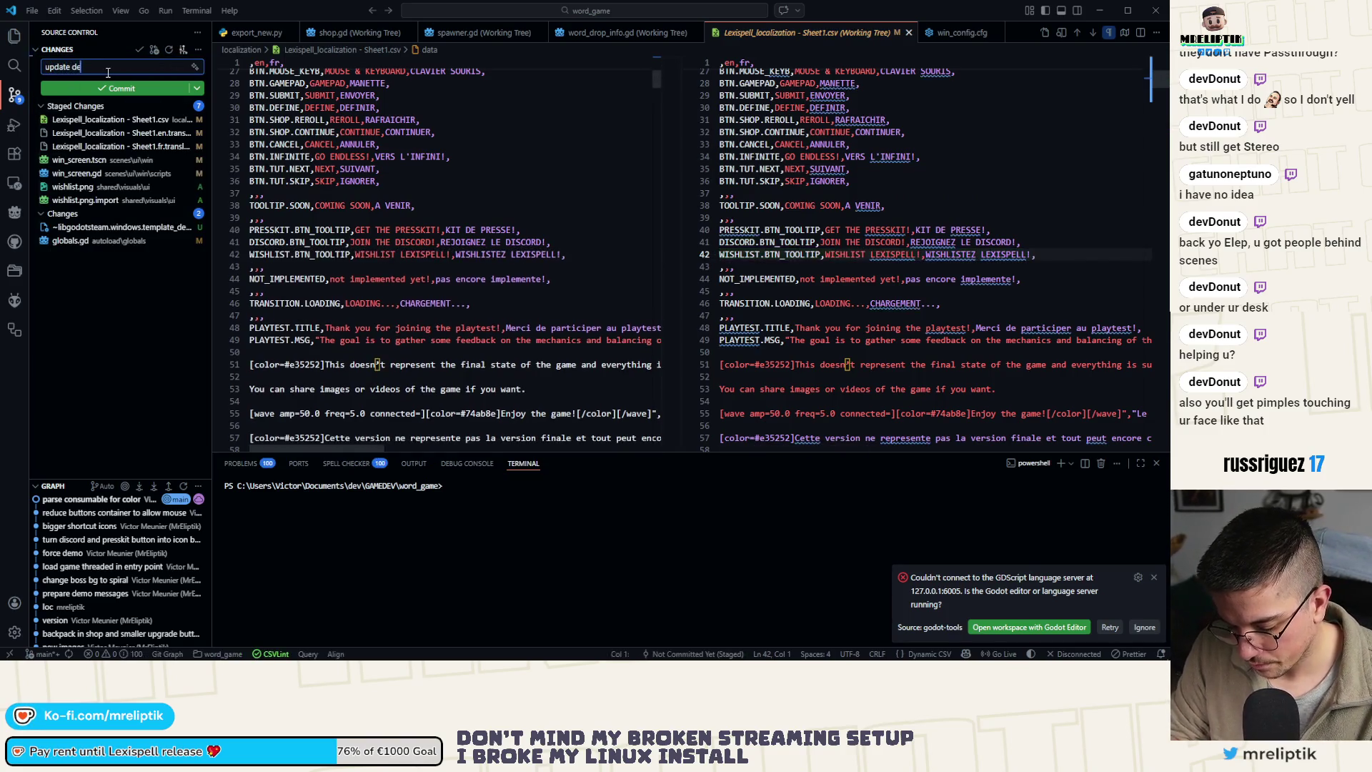
type("mo message")
left_click(107, 88)
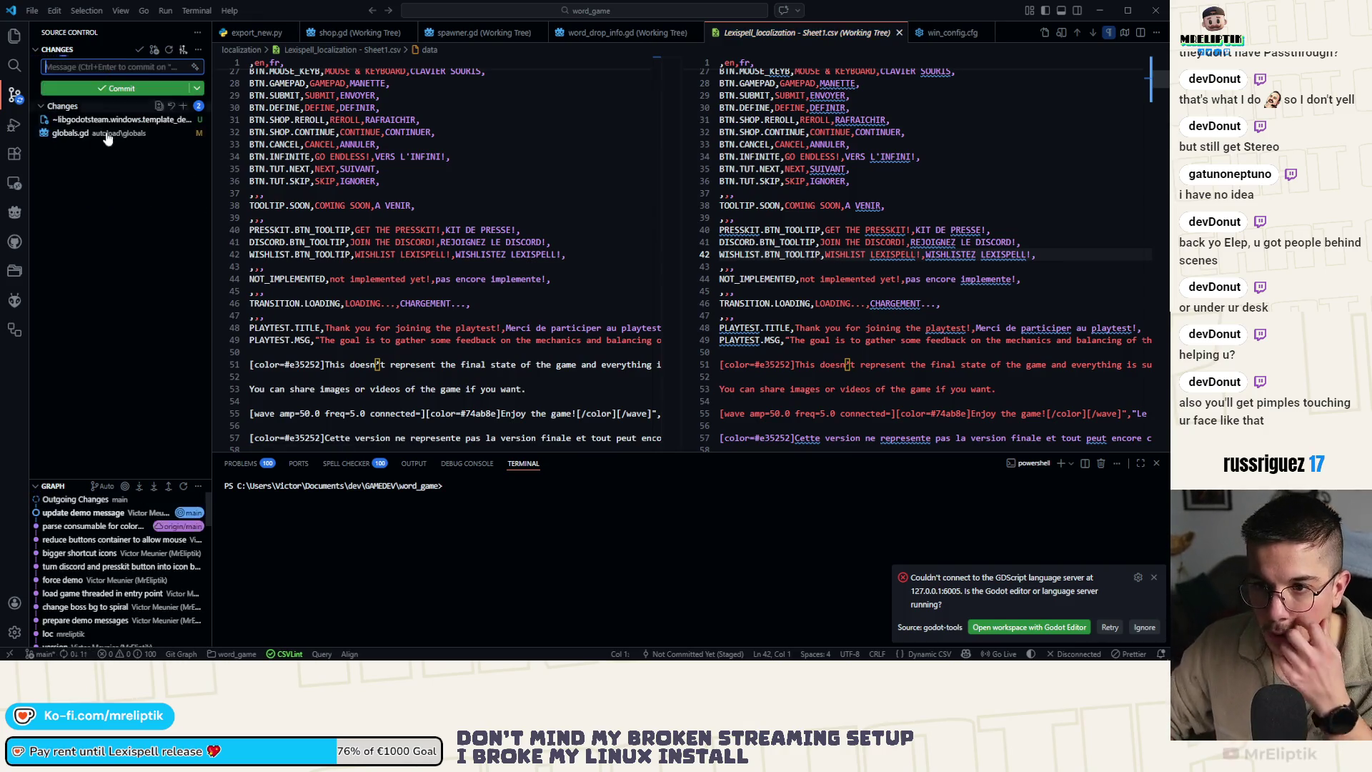
Stage the globals.gd change and commit it with the message 'update'
left_click(97, 136)
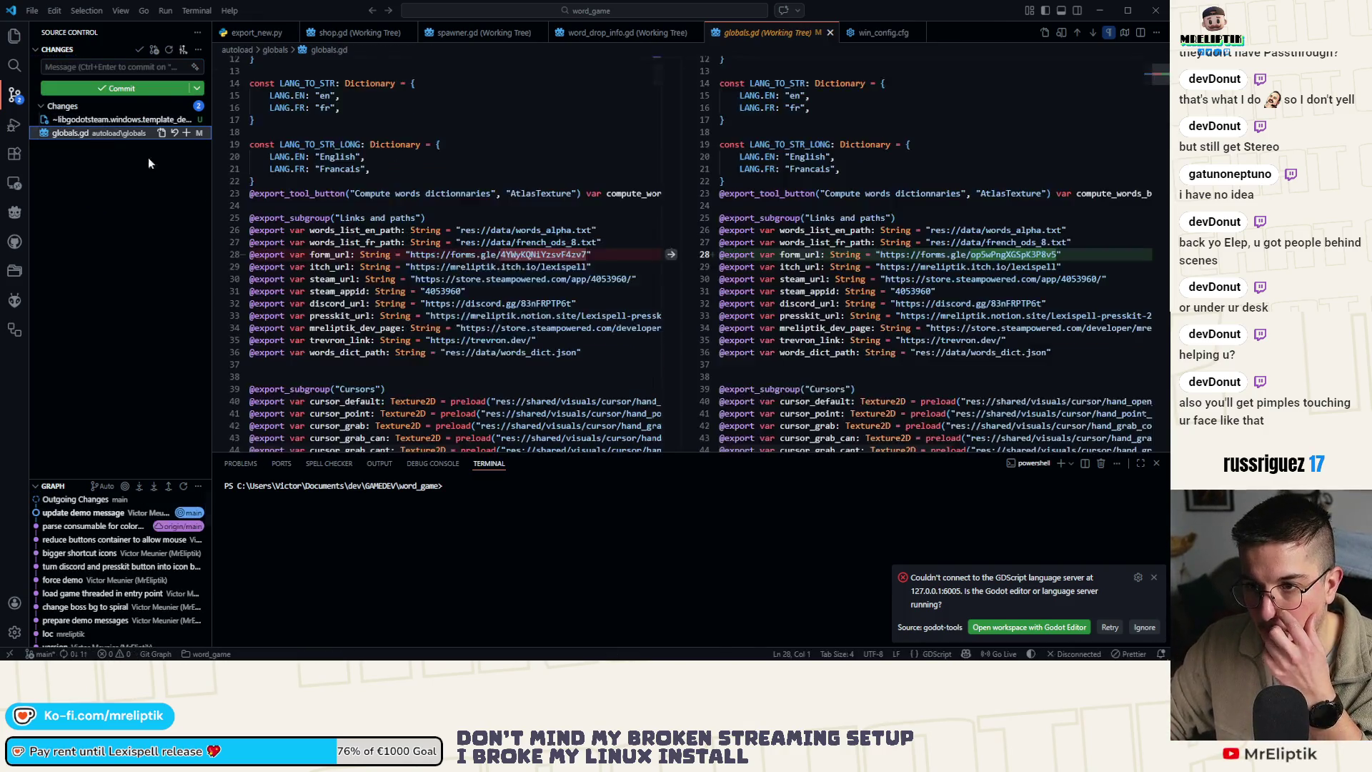
left_click(185, 133)
left_click(67, 66)
type("update")
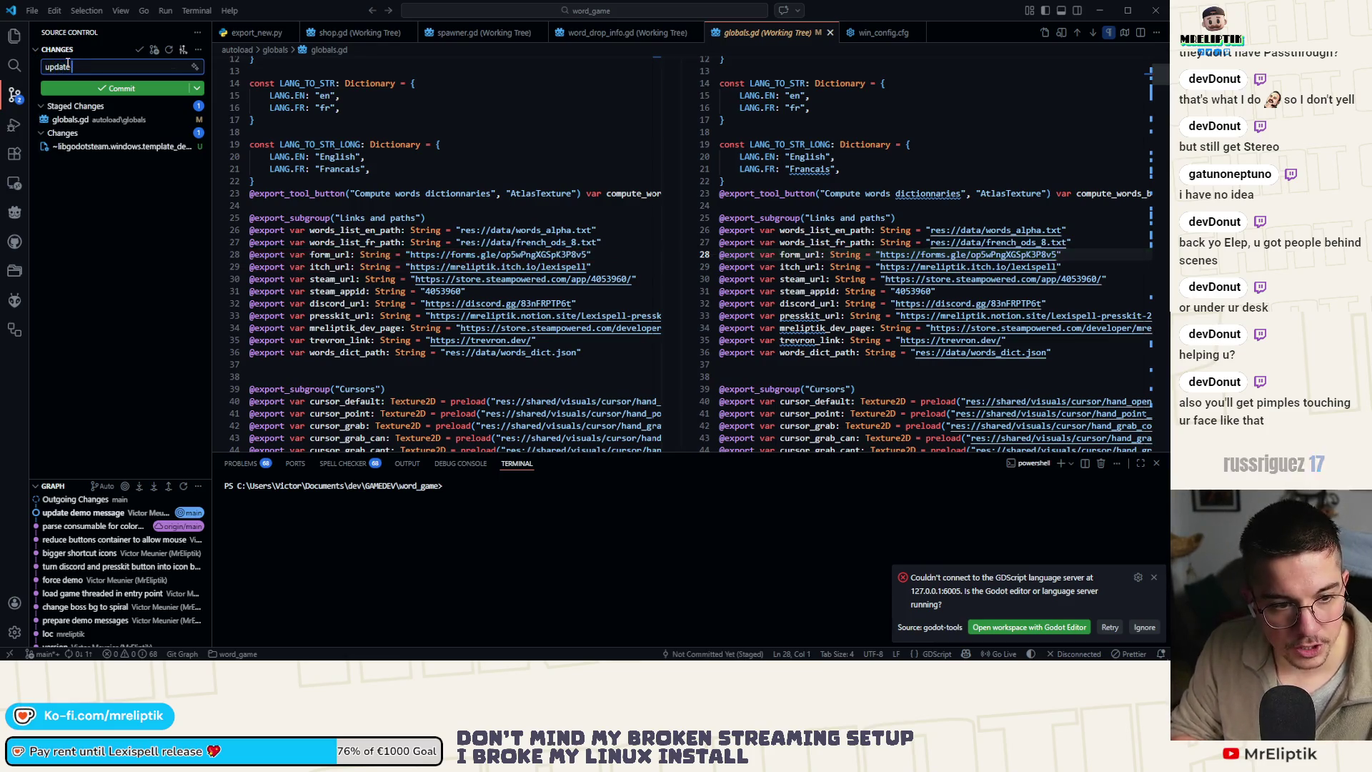
key("ctrl+Return")
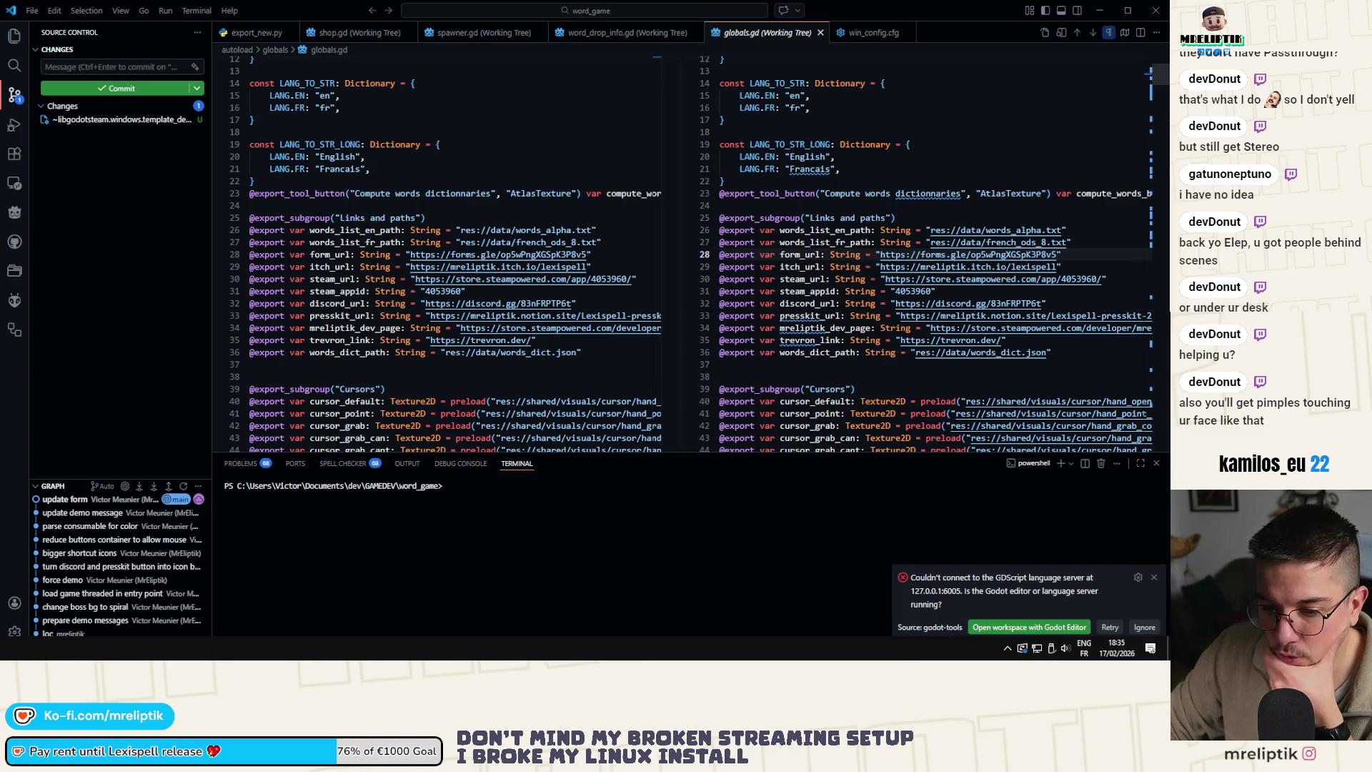
Return to the browser and open the playtest #2 form via its responses spreadsheet
key("alt+Tab")
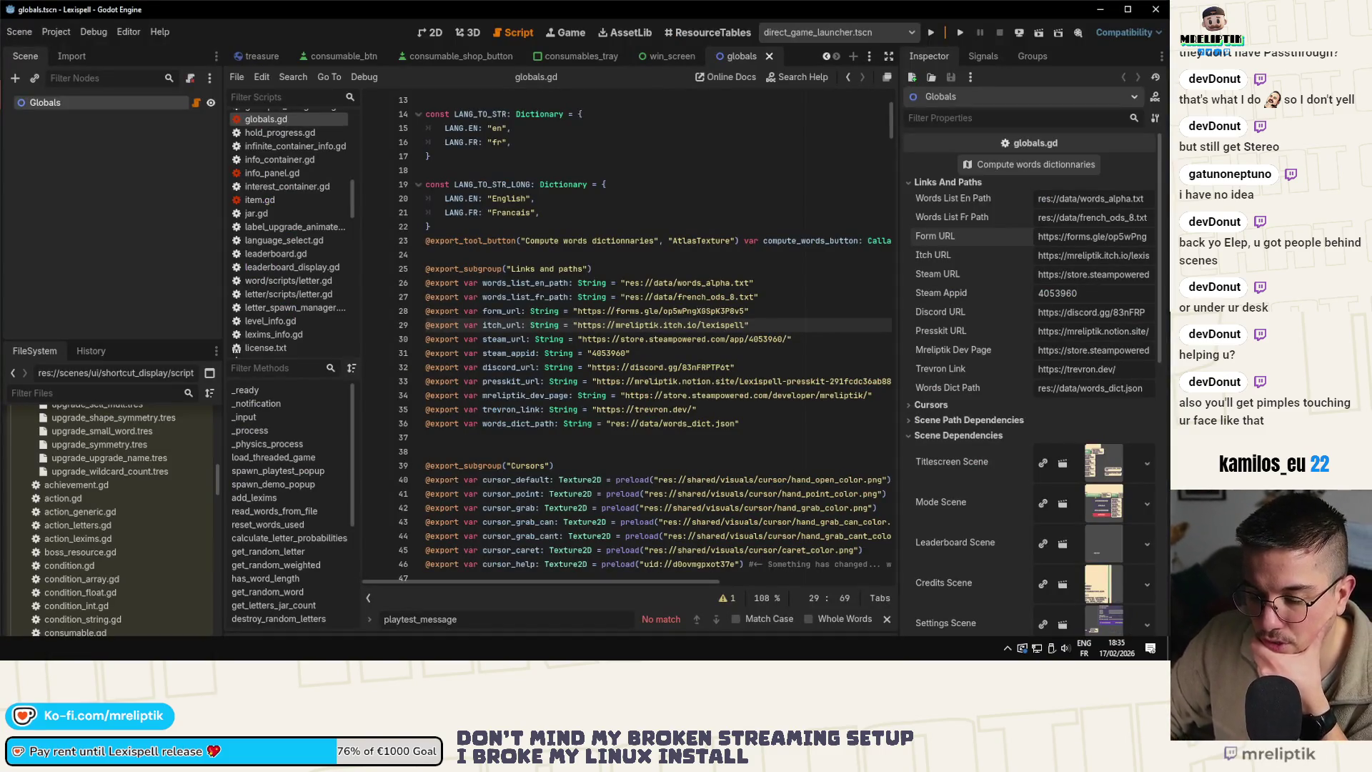
key("alt+Tab")
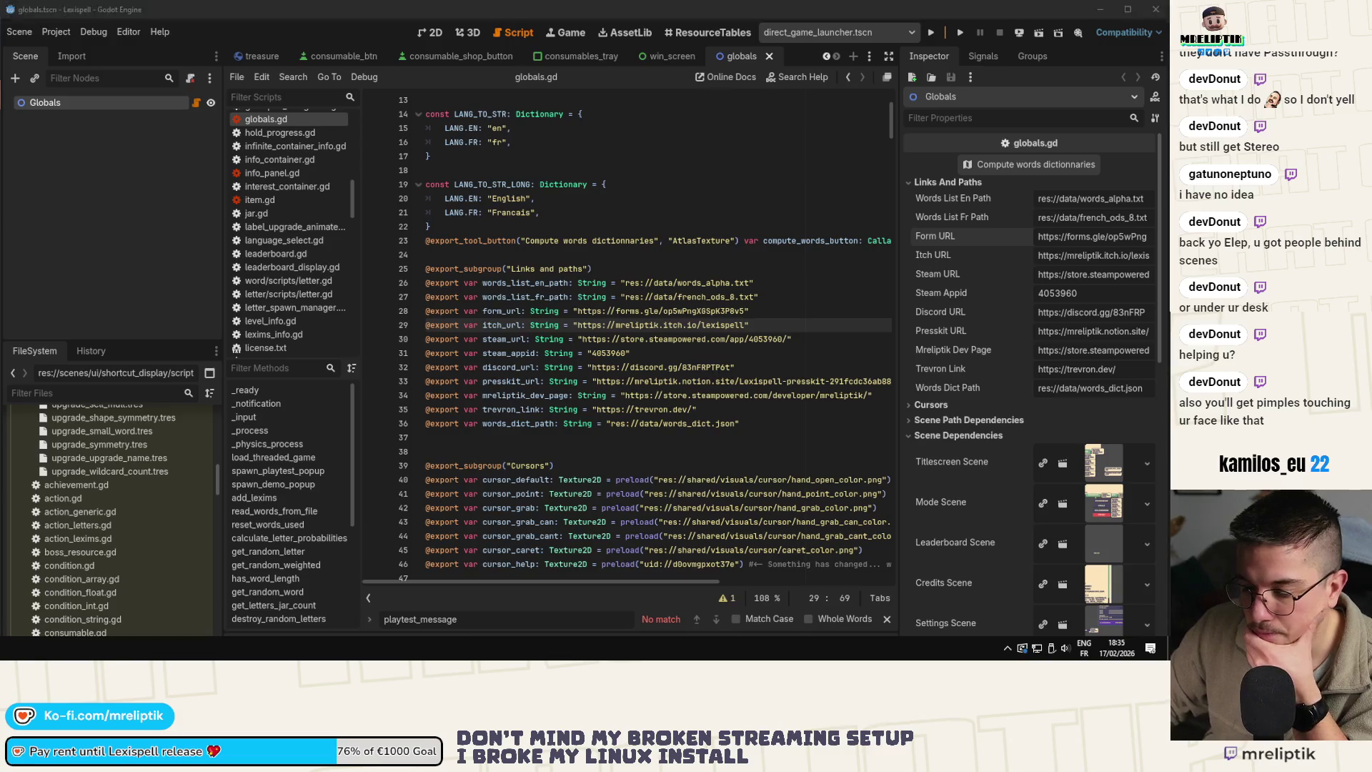
left_click(20, 124)
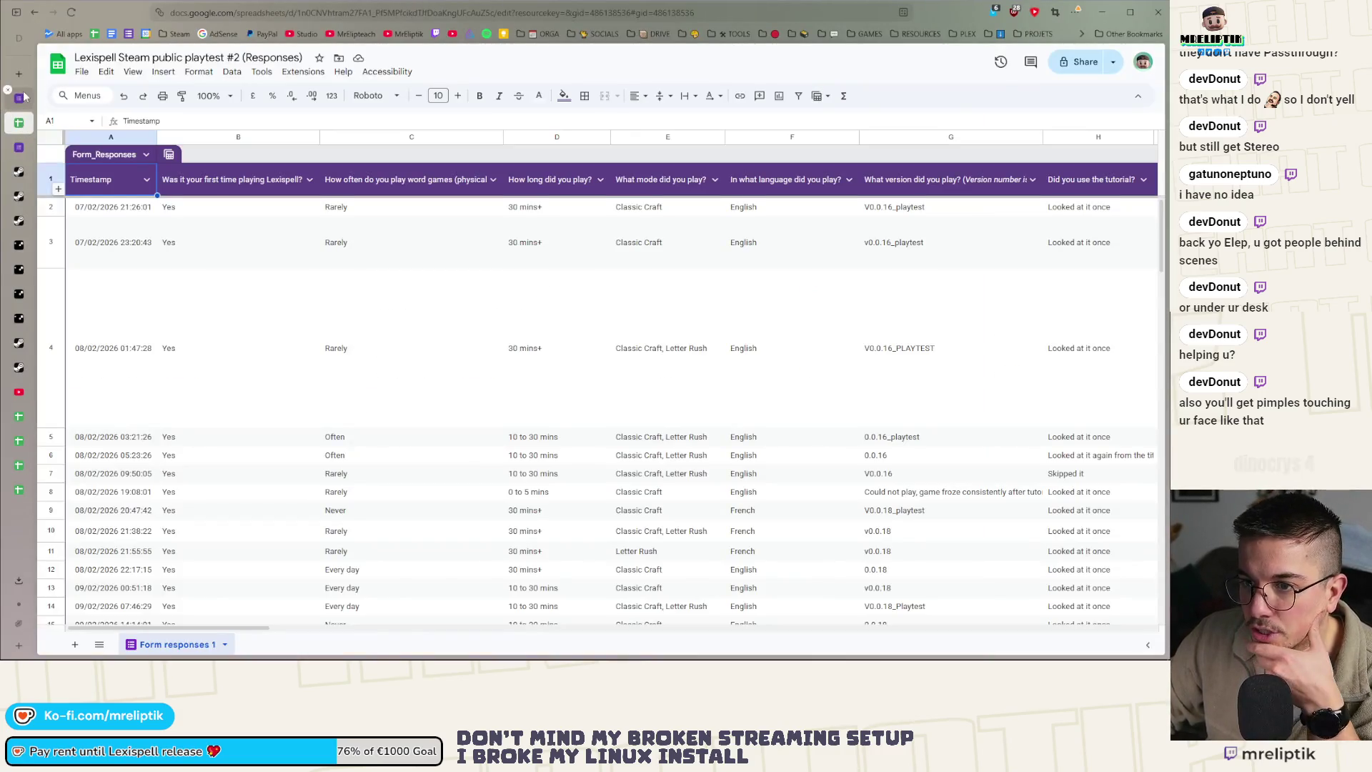
left_click(22, 98)
middle_click(23, 99)
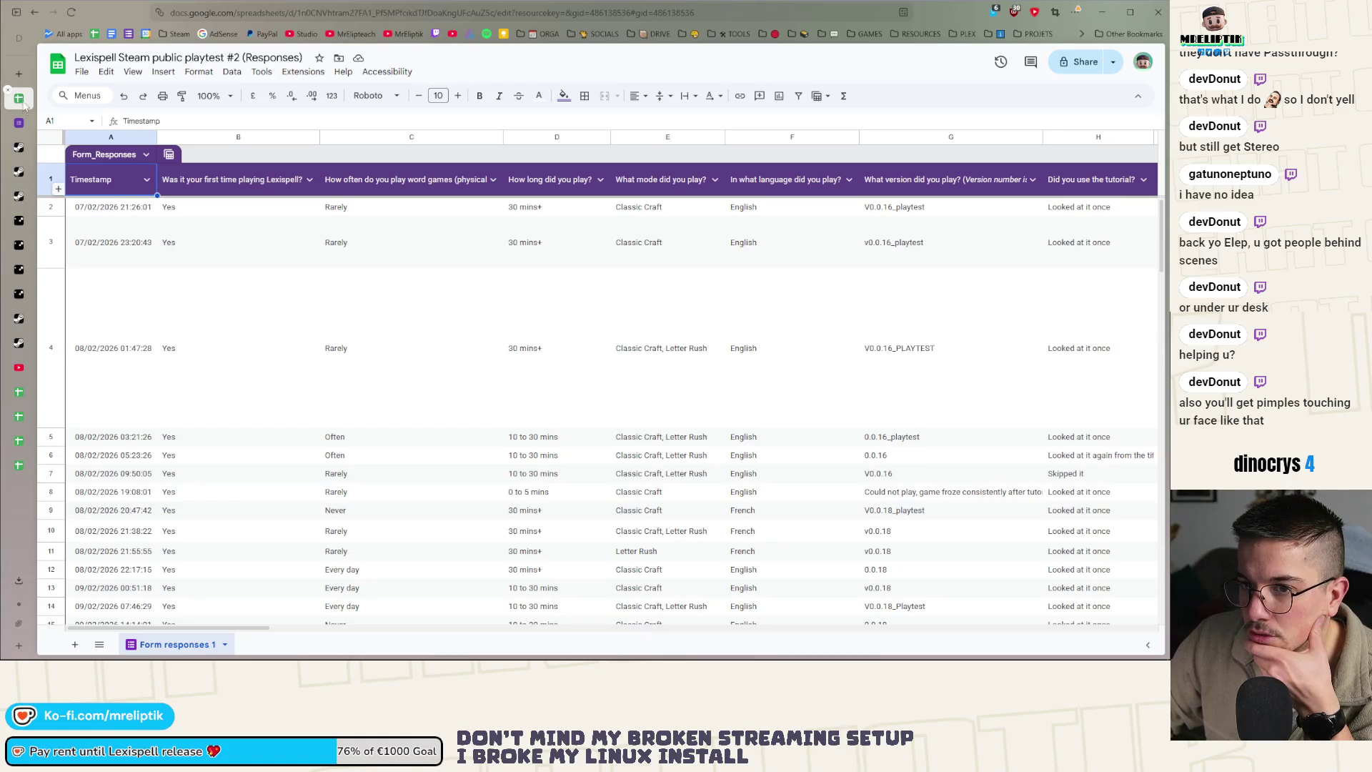
key("alt+Left")
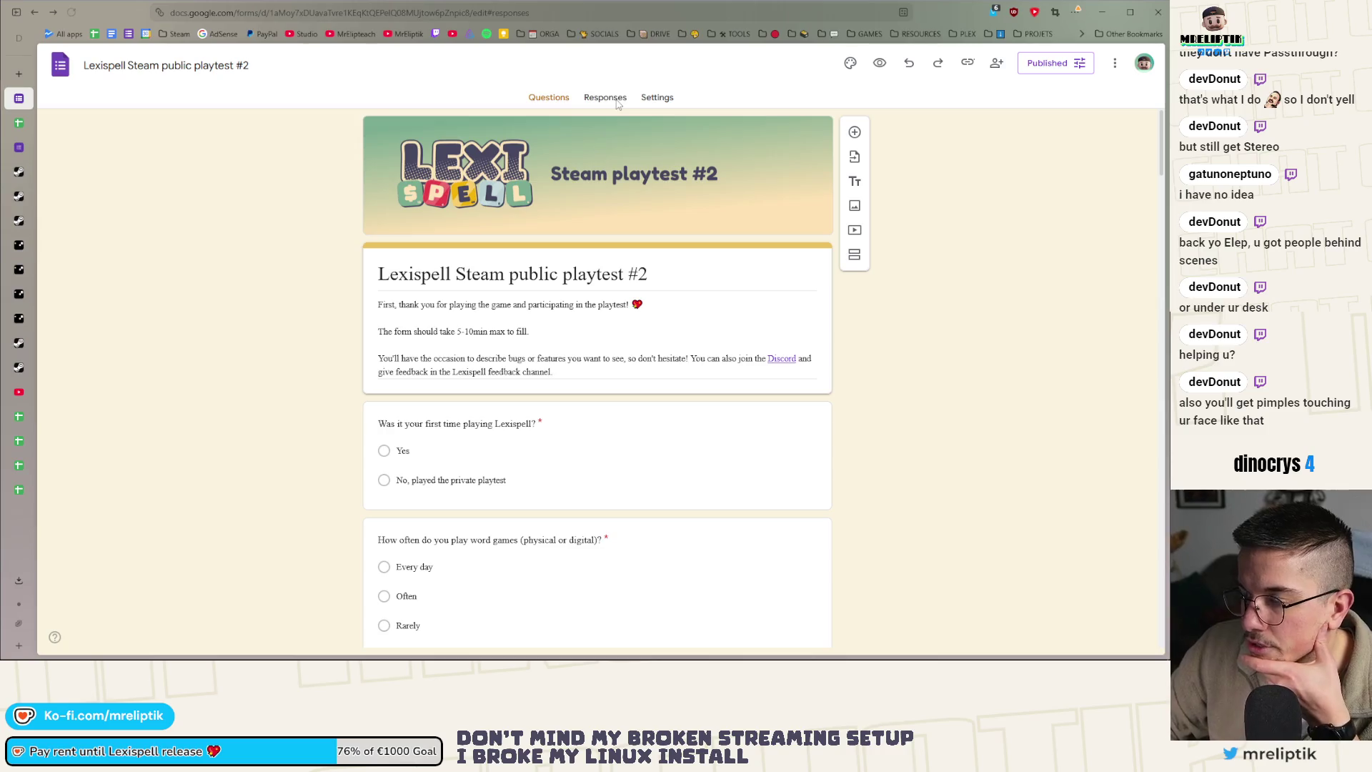
Open the 29-response summary and scroll through the charts to the 24 playtime comments
left_click(611, 100)
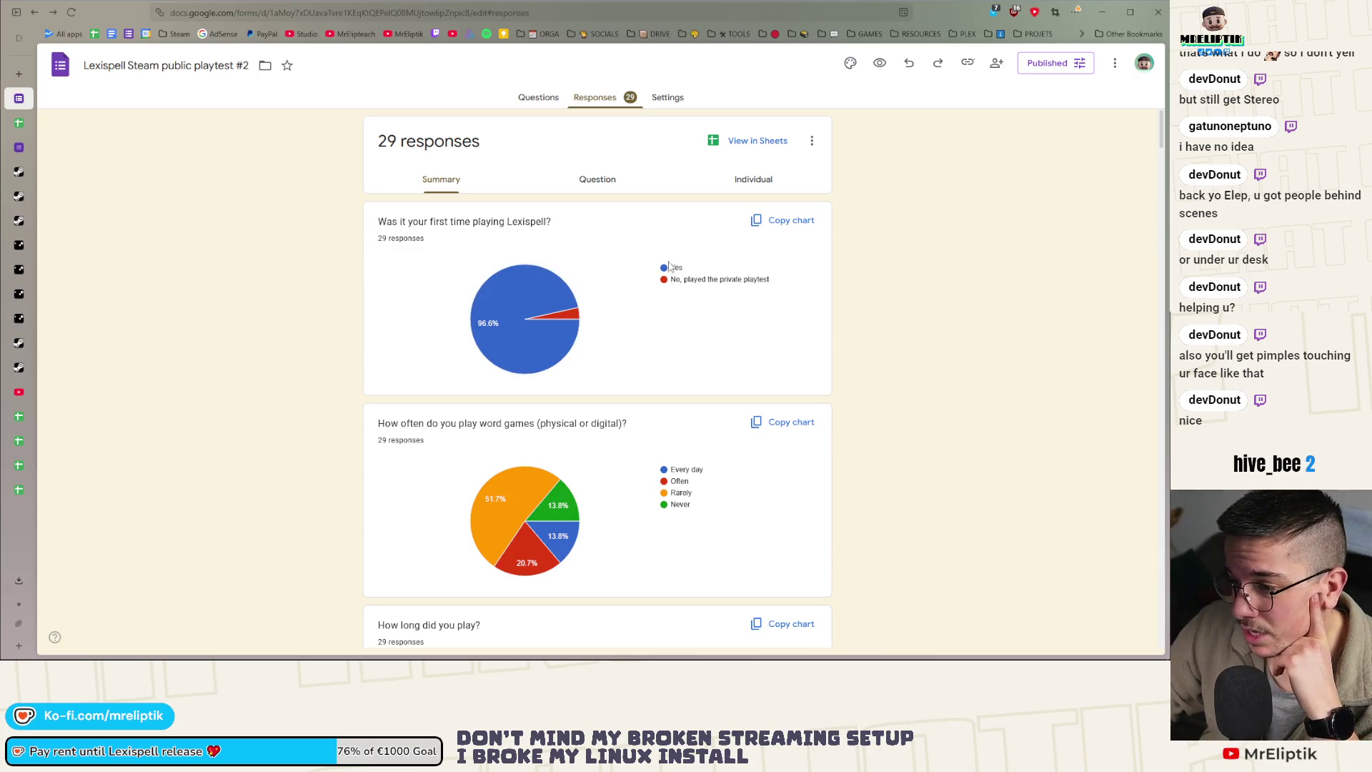
scroll(676, 300, "down", 6)
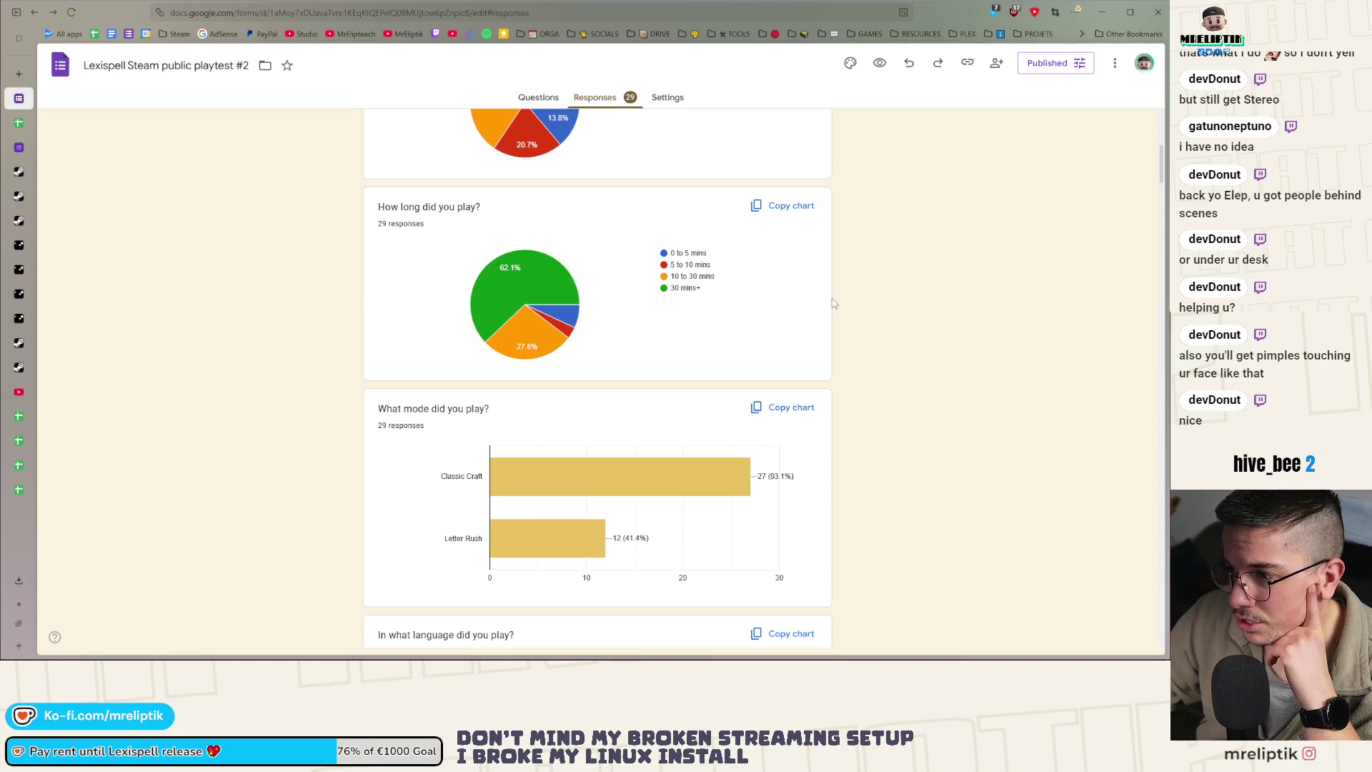
scroll(814, 300, "down", 4)
scroll(802, 295, "down", 4)
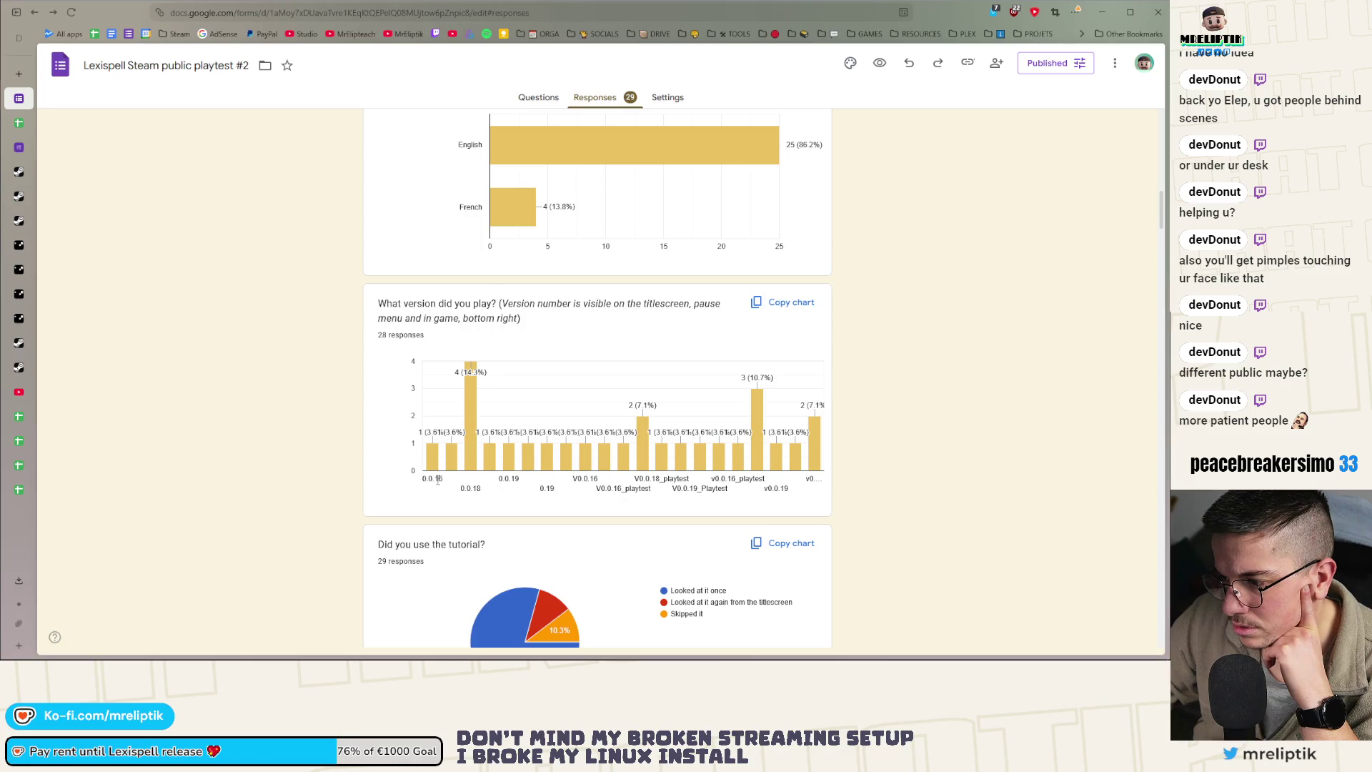
scroll(900, 453, "down", 4)
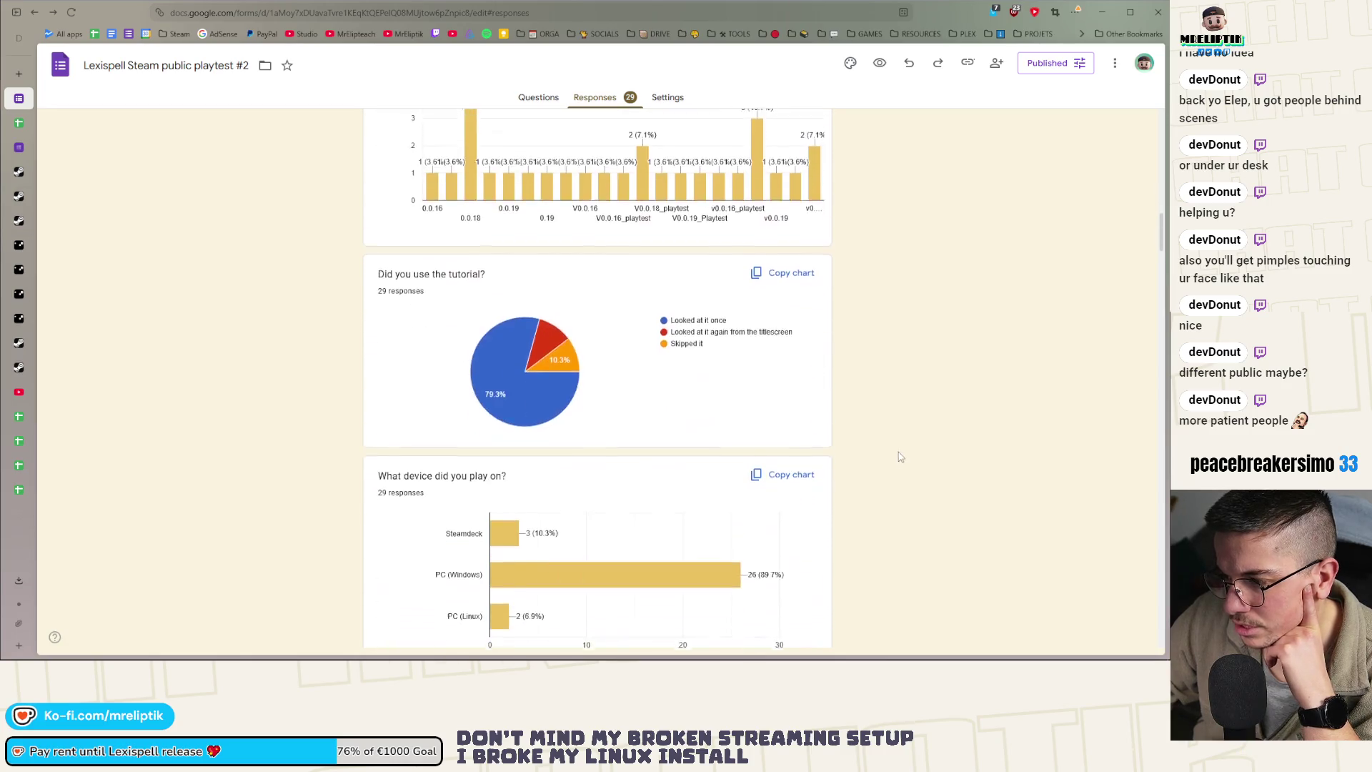
scroll(678, 385, "down", 6)
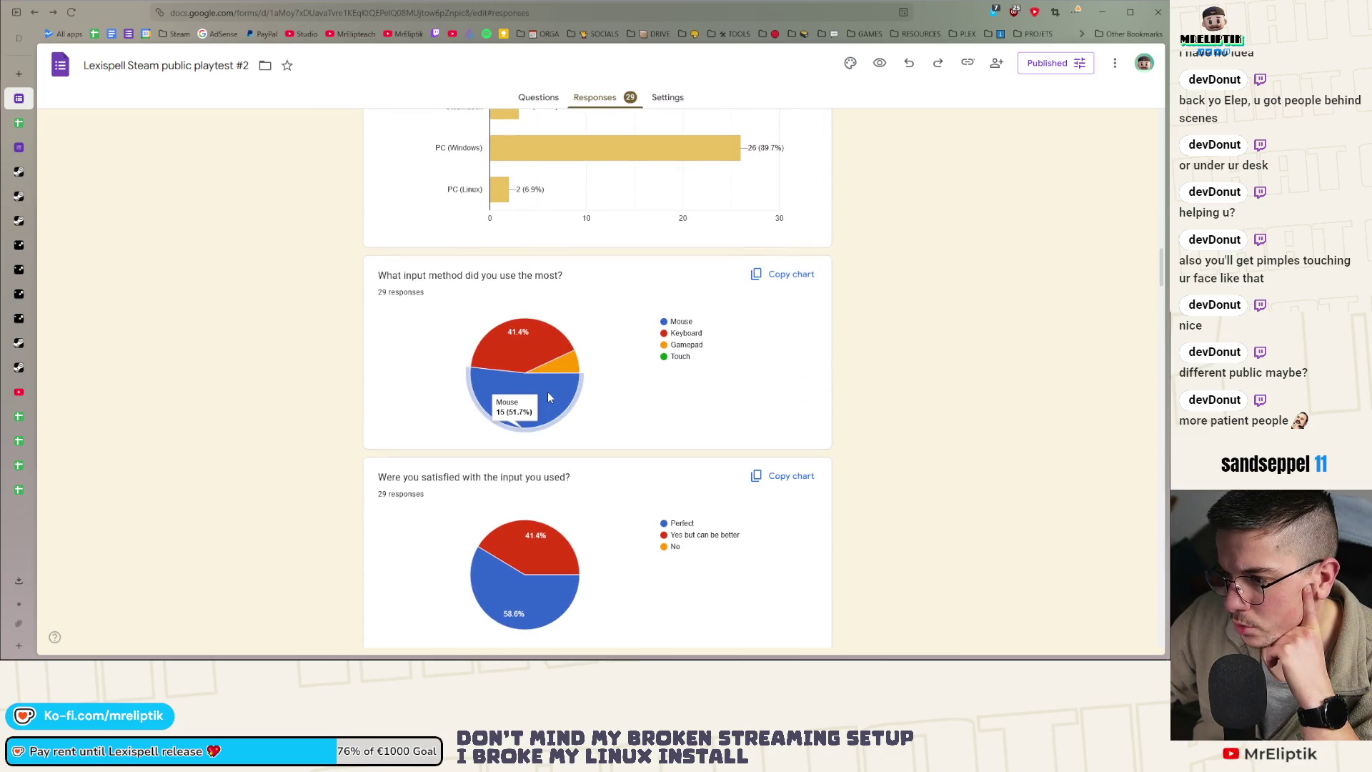
mouse_move(537, 346)
scroll(661, 399, "down", 3)
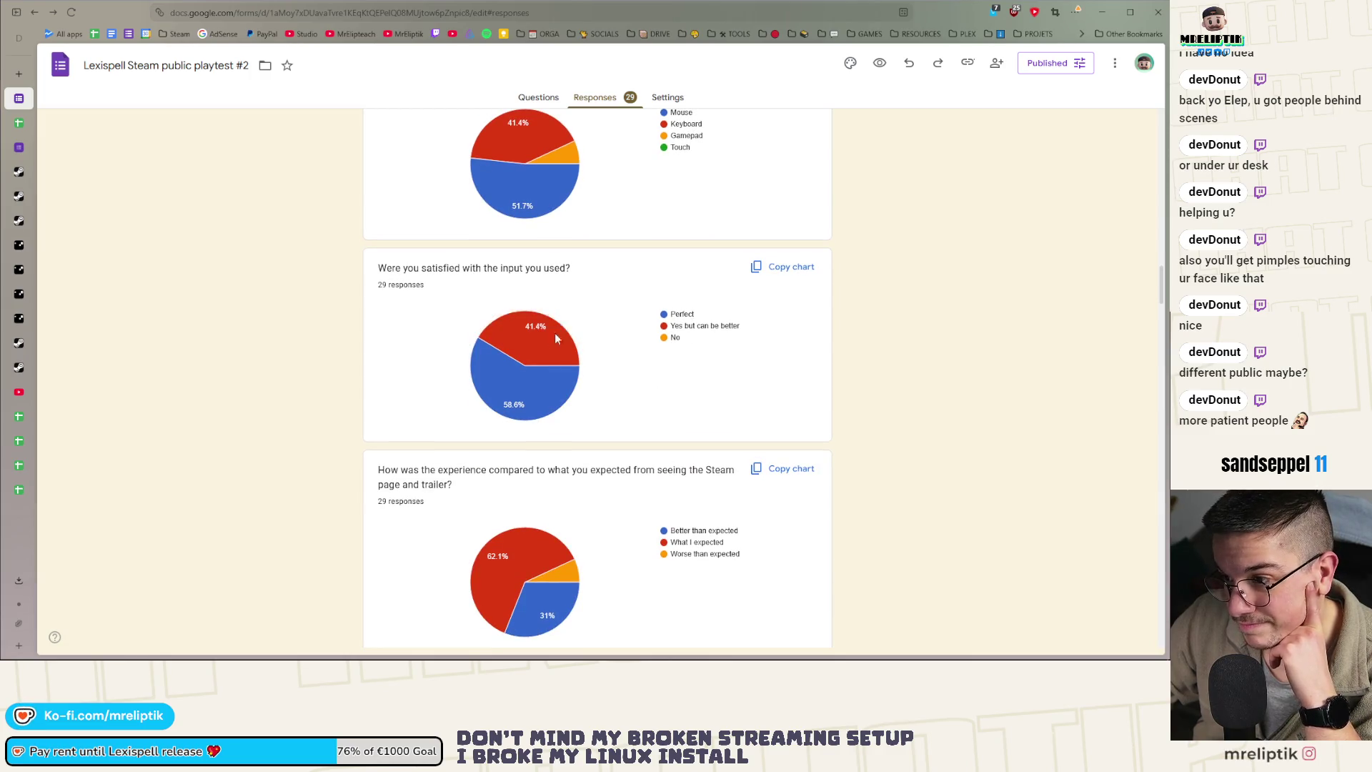
scroll(558, 332, "down", 3)
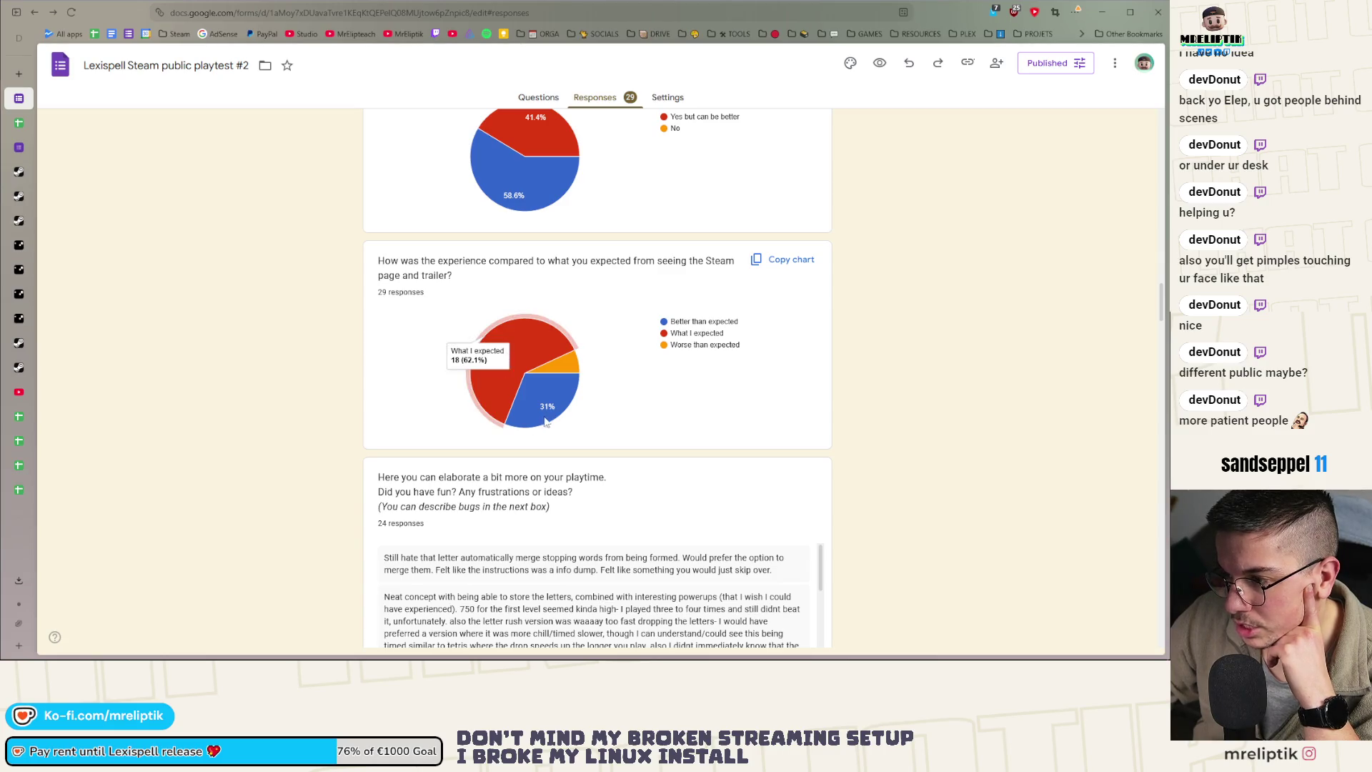
mouse_move(544, 405)
scroll(545, 405, "down", 3)
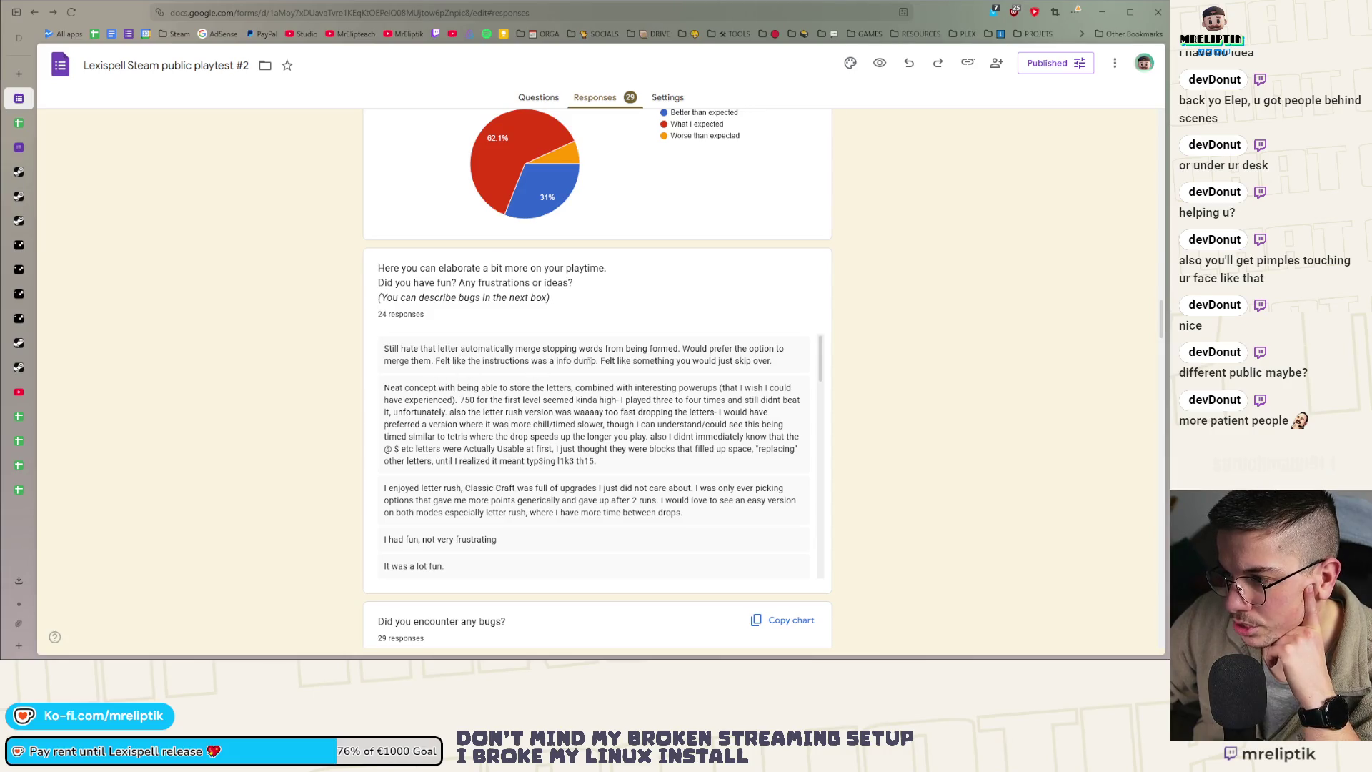
scroll(710, 355, "down", 2)
scroll(710, 356, "up", 3)
scroll(282, 380, "down", 2)
scroll(433, 363, "up", 1)
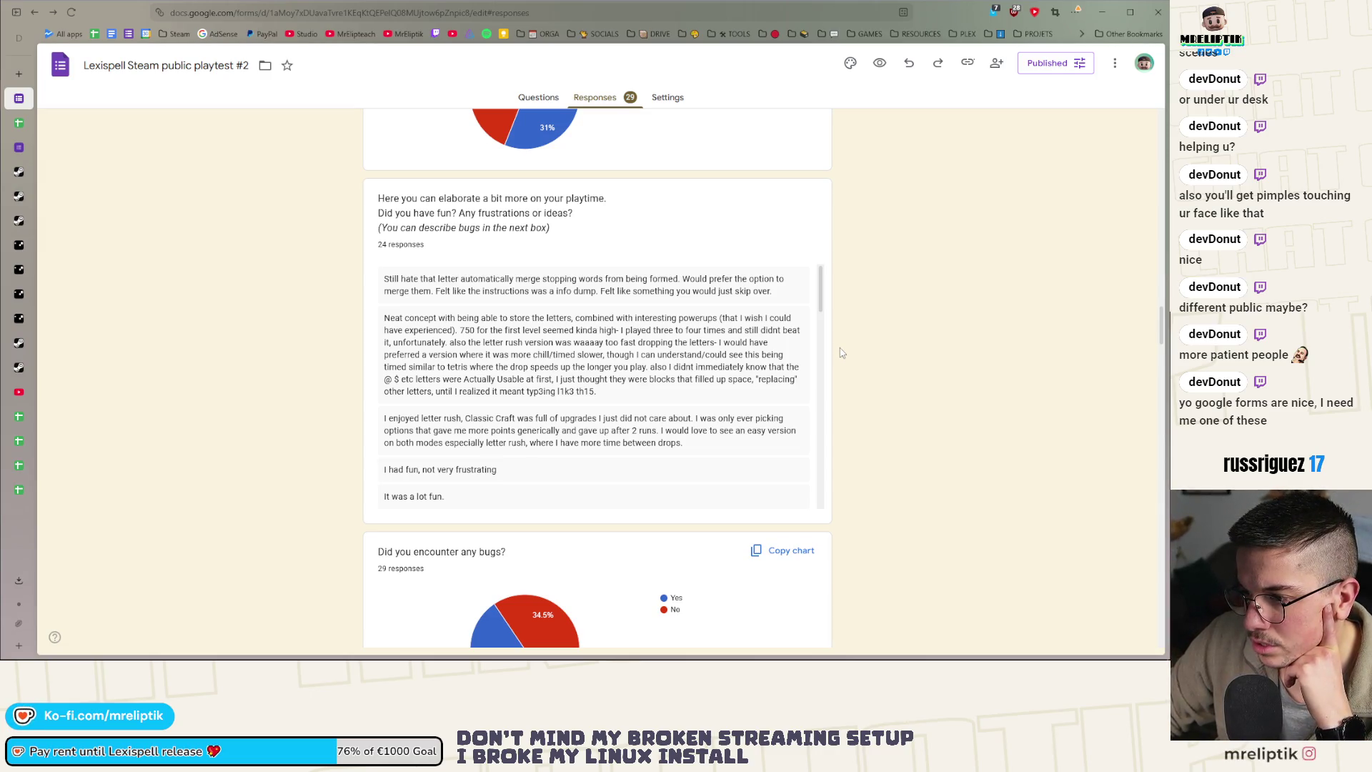
scroll(593, 368, "down", 1)
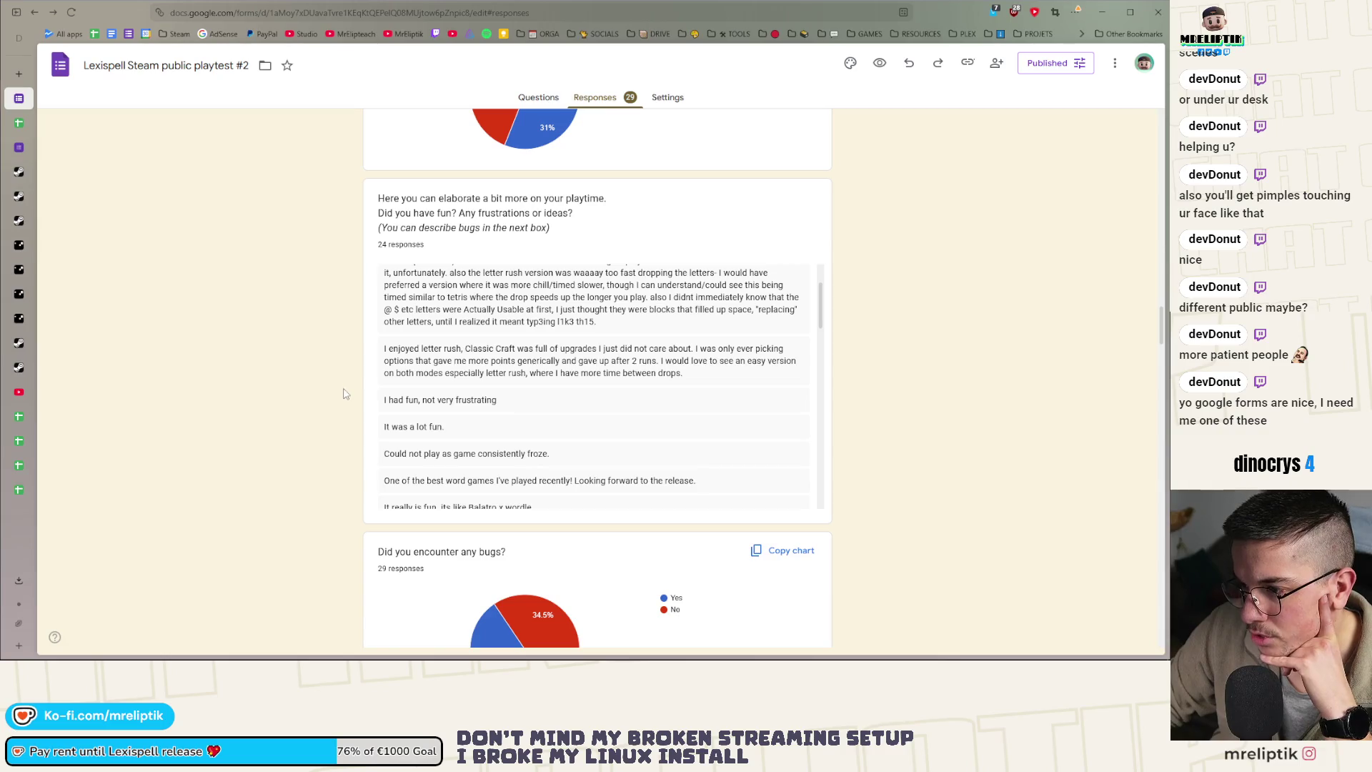
scroll(336, 397, "down", 2)
scroll(514, 315, "down", 2)
scroll(309, 401, "up", 1)
scroll(566, 321, "down", 1)
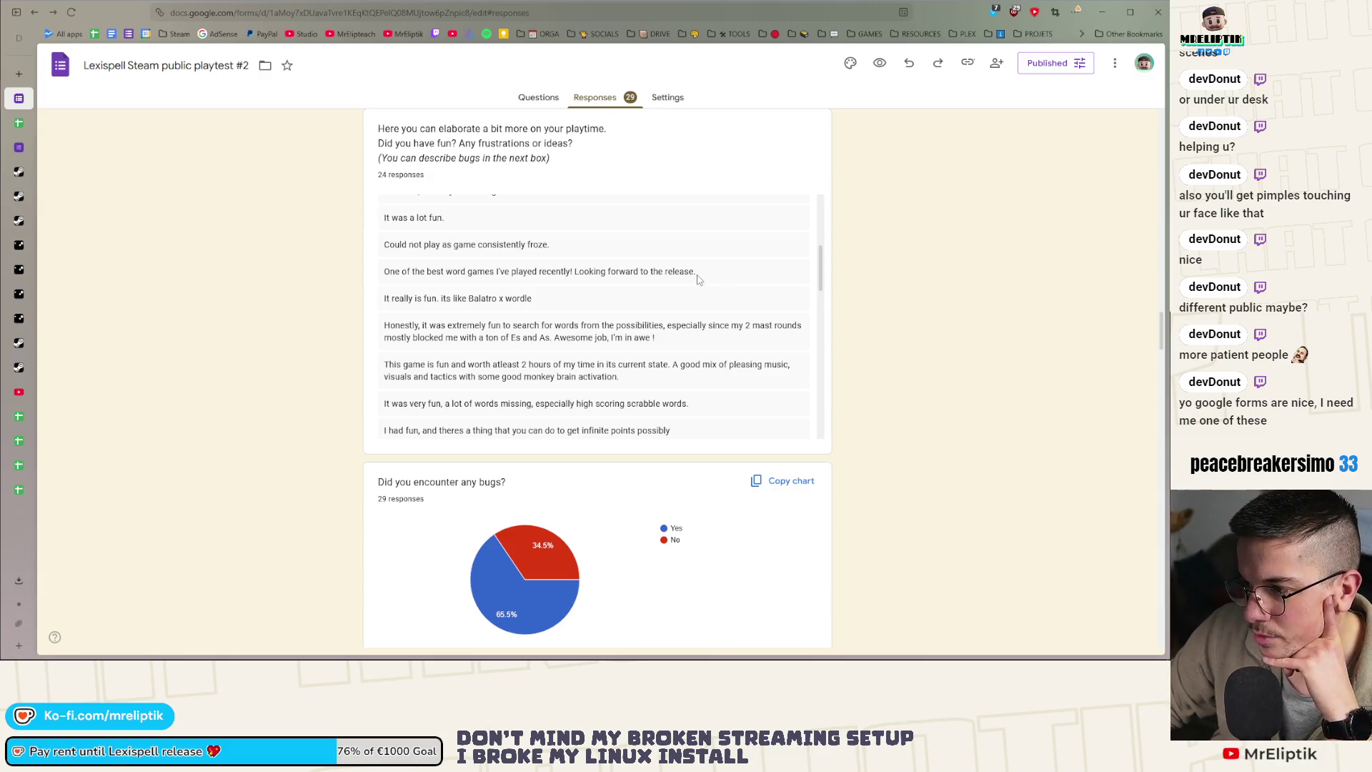
scroll(702, 291, "down", 2)
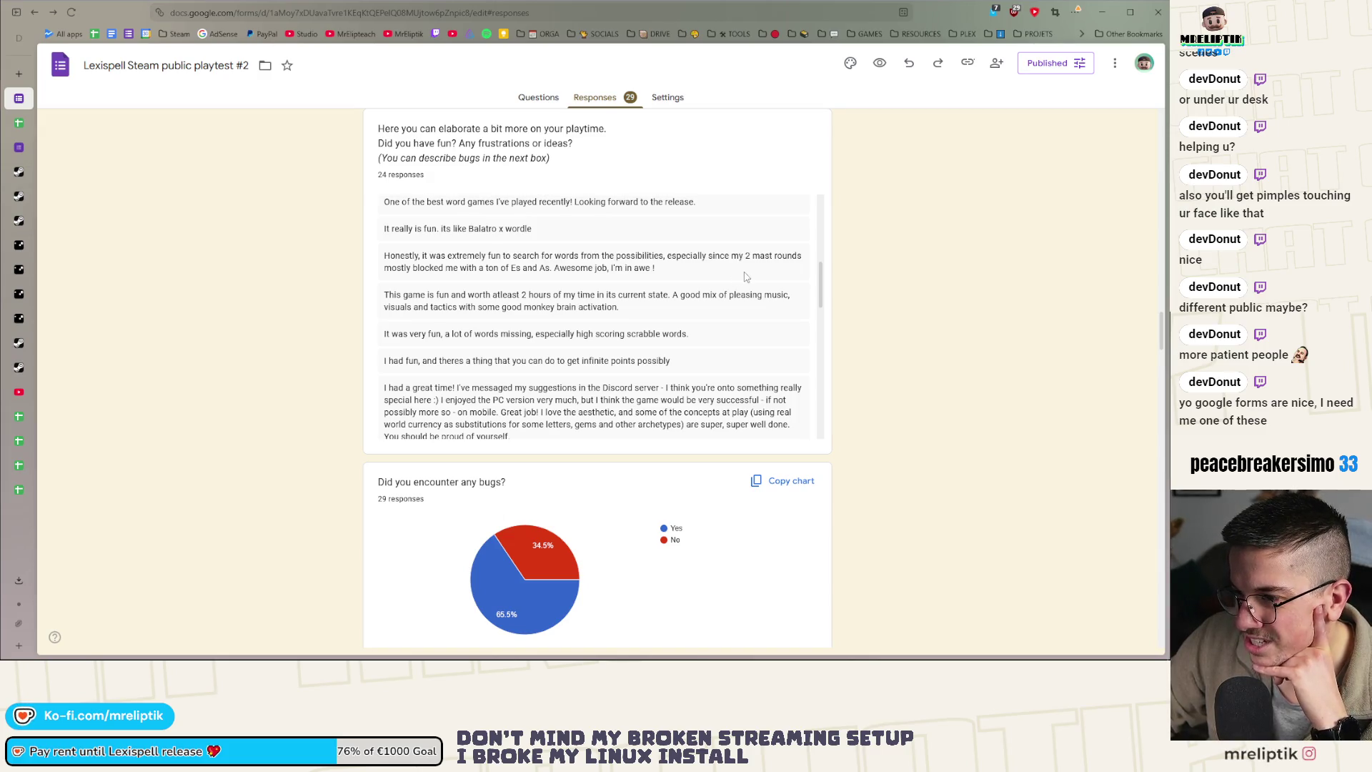
scroll(744, 278, "down", 1)
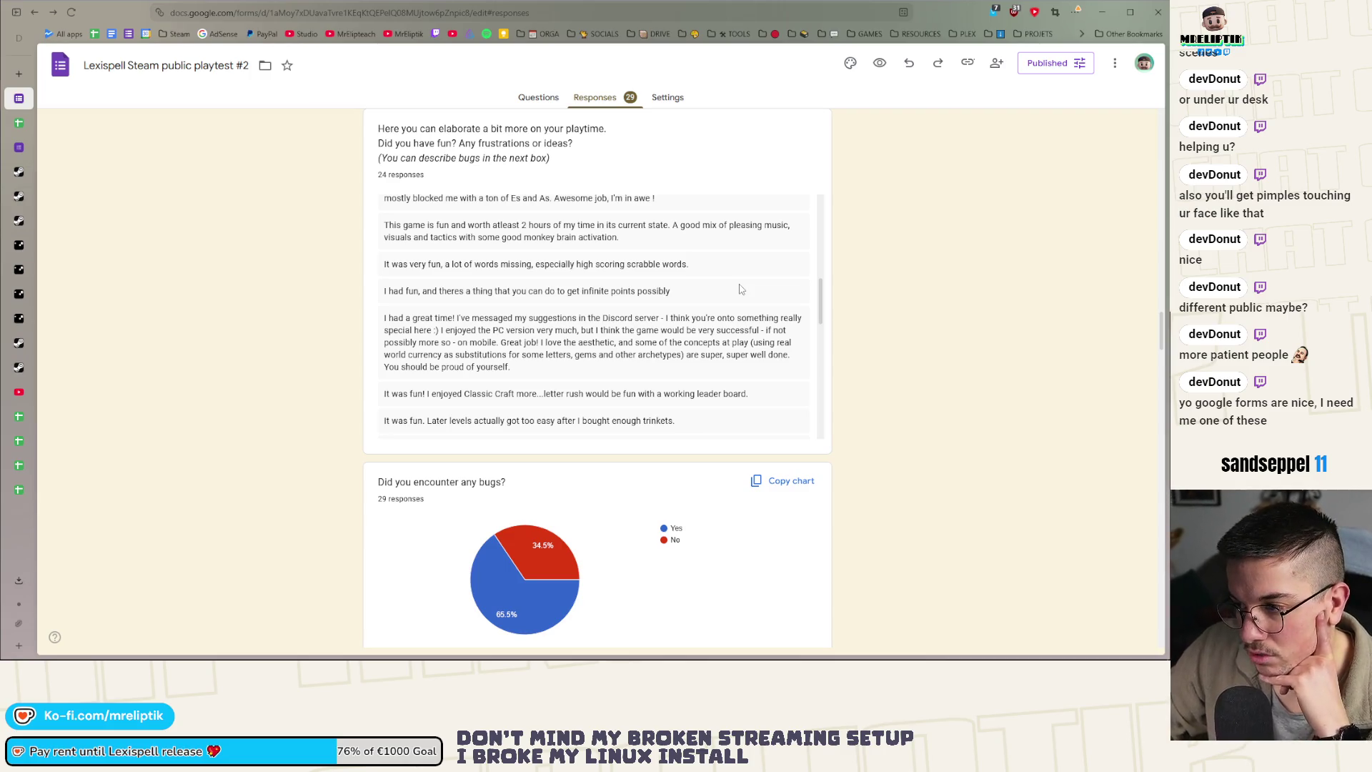
mouse_move(511, 293)
left_mouse_down()
mouse_move(692, 296)
mouse_move(667, 281)
left_mouse_up()
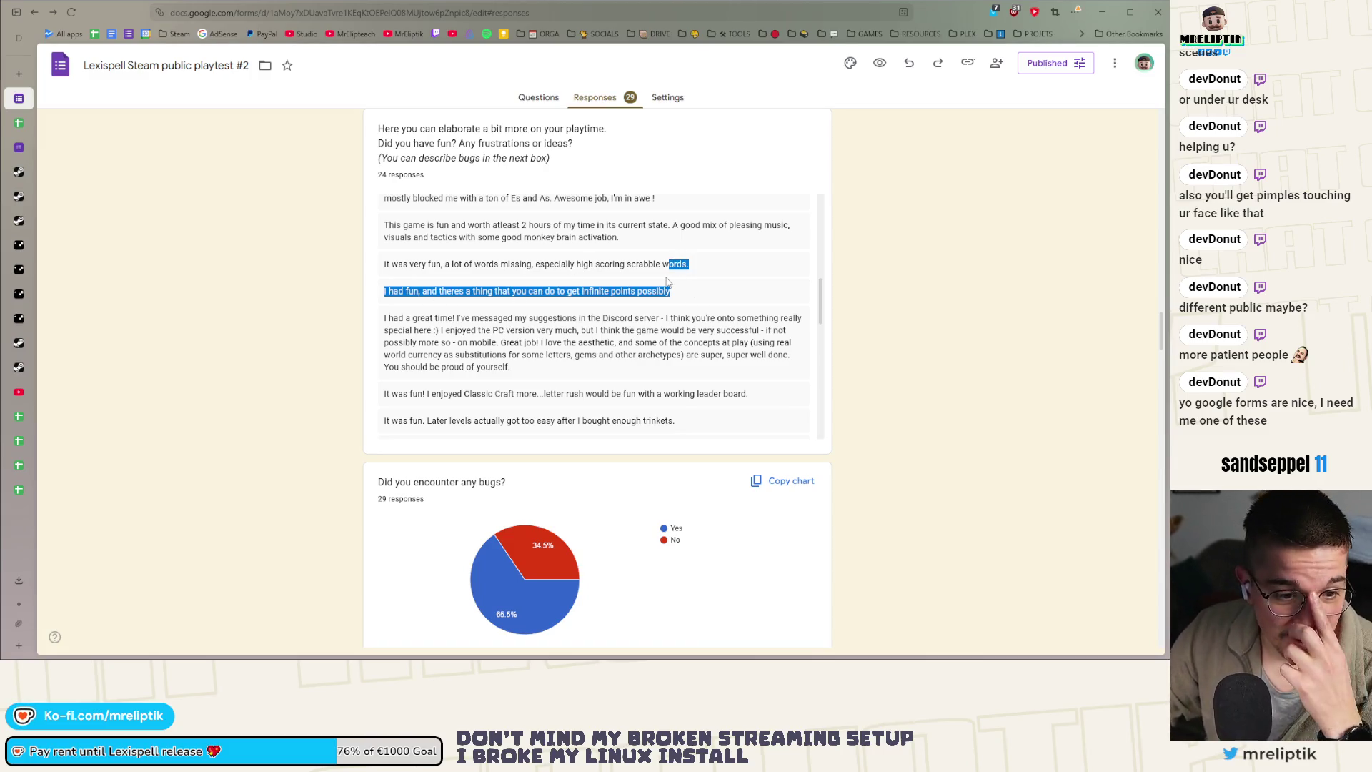
Deselect the marked response text and switch to the Lexispell public demo feedback form
scroll(645, 287, "down", 1)
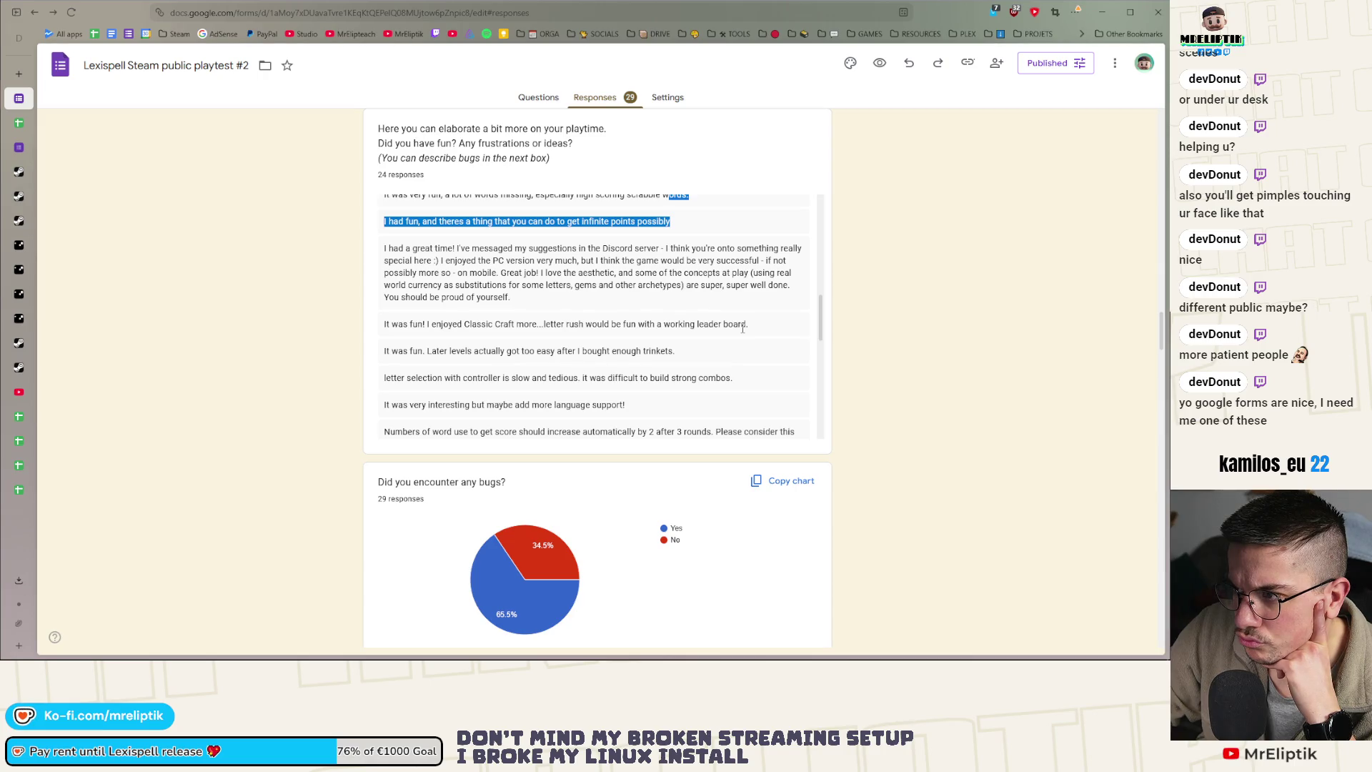
left_click(629, 250)
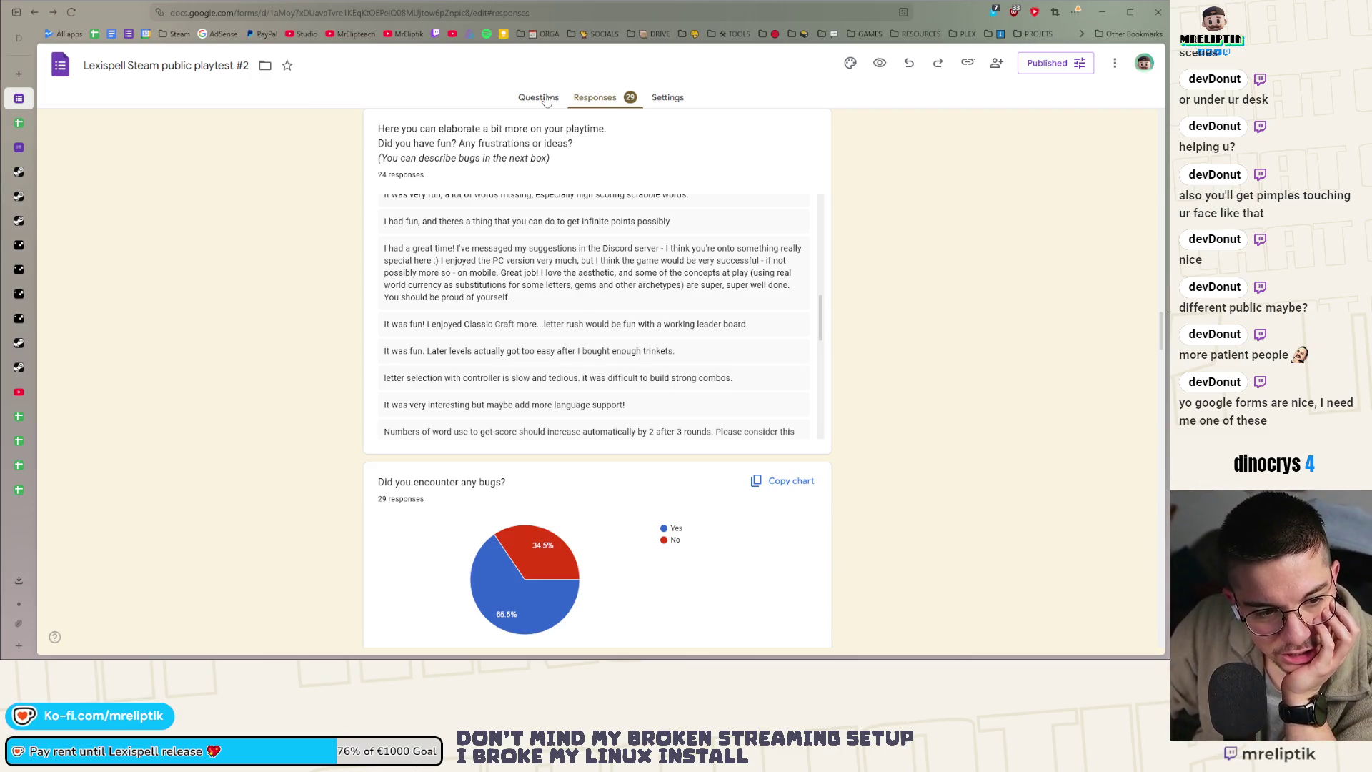
key("ctrl+Tab")
key("ctrl+Tab")
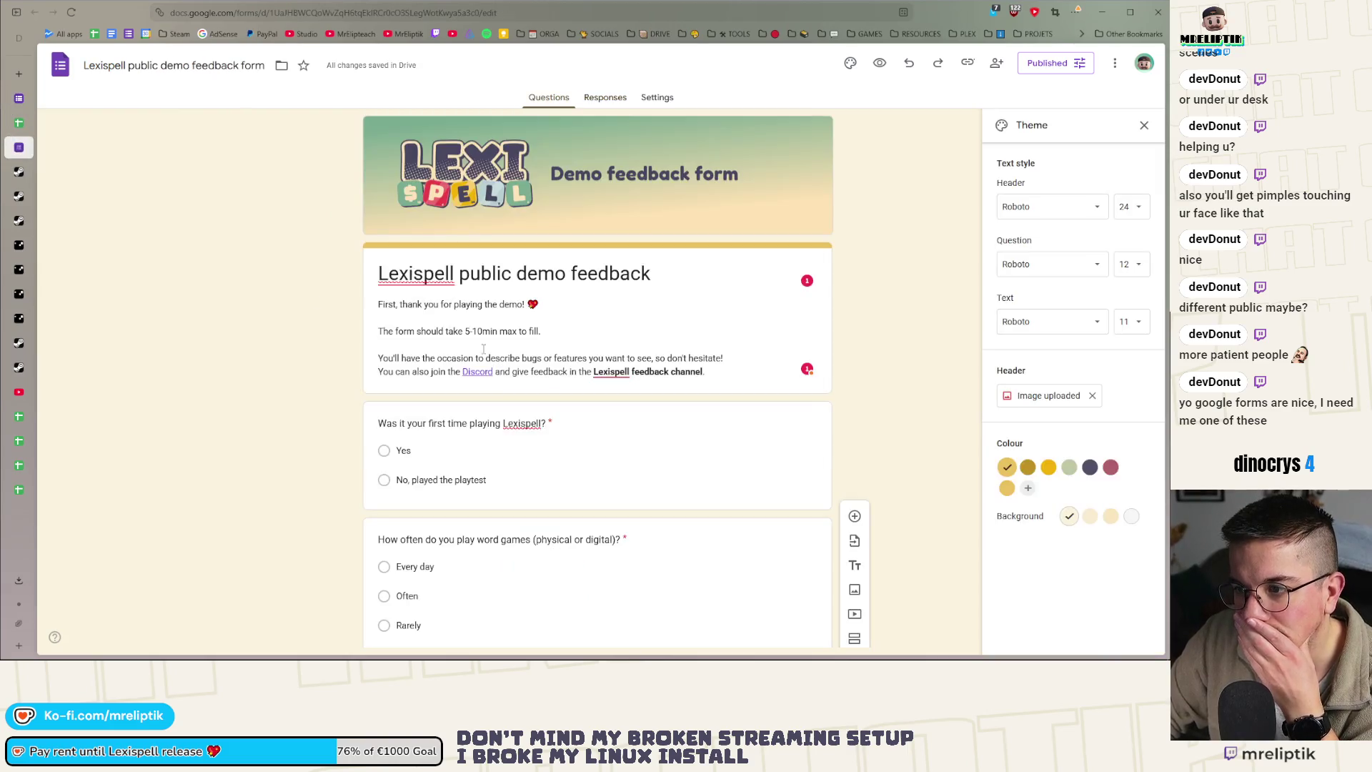
Duplicate the first-time-playing question, retitle it 'Where ?' and set options Steam and Itch.i
scroll(500, 407, "down", 3)
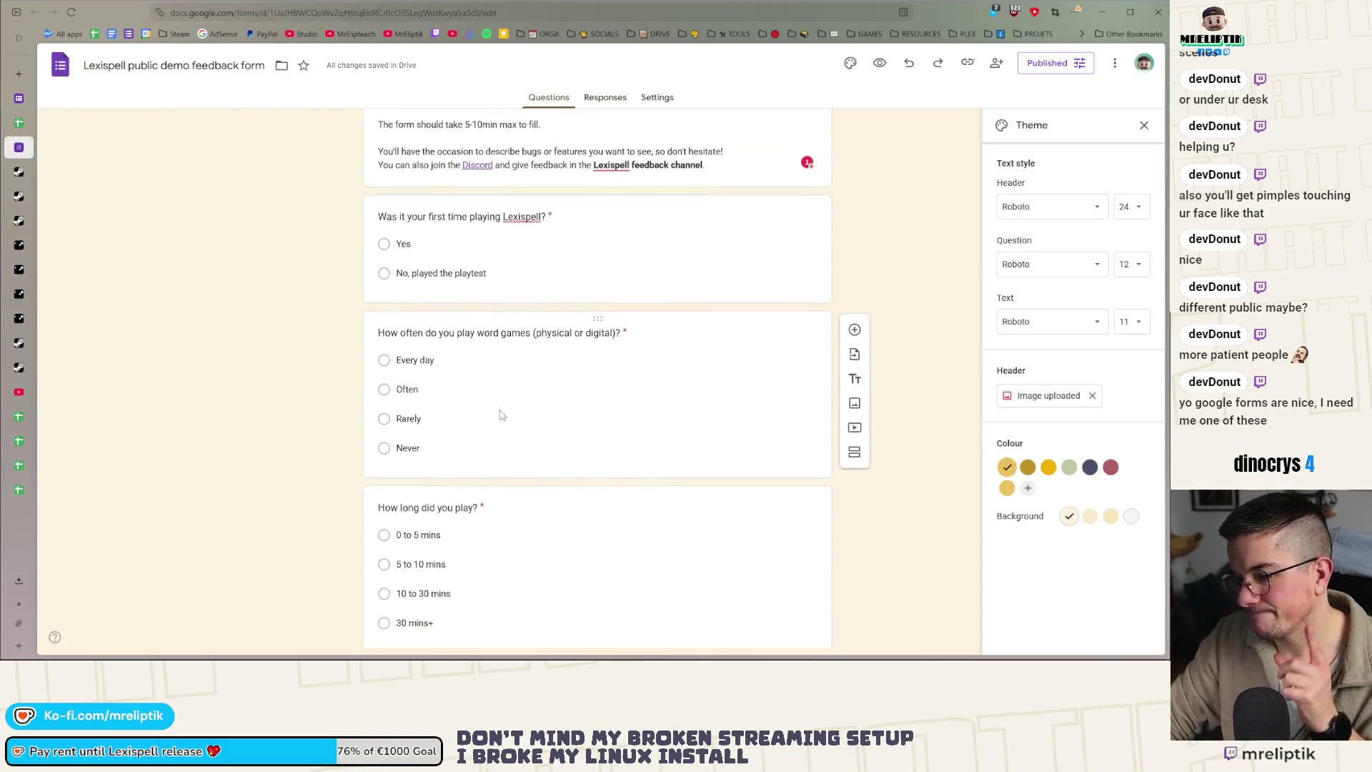
scroll(503, 308, "down", 3)
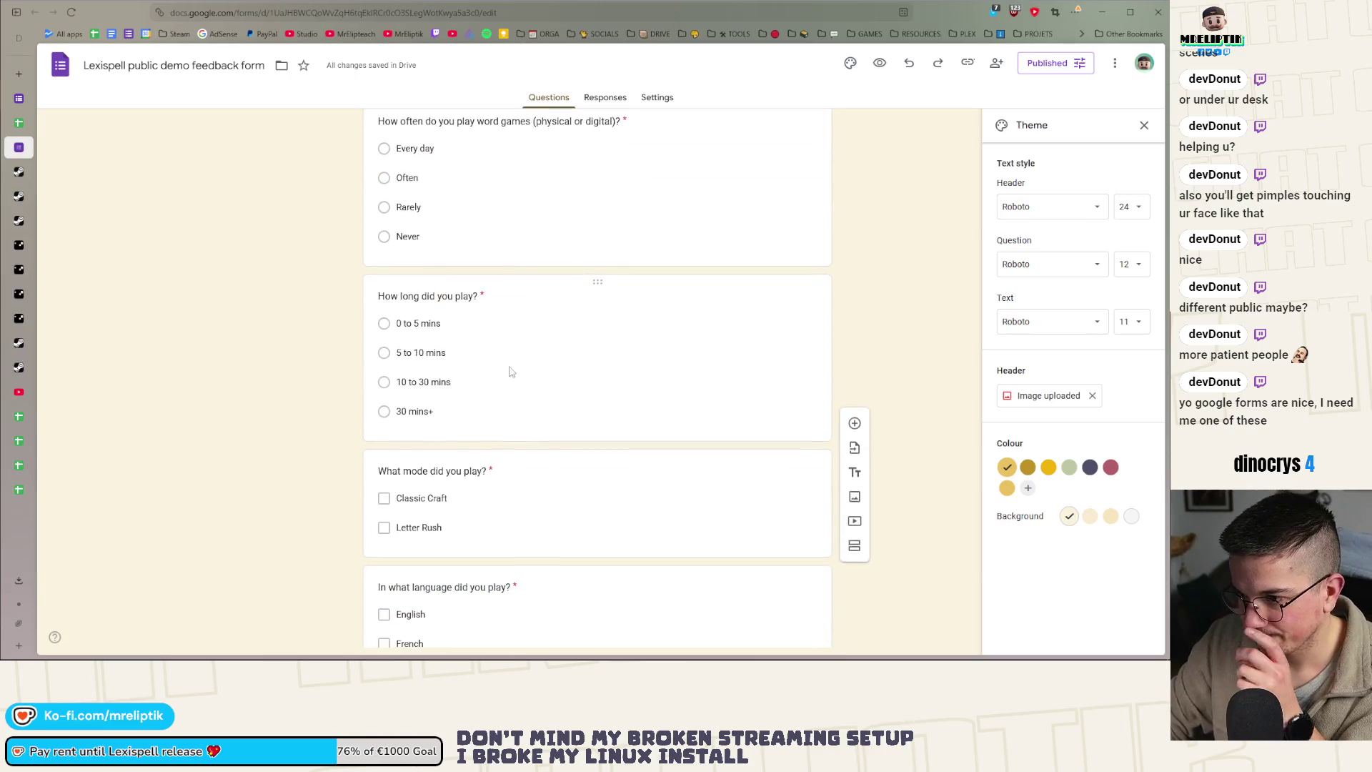
scroll(479, 323, "up", 3)
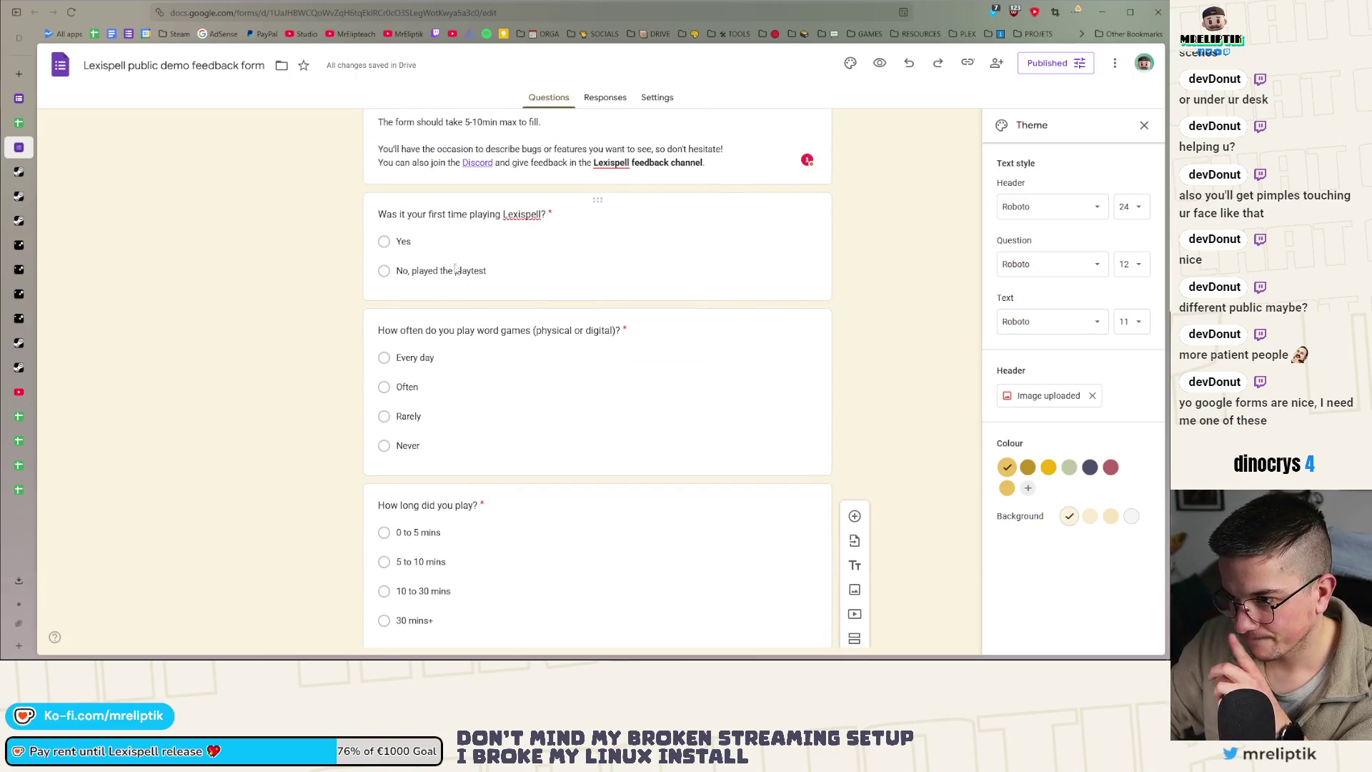
left_click(765, 246)
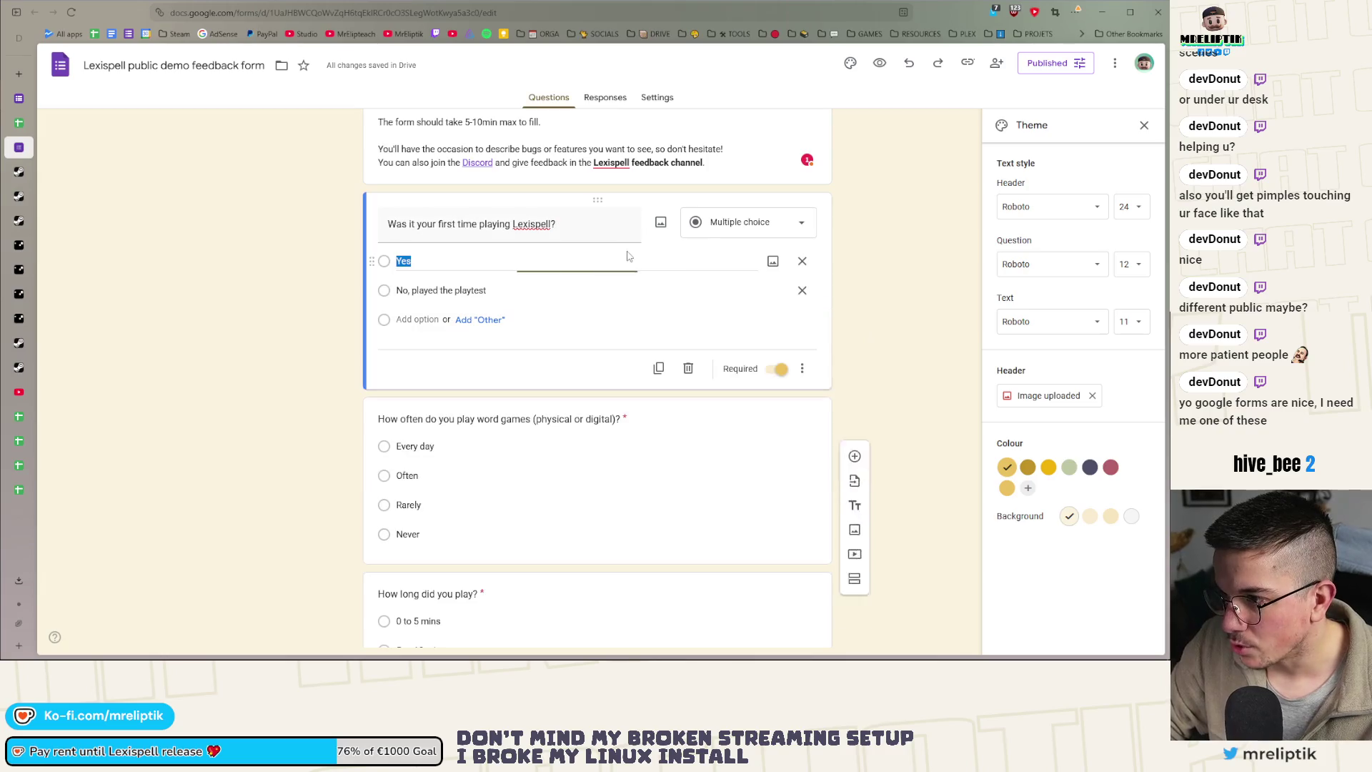
left_click(658, 368)
left_click_drag(555, 341, 353, 342)
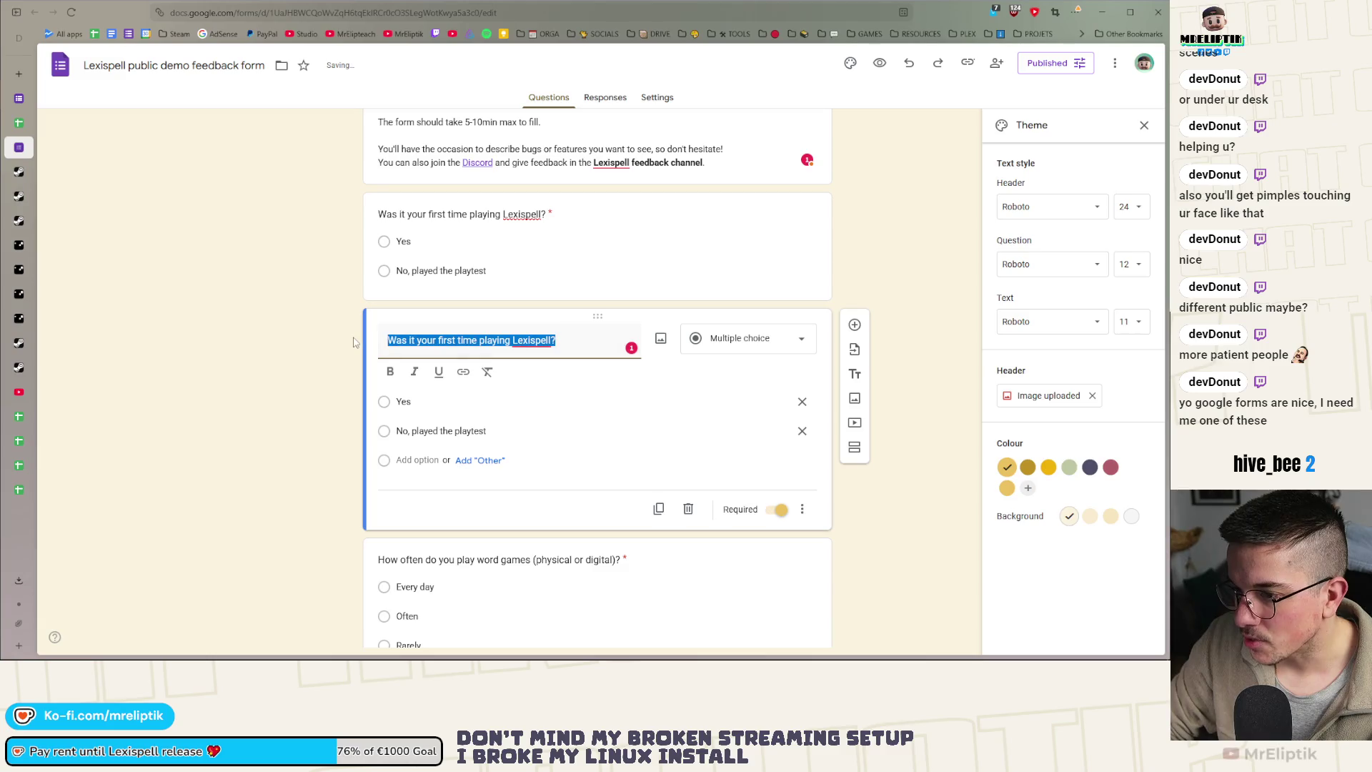
type("Where did you pl")
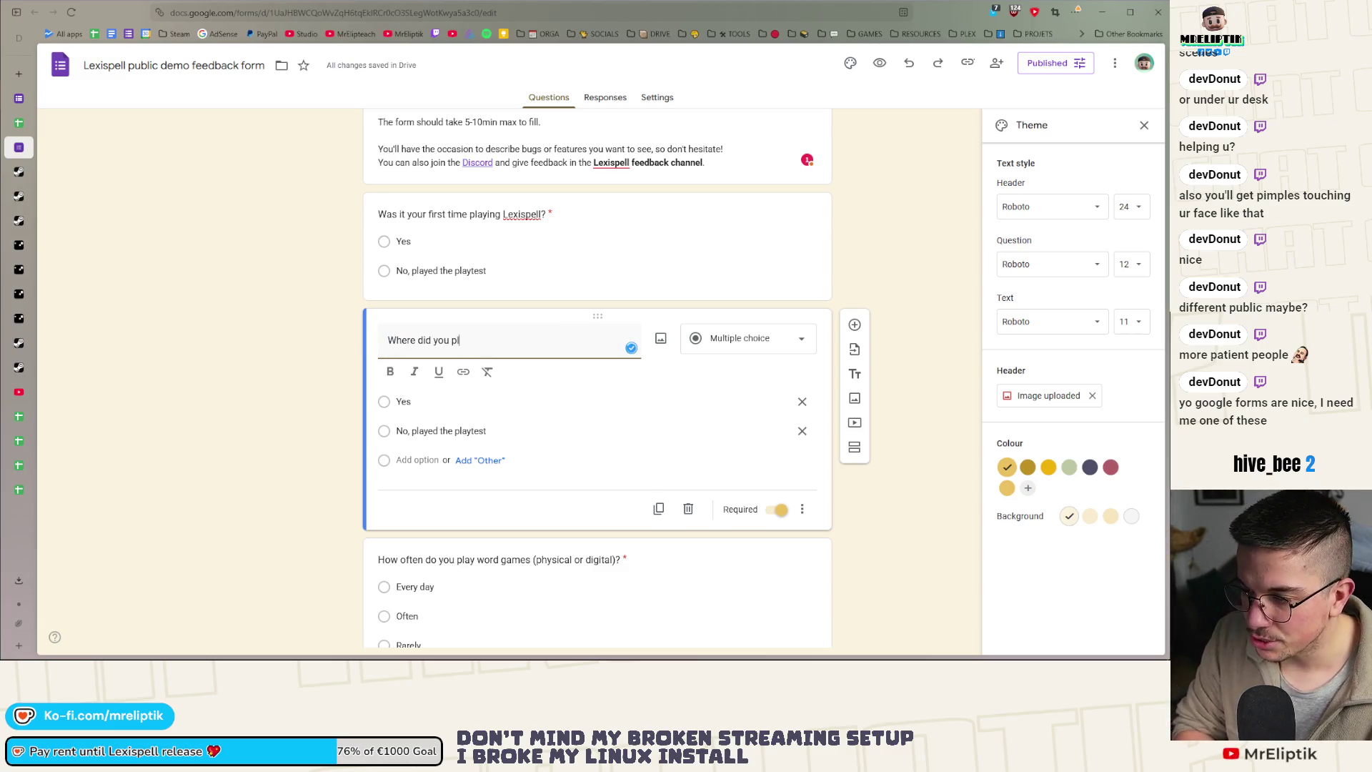
type("ay?")
left_click(434, 403)
type("S")
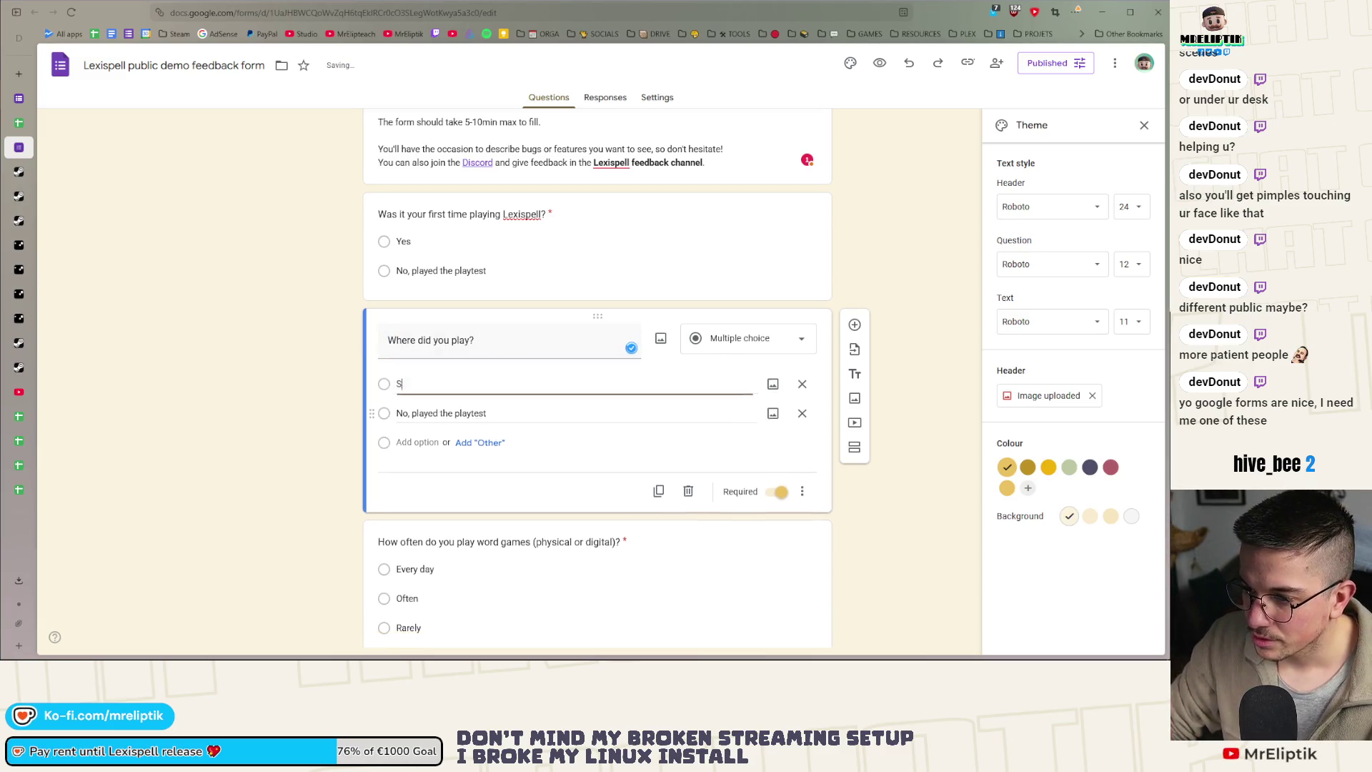
type("team")
left_click(413, 405)
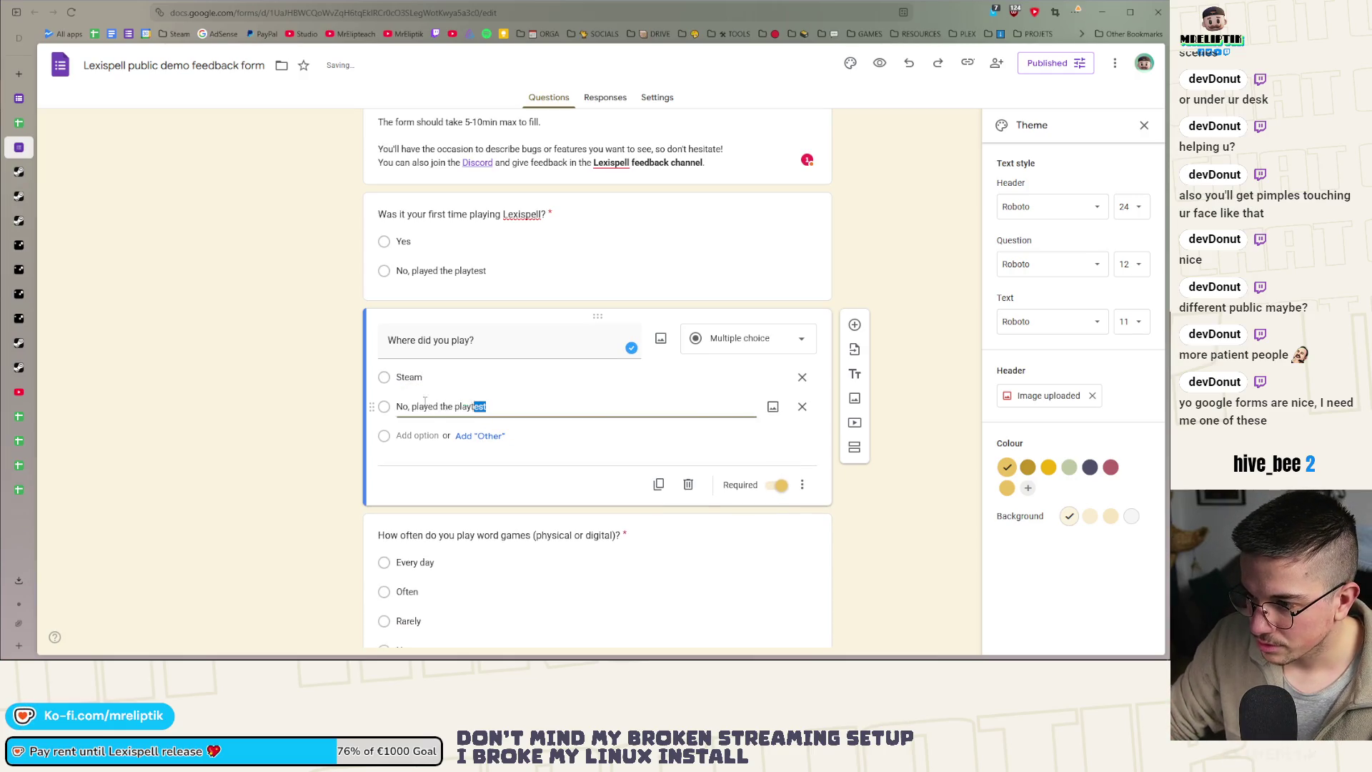
type("Itch.io")
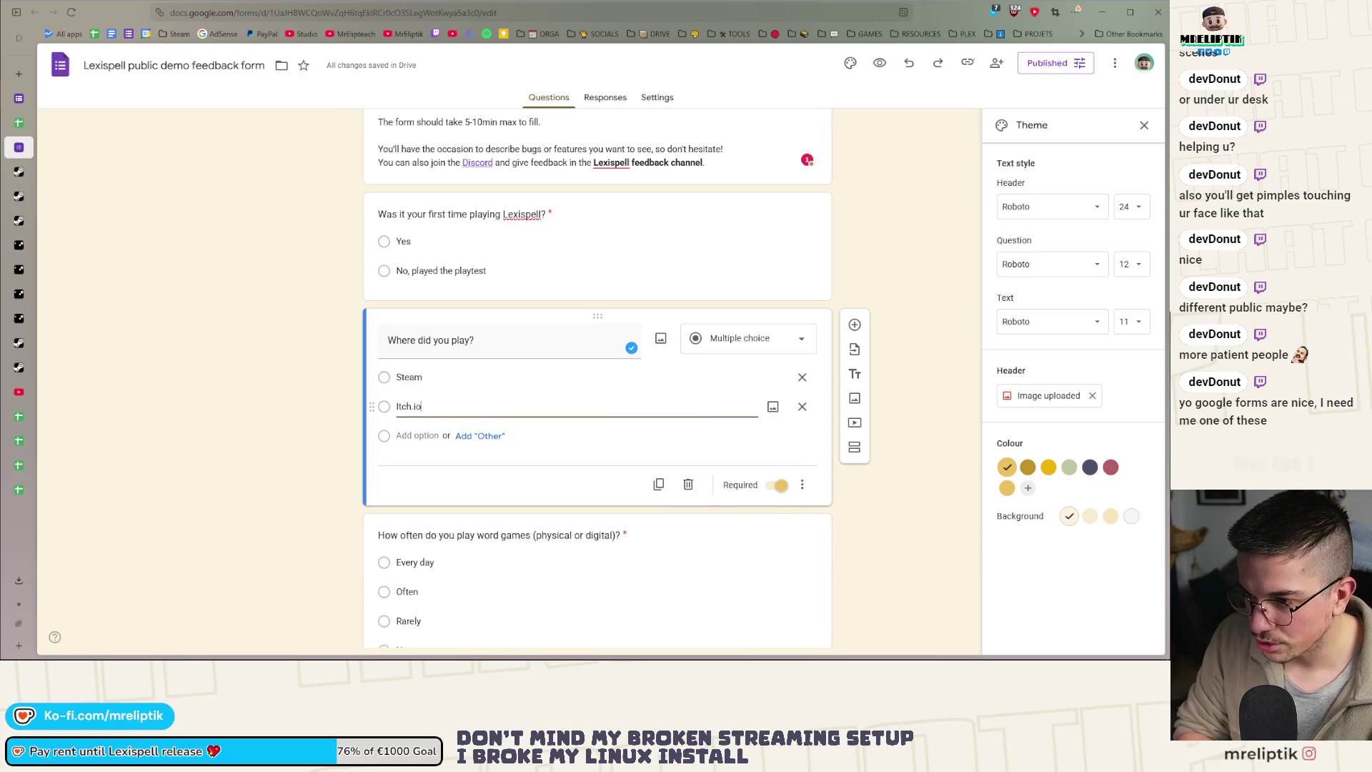
Replace the third choice with an Other option and append 'Other????? tell me where!)' to the title
left_click(417, 435)
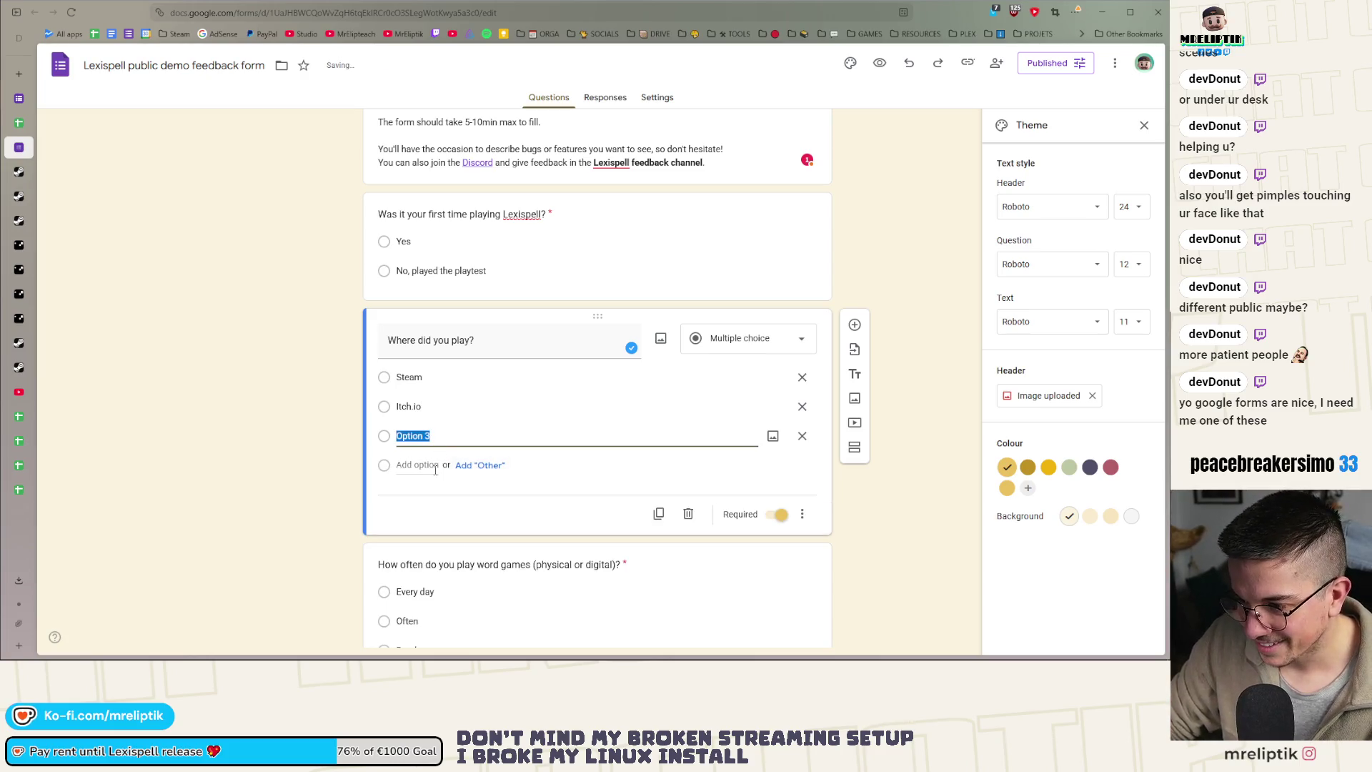
left_click(431, 436)
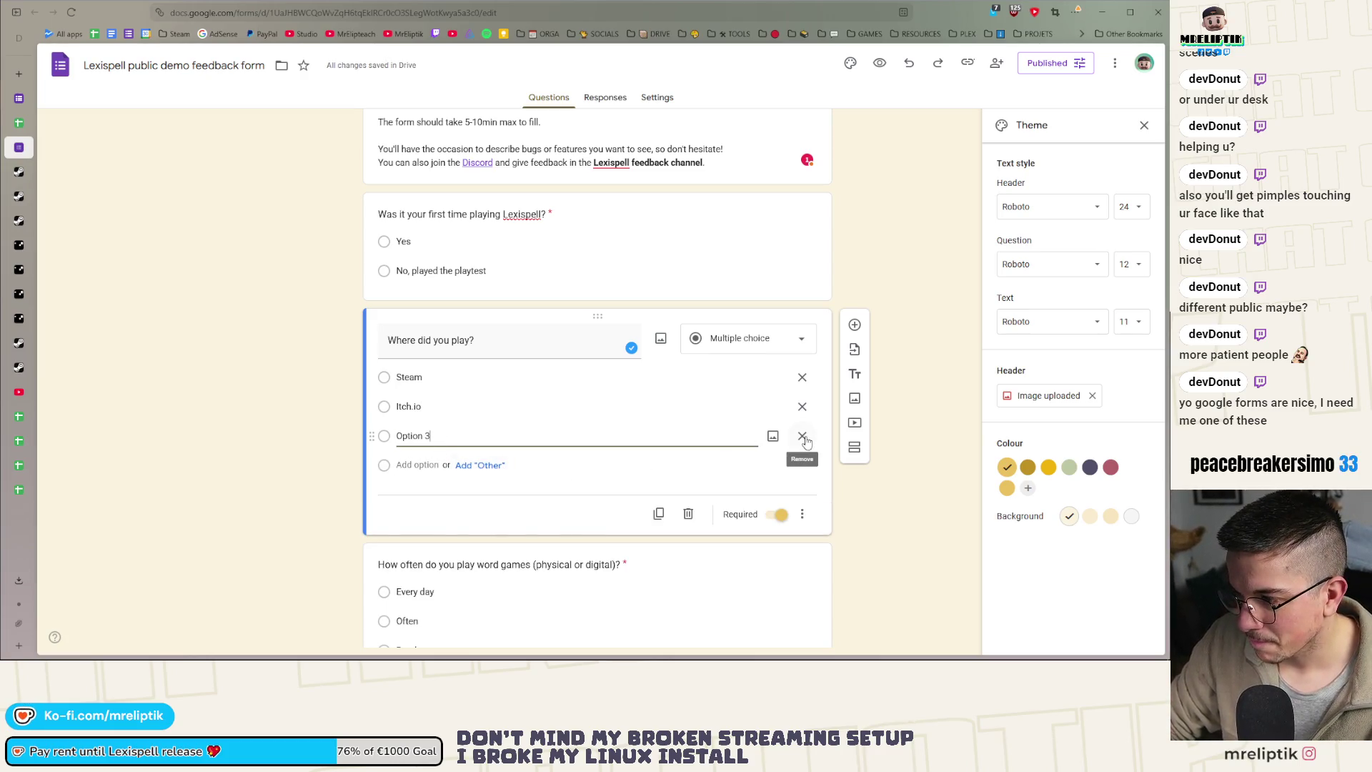
left_click(805, 440)
left_click(481, 439)
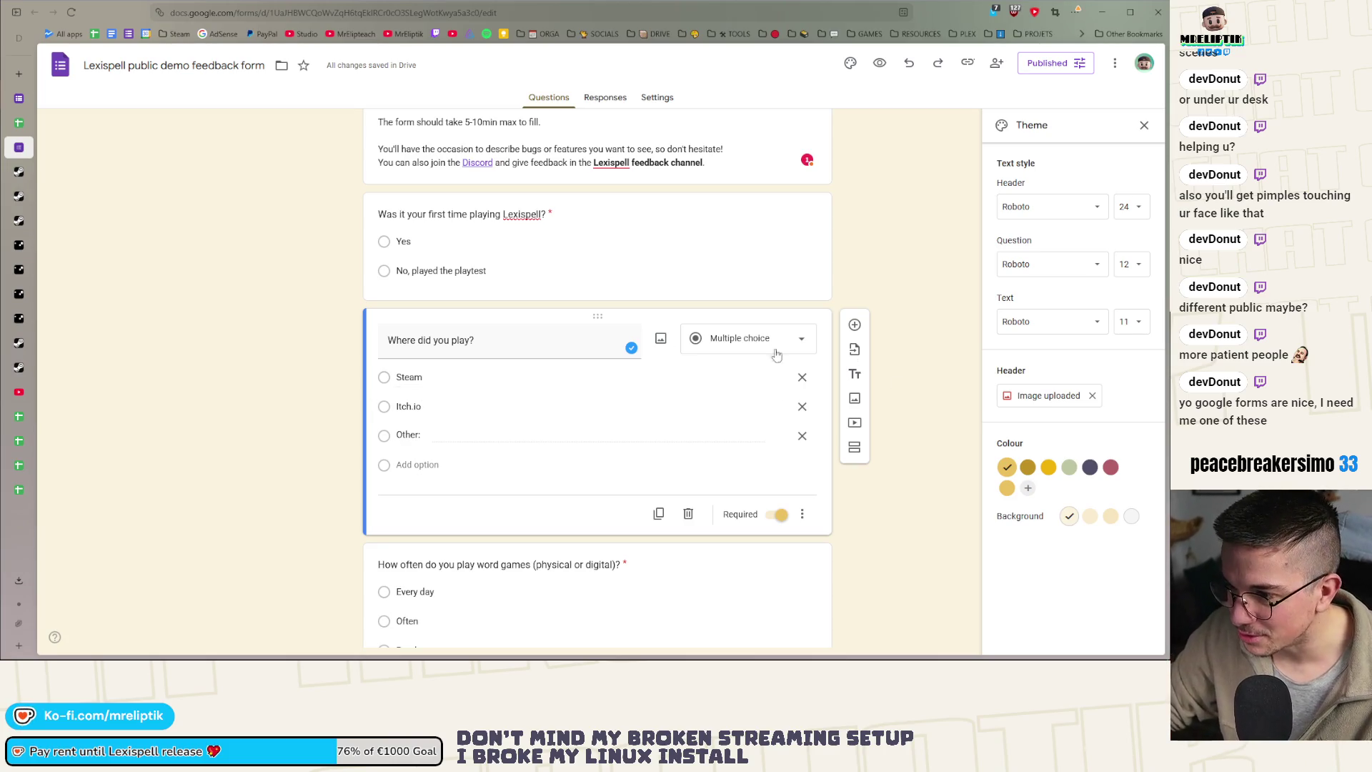
left_click(505, 337)
key("ctrl+z")
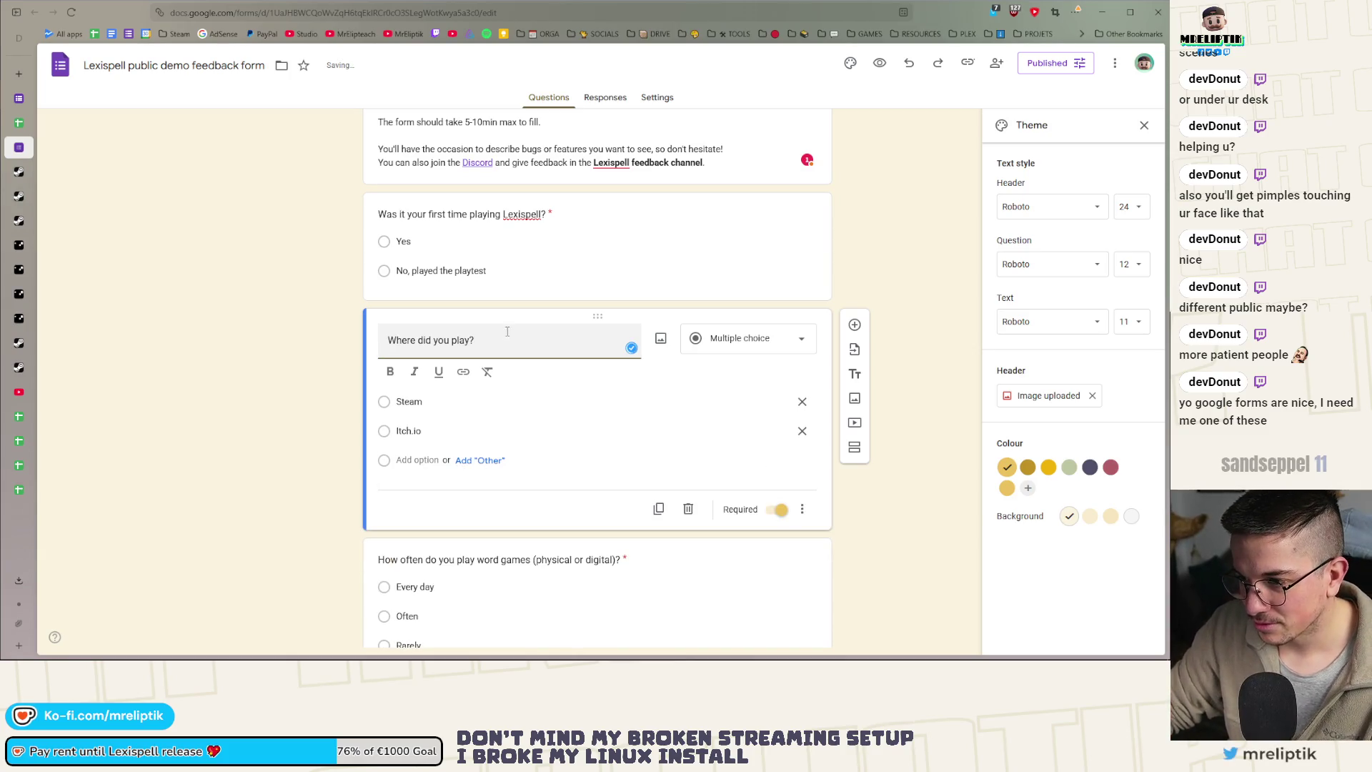
key("ctrl+y")
type("Other????? tell me where")
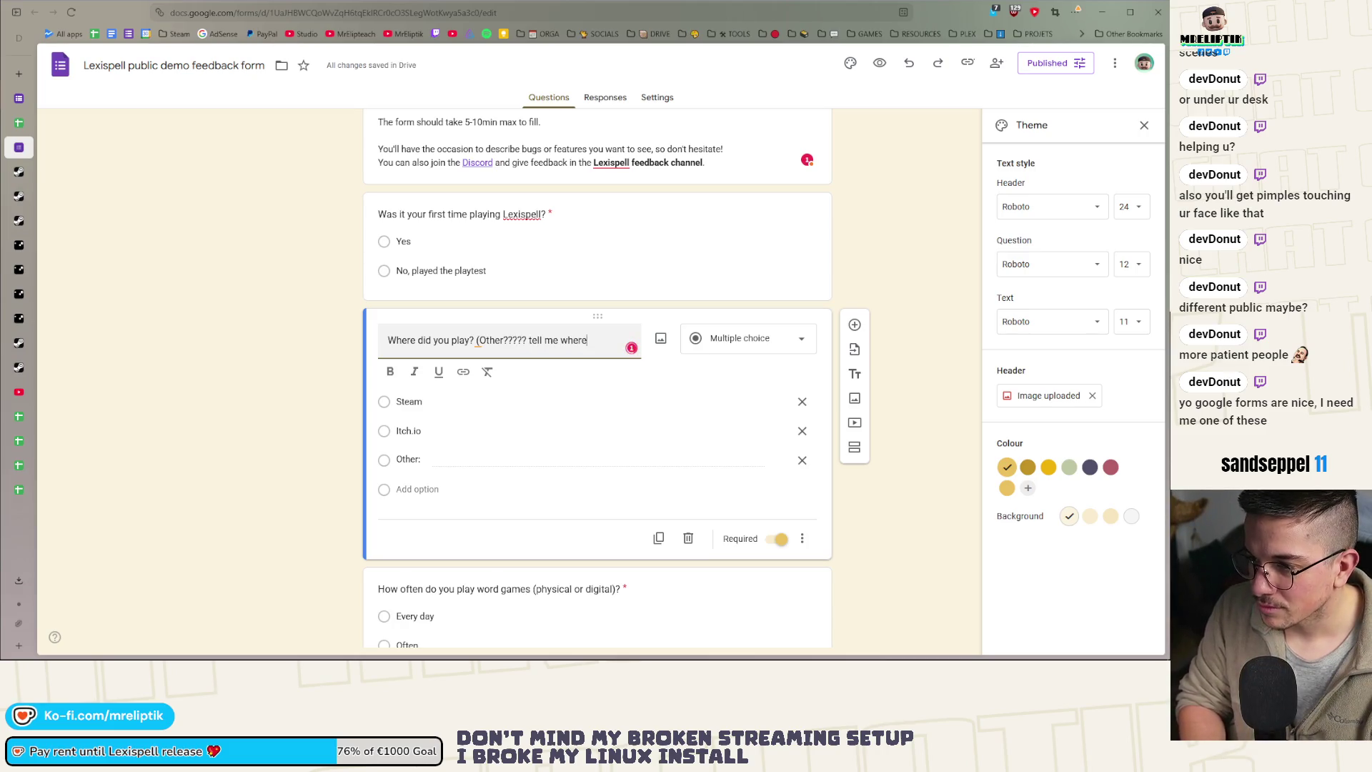
type("!)")
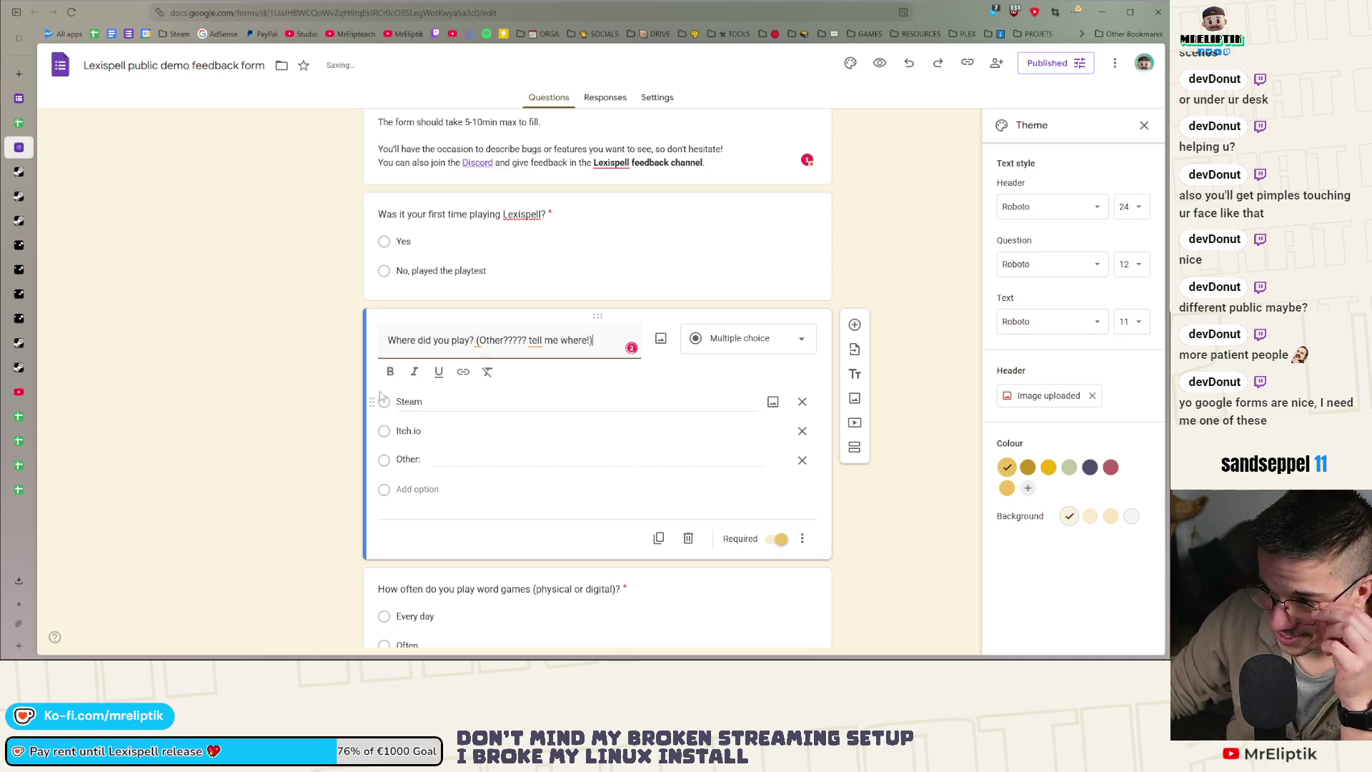
left_click(691, 376)
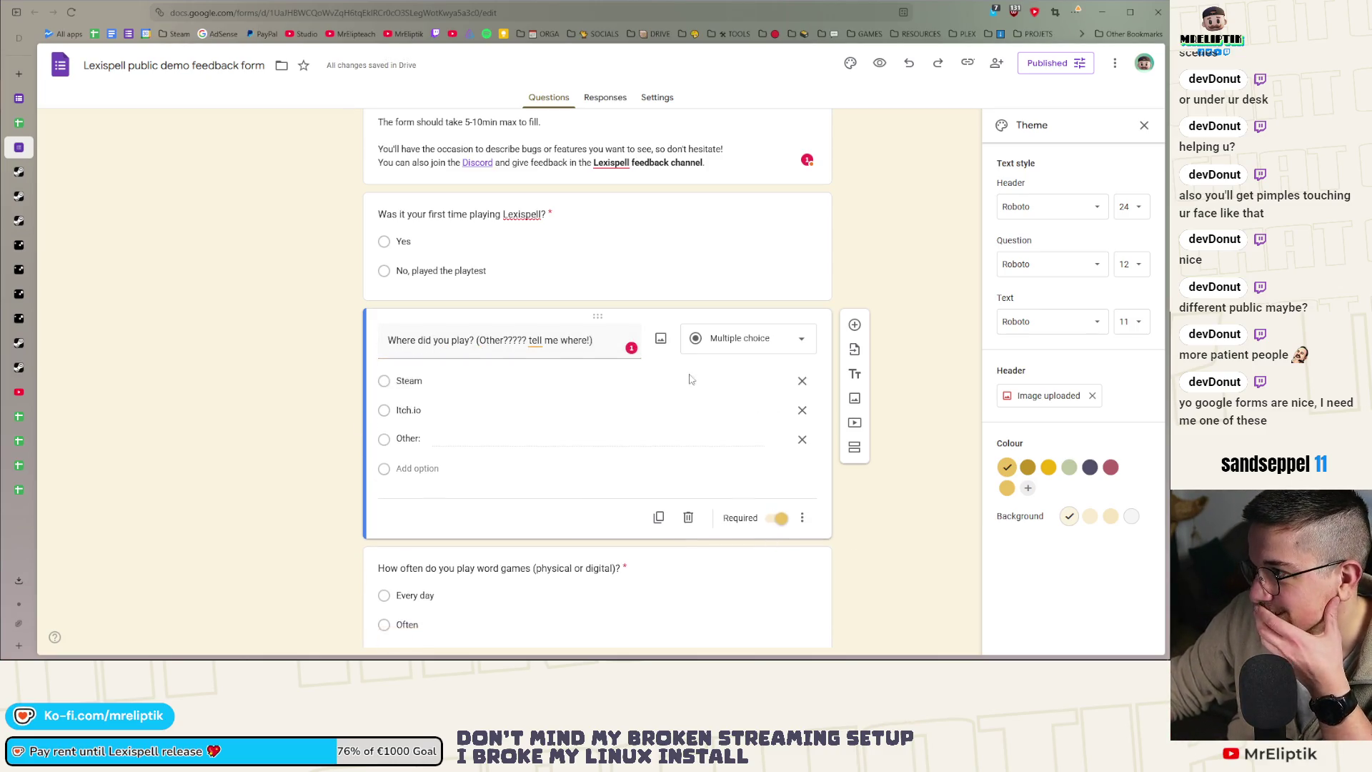
scroll(691, 376, "down", 2)
left_click(16, 118)
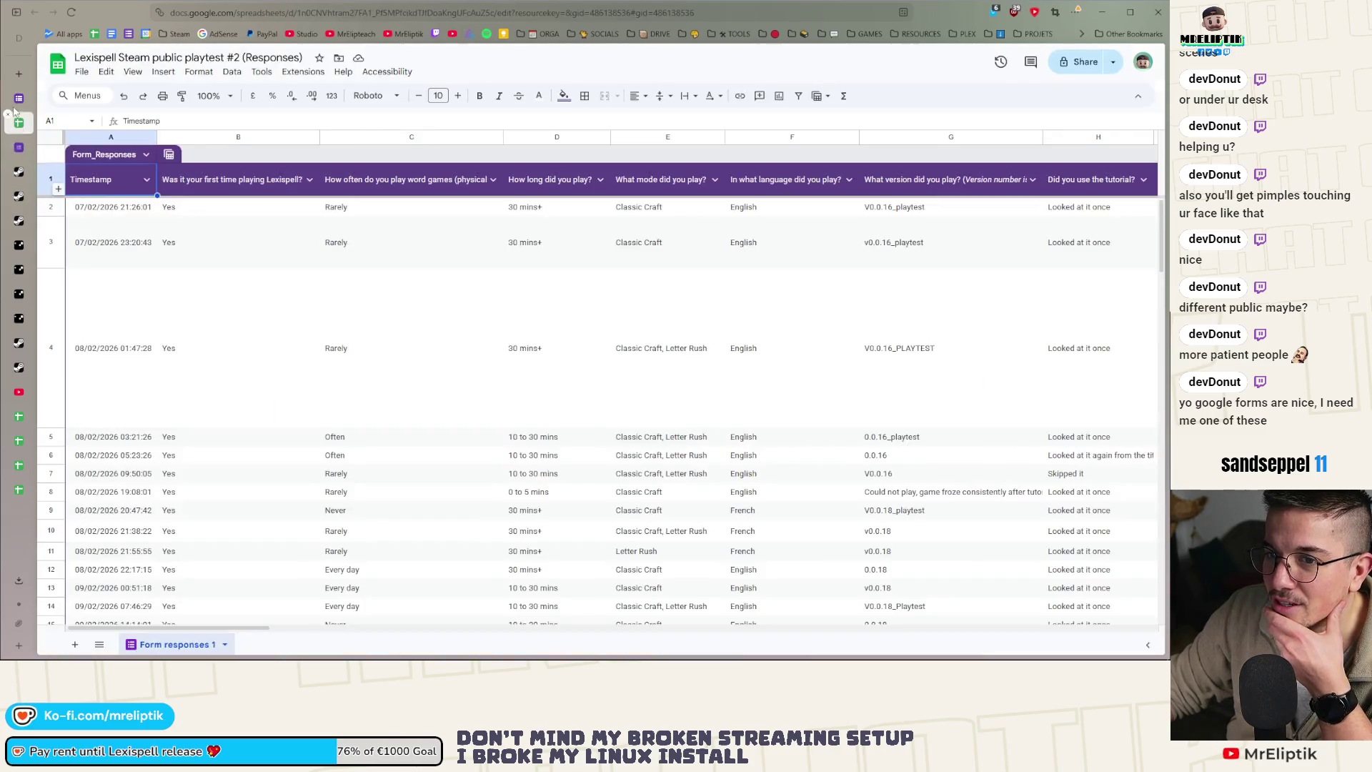
Open the playtest #2 response summary and read through the 24 playtime feedback answers
left_click(18, 98)
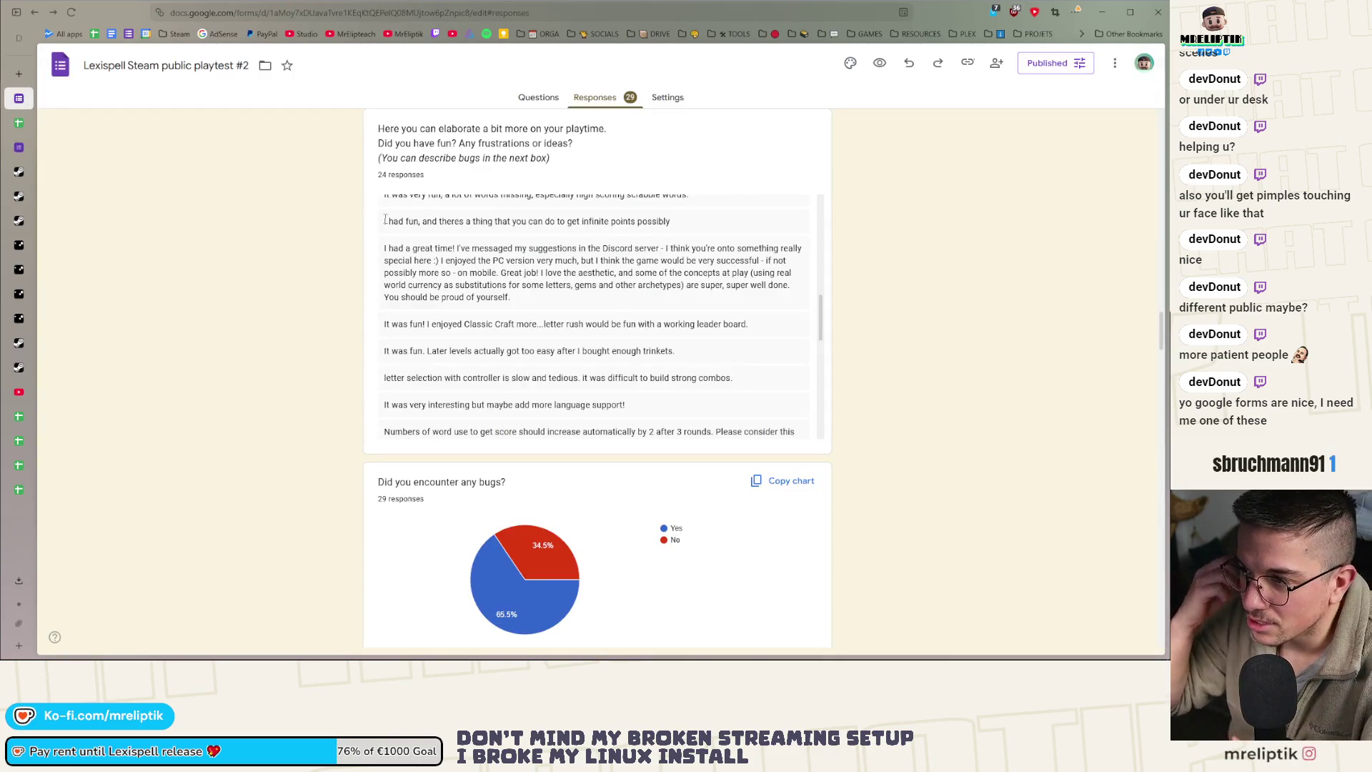
scroll(415, 326, "down", 3)
scroll(379, 367, "up", 3)
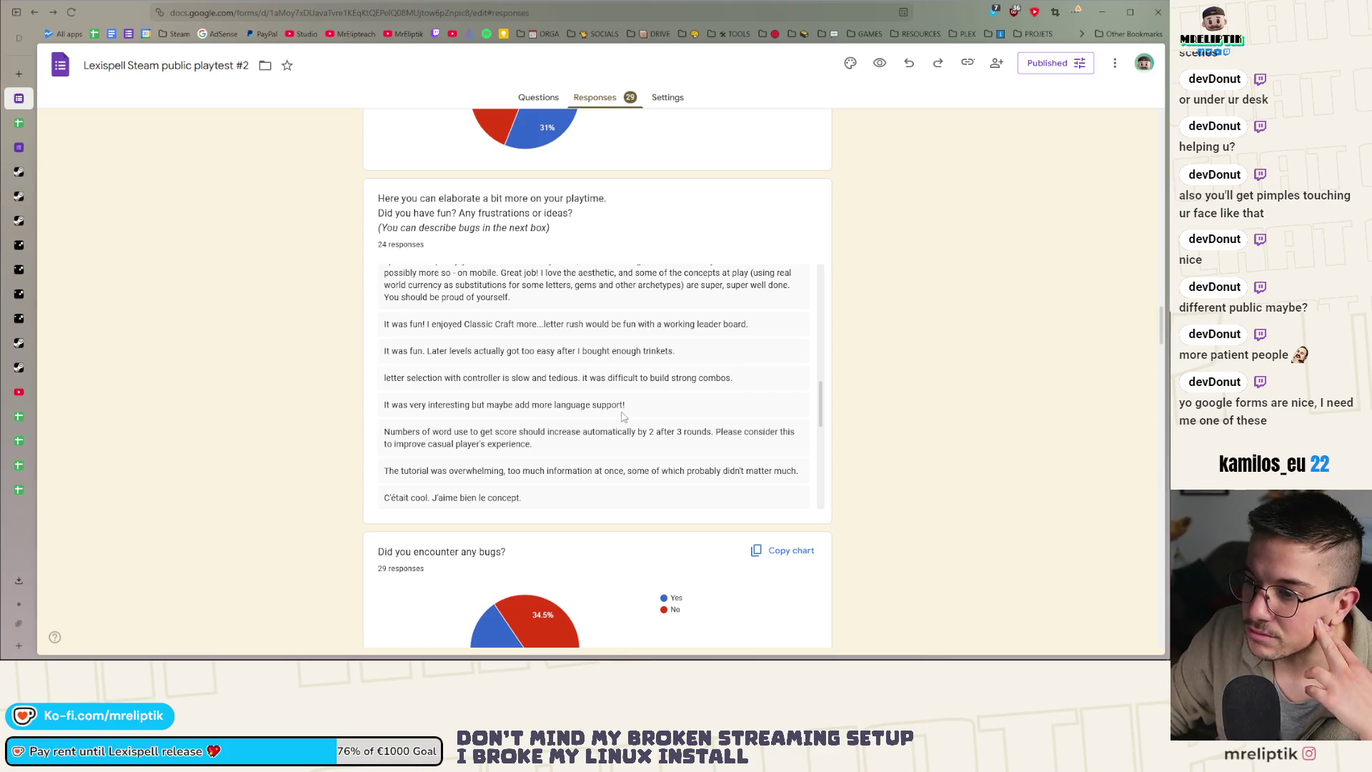
scroll(463, 427, "down", 1)
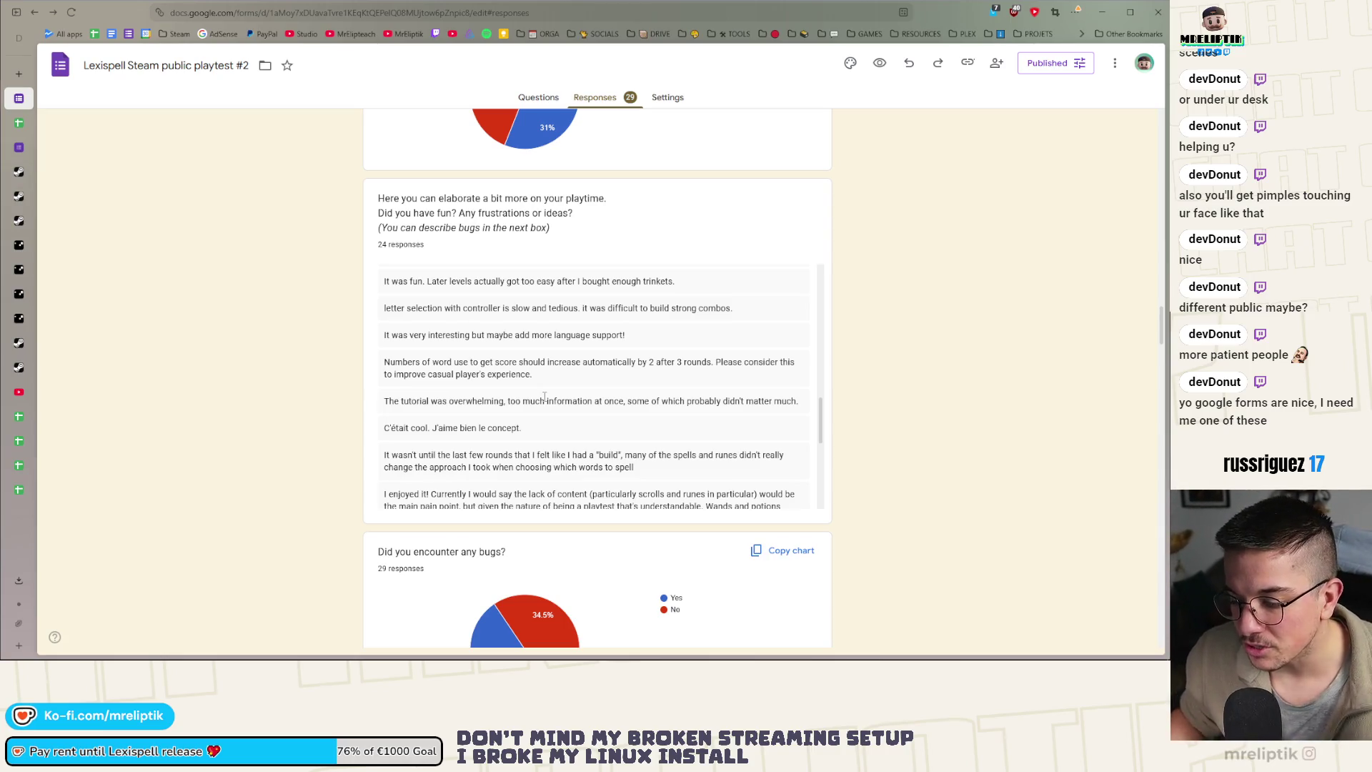
scroll(472, 382, "up", 5)
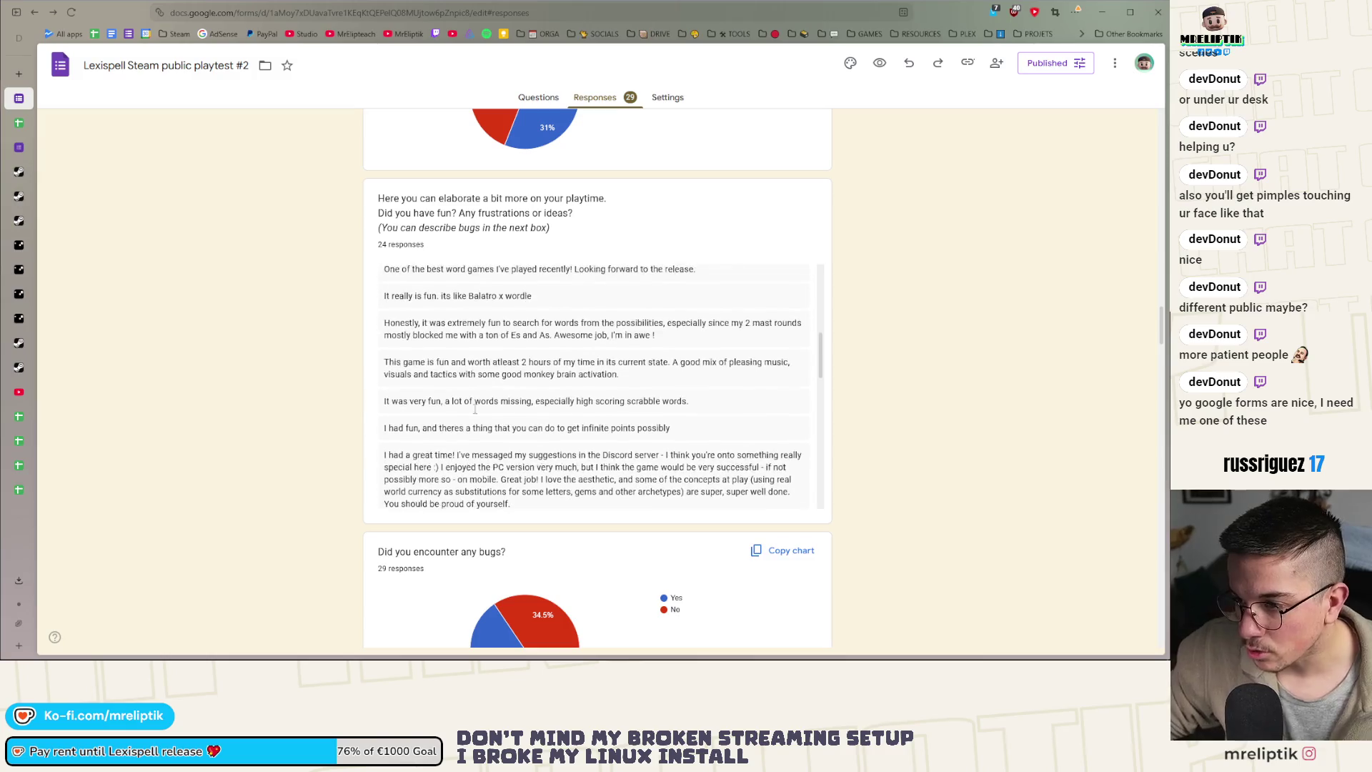
scroll(520, 364, "down", 5)
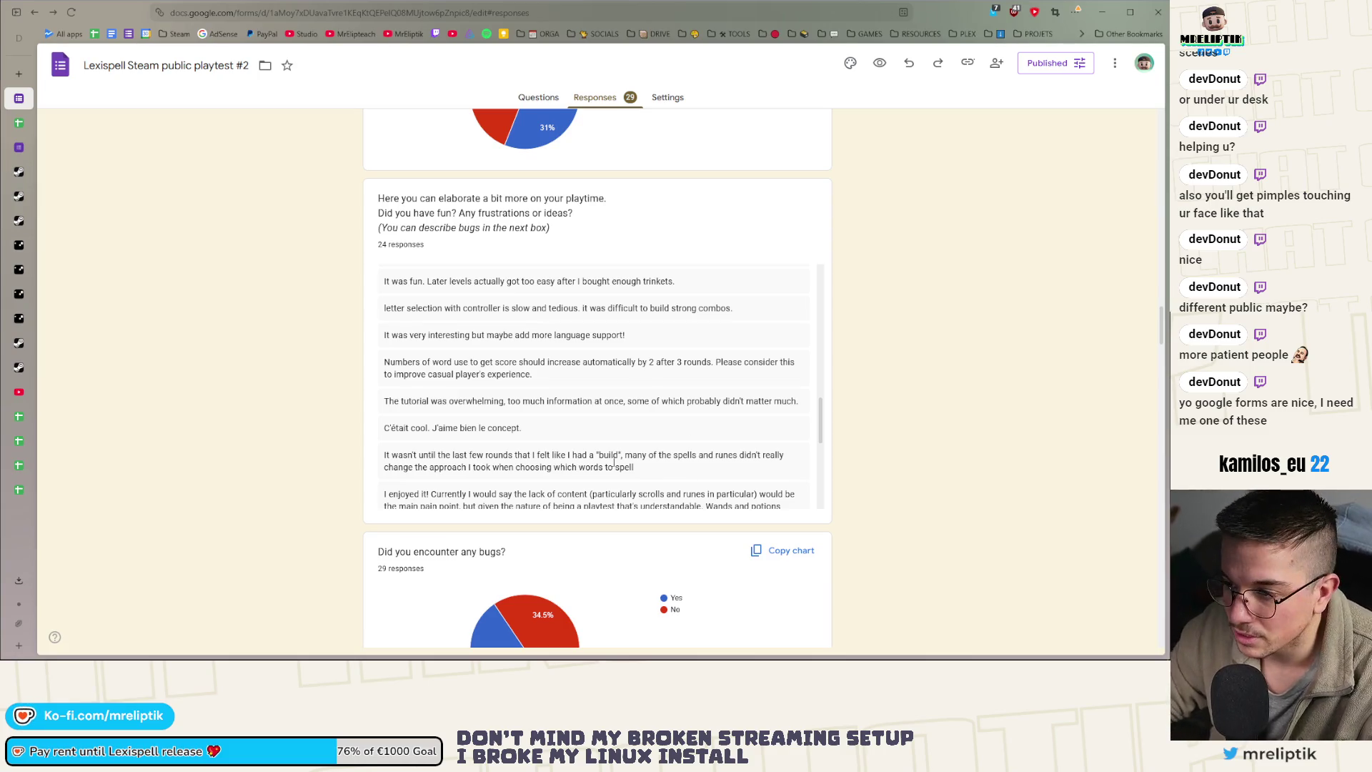
scroll(570, 377, "down", 1)
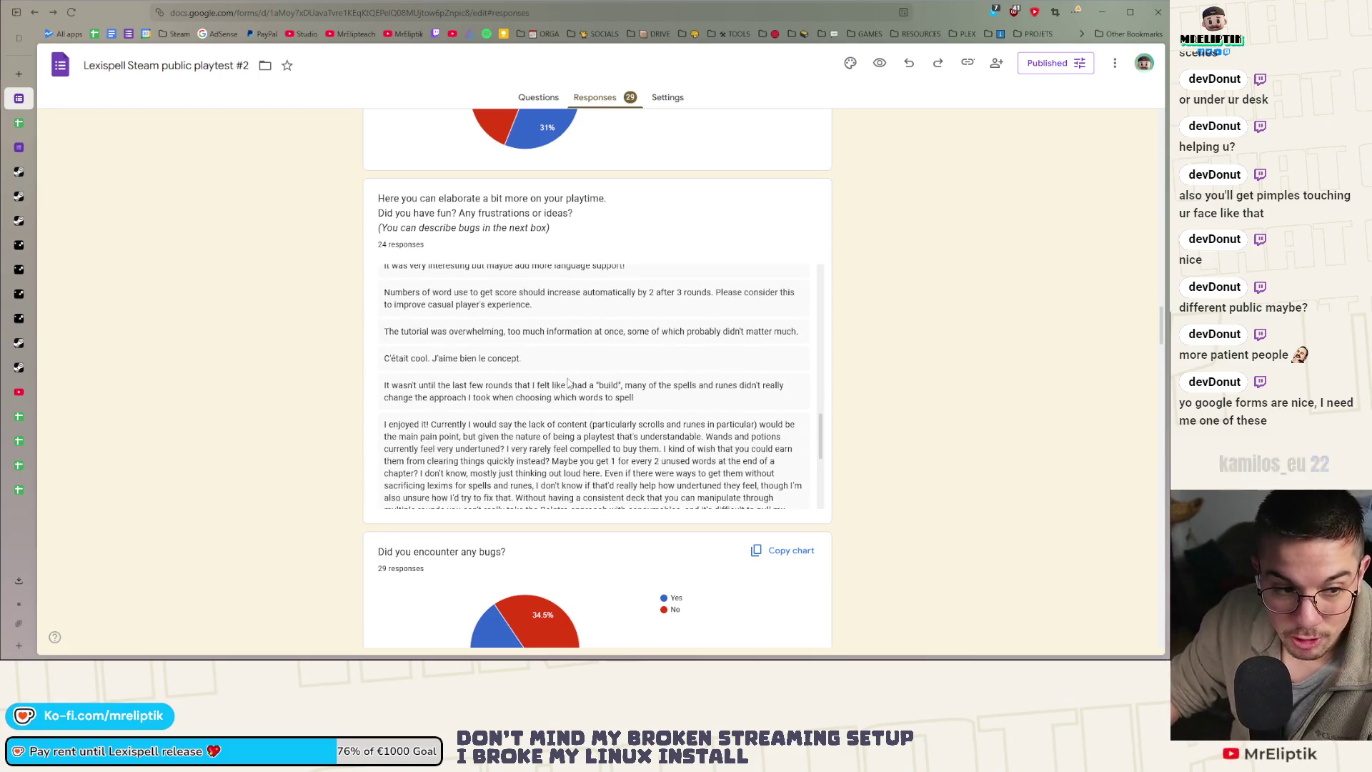
scroll(569, 381, "up", 1)
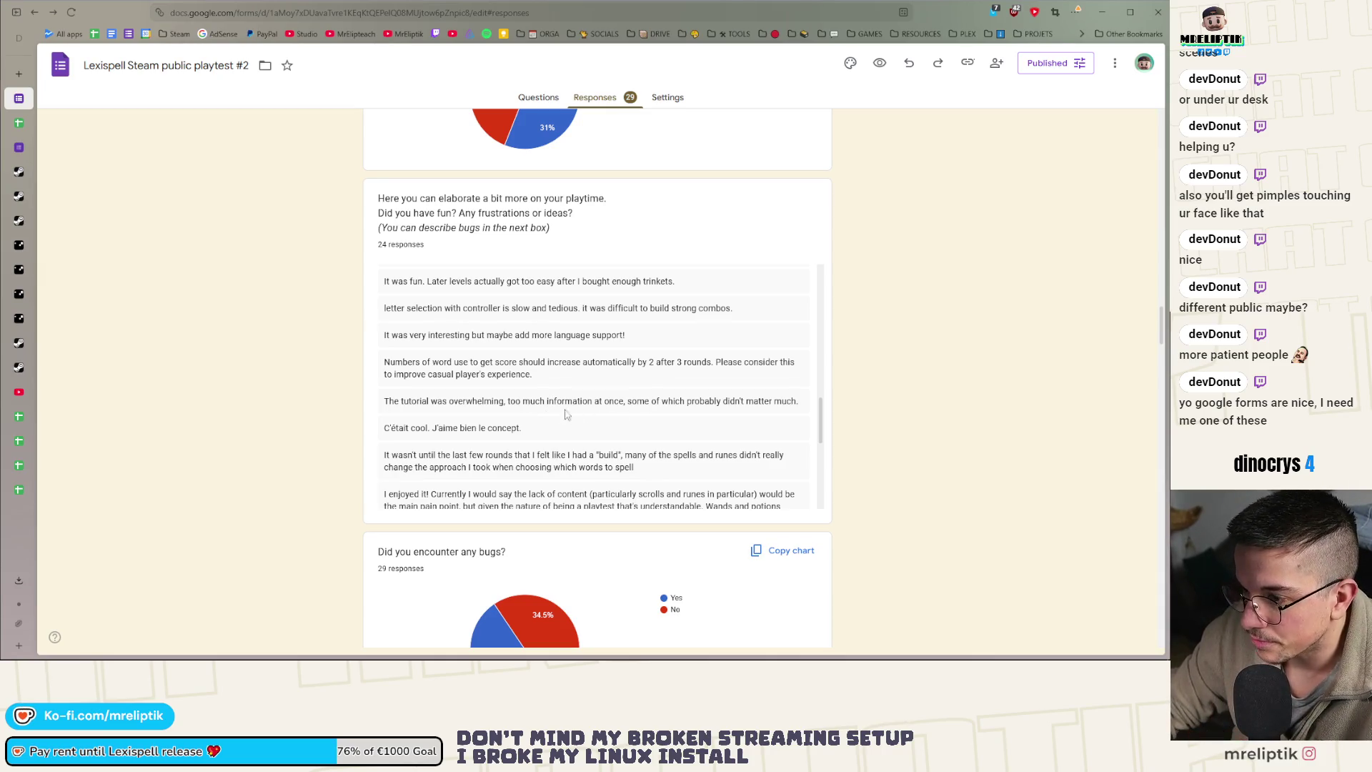
scroll(675, 375, "down", 2)
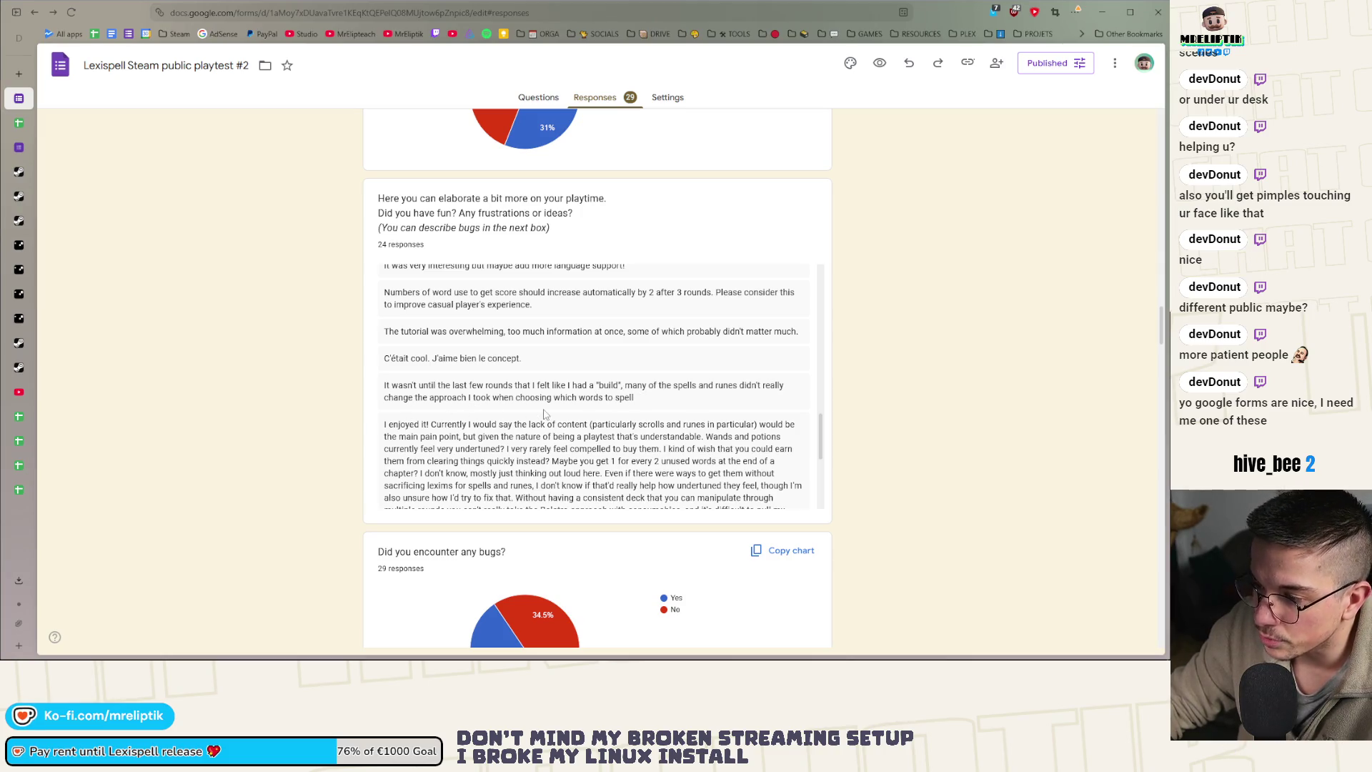
scroll(540, 391, "down", 2)
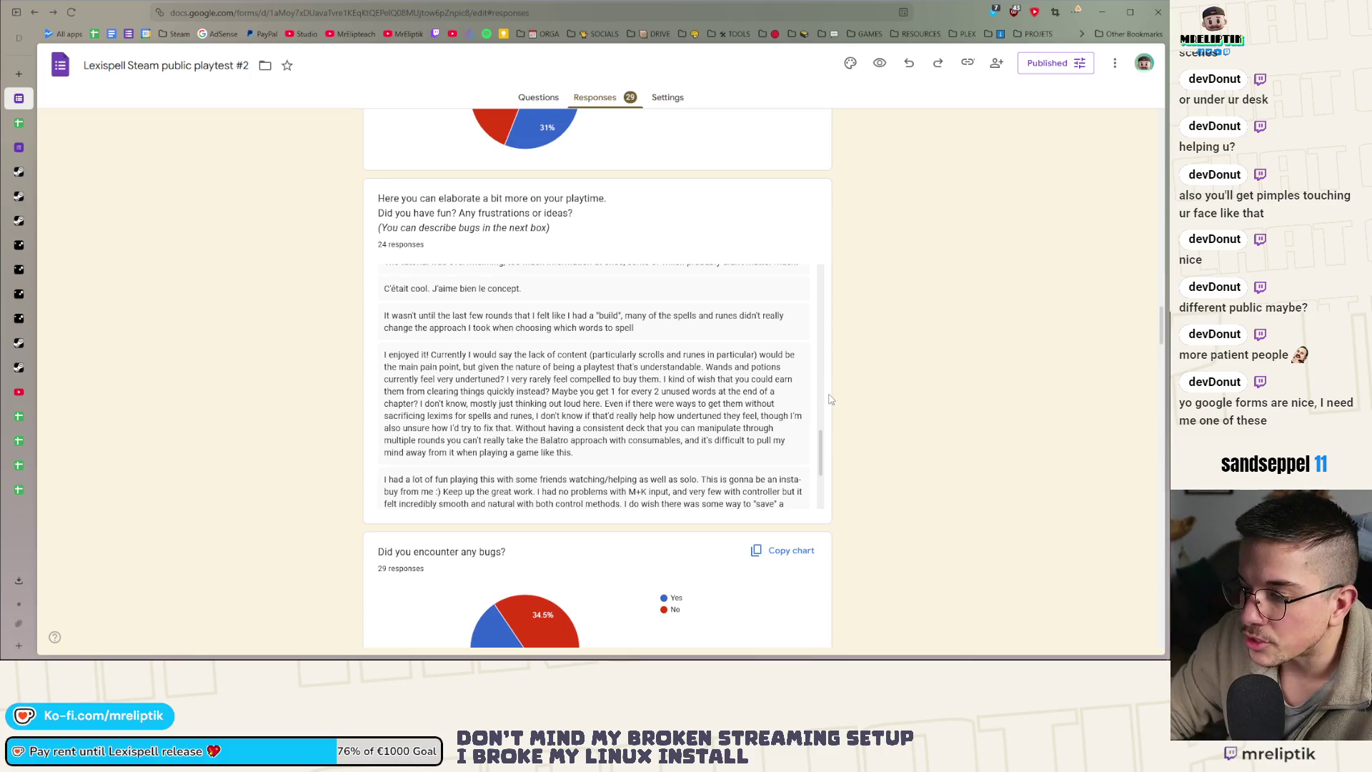
scroll(550, 396, "down", 2)
scroll(643, 386, "up", 1)
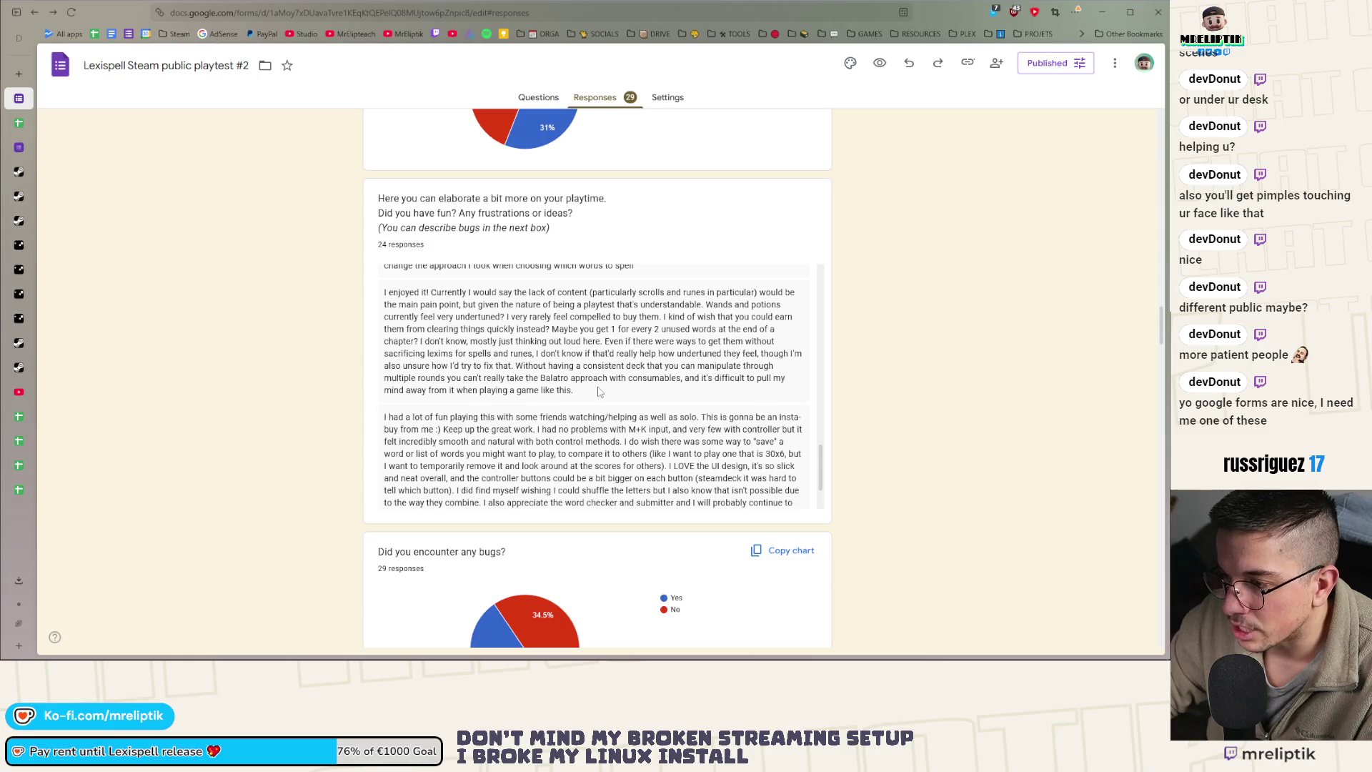
scroll(601, 393, "down", 1)
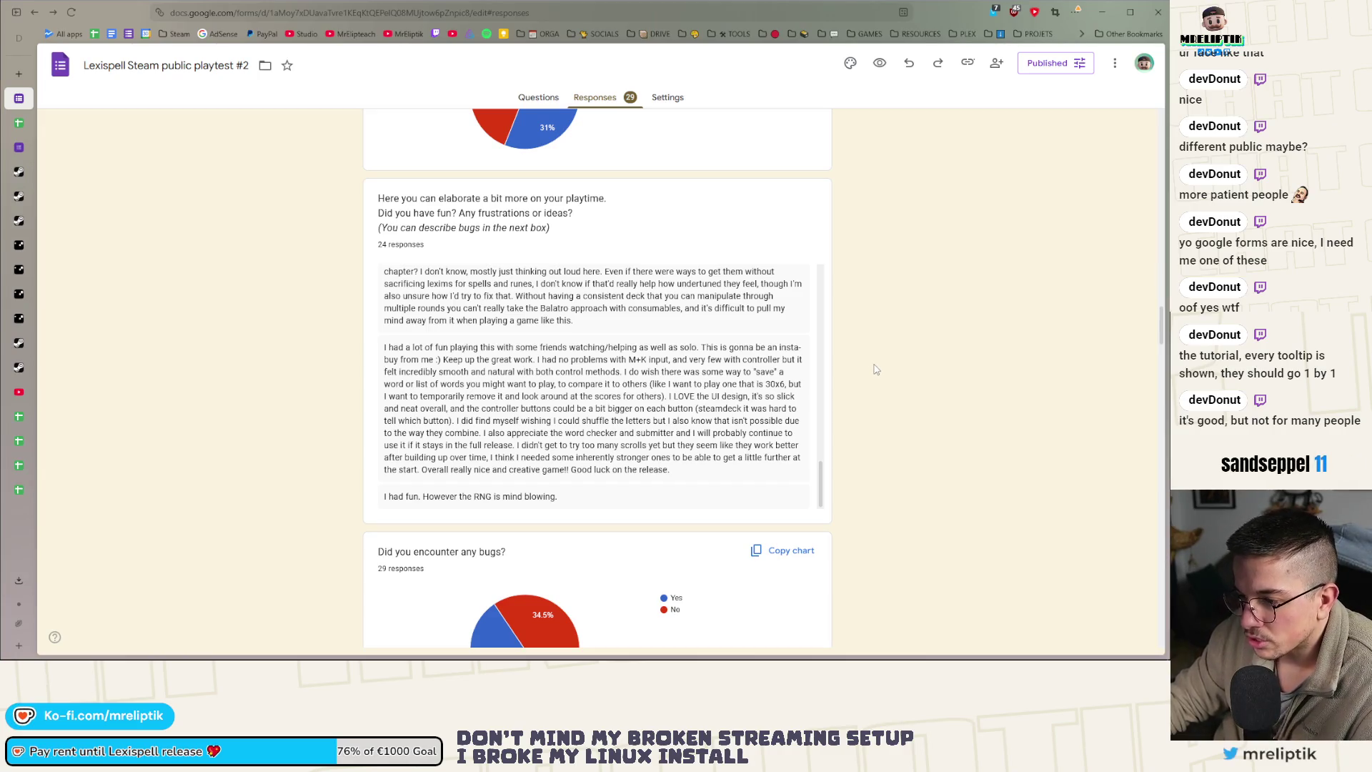
scroll(868, 363, "down", 2)
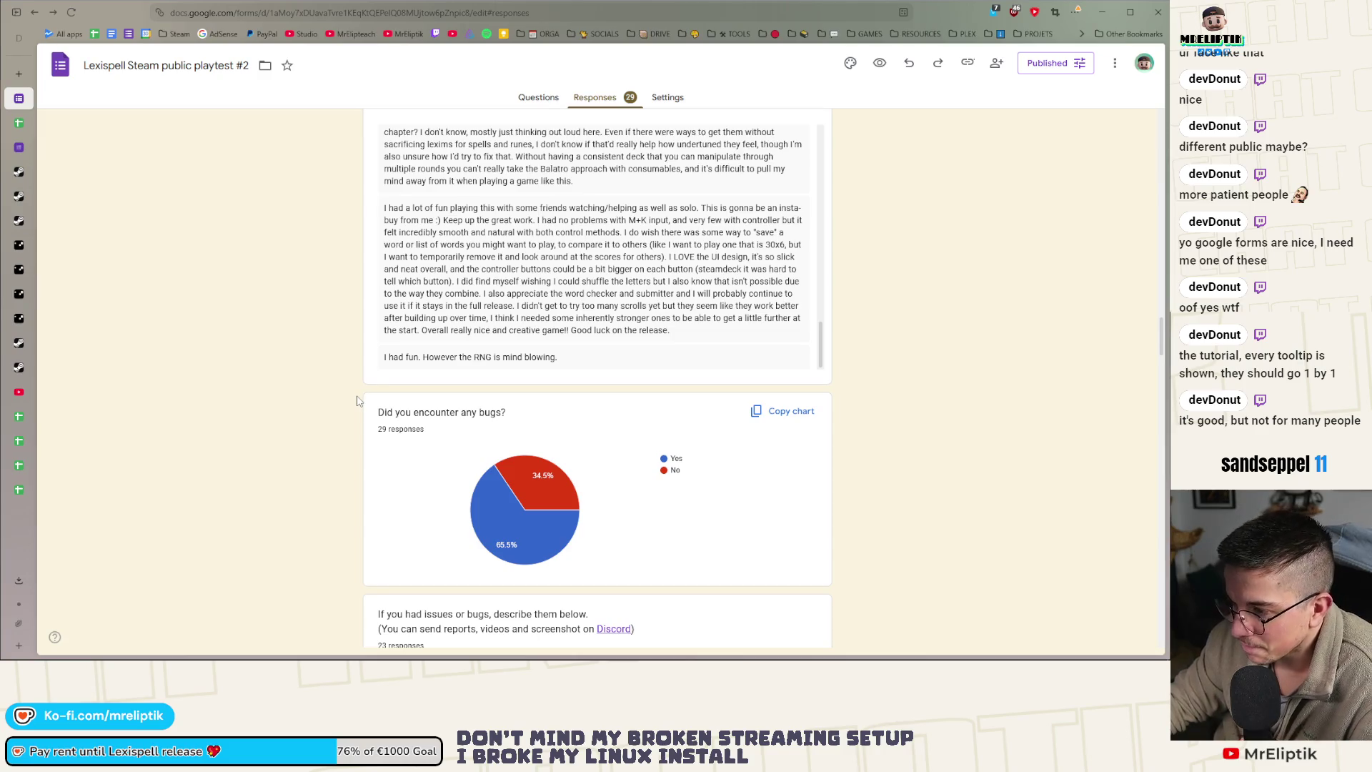
scroll(357, 401, "up", 1)
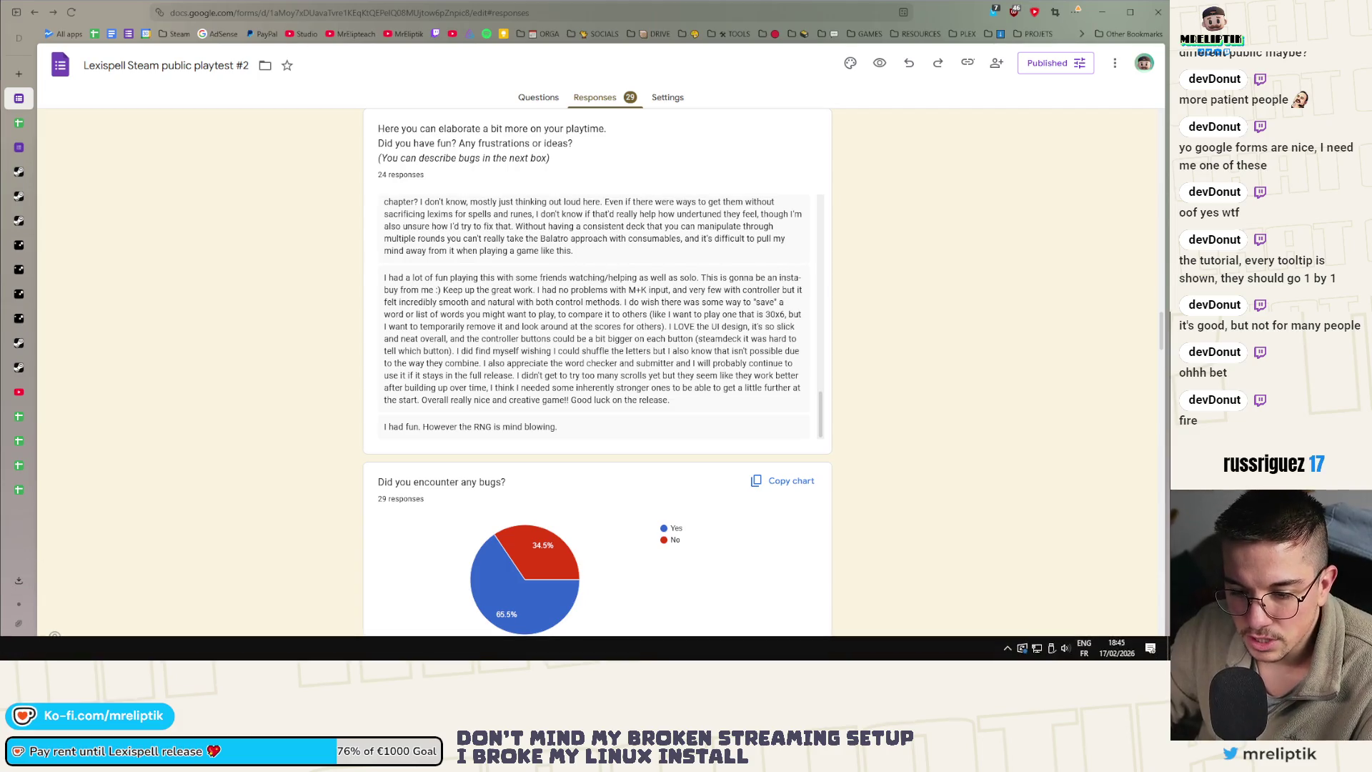
key("alt+Tab")
left_click(880, 32)
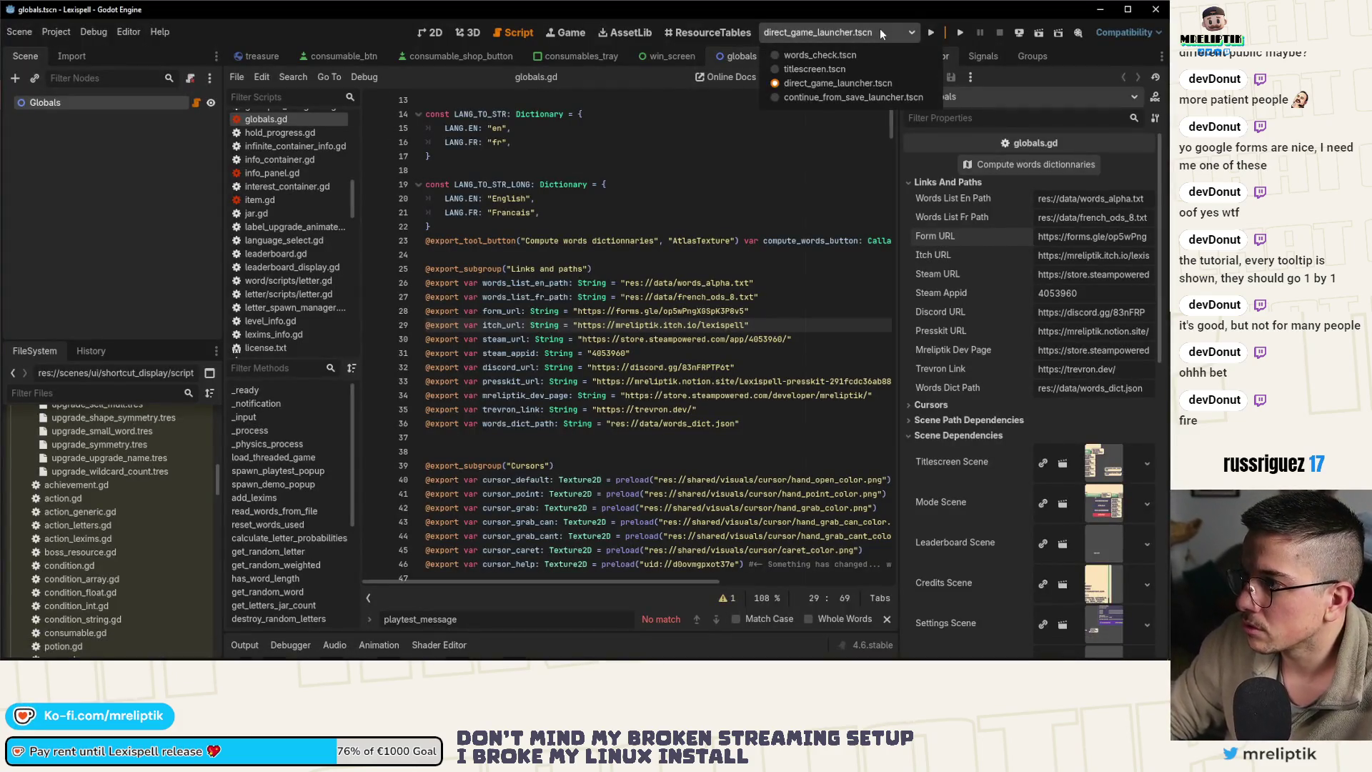
left_click(873, 31)
left_click(891, 35)
left_click(843, 24)
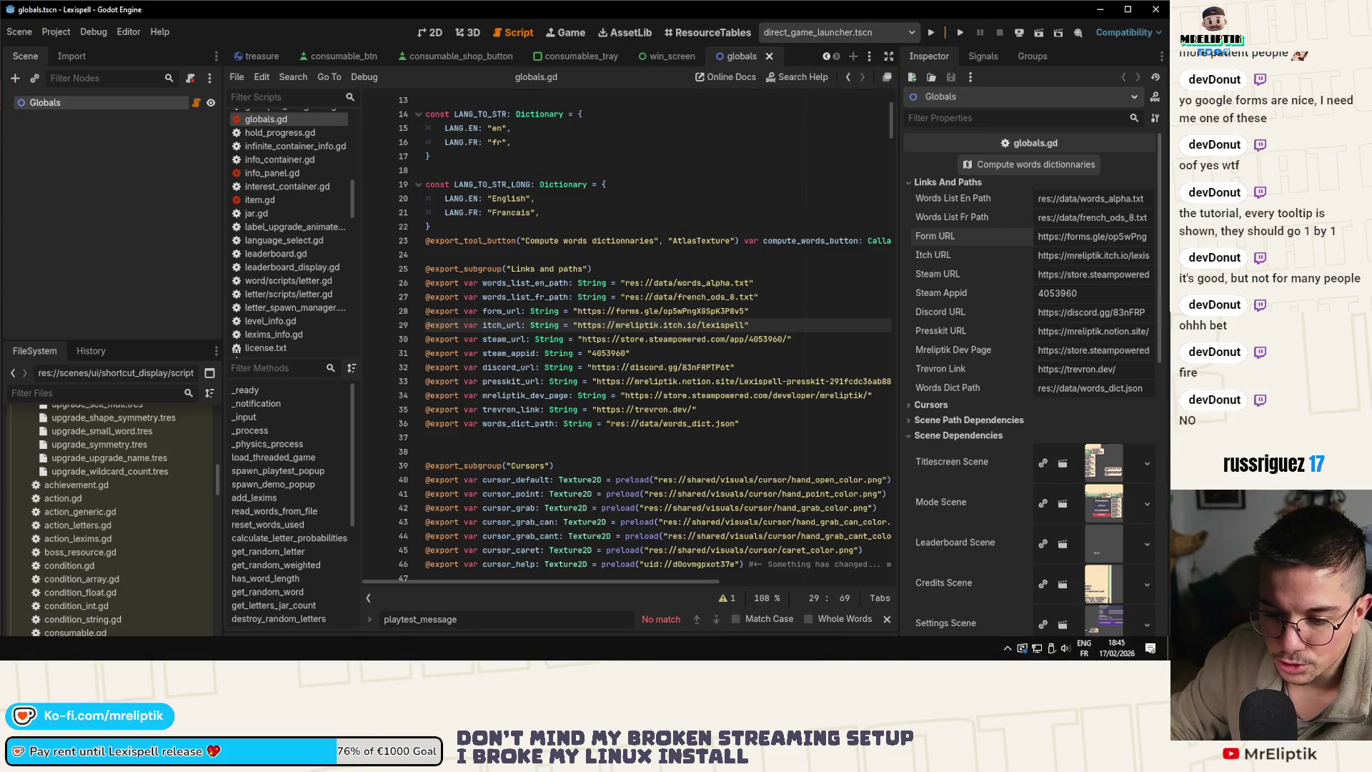
key("alt+Tab")
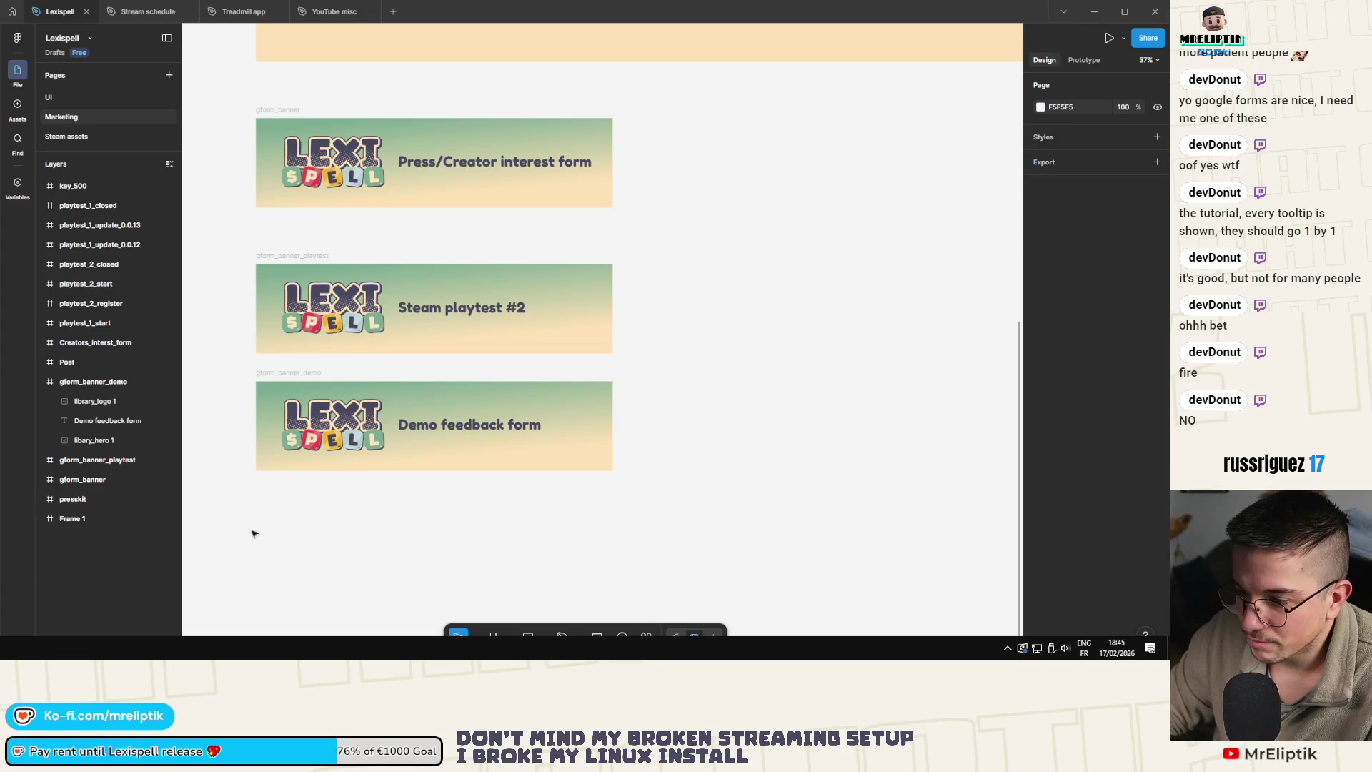
key("alt+Tab")
key("Tab")
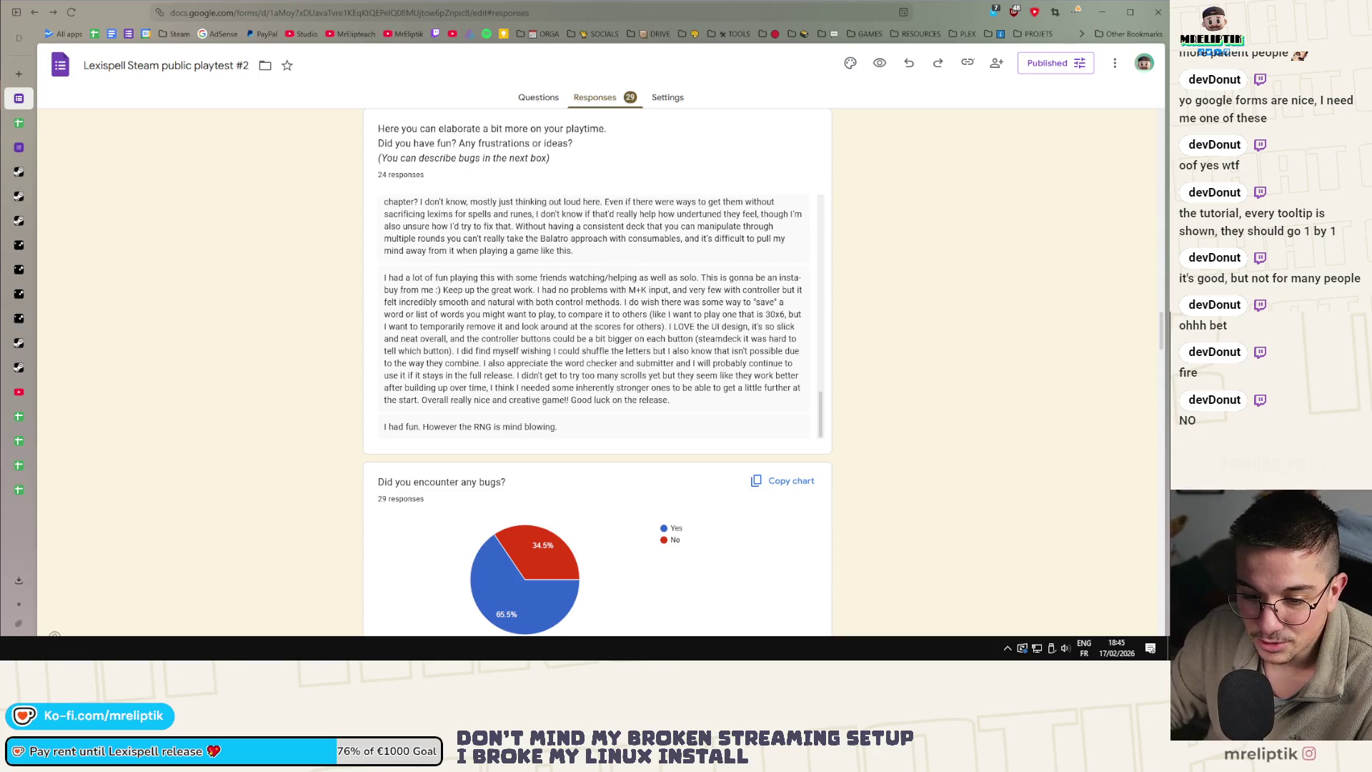
key("alt+Tab")
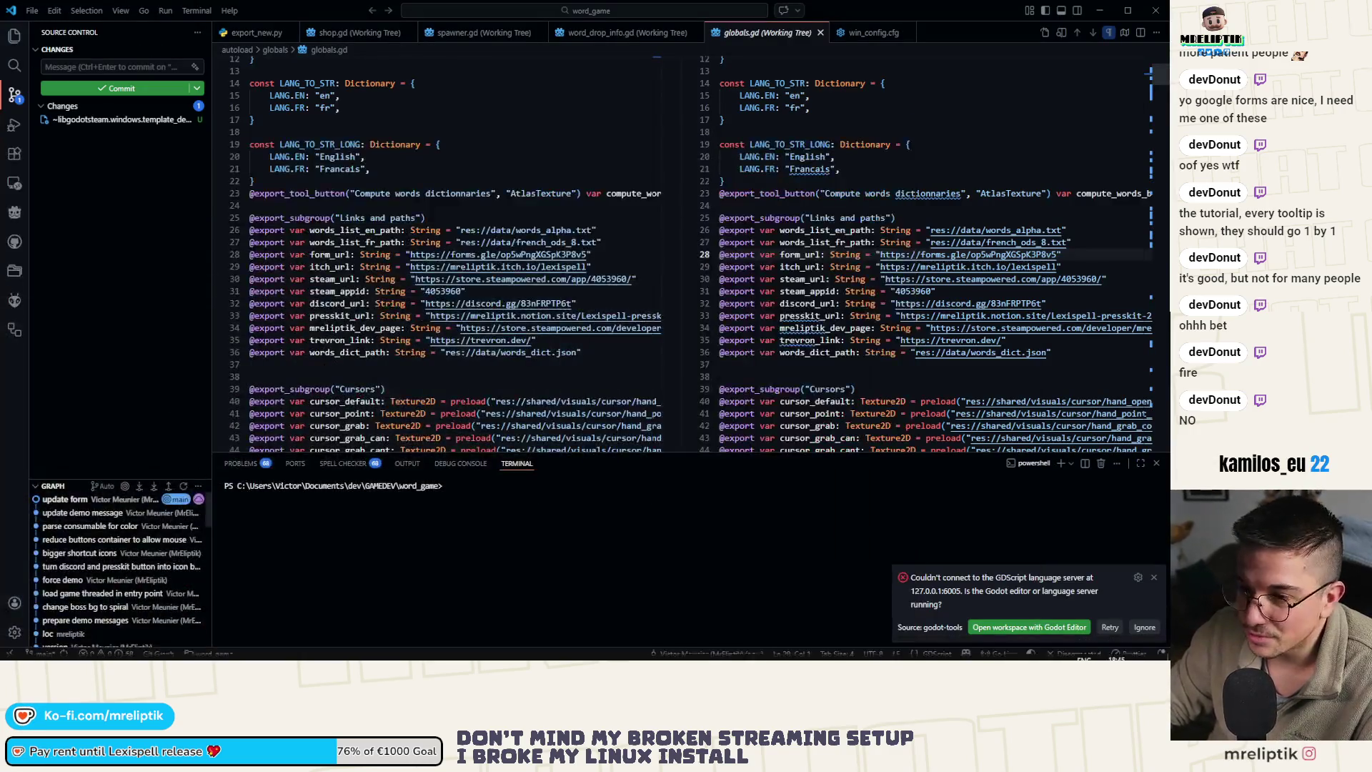
key("alt+Tab")
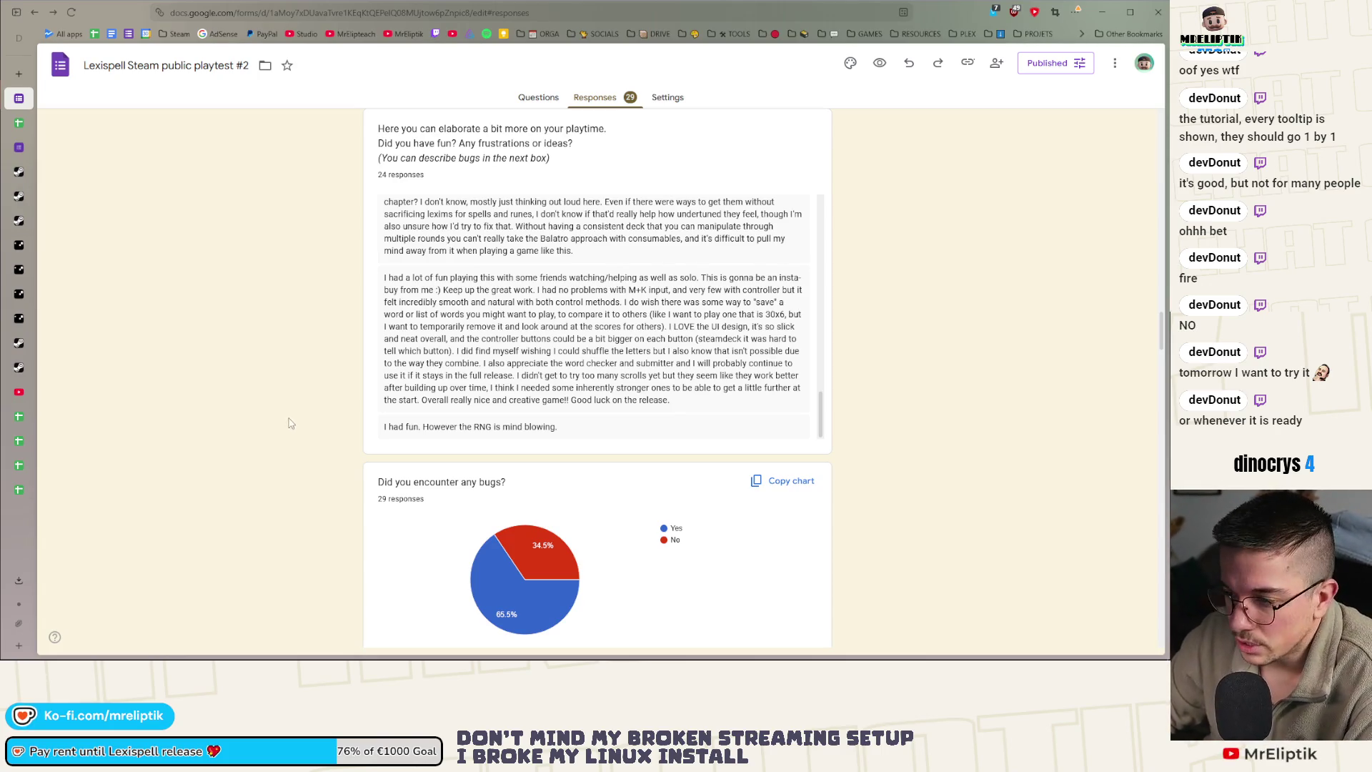
scroll(288, 423, "down", 2)
scroll(328, 426, "down", 1)
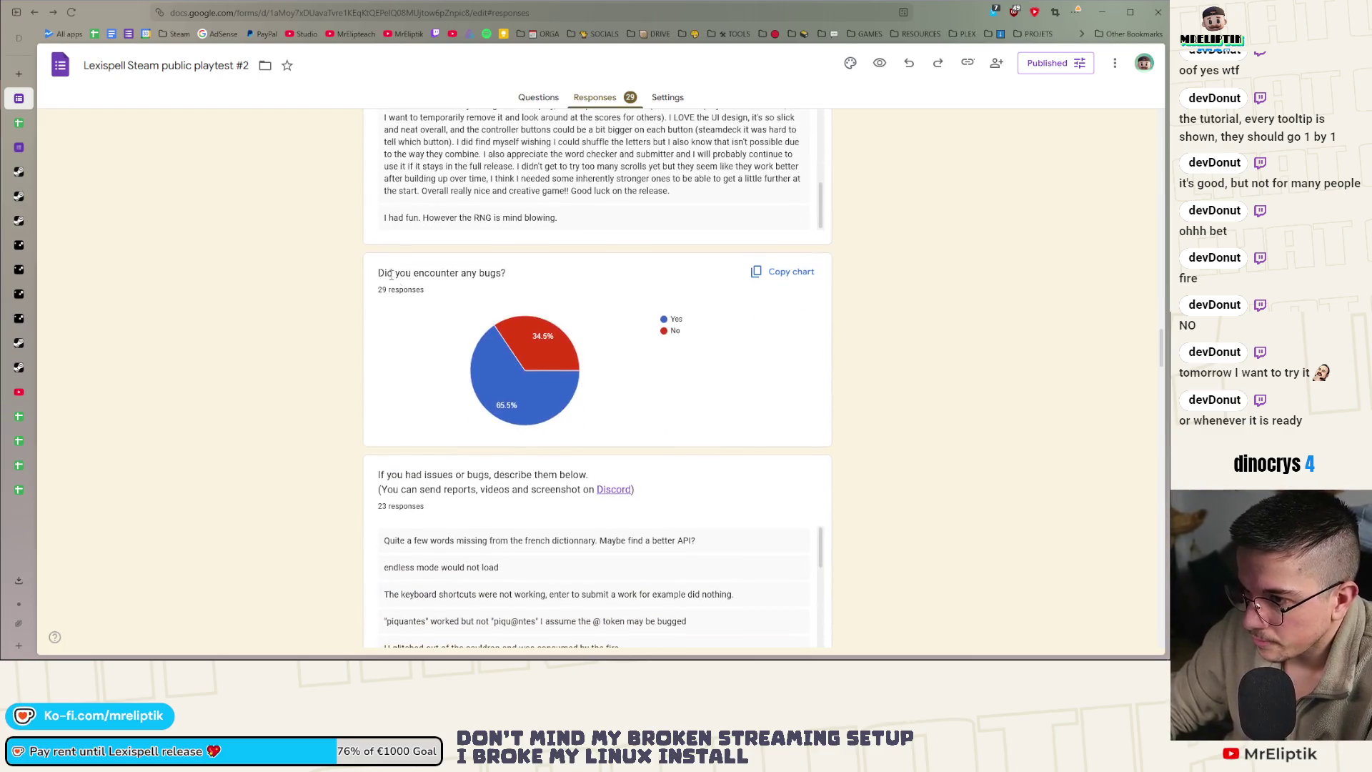
mouse_move(544, 337)
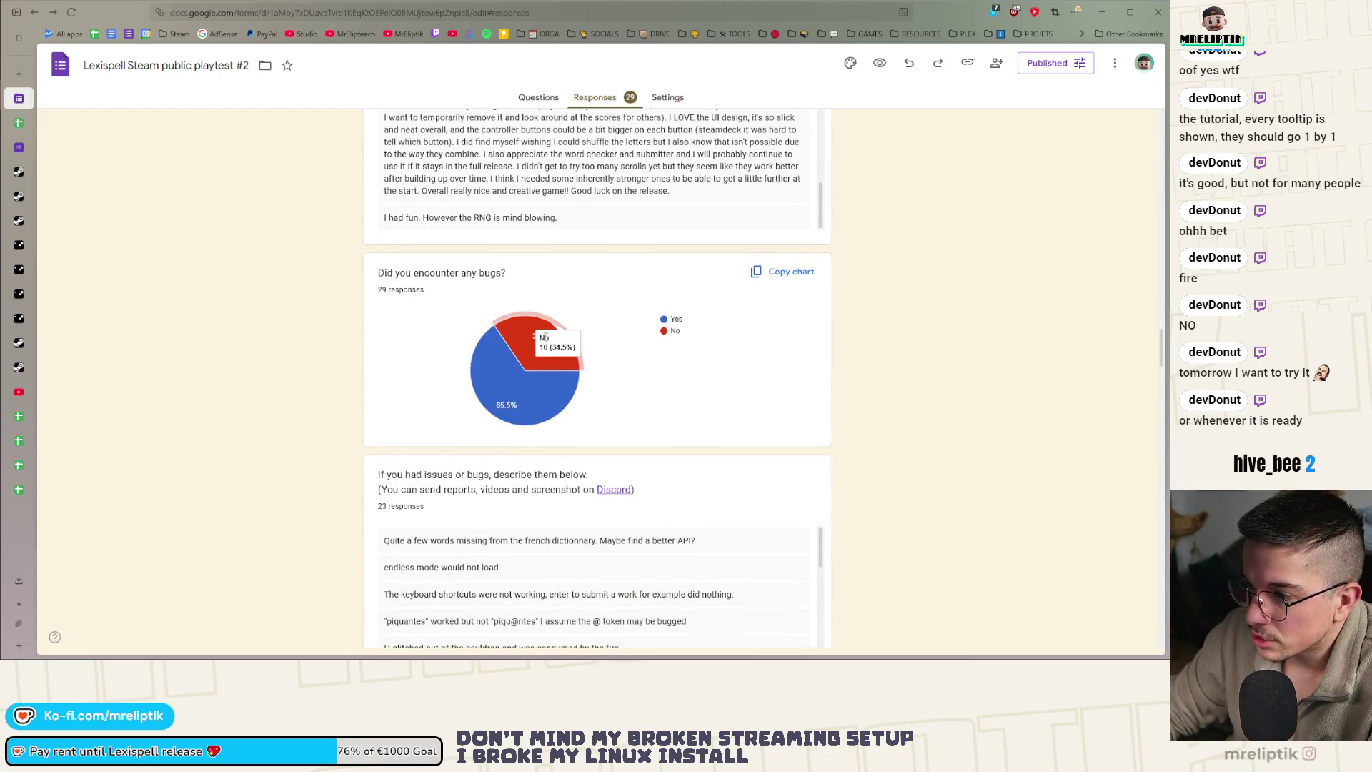
scroll(360, 404, "down", 3)
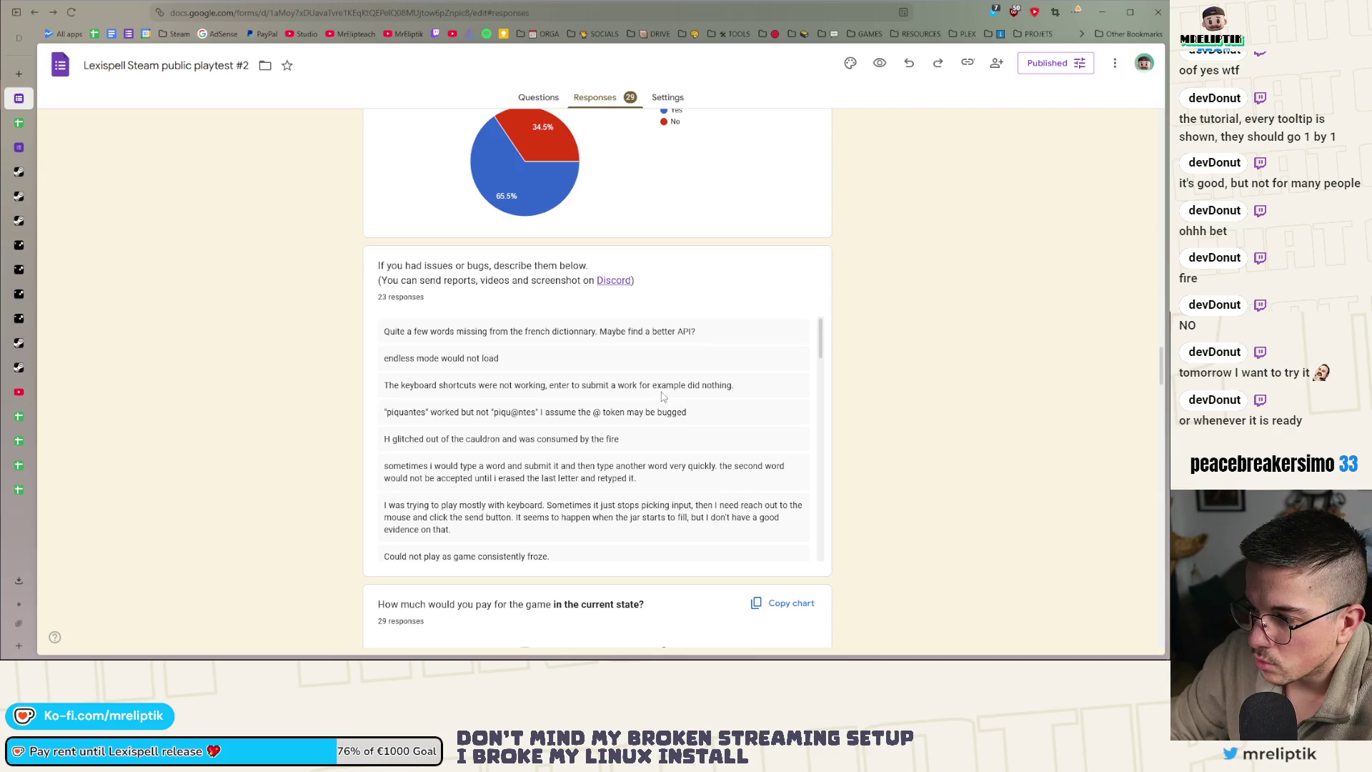
scroll(743, 391, "down", 2)
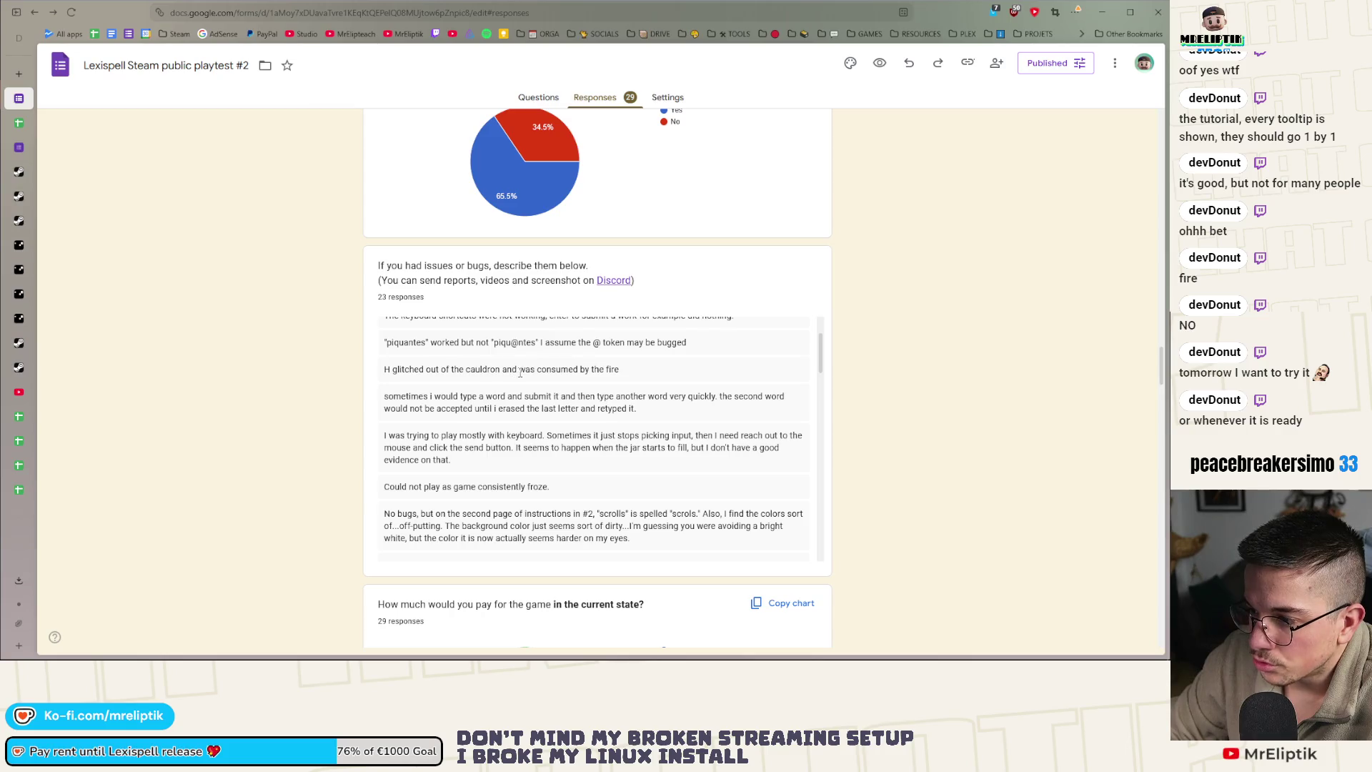
left_click_drag(628, 379, 365, 374)
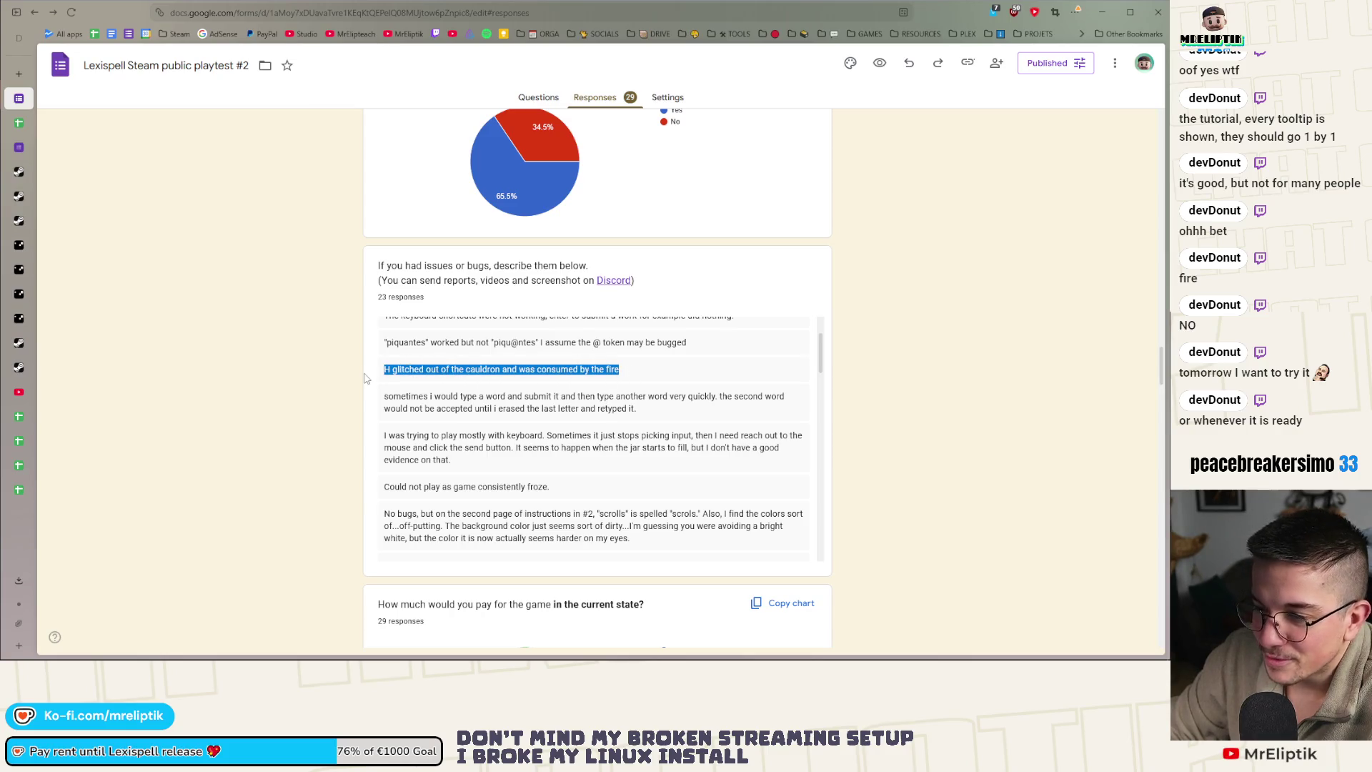
scroll(566, 382, "up", 2)
scroll(567, 381, "down", 2)
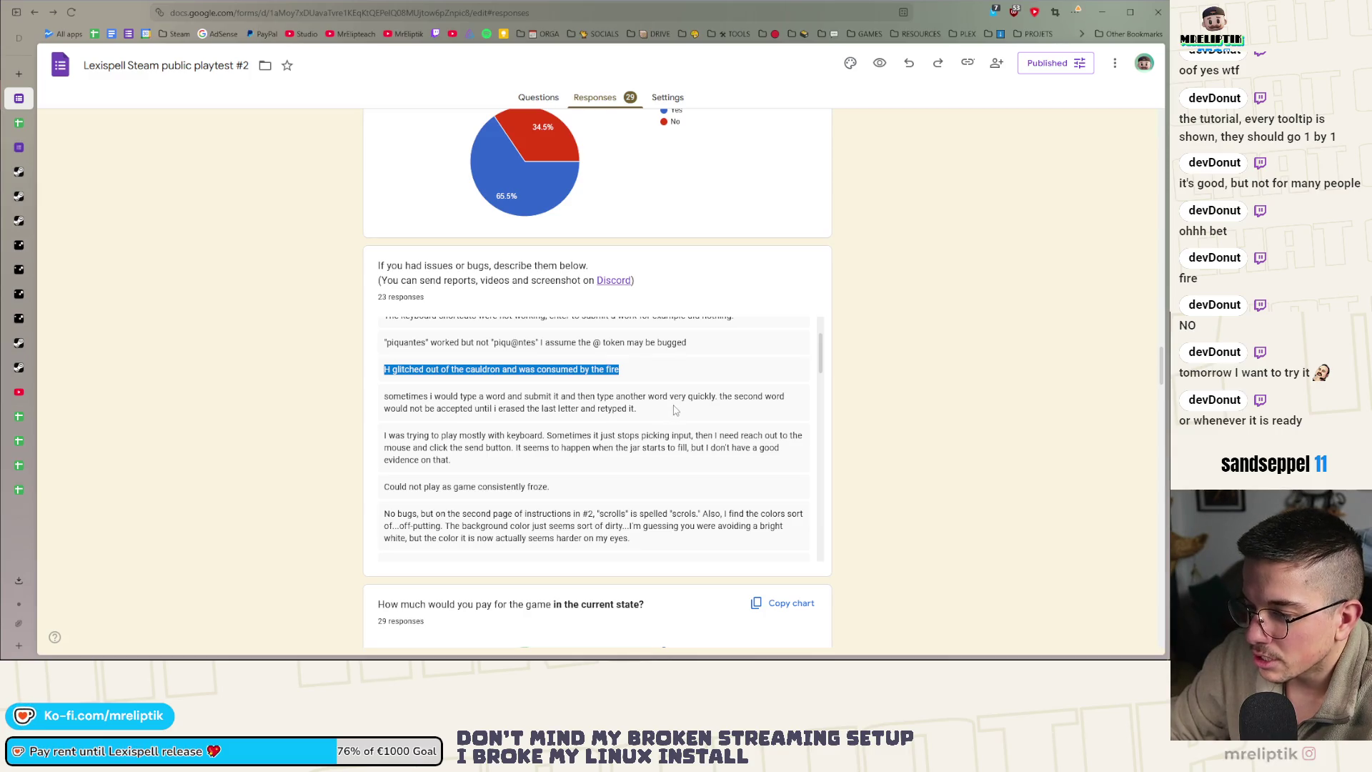
scroll(668, 421, "down", 2)
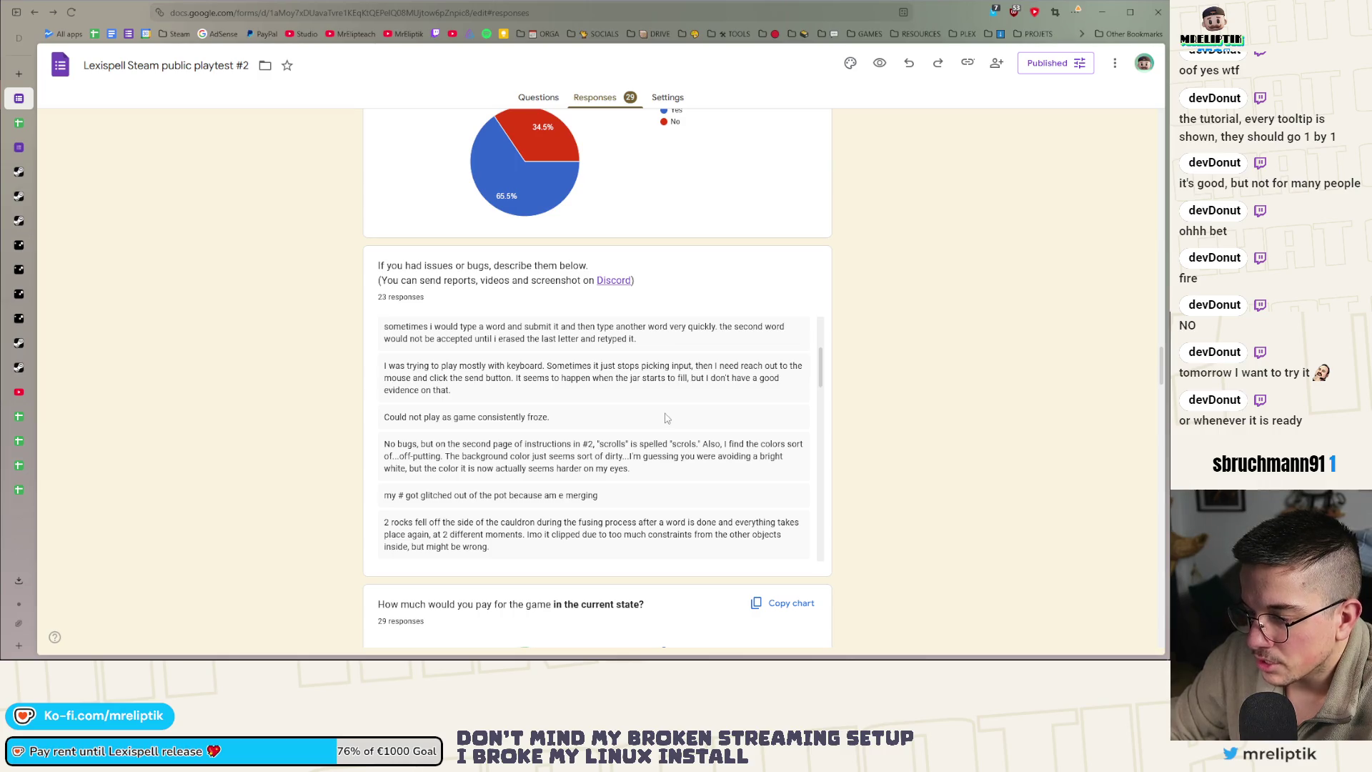
scroll(665, 418, "down", 3)
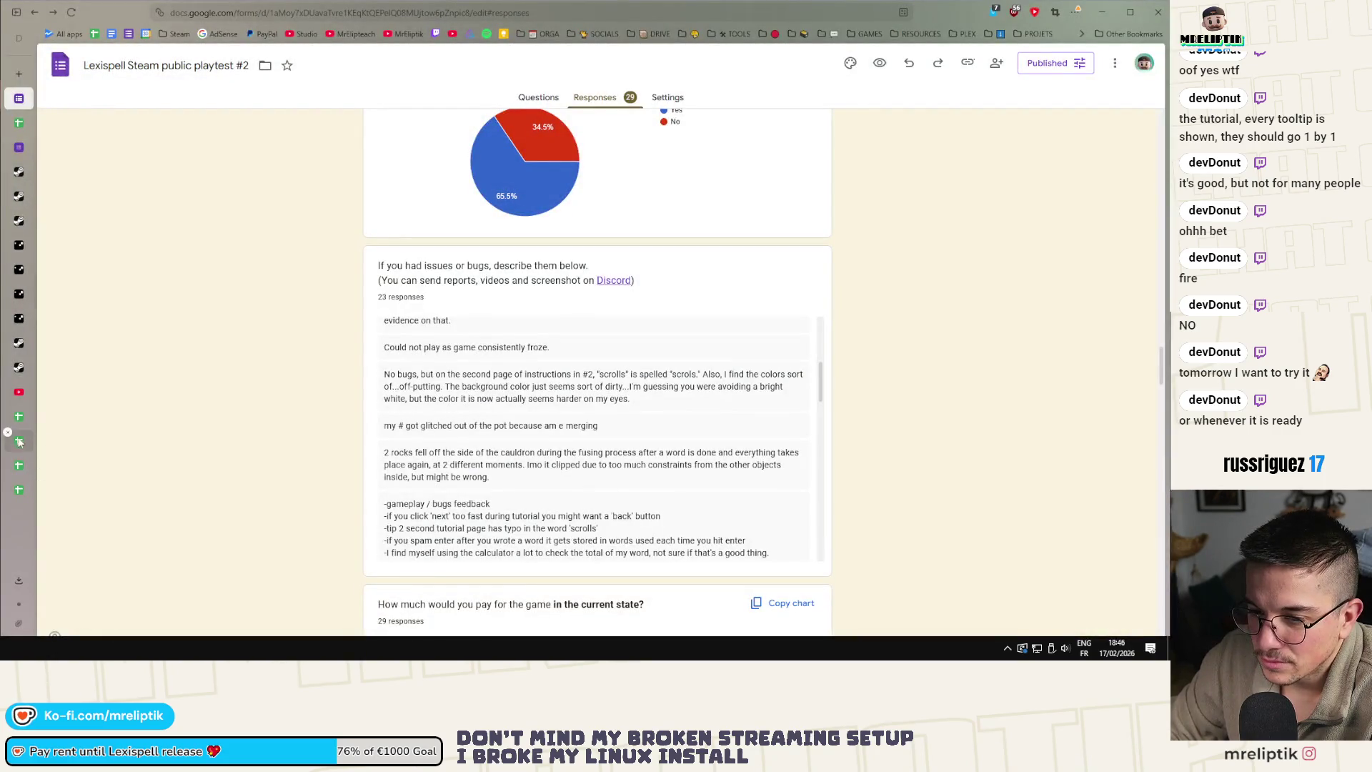
Find the 'Scrols' typo in Lexispell_localization row 221 and correct it to 'Scrolls'
left_click(19, 448)
left_click(19, 417)
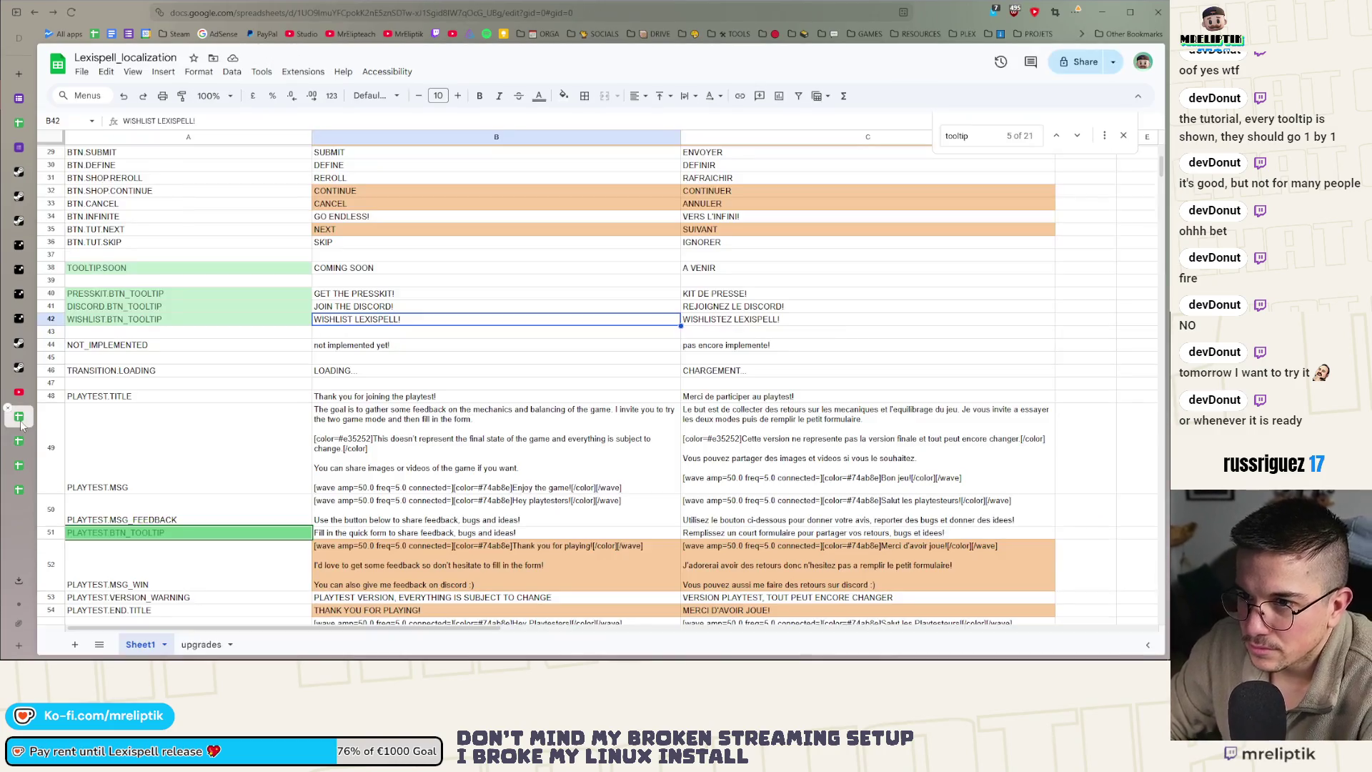
scroll(379, 464, "up", 5)
scroll(300, 450, "down", 10)
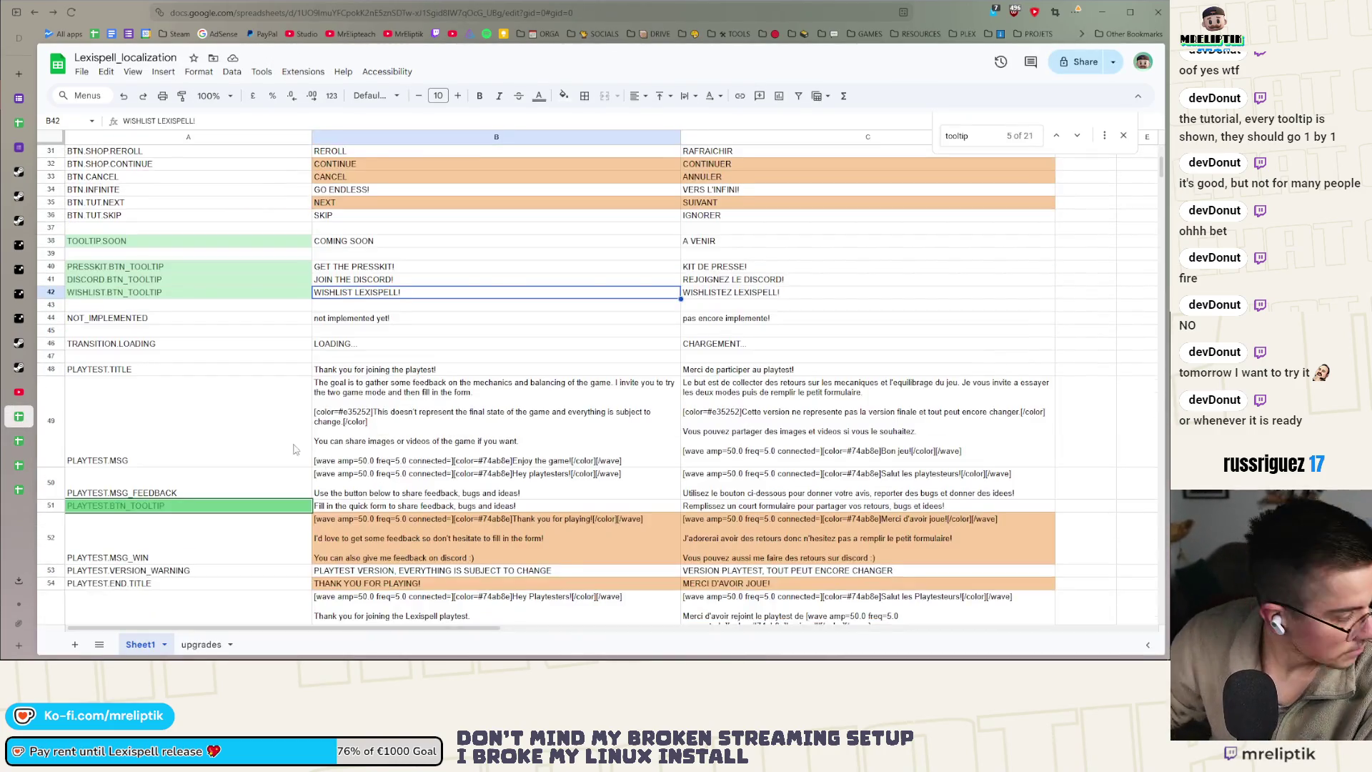
scroll(282, 422, "down", 15)
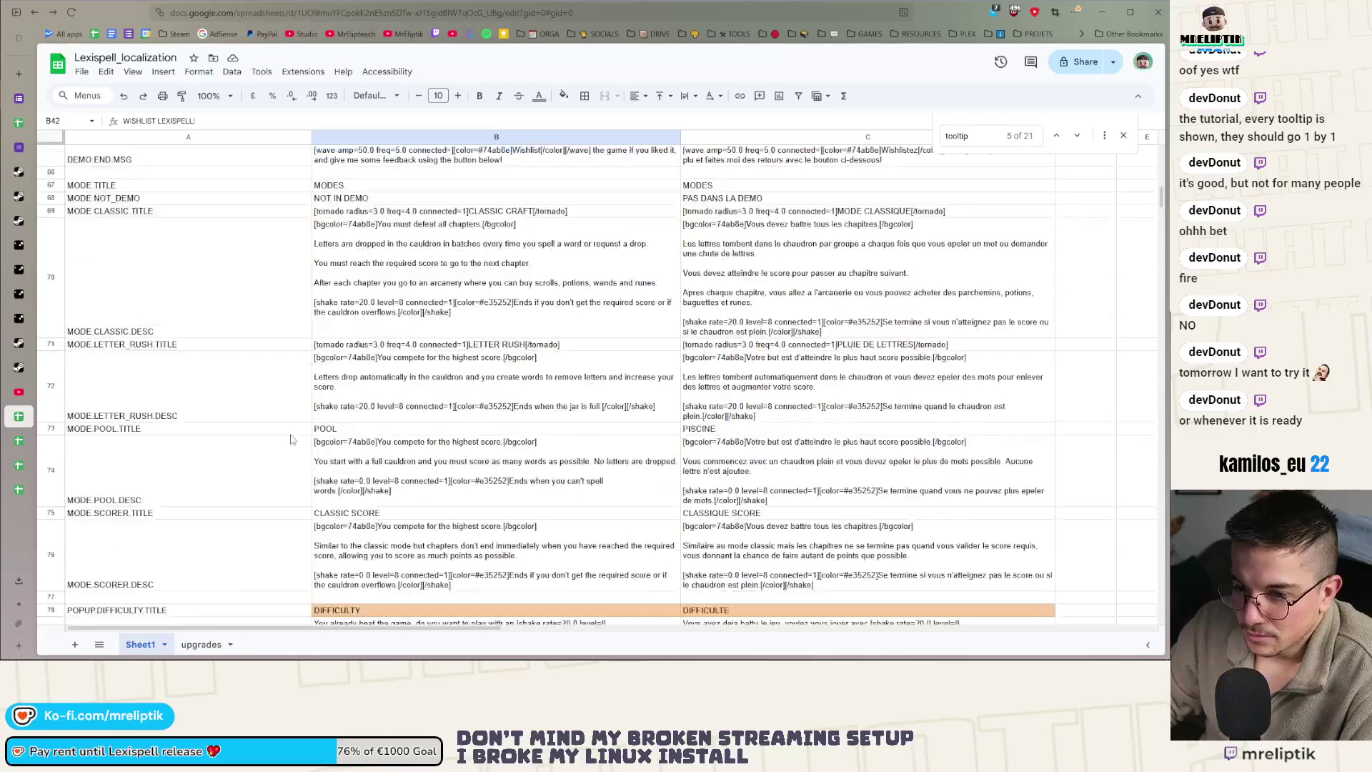
scroll(289, 442, "down", 8)
scroll(282, 448, "down", 7)
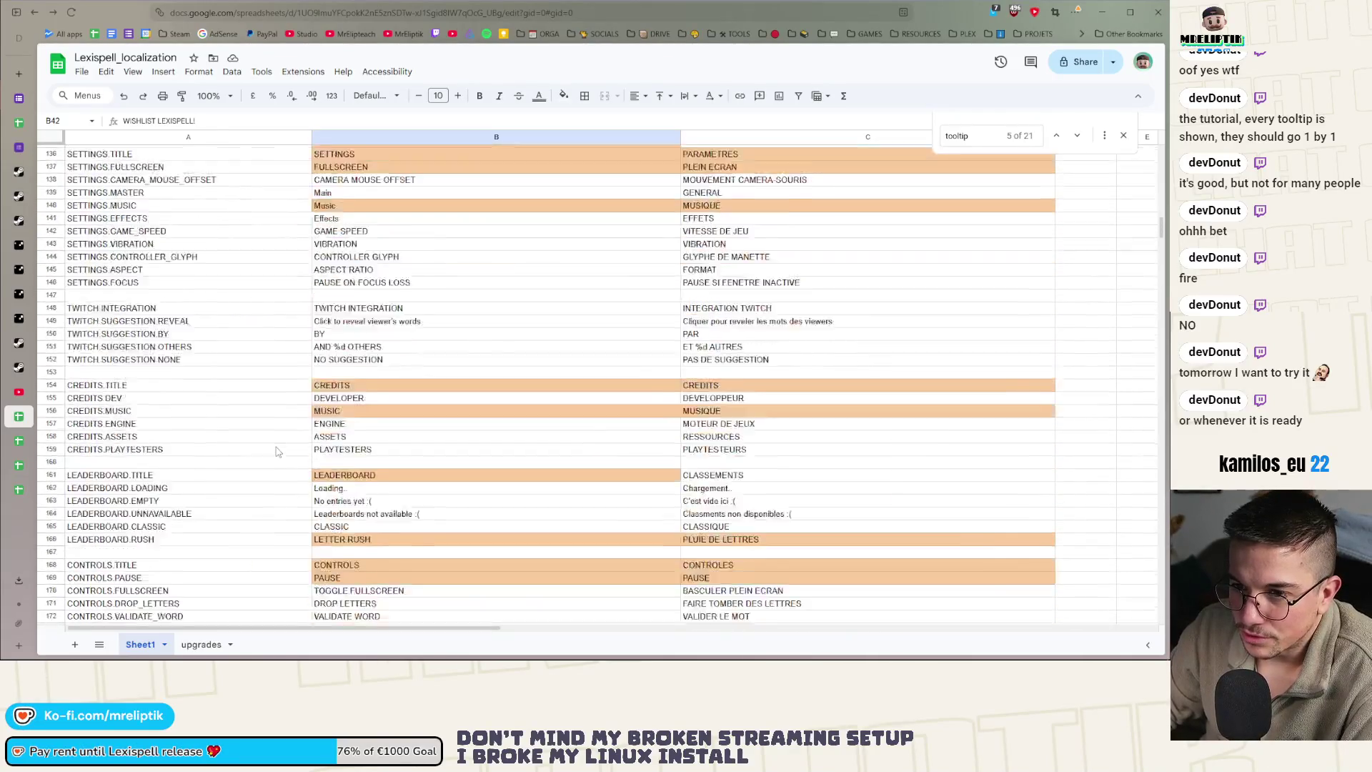
scroll(275, 450, "down", 12)
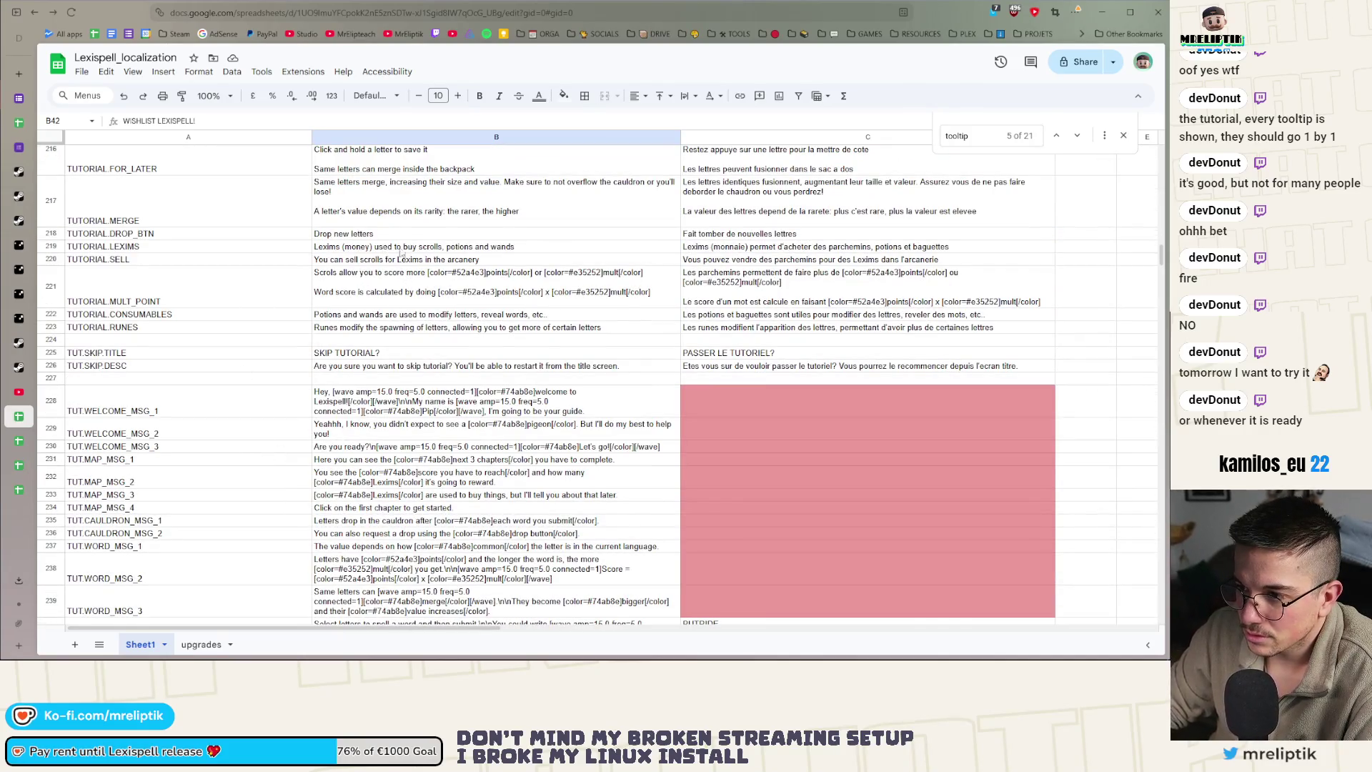
scroll(432, 286, "up", 2)
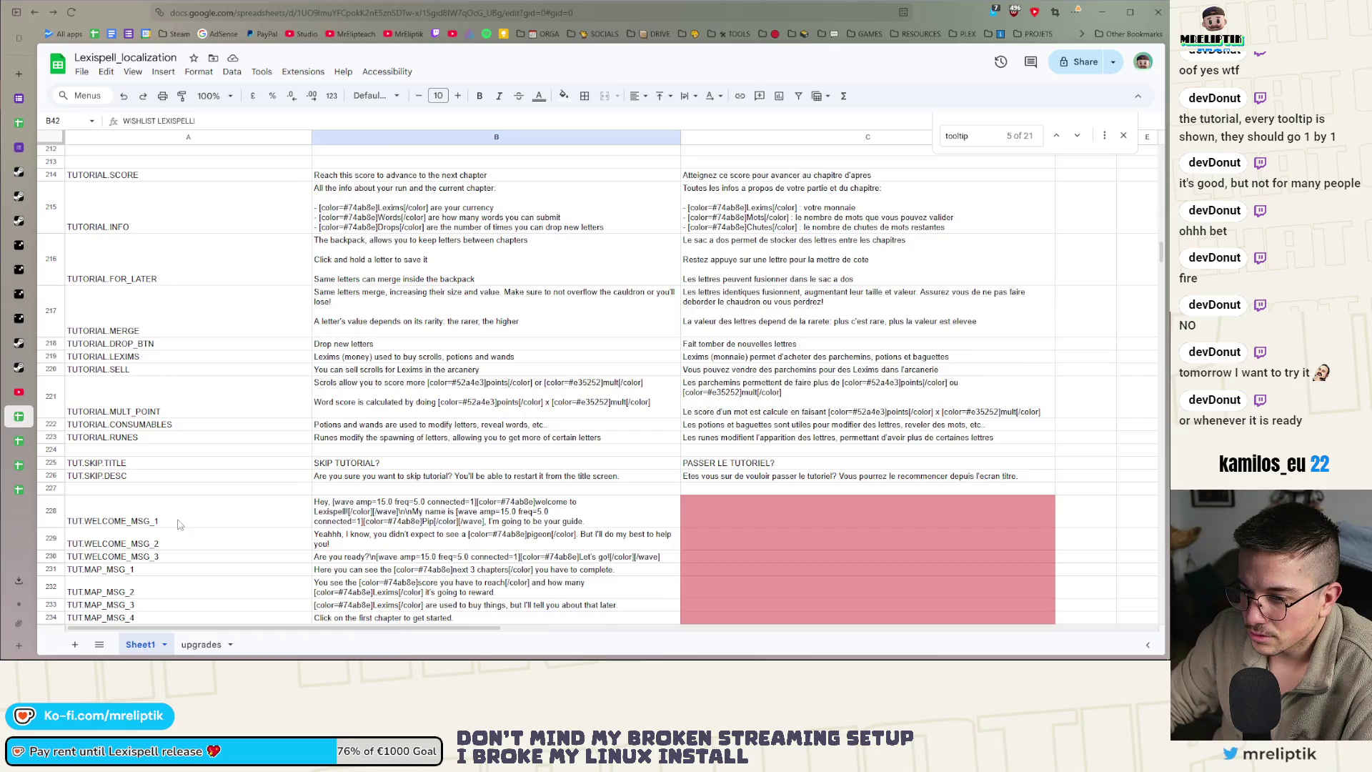
scroll(178, 524, "down", 1)
scroll(177, 375, "up", 3)
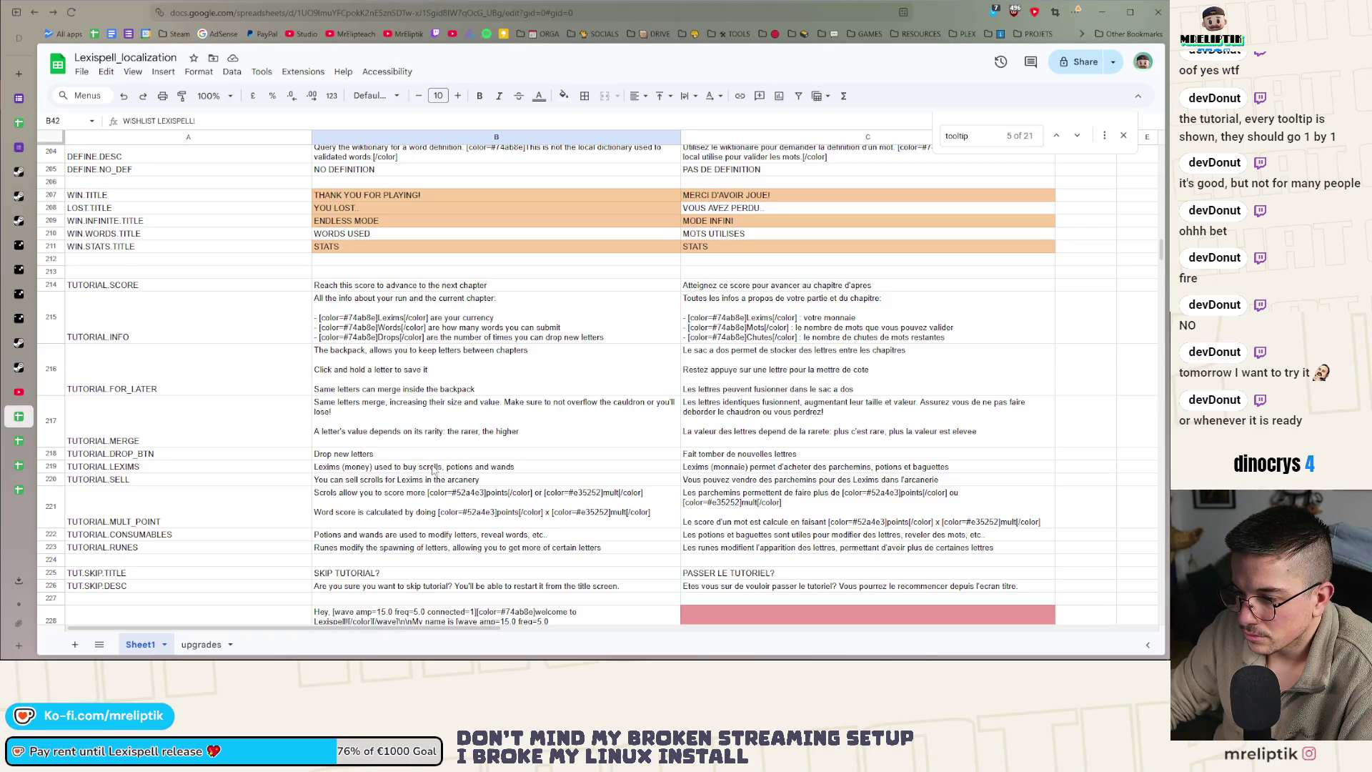
left_click(333, 495)
type("l")
Select the keys in rows 221–222, then bring up the playtest #2 responses spreadsheet
left_click_drag(215, 535, 215, 509)
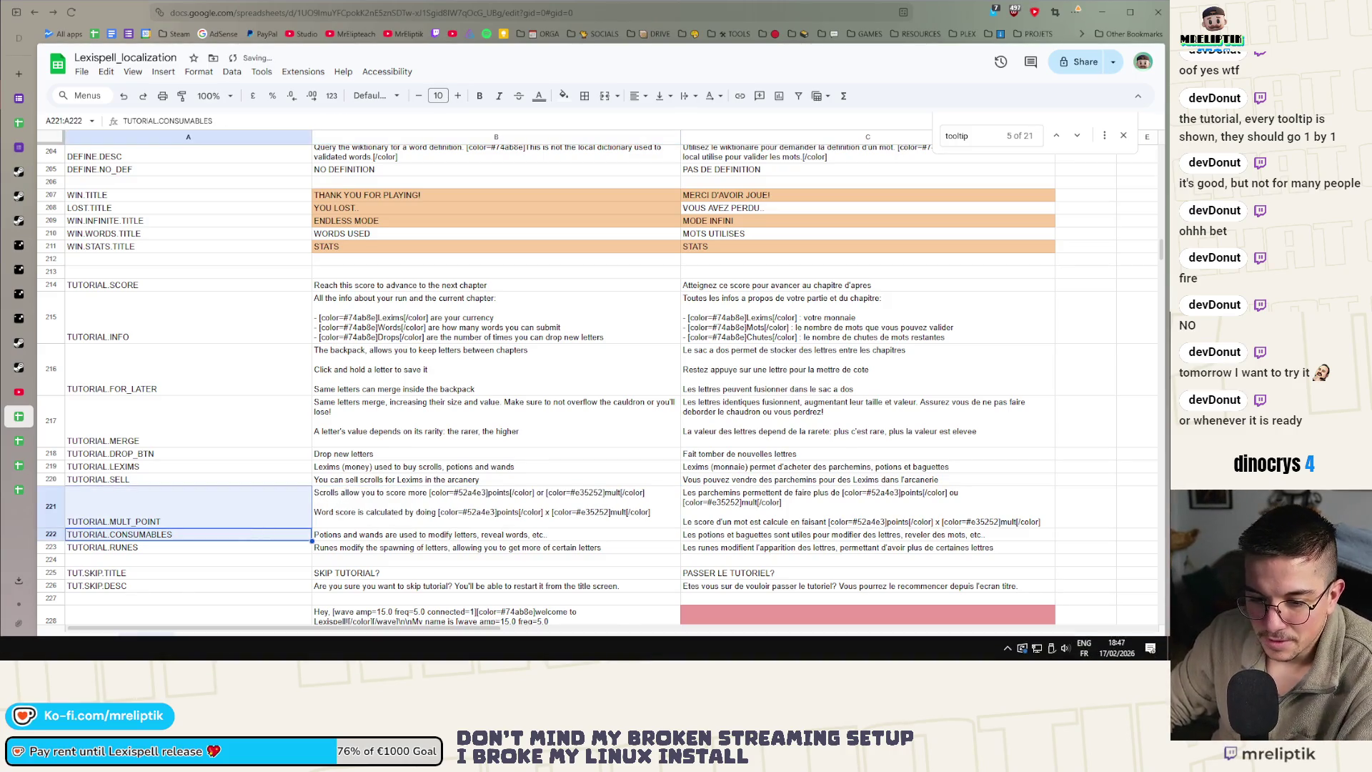
left_click(19, 98)
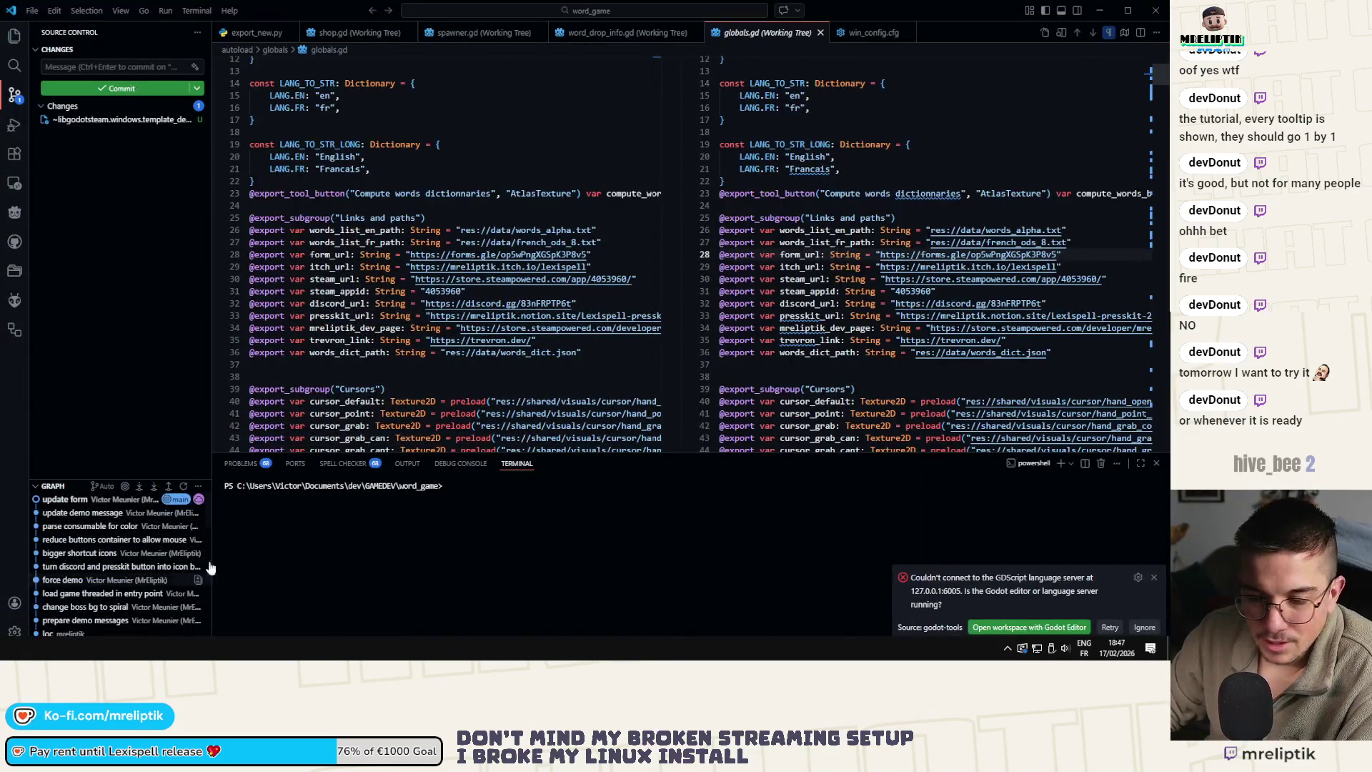
key("alt+Tab")
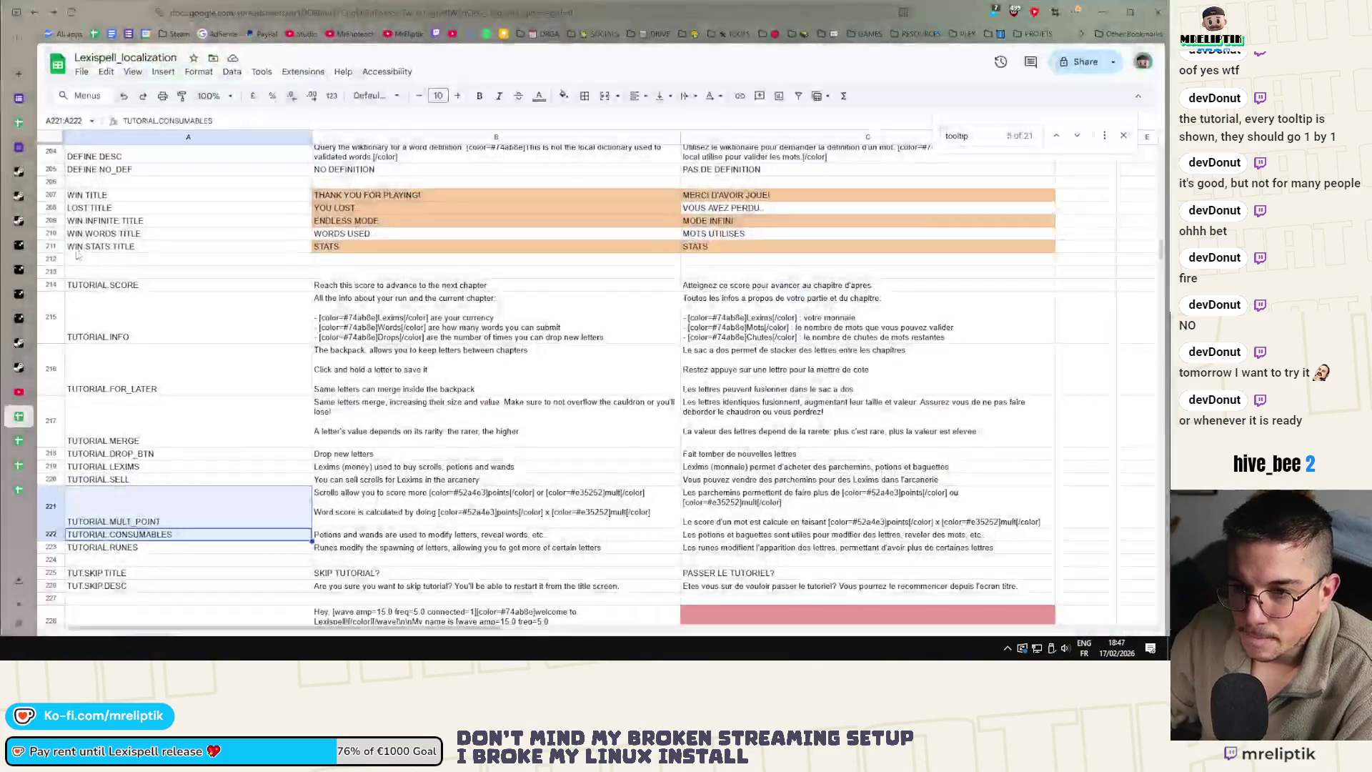
left_click(18, 147)
left_click(23, 125)
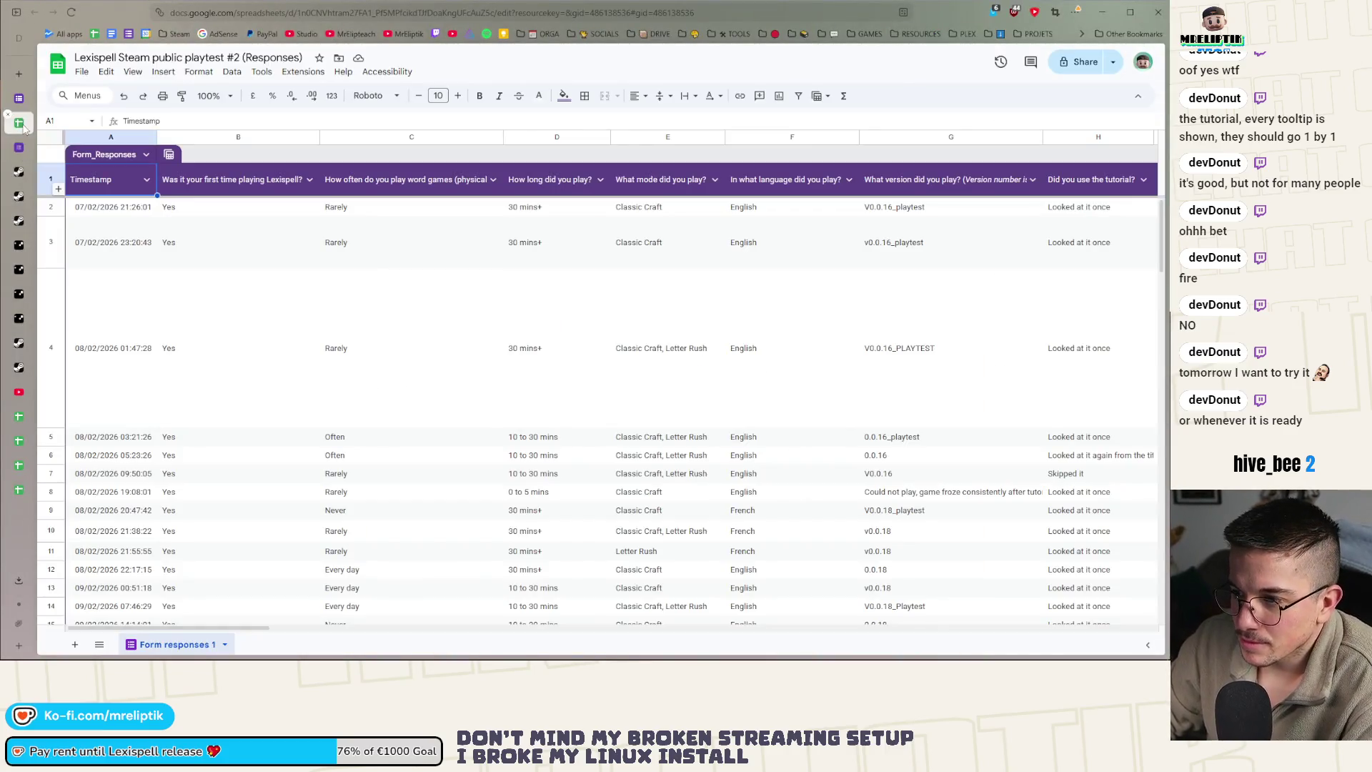
Go back to the playtest #2 form's response summary showing the 23 bug reports
left_click(19, 98)
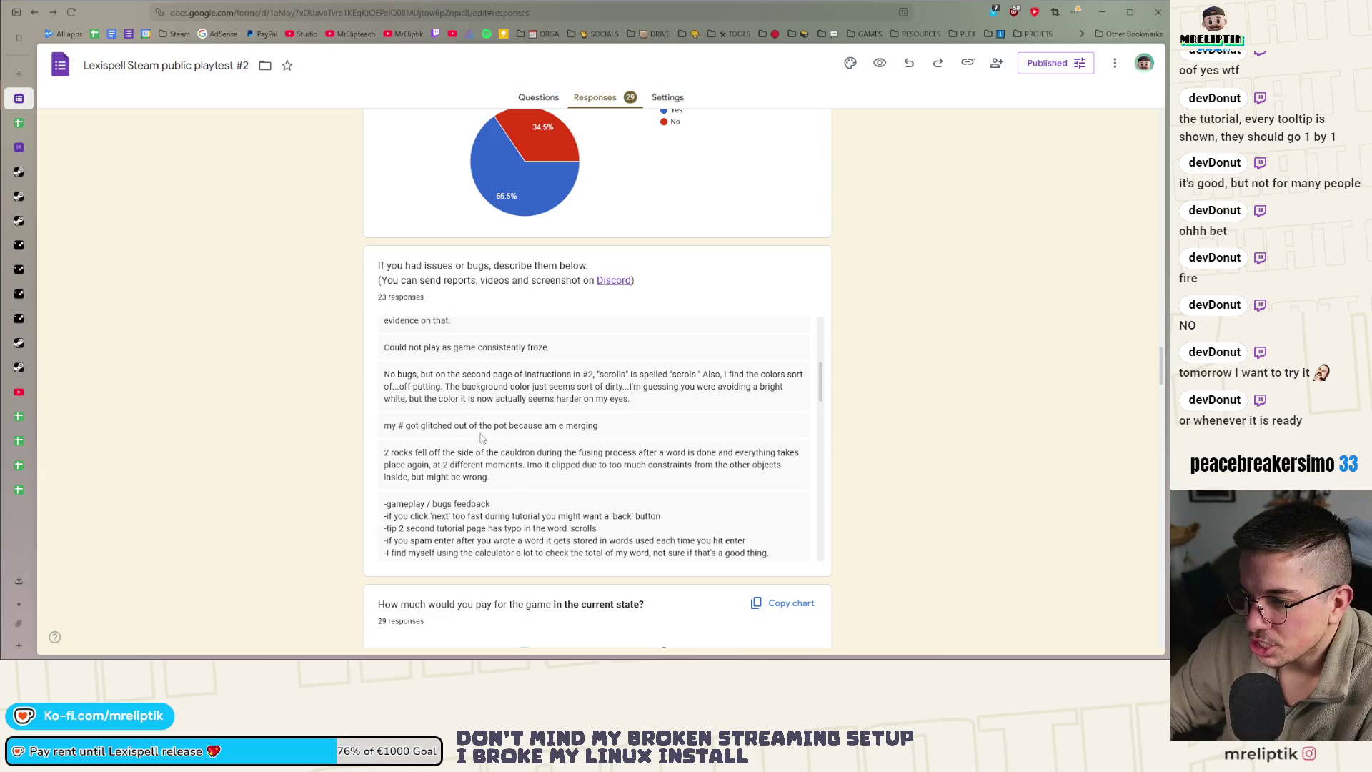
Read down the long gameplay feedback bug report, then open the linked responses spreadsheet
scroll(586, 427, "down", 1)
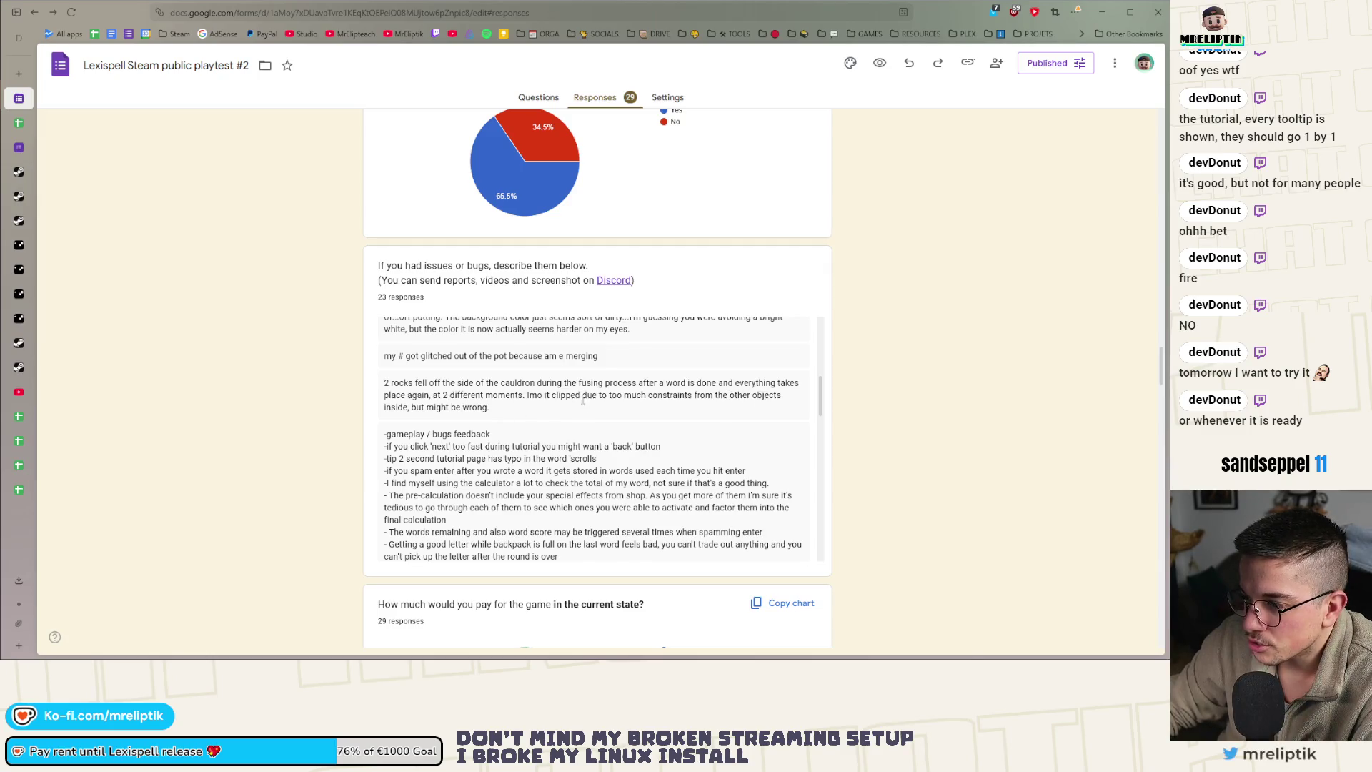
scroll(654, 396, "down", 2)
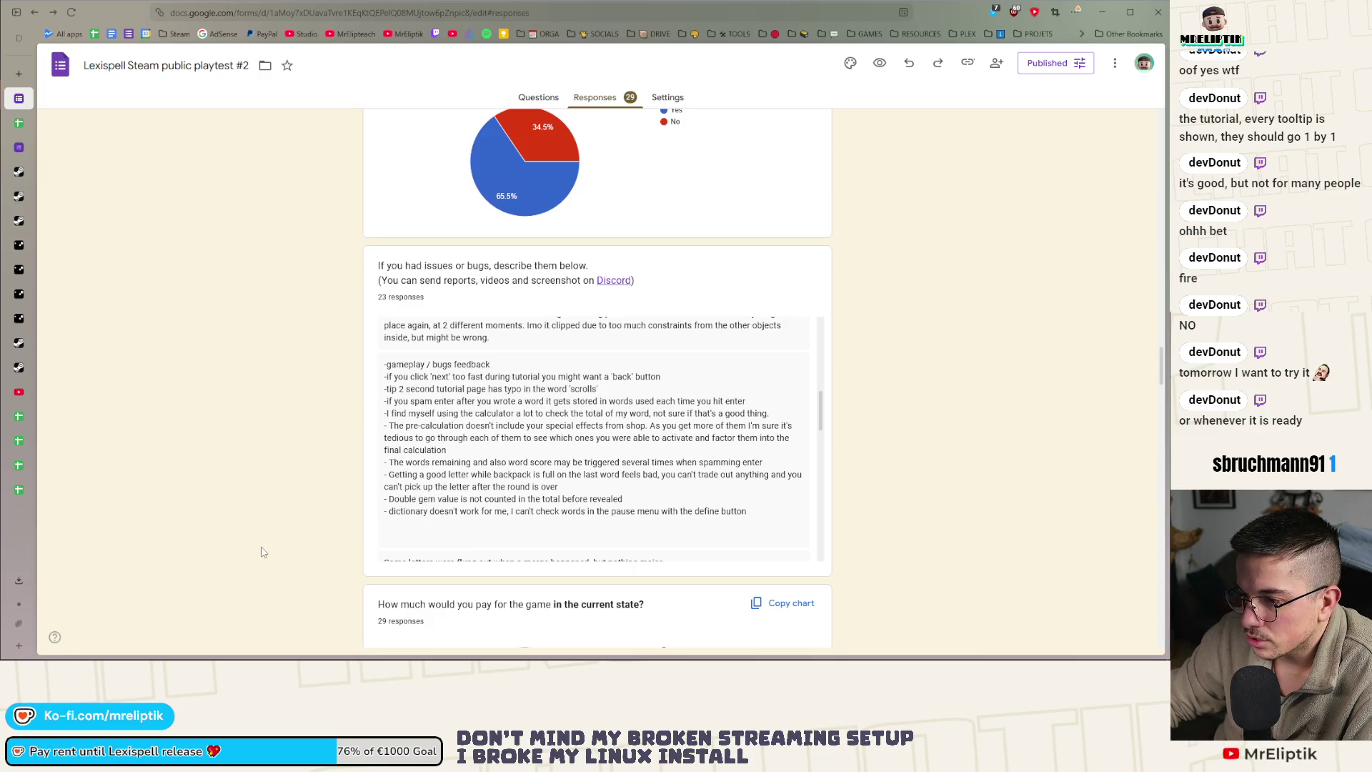
mouse_move(126, 653)
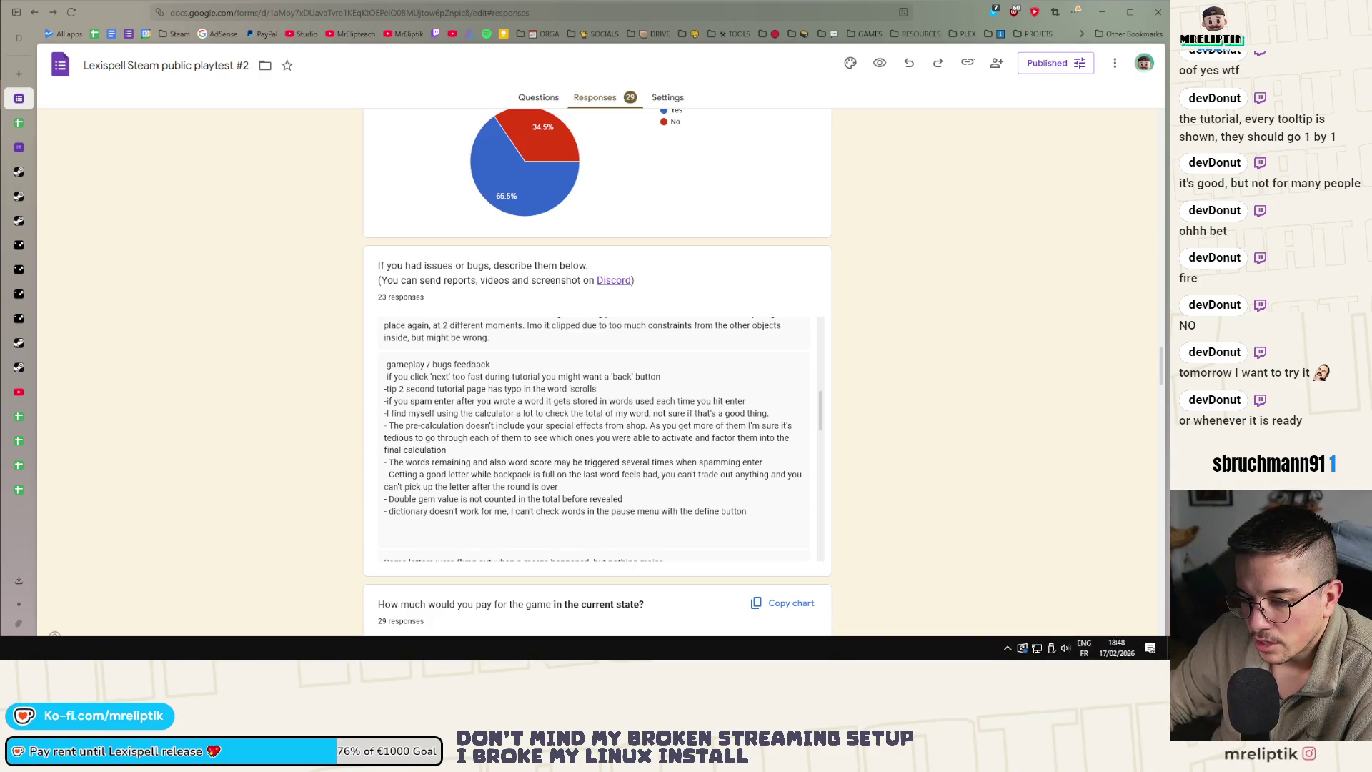
key("alt+Tab")
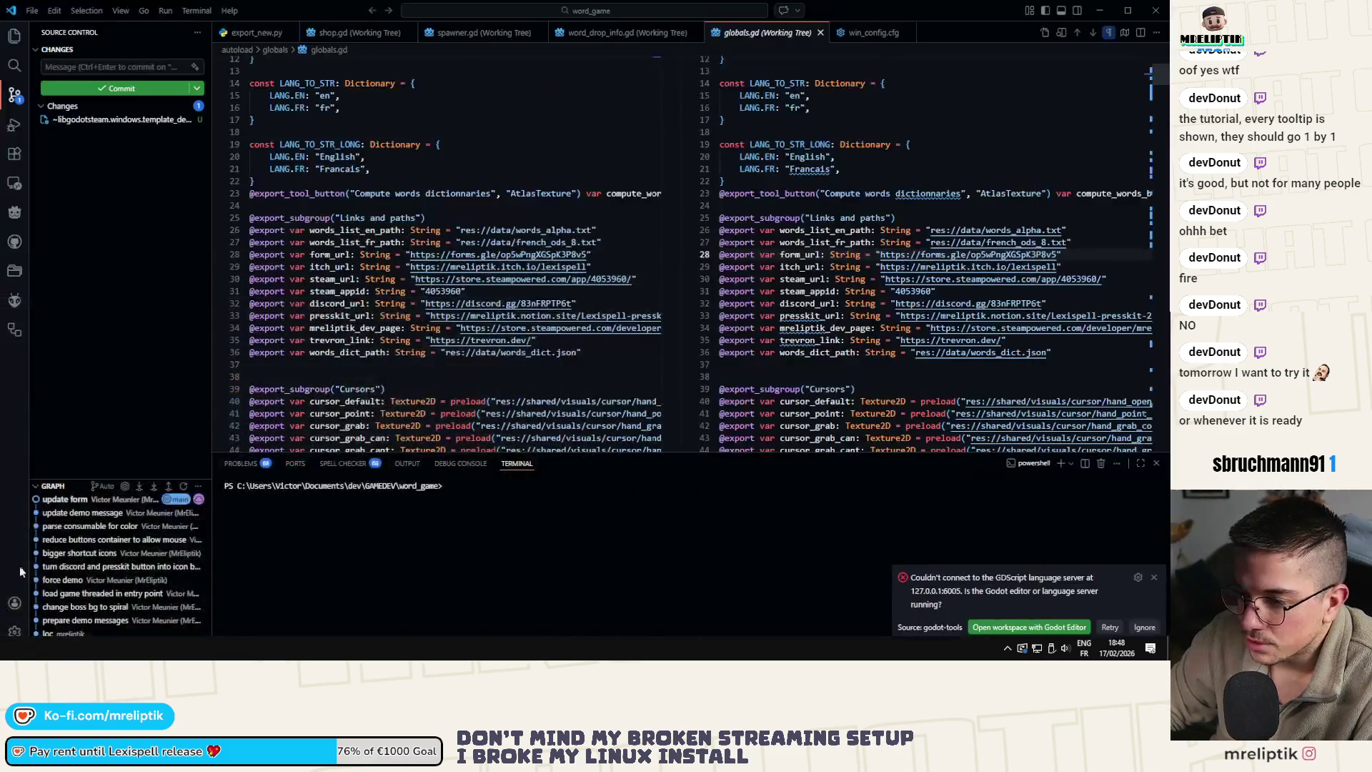
key("alt+Tab")
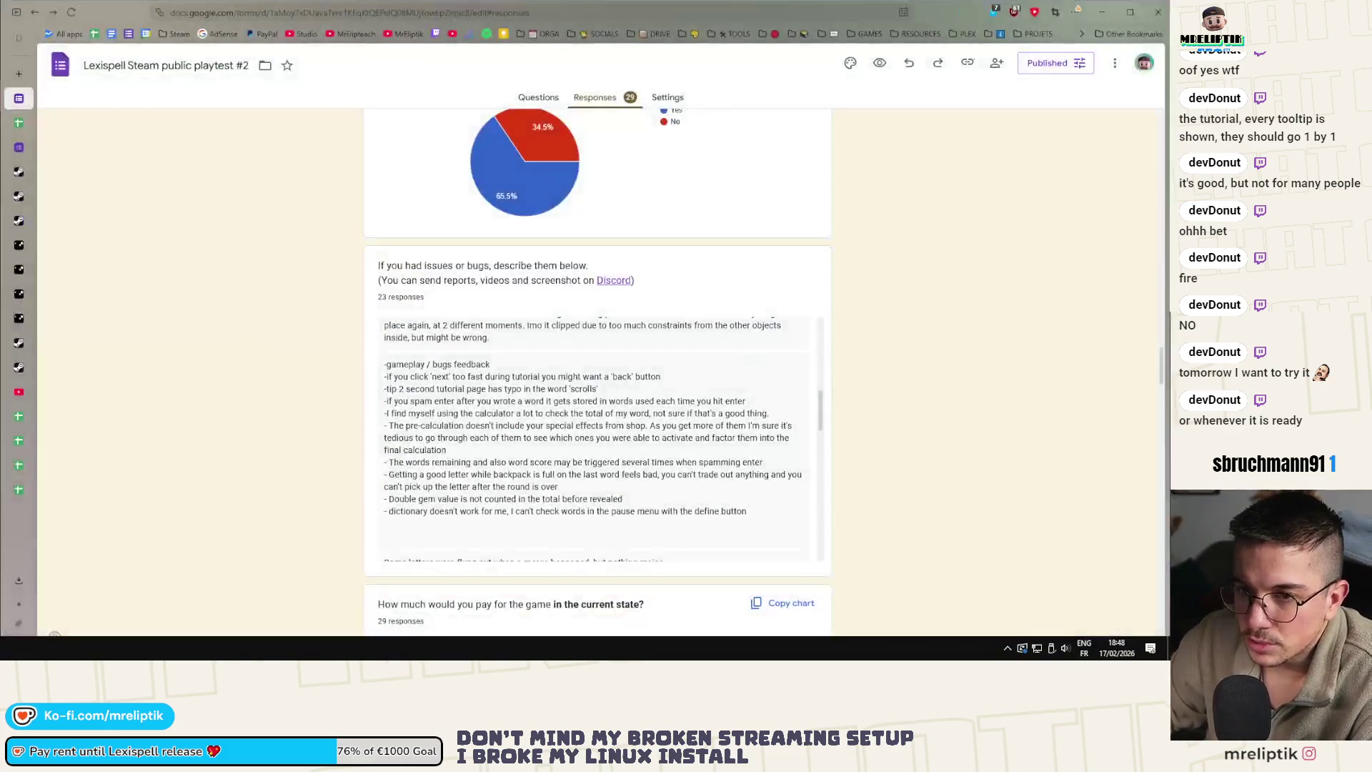
left_click(18, 122)
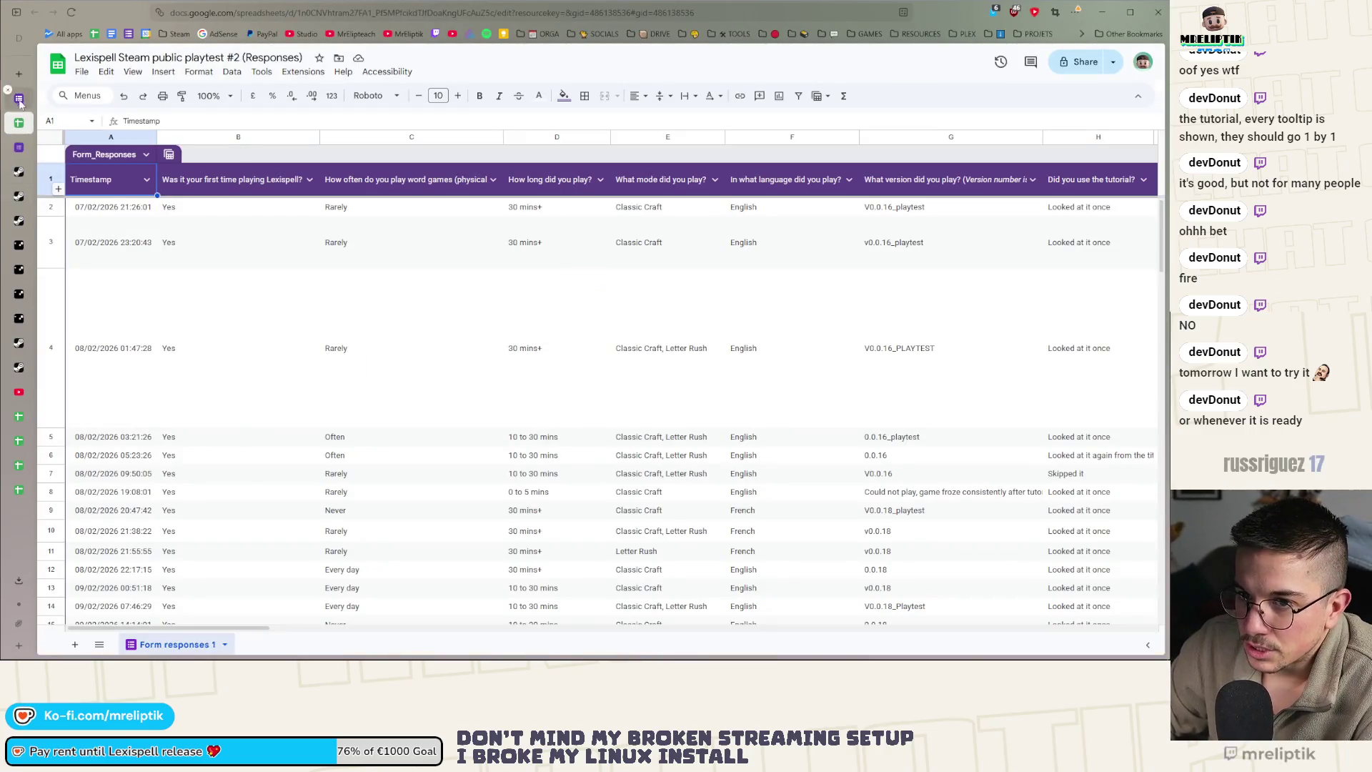
Open the Lexispell_localization sheet and search it for 'scrol'
left_click(19, 440)
left_click(20, 465)
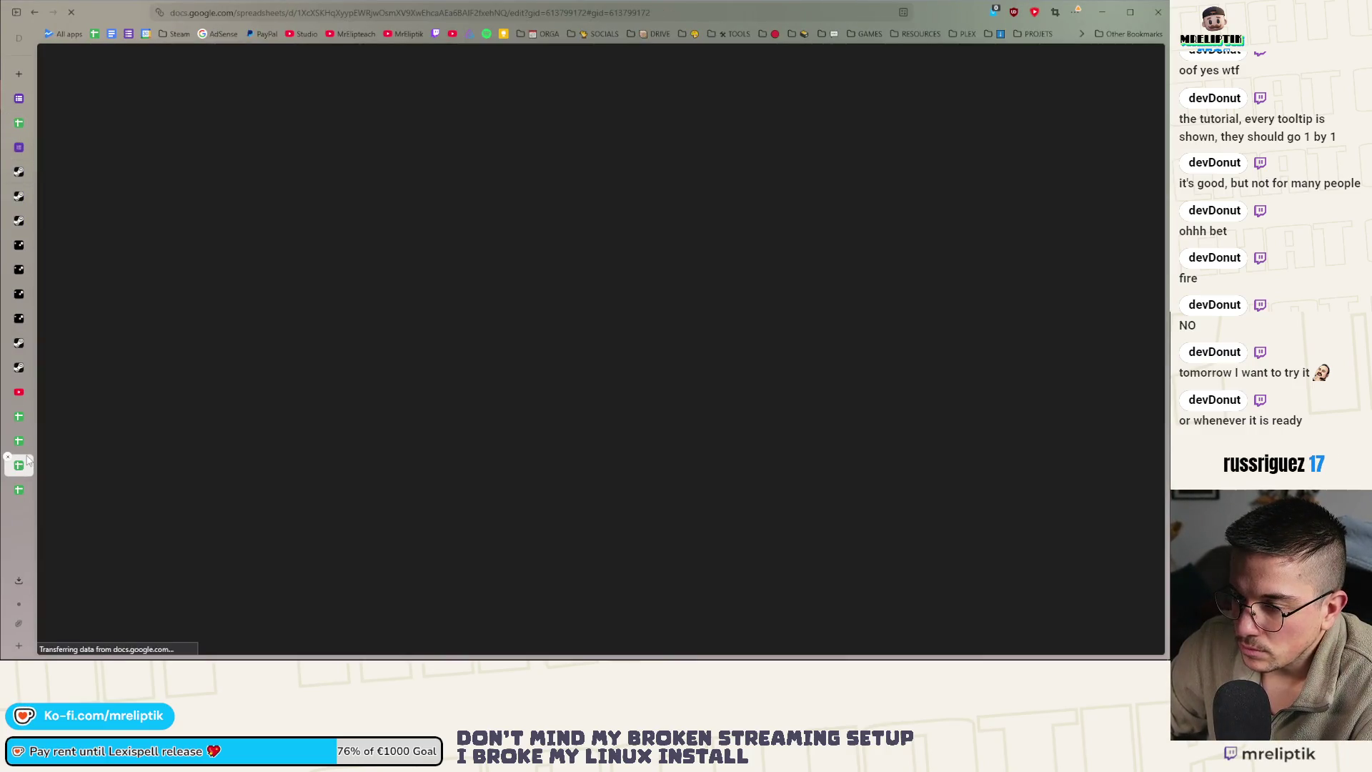
left_click(19, 416)
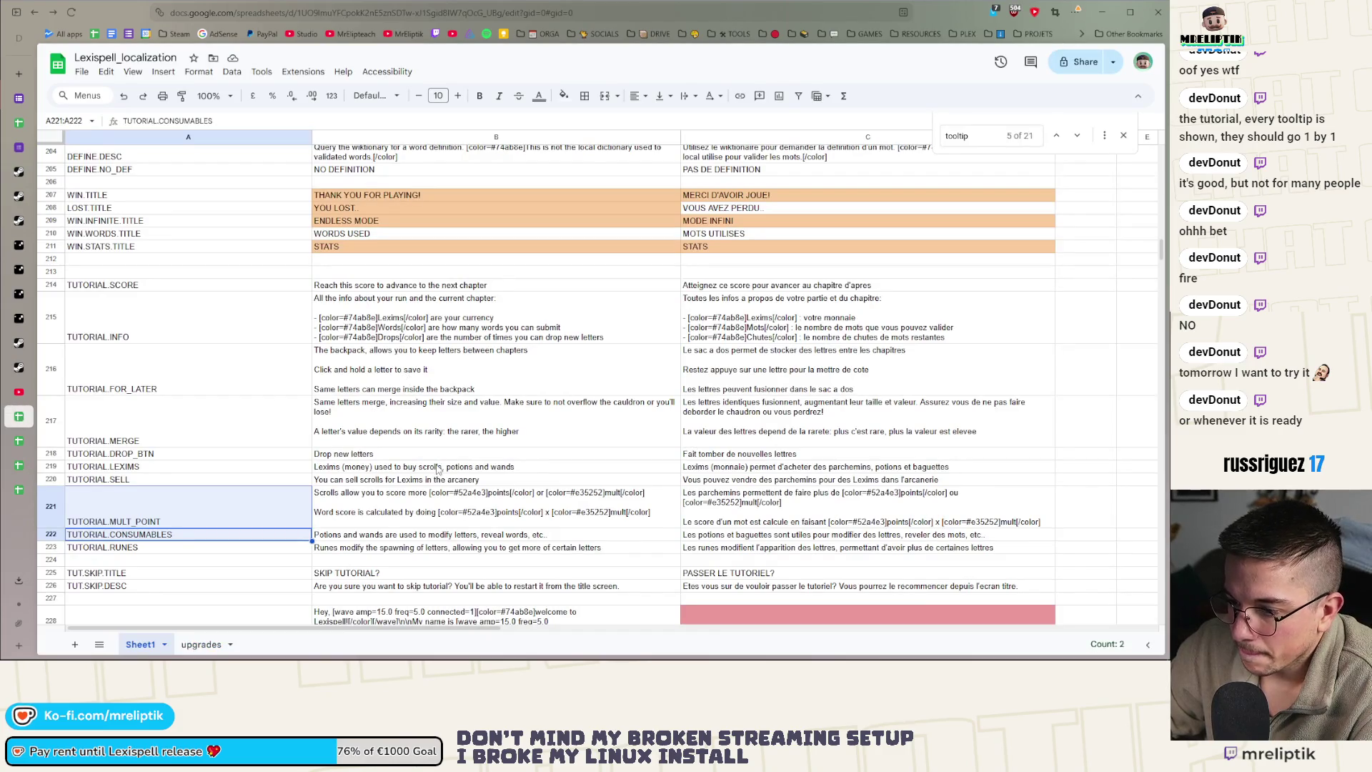
left_click(438, 467)
key("ctrl+f")
type("scrol")
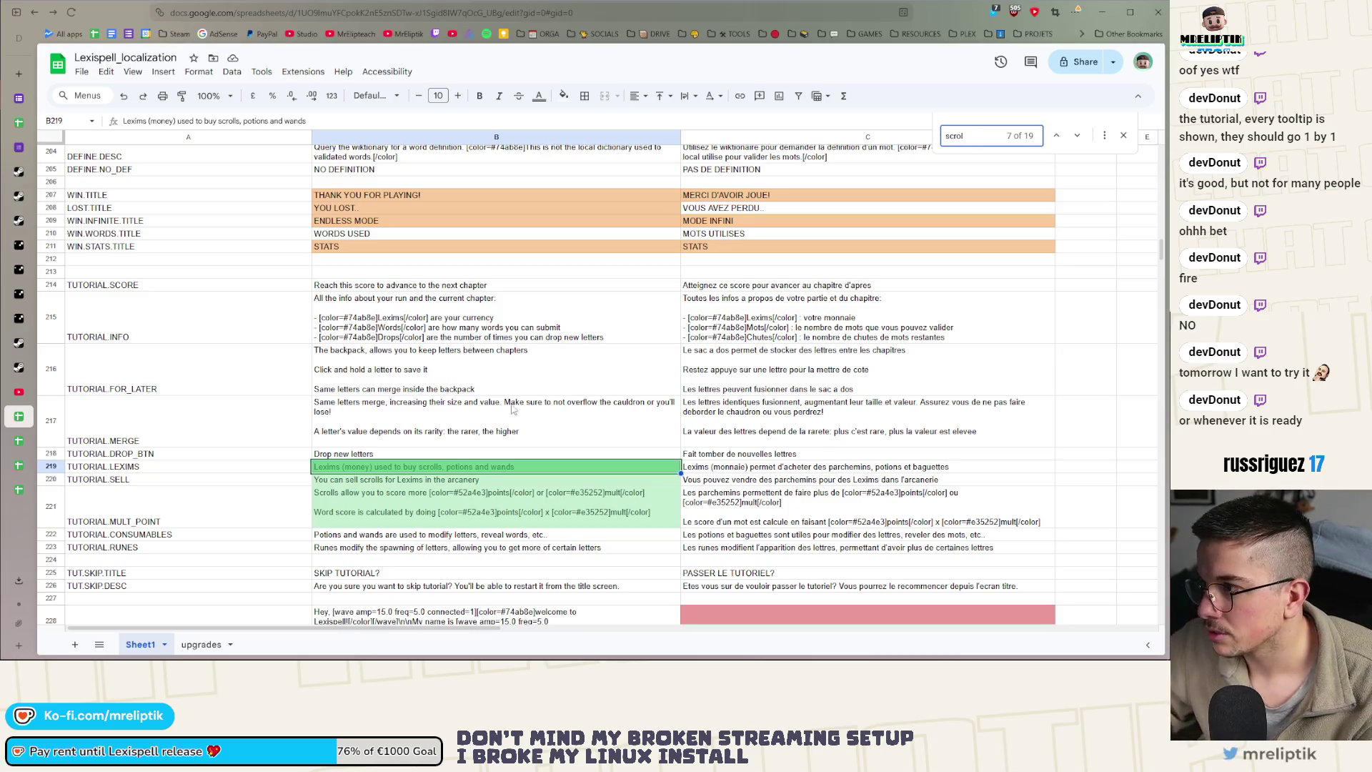
Step through every 'scrol' match in the sheet, then return to the playtest #2 form responses
left_click(1078, 140)
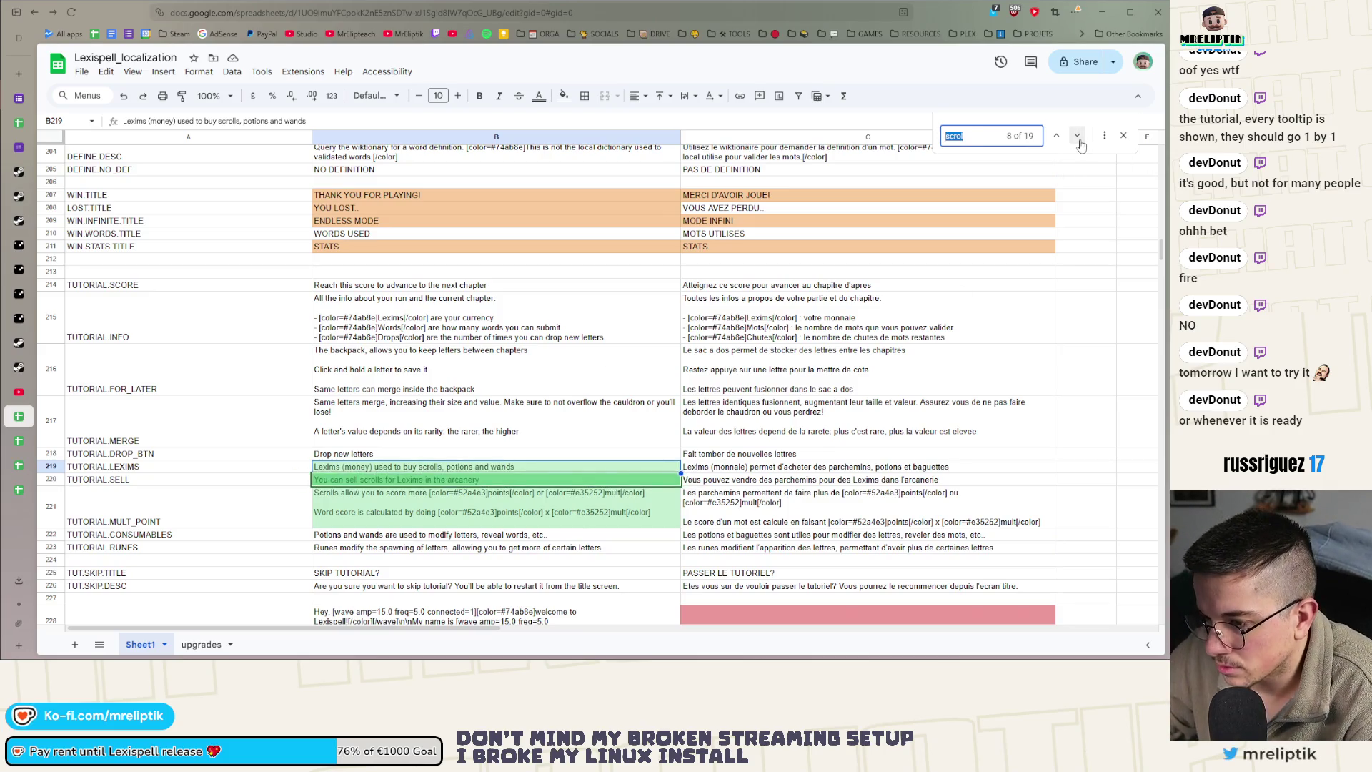
left_click(1078, 140)
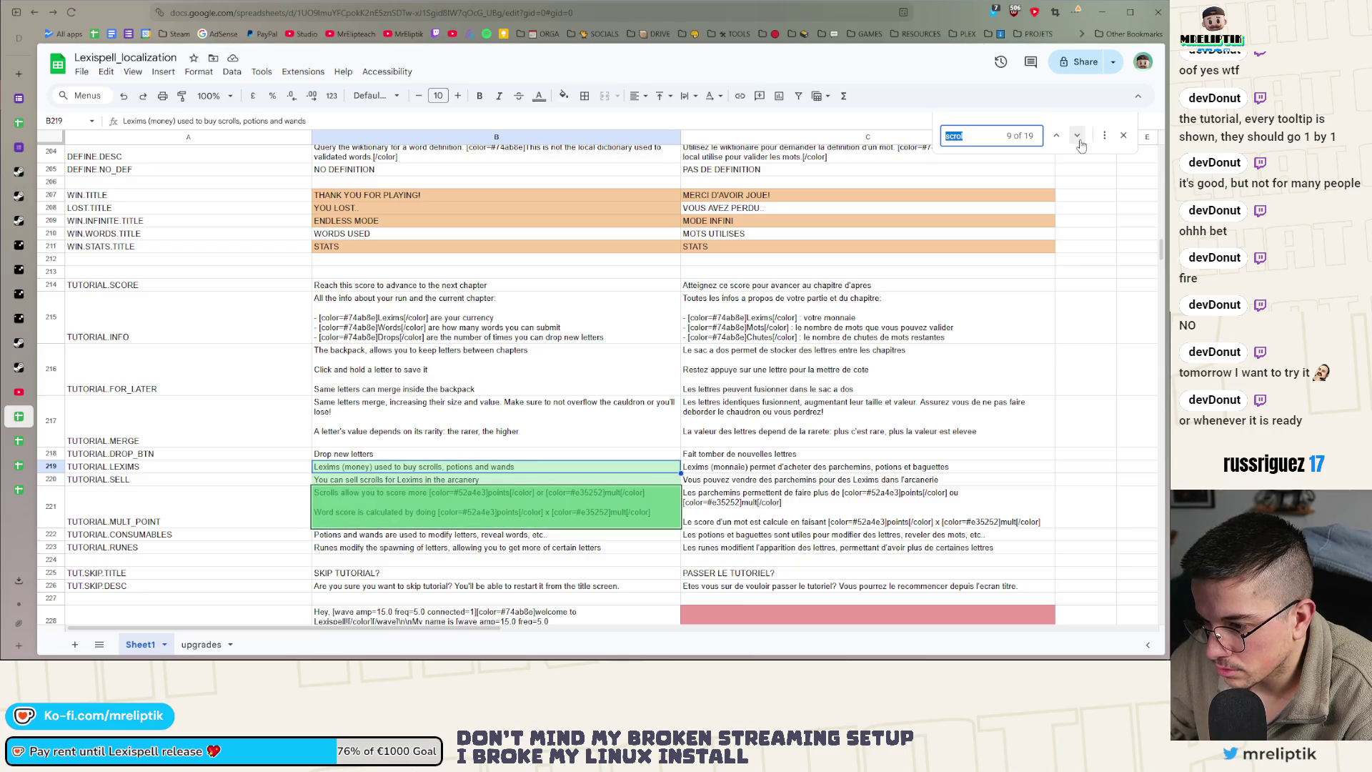
left_click(1079, 140)
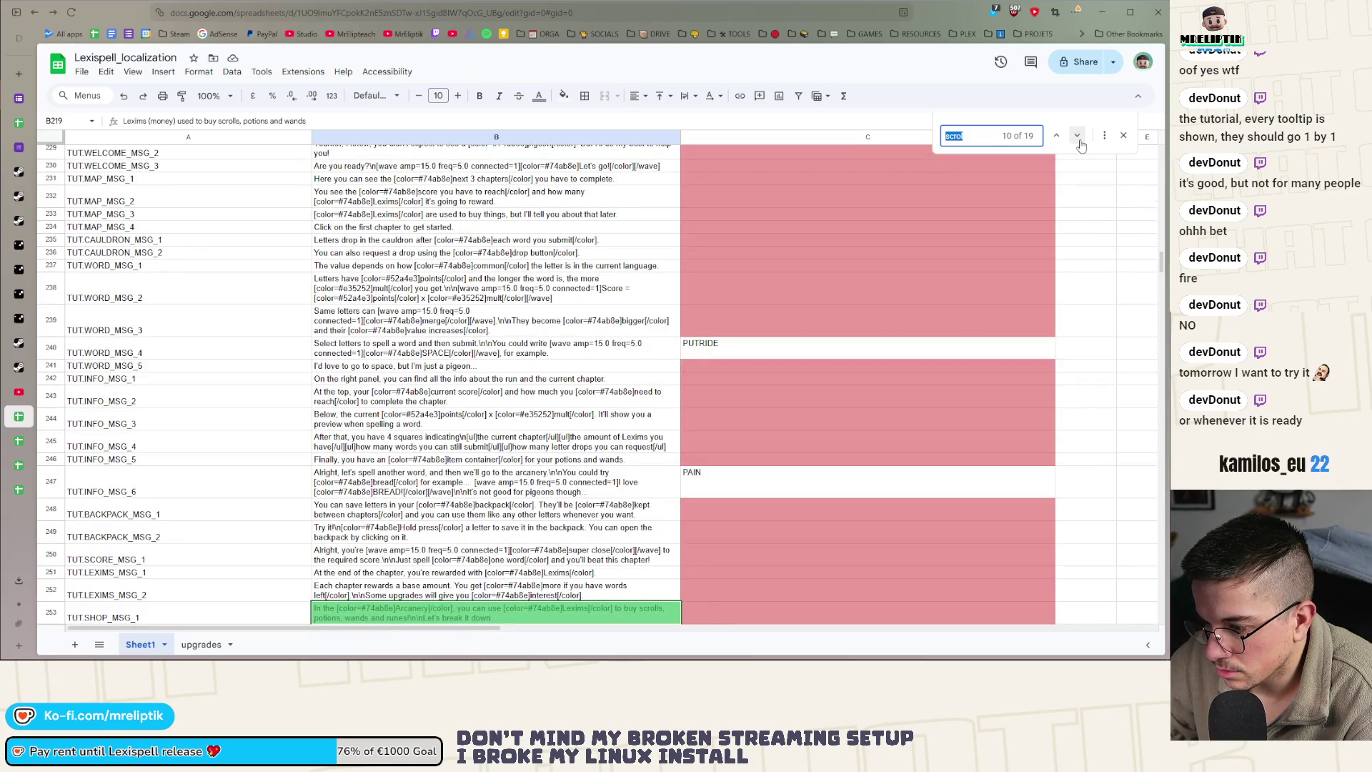
left_click(1078, 140)
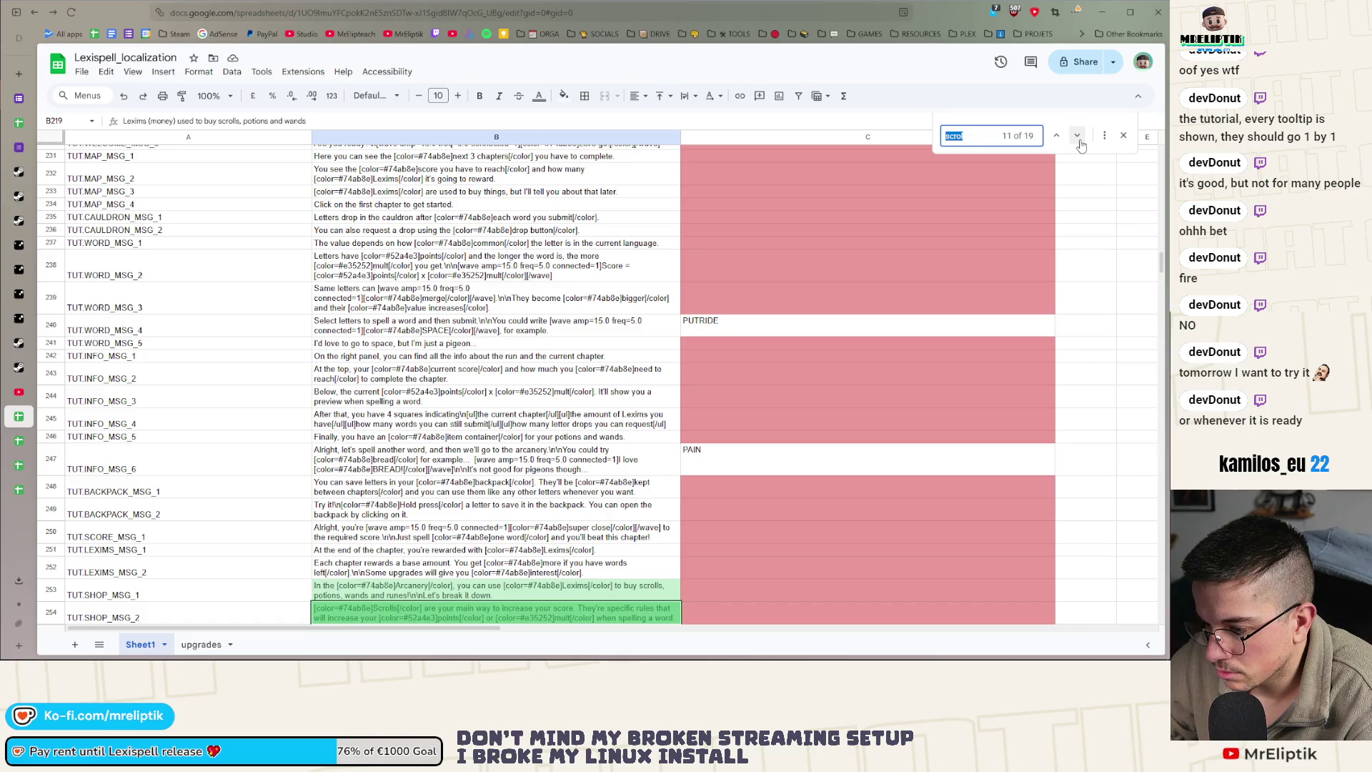
left_click(1080, 143)
left_click(1080, 143)
left_click(1080, 142)
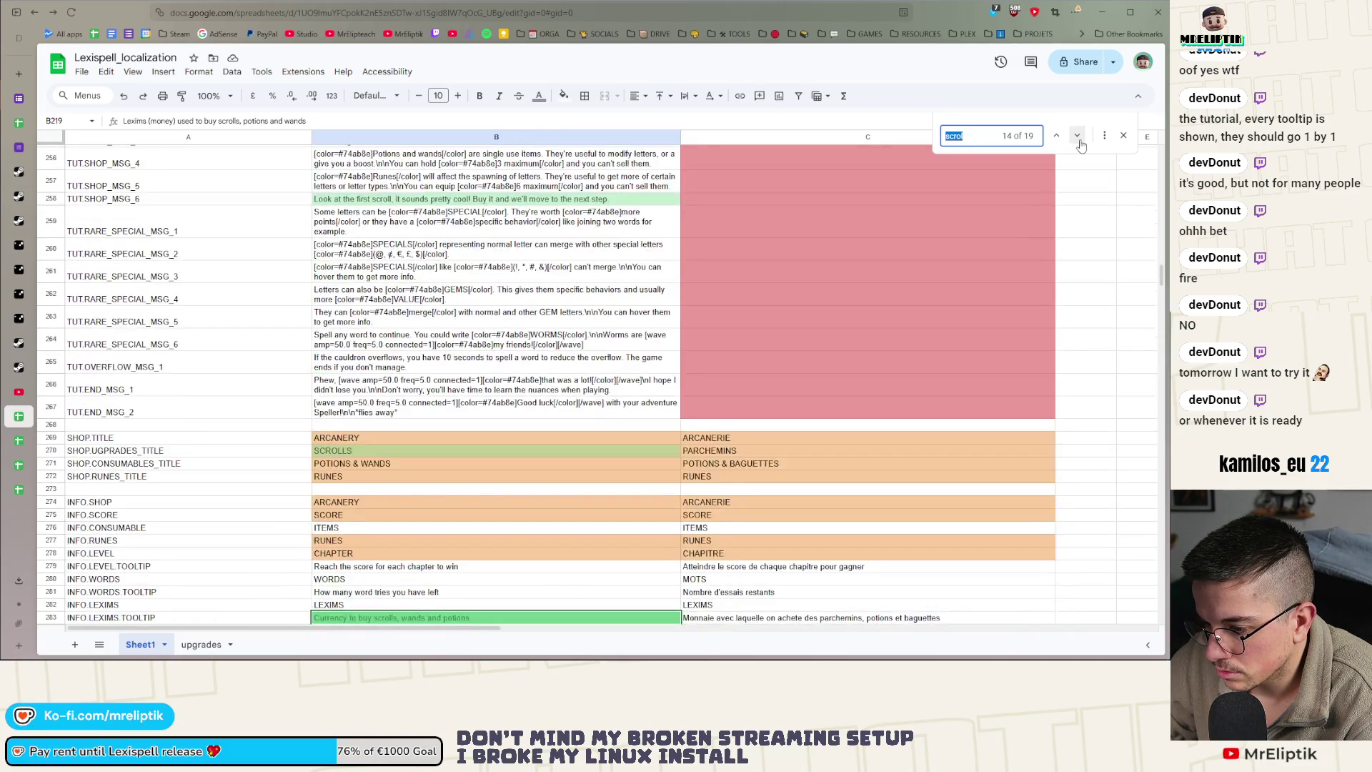
left_click(1081, 143)
left_click(1080, 143)
left_click(1081, 143)
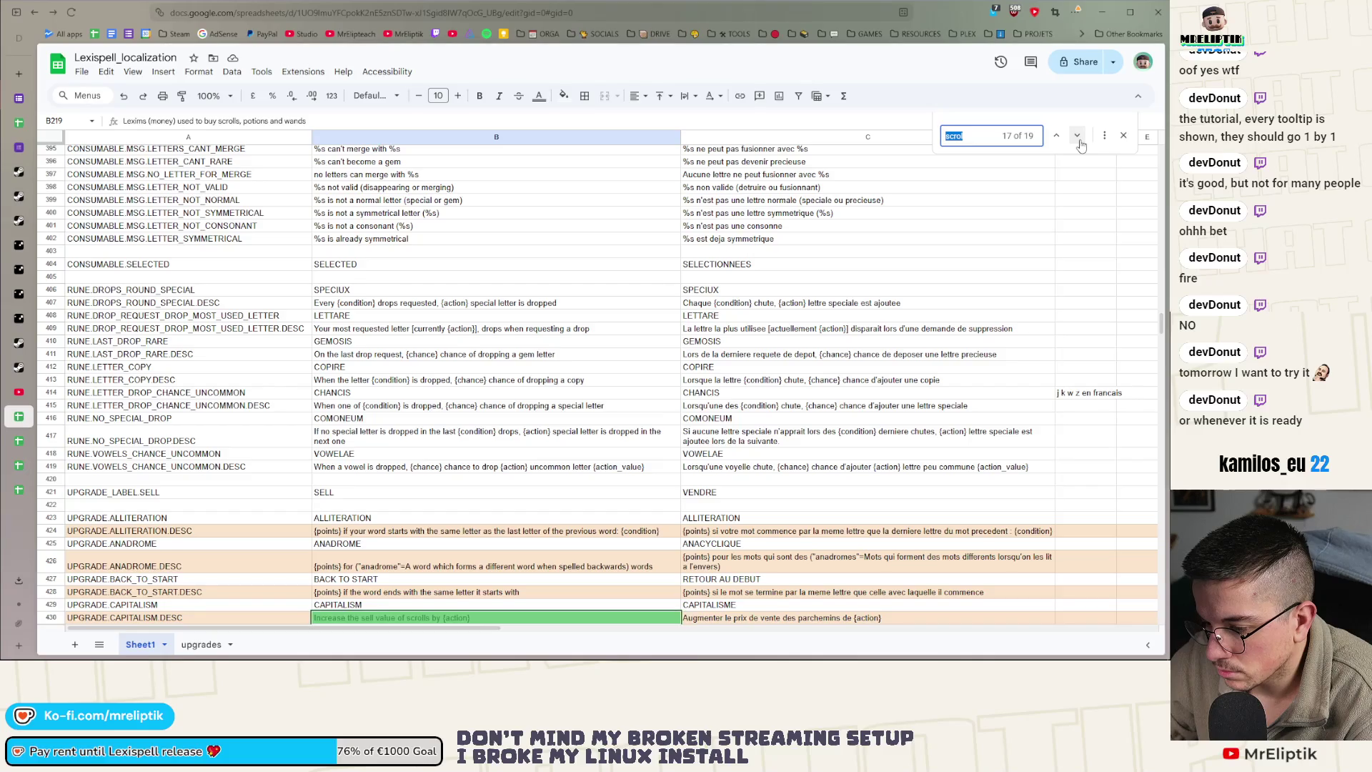
left_click(1080, 143)
left_click(1080, 143)
left_click(1080, 143)
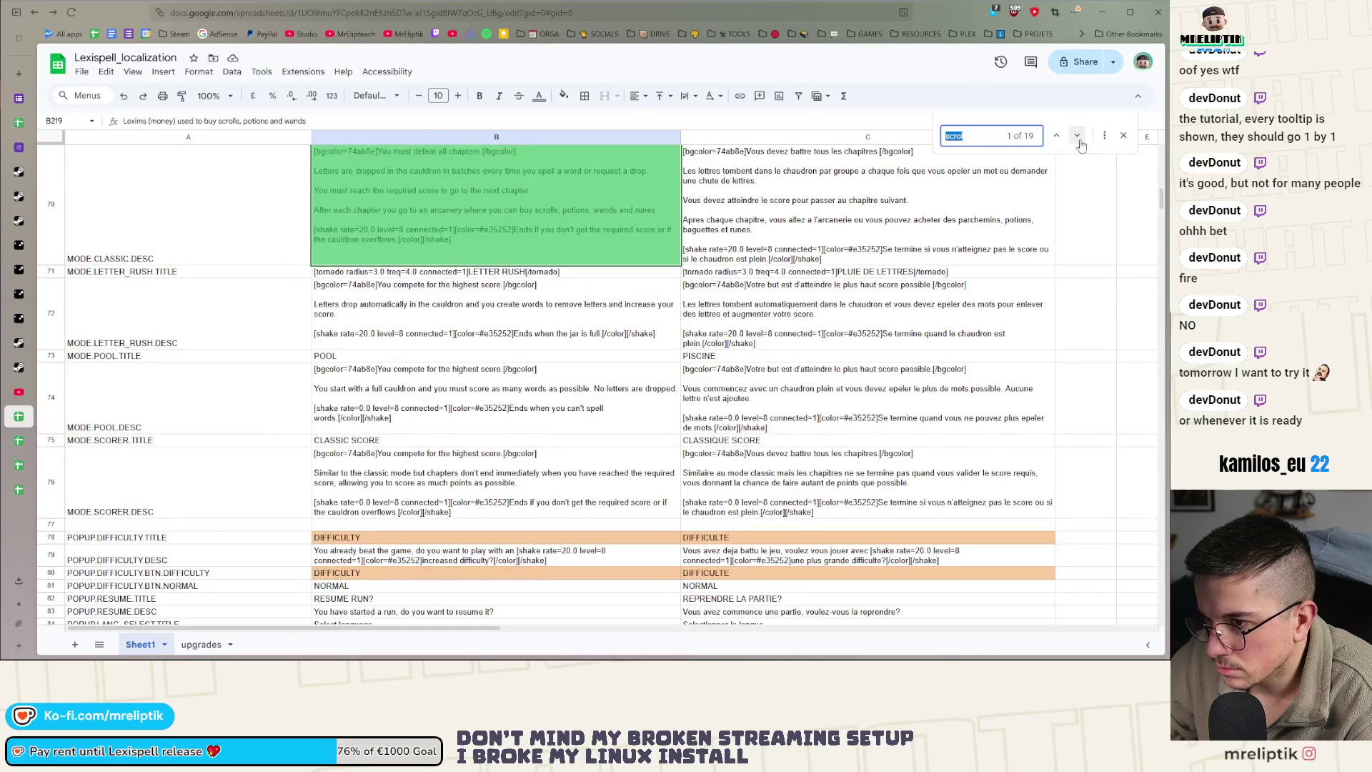
scroll(641, 321, "up", 1)
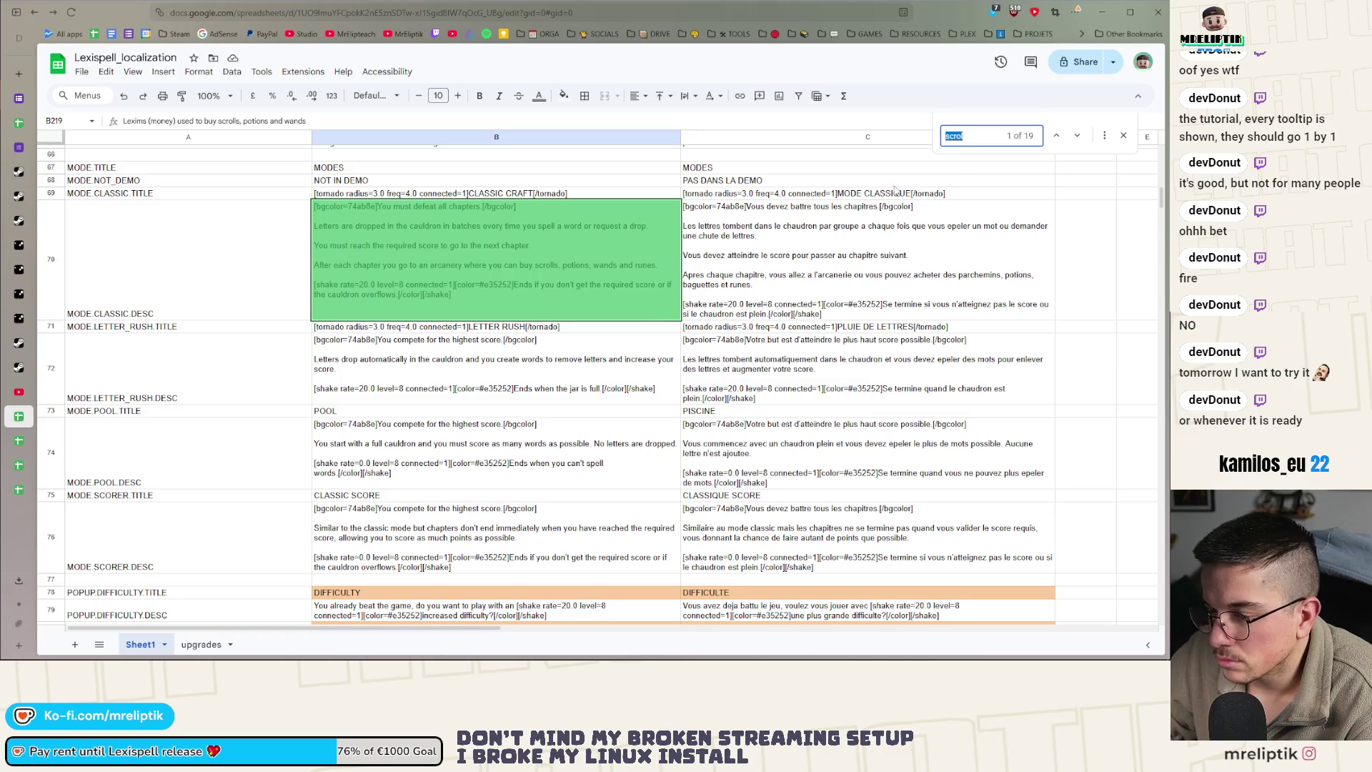
left_click(1079, 137)
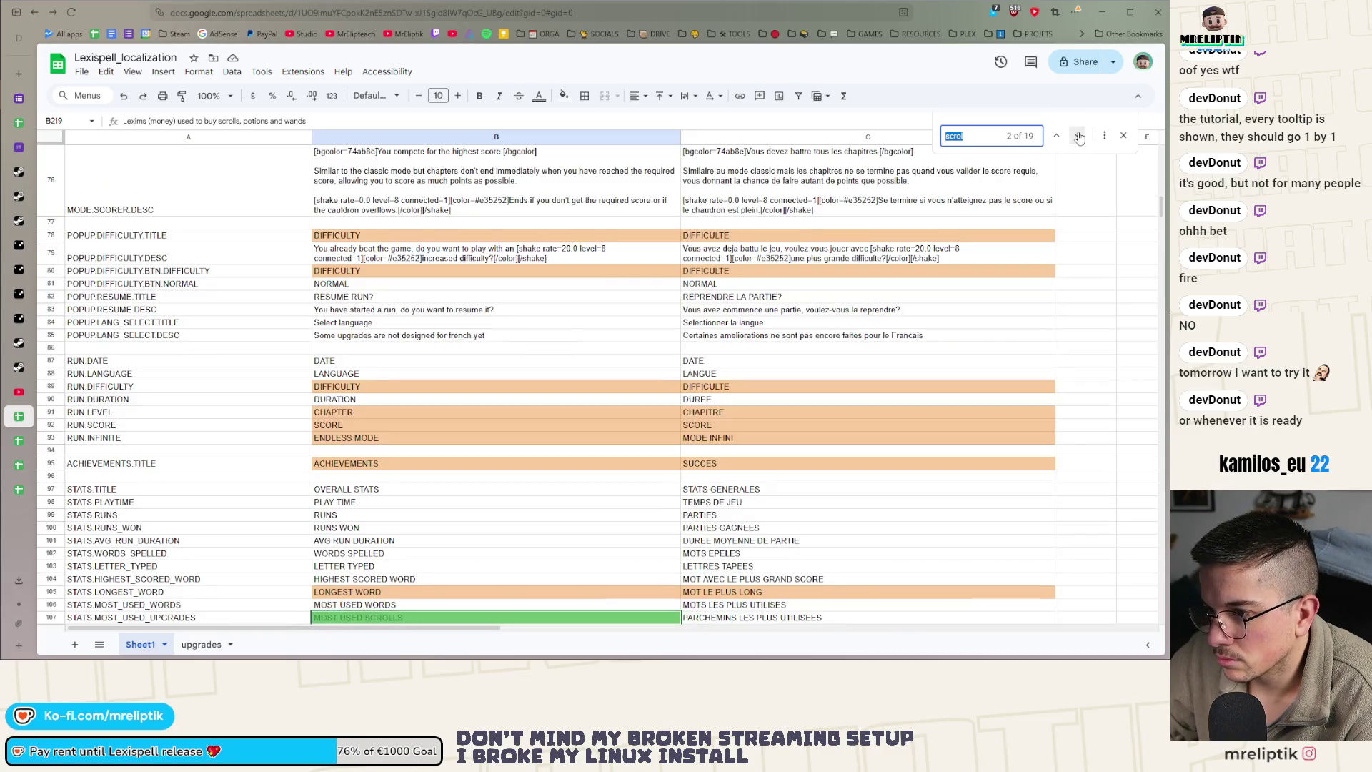
left_click(1079, 138)
left_click(1079, 137)
left_click(1079, 137)
left_click(1079, 137)
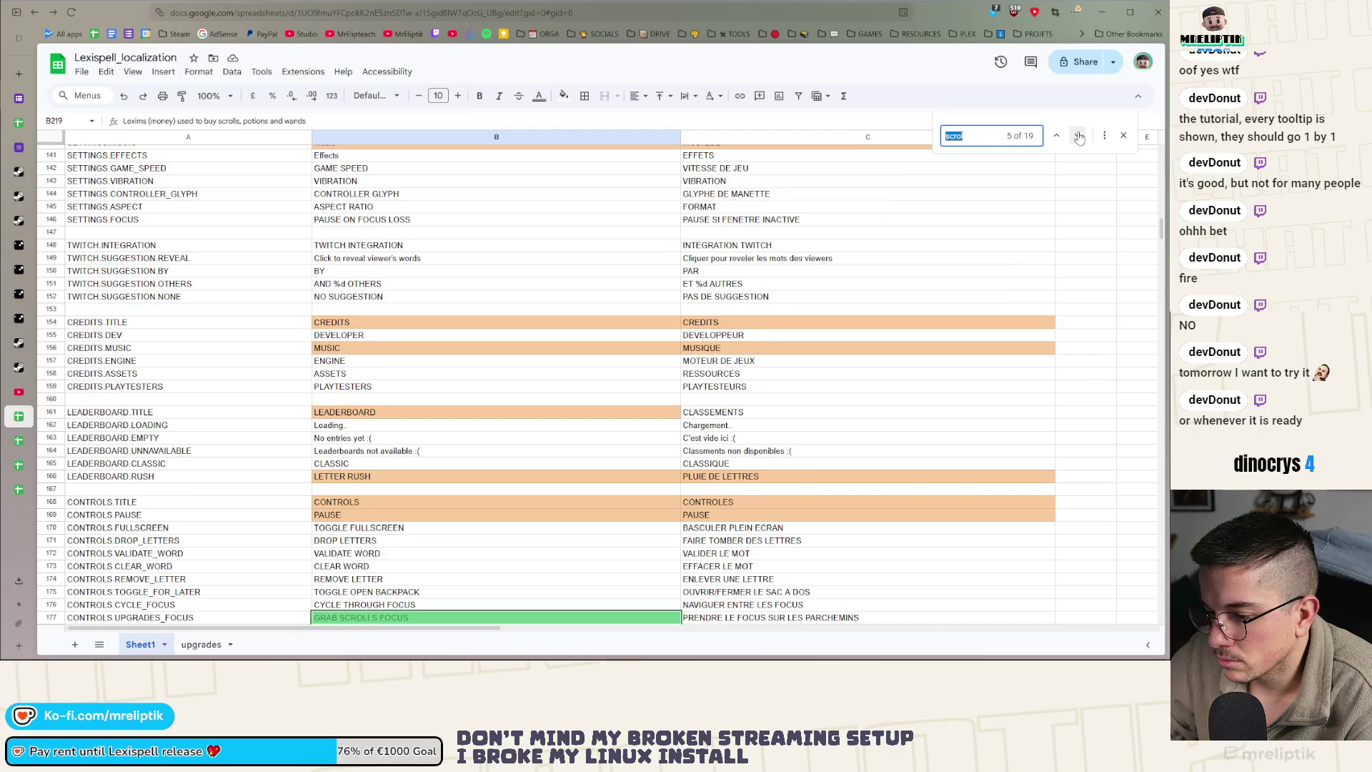
left_click(1079, 138)
left_click(1079, 137)
left_click(1079, 137)
left_click(1079, 137)
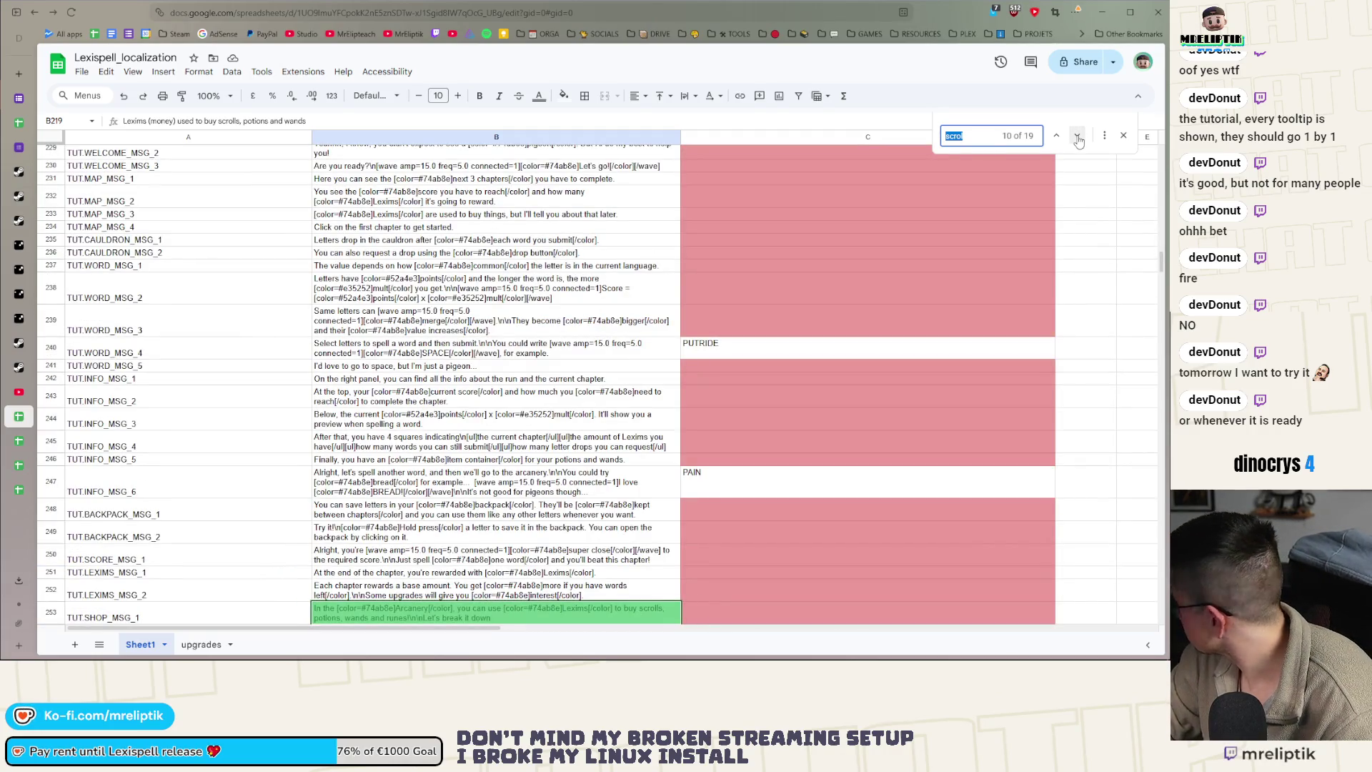
scroll(1001, 200, "down", 3)
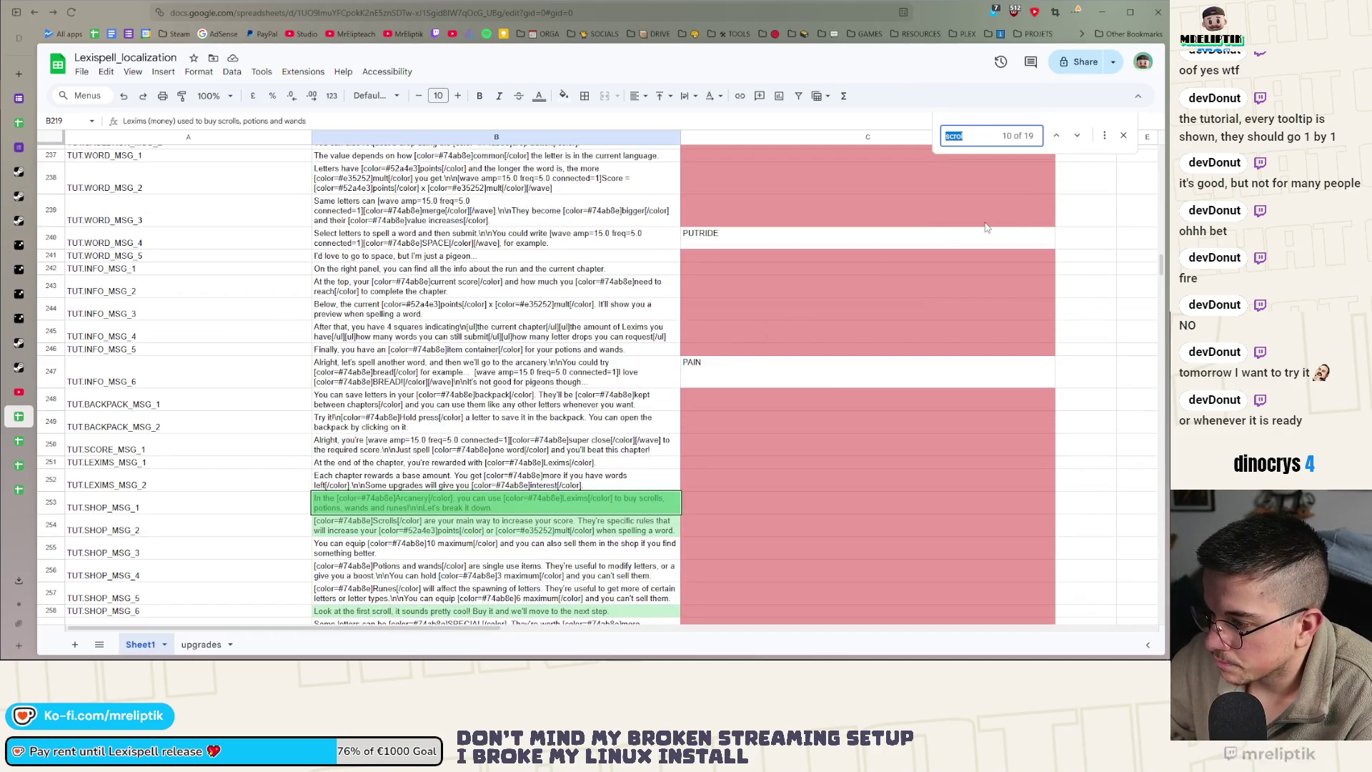
left_click(1077, 136)
left_click(1077, 136)
left_click(1077, 136)
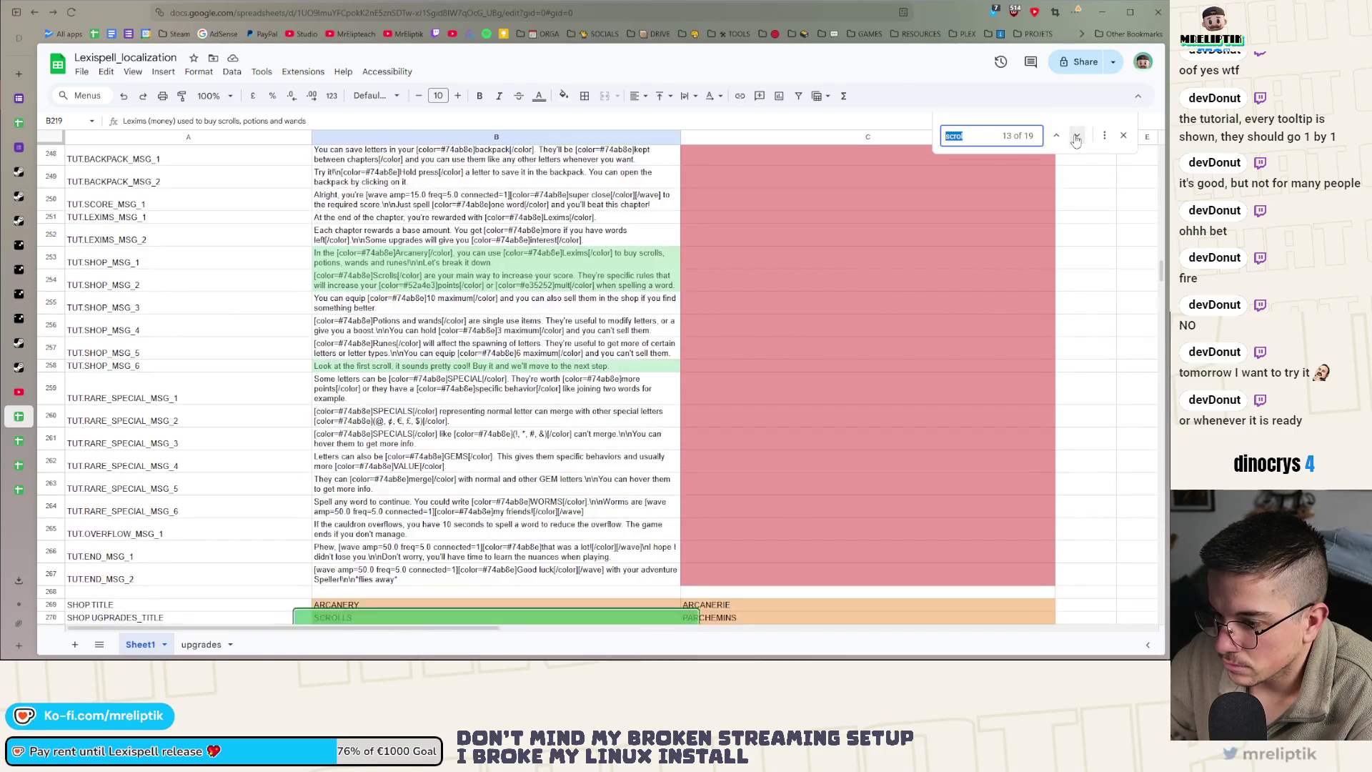
left_click(1077, 135)
scroll(388, 397, "up", 5)
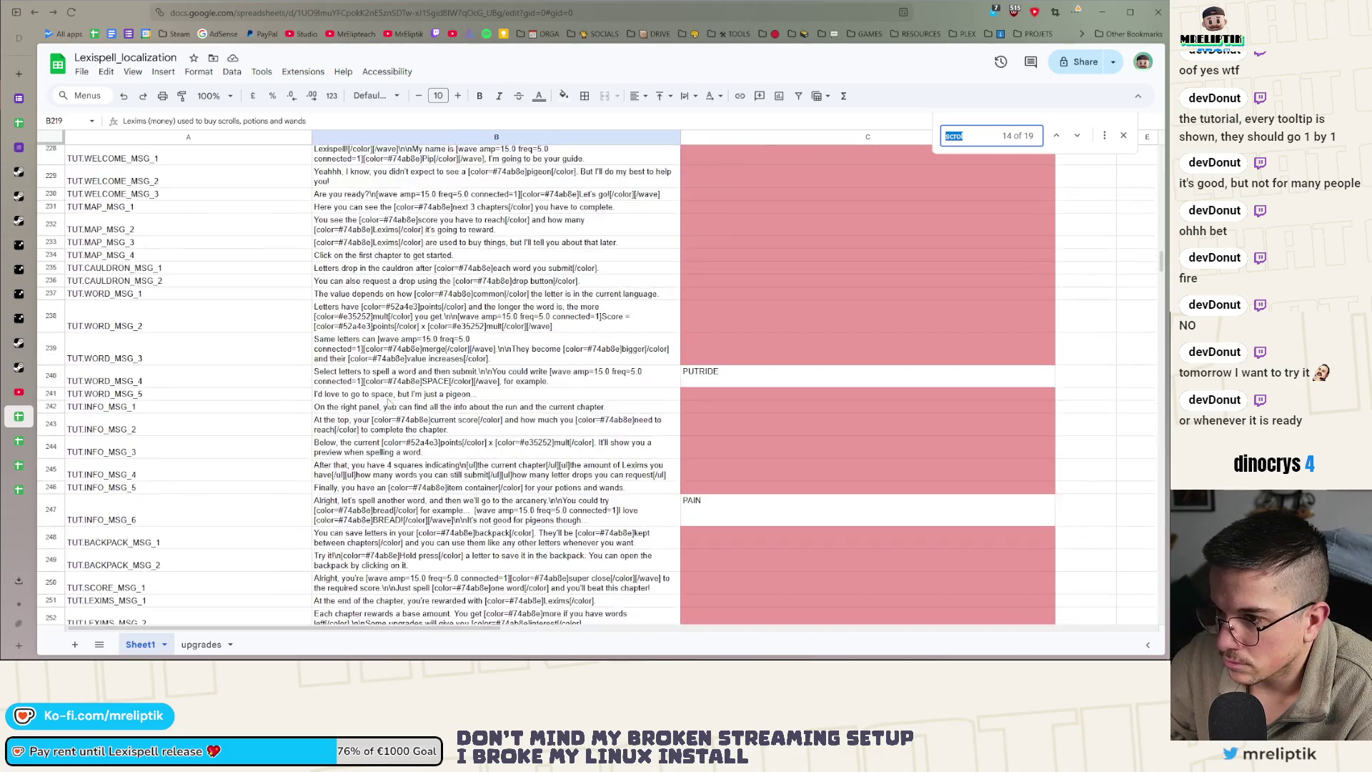
scroll(400, 404, "up", 4)
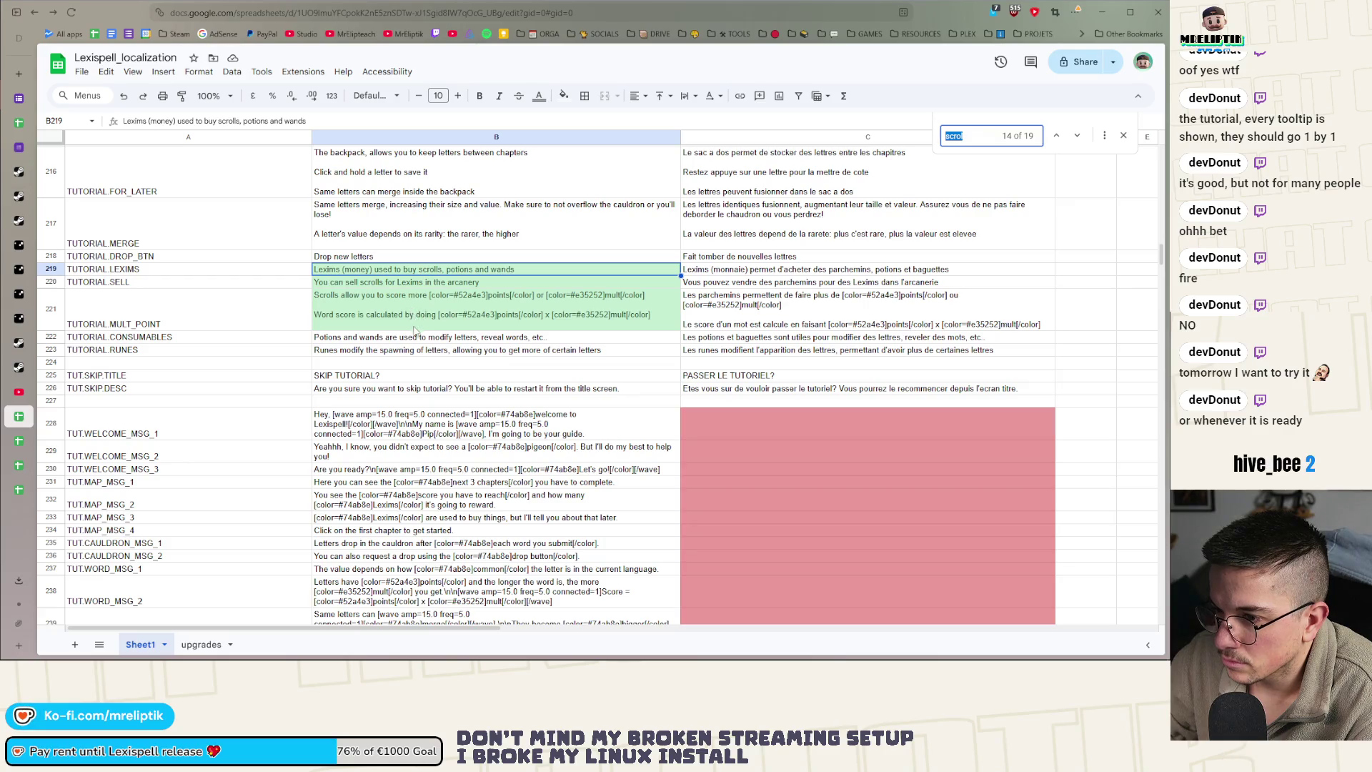
left_click(19, 123)
left_click(19, 98)
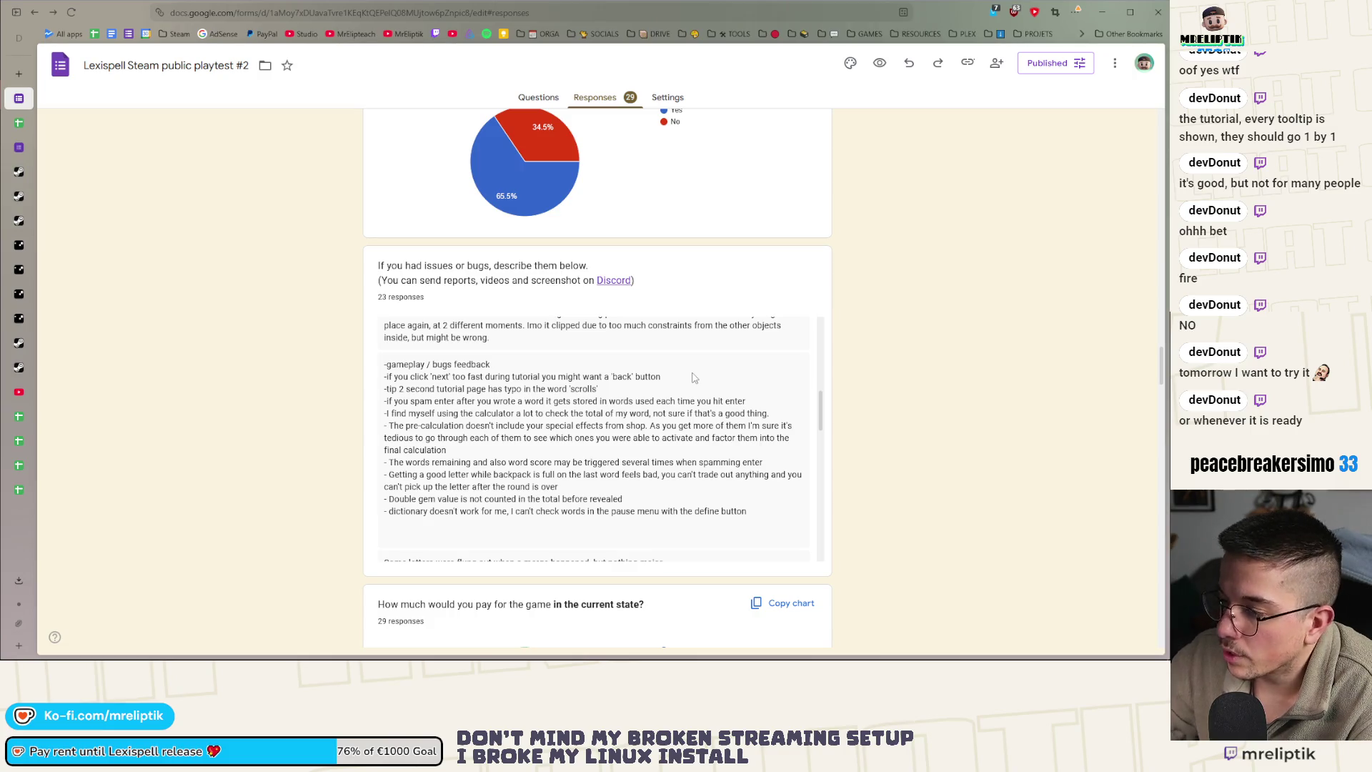
Copy the 'if you spam enter…' bug report about words being stored multiple times
mouse_move(745, 402)
left_mouse_down()
mouse_move(452, 415)
mouse_move(389, 401)
left_mouse_up()
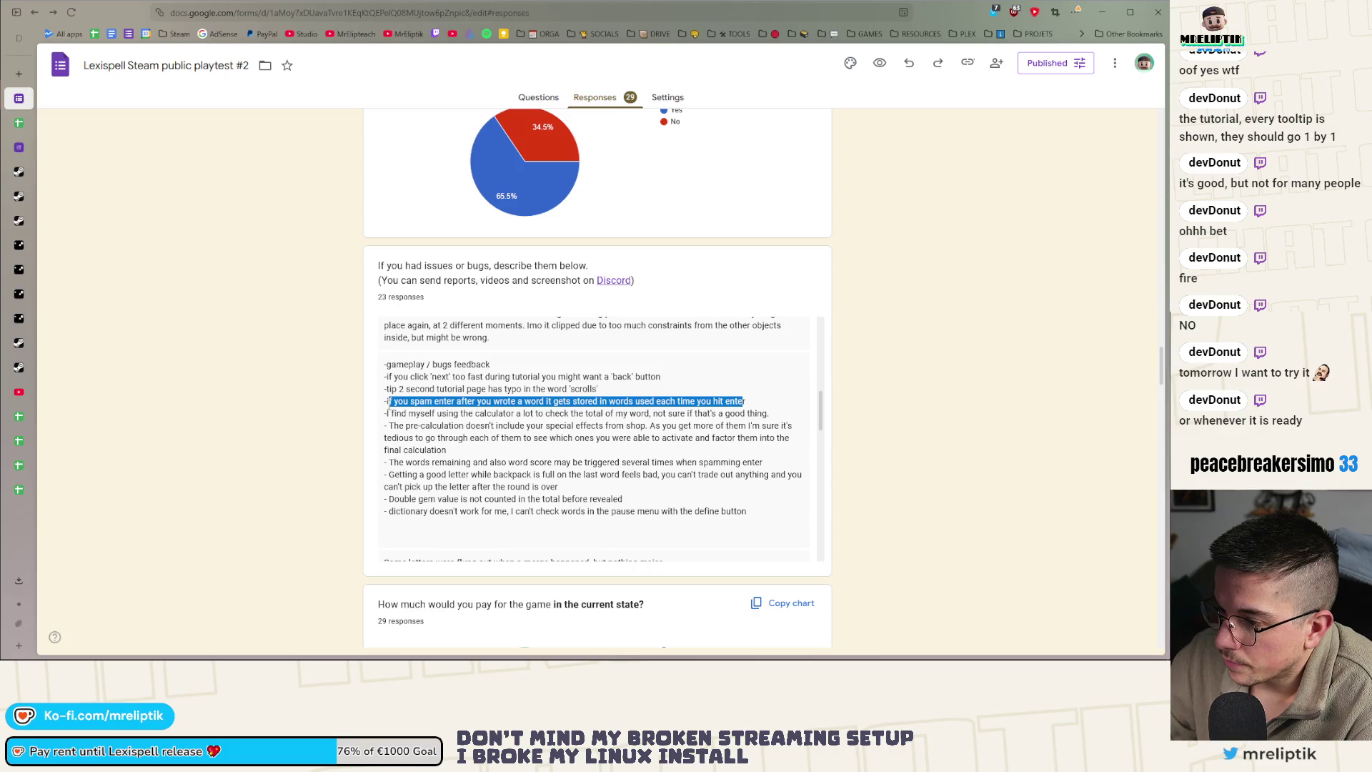
right_click(388, 407)
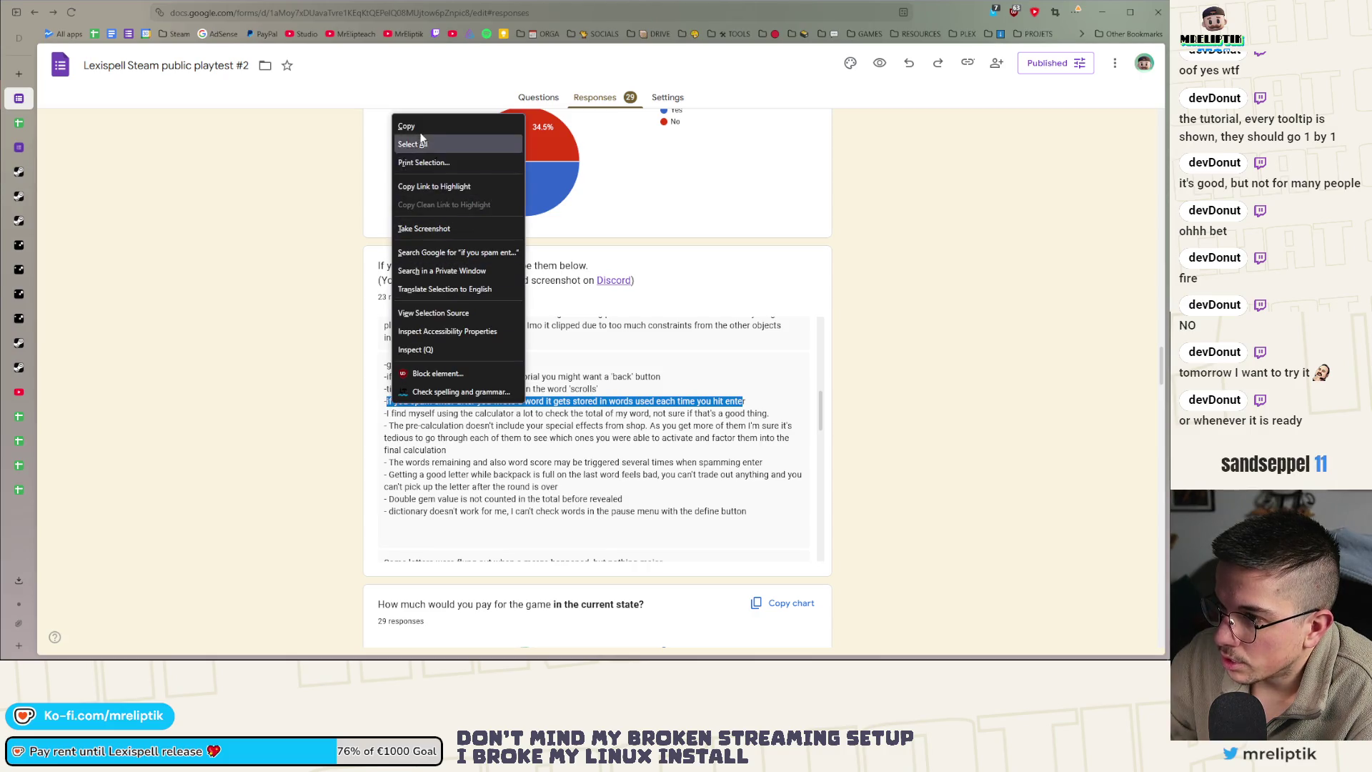
key("Escape")
key("alt+Tab")
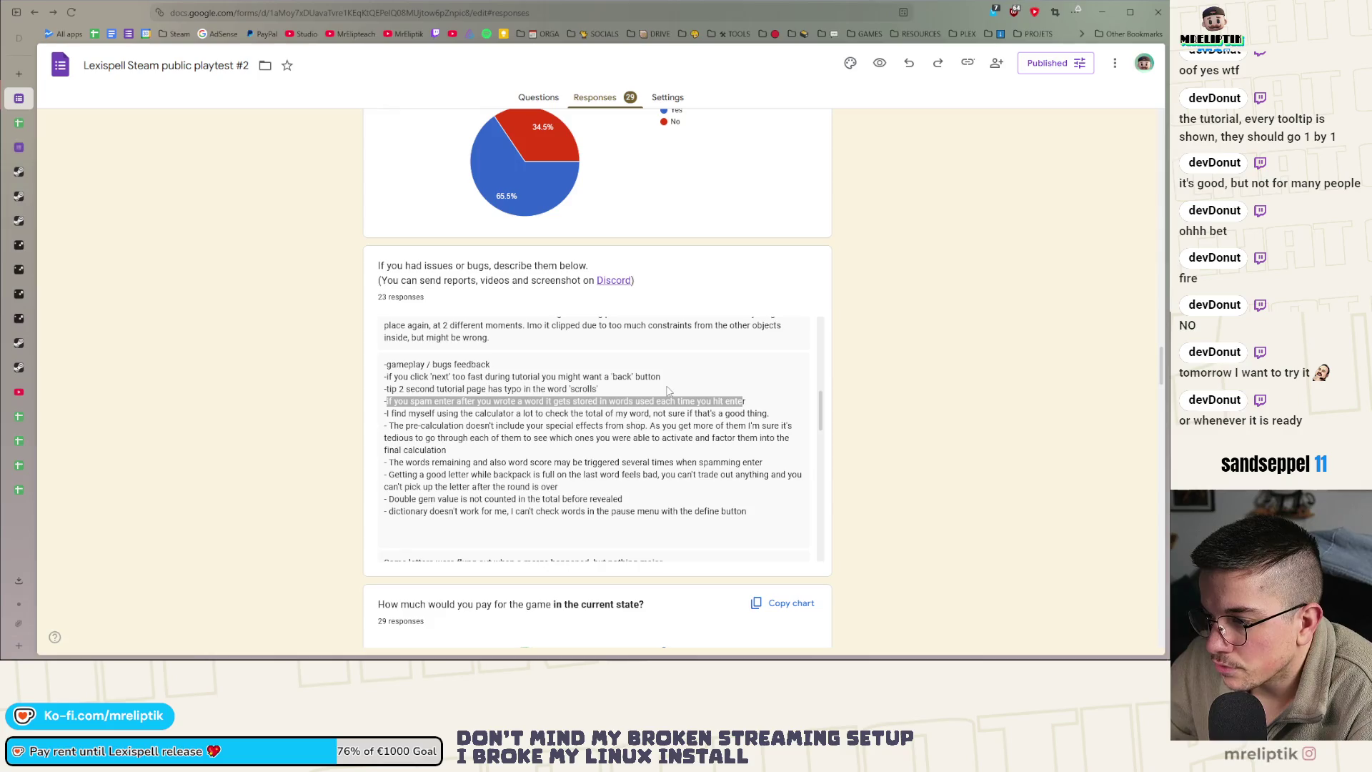
left_click(727, 420)
mouse_move(765, 413)
left_mouse_down()
mouse_move(373, 393)
mouse_move(384, 401)
left_mouse_up()
left_click(529, 382)
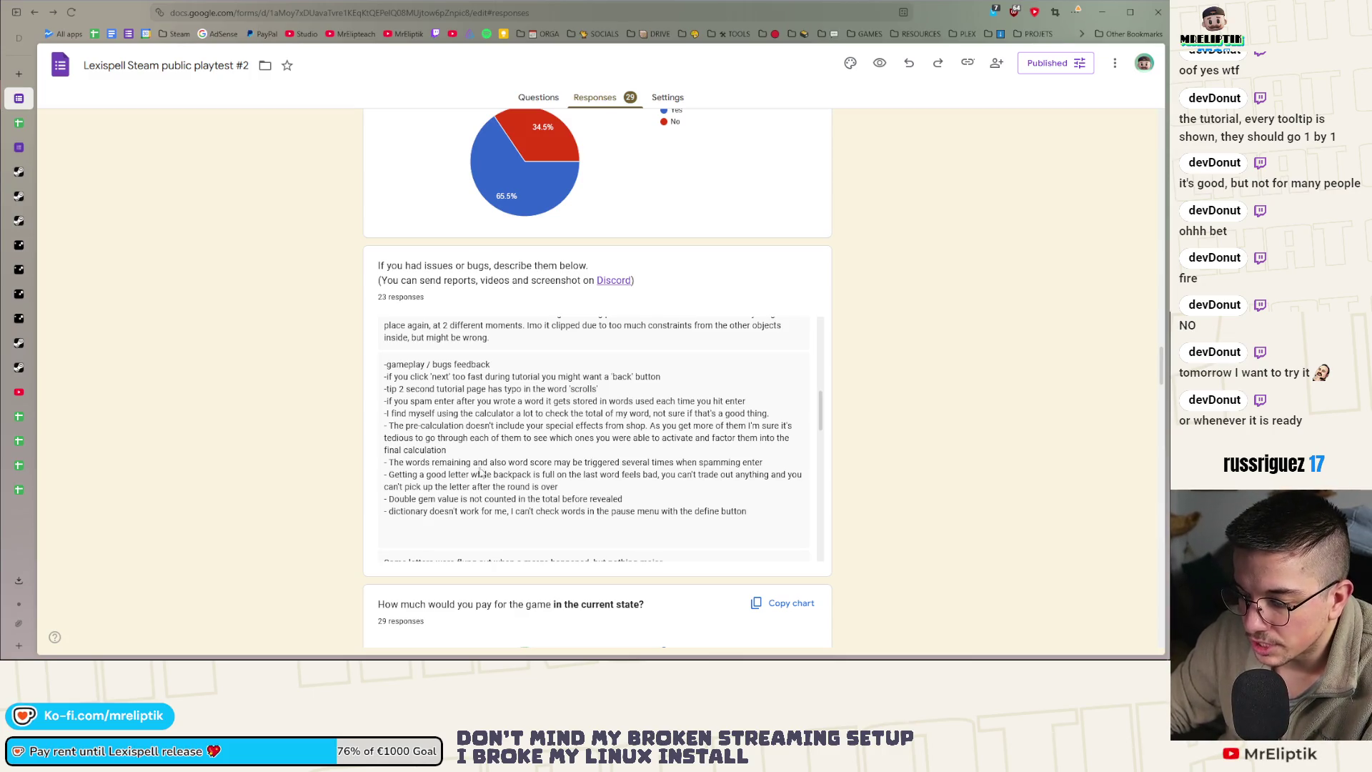
scroll(468, 462, "down", 1)
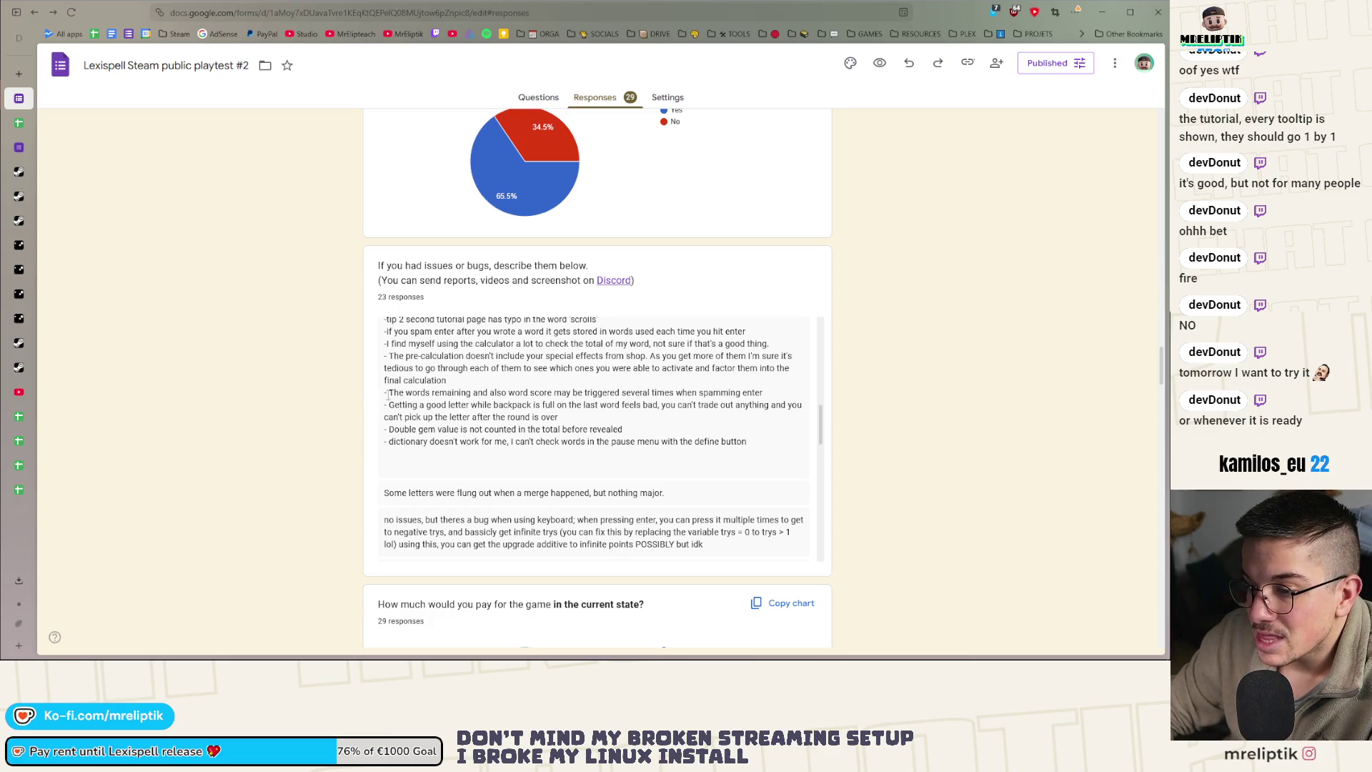
Copy the bug report line 'The words remaining… spamming enter' about repeated word score triggers
left_click_drag(392, 393, 555, 393)
left_click(555, 393)
left_click_drag(392, 393, 763, 392)
right_click(731, 391)
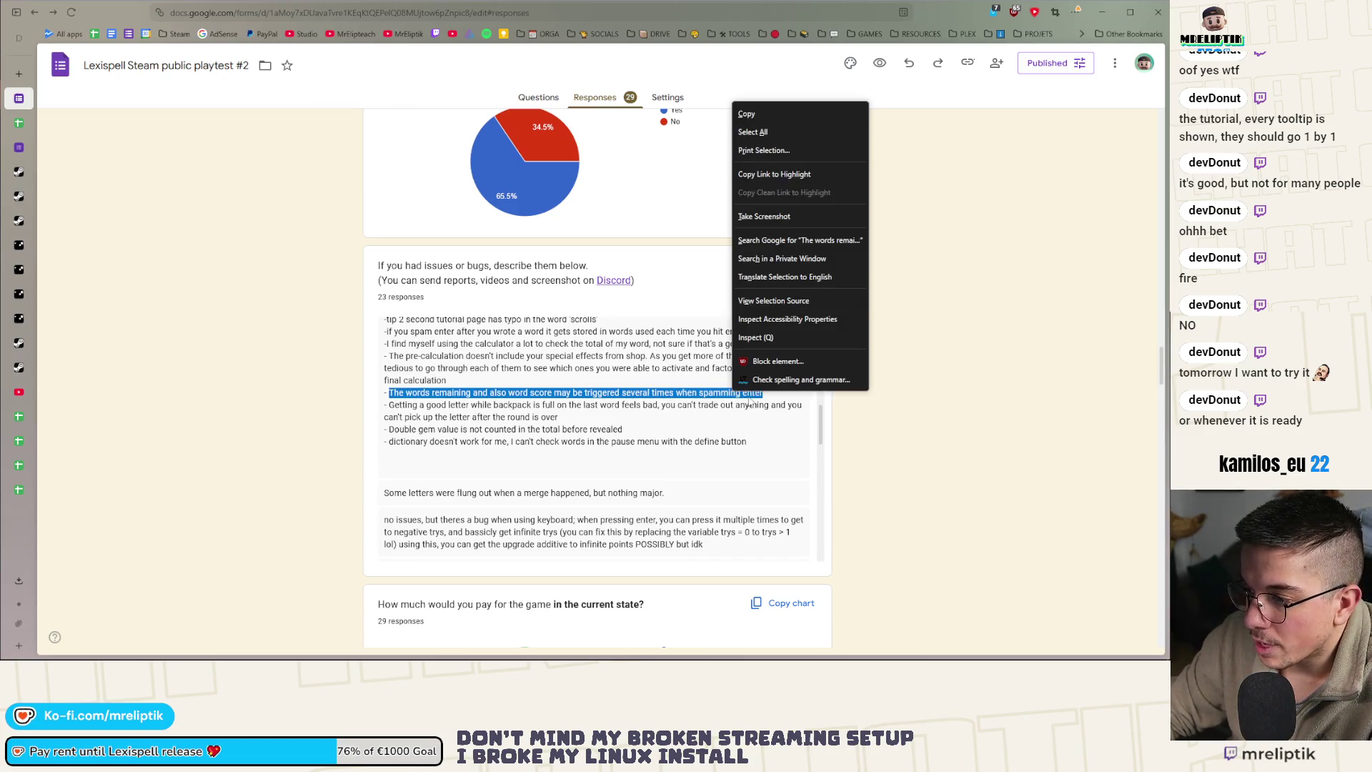
left_click(746, 114)
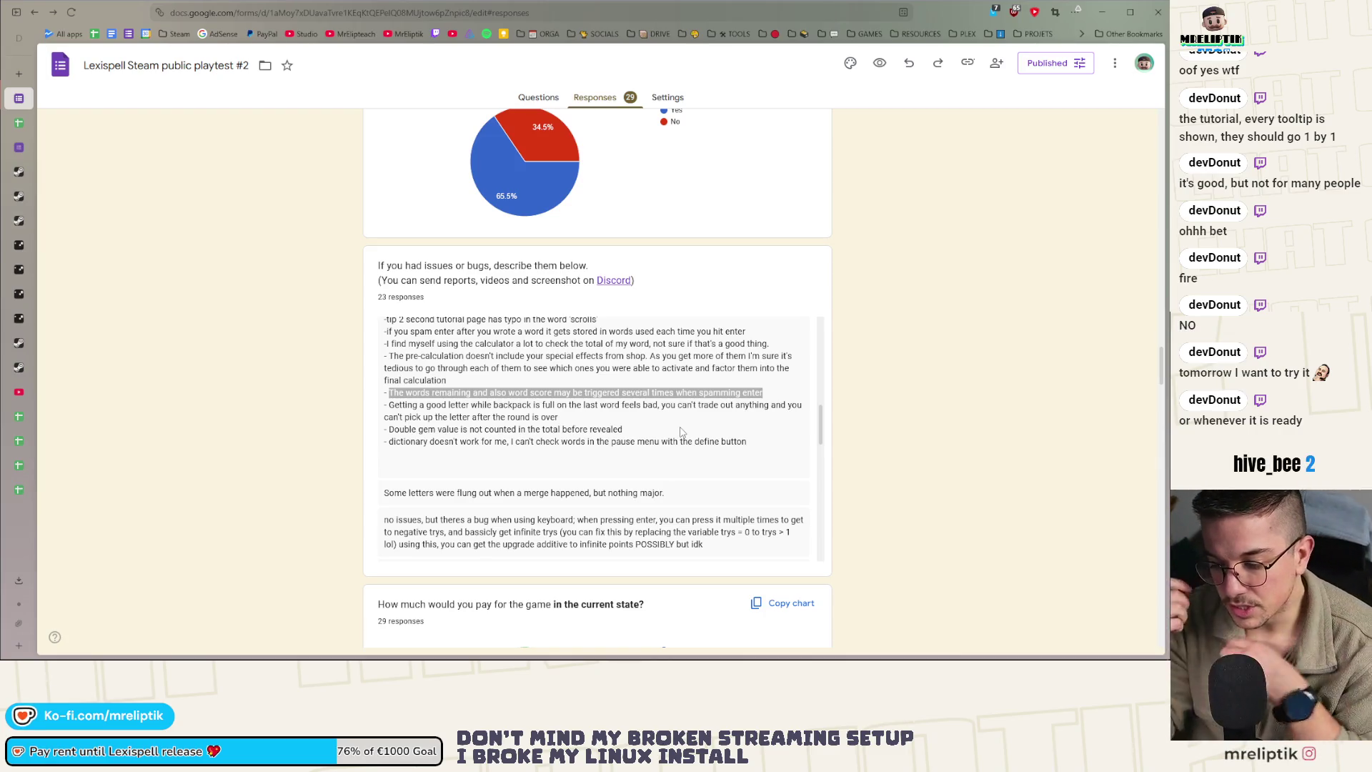
mouse_move(680, 660)
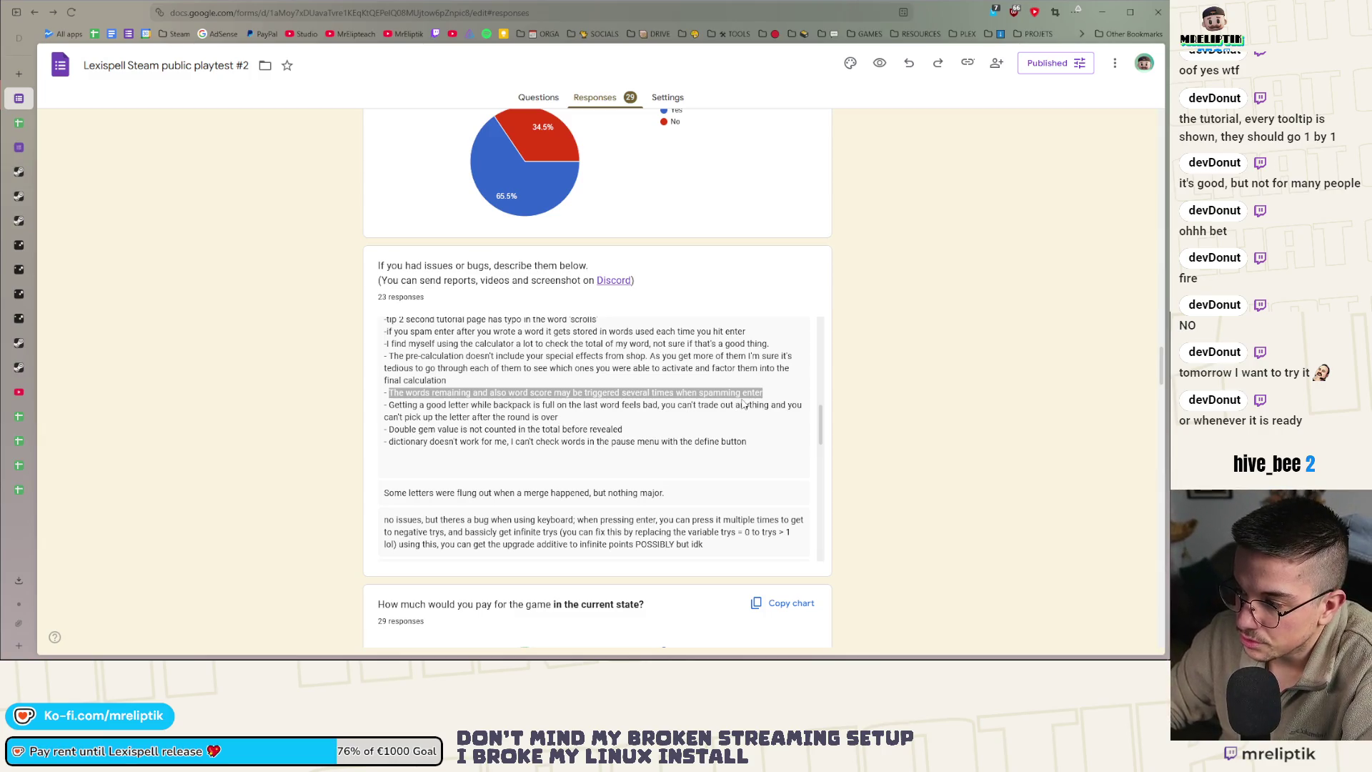
left_click(441, 399)
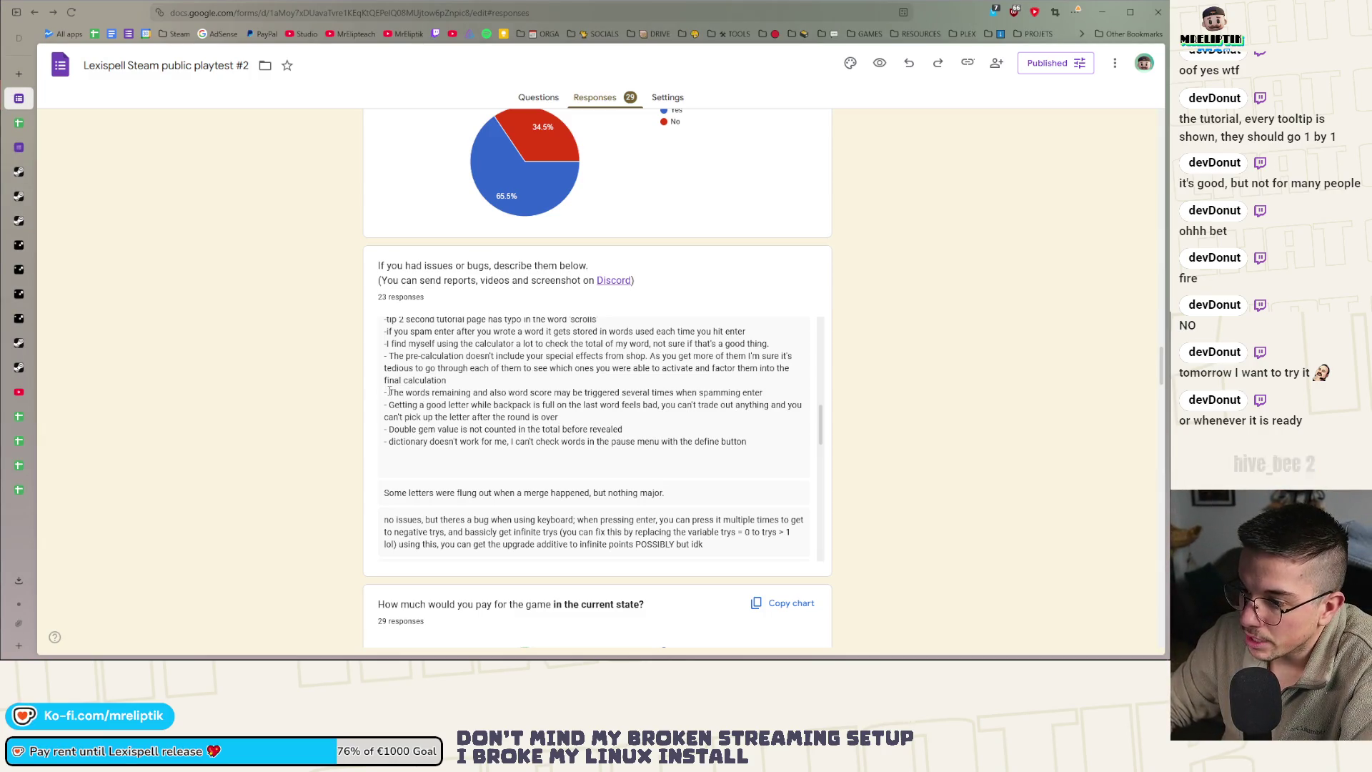
left_click_drag(390, 392, 763, 394)
left_click(449, 411)
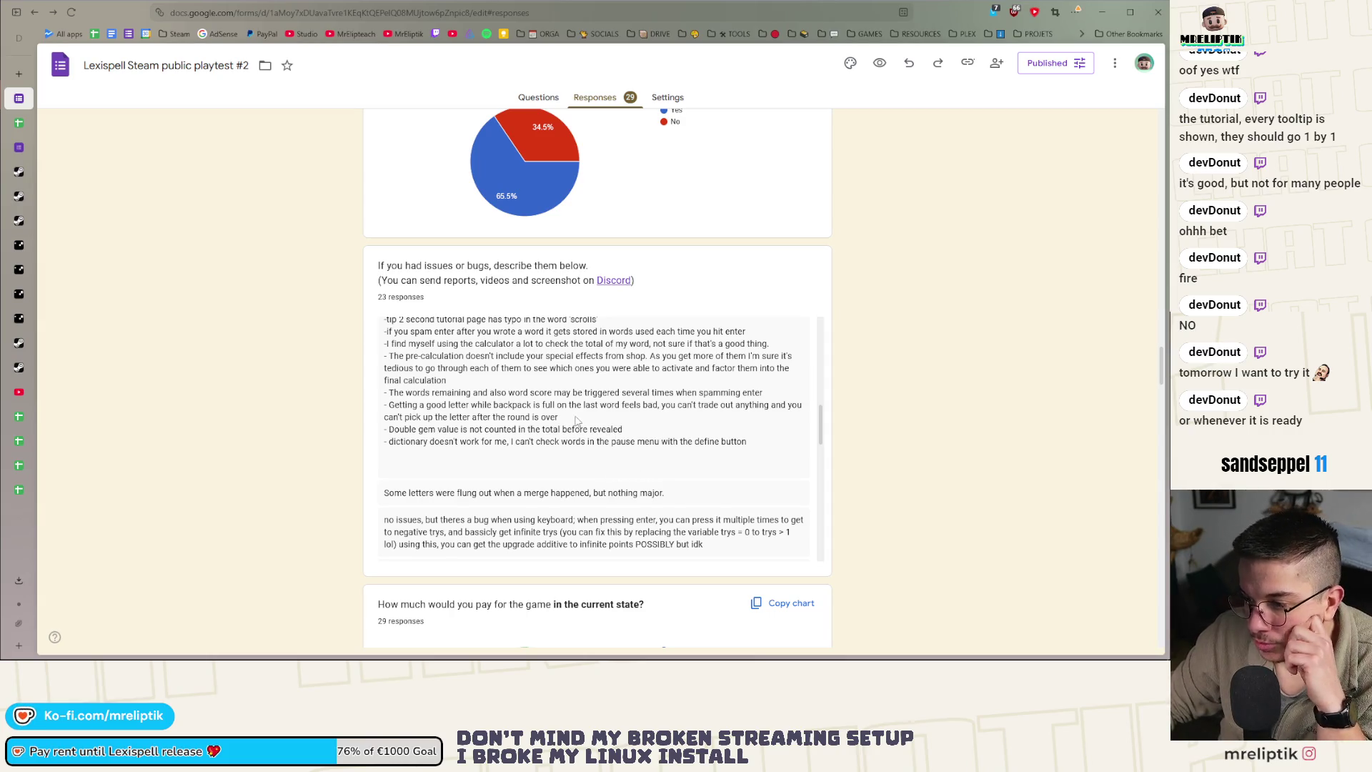
scroll(576, 421, "down", 2)
scroll(598, 382, "down", 2)
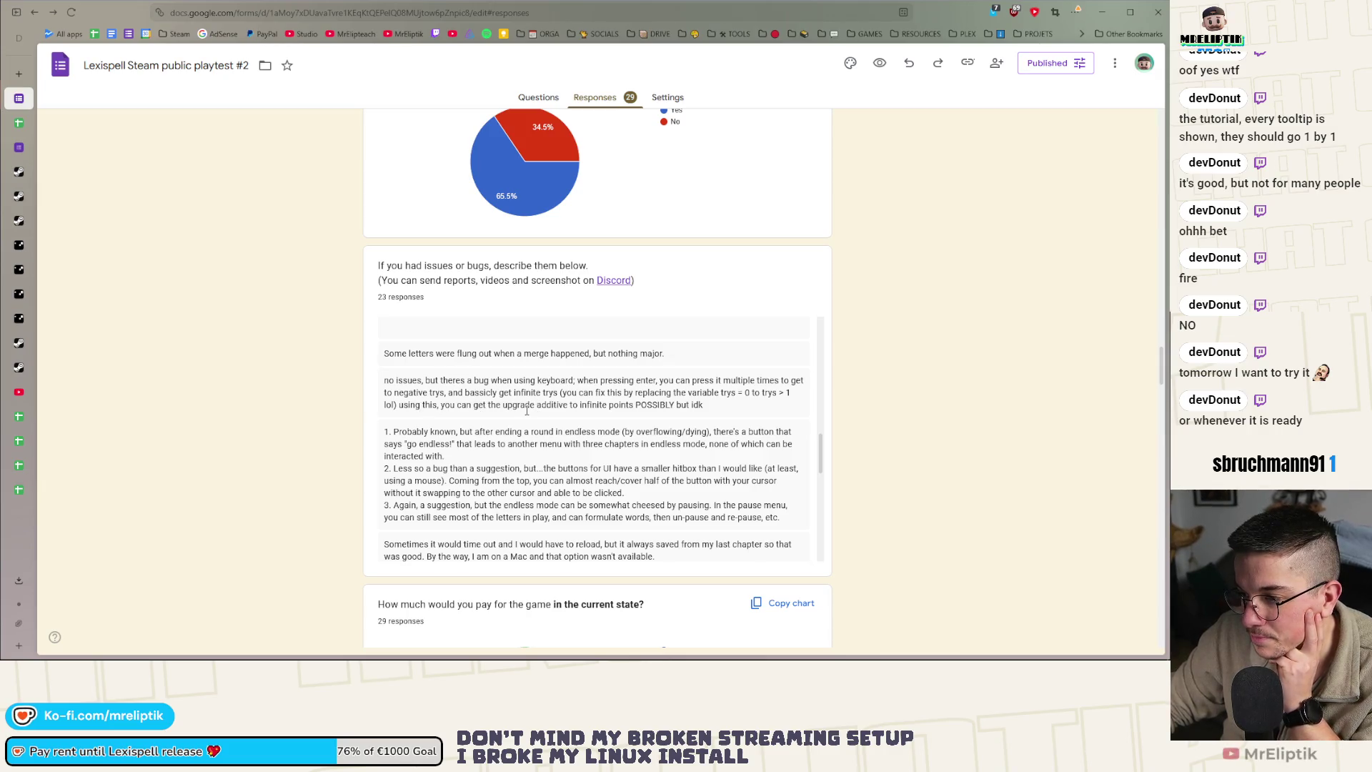
left_click_drag(703, 405, 508, 392)
left_click(465, 391)
mouse_move(734, 407)
left_mouse_down()
mouse_move(643, 392)
mouse_move(387, 392)
mouse_move(788, 394)
left_mouse_up()
left_click(697, 391)
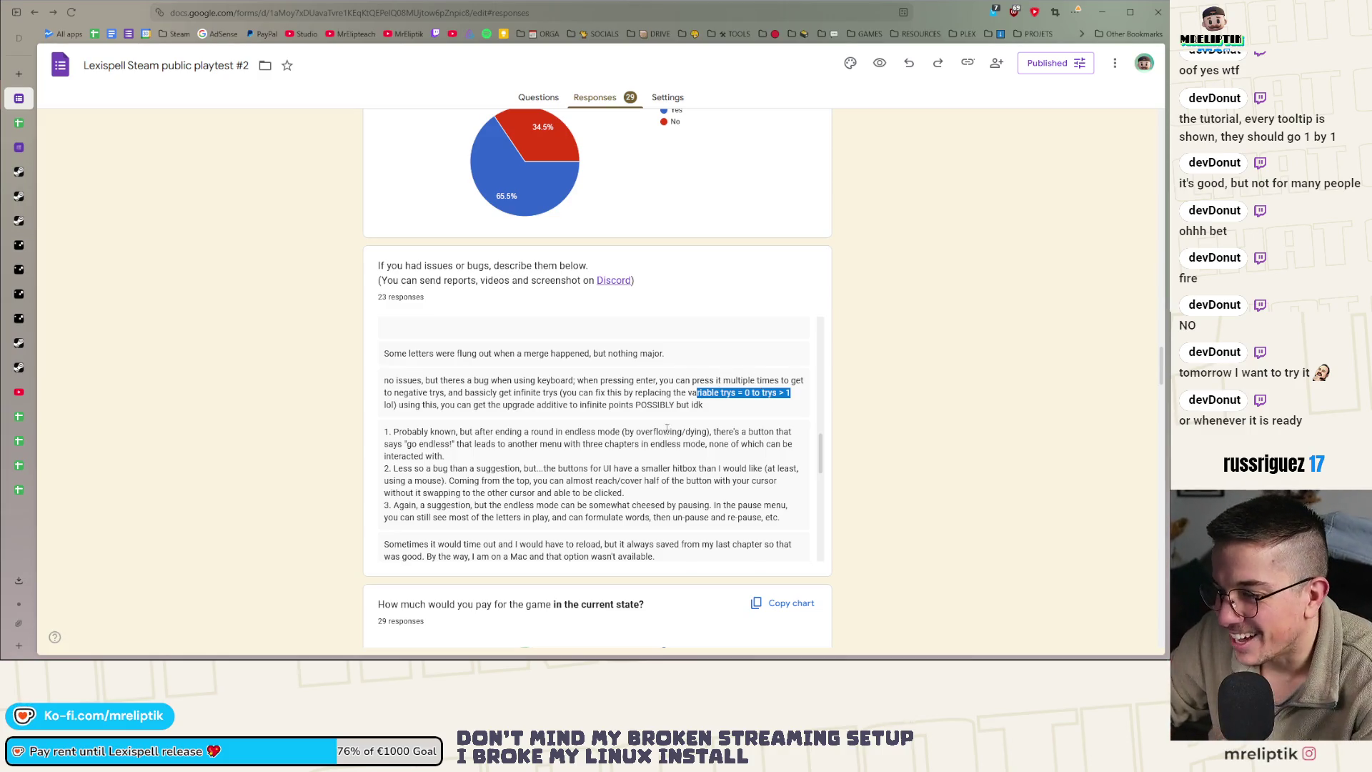
left_click(666, 428)
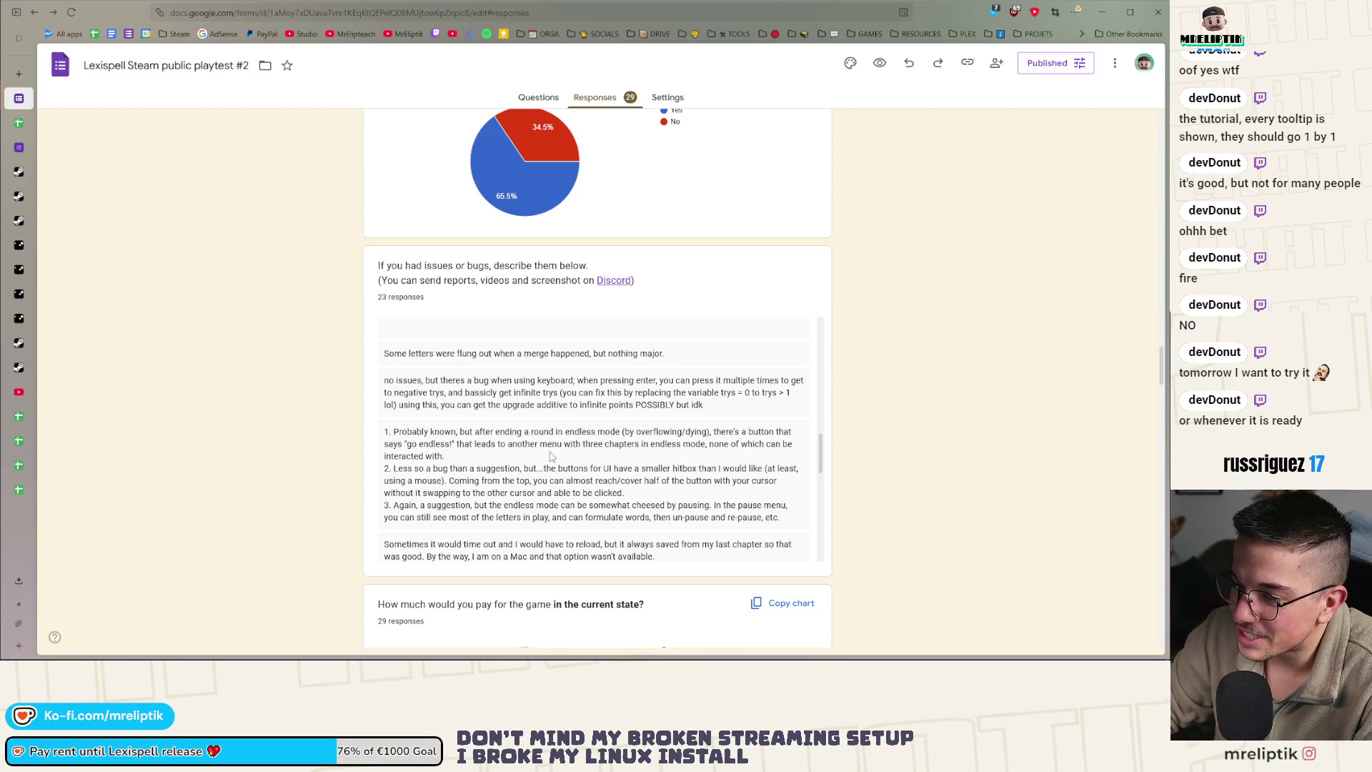
left_click_drag(536, 468, 384, 469)
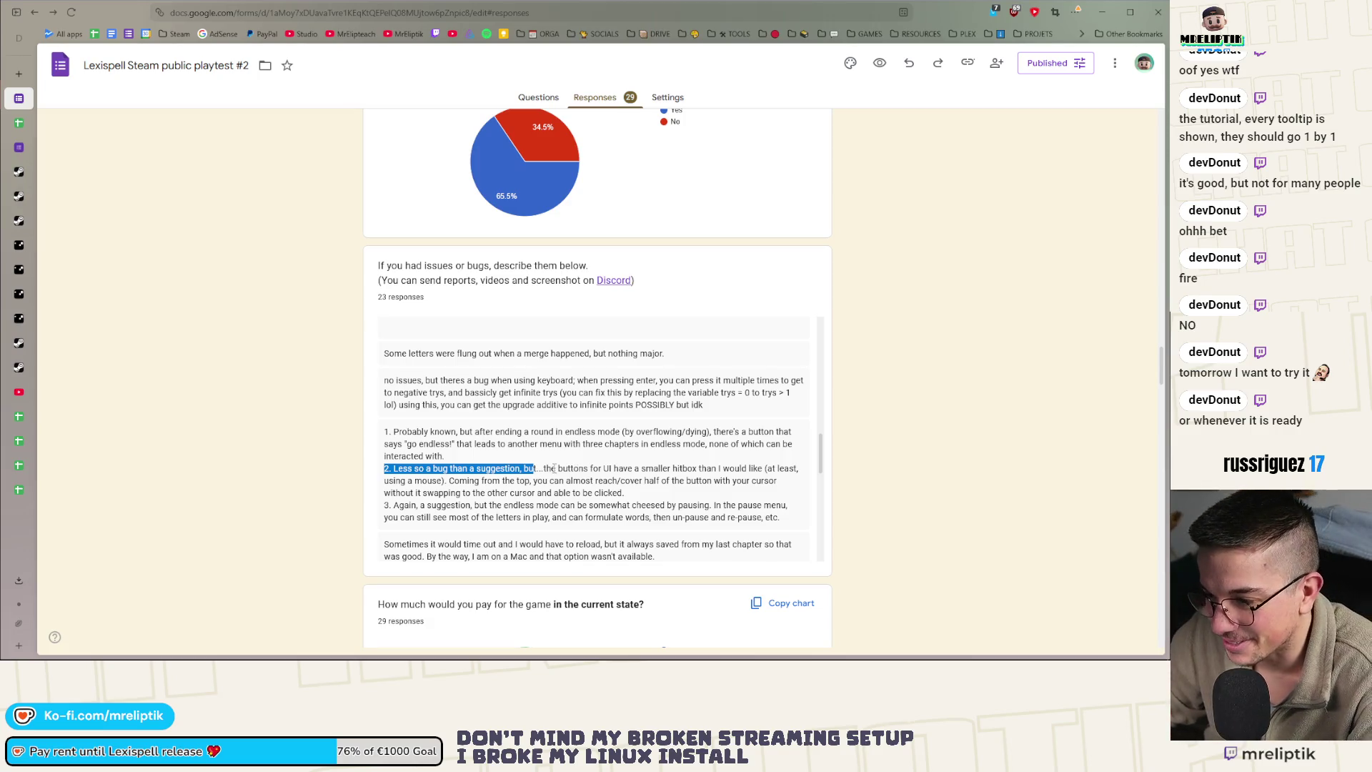
left_click(474, 457)
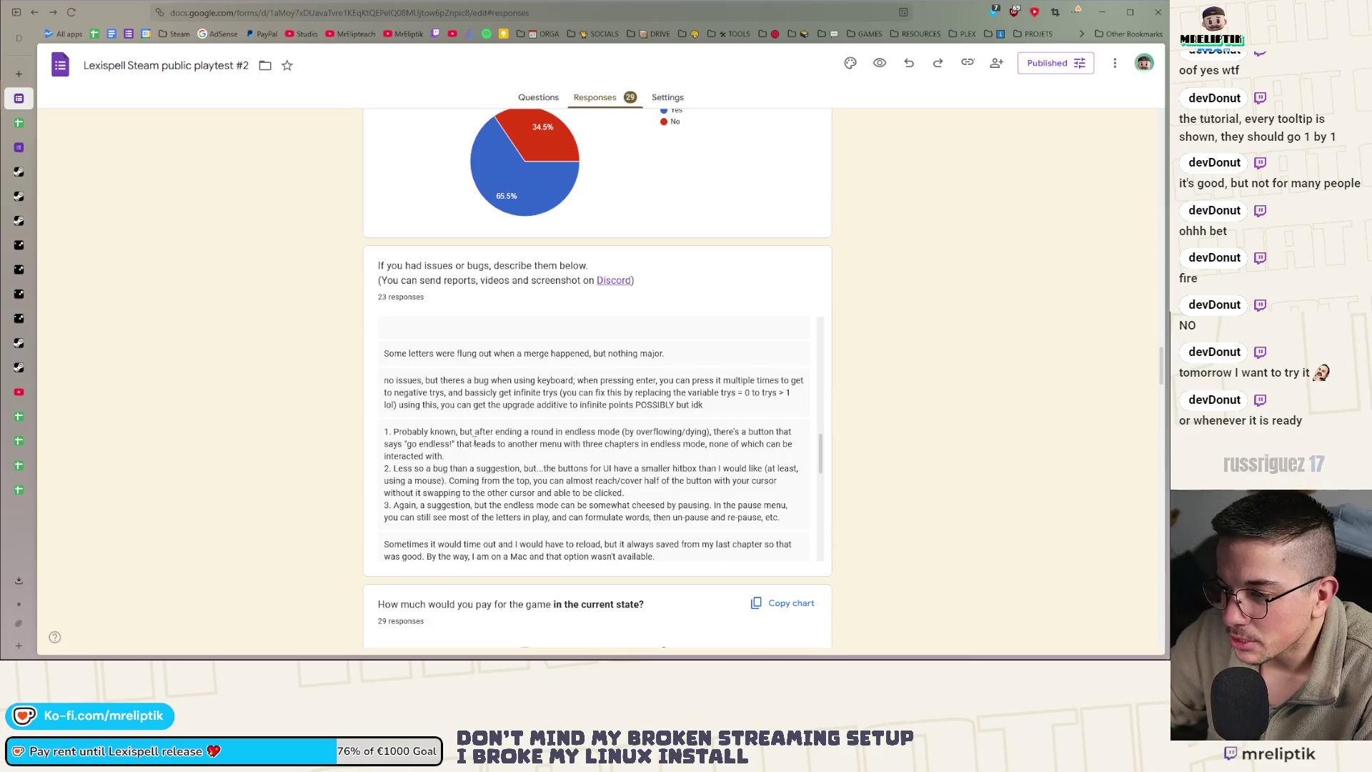
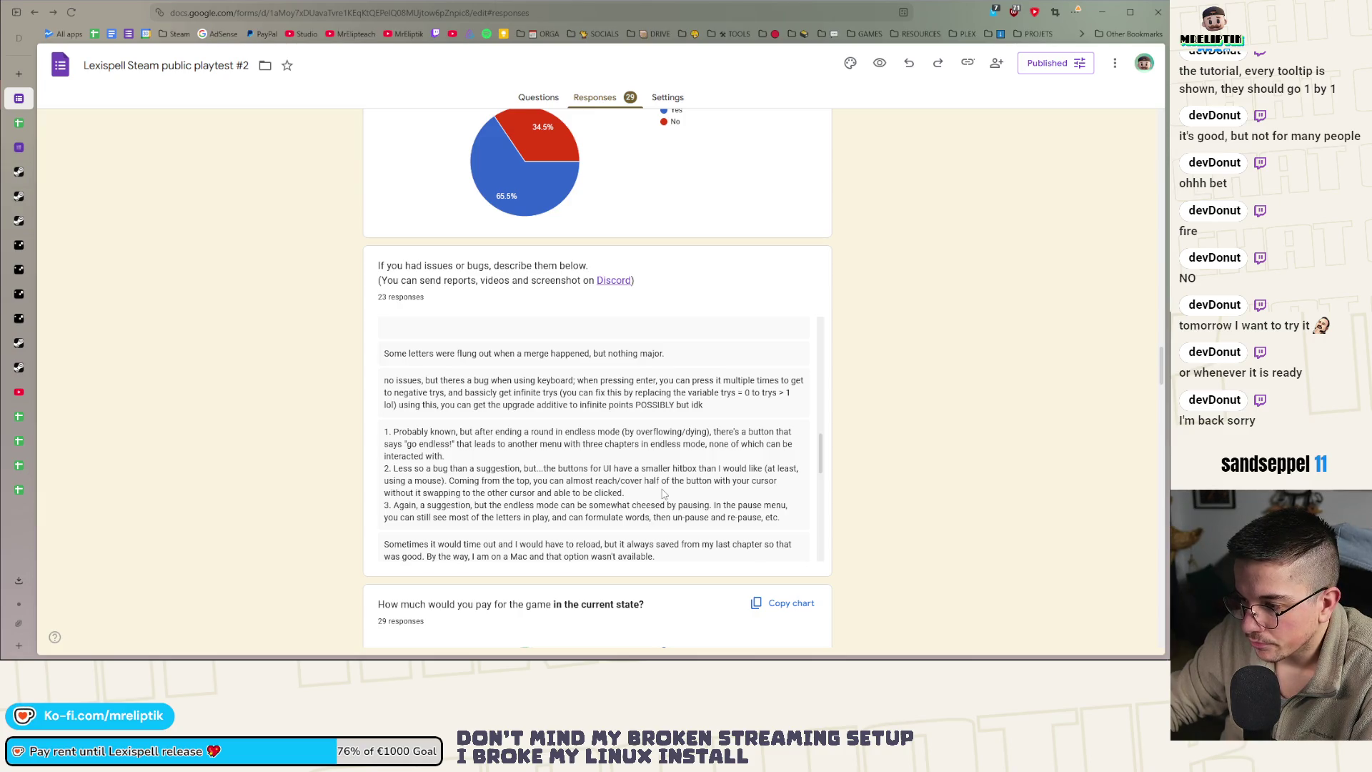
Read the playtest bug reports, highlighting the Mac timeout report and the misspelled word 'Spels'
scroll(663, 493, "down", 1)
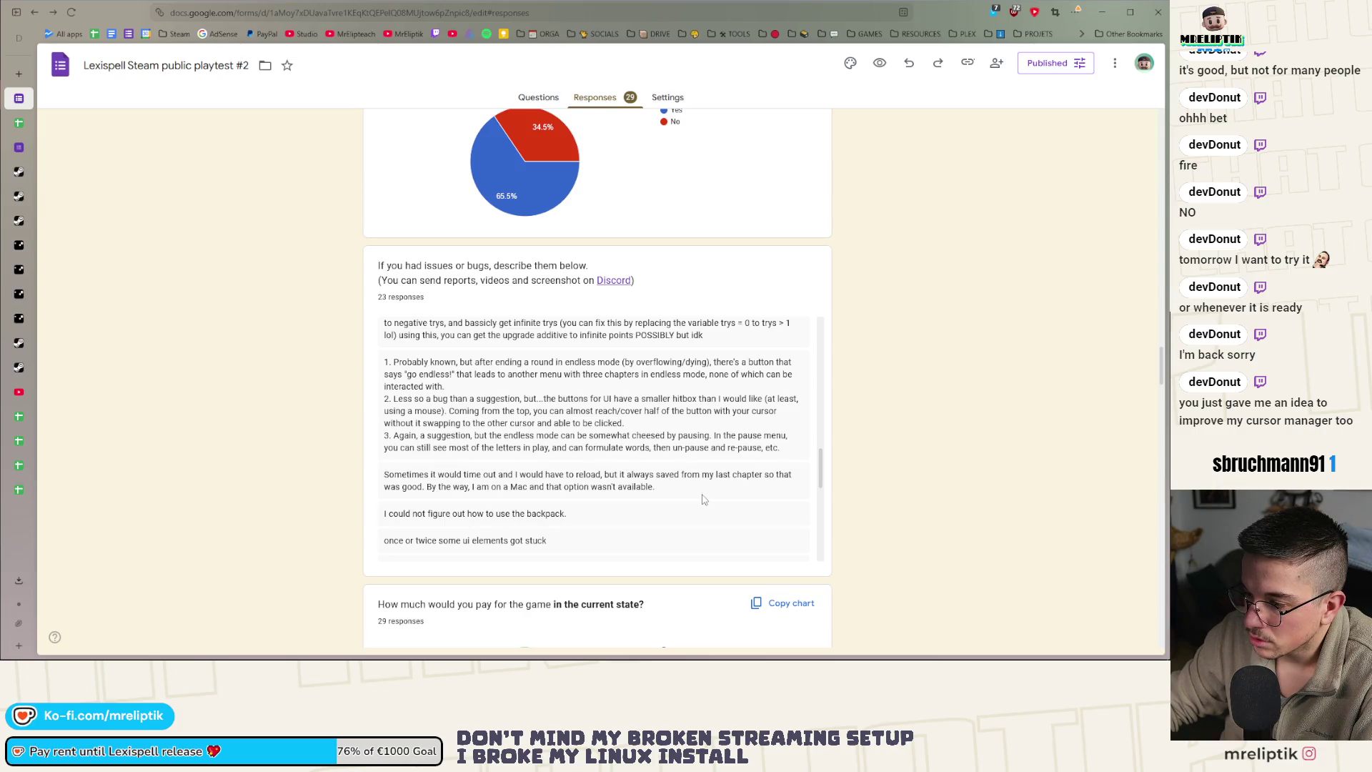
left_click_drag(658, 490, 369, 480)
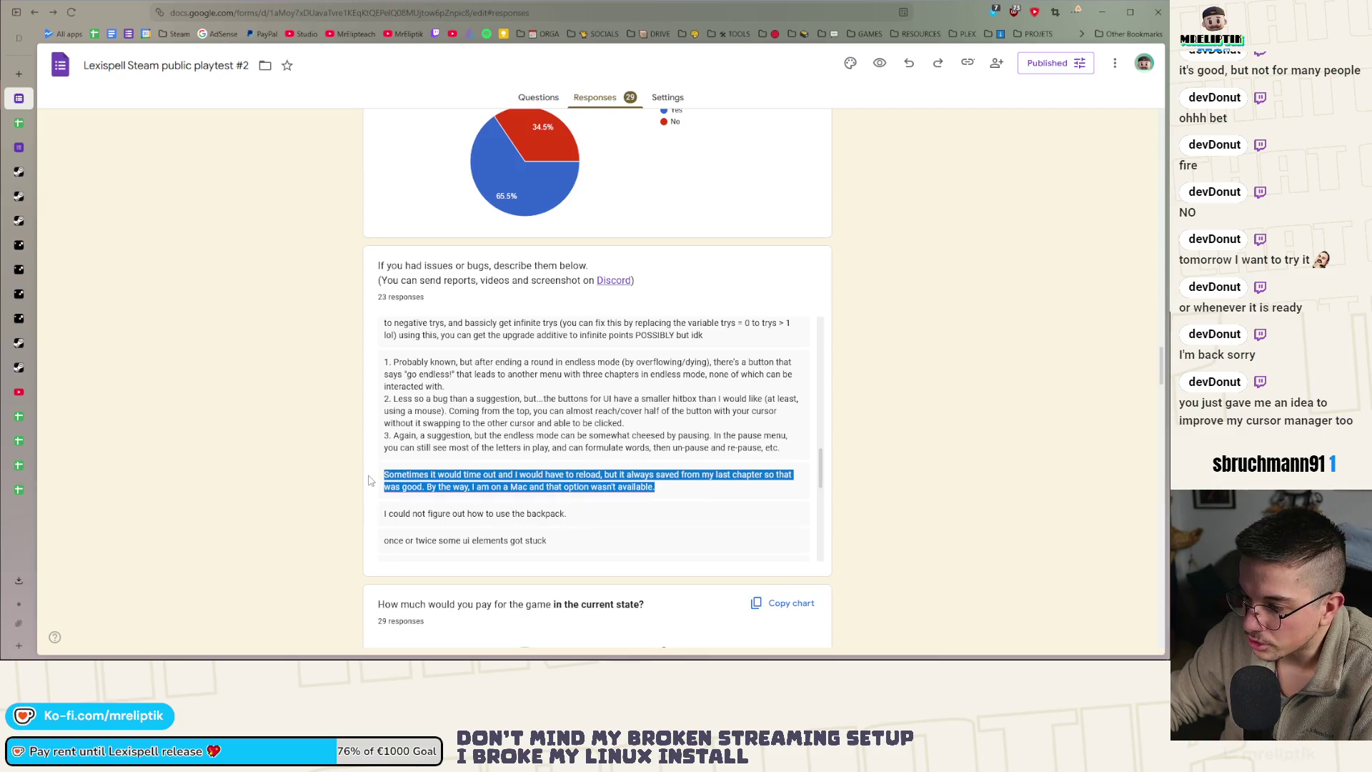
left_click(500, 489)
scroll(509, 491, "down", 2)
scroll(509, 490, "up", 2)
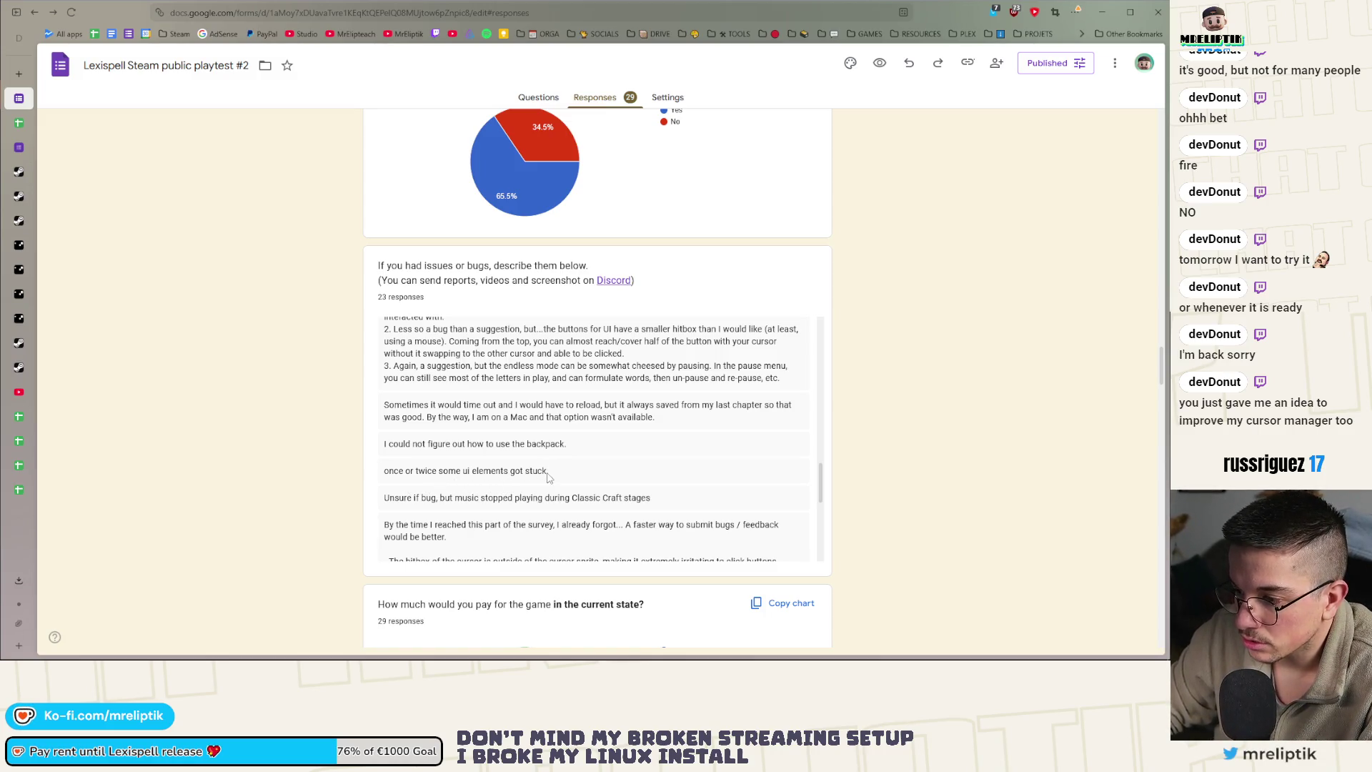
scroll(515, 457, "down", 2)
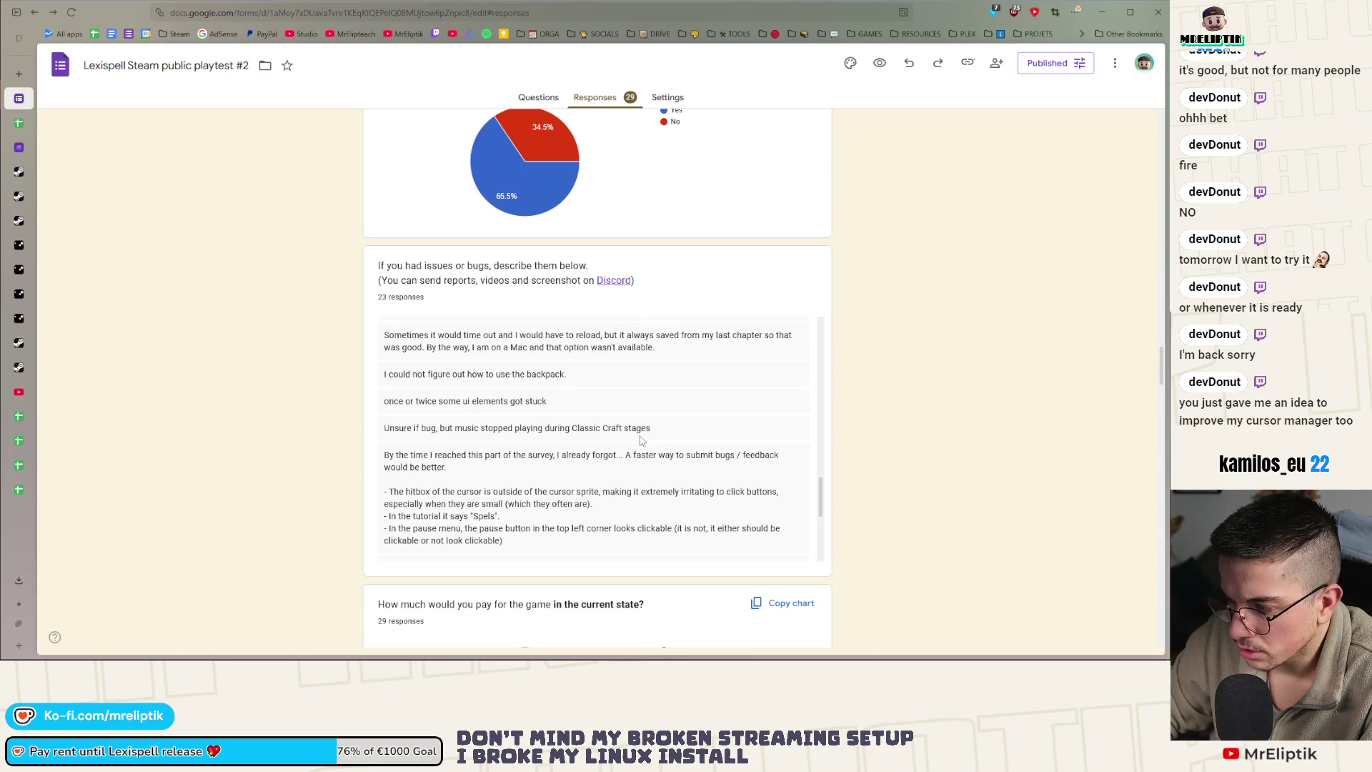
scroll(386, 428, "down", 2)
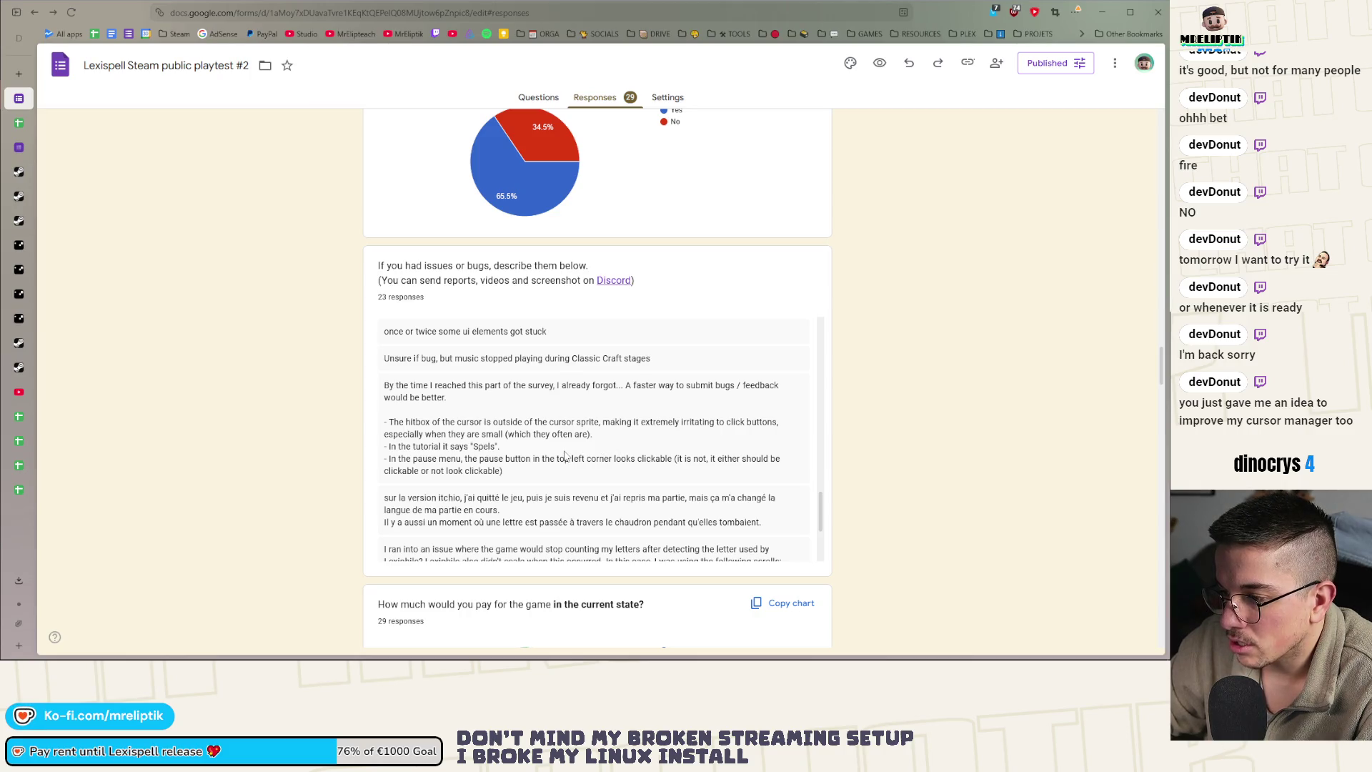
double_click(485, 446)
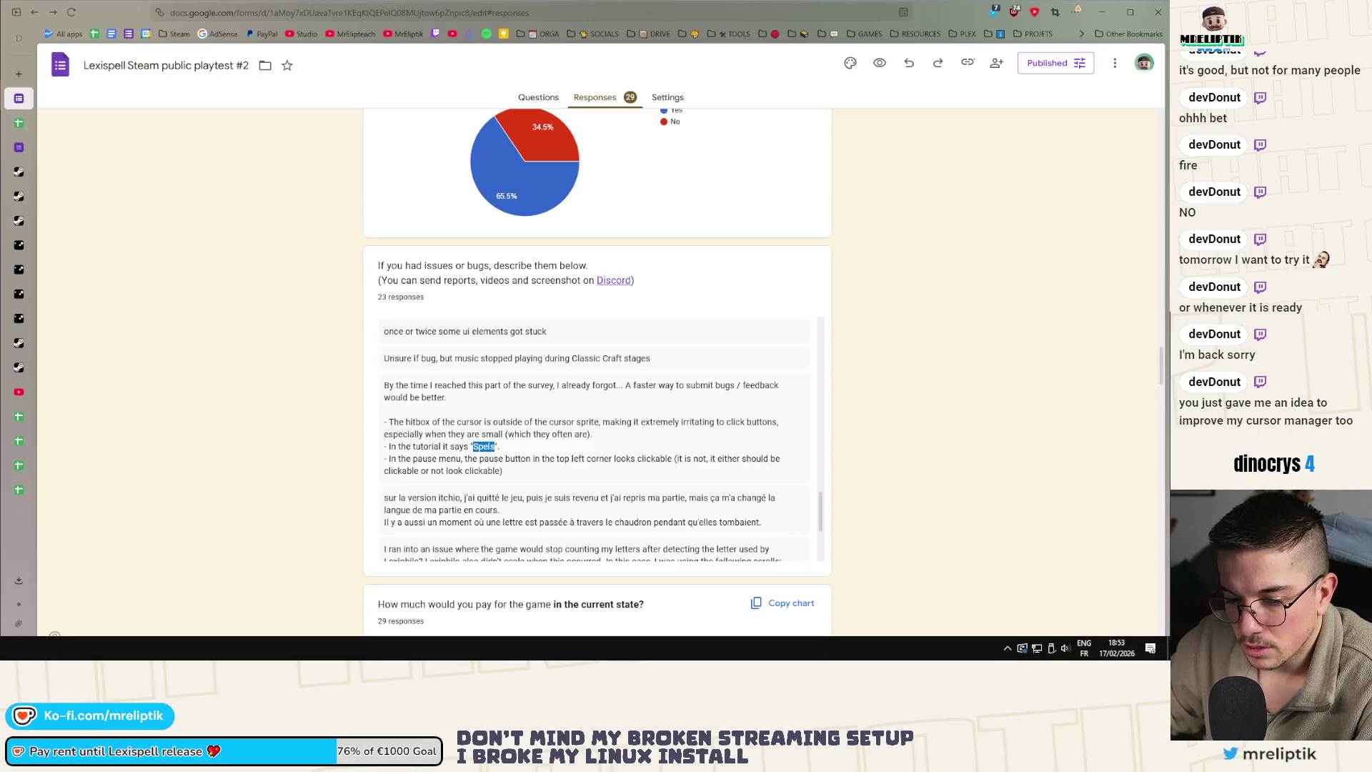
key("alt+Tab")
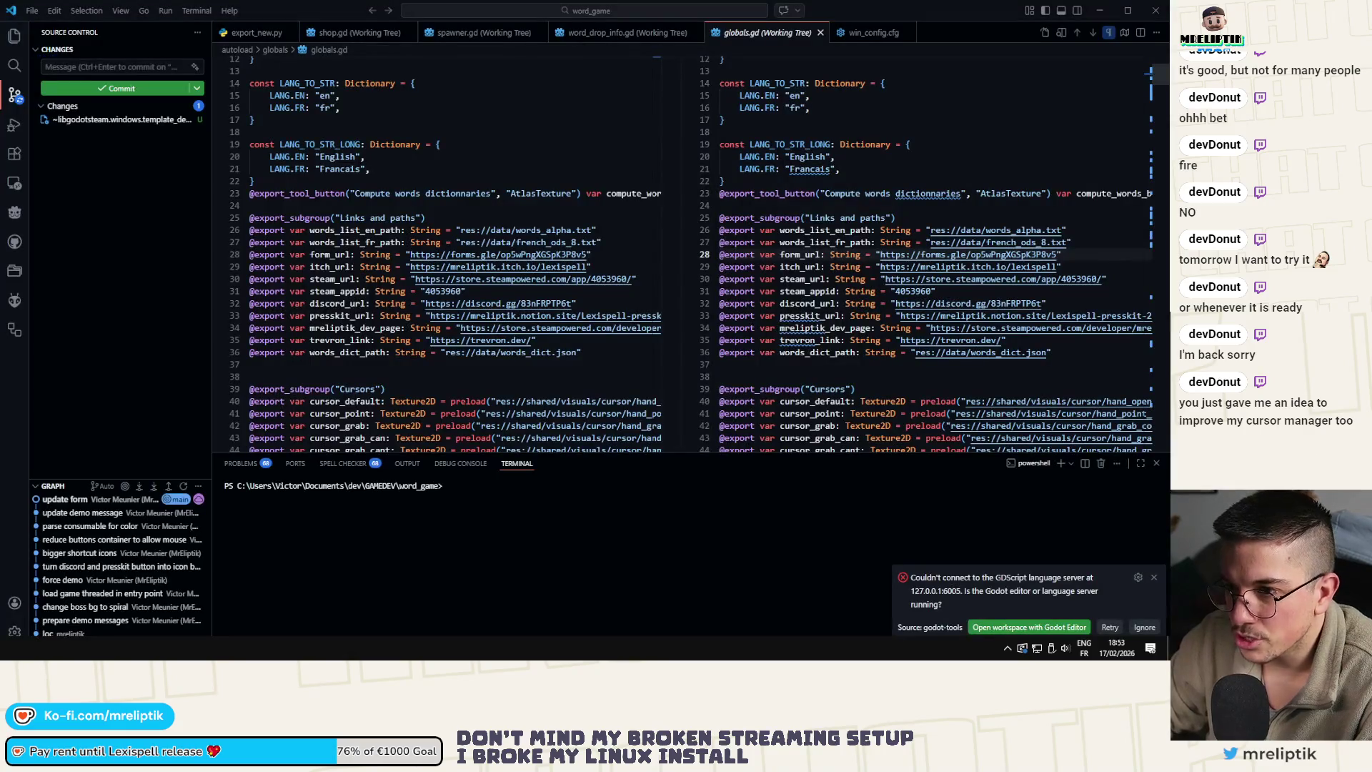
key("alt+Tab")
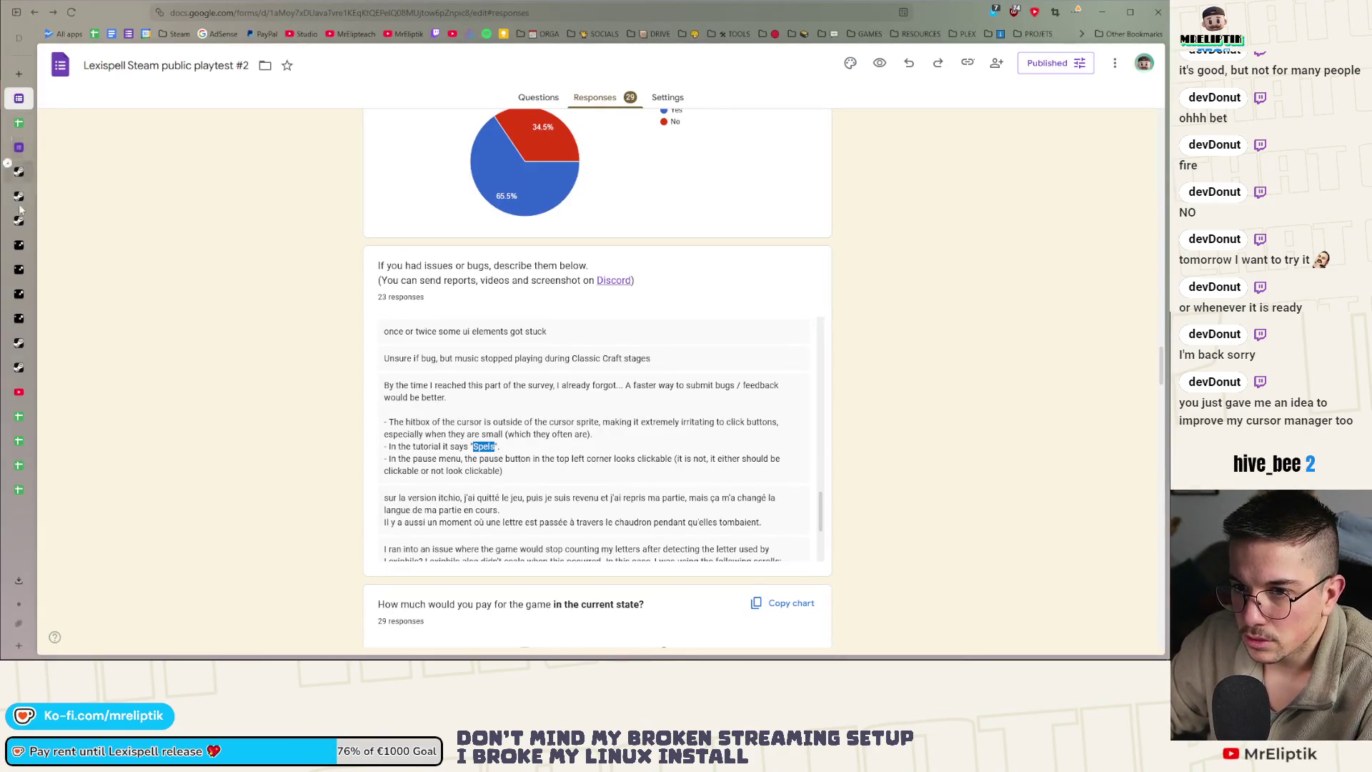
Search the Lexispell_localization spreadsheet for 'spel' and jump to cell B228
mouse_move(34, 379)
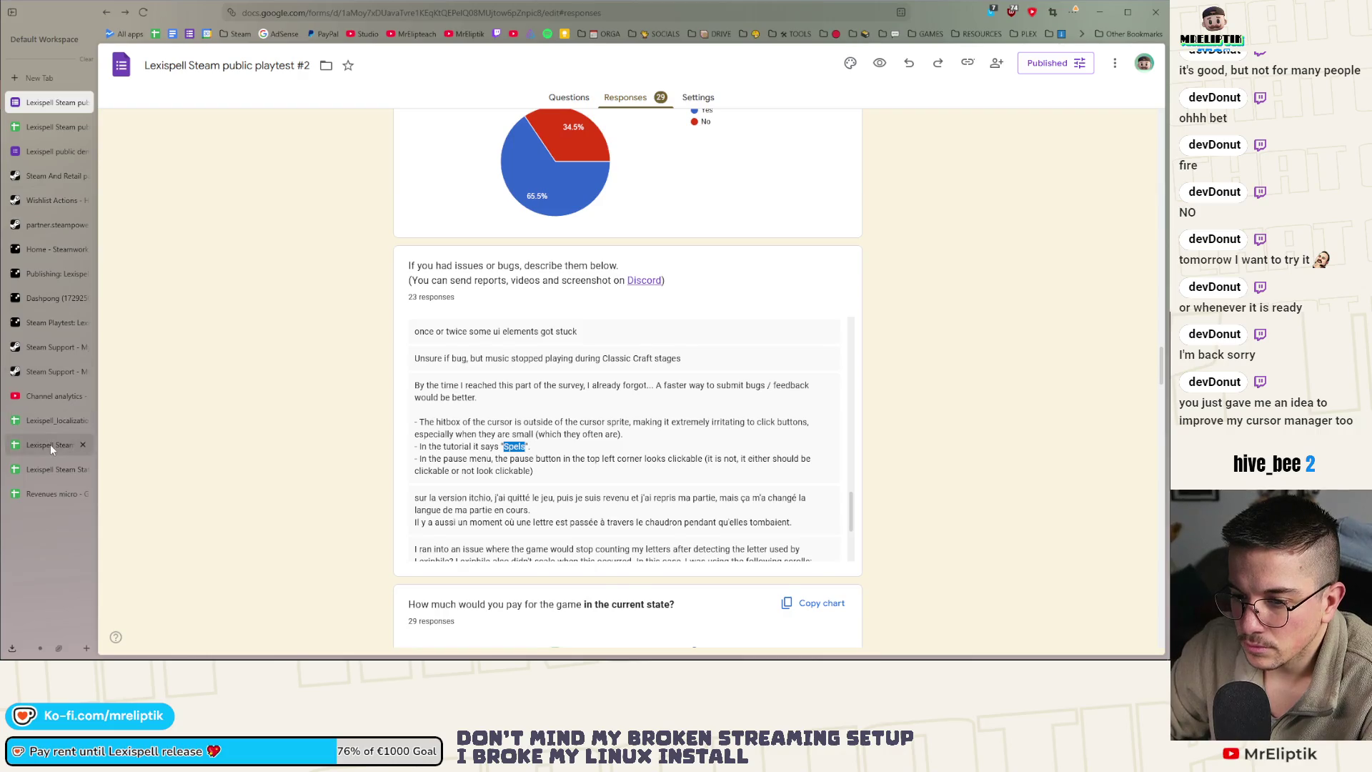
left_click(50, 444)
left_click(50, 420)
left_click(448, 373)
key("ctrl+f")
type("spel")
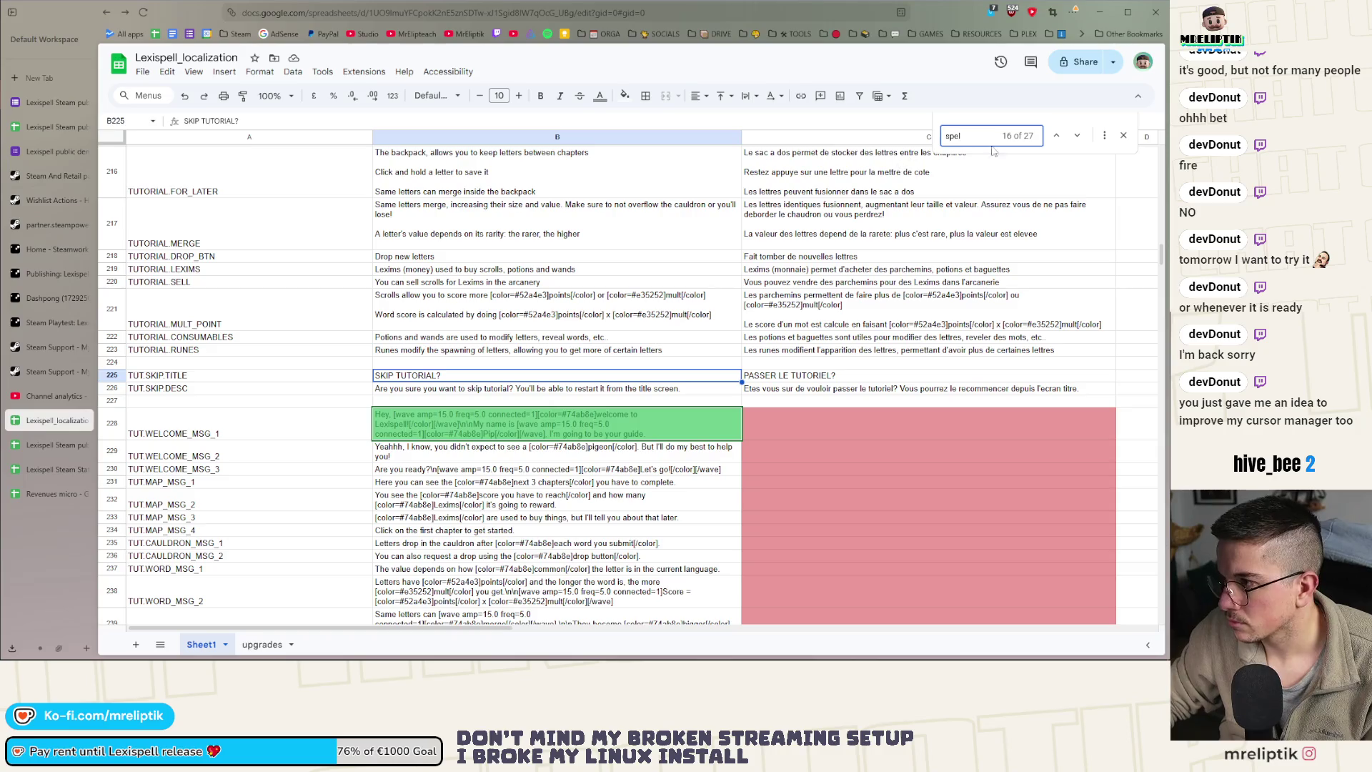
type("s")
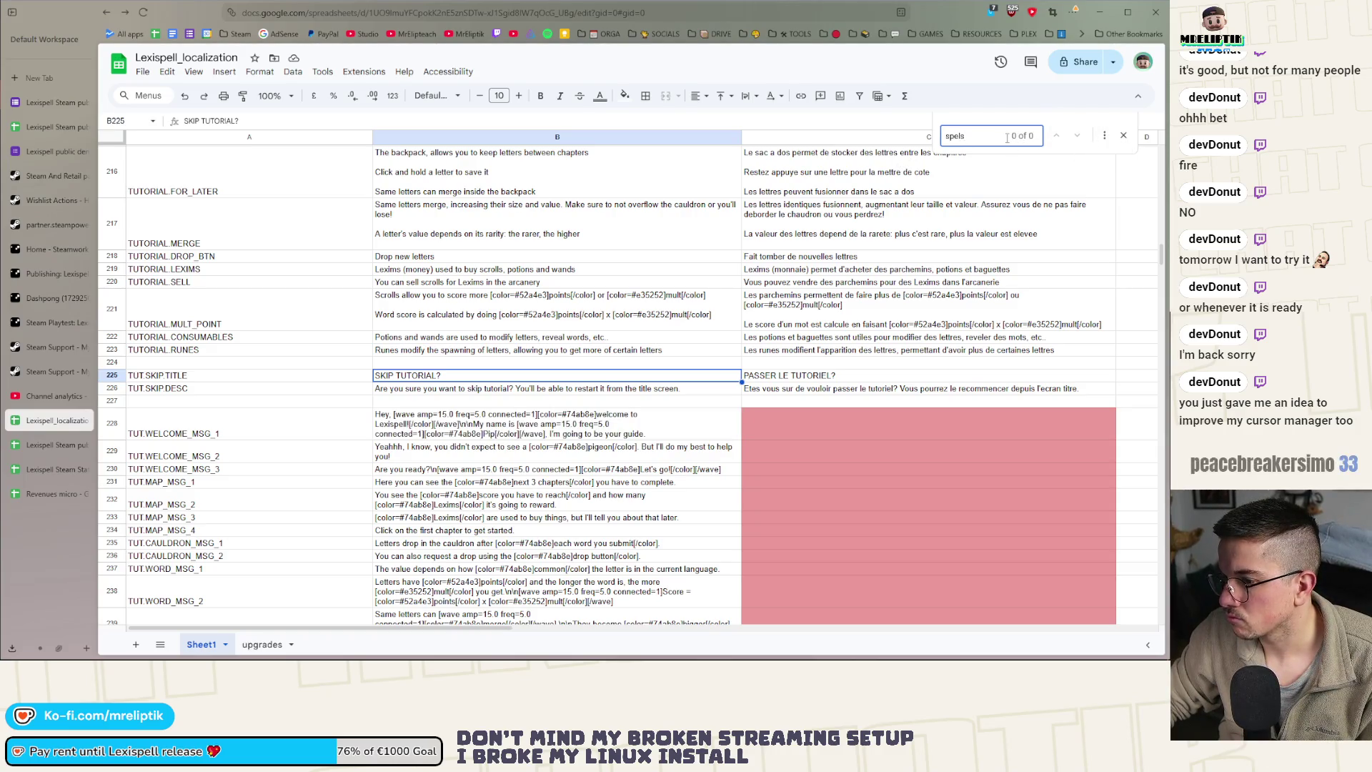
key("BackSpace")
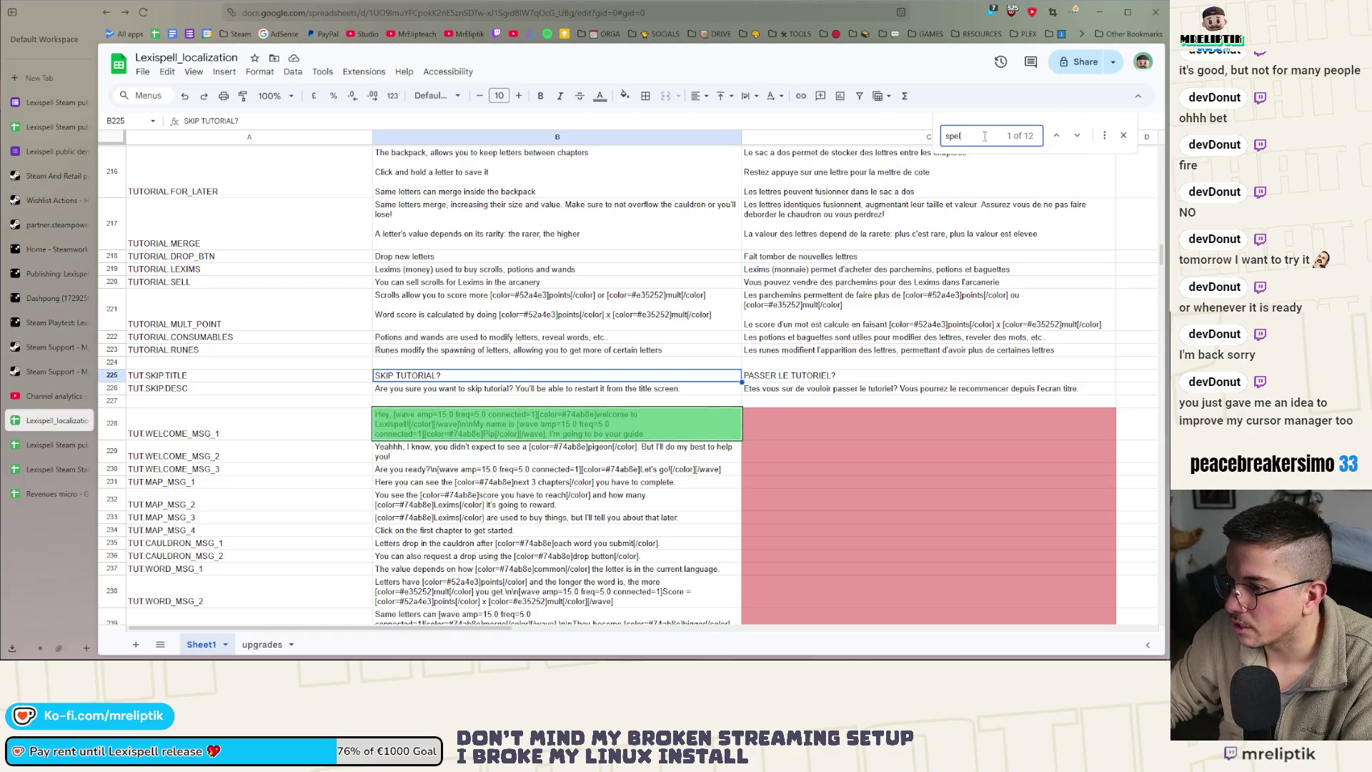
left_click(1124, 135)
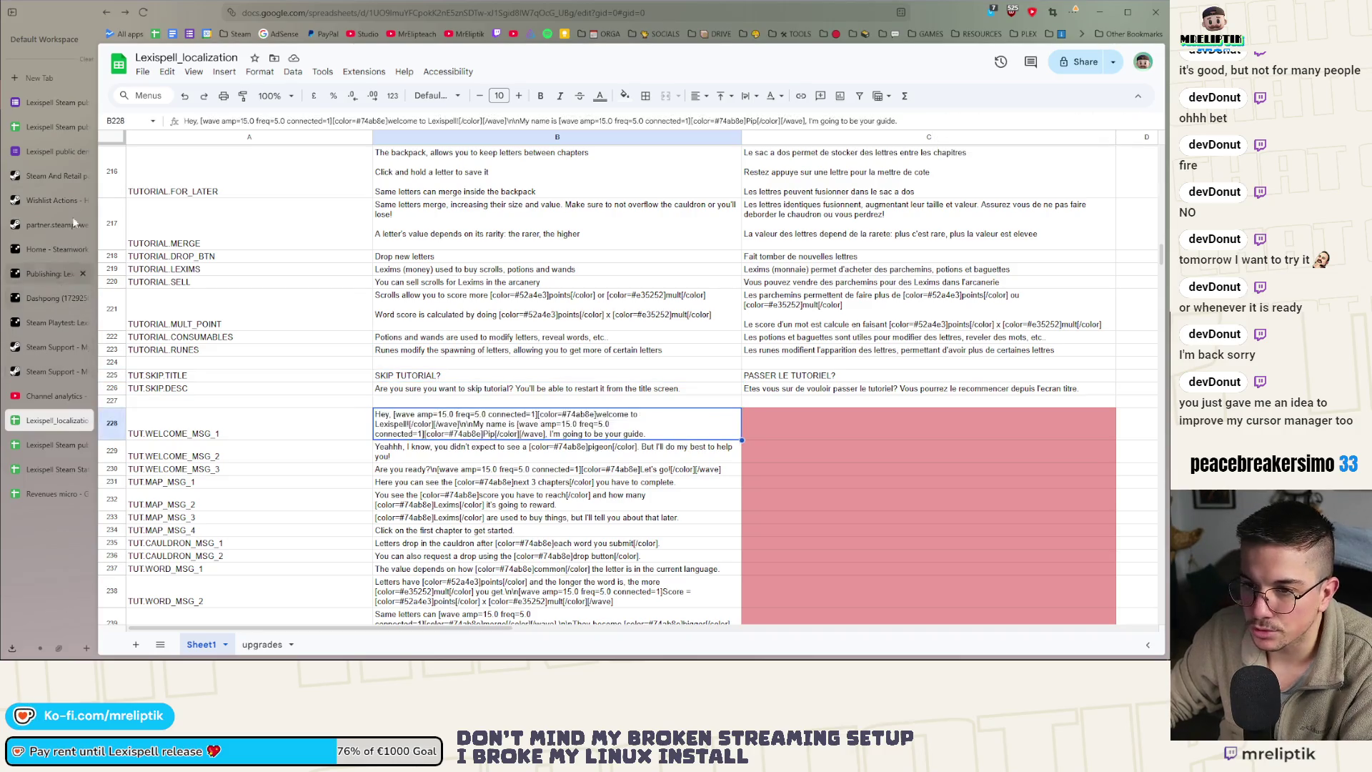
Close the extra Lexispell spreadsheet tab, glance at the public demo form, and return to playtest responses
left_click(47, 126)
left_click(46, 102)
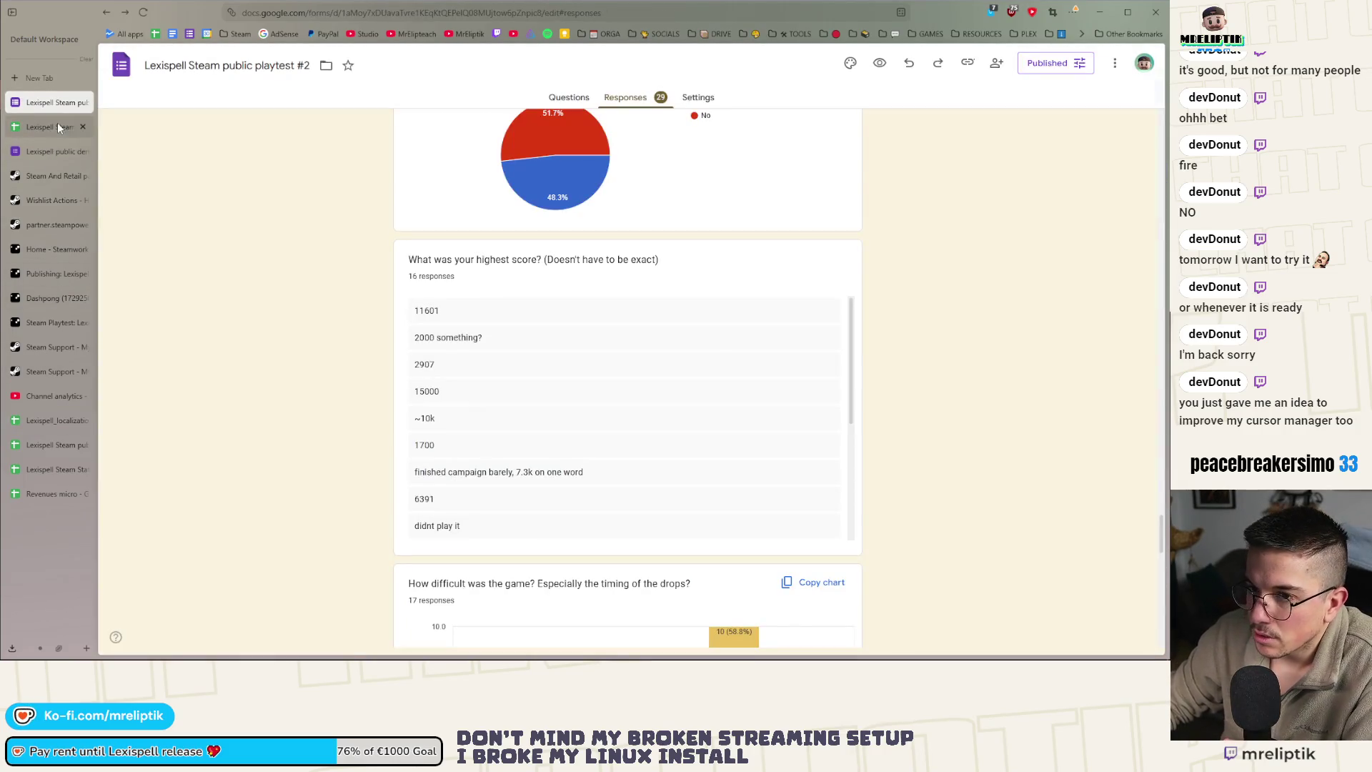
left_click(83, 127)
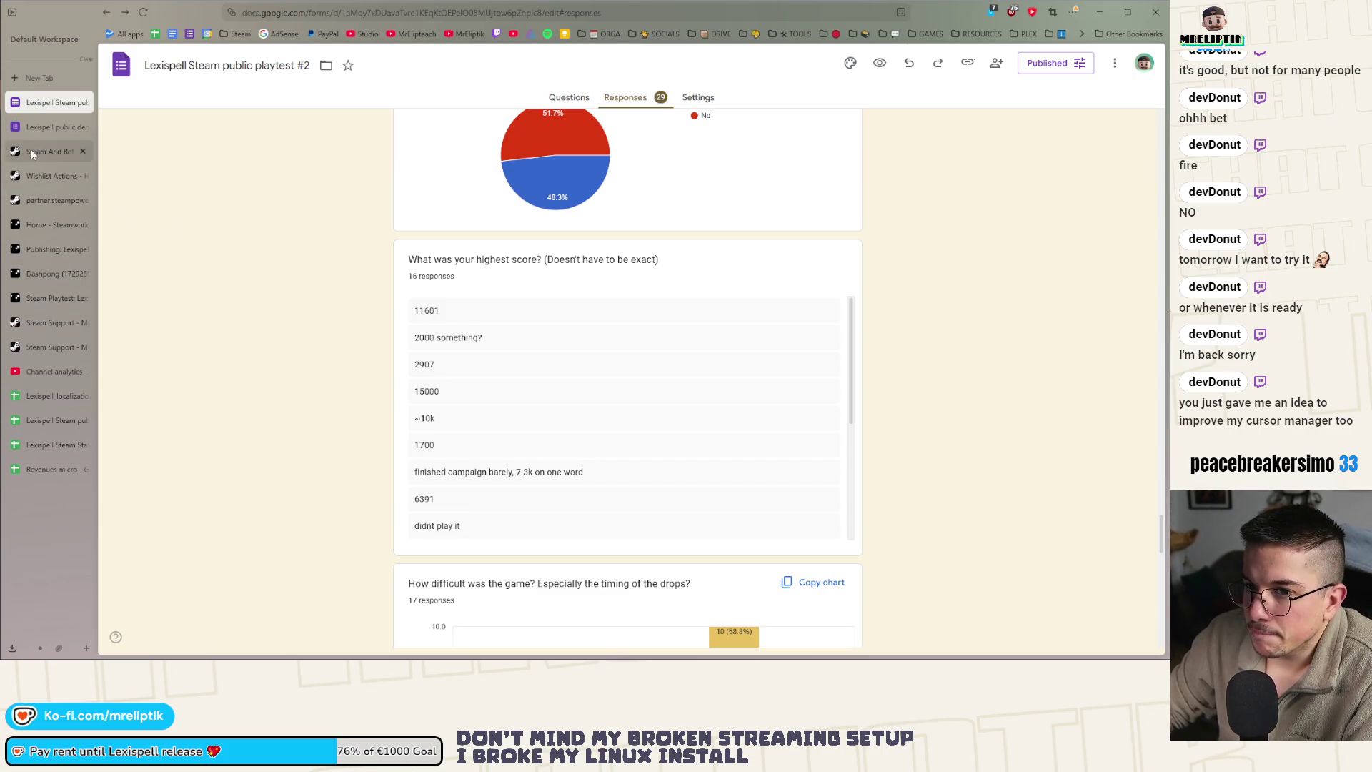
left_click(33, 128)
left_click(45, 100)
Scroll through the 23 bug-report answers, highlighting the cursor hitbox complaint
scroll(312, 318, "up", 1)
scroll(313, 317, "up", 6)
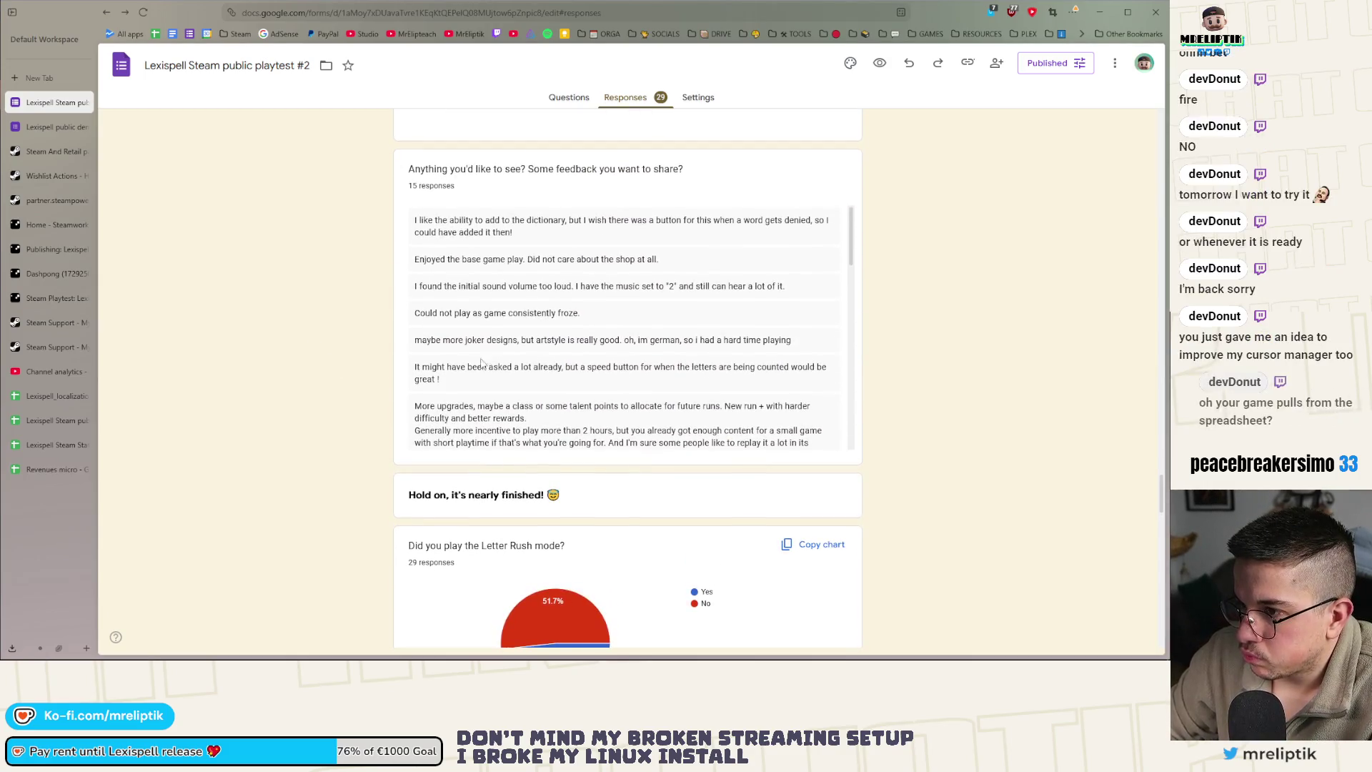
scroll(321, 370, "down", 9)
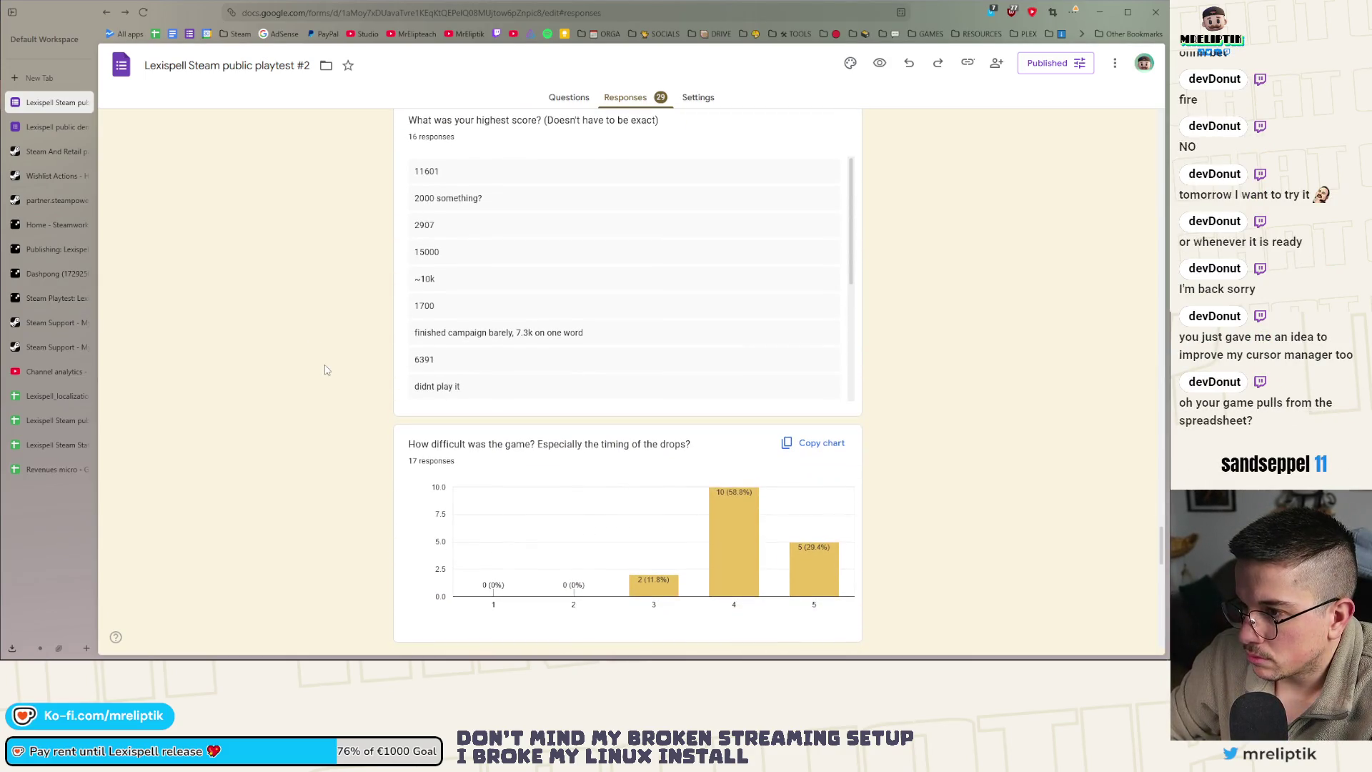
scroll(325, 370, "up", 15)
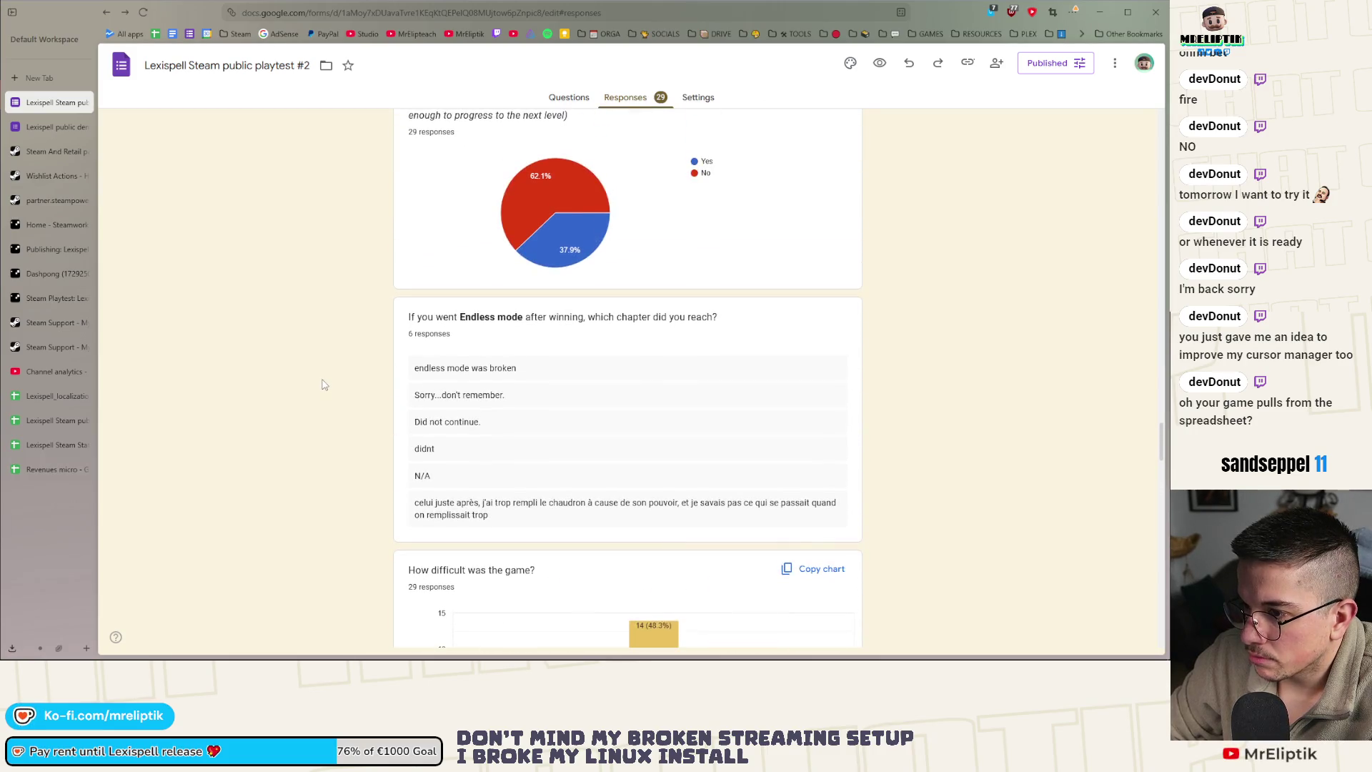
scroll(323, 382, "up", 15)
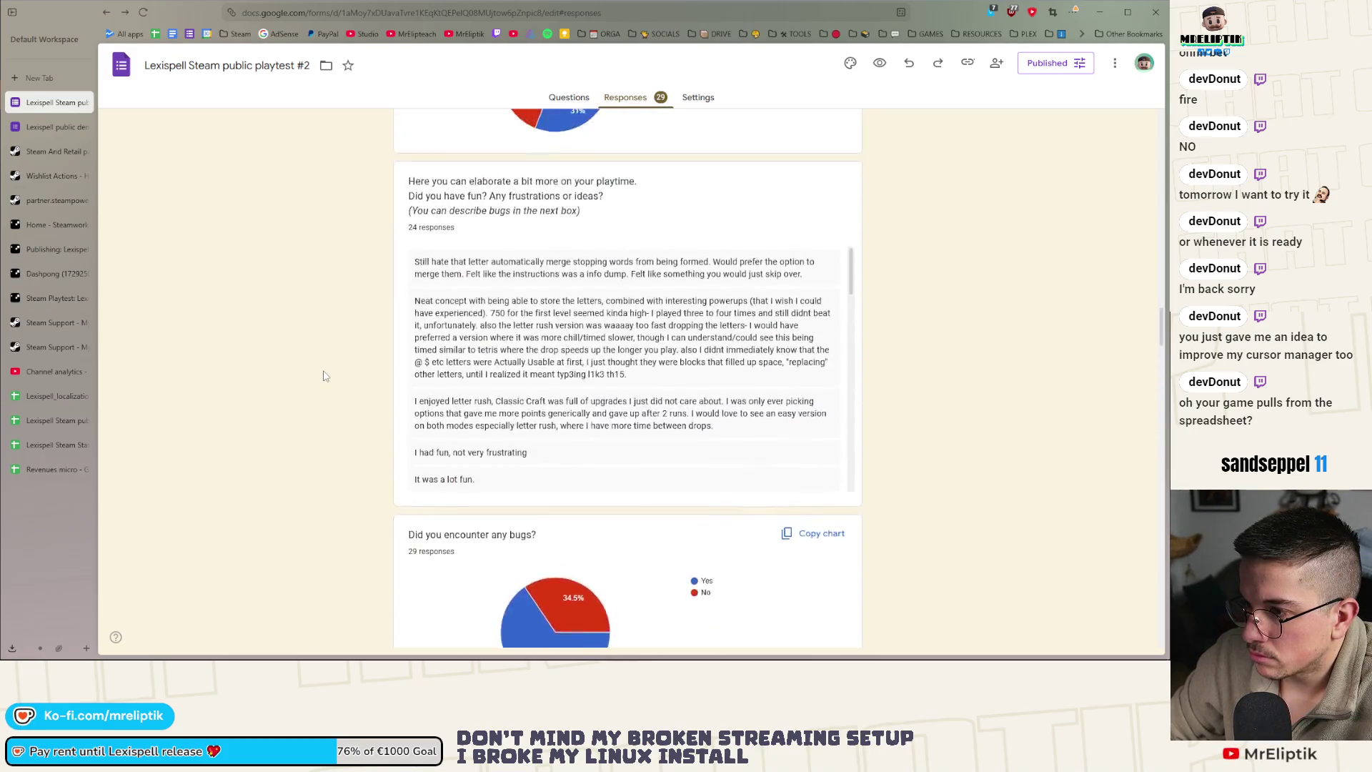
scroll(325, 376, "down", 8)
scroll(486, 365, "down", 10)
scroll(483, 366, "down", 5)
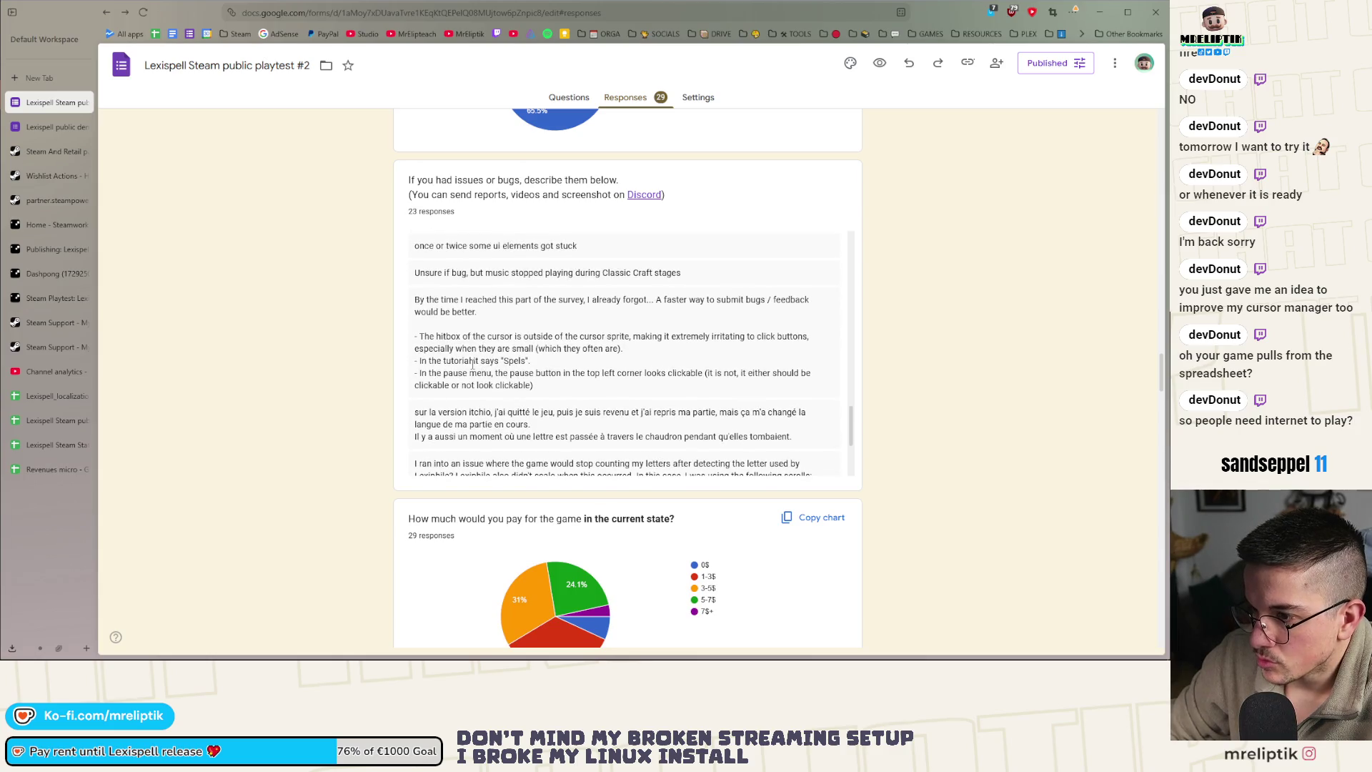
left_click_drag(467, 336, 570, 339)
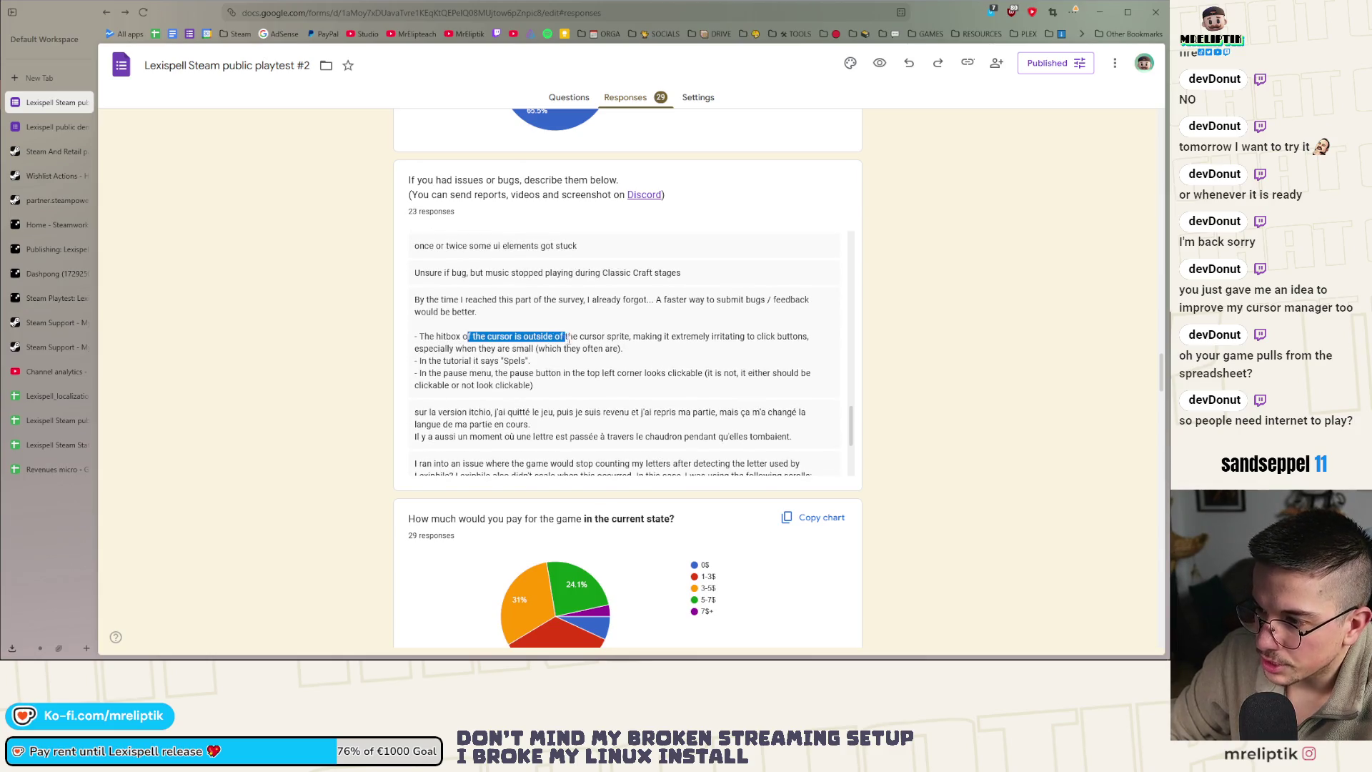
left_click(578, 342)
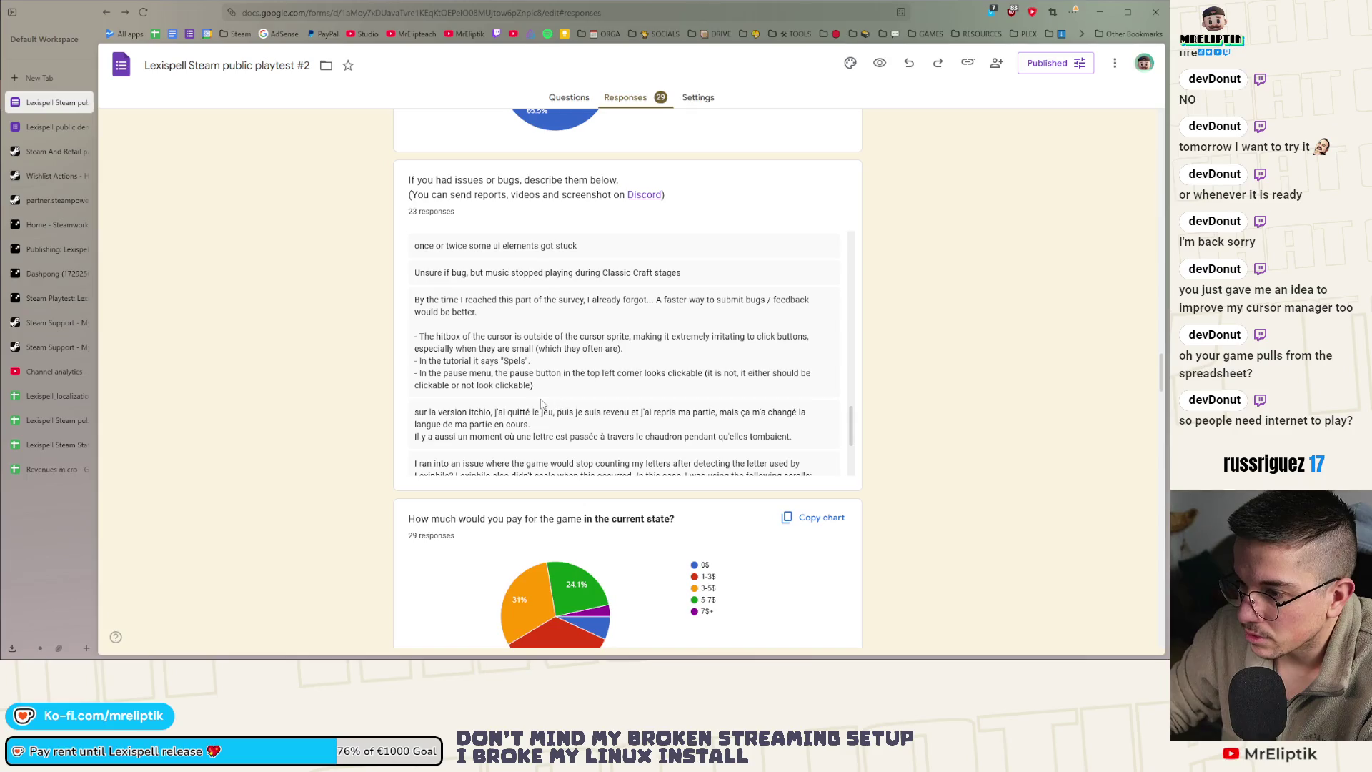
scroll(540, 404, "down", 2)
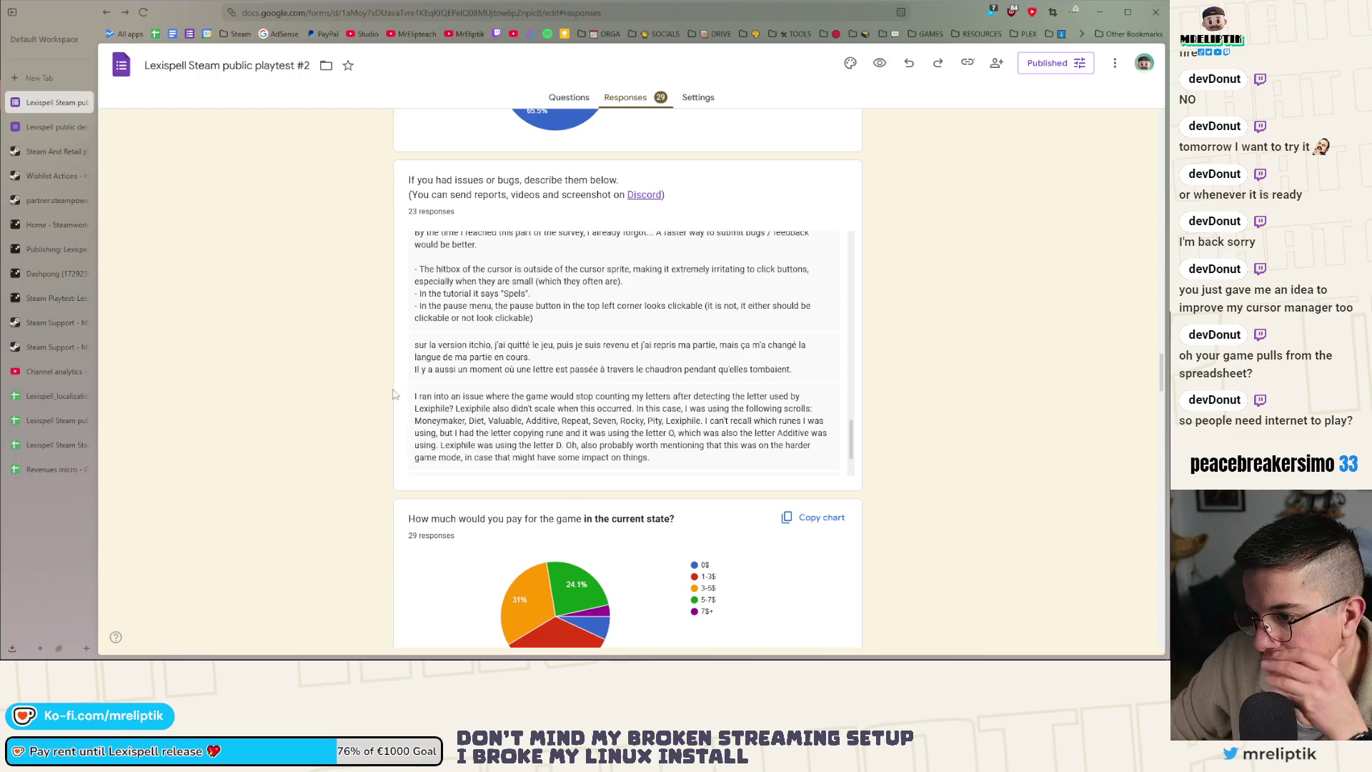
scroll(618, 388, "down", 2)
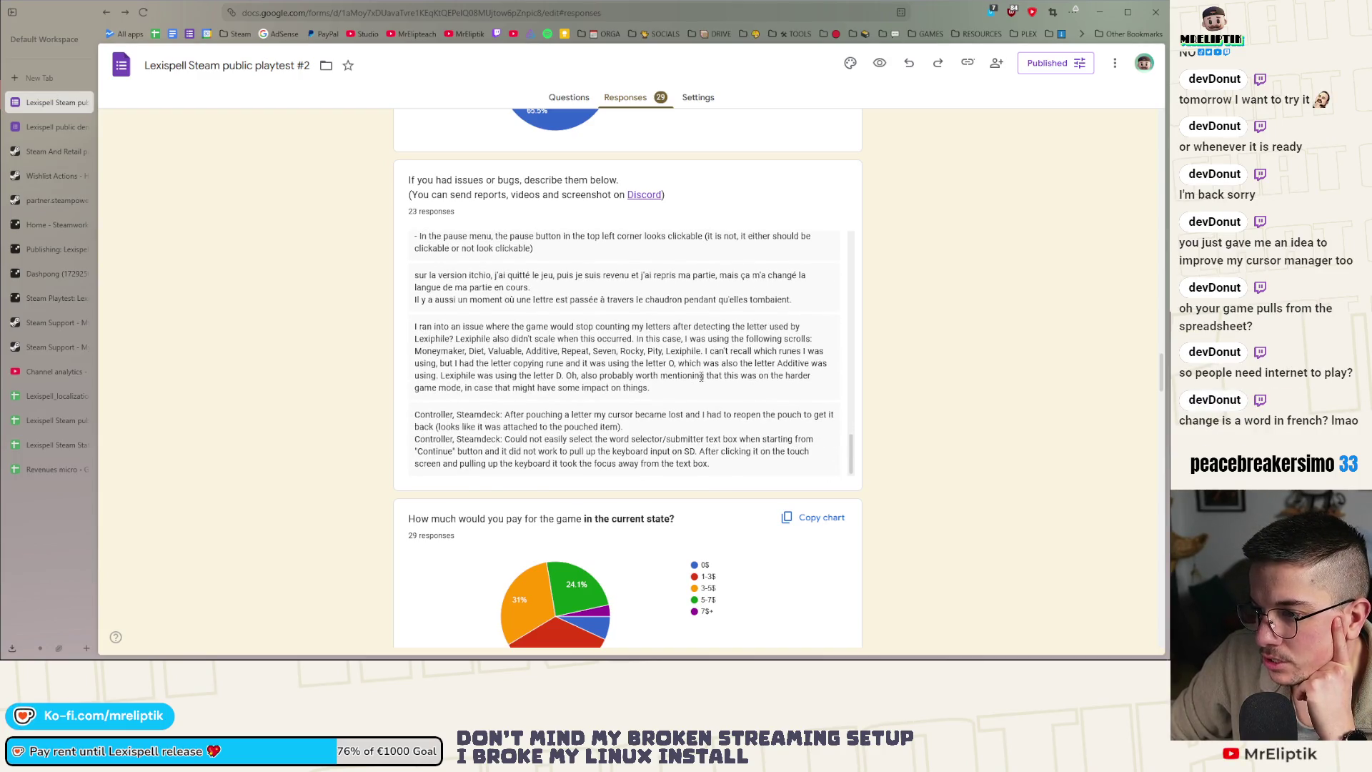
scroll(701, 377, "down", 1)
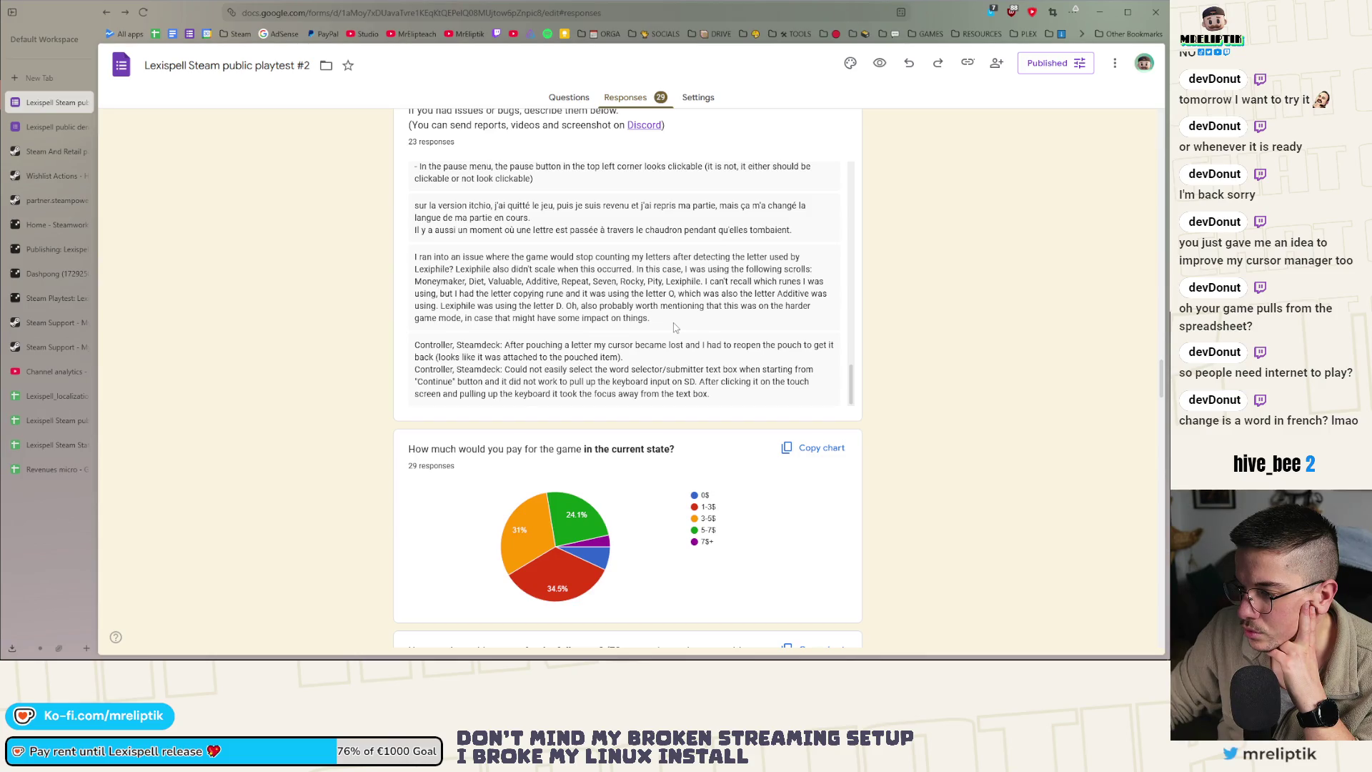
scroll(675, 328, "down", 3)
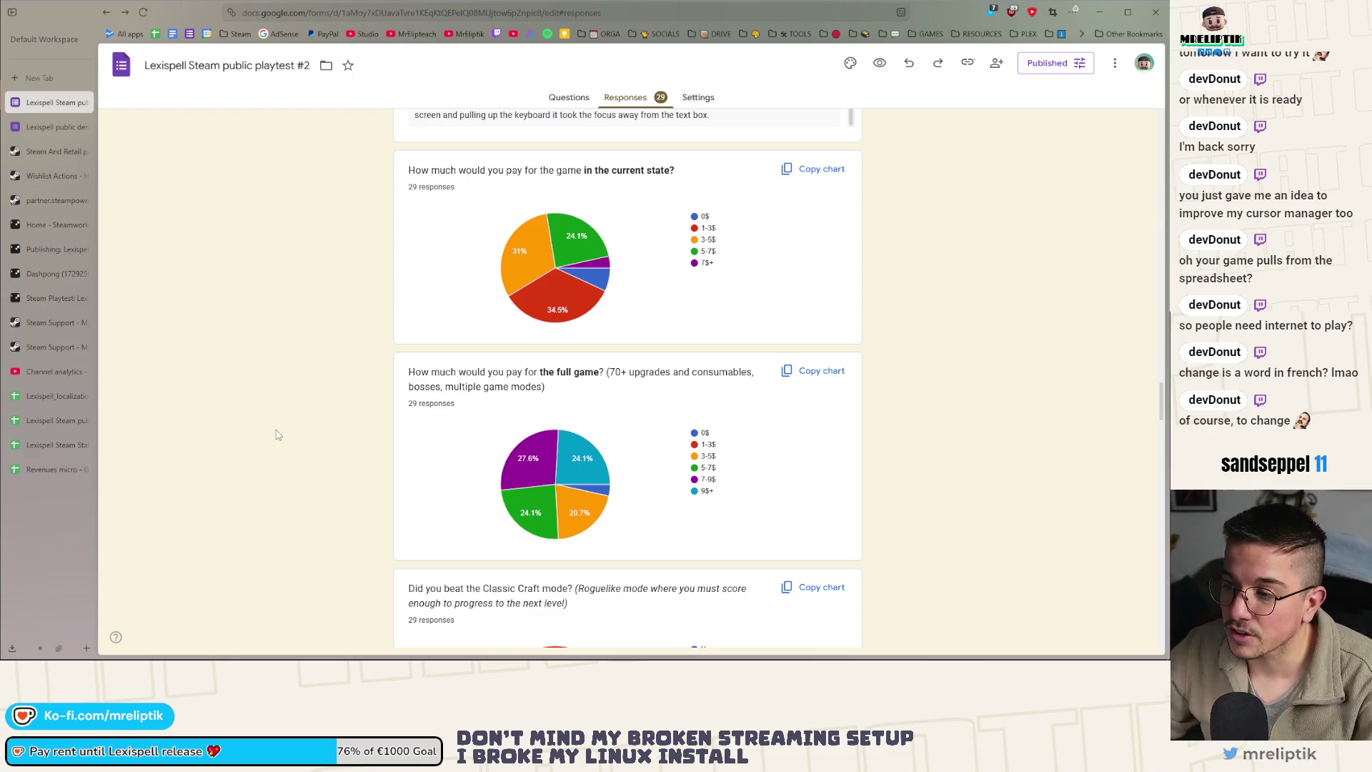
mouse_move(585, 292)
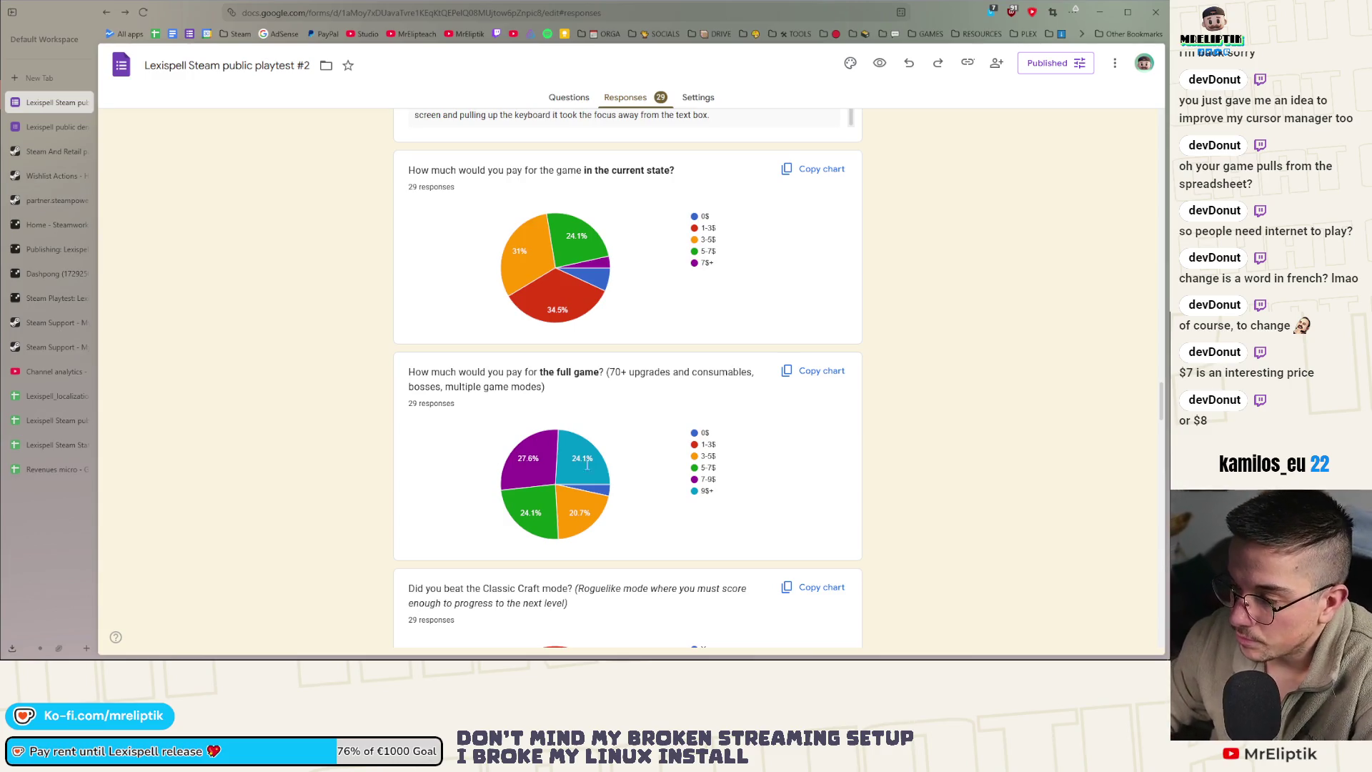
scroll(412, 425, "down", 3)
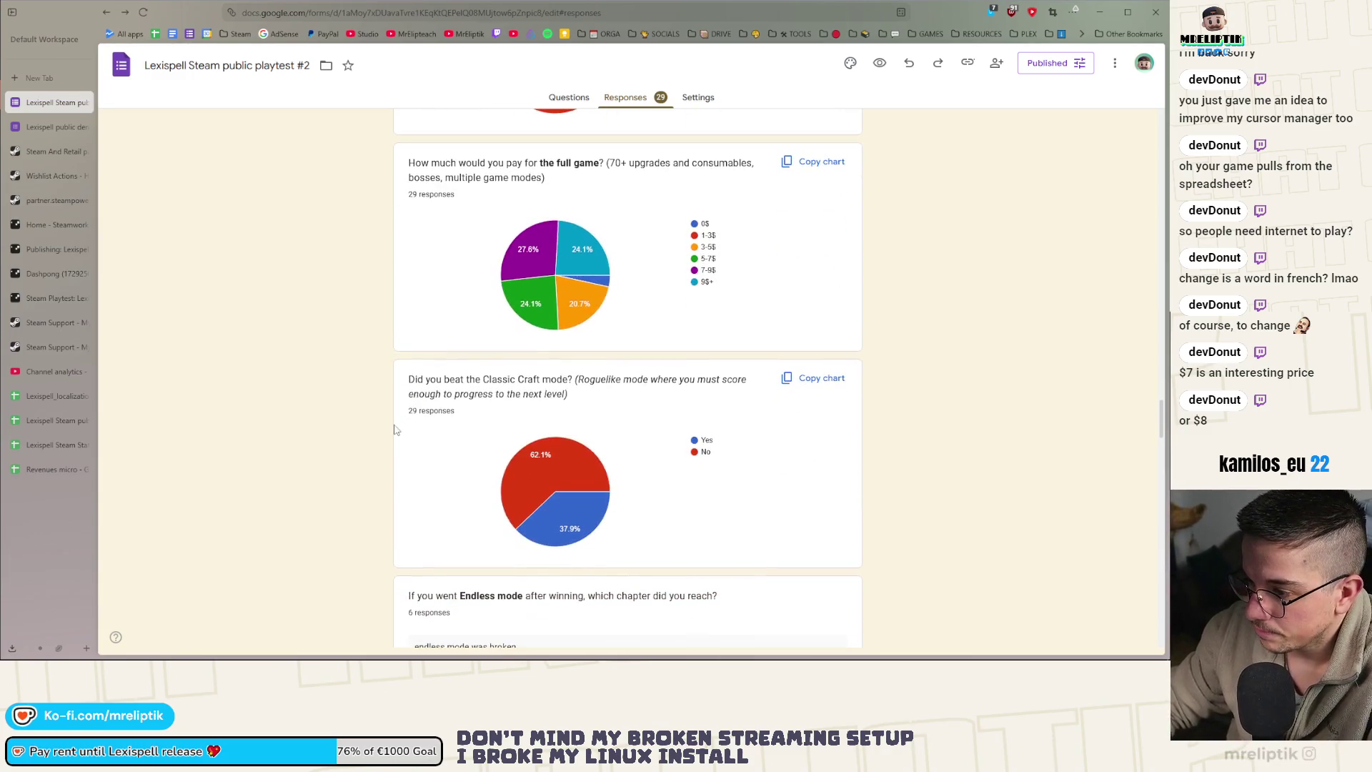
mouse_move(589, 530)
scroll(412, 498, "down", 8)
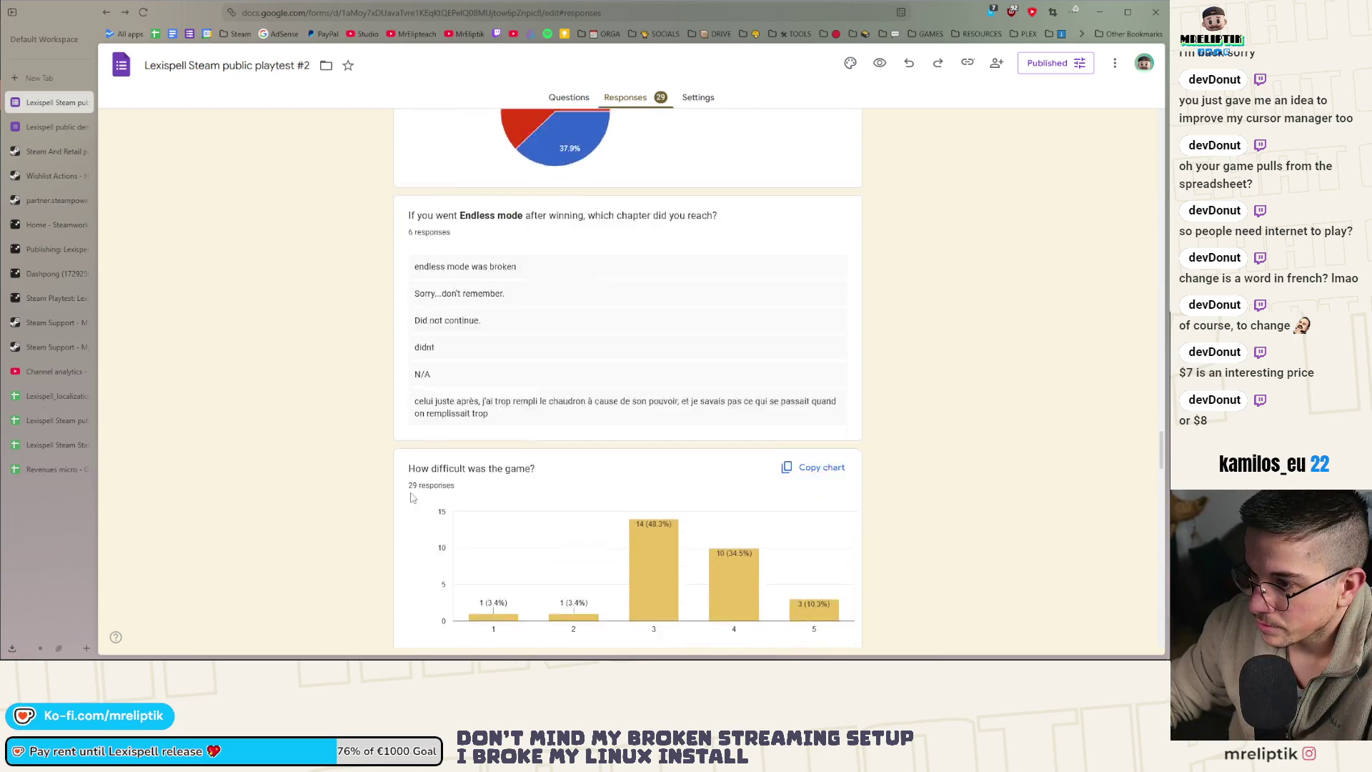
scroll(412, 498, "up", 2)
scroll(412, 498, "down", 7)
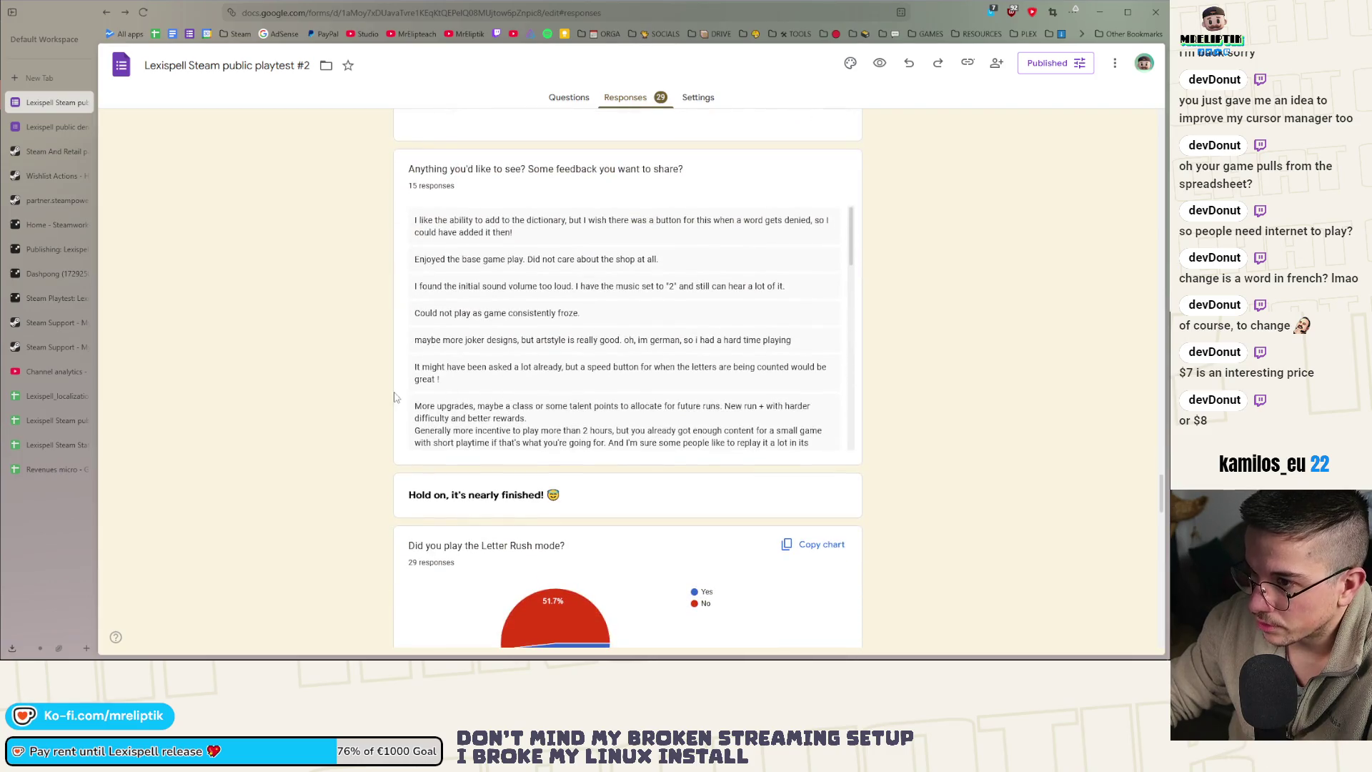
scroll(647, 394, "down", 3)
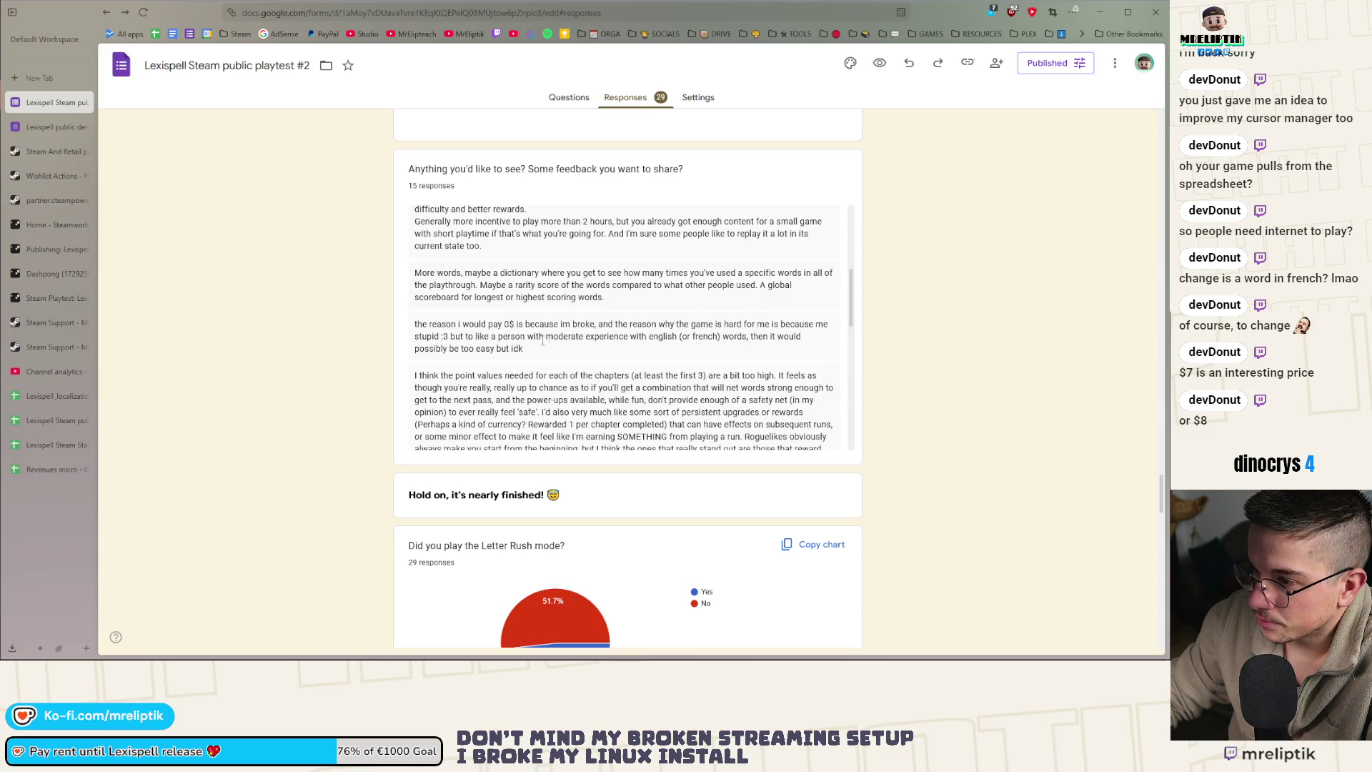
scroll(416, 391, "down", 2)
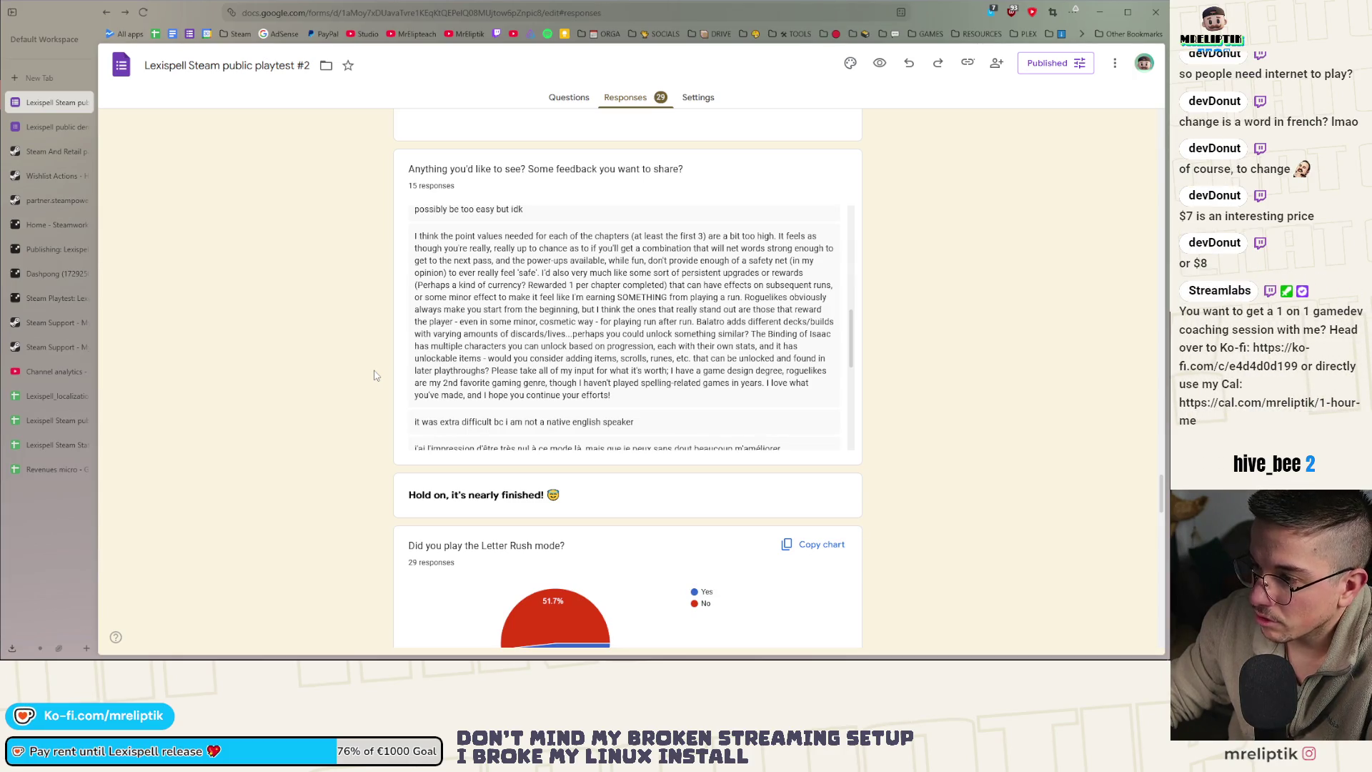
scroll(374, 376, "down", 4)
scroll(373, 382, "down", 3)
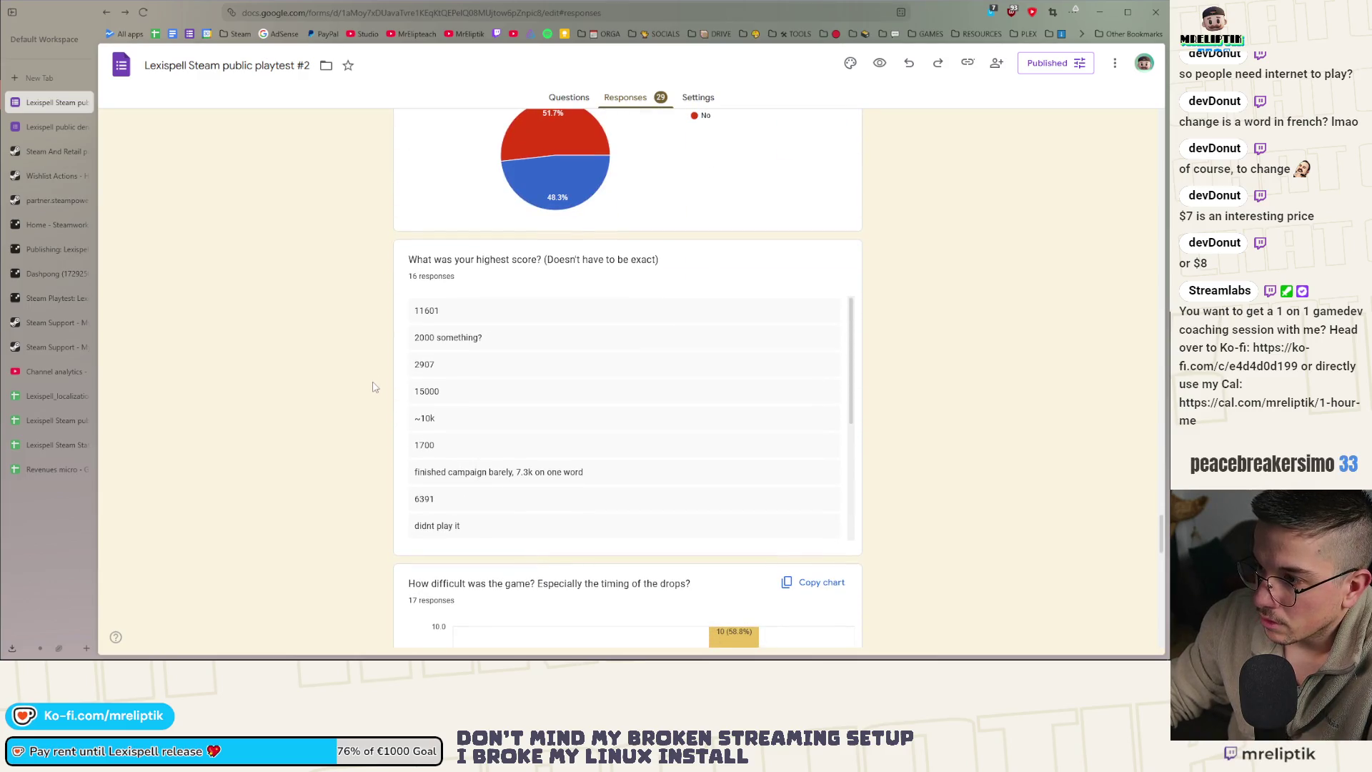
scroll(554, 476, "down", 3)
scroll(343, 468, "down", 10)
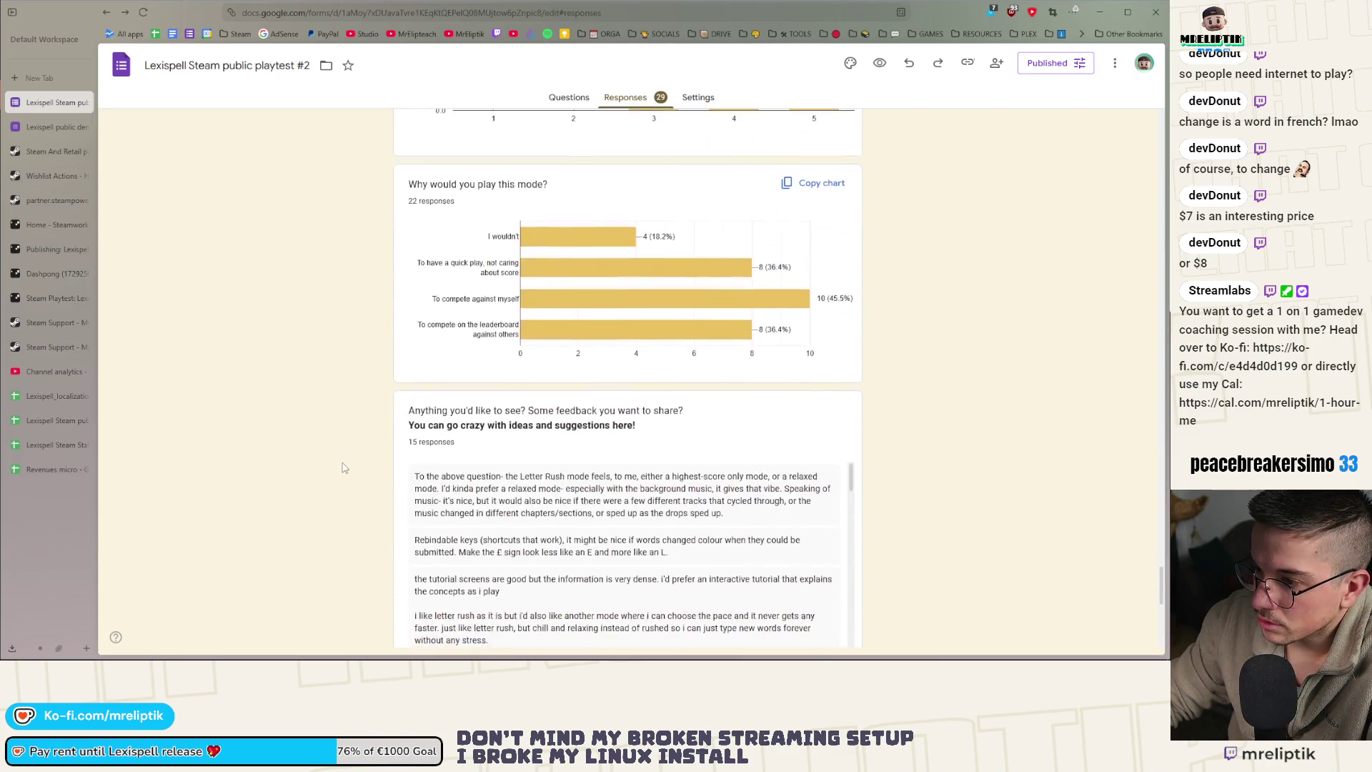
scroll(344, 468, "down", 4)
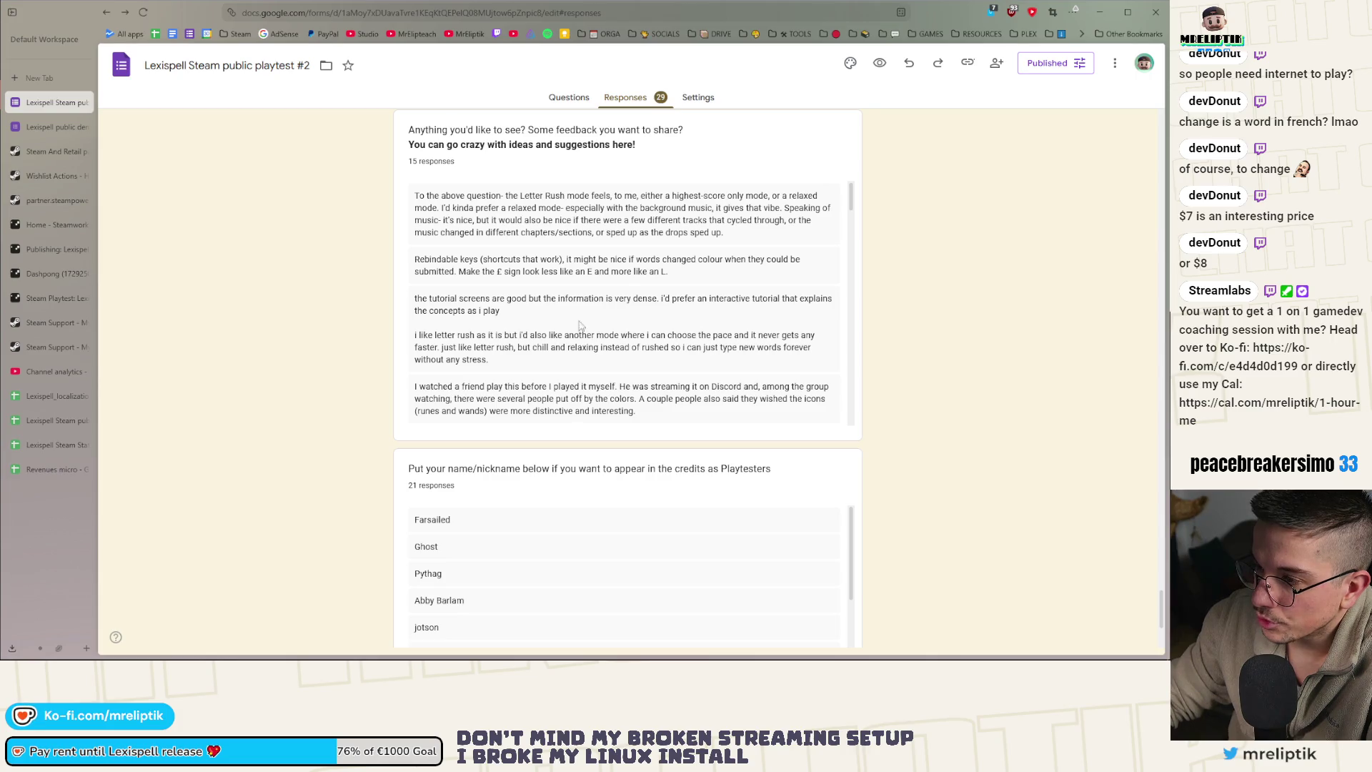
scroll(572, 324, "down", 1)
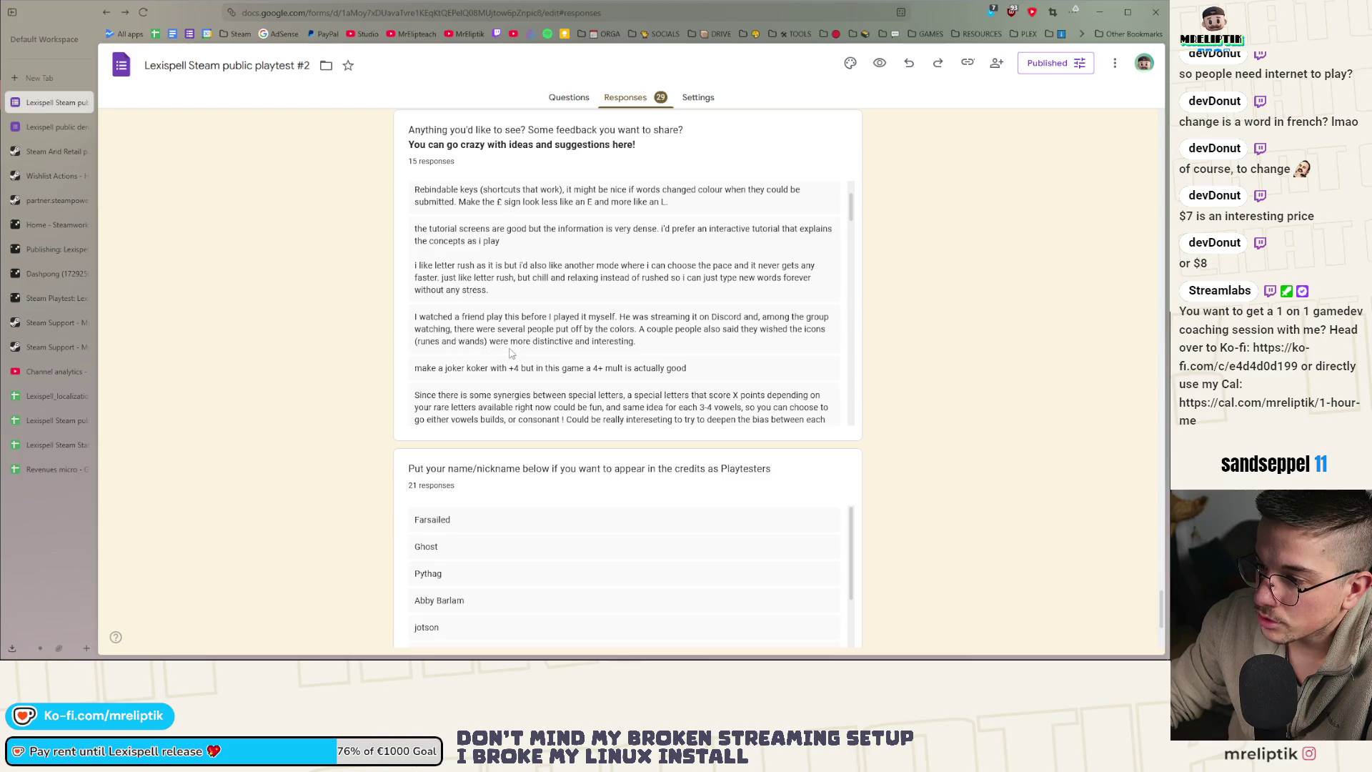
scroll(524, 286, "down", 2)
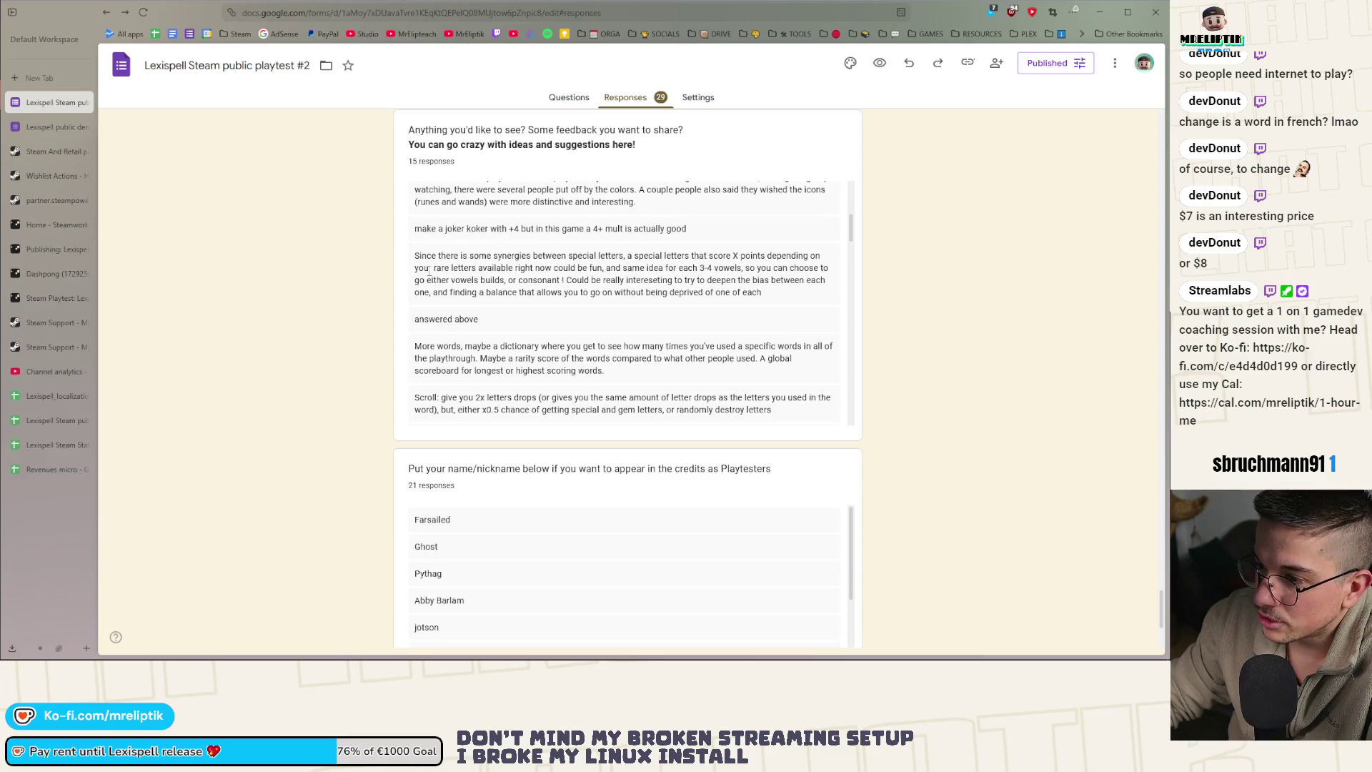
scroll(464, 279, "down", 2)
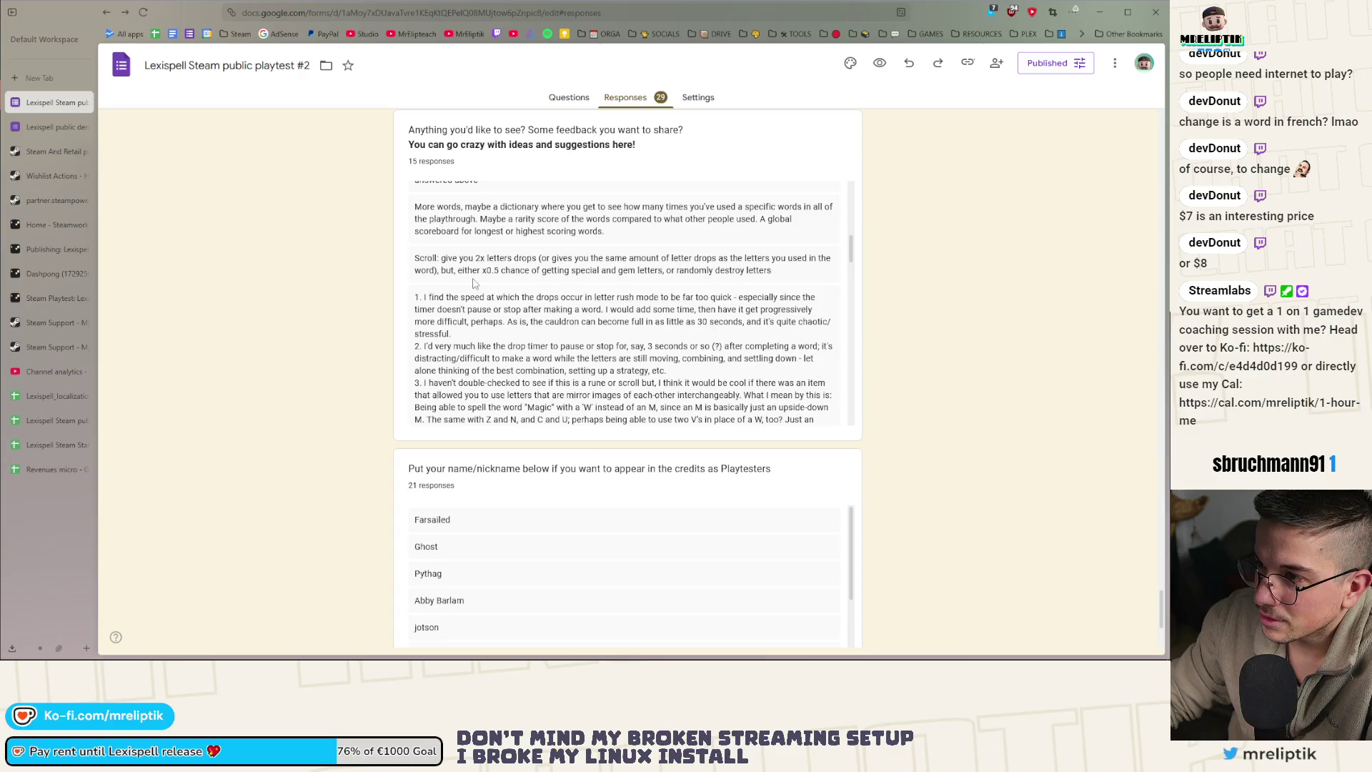
scroll(473, 284, "down", 10)
scroll(359, 335, "down", 3)
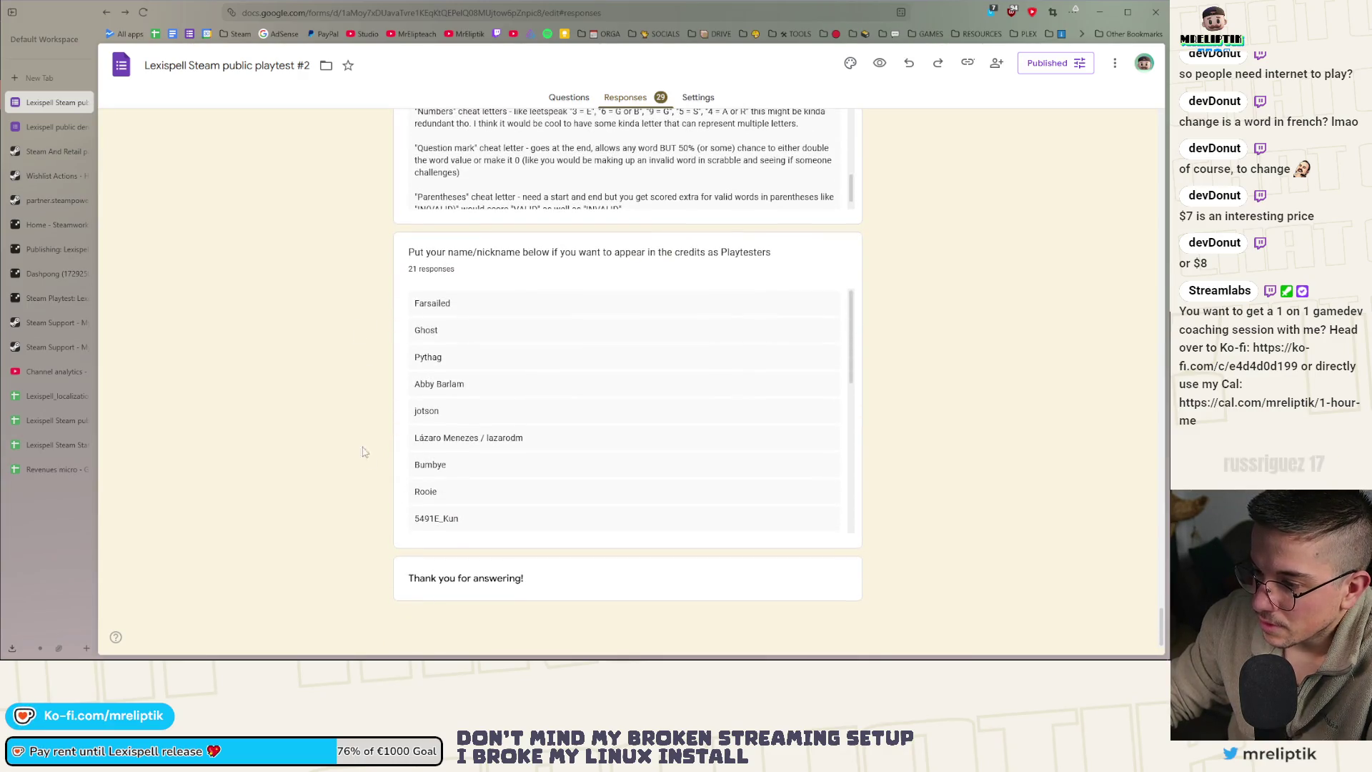
scroll(358, 446, "up", 1)
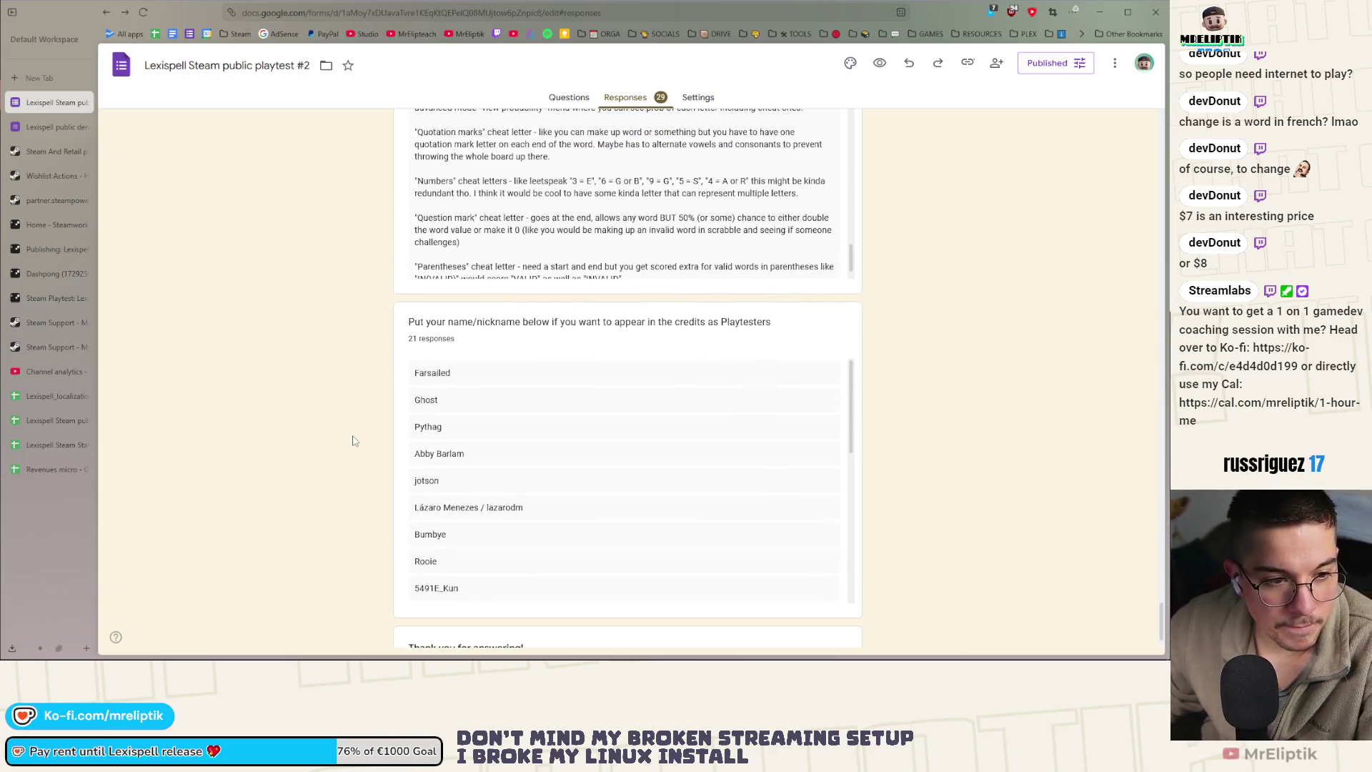
scroll(316, 465, "up", 15)
scroll(319, 465, "up", 15)
scroll(279, 443, "up", 20)
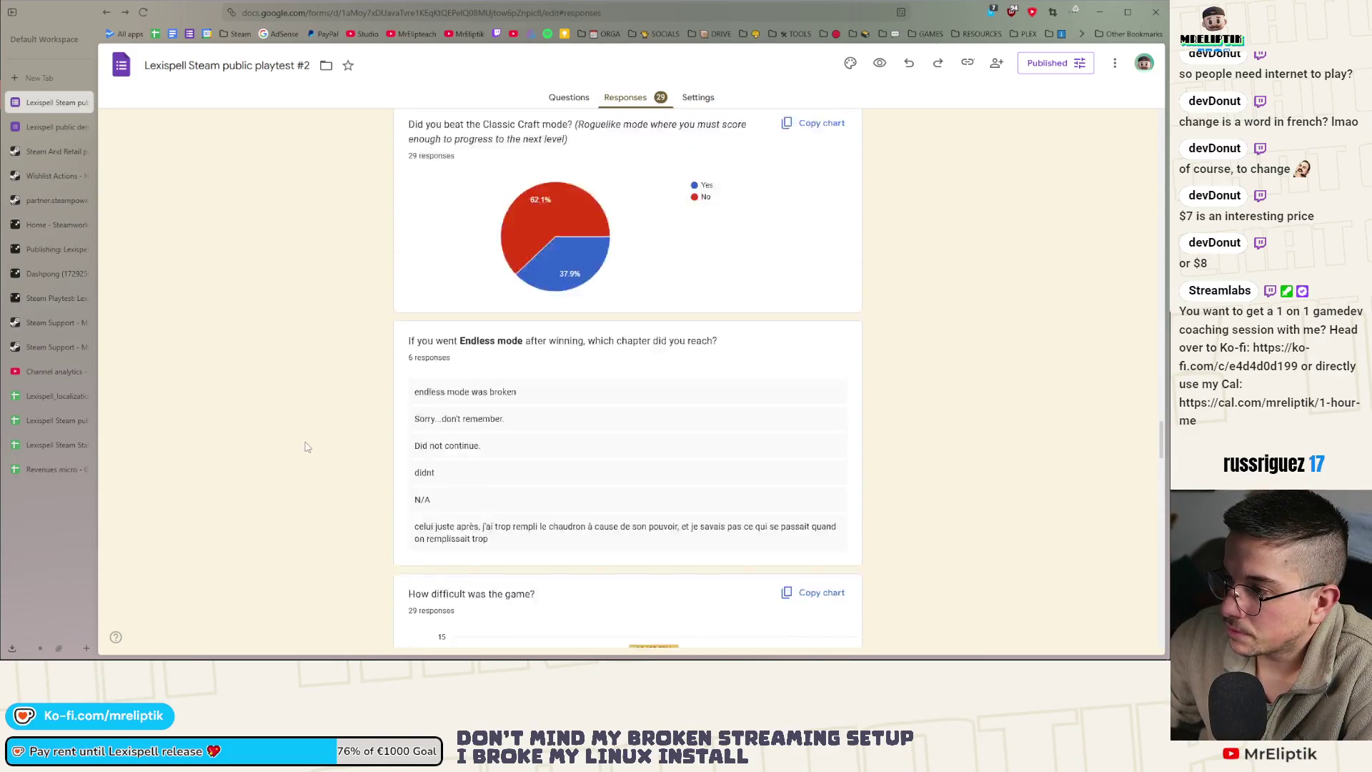
scroll(311, 444, "up", 6)
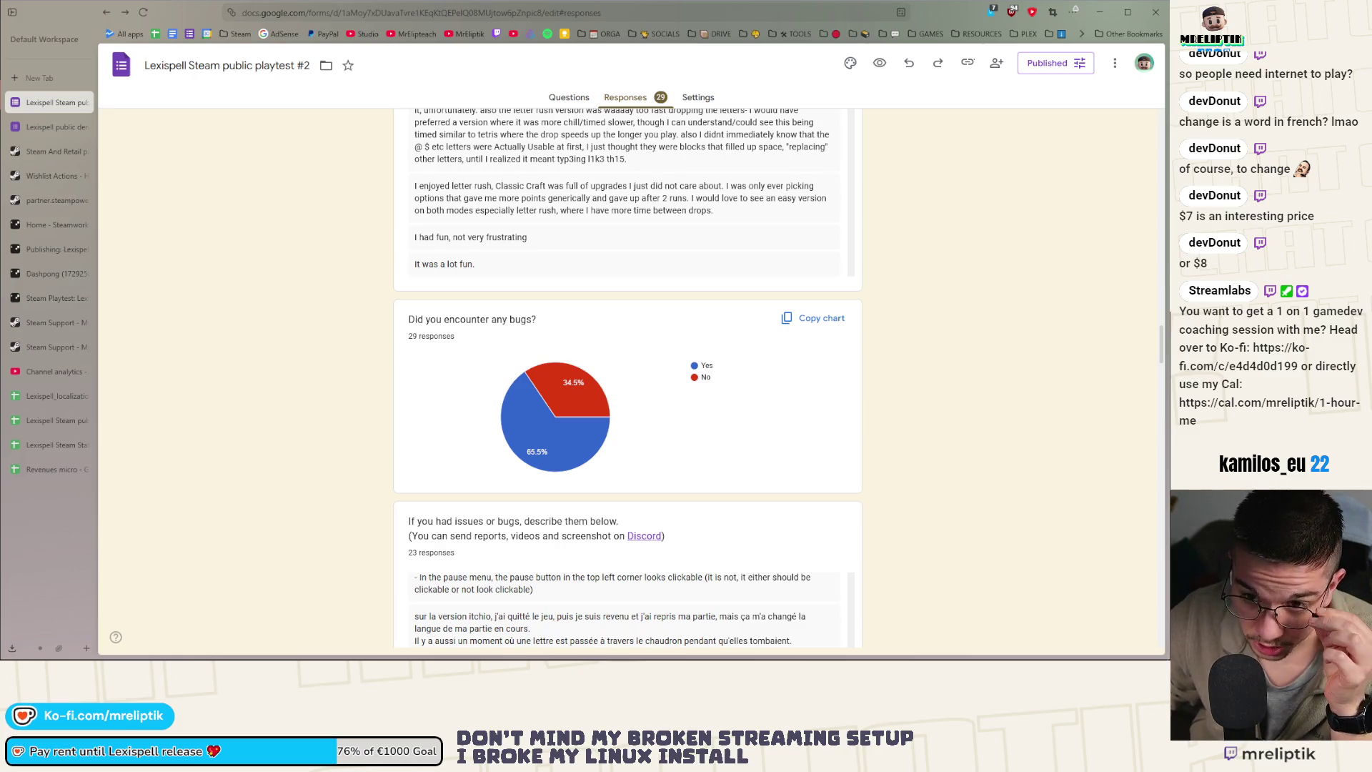
scroll(314, 388, "up", 5)
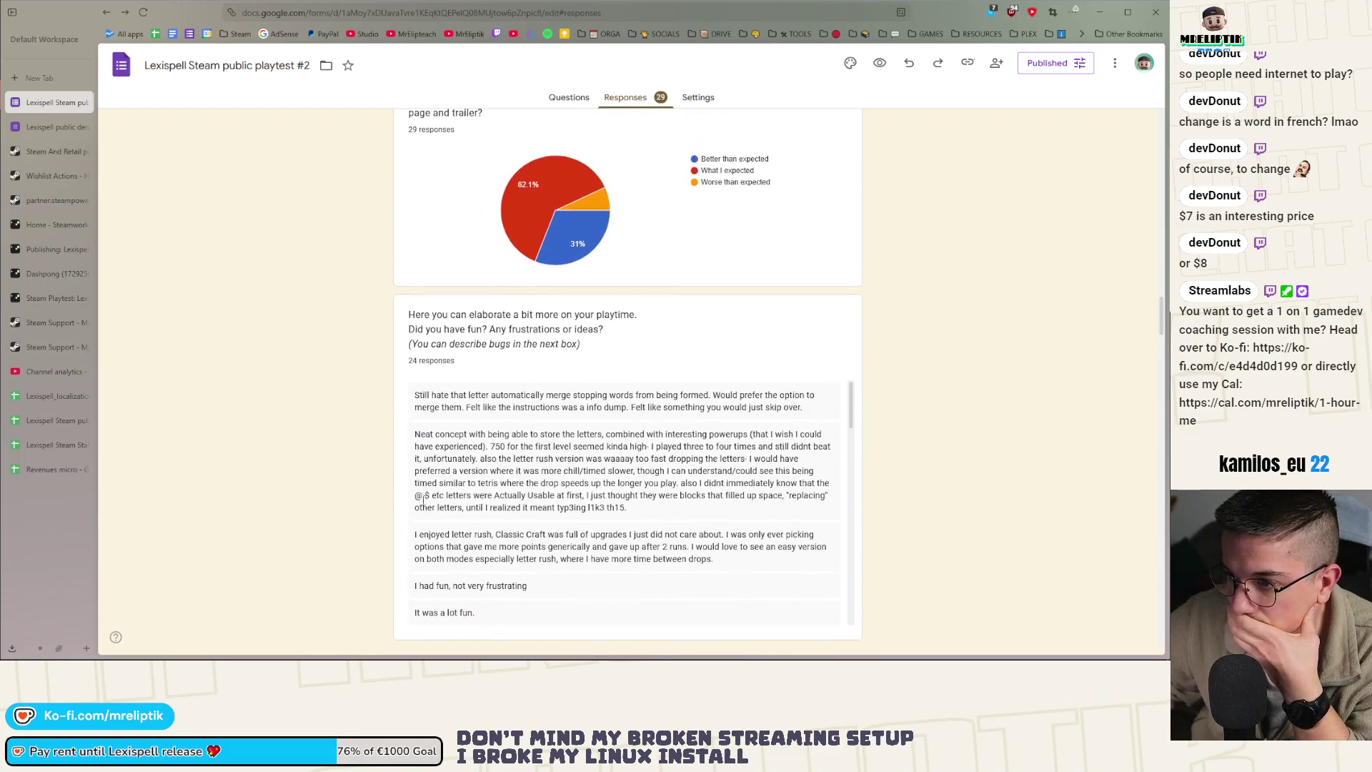
scroll(355, 469, "up", 6)
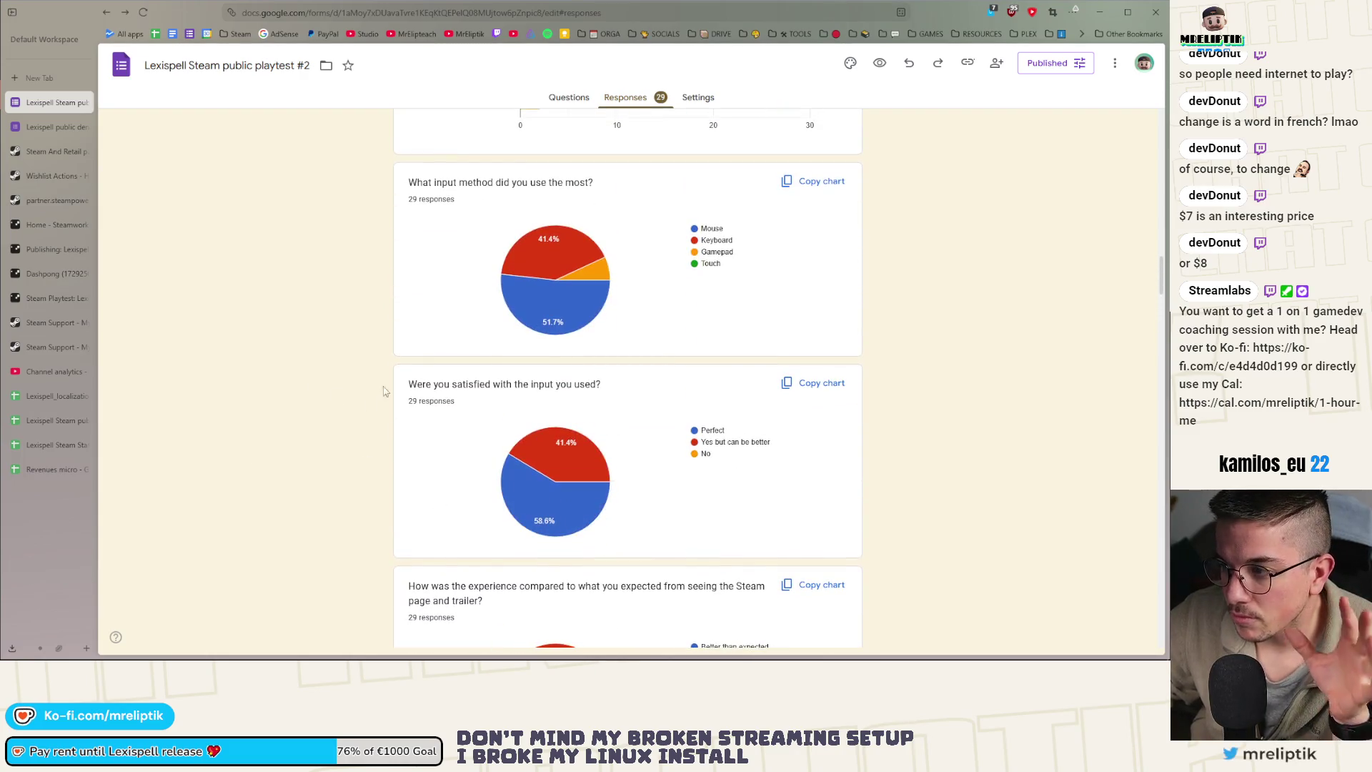
scroll(933, 451, "up", 5)
scroll(933, 451, "up", 20)
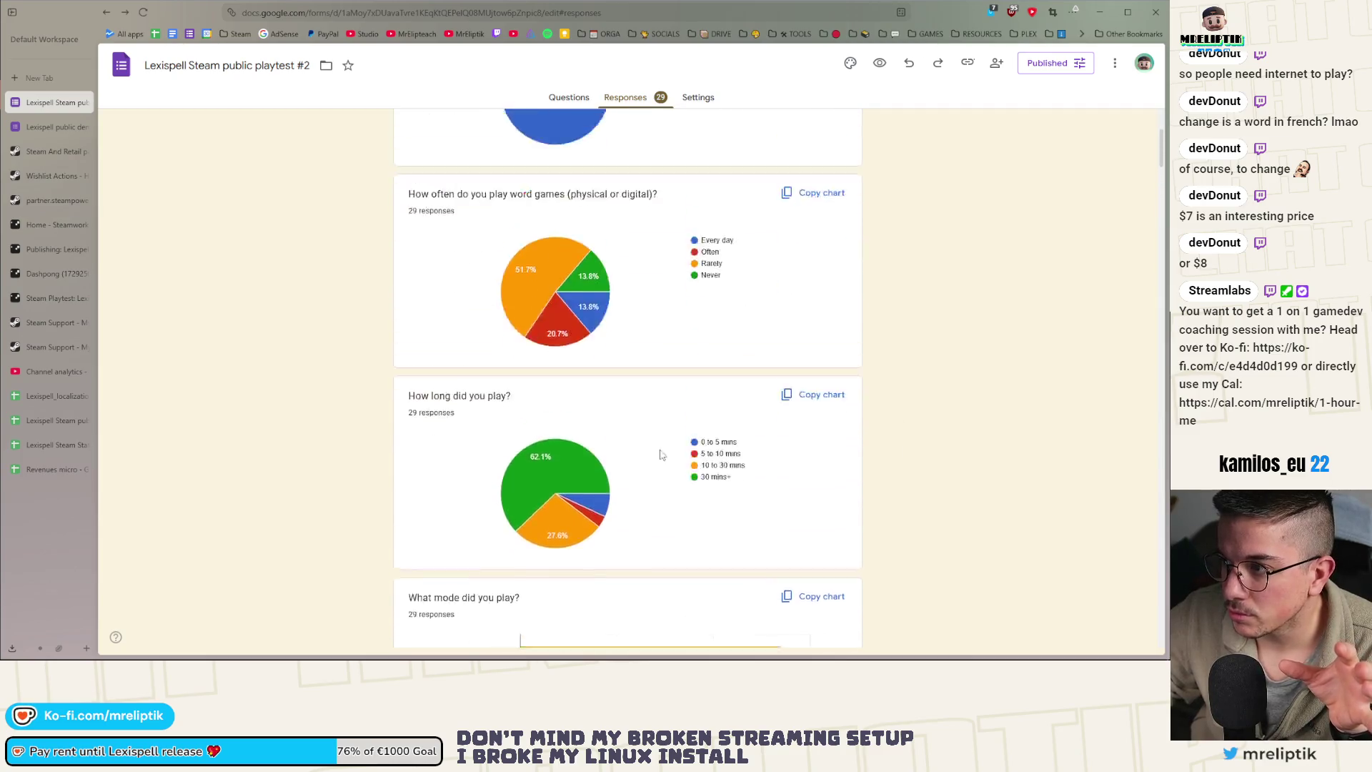
left_click(48, 128)
left_click(48, 152)
left_click(53, 103)
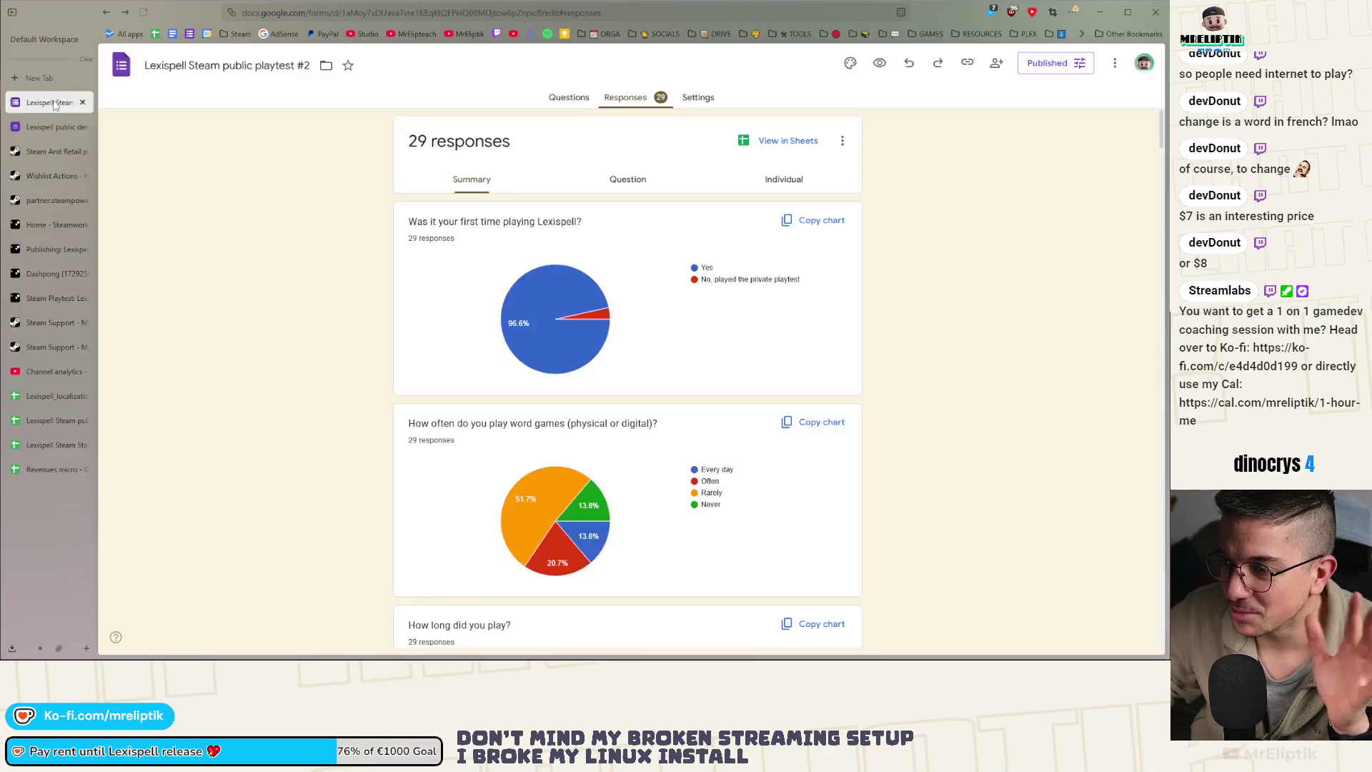
Review and close the public demo feedback form, then scroll playtest #2 to the credits name question
left_click(53, 128)
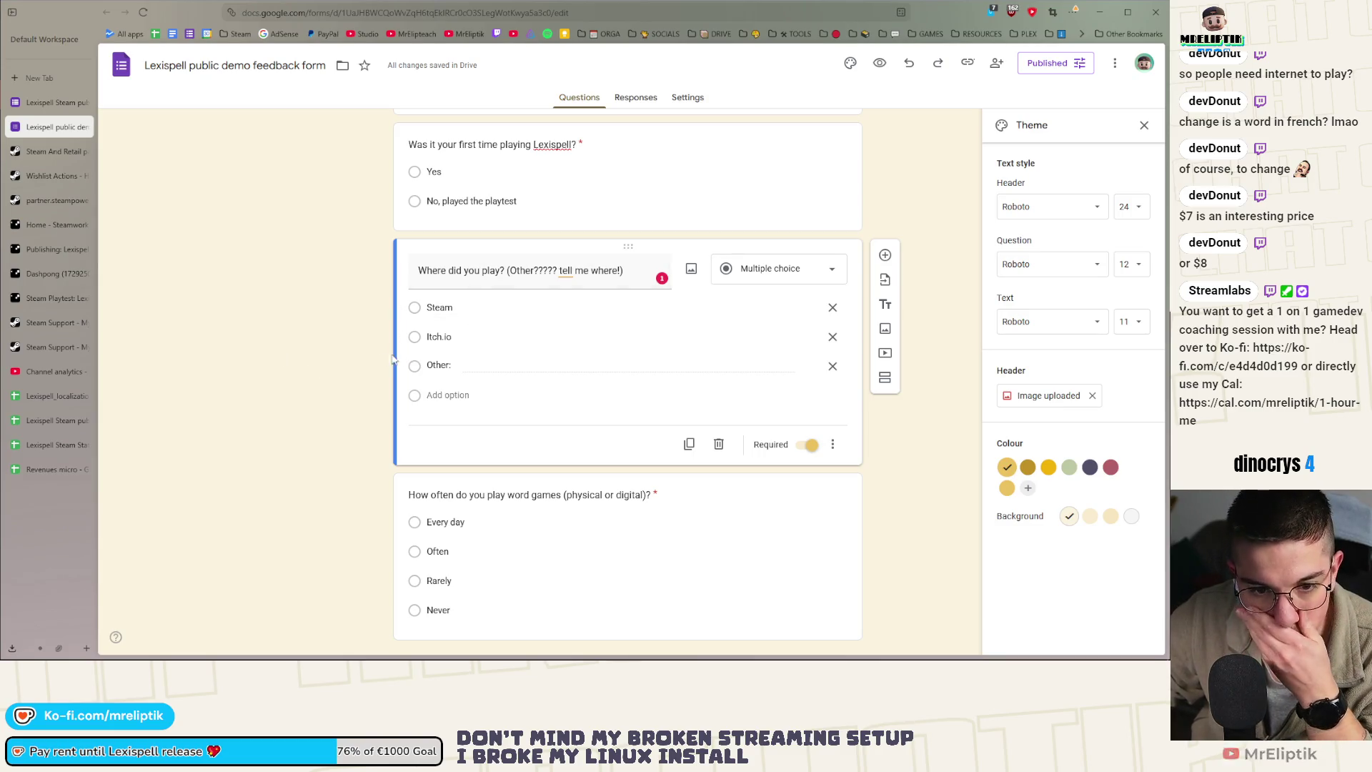
scroll(364, 361, "down", 2)
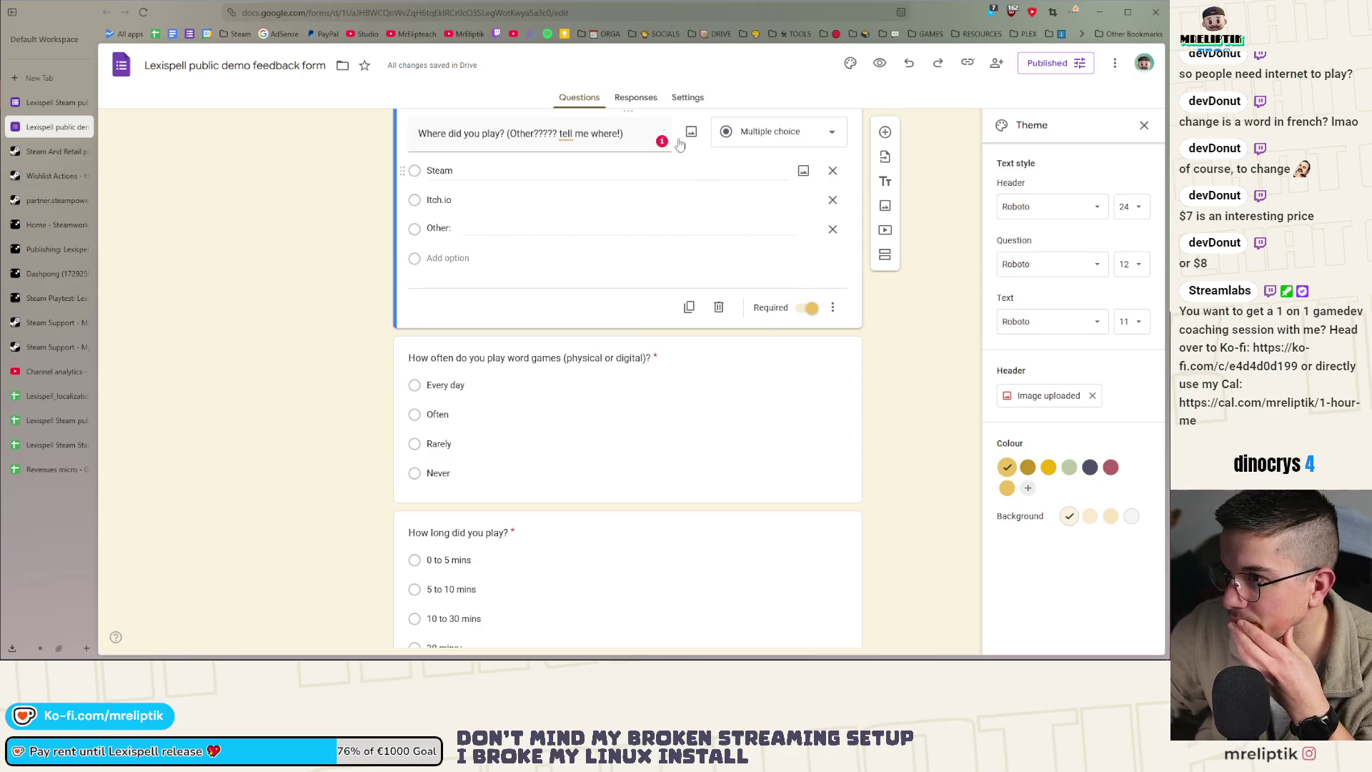
left_click(83, 126)
scroll(481, 419, "down", 5)
scroll(481, 420, "down", 15)
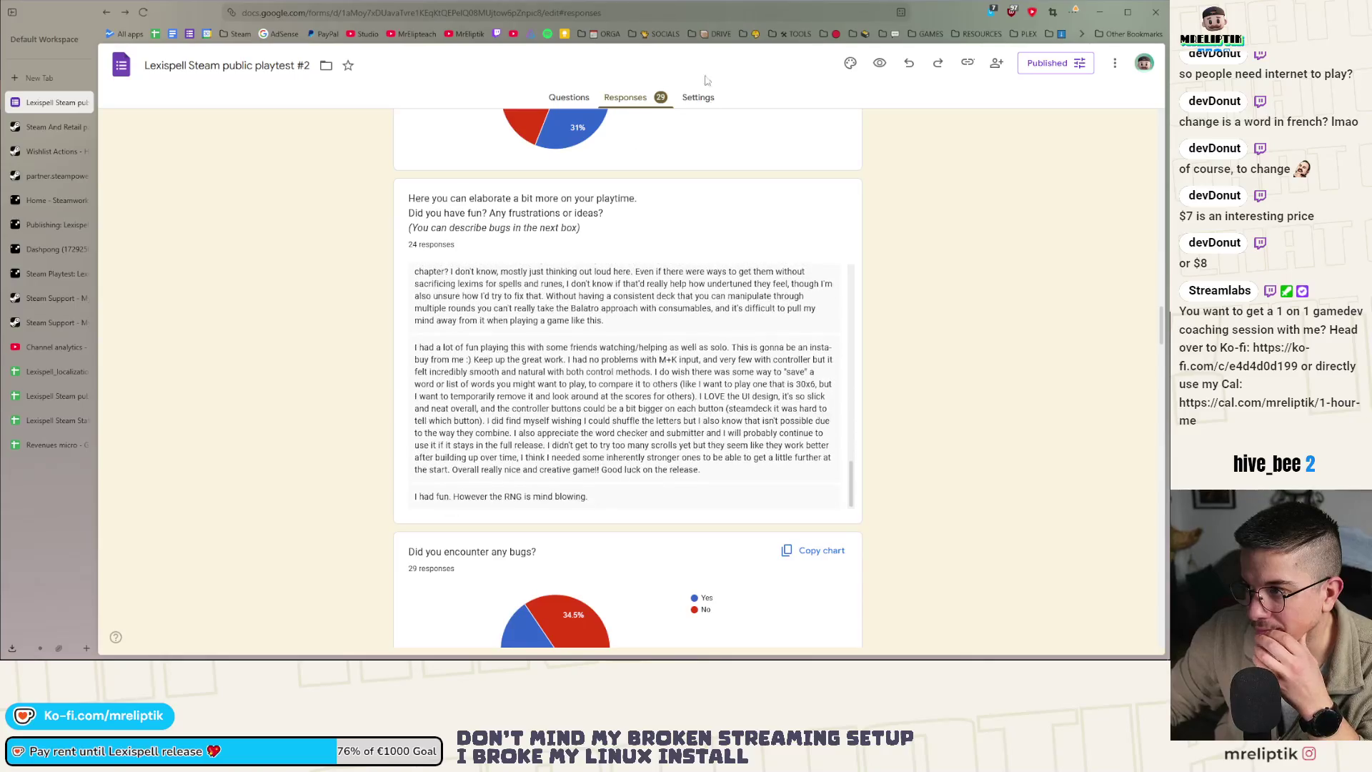
scroll(375, 497, "down", 10)
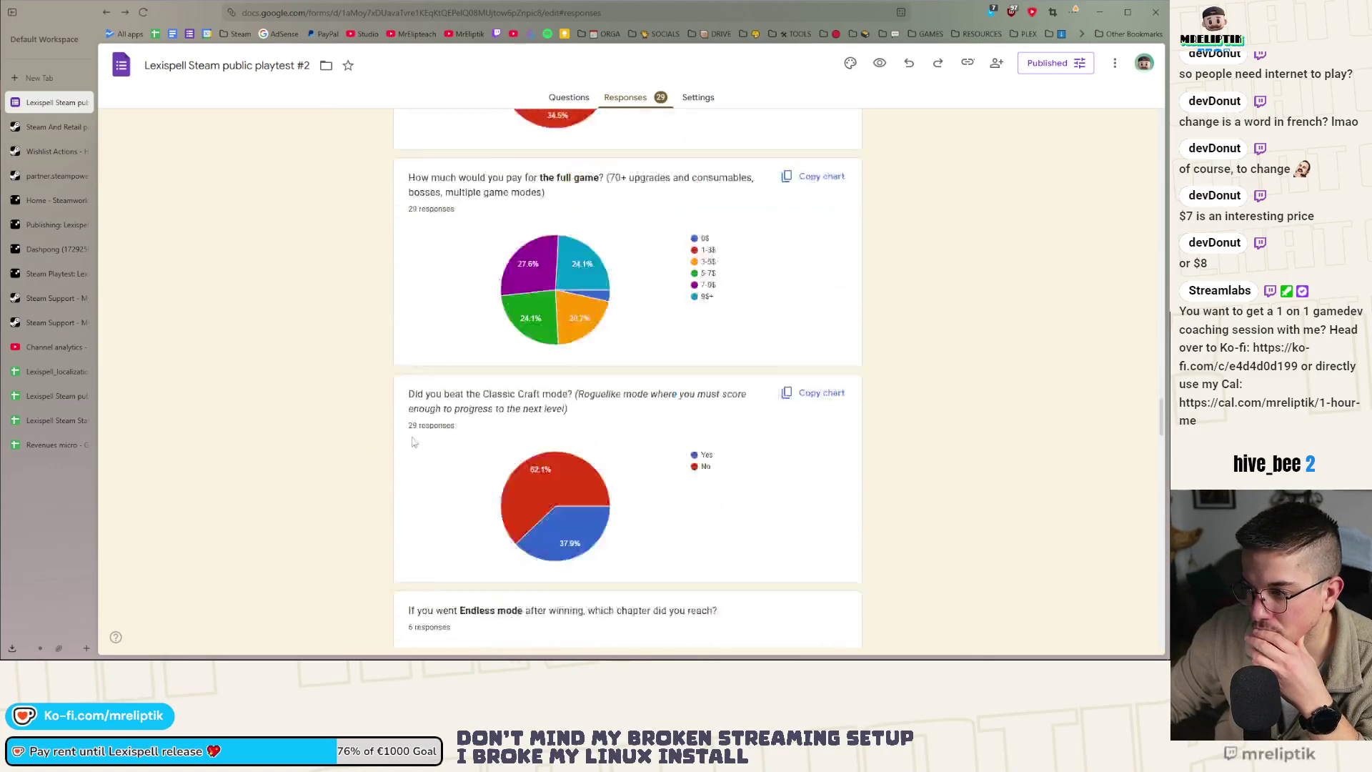
scroll(374, 496, "down", 15)
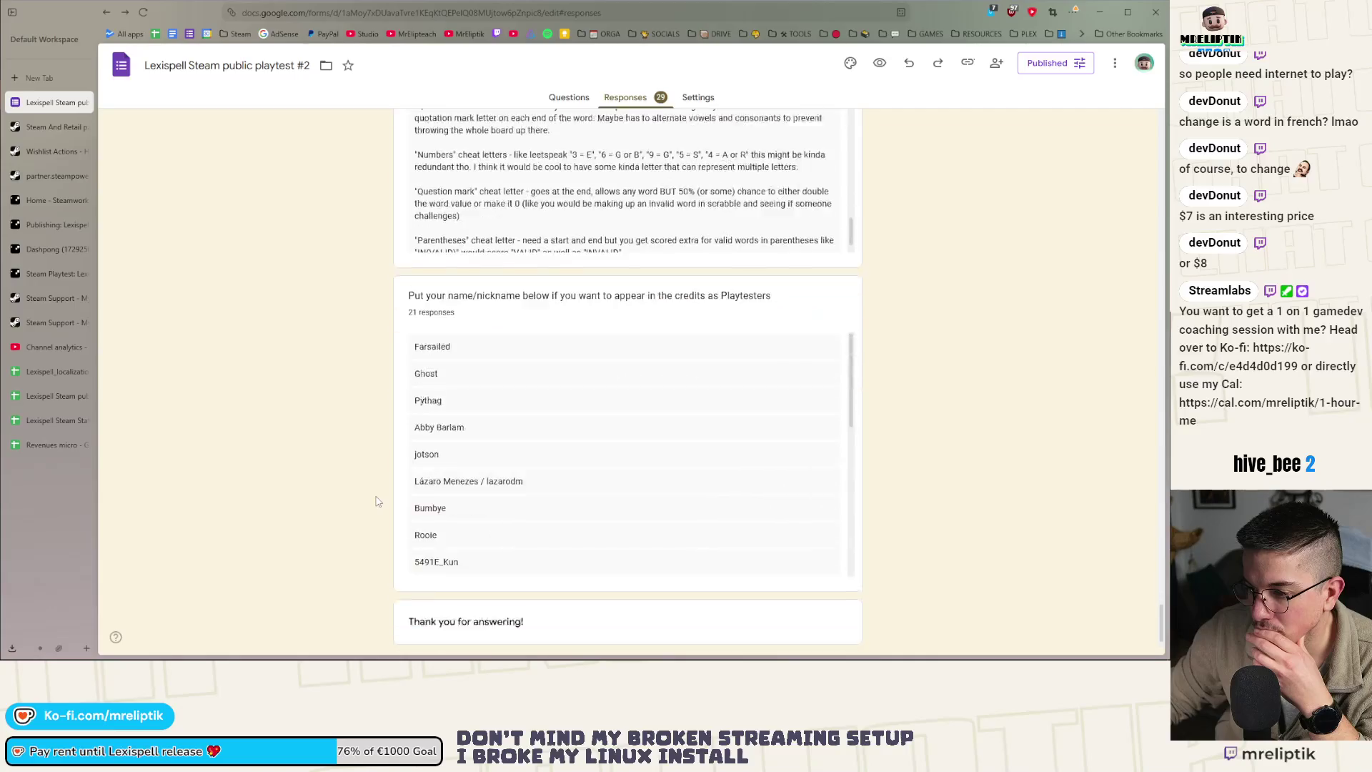
scroll(586, 413, "down", 5)
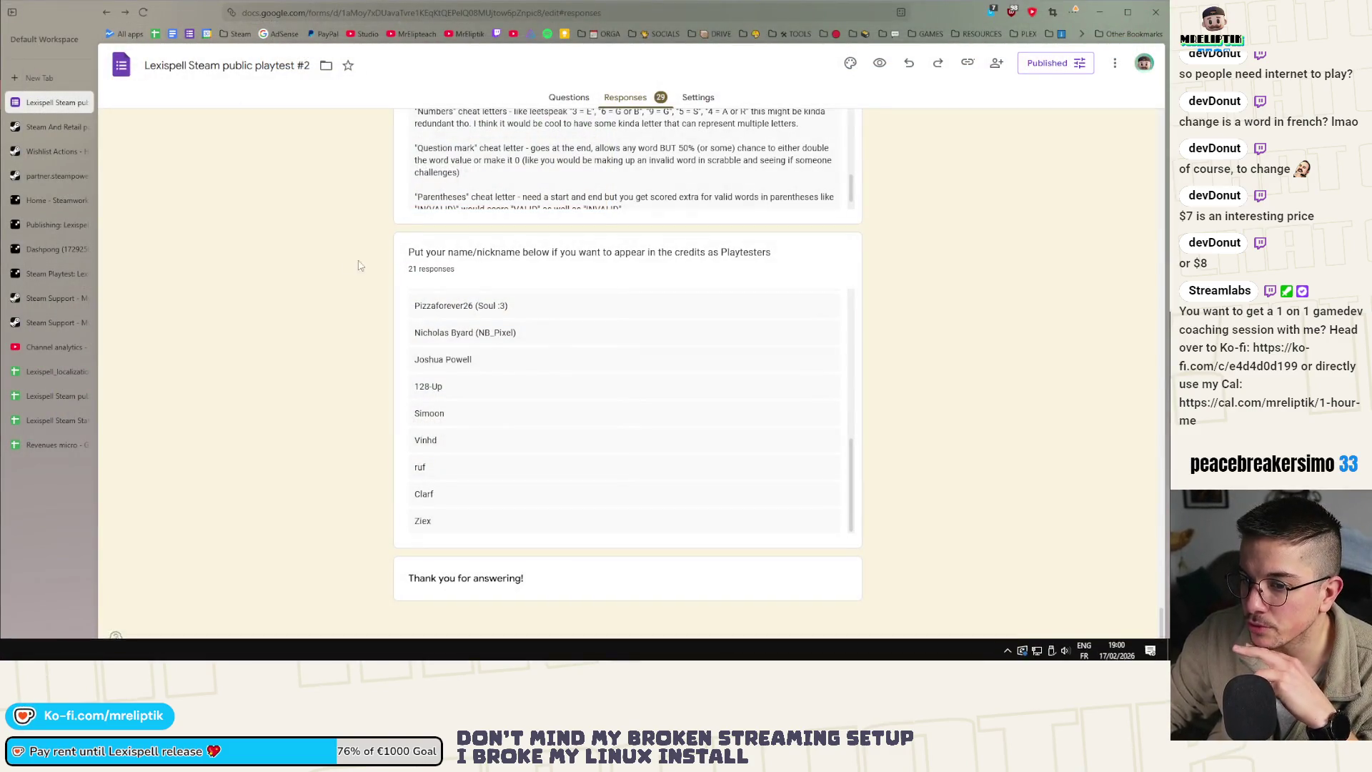
Minimize Chrome and review the globals.gd working-tree changes, including form_url, in Source Control
left_click(1100, 12)
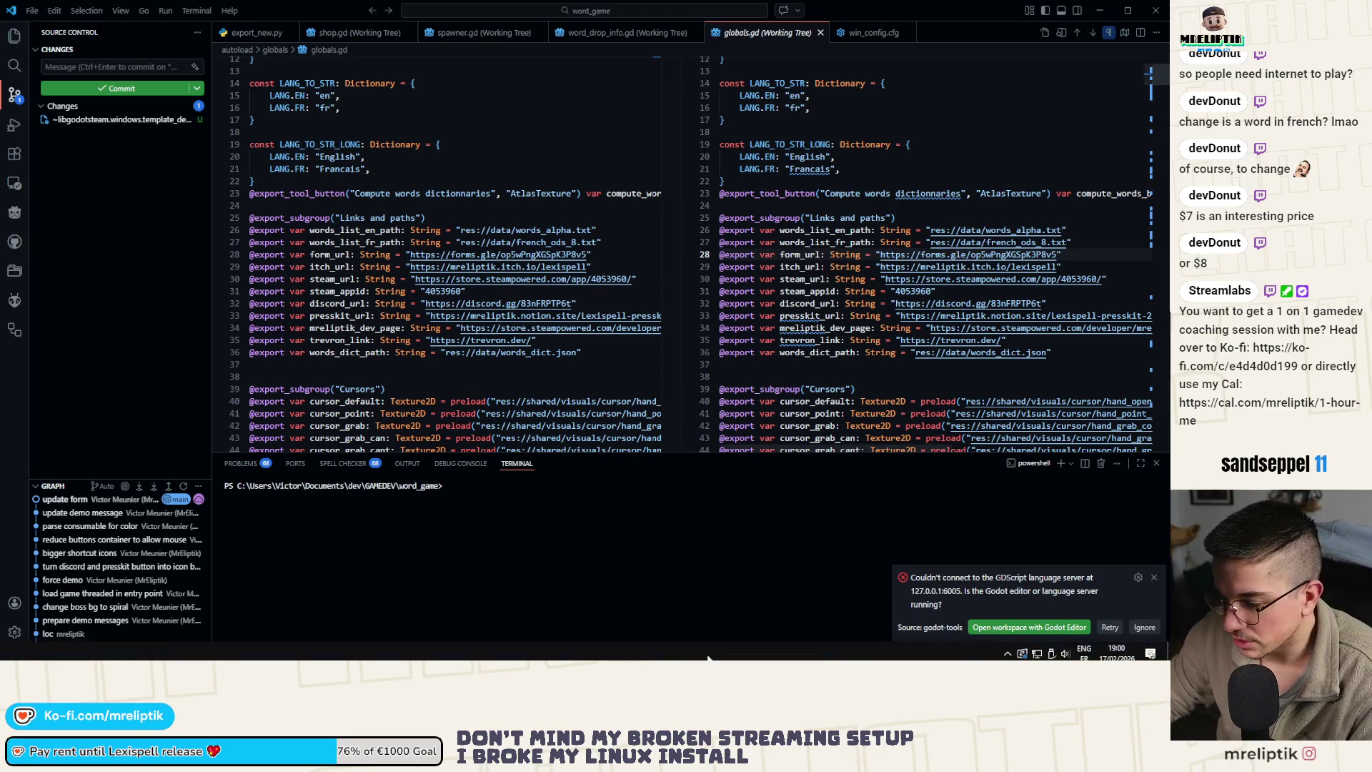
left_click(1150, 647)
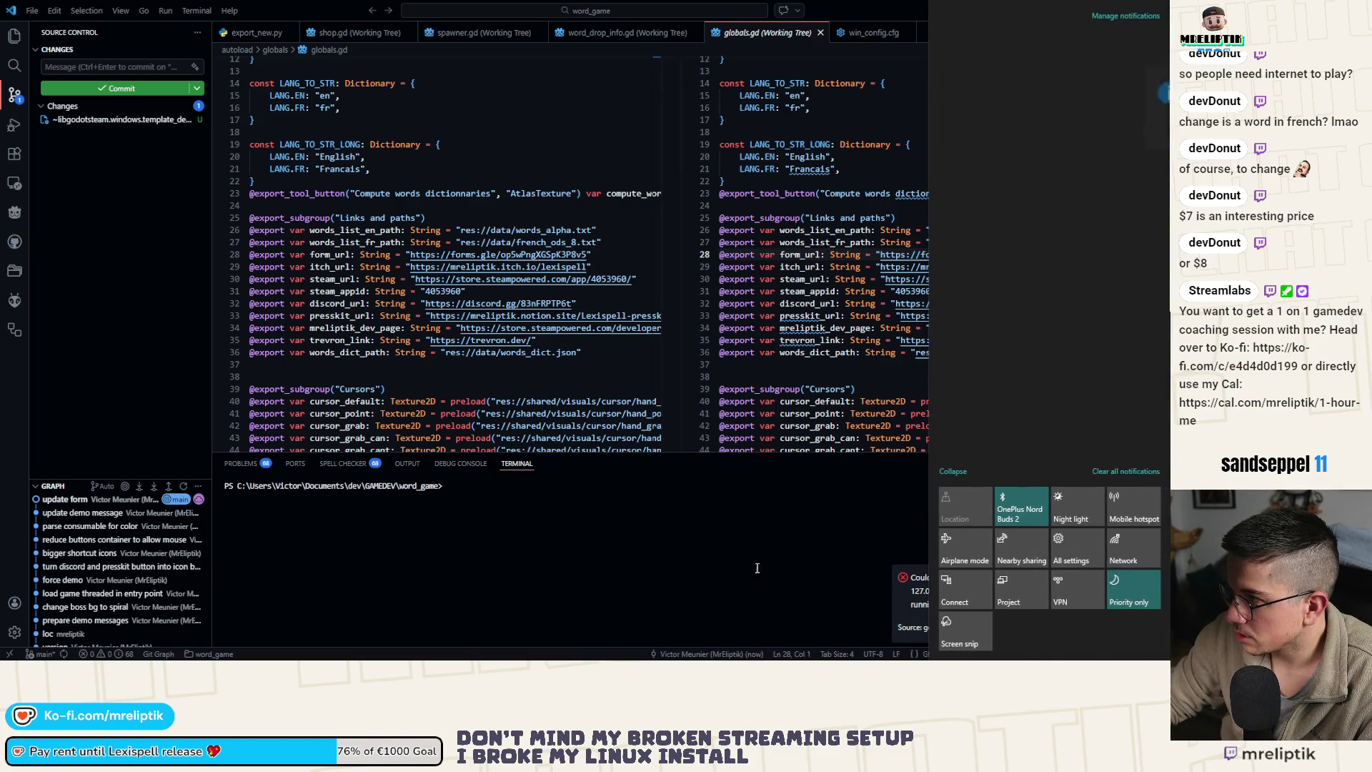
left_click(801, 554)
left_click(171, 359)
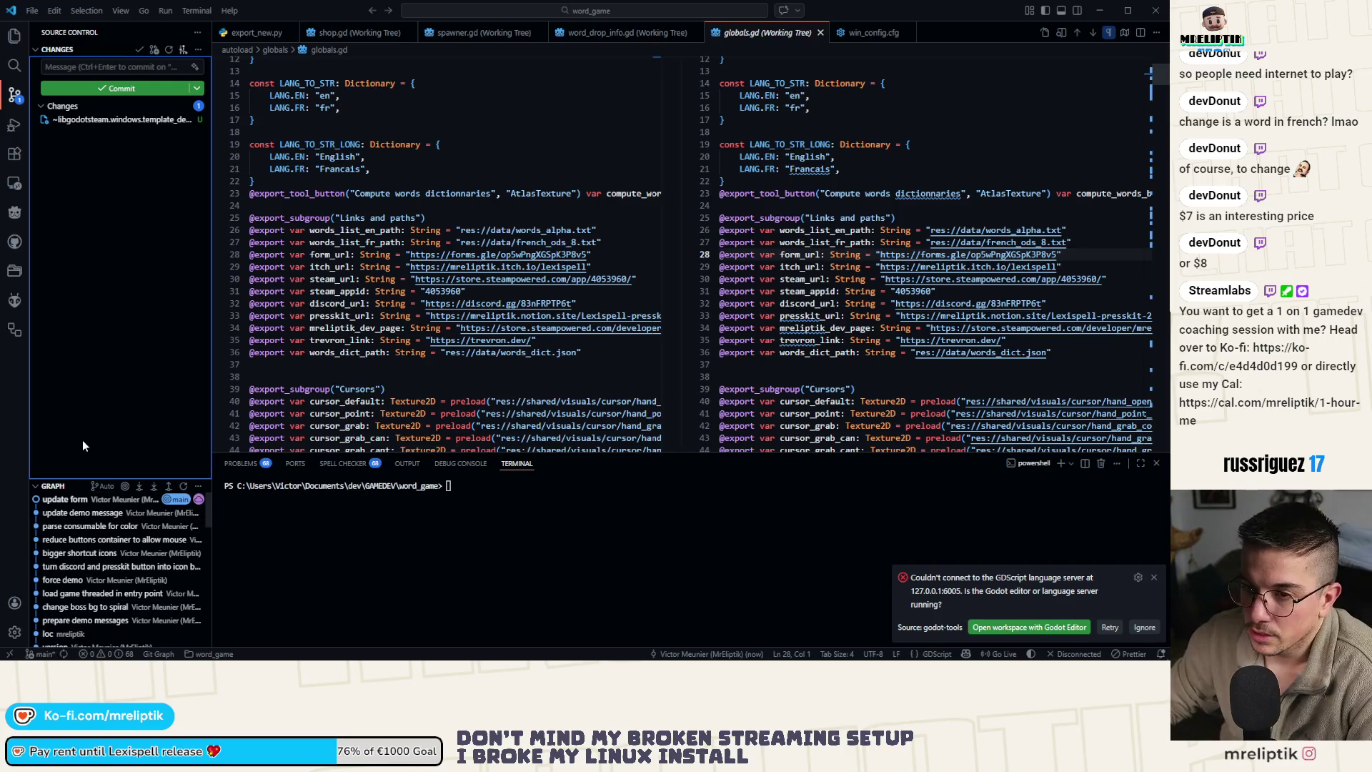
mouse_move(83, 660)
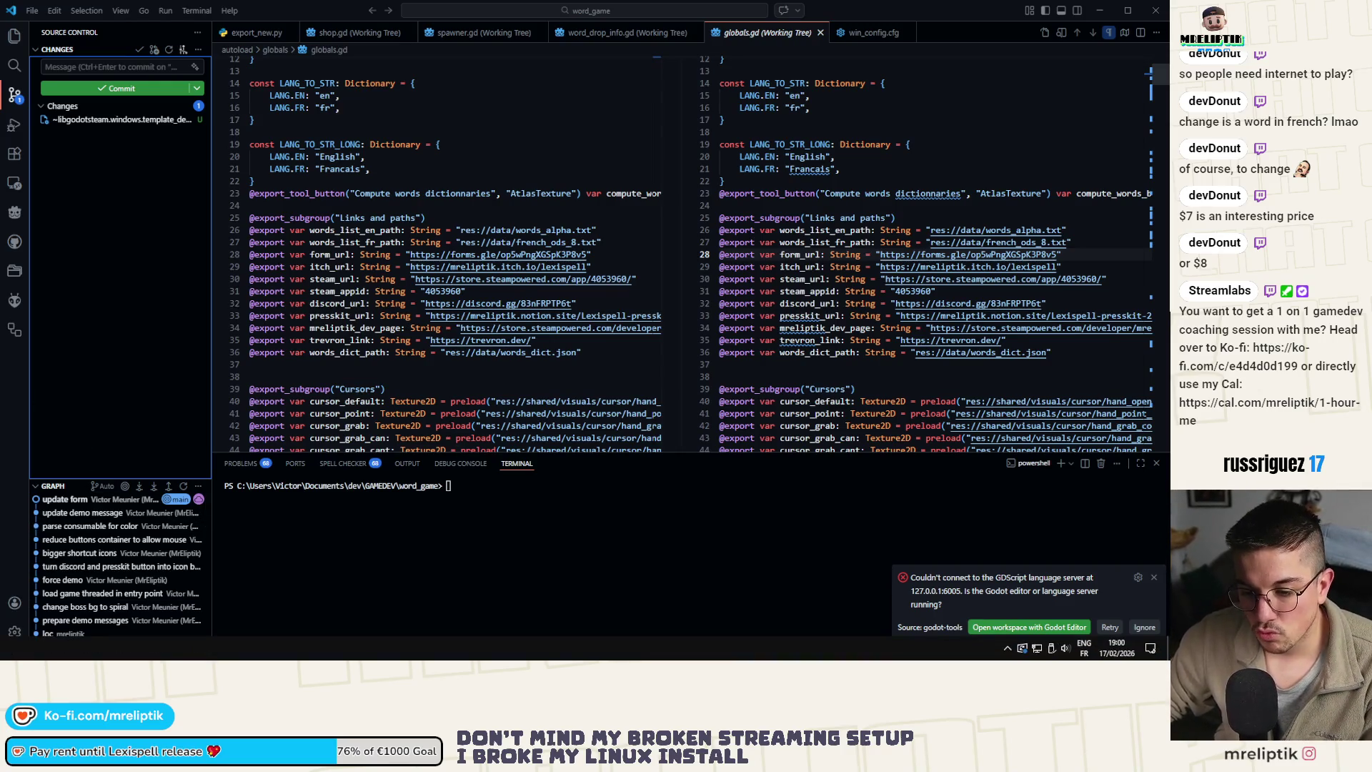
key("alt+Tab")
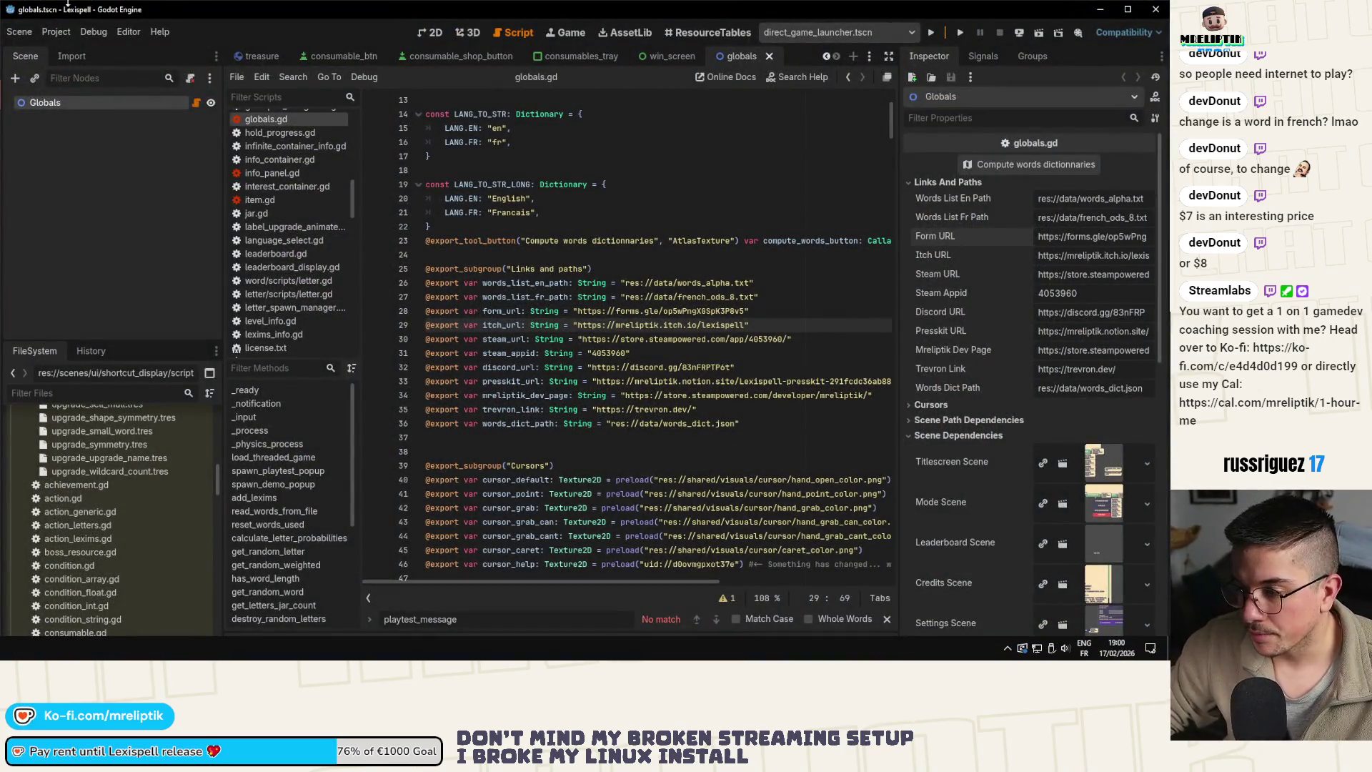
Set Application > Config > Version to 0.0.20 in Godot's Project Settings and save the project
left_click(56, 32)
left_click(79, 52)
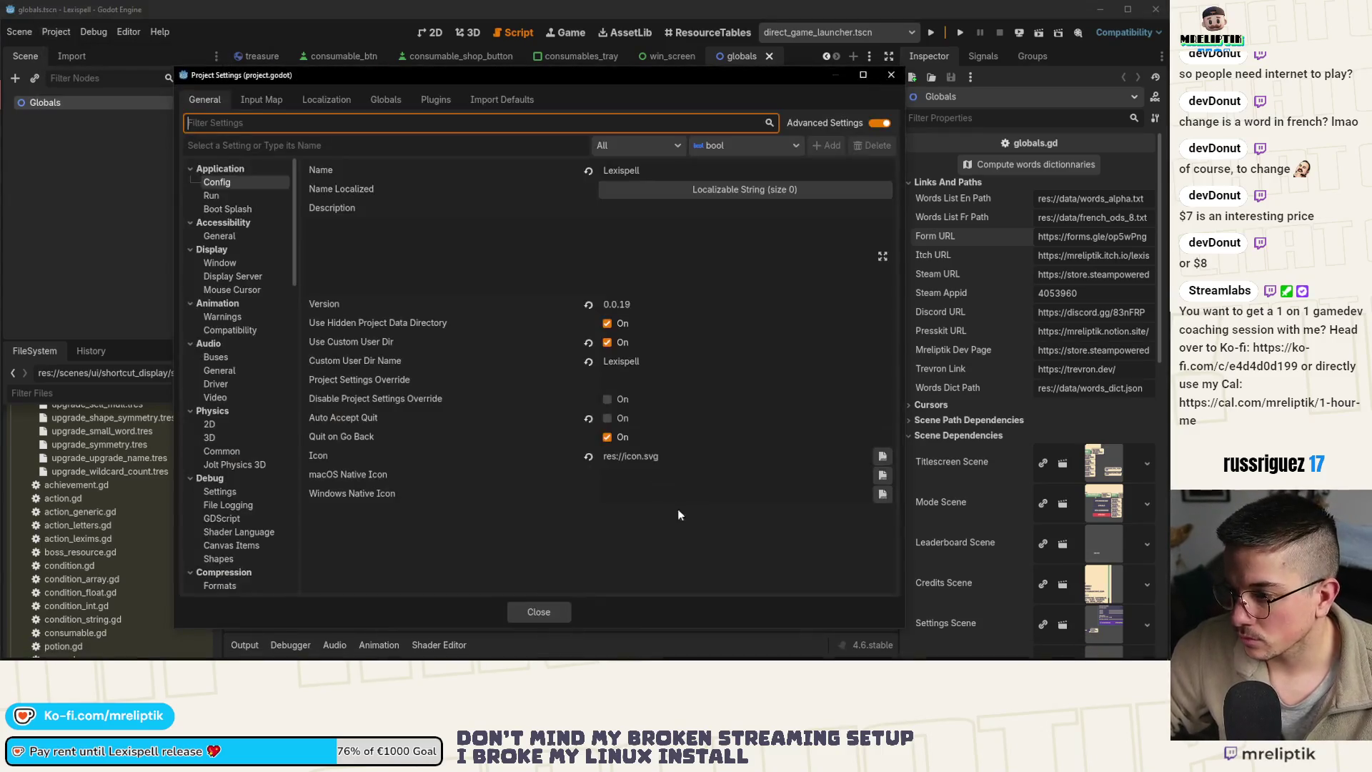
left_click(656, 307)
type("20")
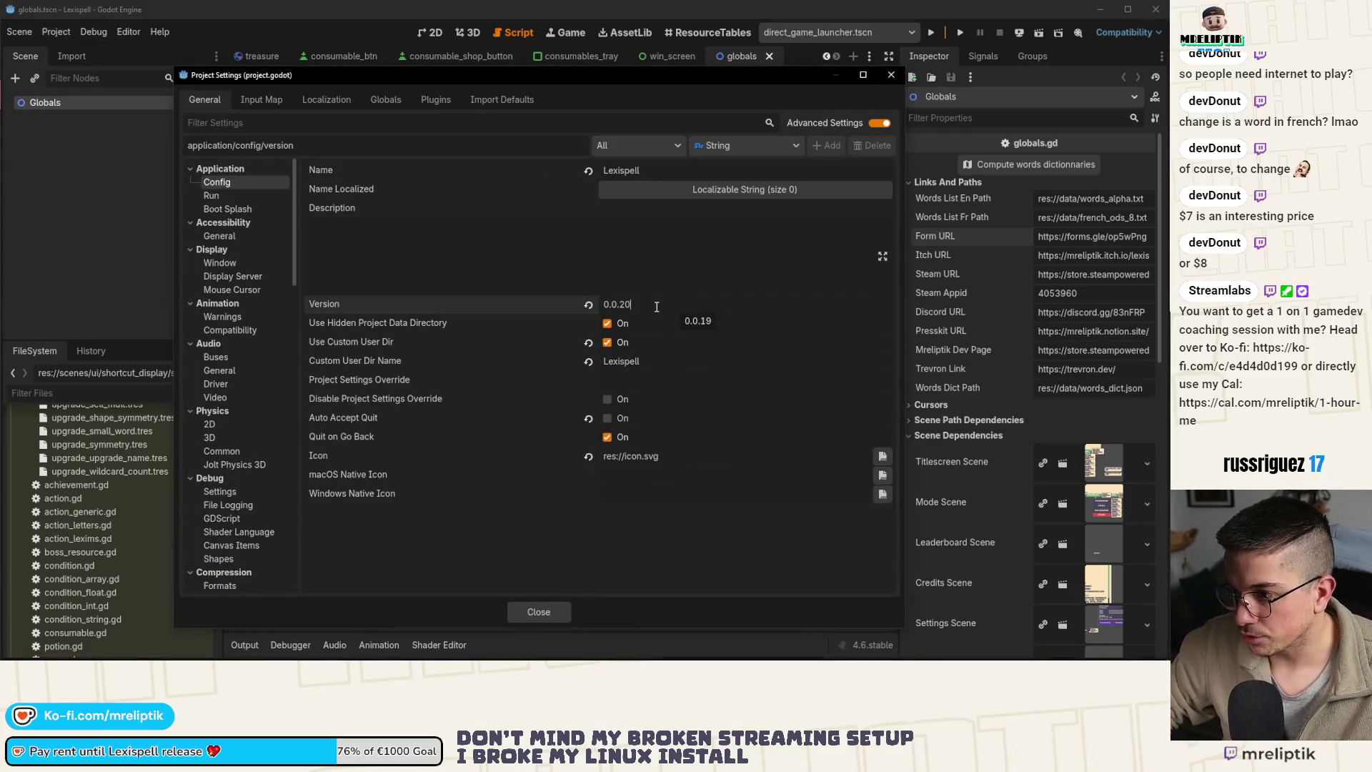
left_click(564, 611)
key("ctrl+s")
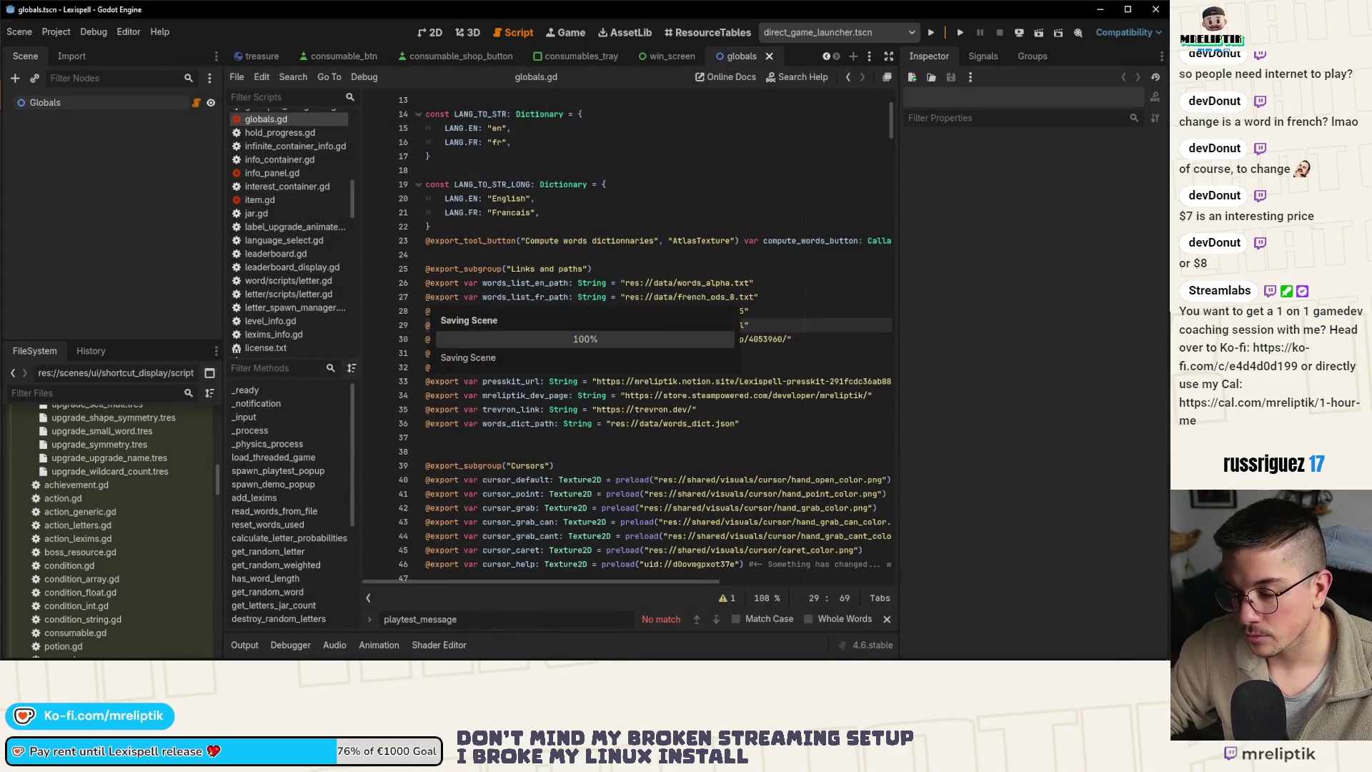
key("alt+Tab")
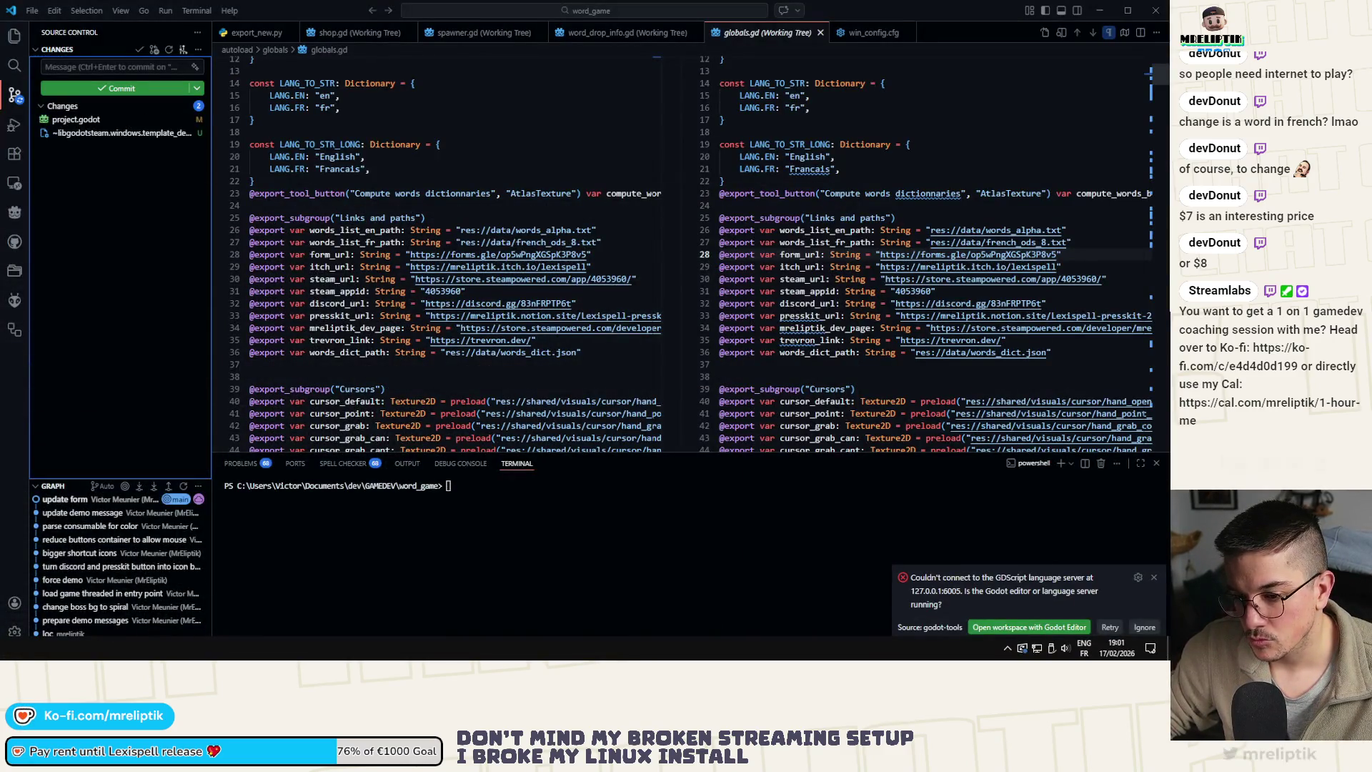
Stage the project.godot change and commit it with the message 'version'
left_click(187, 119)
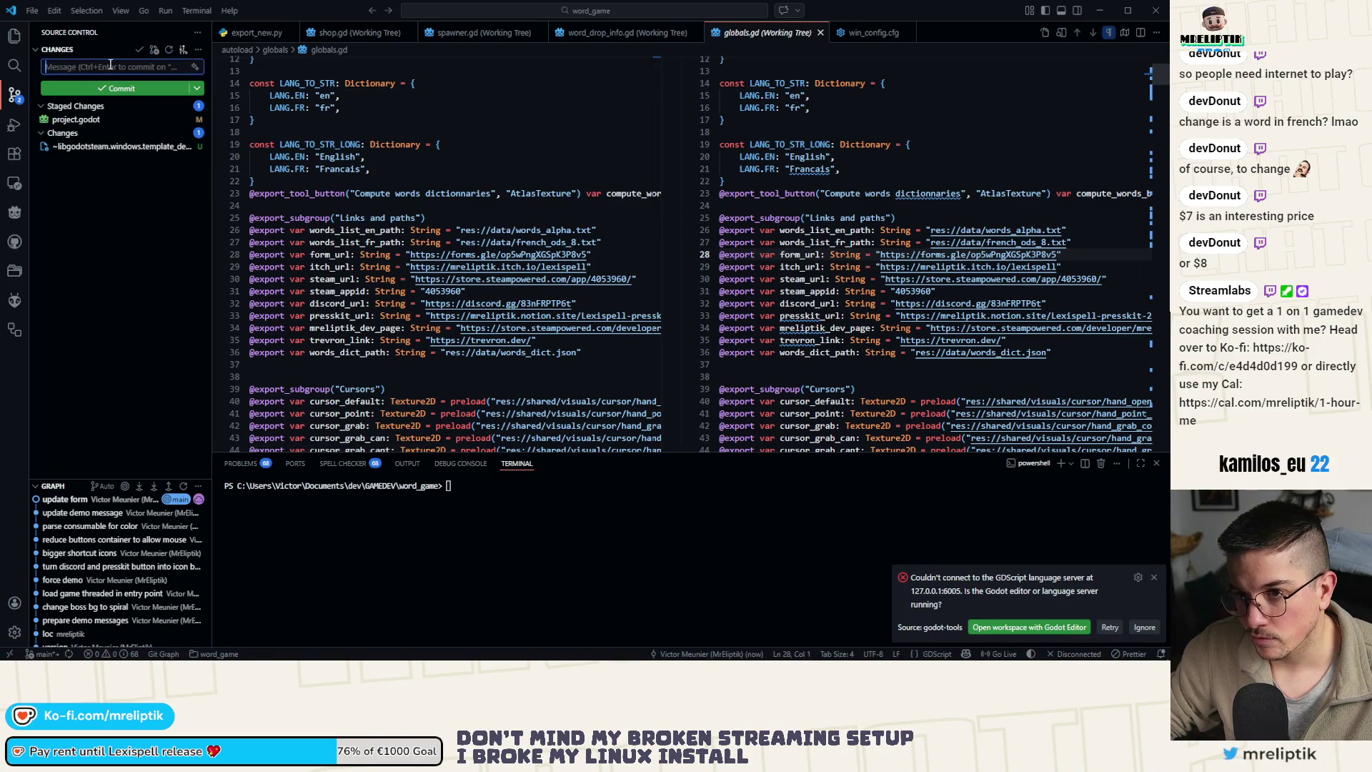
left_click(111, 65)
type("version")
key("ctrl+Return")
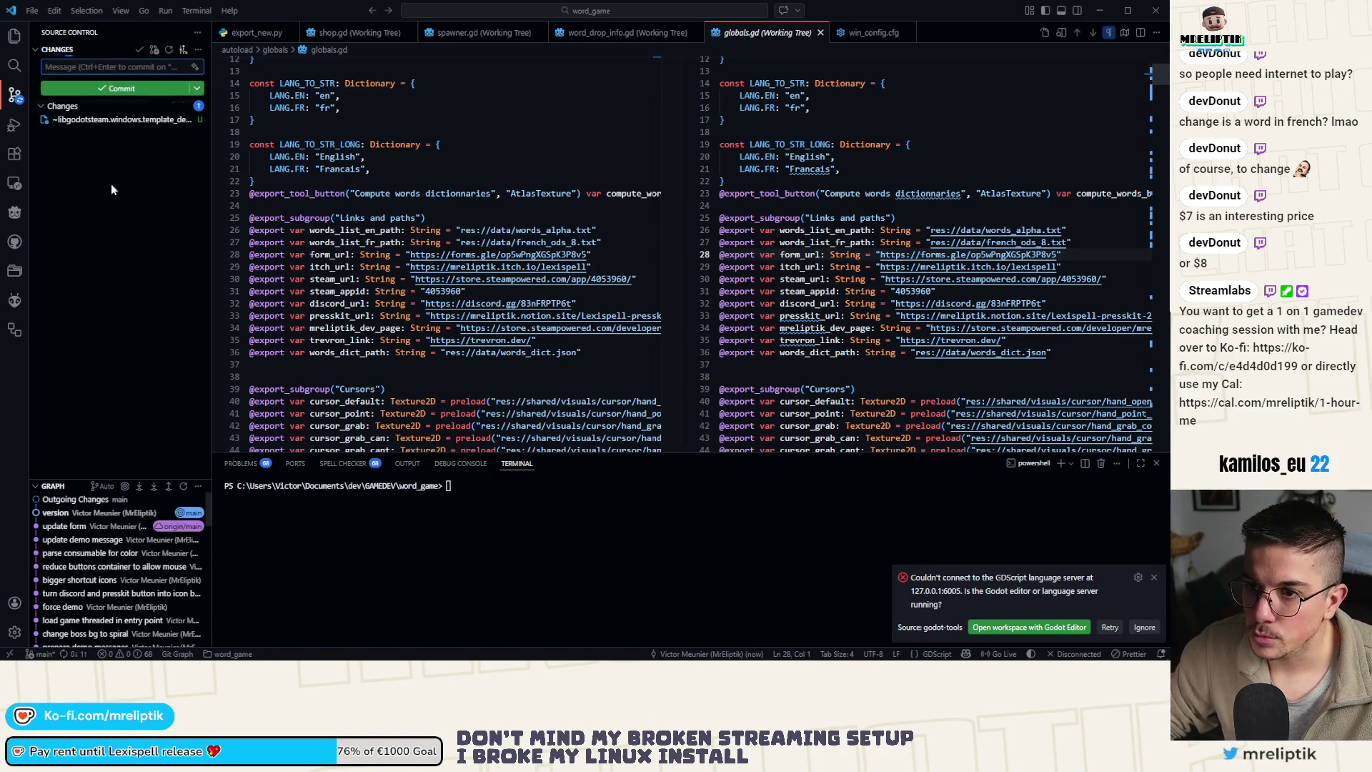
left_click(101, 245)
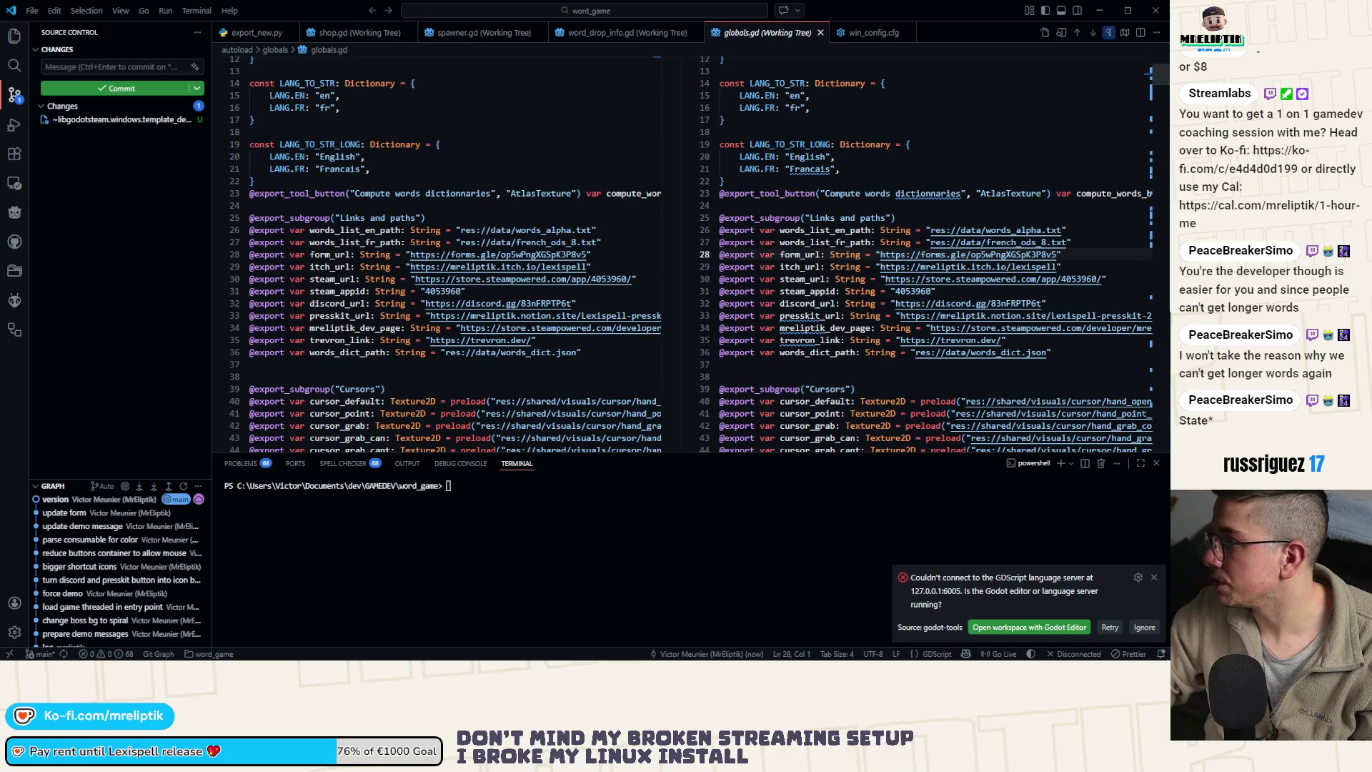
key("super+e")
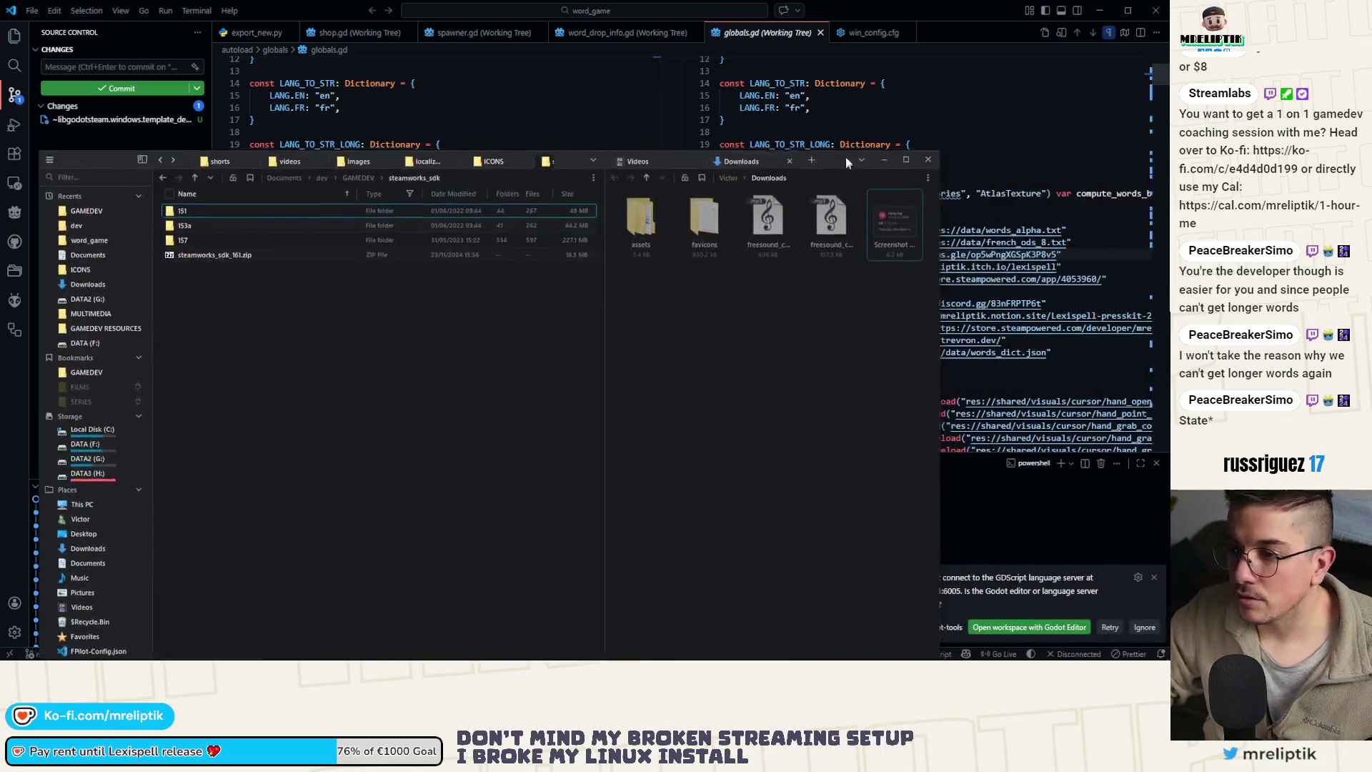
Arrange the File Explorer window and browse through 157\sdk\tools into ContentBuilder
mouse_move(588, 281)
left_mouse_down()
mouse_move(762, 275)
mouse_move(718, 275)
left_mouse_up()
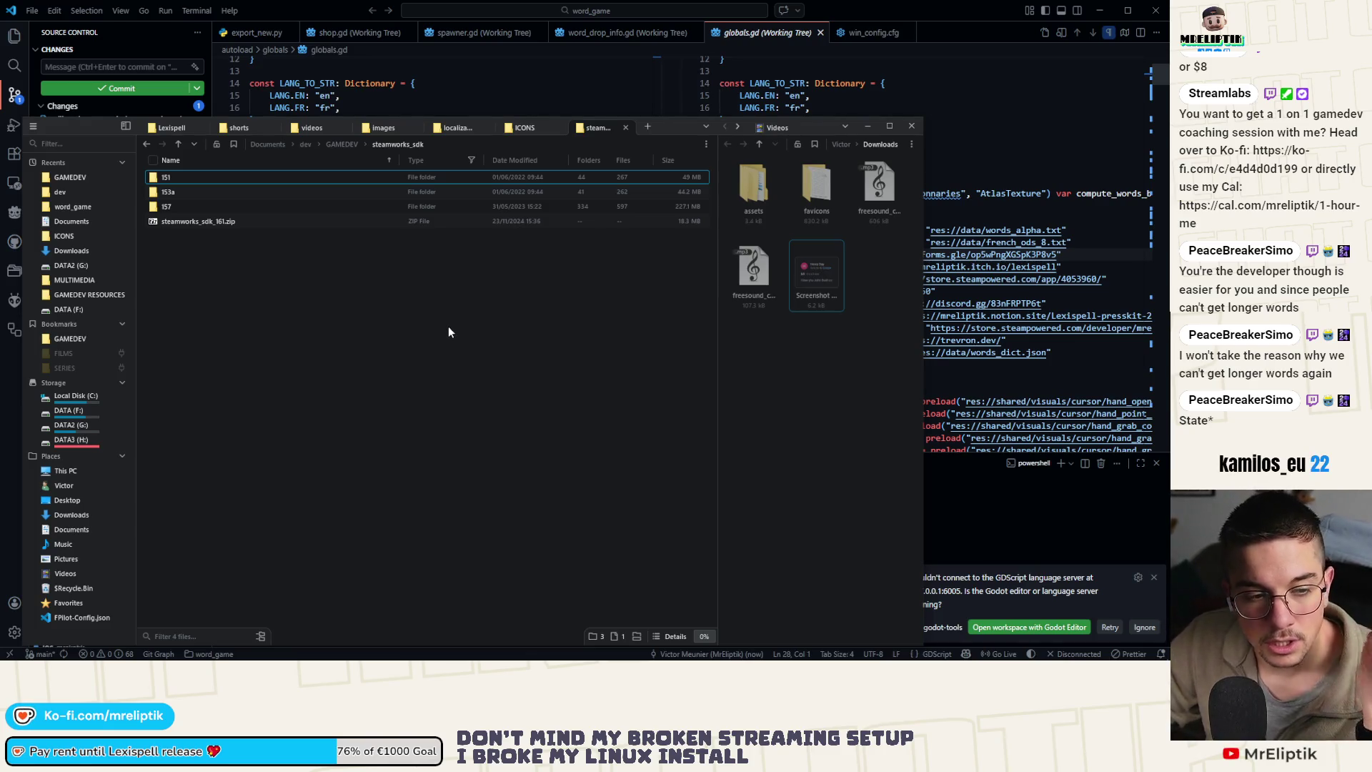
left_click_drag(87, 126, 105, 109)
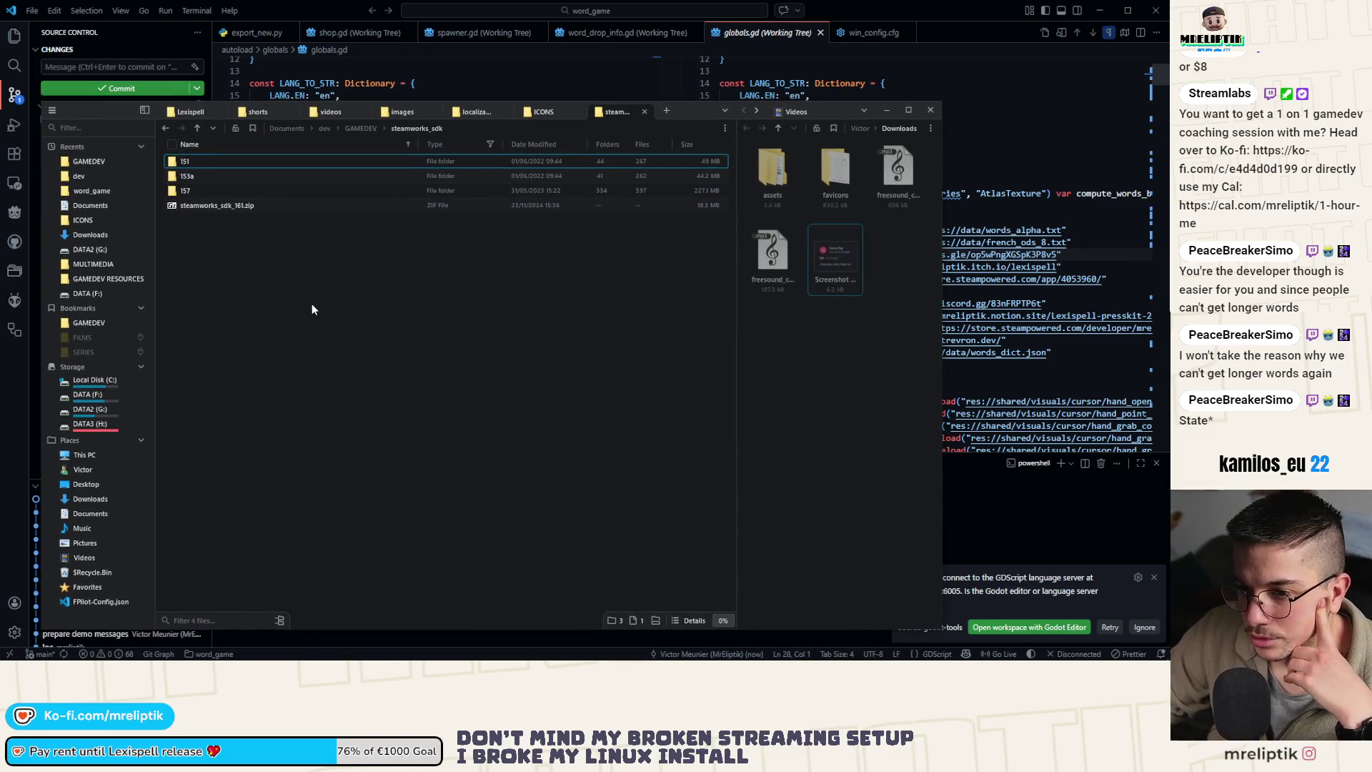
left_click_drag(100, 104, 110, 103)
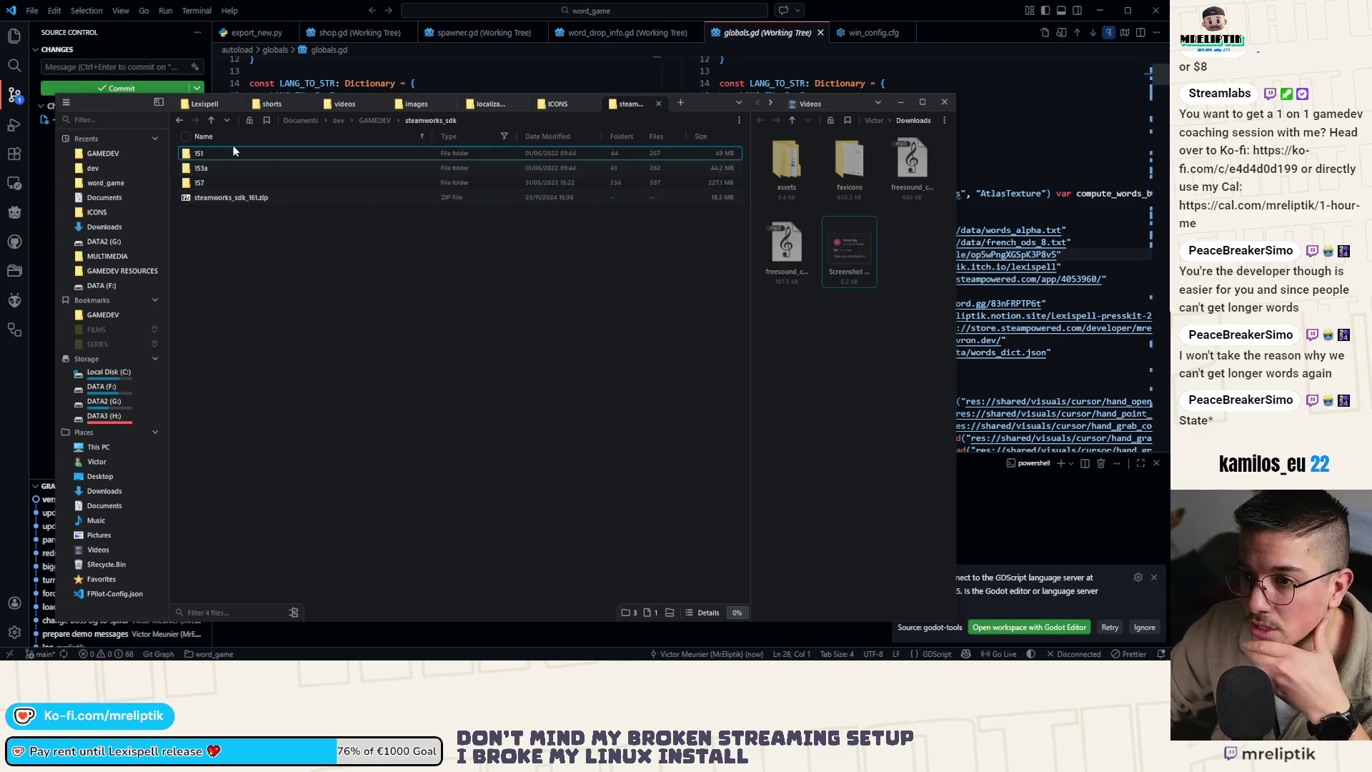
double_click(226, 182)
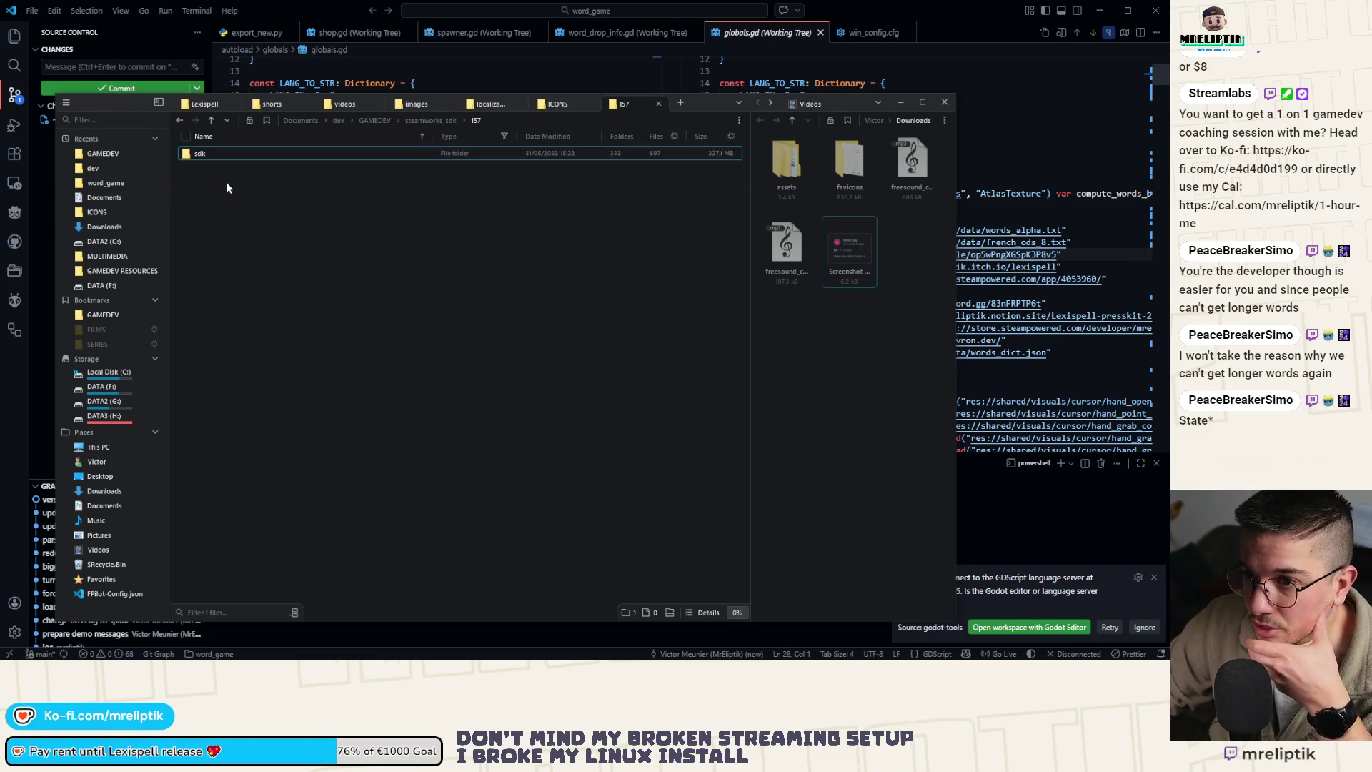
double_click(274, 148)
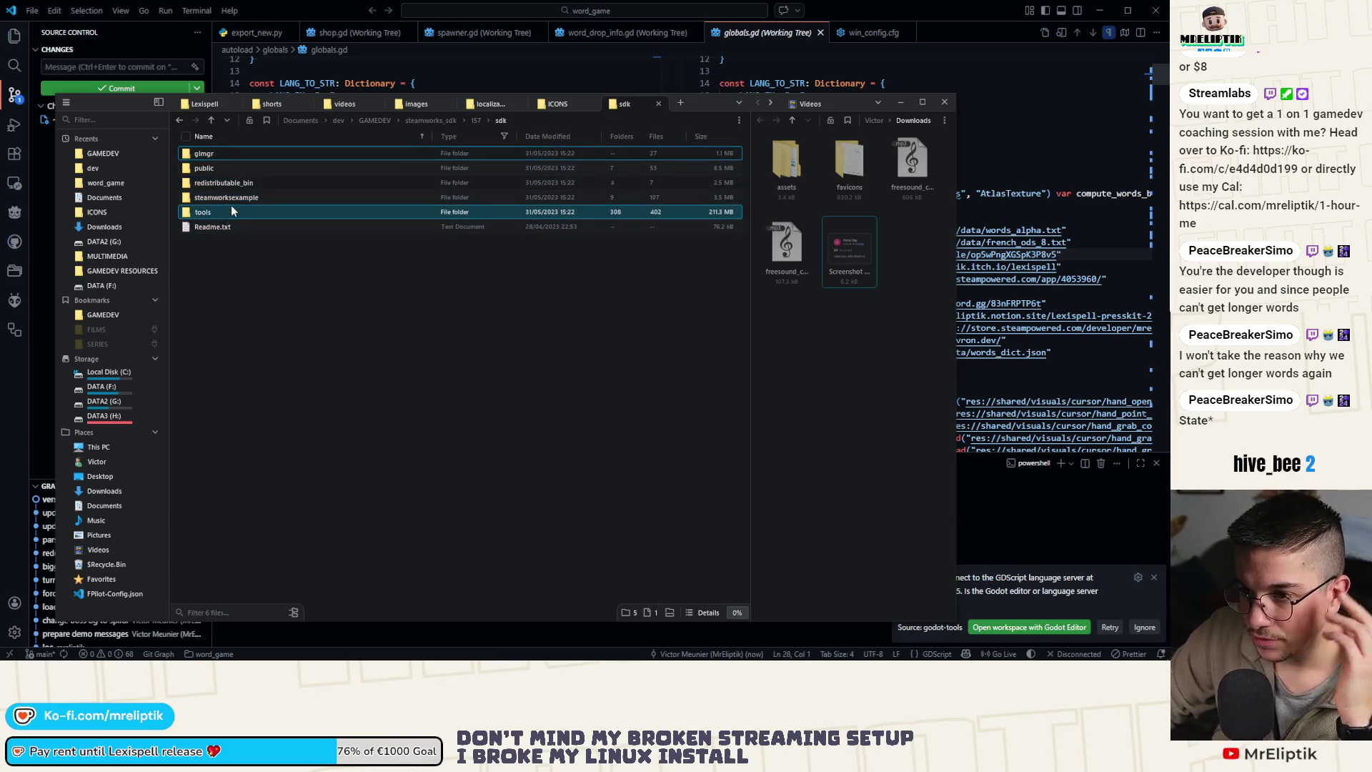
double_click(208, 210)
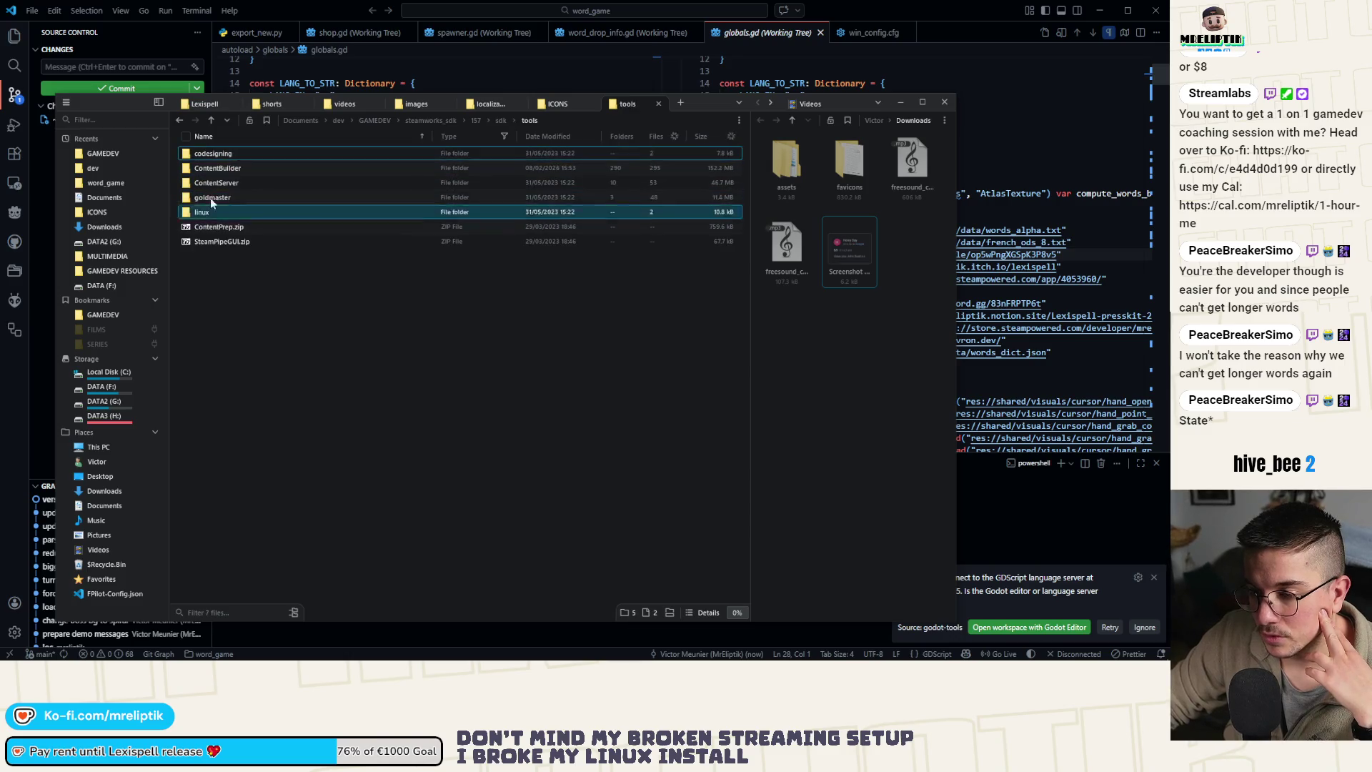
left_click(241, 168)
left_click(243, 184)
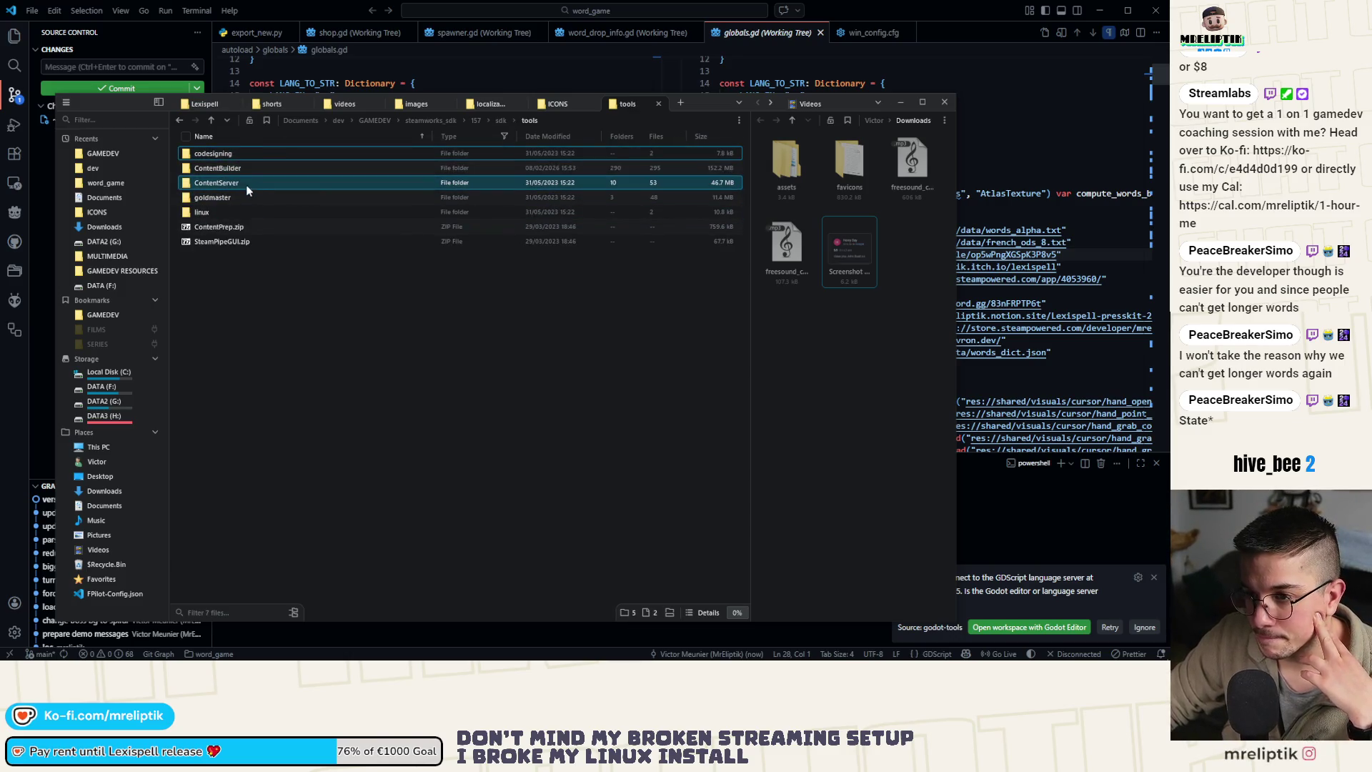
double_click(233, 170)
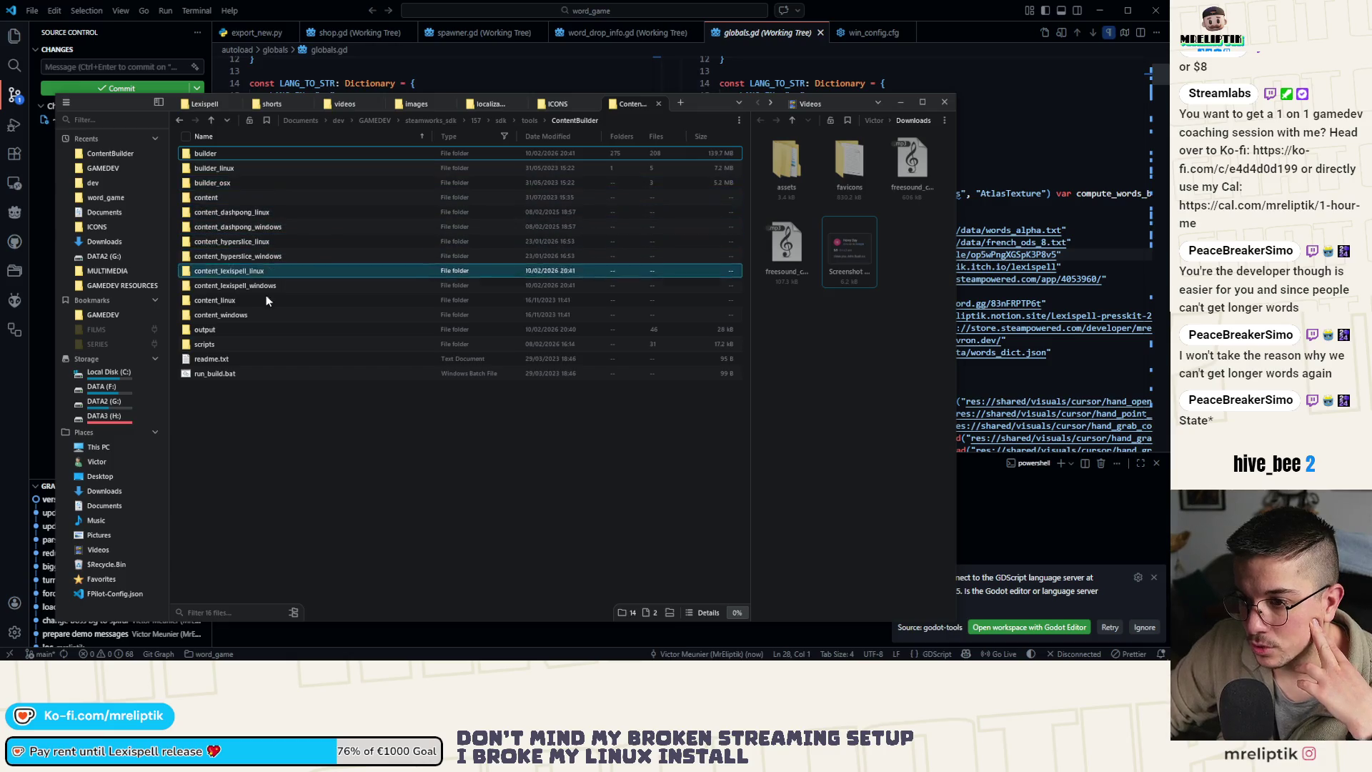
Check the ContentServer folder, then open ContentBuilder\scripts with the VDF files
left_click(529, 120)
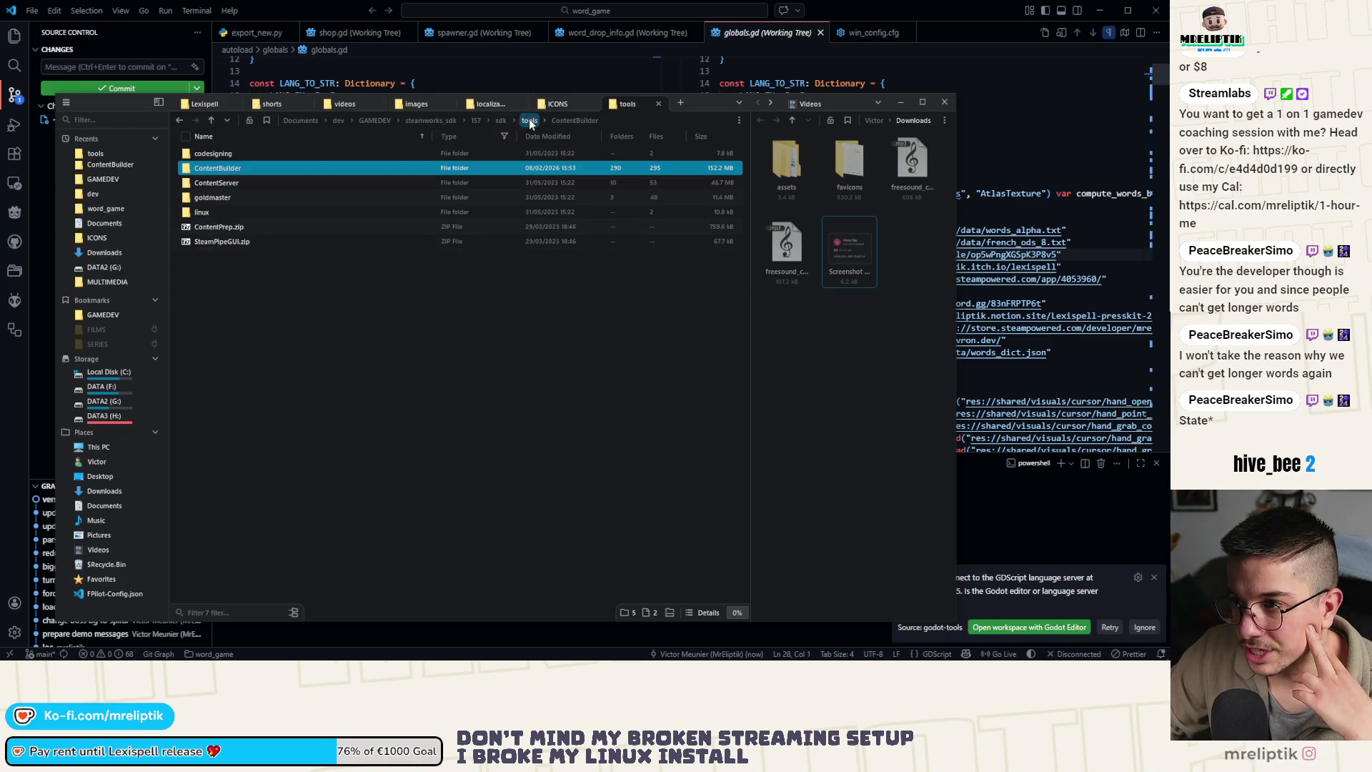
double_click(245, 184)
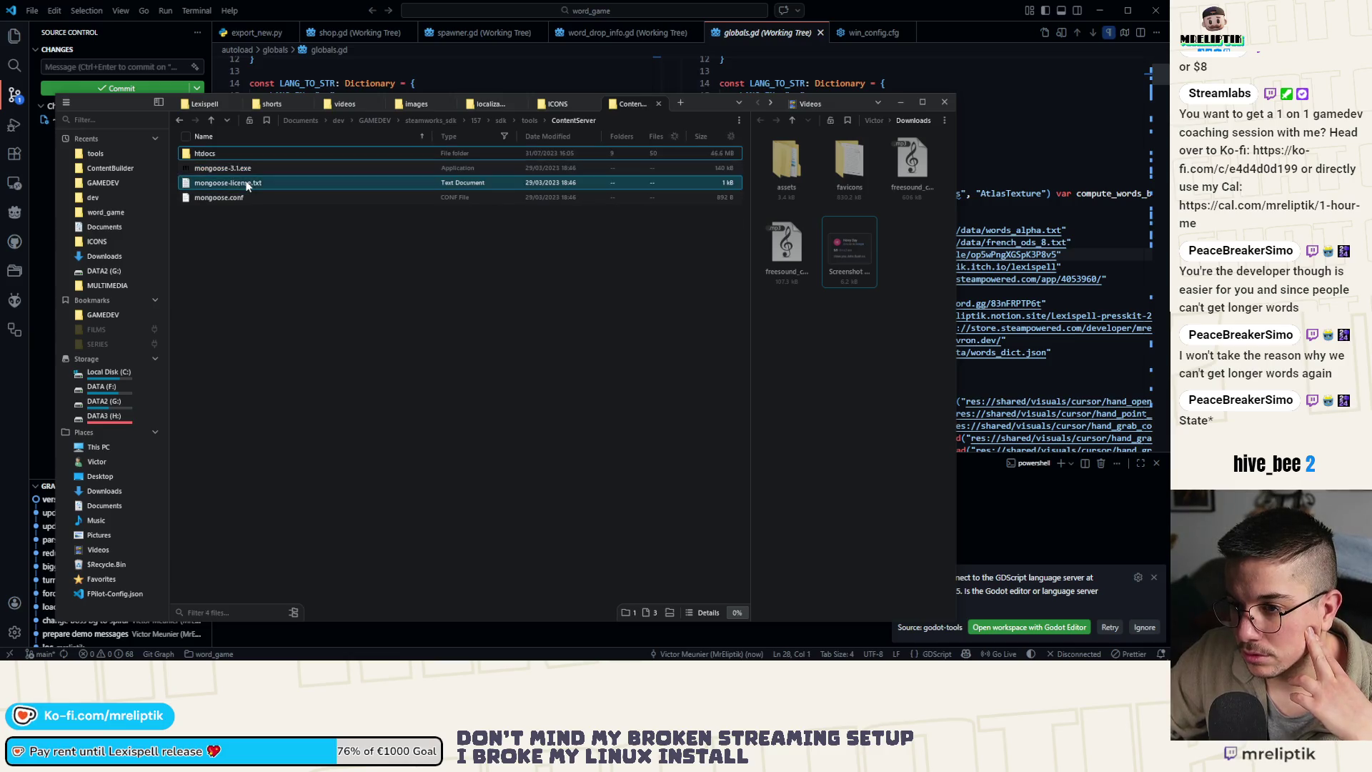
left_click(528, 120)
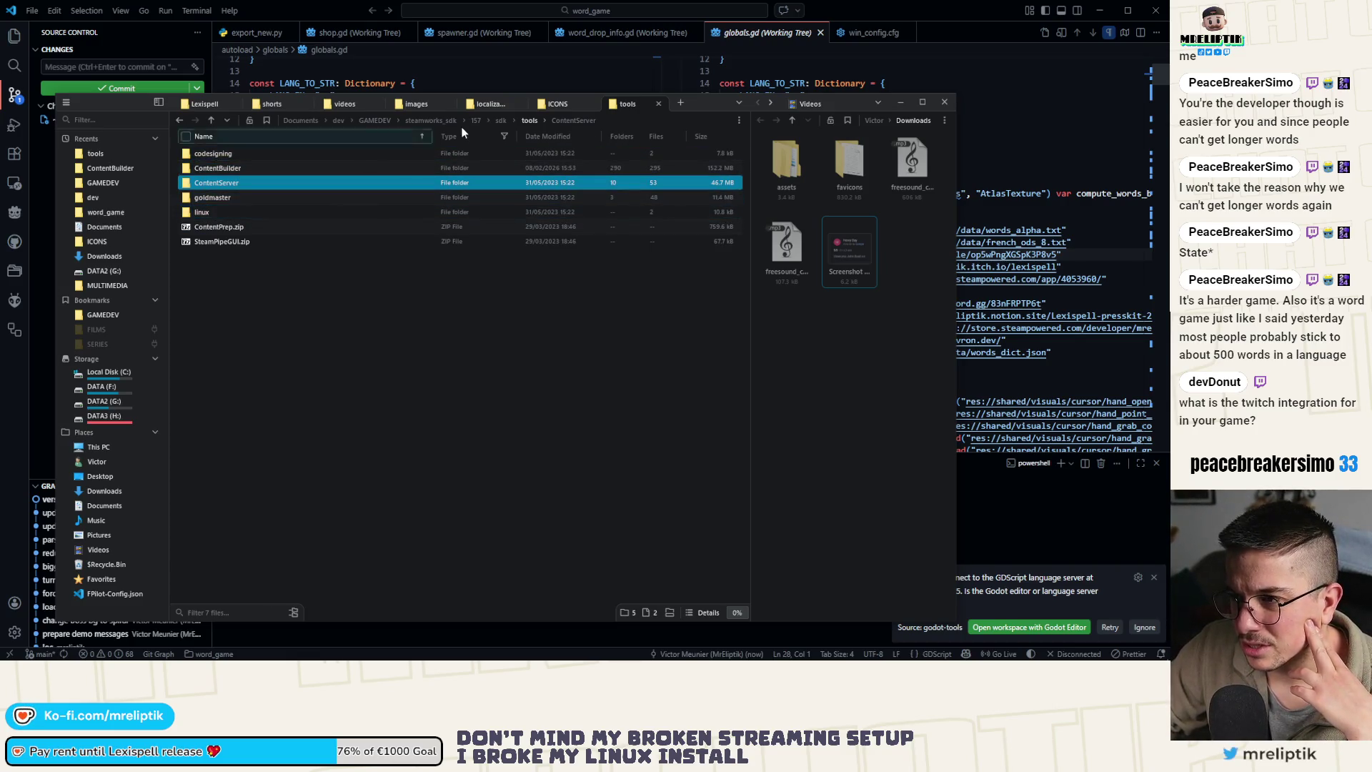
left_click(499, 122)
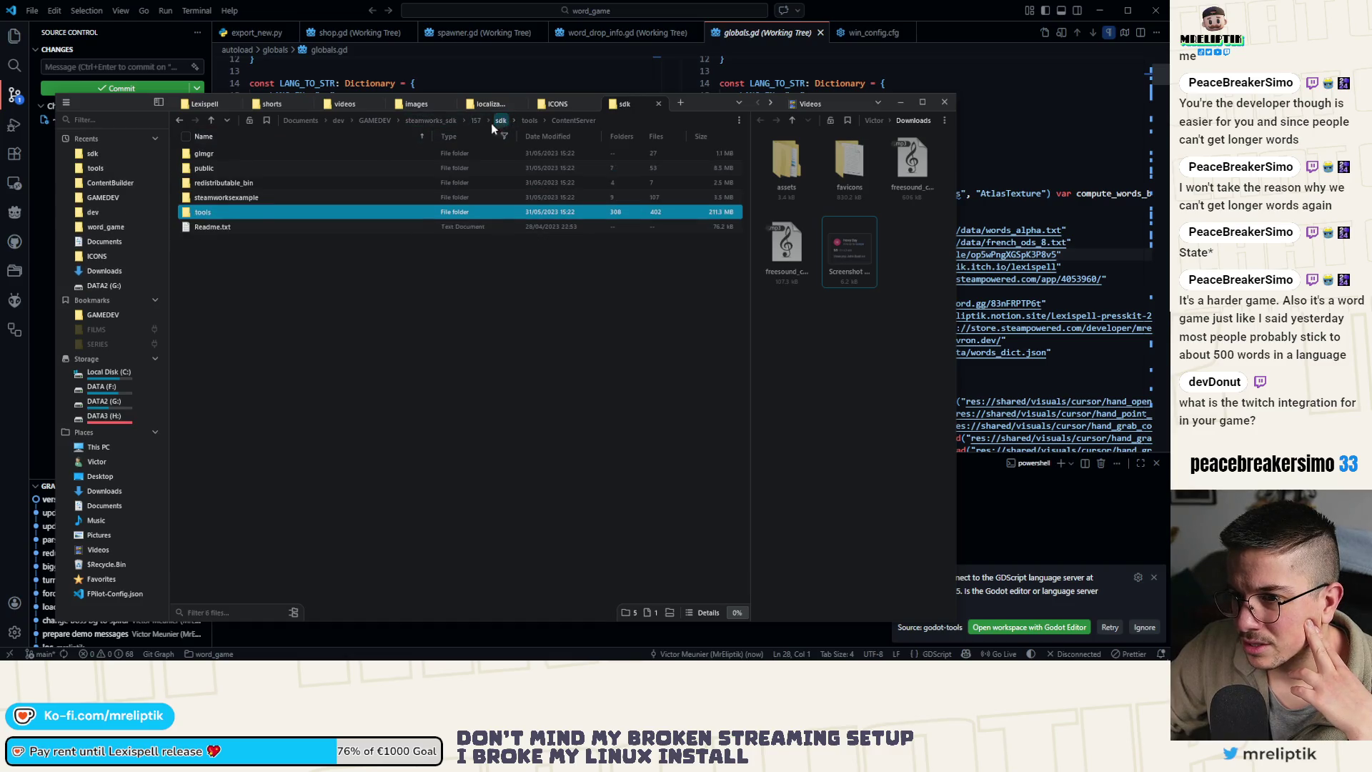
double_click(234, 212)
double_click(239, 182)
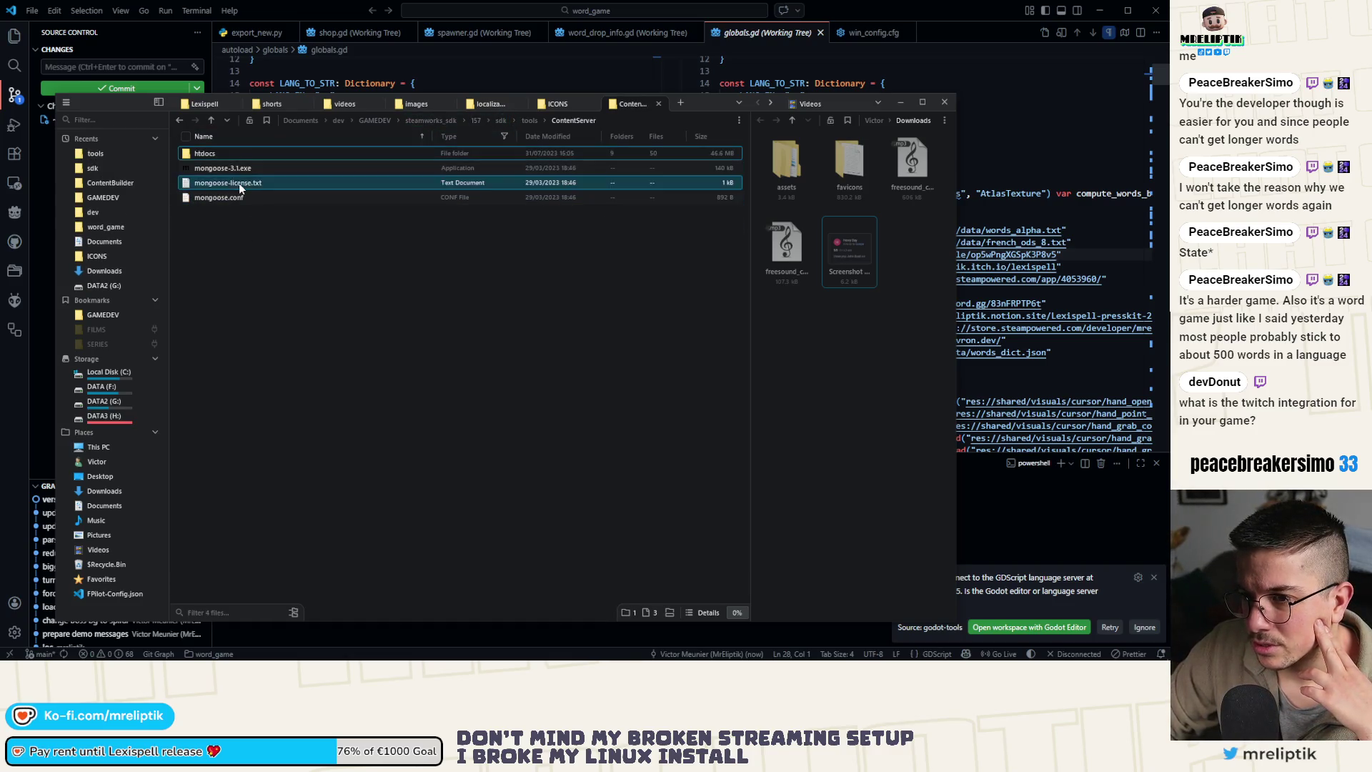
left_click(532, 121)
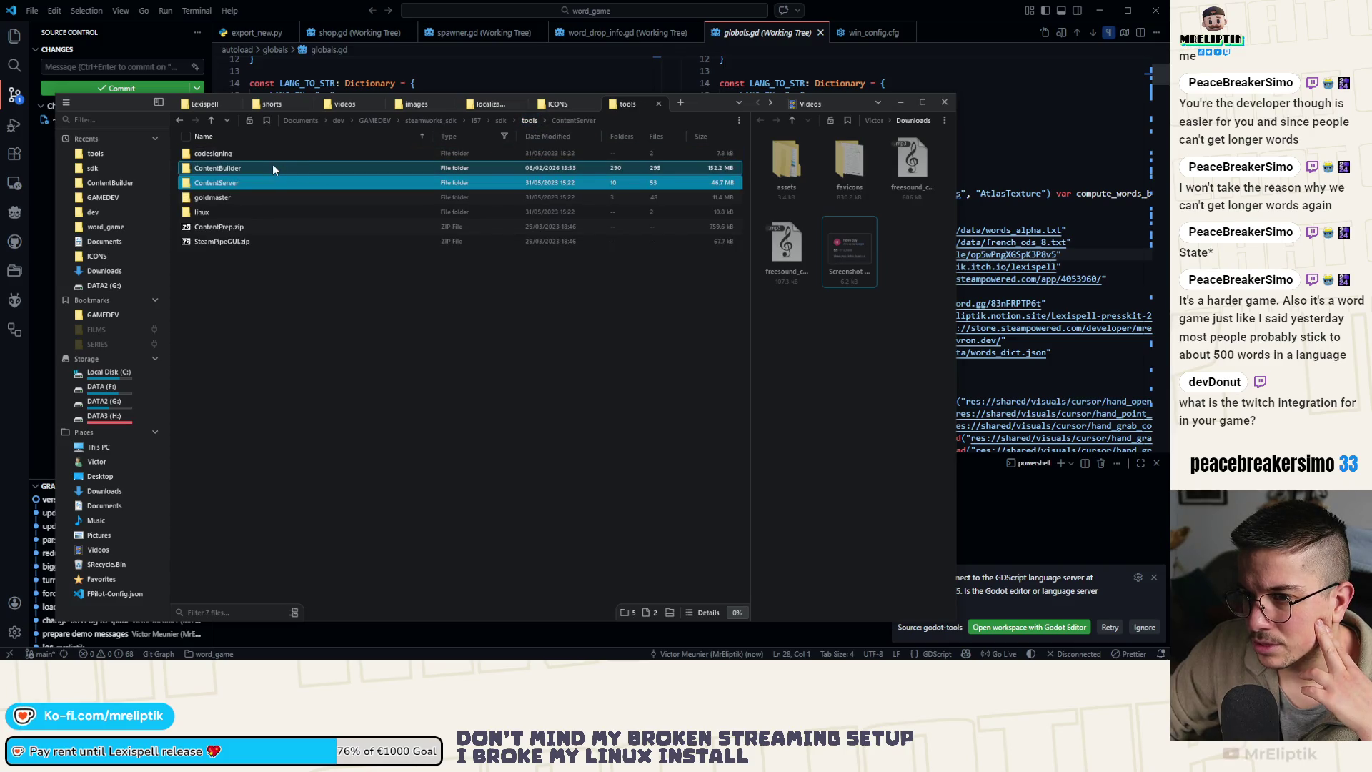
double_click(273, 168)
double_click(238, 347)
Open depot_build_4053992.vdf in the code editor and compare it with the scripts folder
scroll(316, 293, "down", 3)
left_click(298, 358)
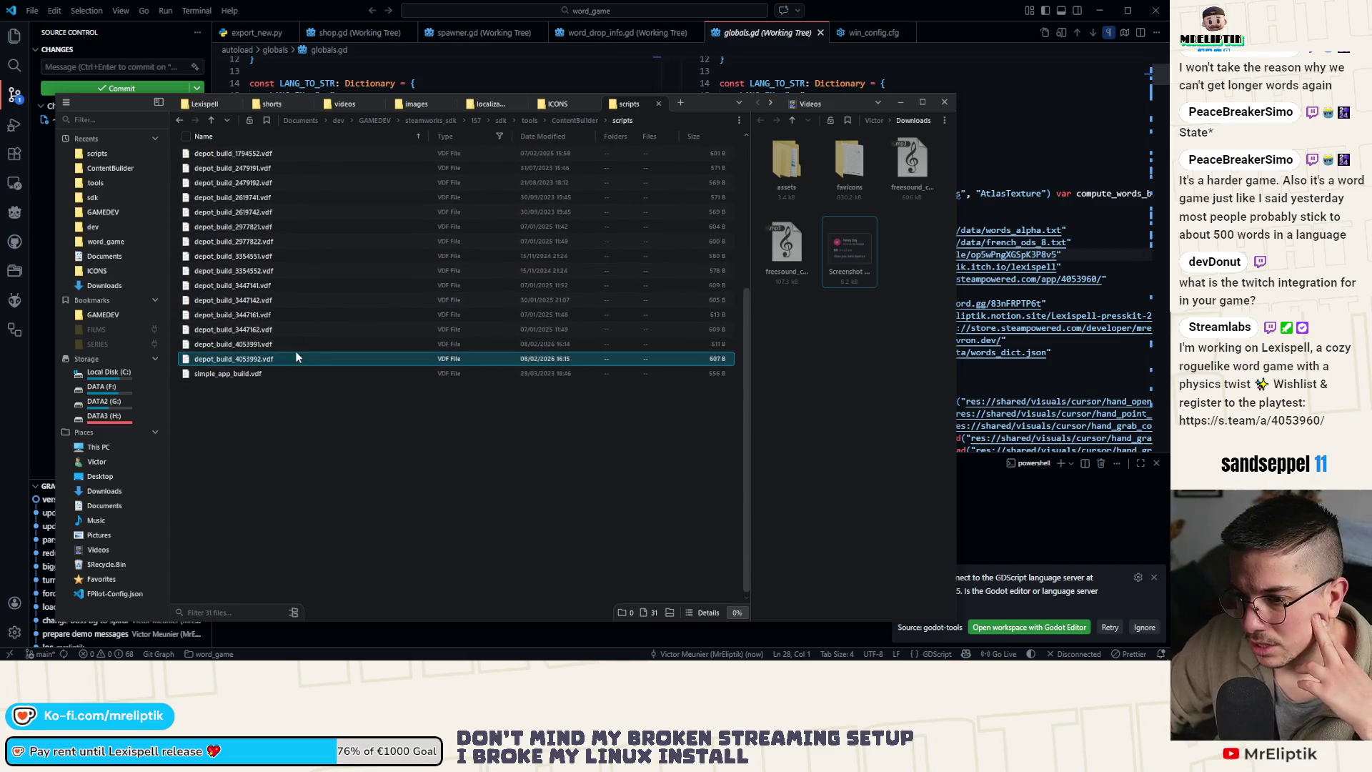
scroll(268, 397, "up", 1)
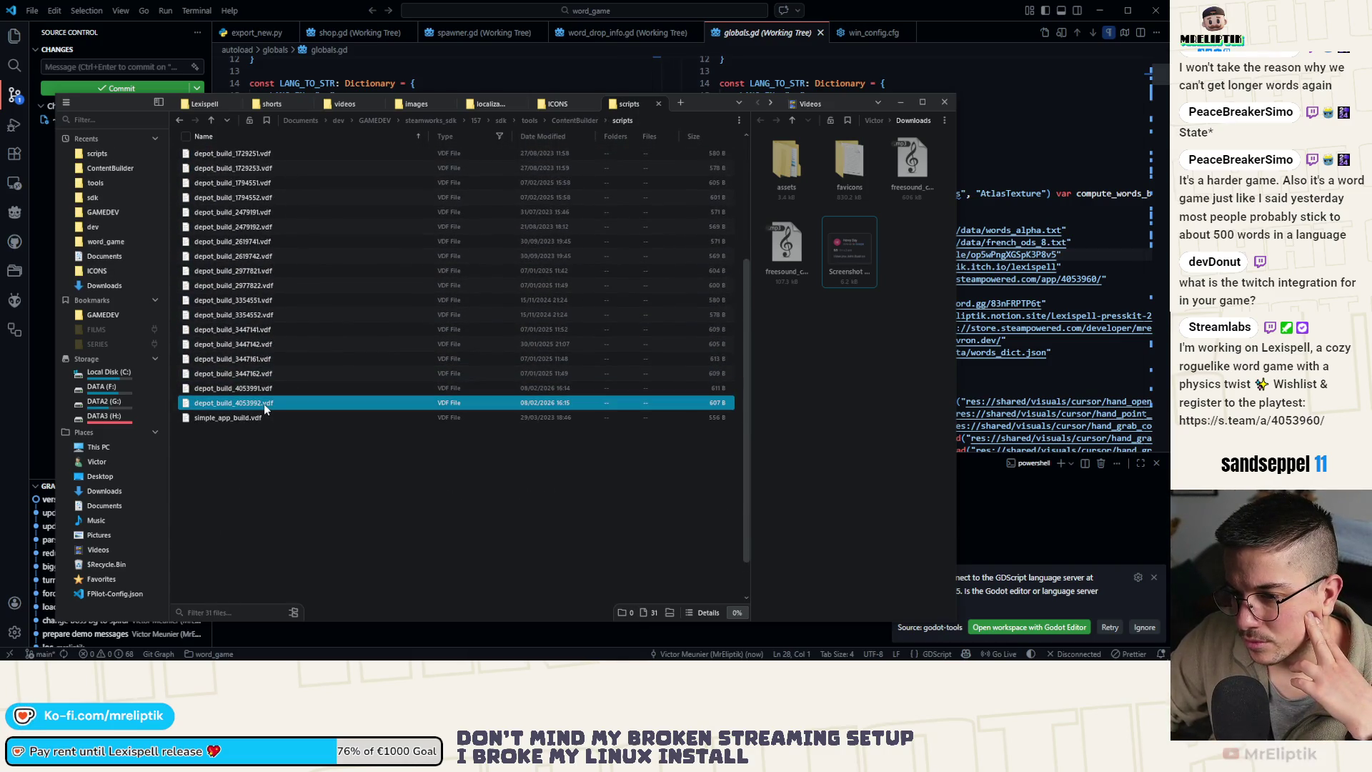
double_click(238, 404)
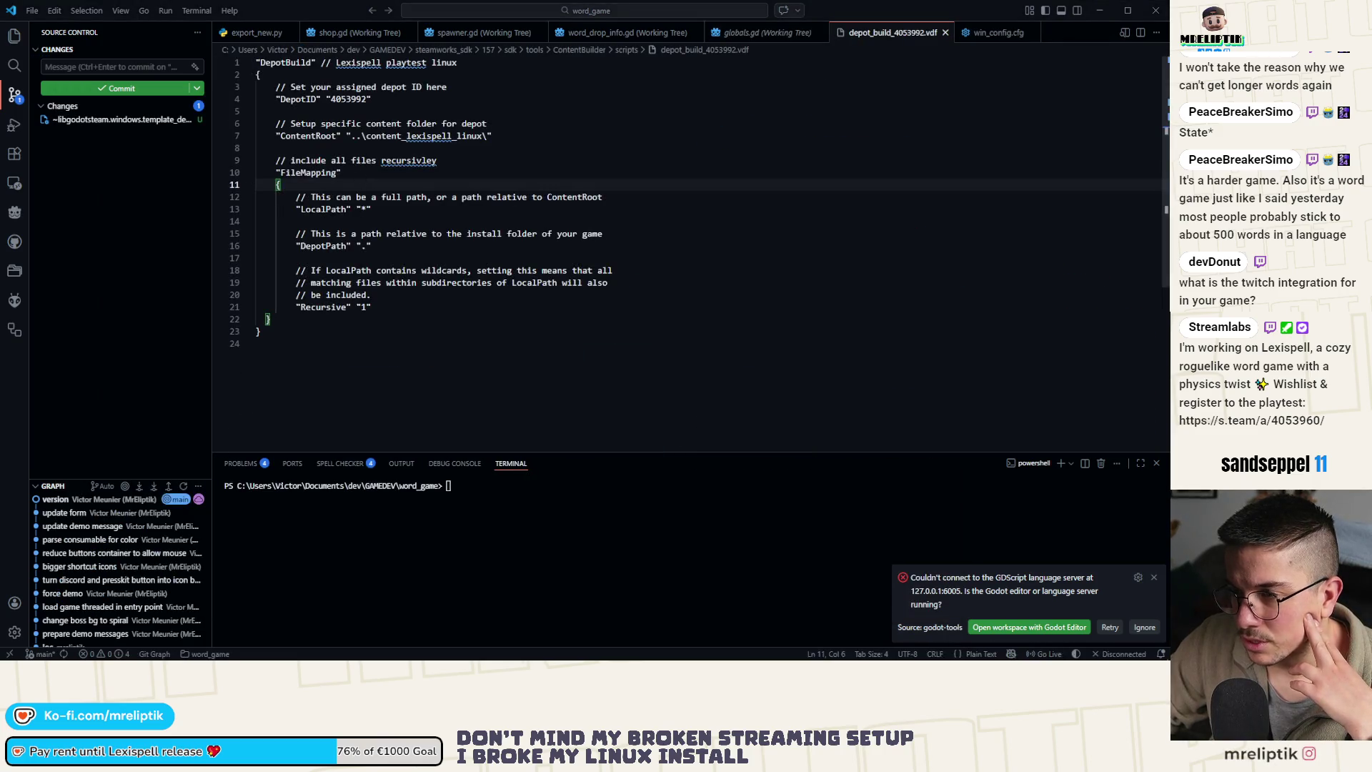
key("alt+Tab")
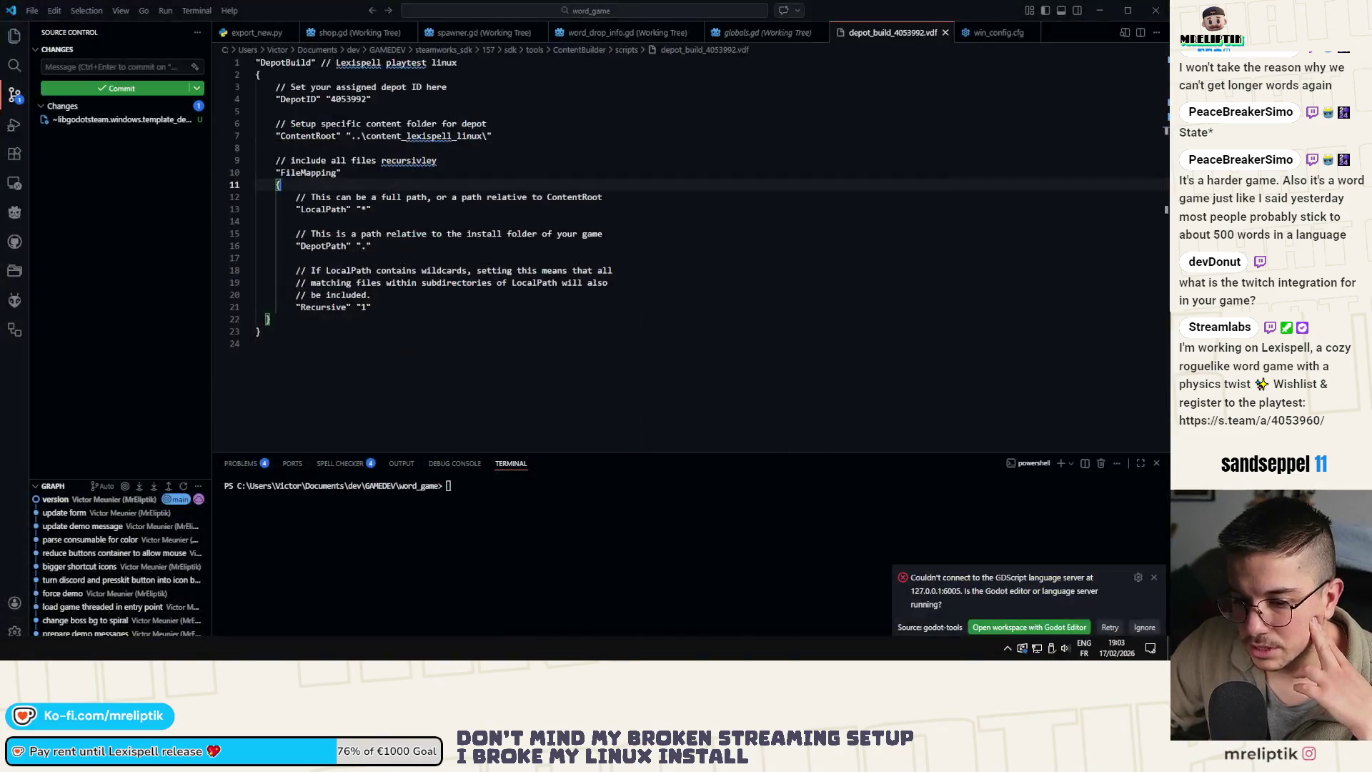
key("alt+Tab")
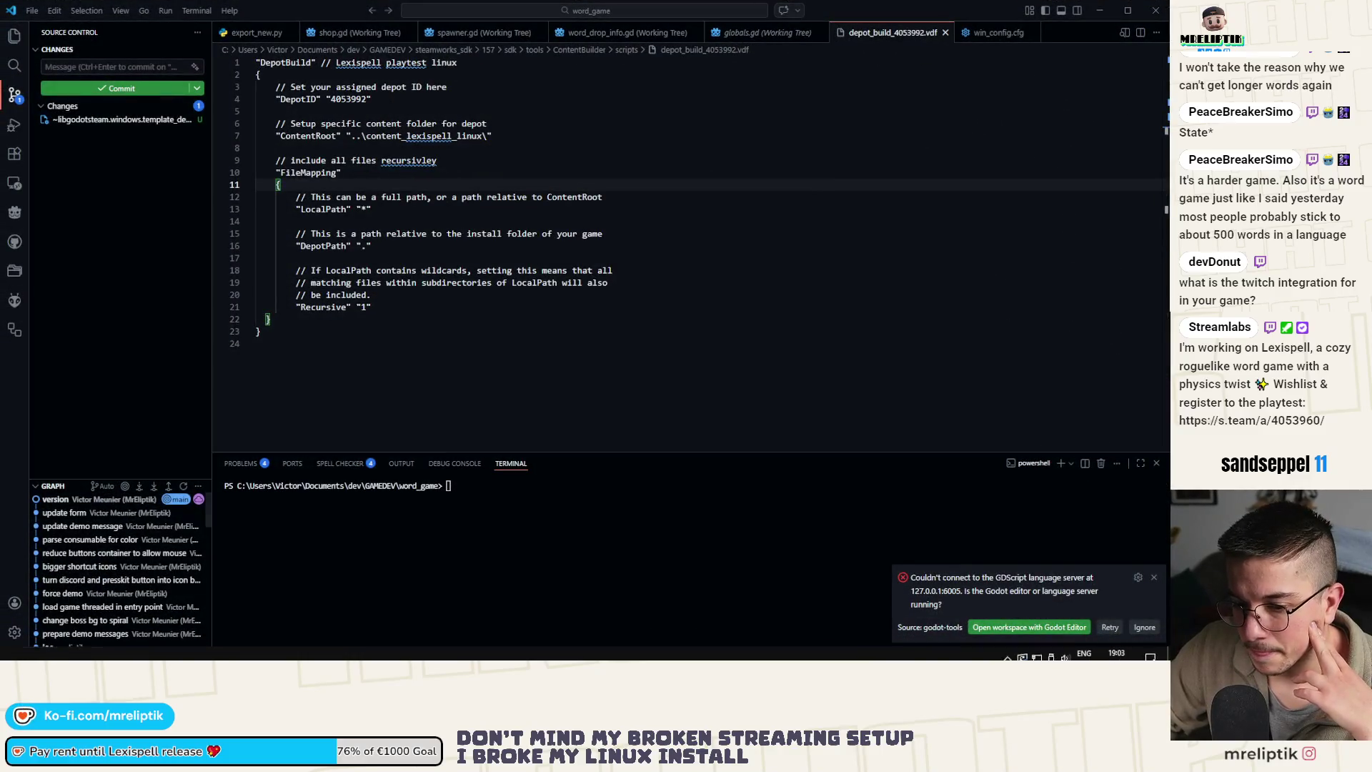
key("alt+Tab")
Duplicate app_build_4053990.vdf, rename the copy app_build_.vdf, and close File Explorer
scroll(270, 318, "up", 4)
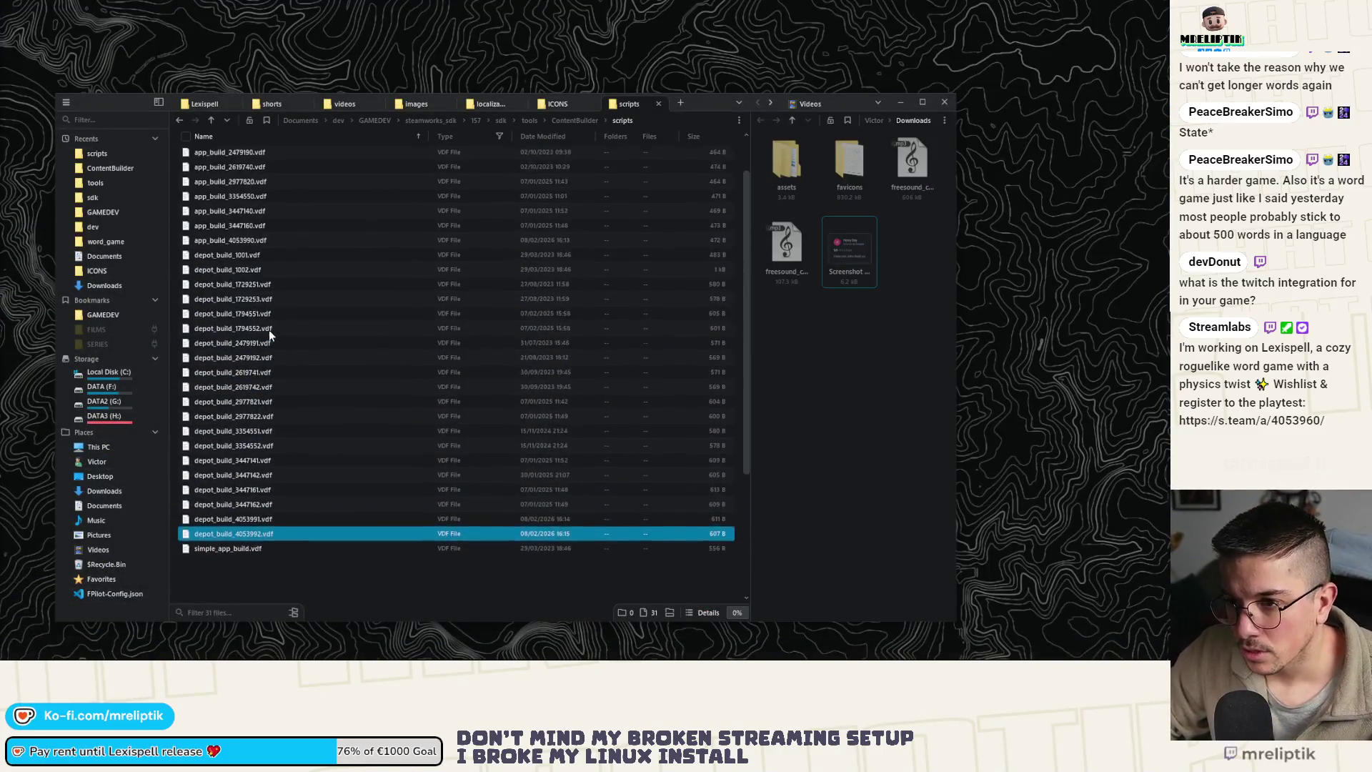
left_click(263, 285)
key("ctrl+c")
key("ctrl+v")
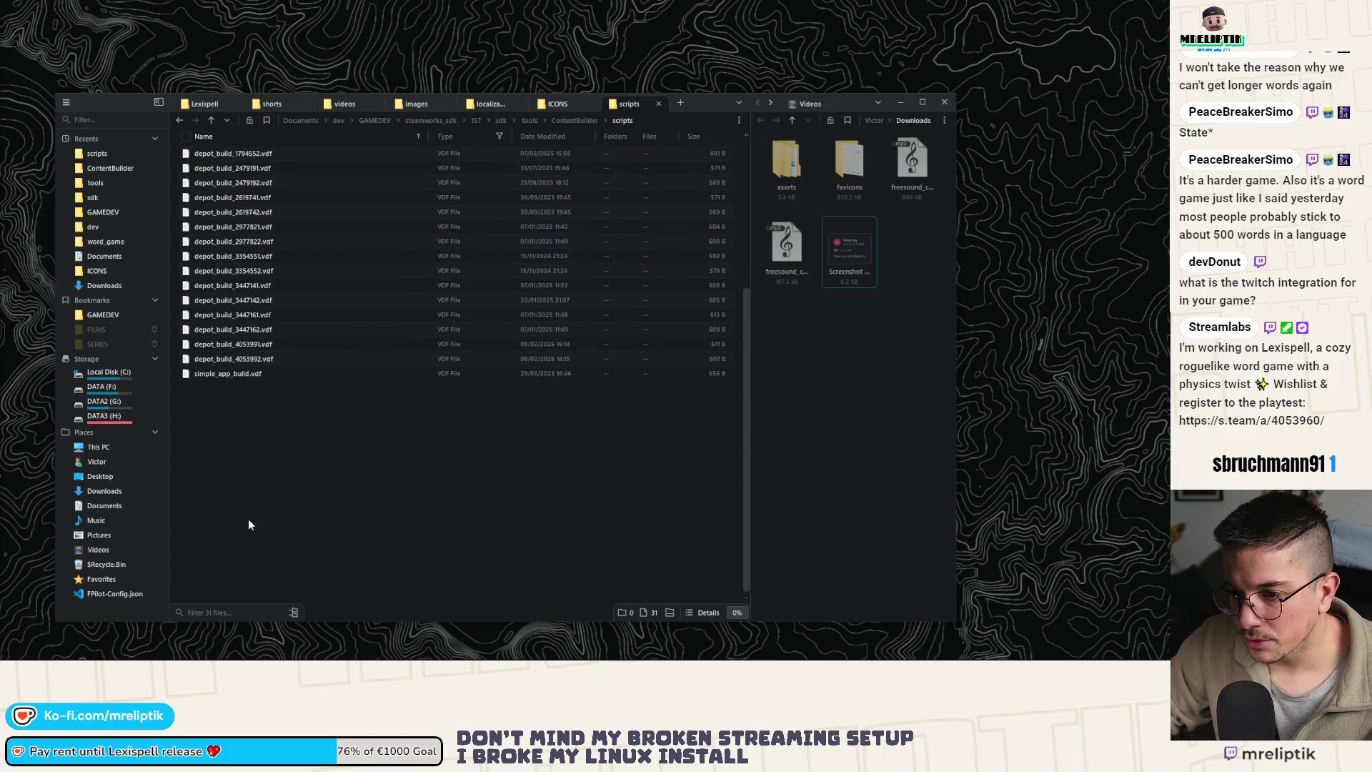
scroll(260, 264, "up", 3)
left_click_drag(281, 288, 277, 317)
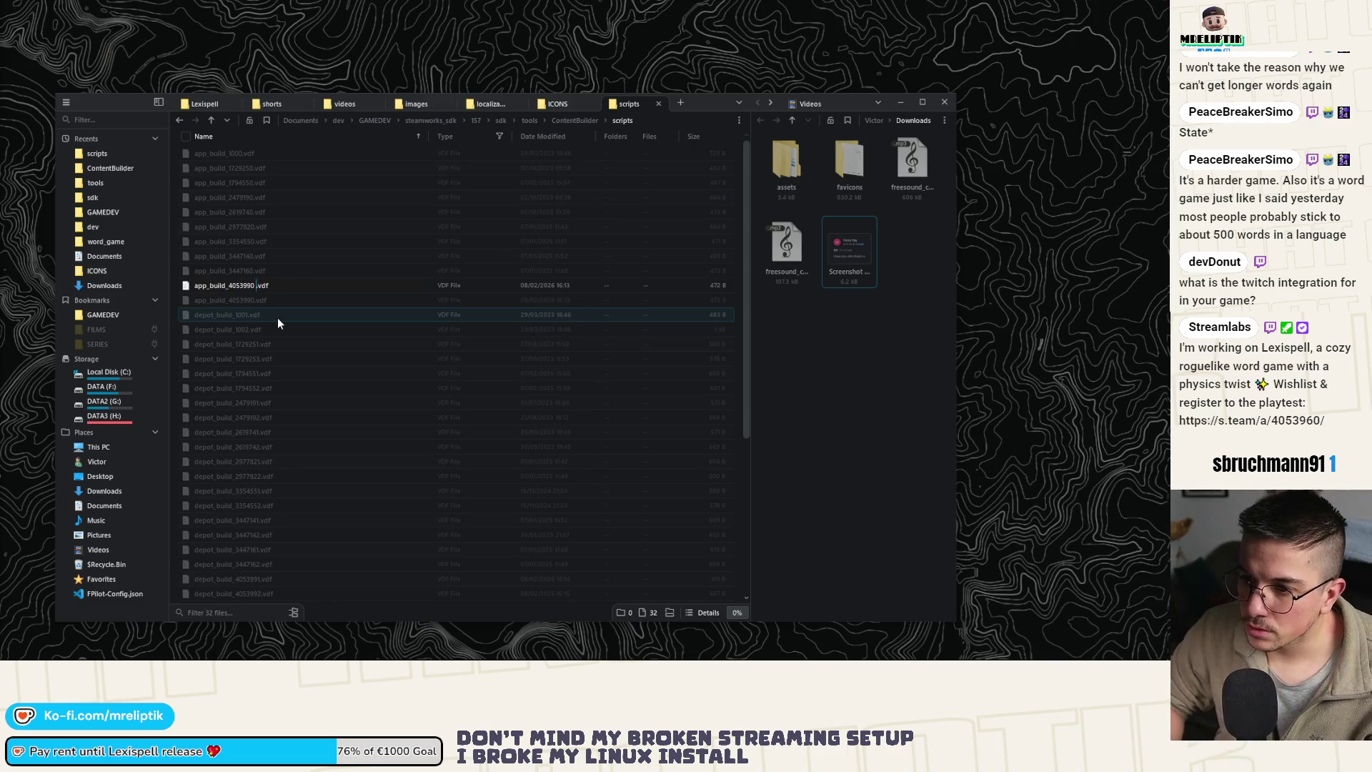
key("BackSpace")
key("BackSpace")
key("BackSpace")
key("Return")
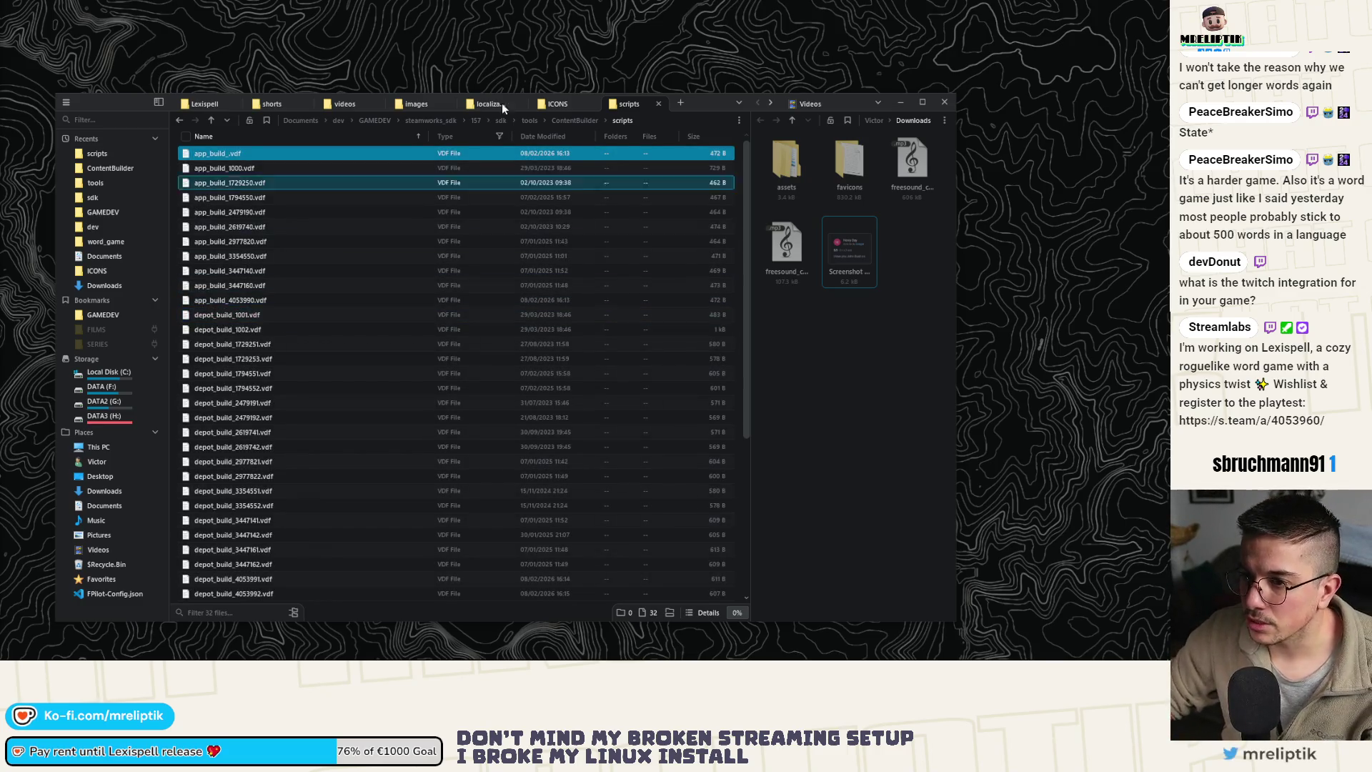
key("super+d")
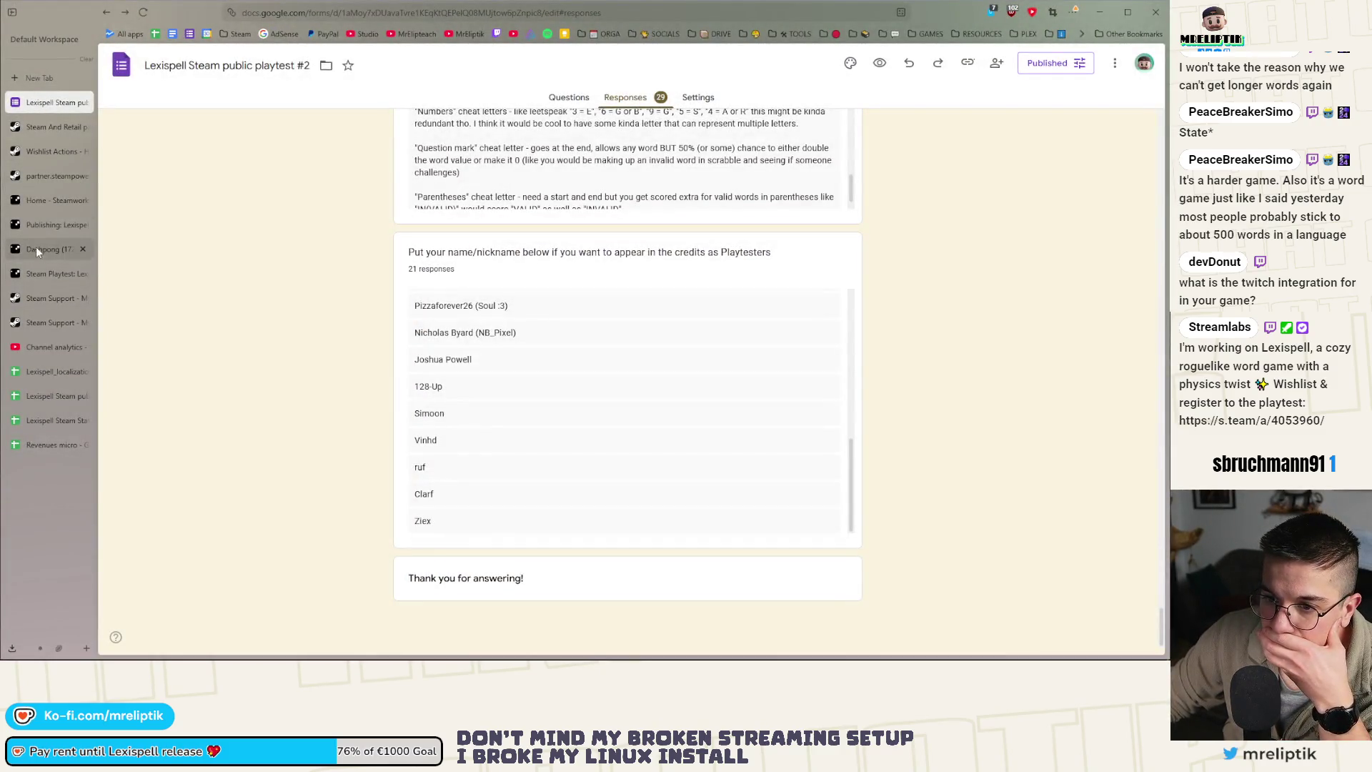
Open the Steamworks playtest page in the browser and begin signing in
left_click(43, 278)
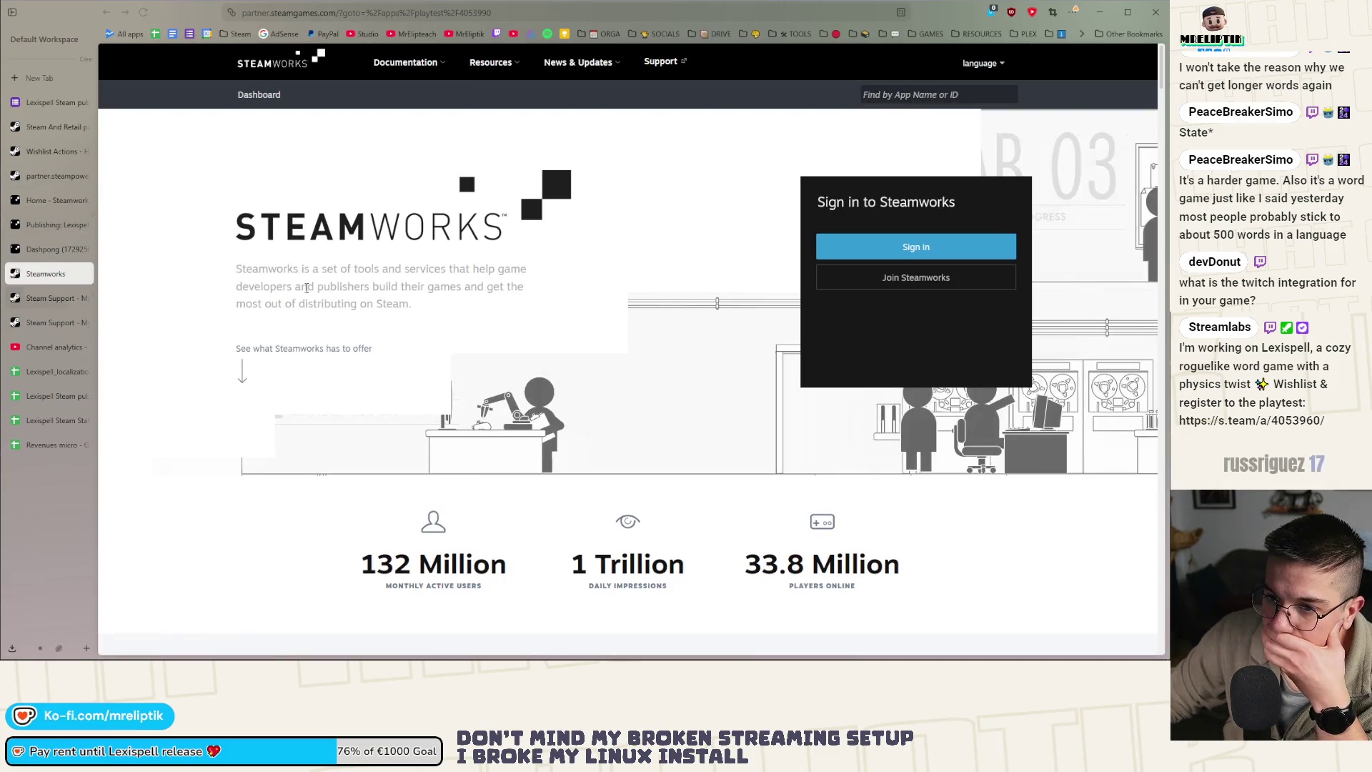
left_click(906, 250)
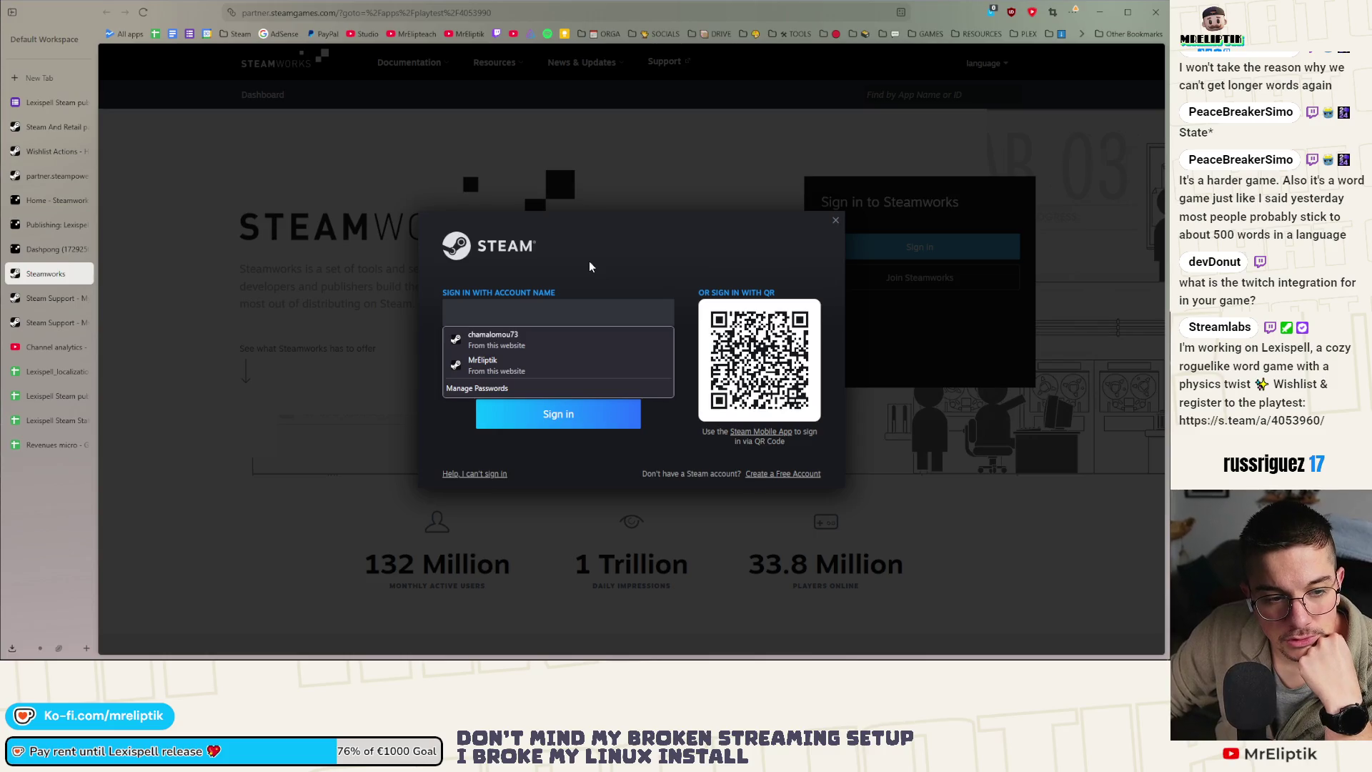
key("Escape")
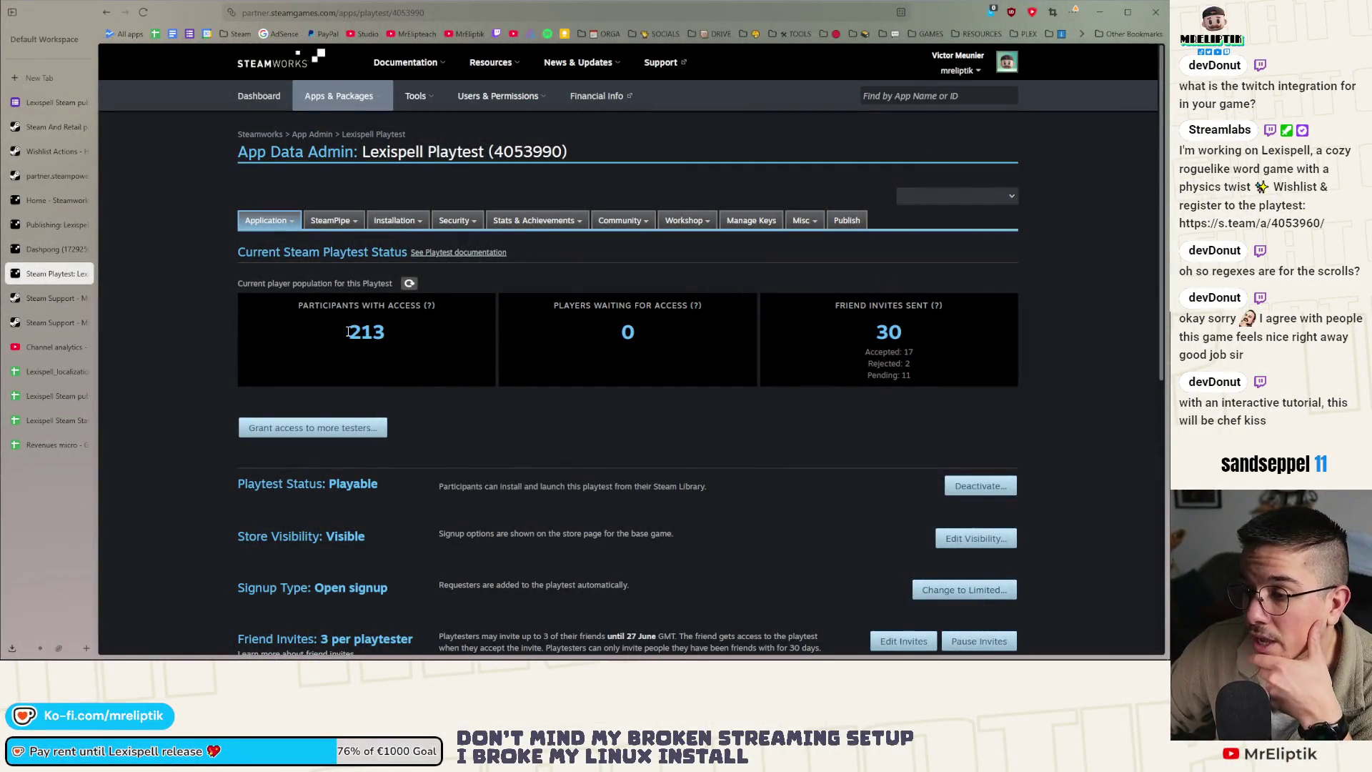
Open the Lexispell Demo app page from All Applications, select app ID 4053980, and hide the browser
mouse_move(318, 235)
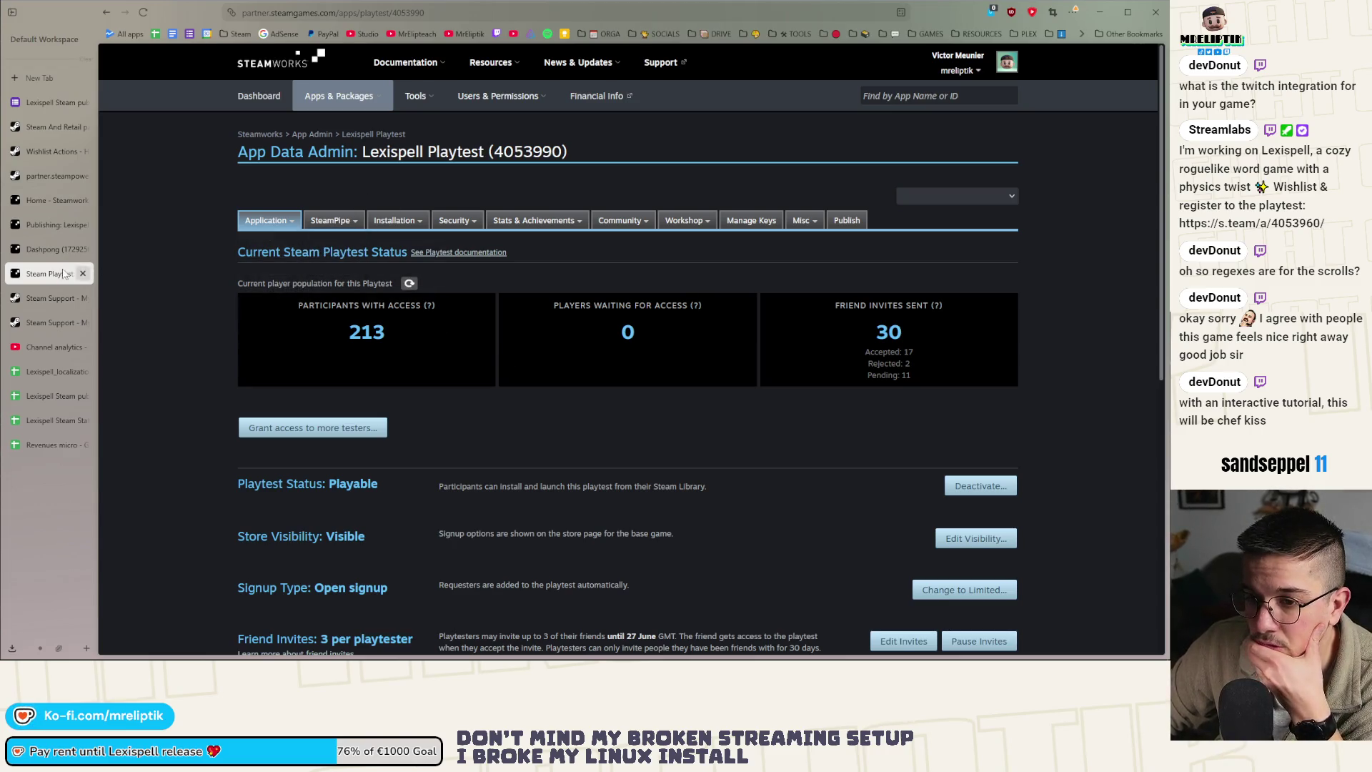
left_click(325, 138)
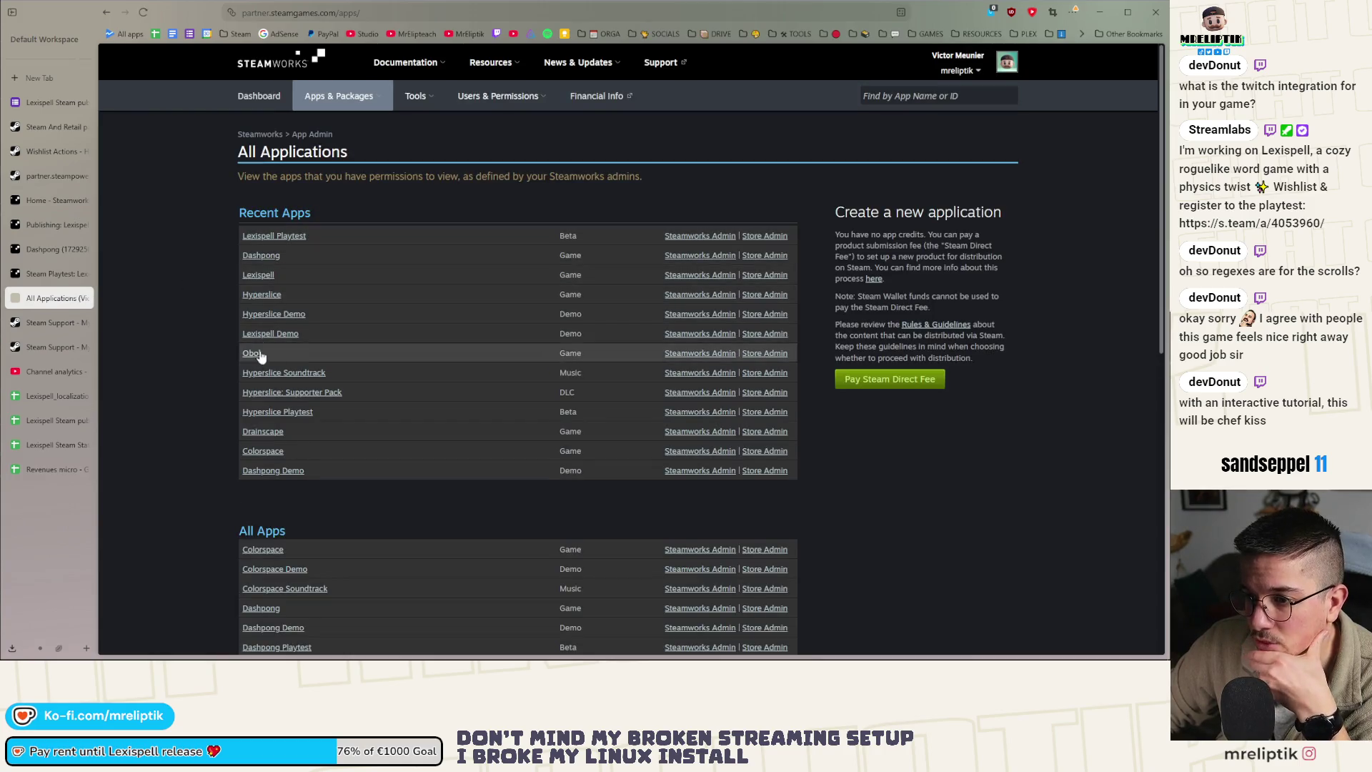
left_click(373, 394)
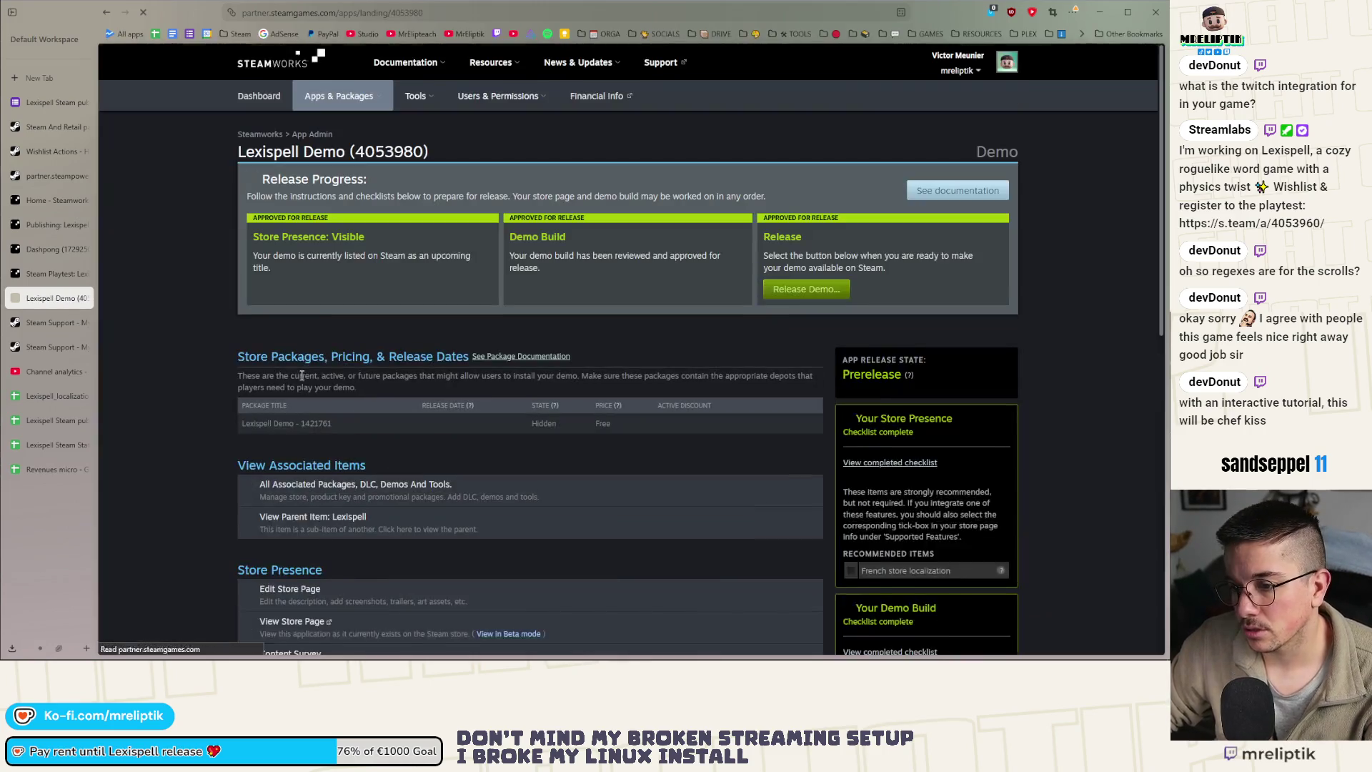
double_click(443, 152)
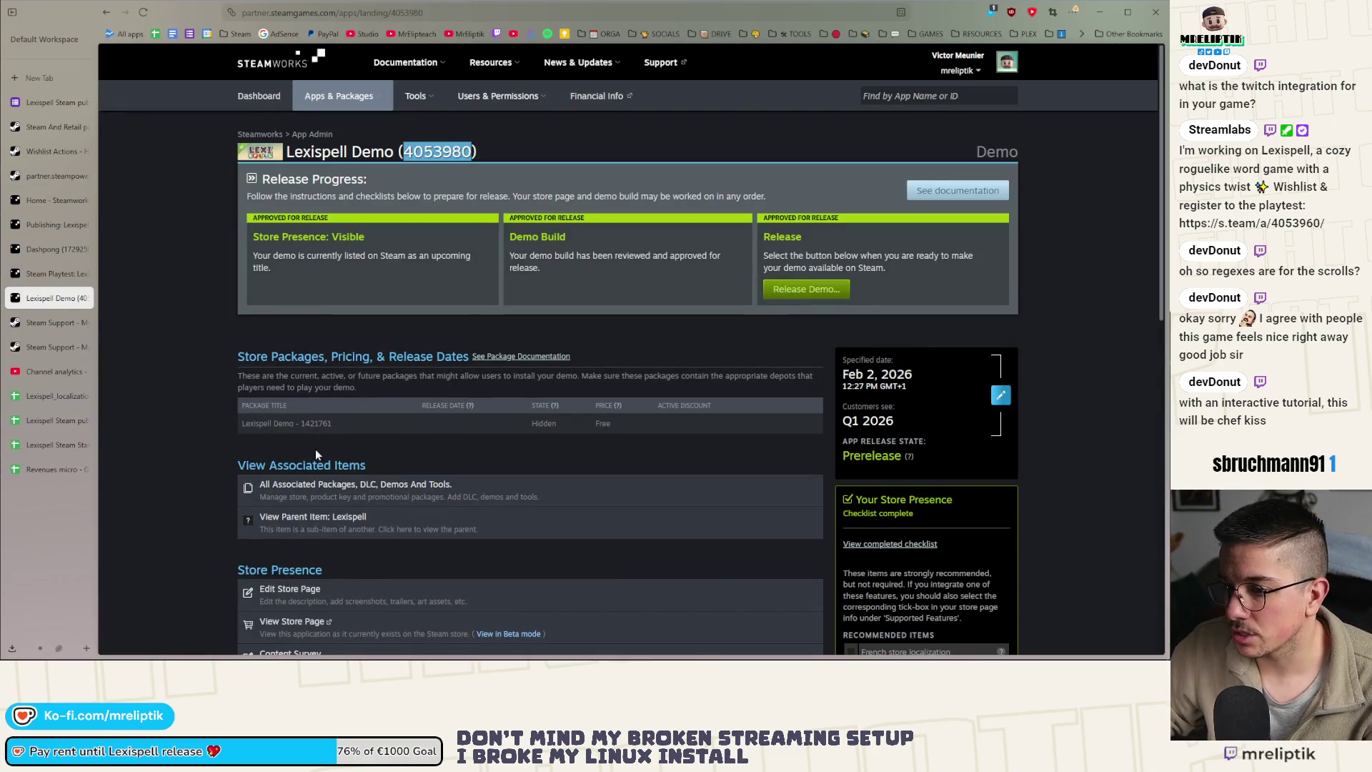
scroll(320, 445, "down", 3)
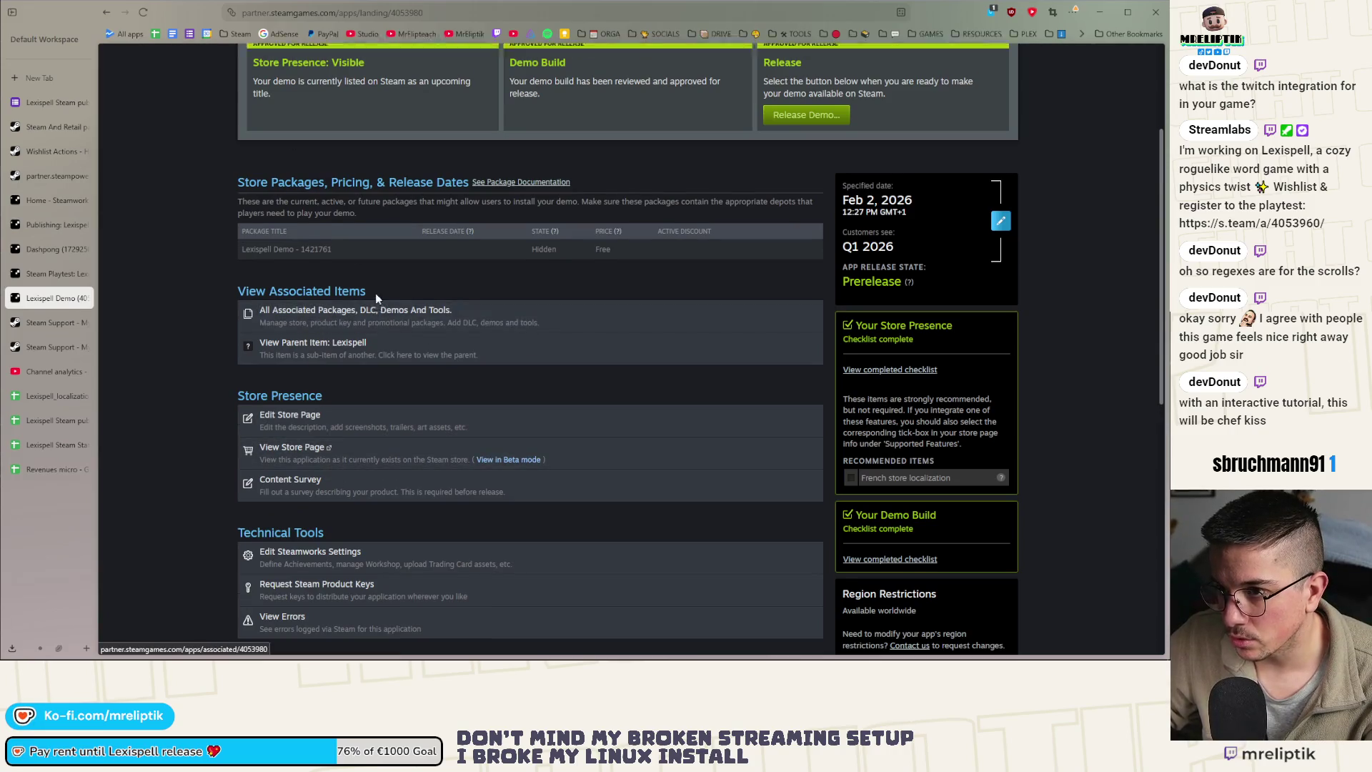
scroll(376, 298, "up", 3)
scroll(316, 436, "down", 4)
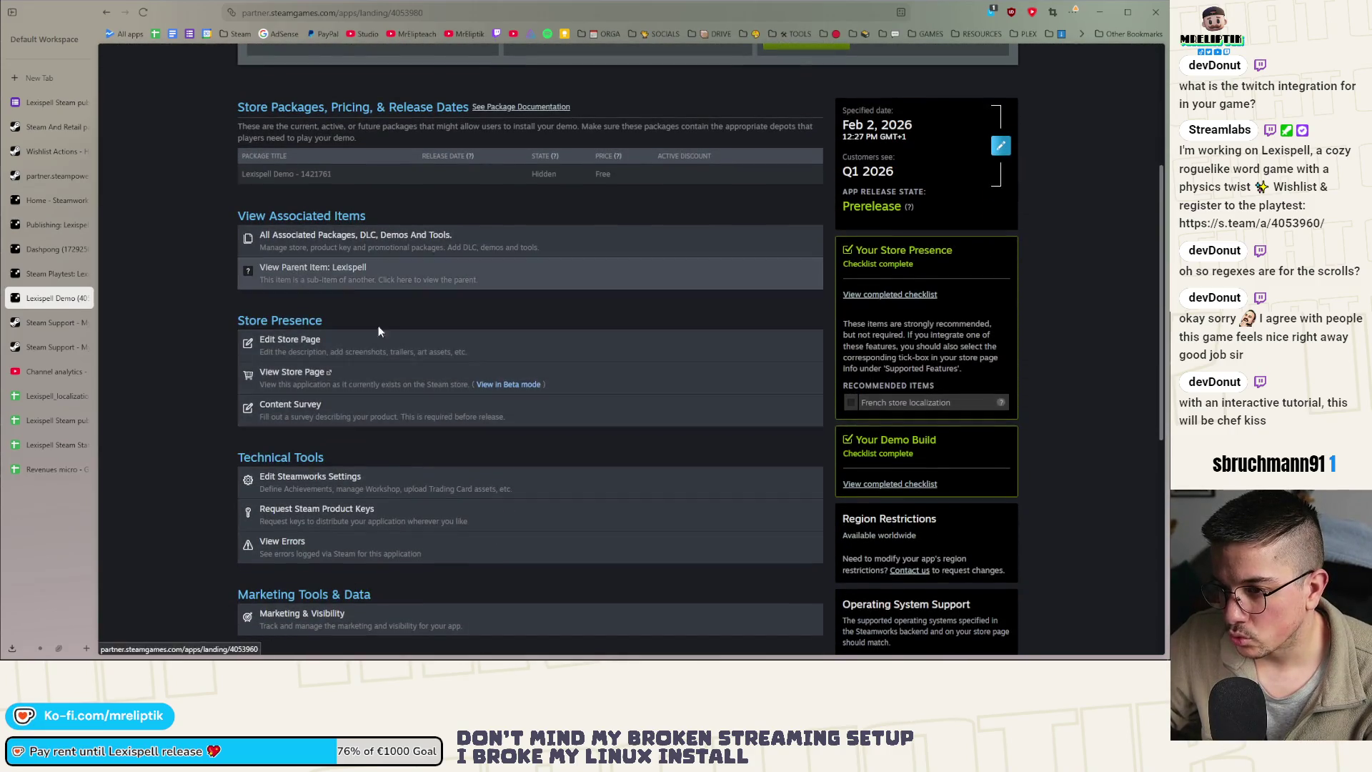
left_click(1103, 15)
left_click(1103, 15)
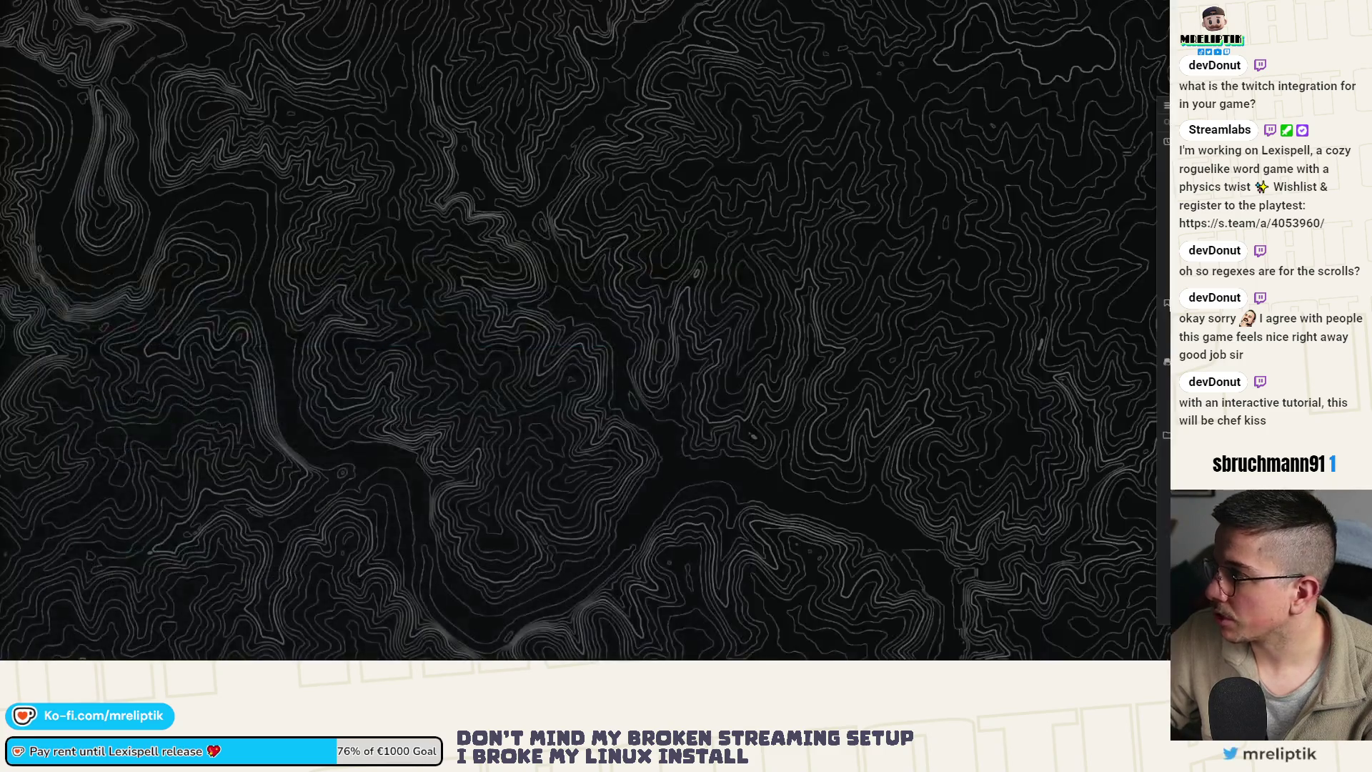
Rename app_build_.vdf to app_build_4053980.vdf and open it in the code editor
key("super+e")
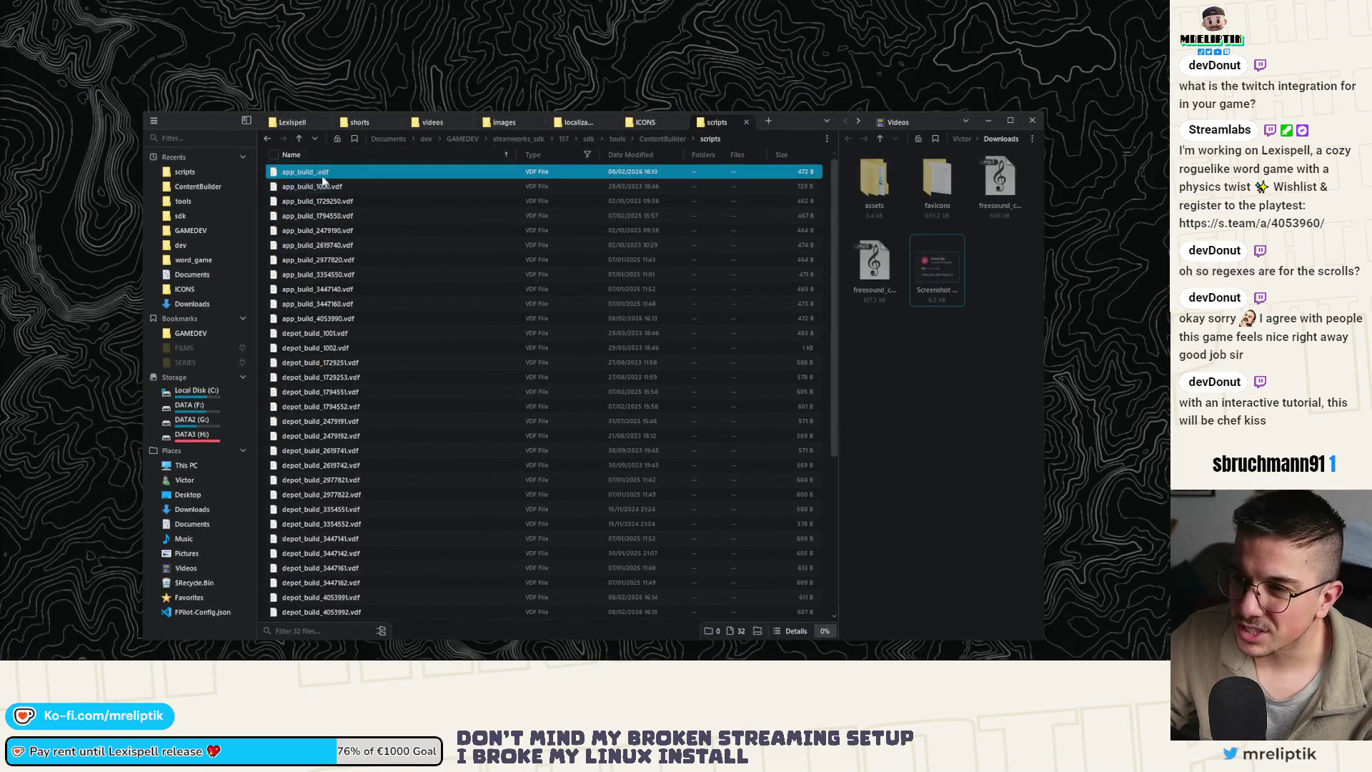
key("F2")
key("Right")
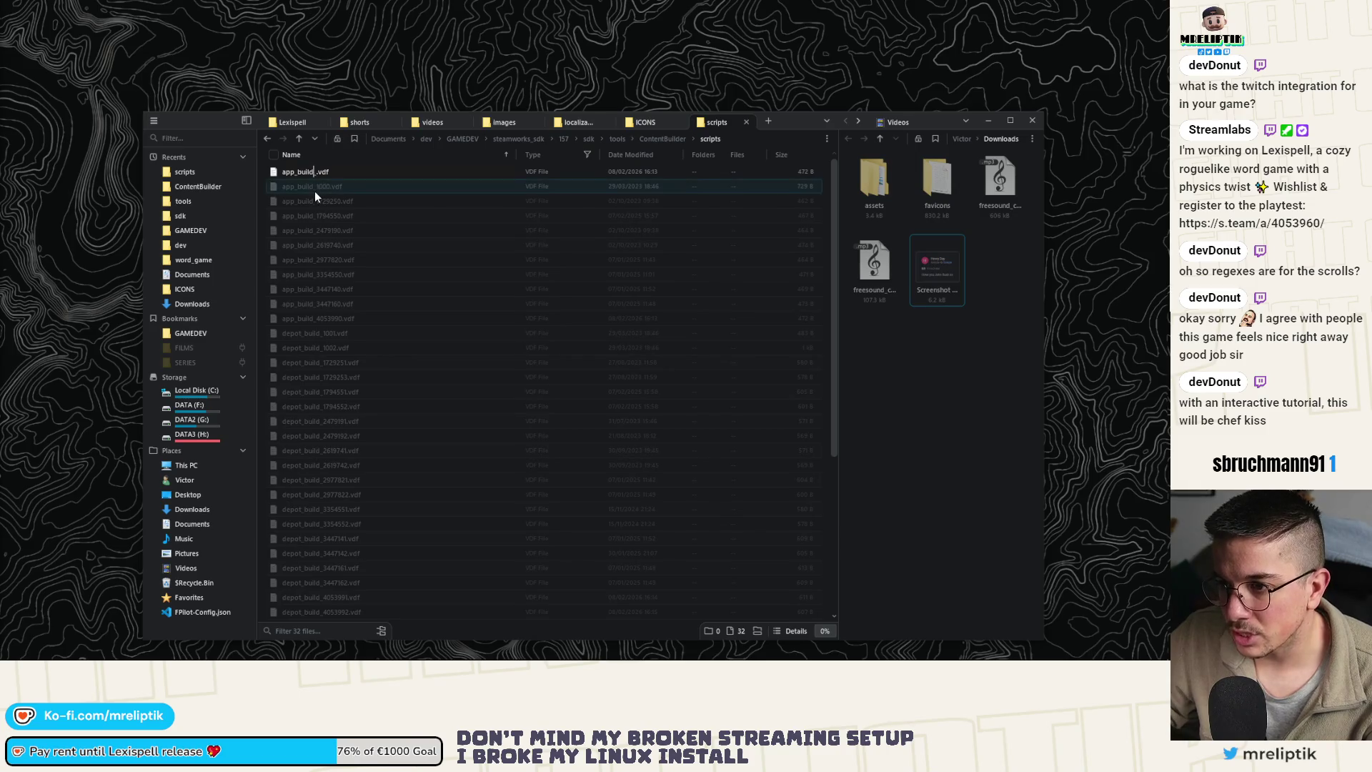
type("4053980")
key("Return")
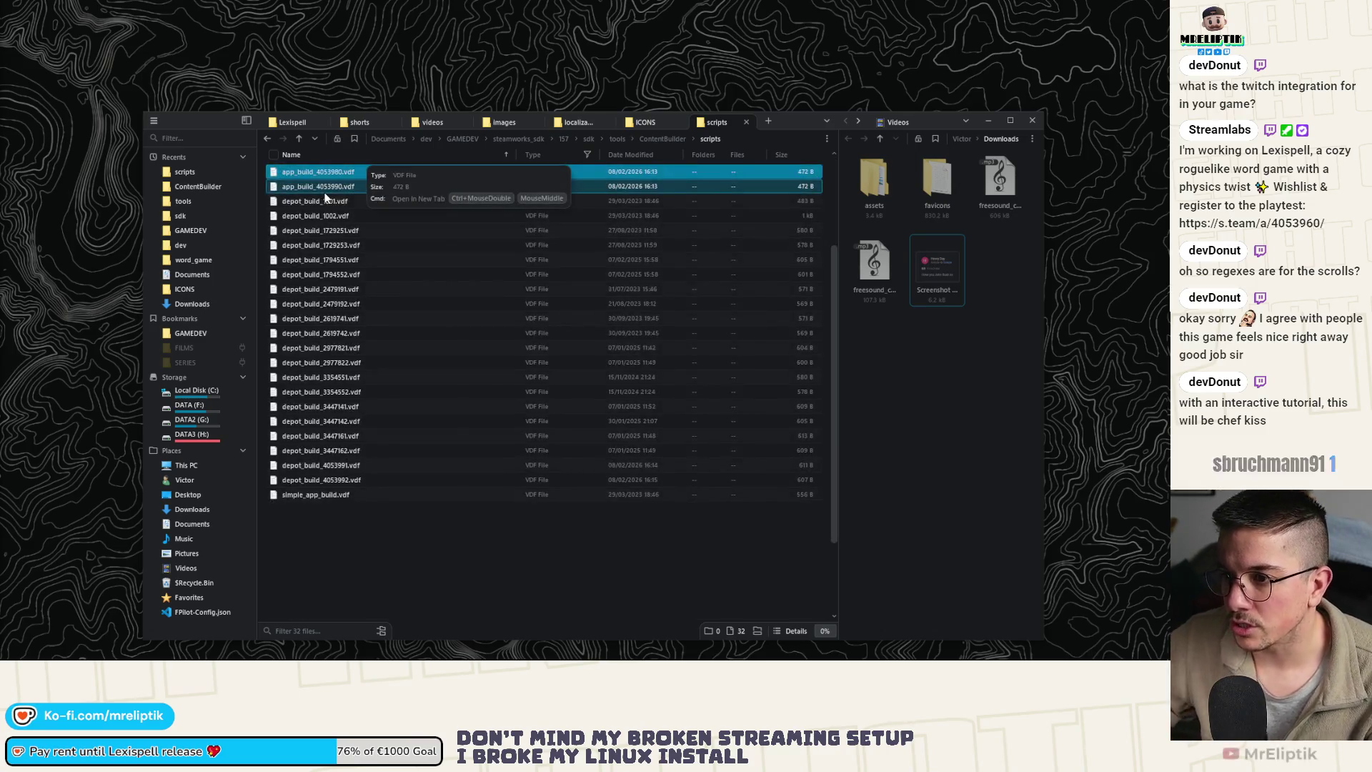
scroll(366, 310, "up", 3)
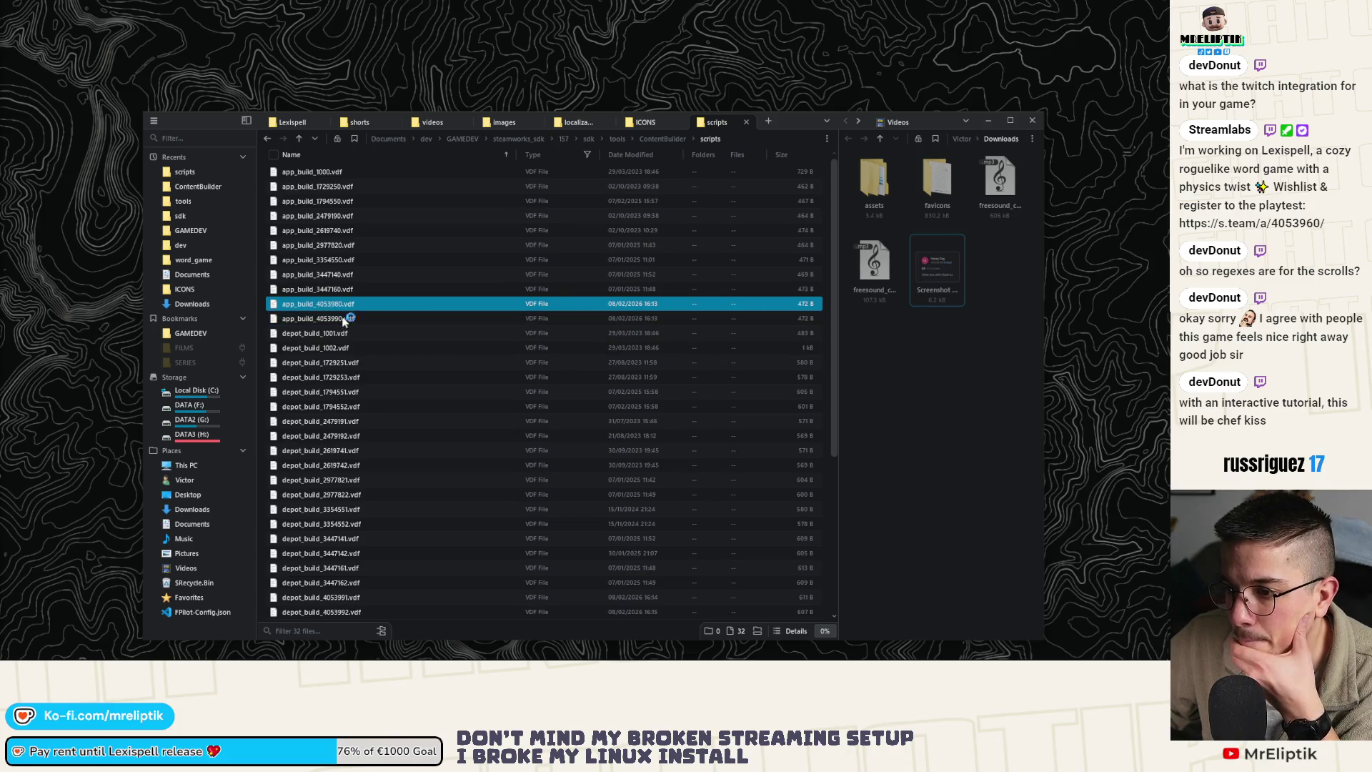
double_click(328, 308)
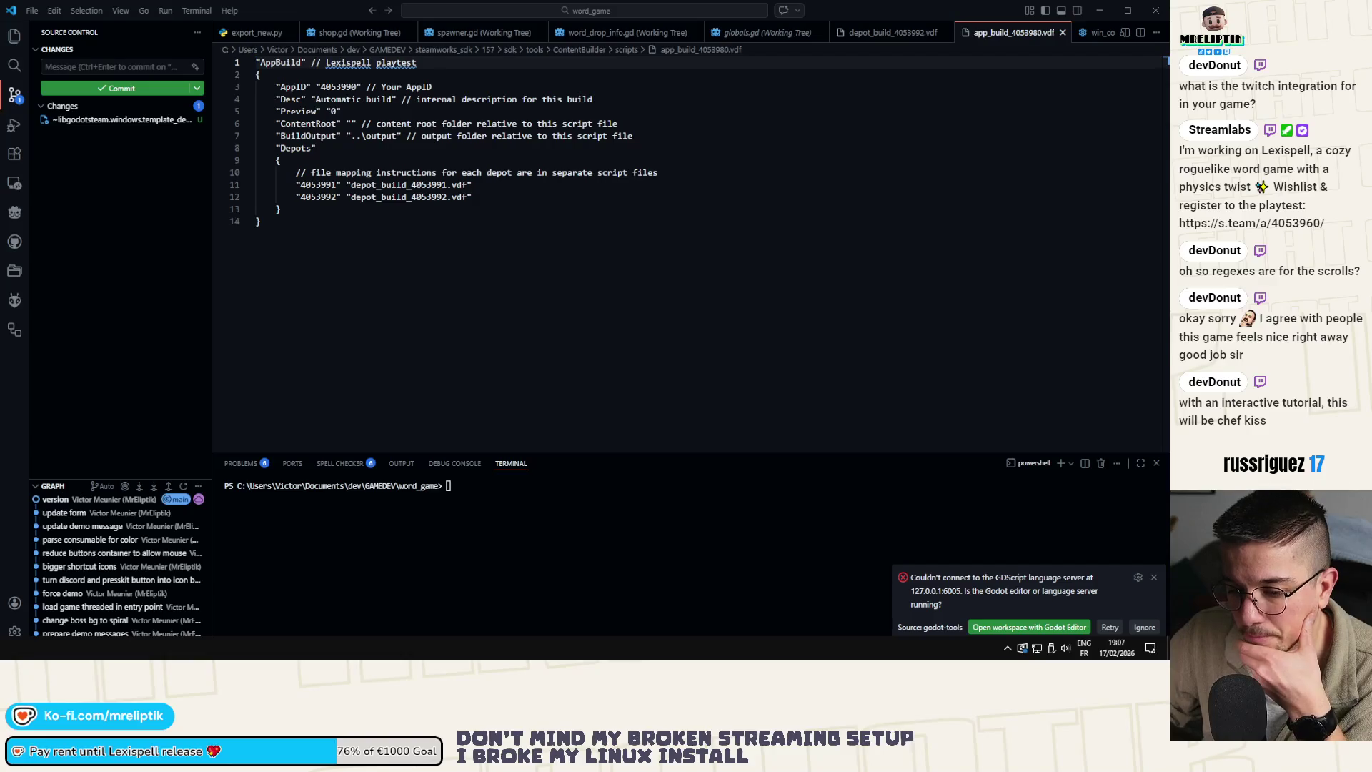
Duplicate depot_build_4053991.vdf and rename the copy to depot_build_.vdf
key("alt+Tab")
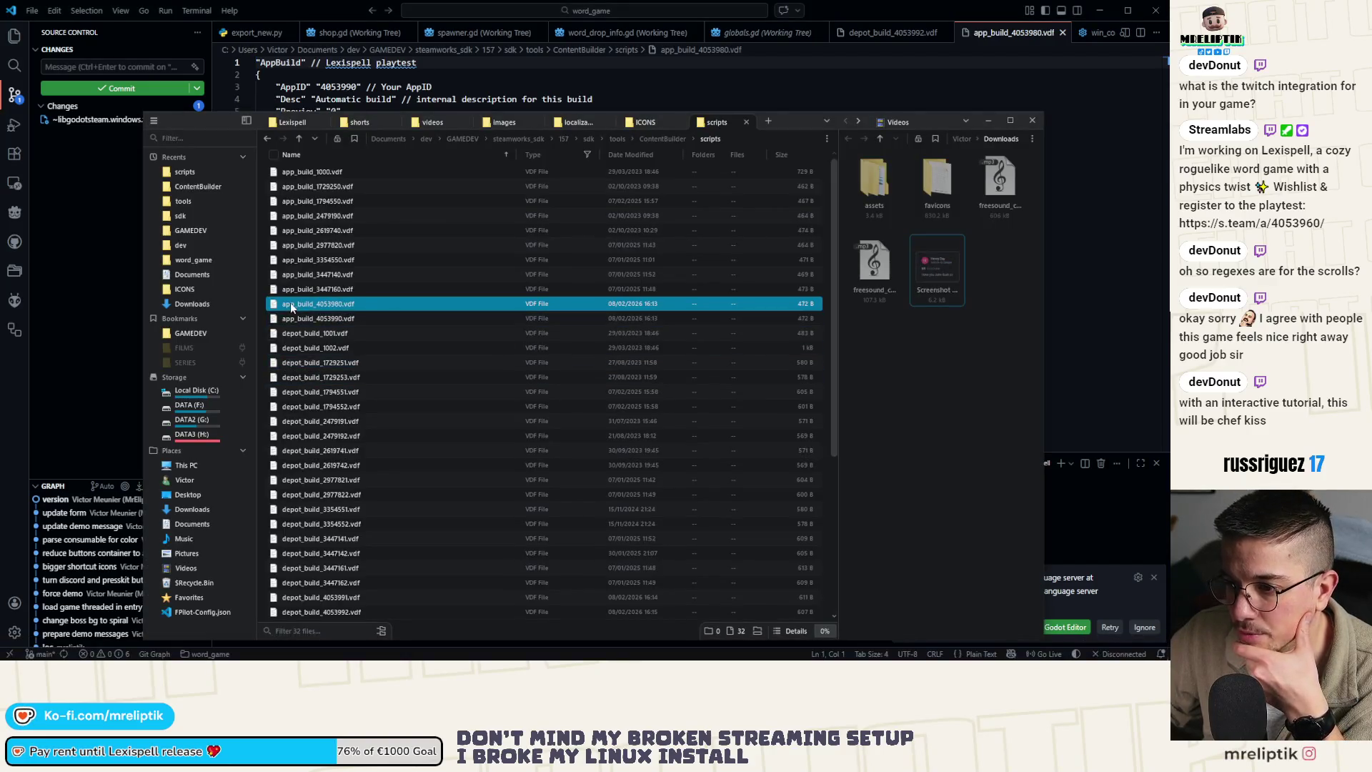
scroll(351, 387, "down", 5)
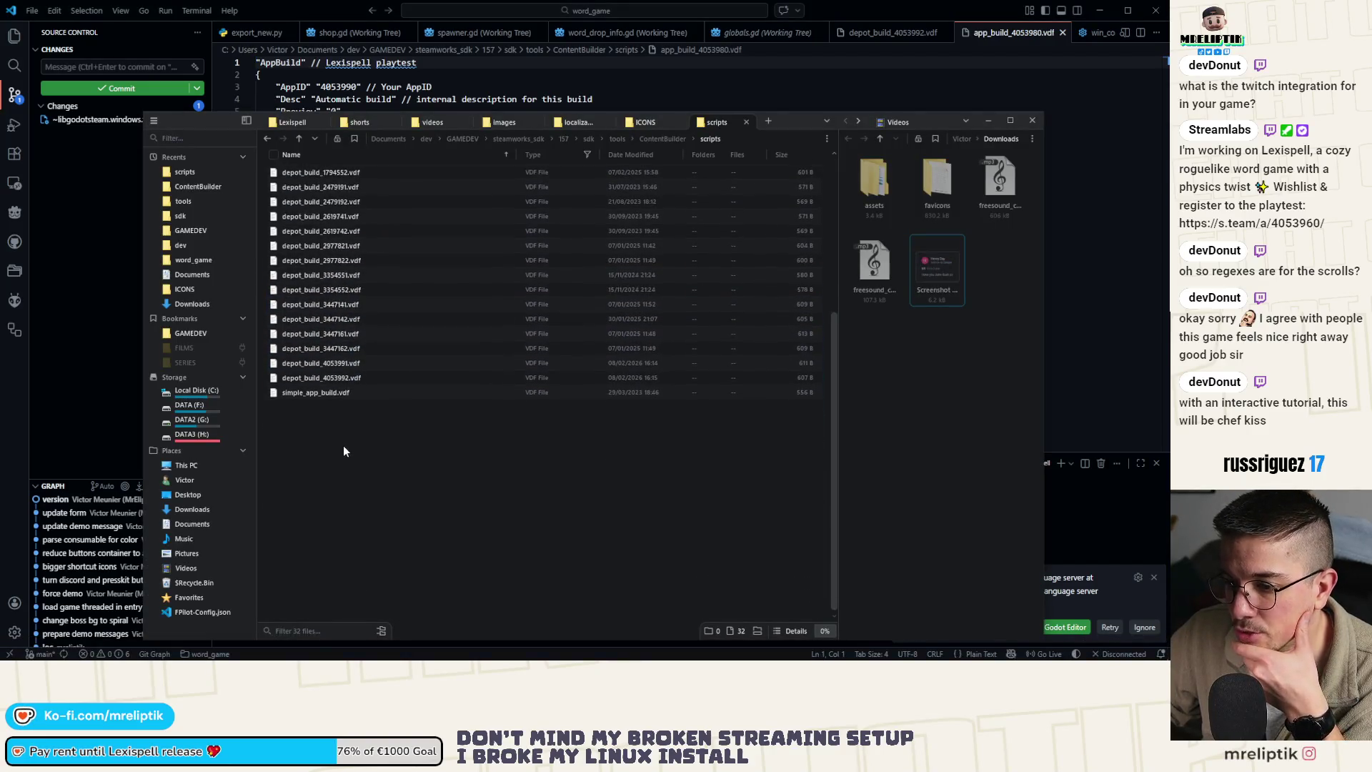
left_click(348, 379)
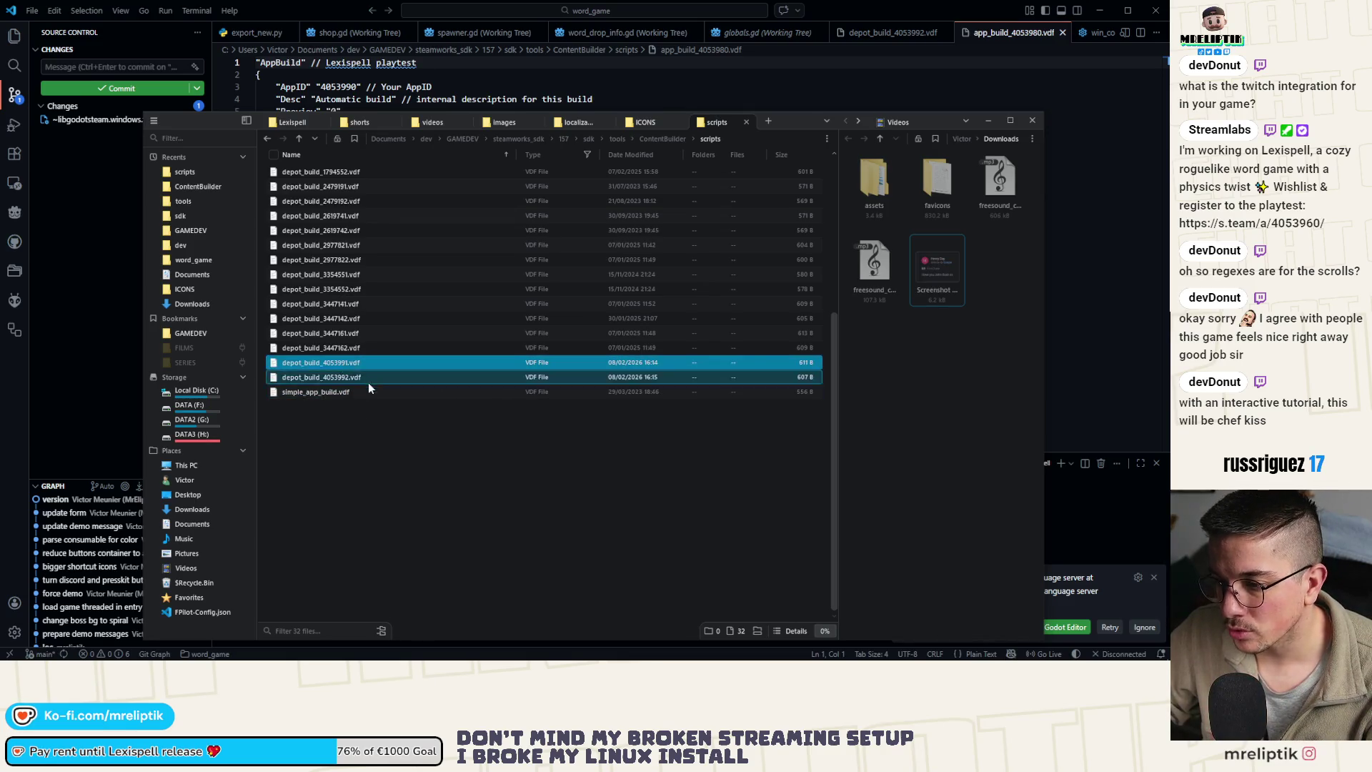
left_click(340, 364)
key("ctrl+c")
key("ctrl+v")
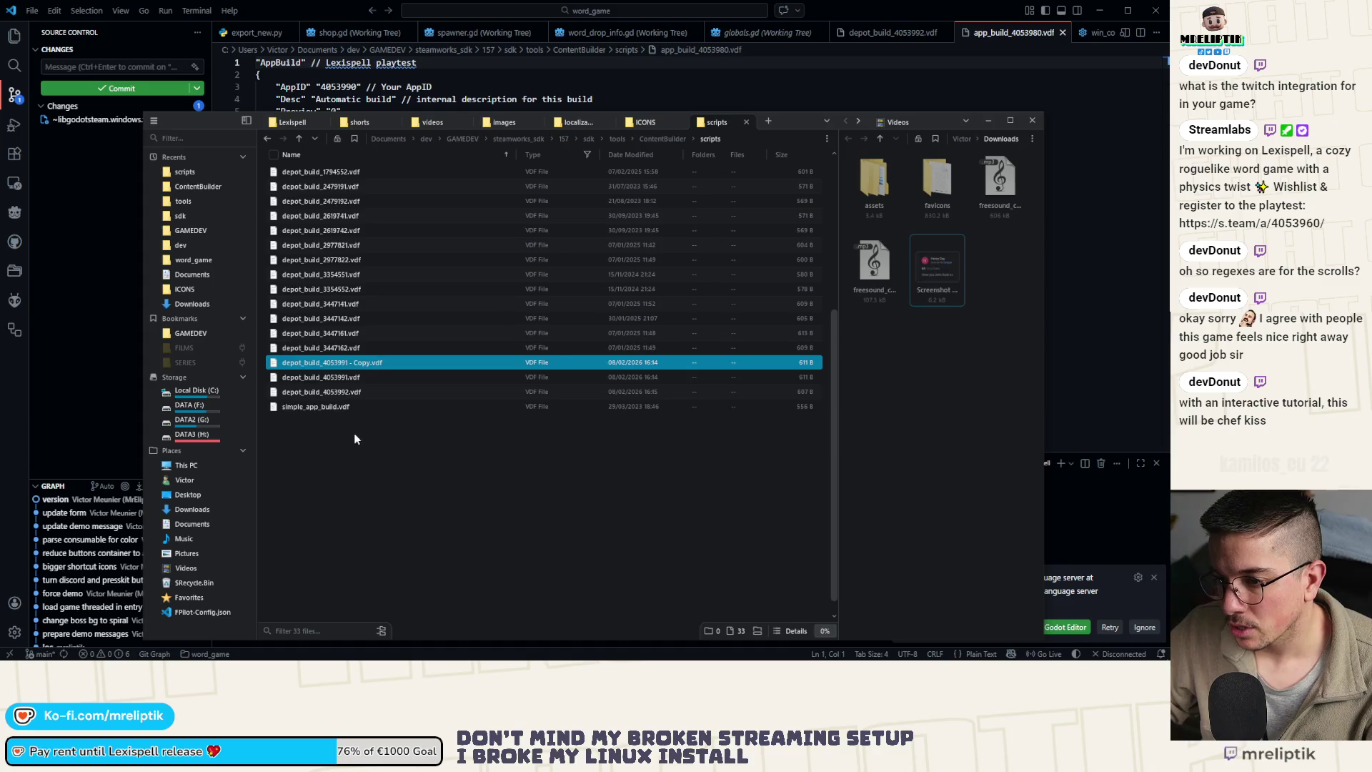
left_click(370, 363)
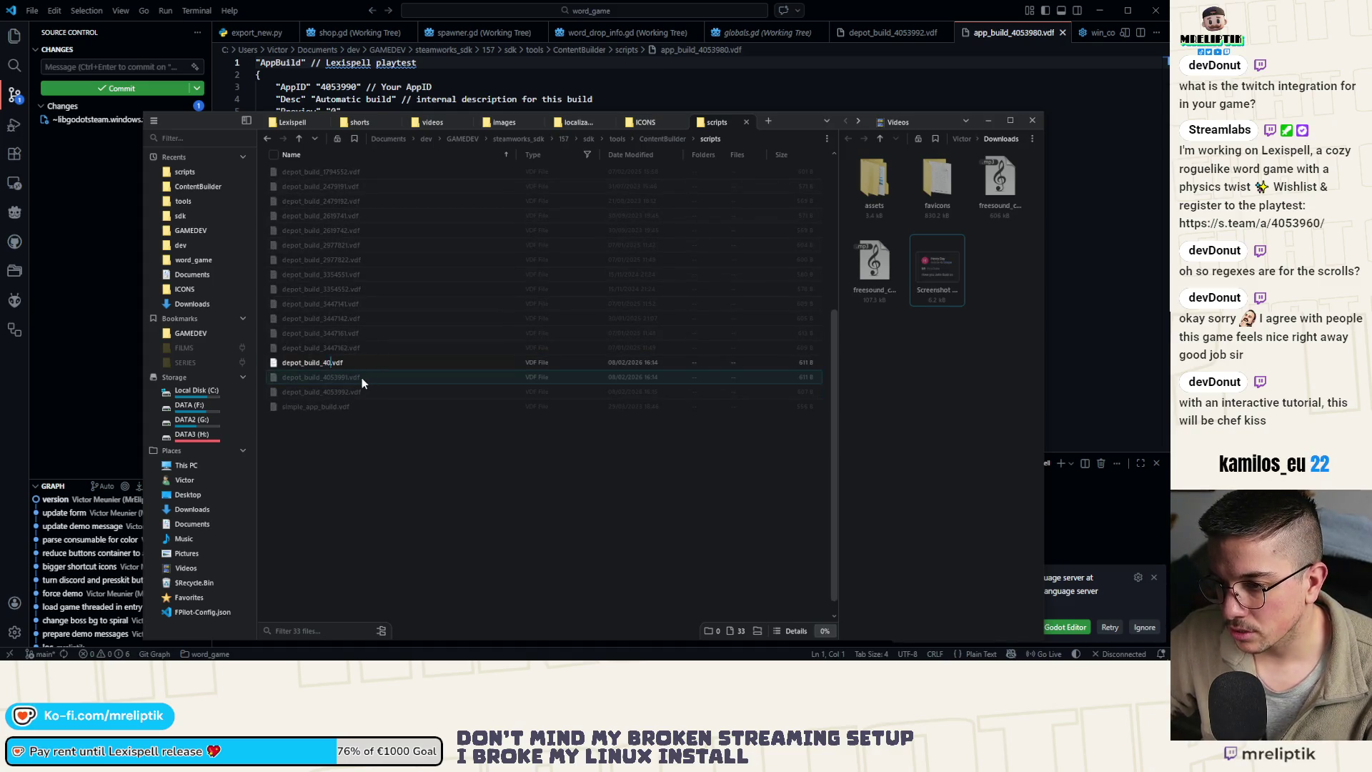
key("BackSpace")
key("BackSpace")
key("Return")
mouse_move(786, 123)
left_mouse_down()
mouse_move(993, 163)
mouse_move(1371, 106)
left_mouse_up()
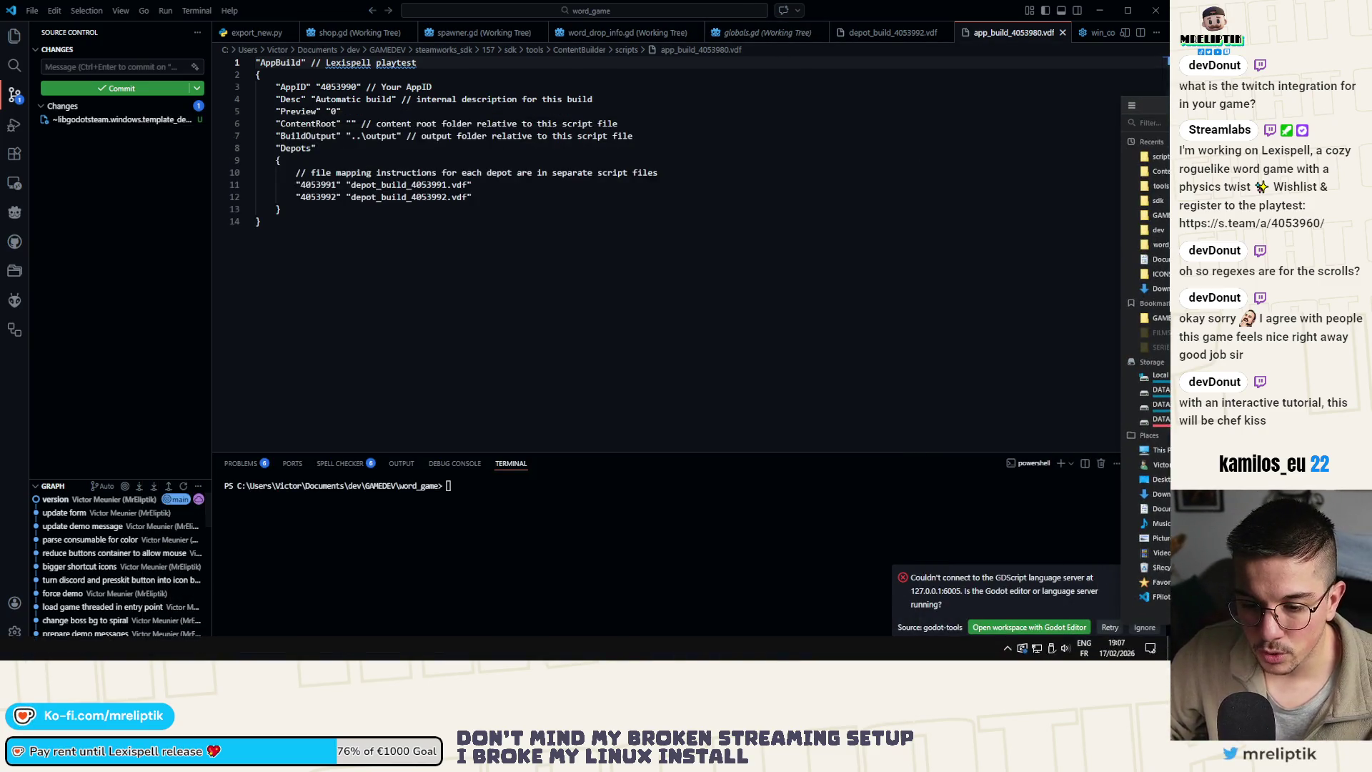
key("alt+Tab")
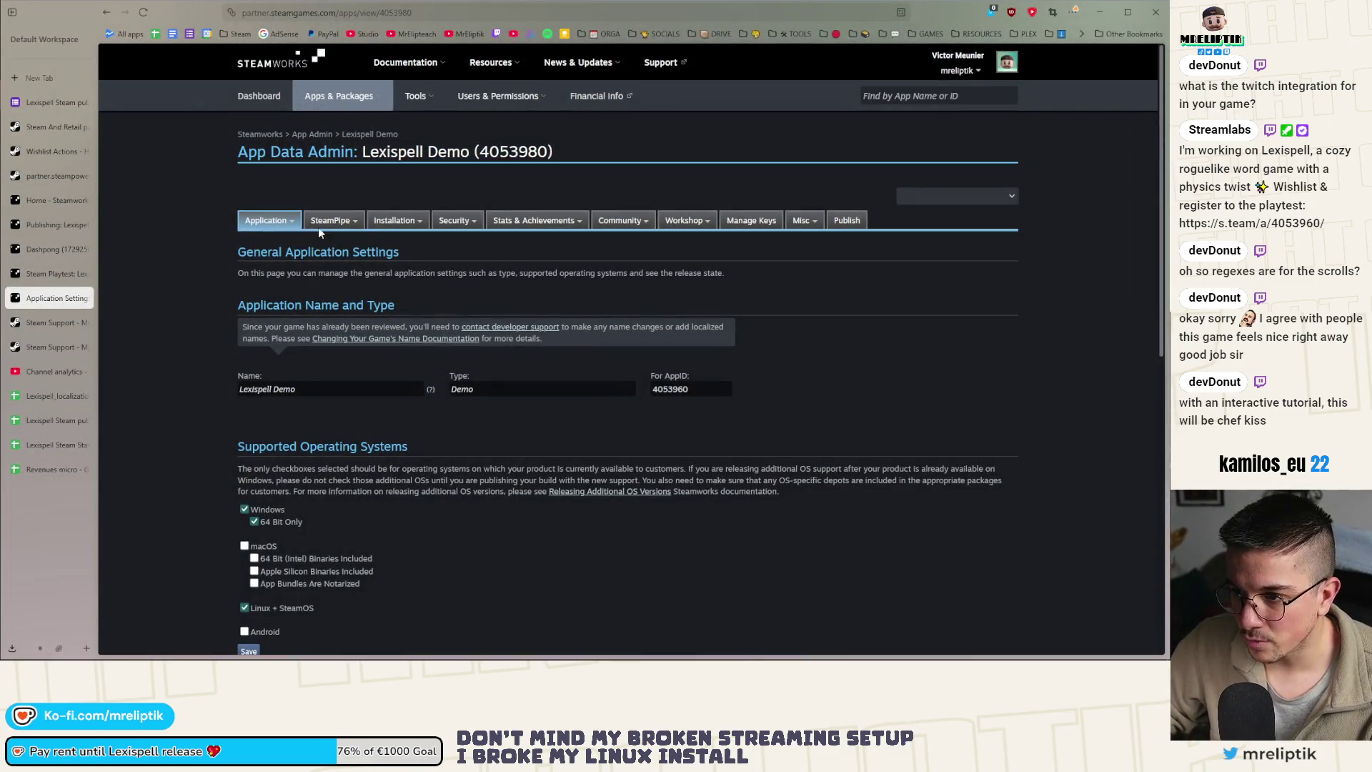
Open the SteamPipe Depots page and edit depot 4053981 Lexispell Demo Content
mouse_move(318, 223)
left_click(323, 256)
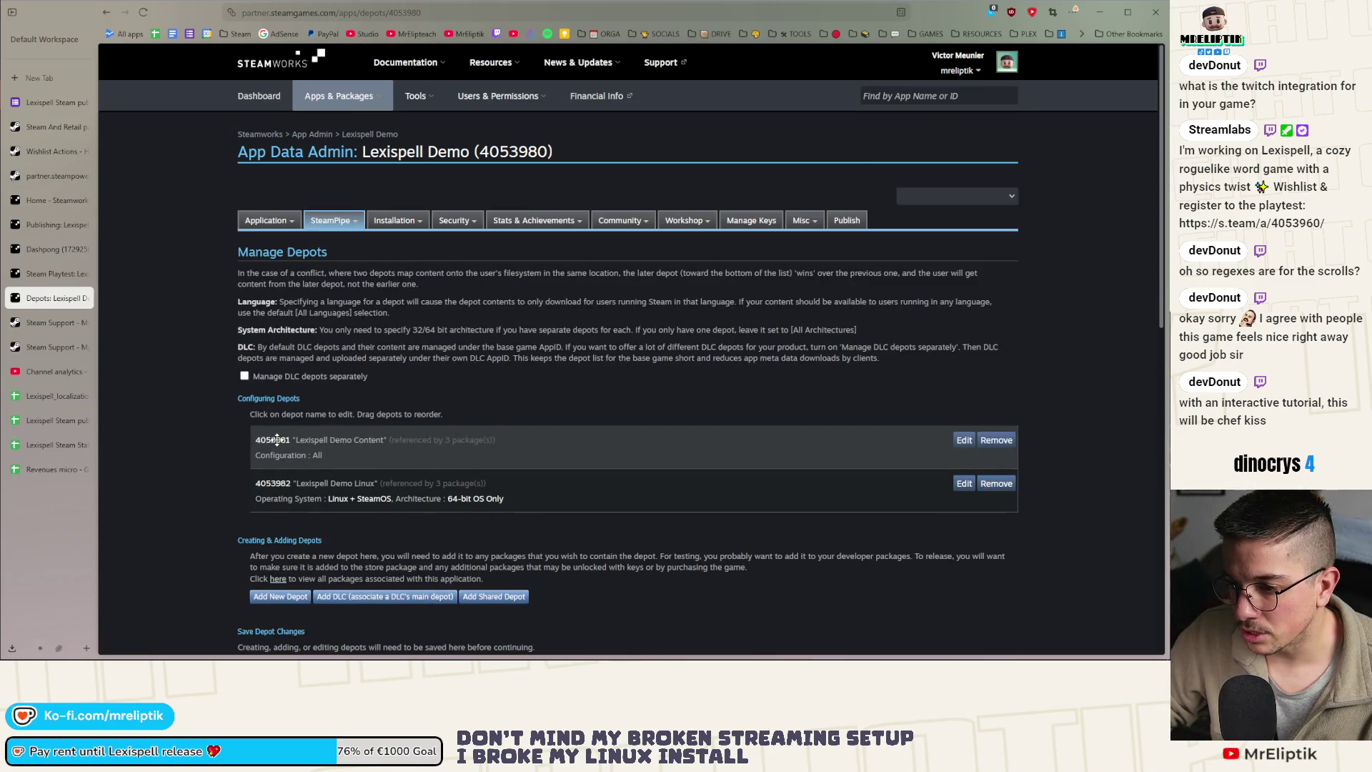
left_click(963, 440)
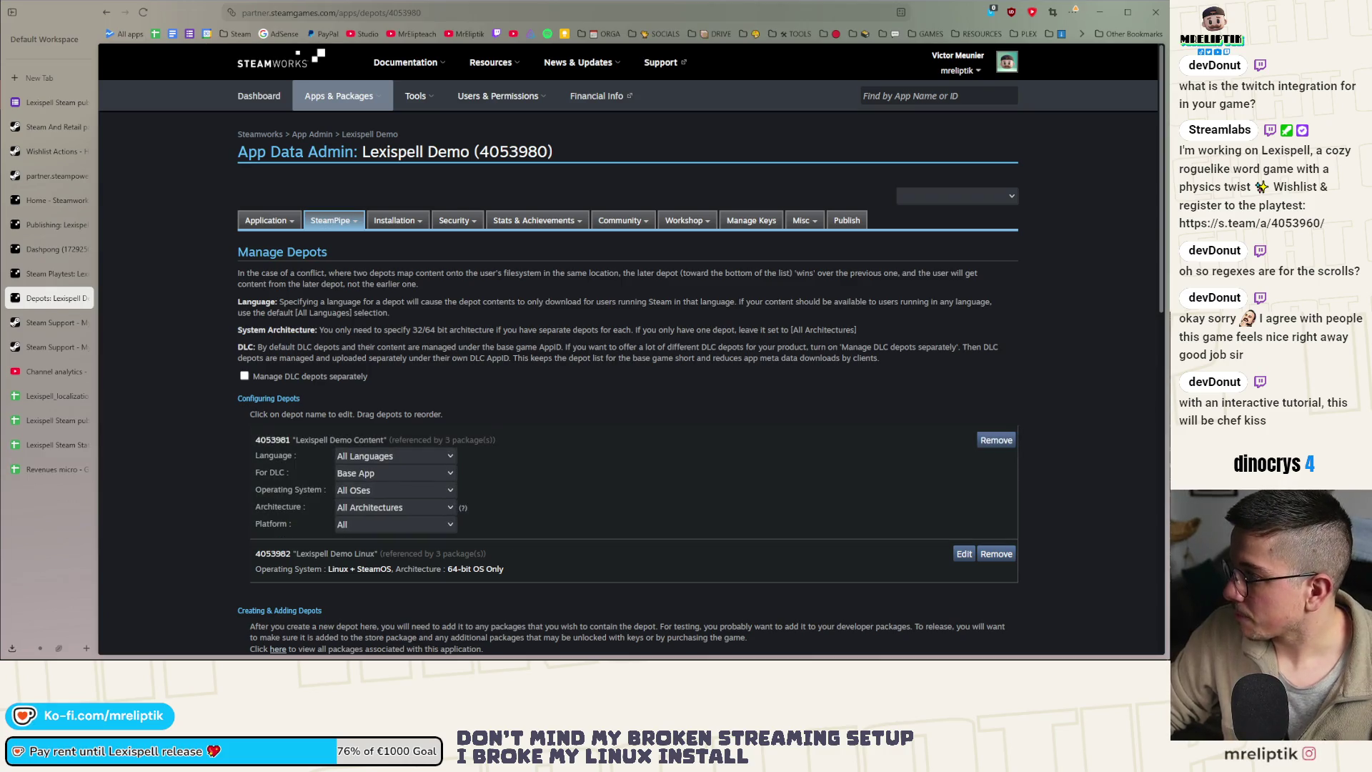
key("super+e")
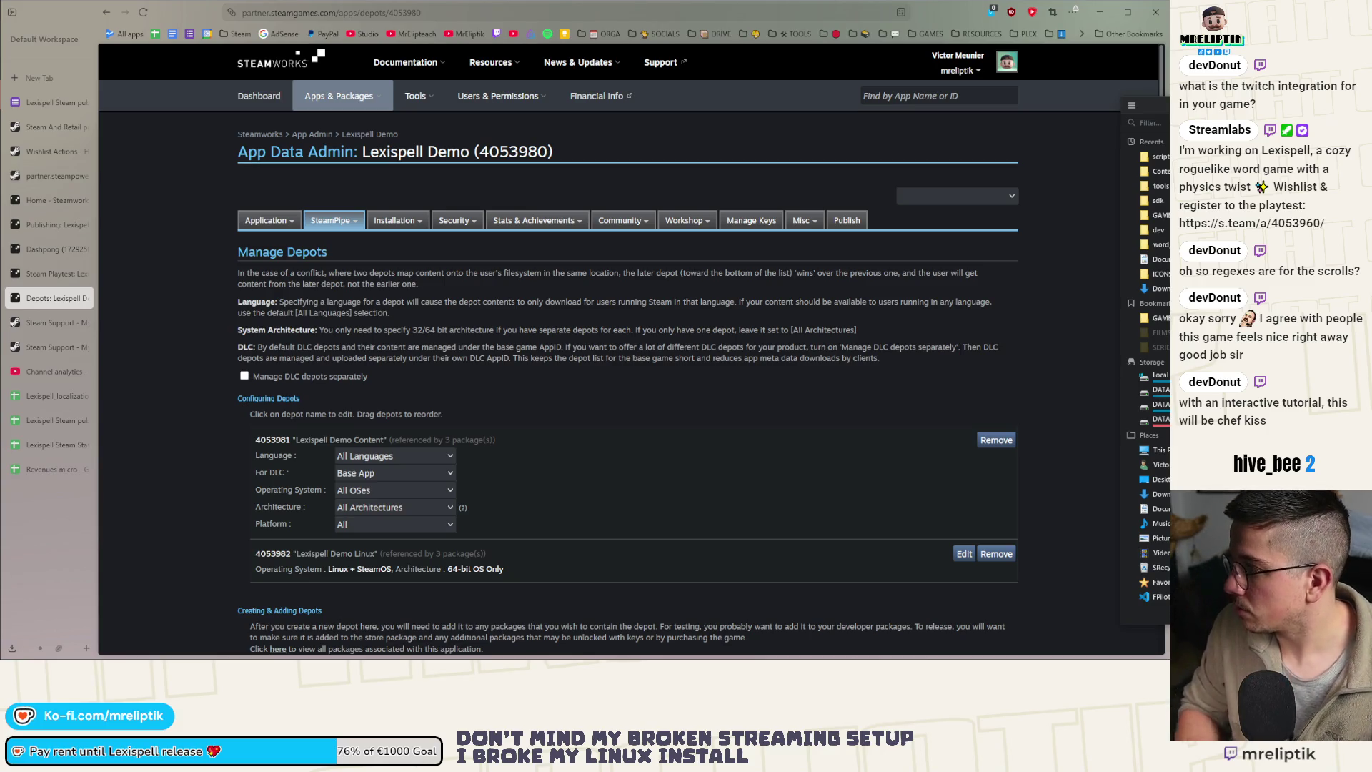
key("alt+Tab")
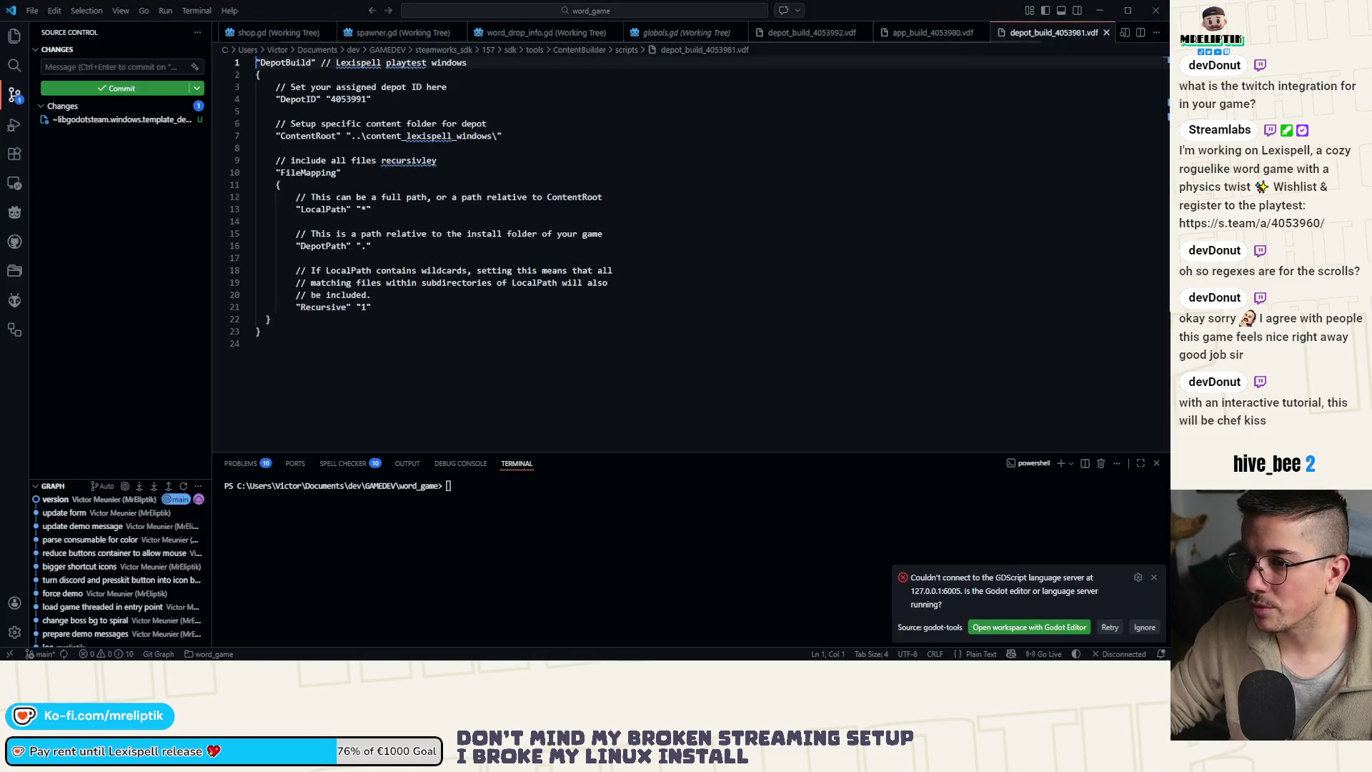
In depot_build_4053981.vdf, replace 'playtest' with 'demo', set DepotID to 4053981, and save
double_click(404, 65)
type("demo")
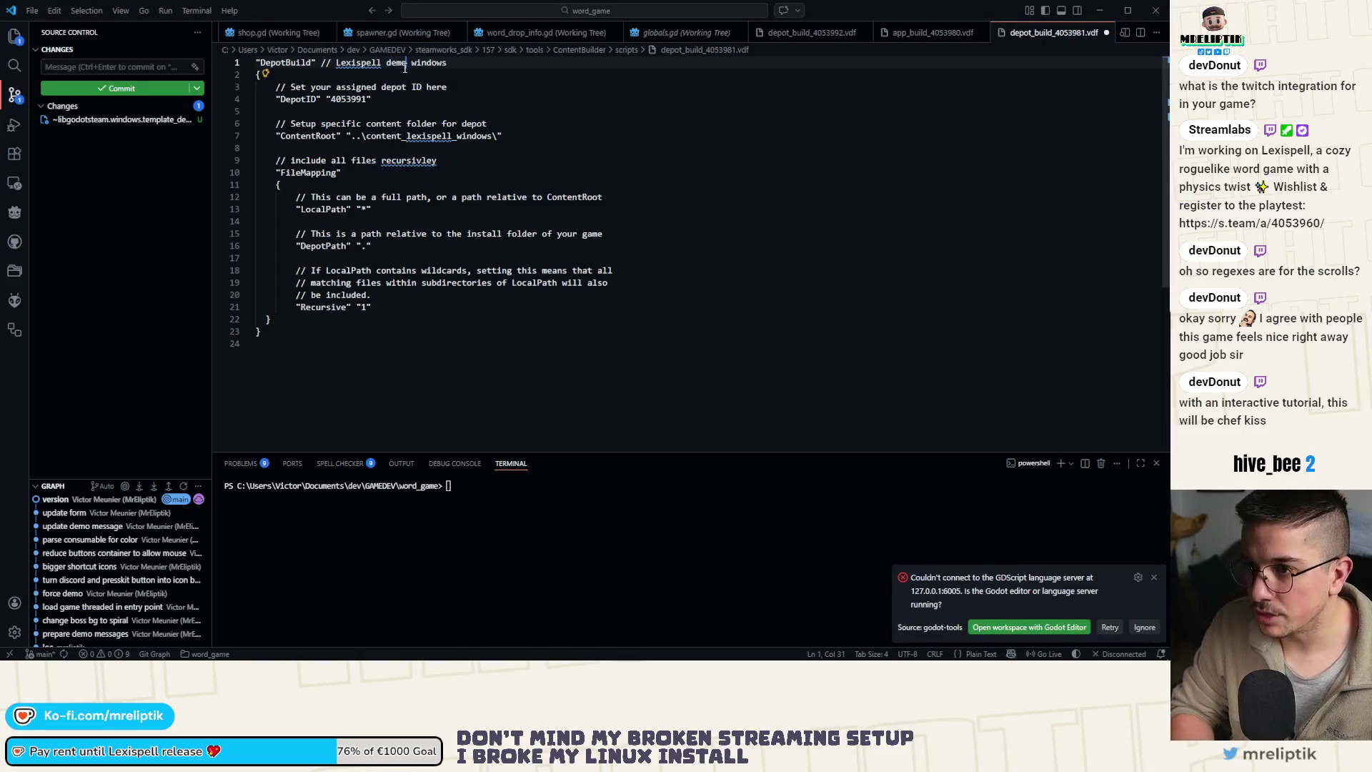
key("alt+Tab")
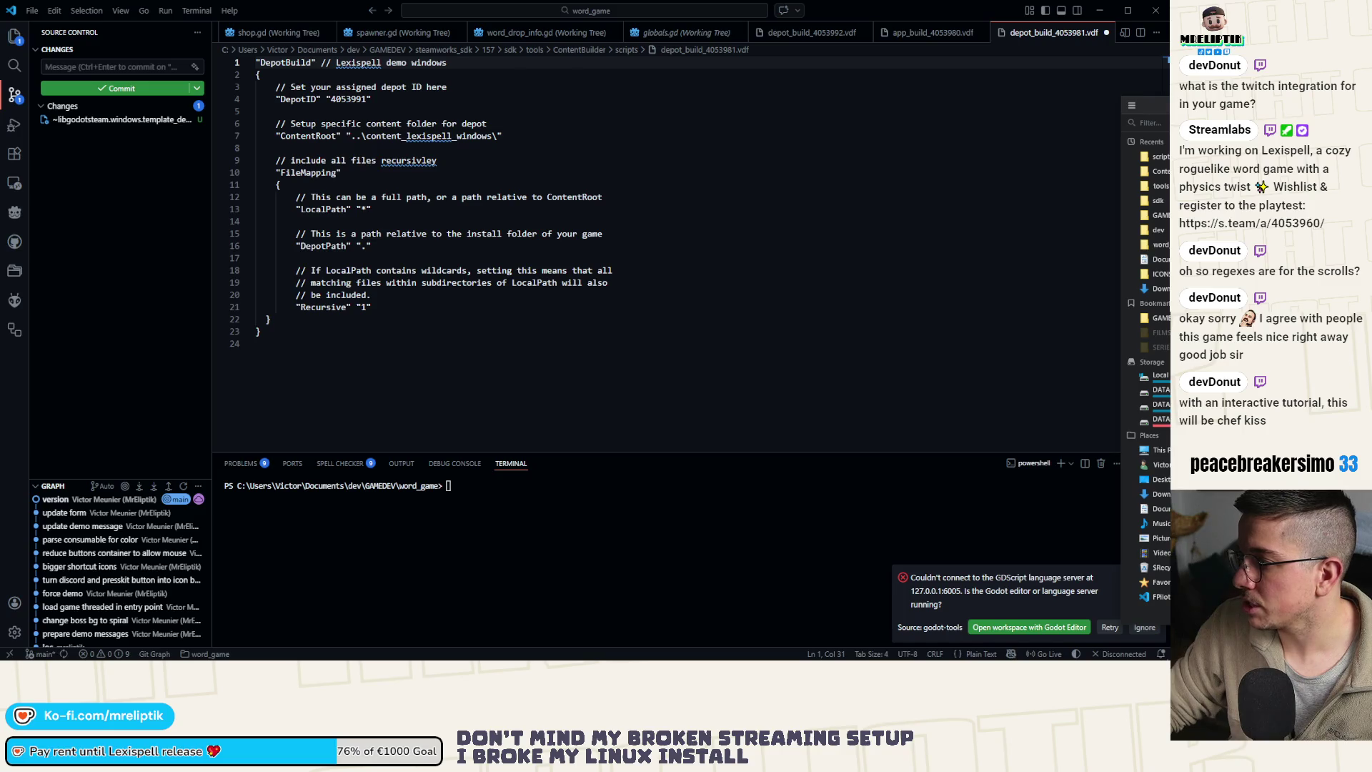
double_click(348, 98)
type("4053981")
key("ctrl+s")
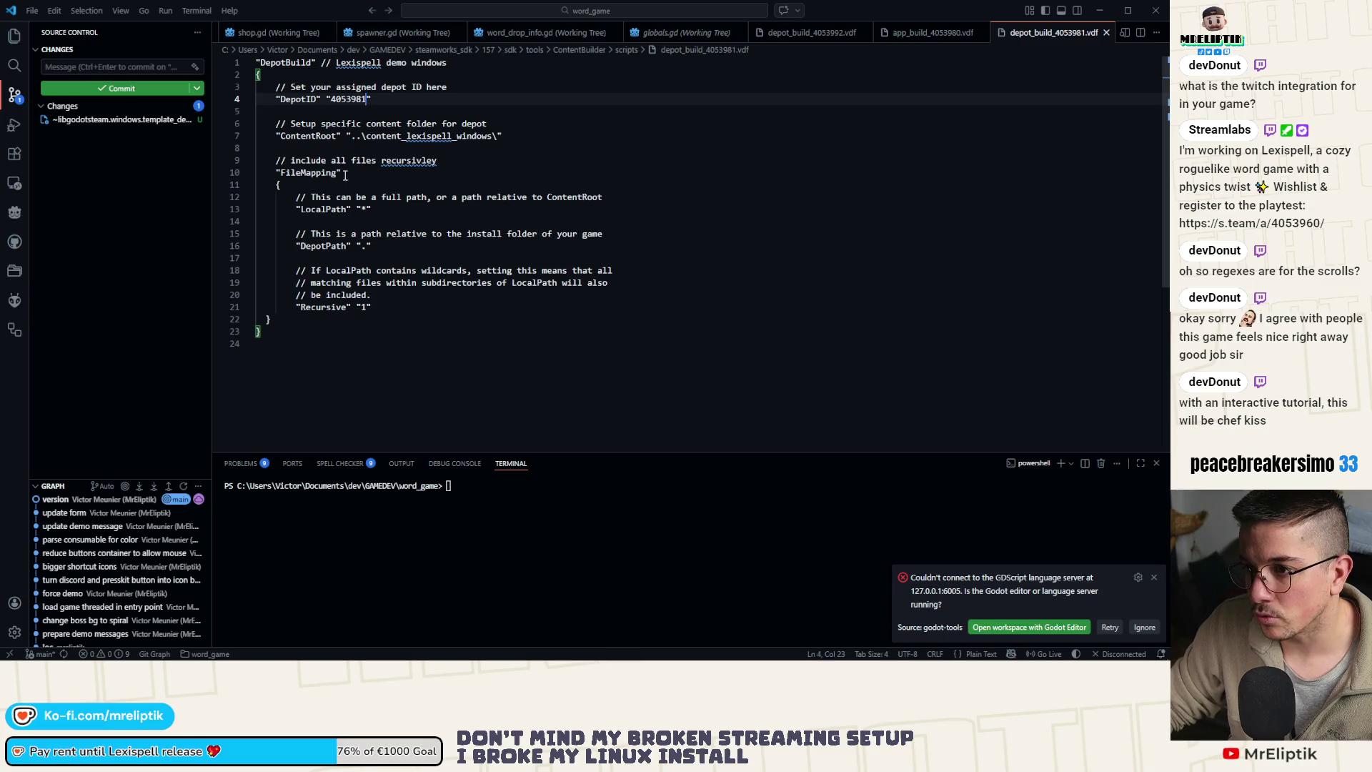
Close the depot_build_4053992.vdf tab and move the editor to reveal the Steamworks depot list
left_click(936, 35)
left_click(816, 36)
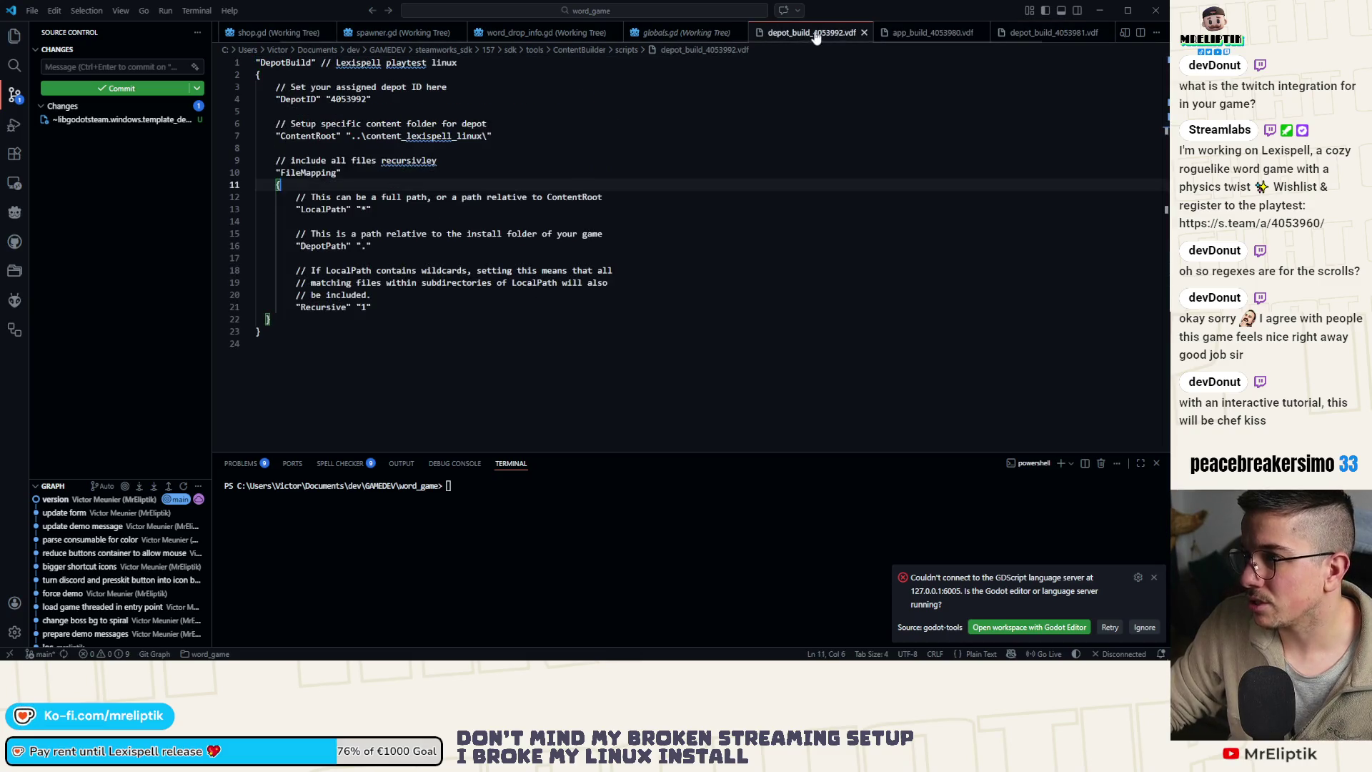
middle_click(797, 36)
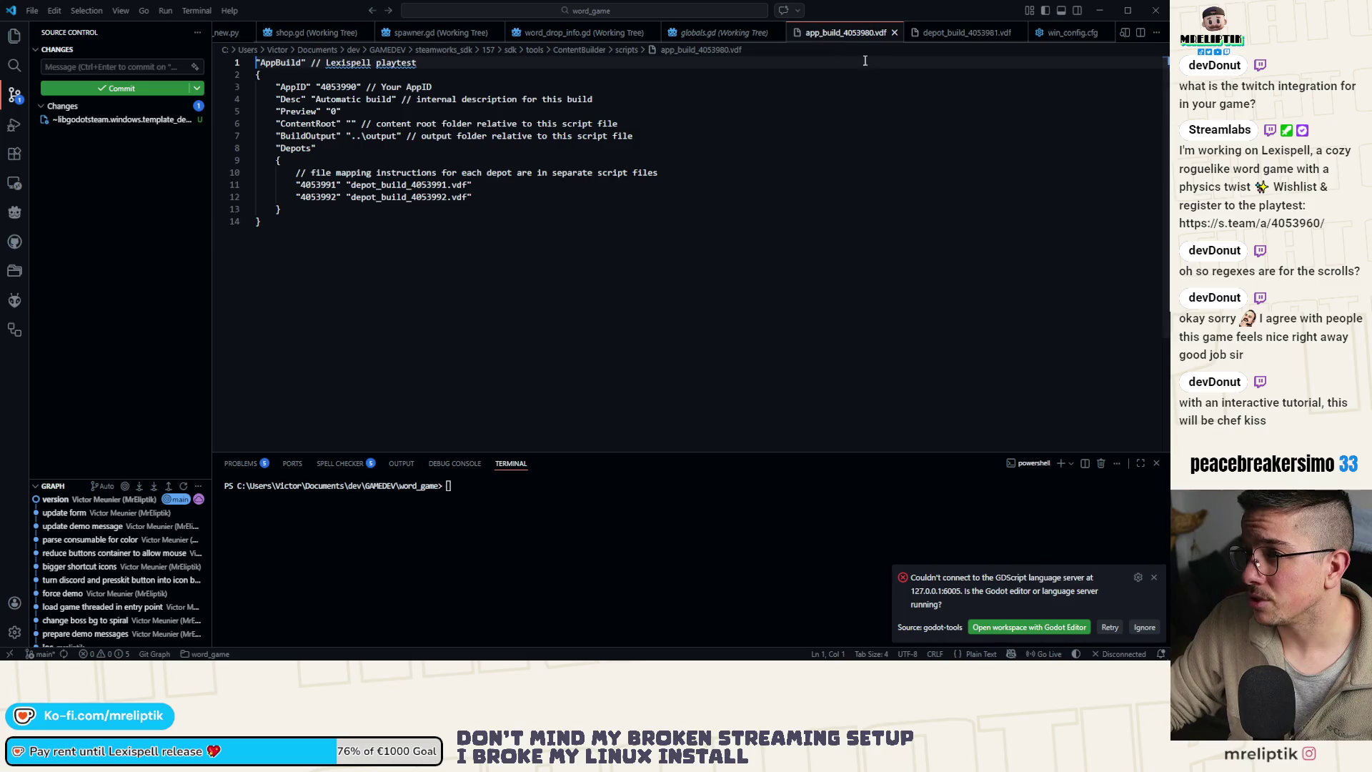
key("super+e")
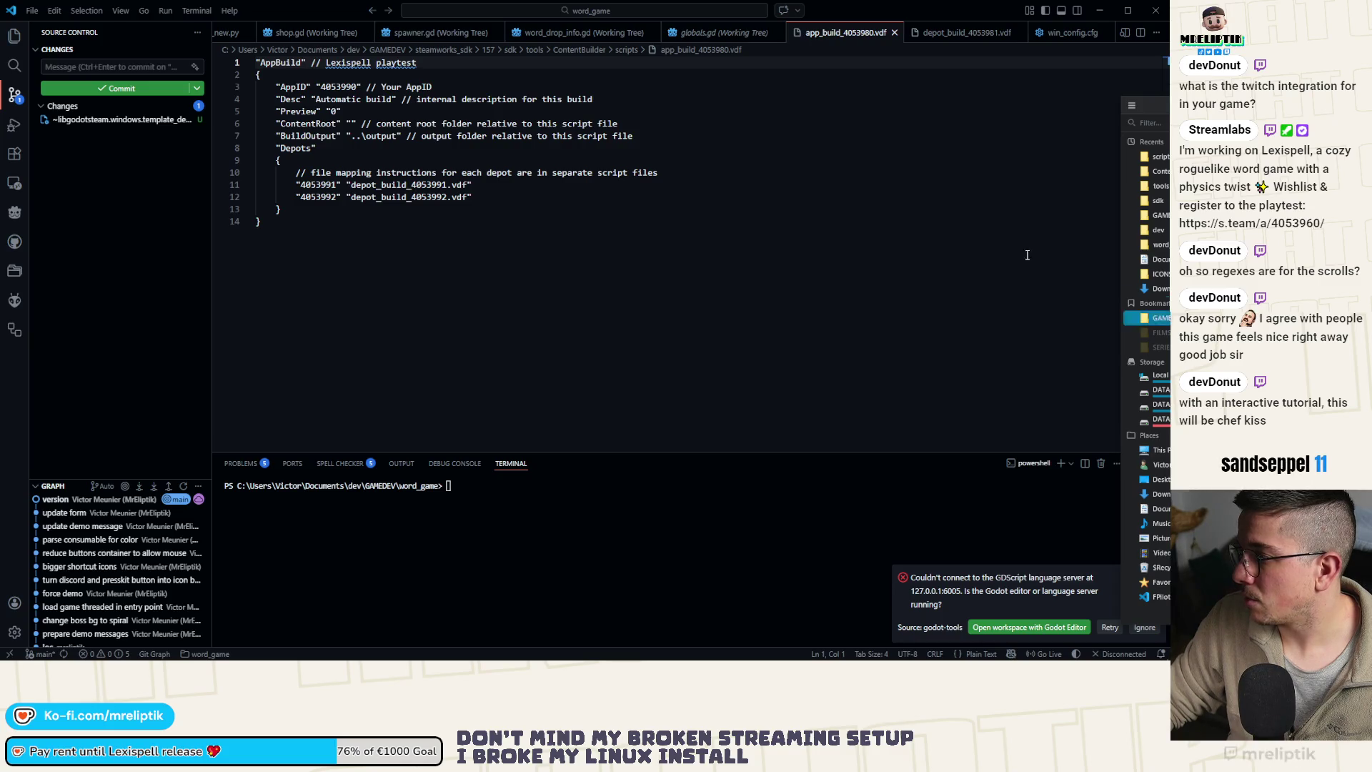
mouse_move(887, 14)
left_mouse_down()
mouse_move(622, 583)
mouse_move(572, 505)
mouse_move(558, 508)
left_mouse_up()
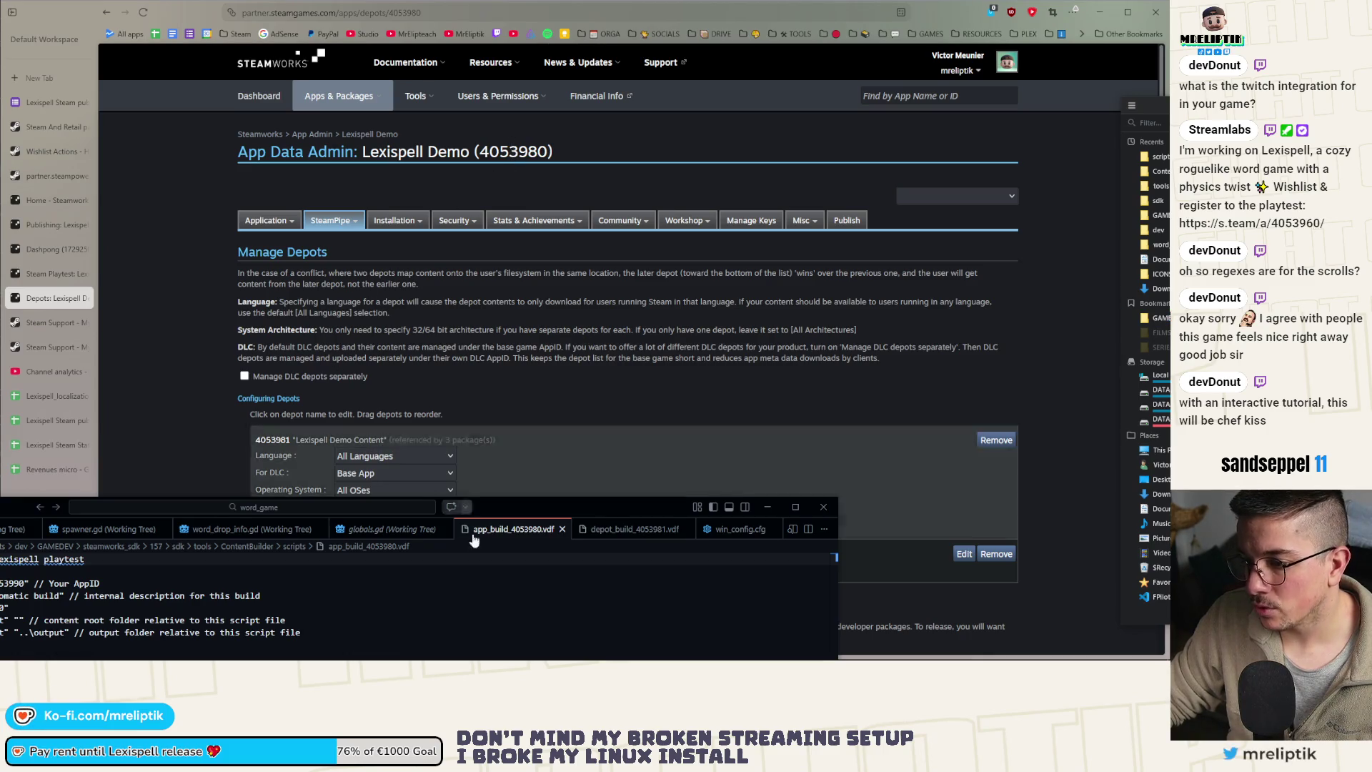
In app_build_4053980.vdf, change the comment's 'playtest' to 'demo' and AppID 4053990 to 4053980
mouse_move(556, 507)
left_mouse_down()
mouse_move(666, 130)
mouse_move(787, 96)
left_mouse_up()
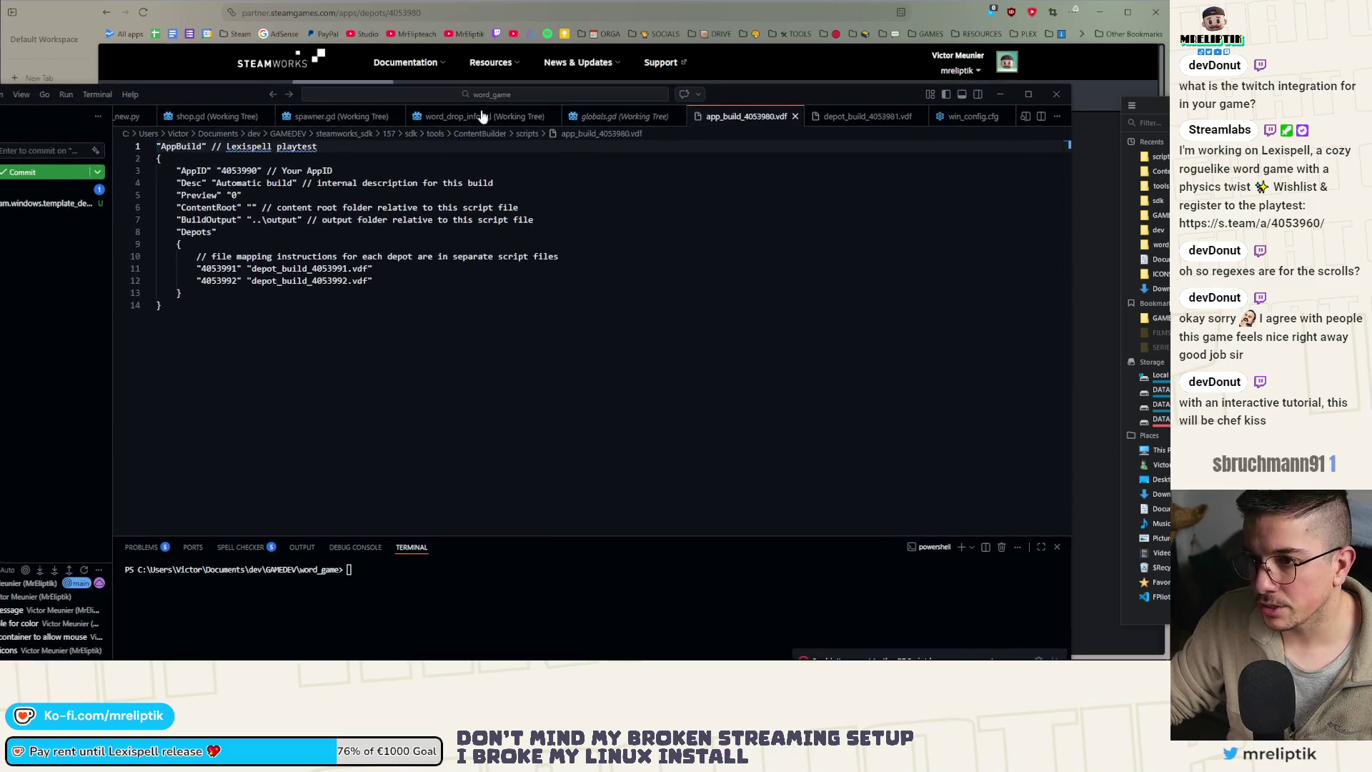
double_click(308, 145)
type("demo")
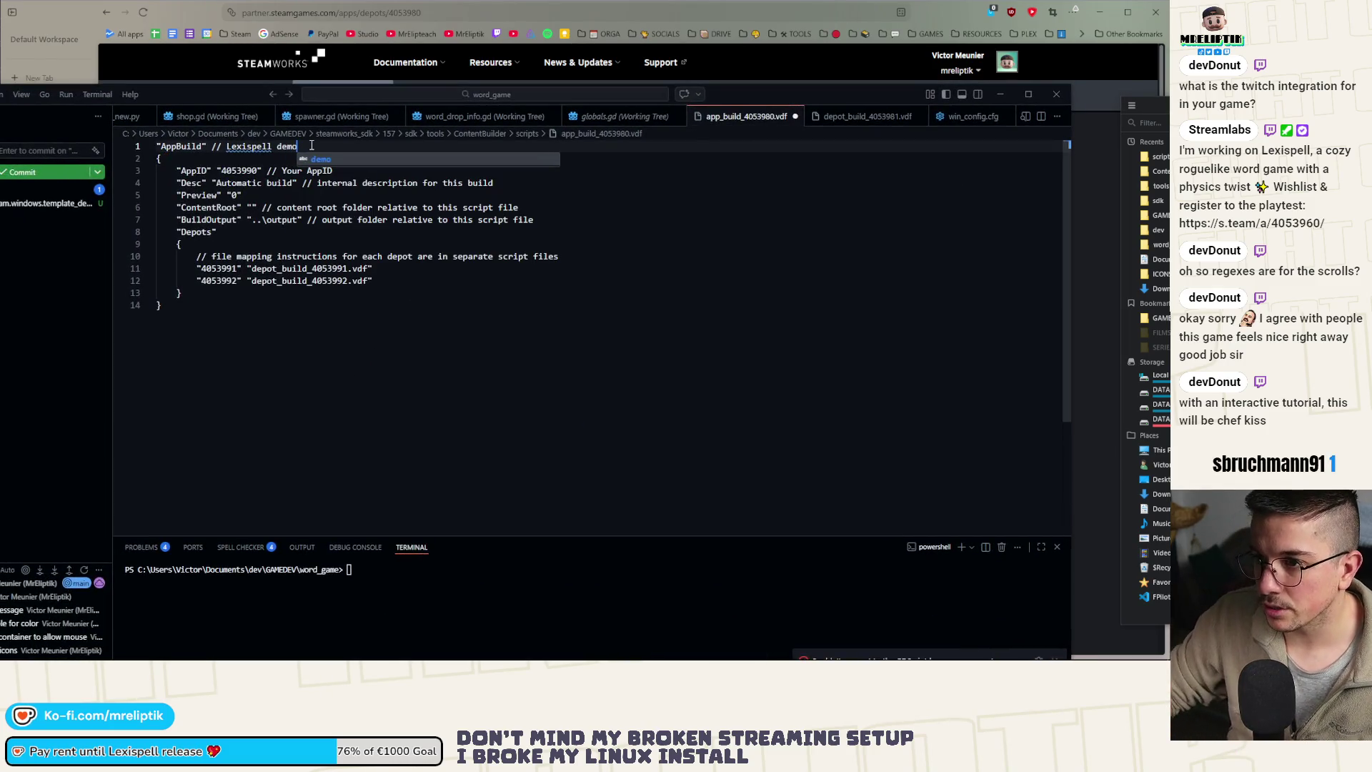
double_click(237, 172)
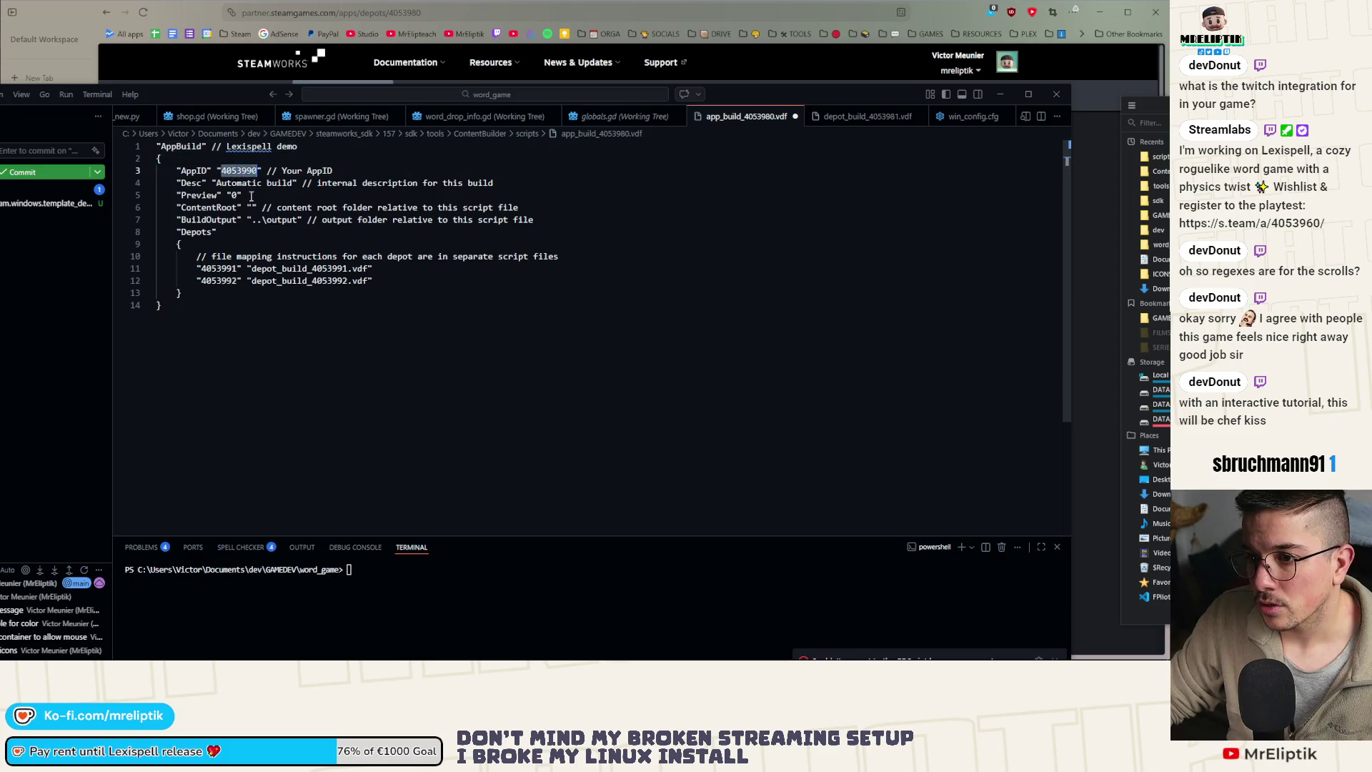
left_click(257, 170)
key("BackSpace")
key("BackSpace")
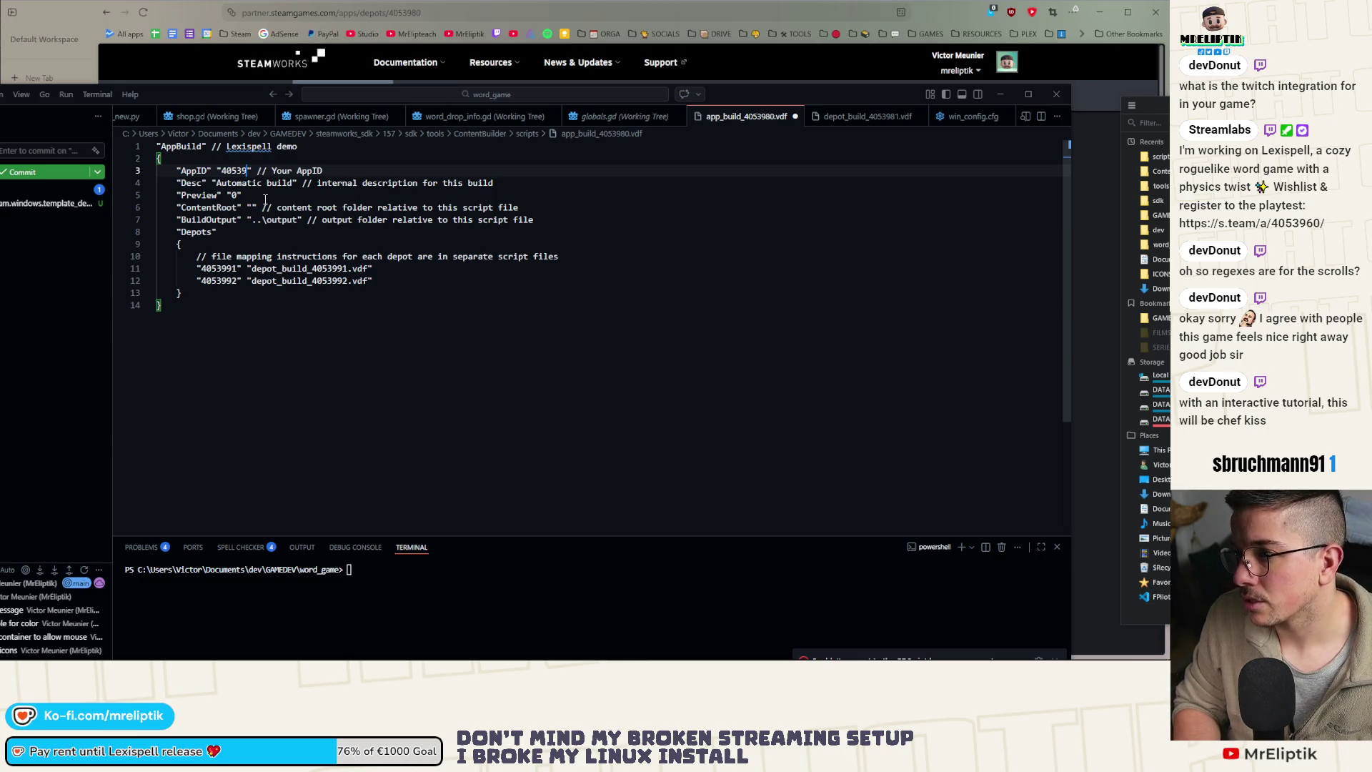
type("80")
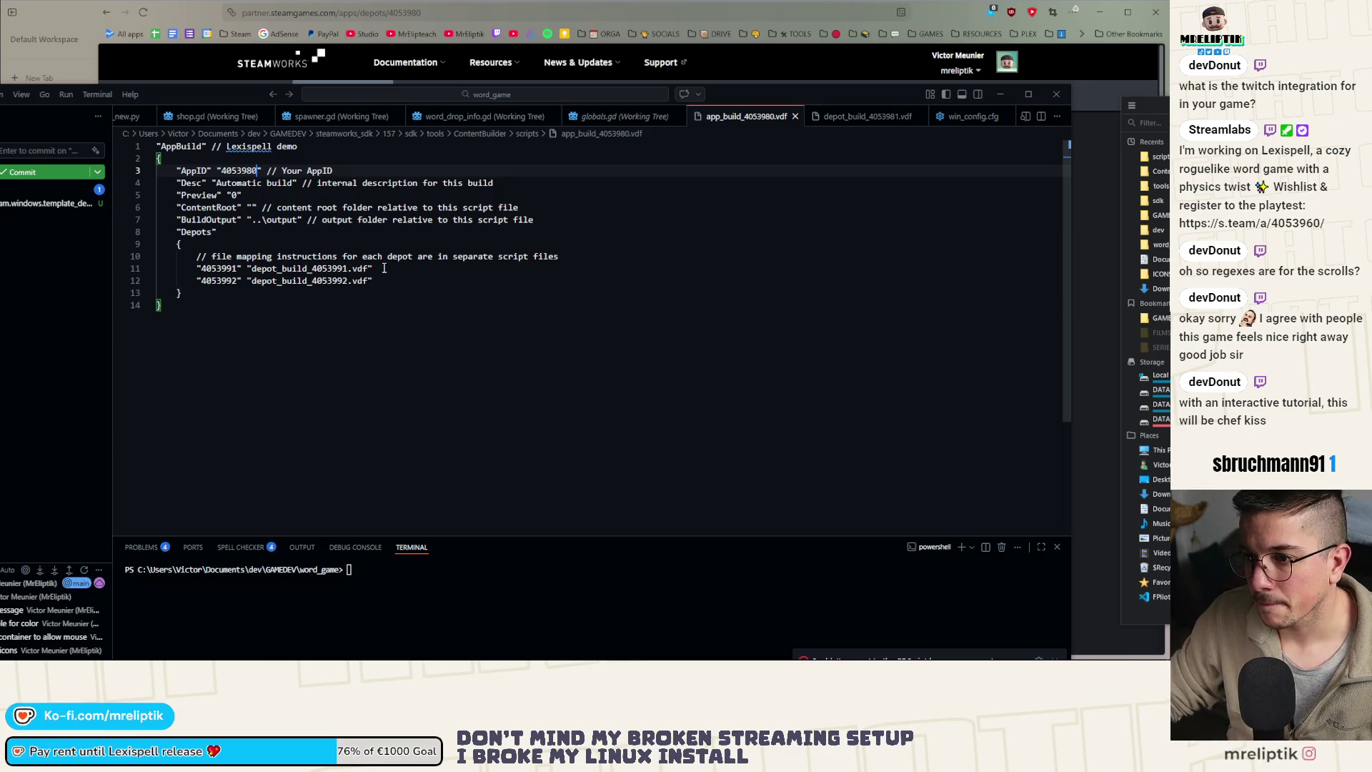
Rename the depot files on lines 11–12 to depot_build_4053981.vdf and depot_build_4053982.vdf
double_click(348, 268)
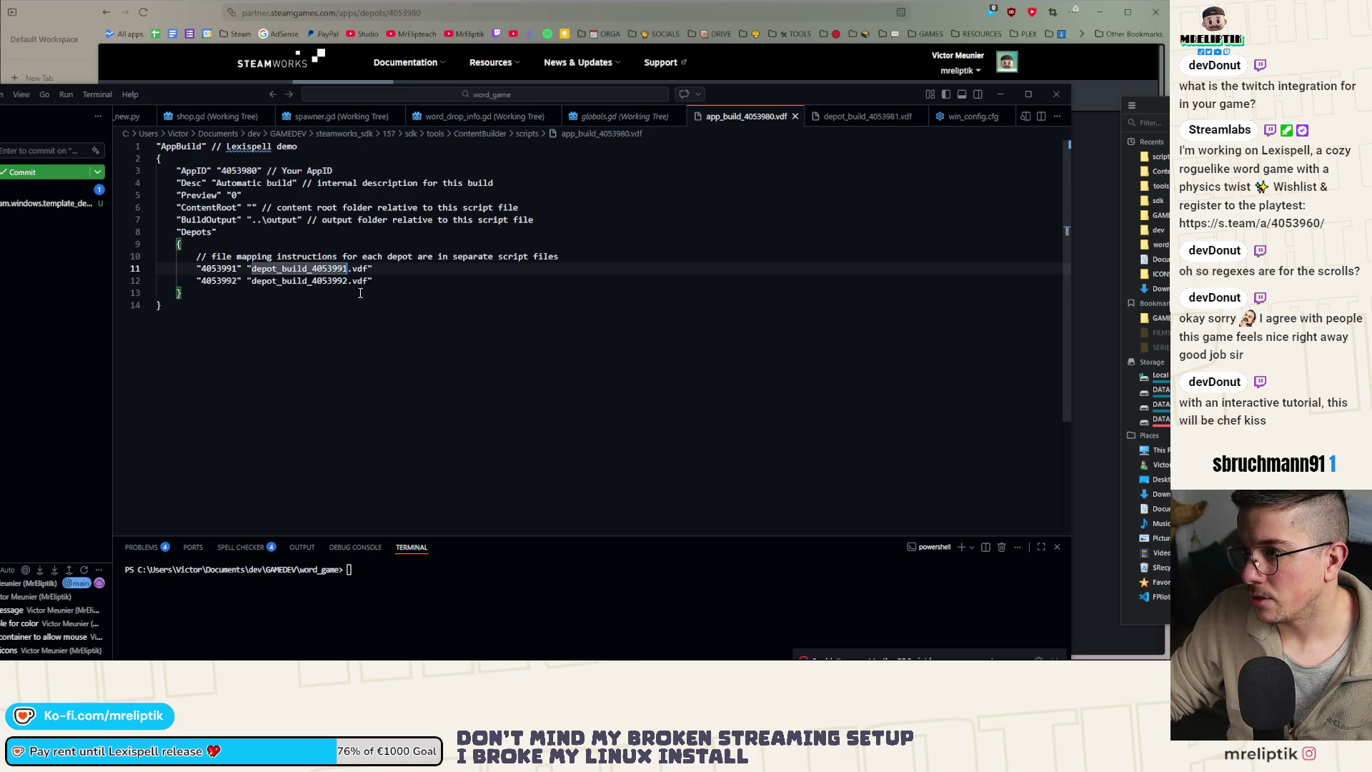
type("depot_build_40539")
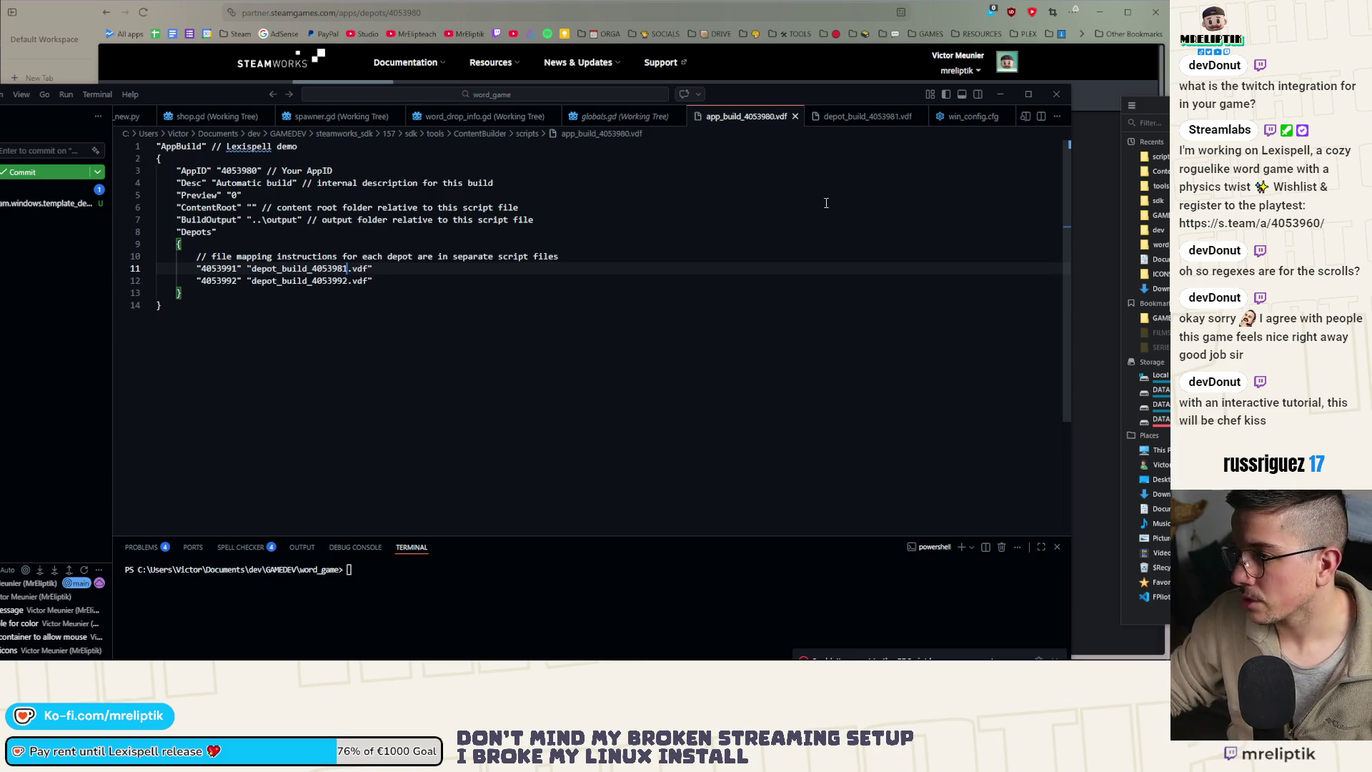
mouse_move(857, 99)
left_mouse_down()
mouse_move(820, 595)
mouse_move(794, 655)
mouse_move(796, 397)
mouse_move(833, 123)
left_mouse_up()
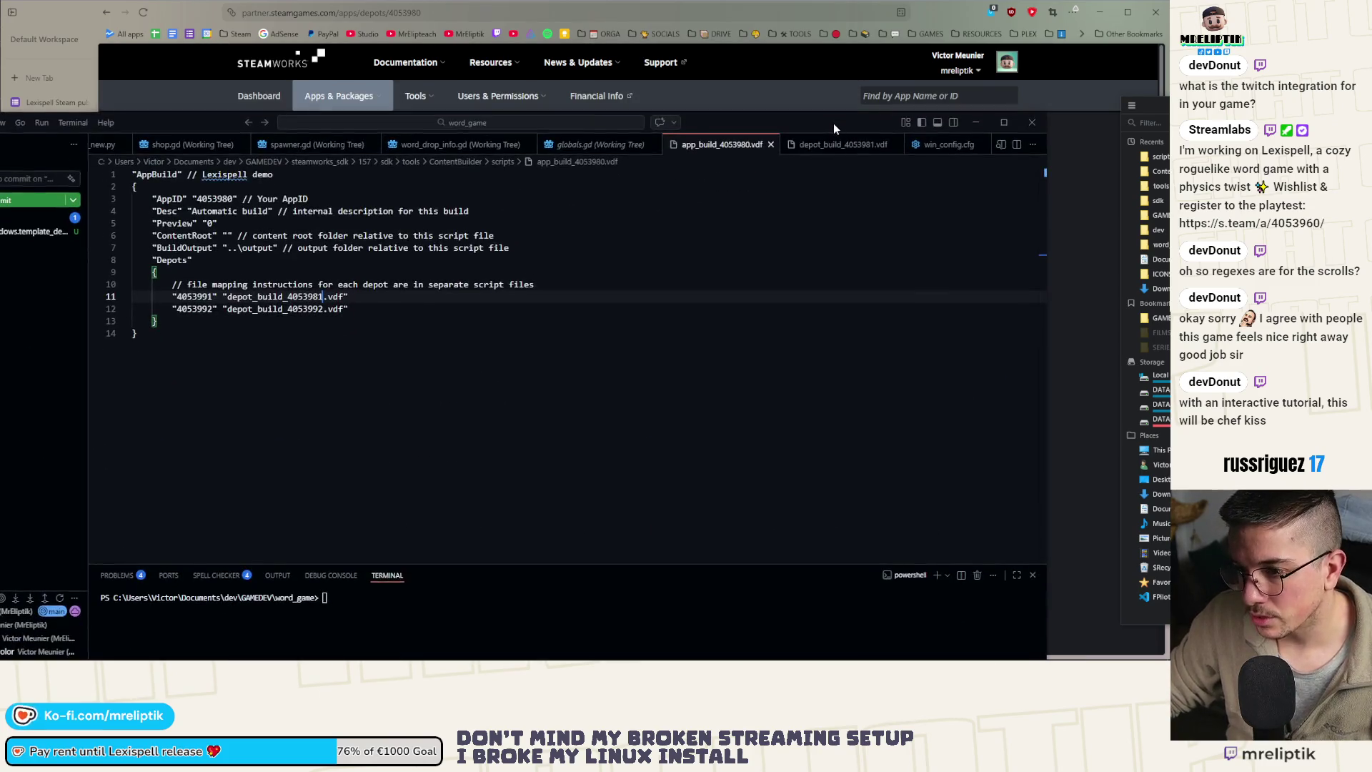
left_click(326, 309)
key("BackSpace")
type("8")
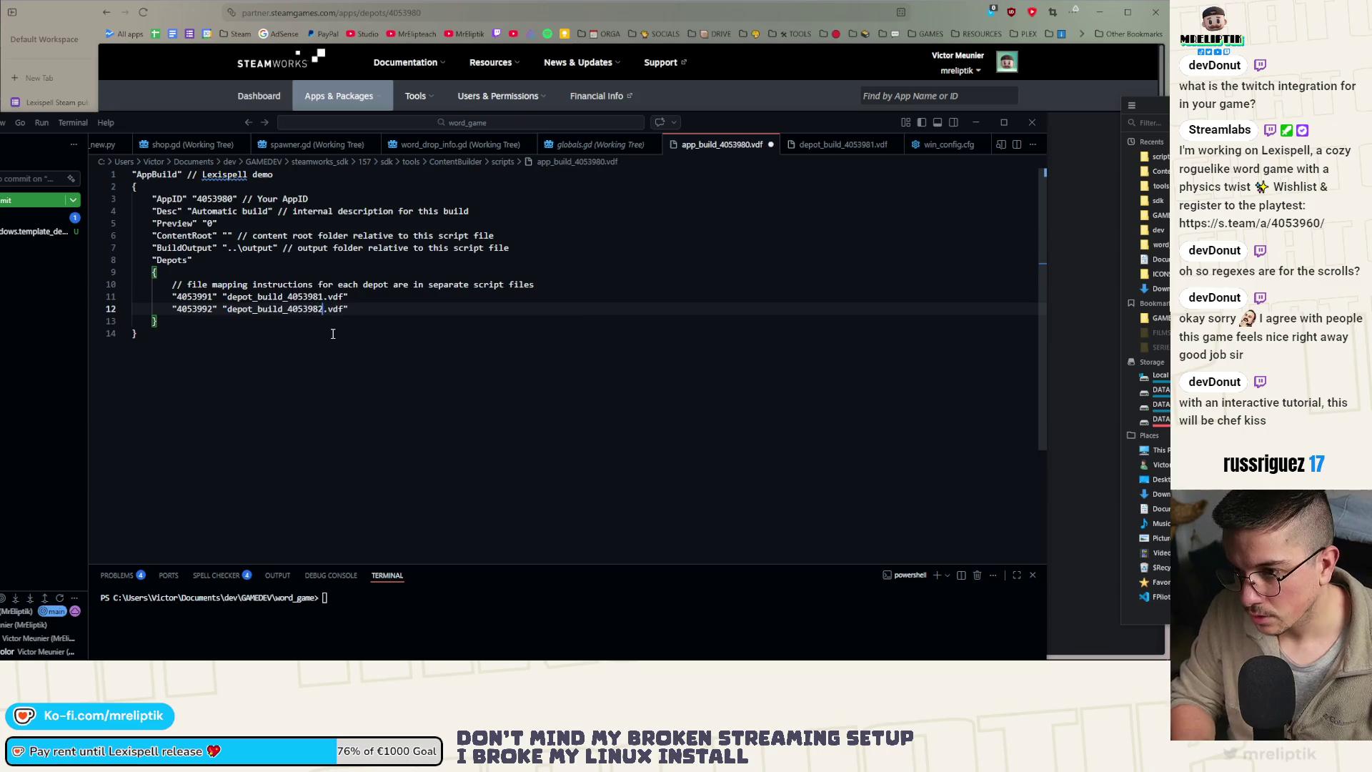
Set the depot IDs on lines 11–12 to 4053981 and 4053982 and save the script
key("Up")
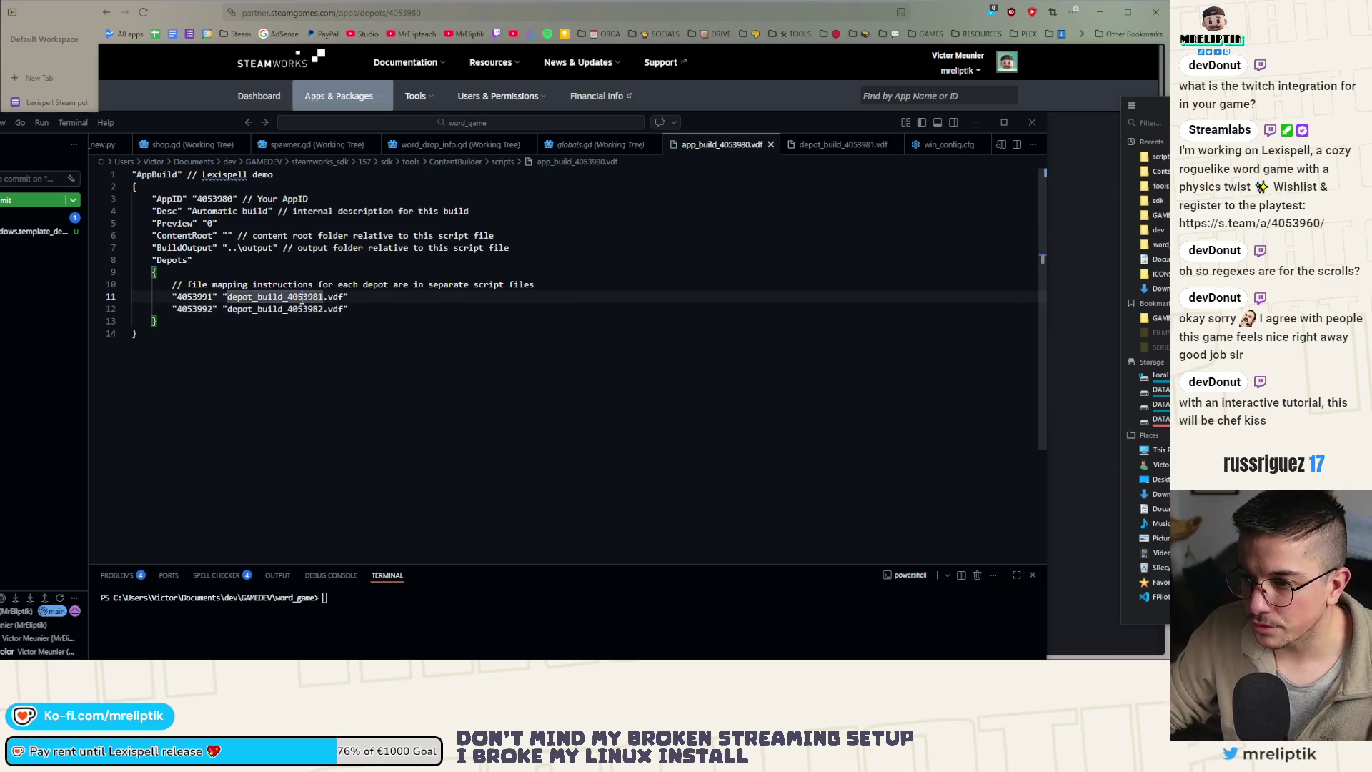
key("ctrl+shift+Left")
type("4053981")
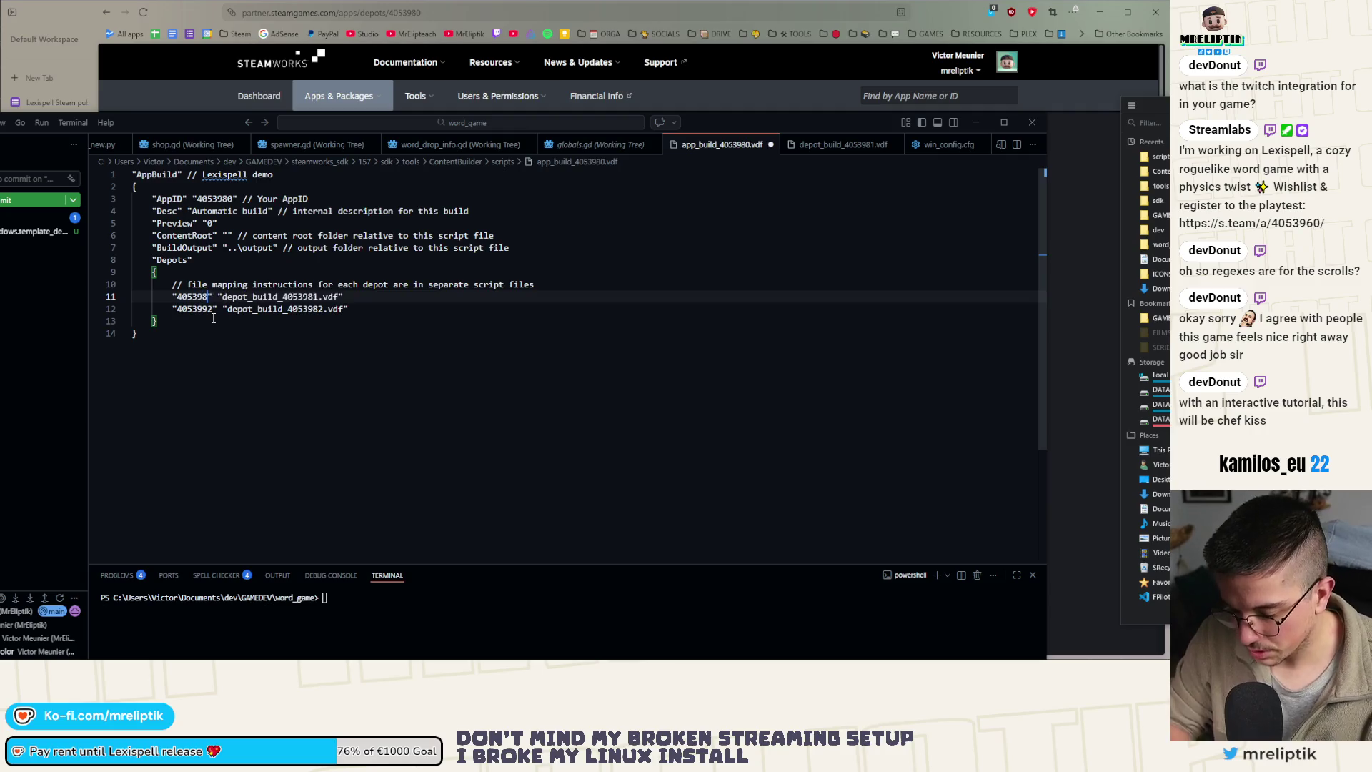
key("Down")
key("ctrl+shift+Left")
type("4053982")
key("ctrl+s")
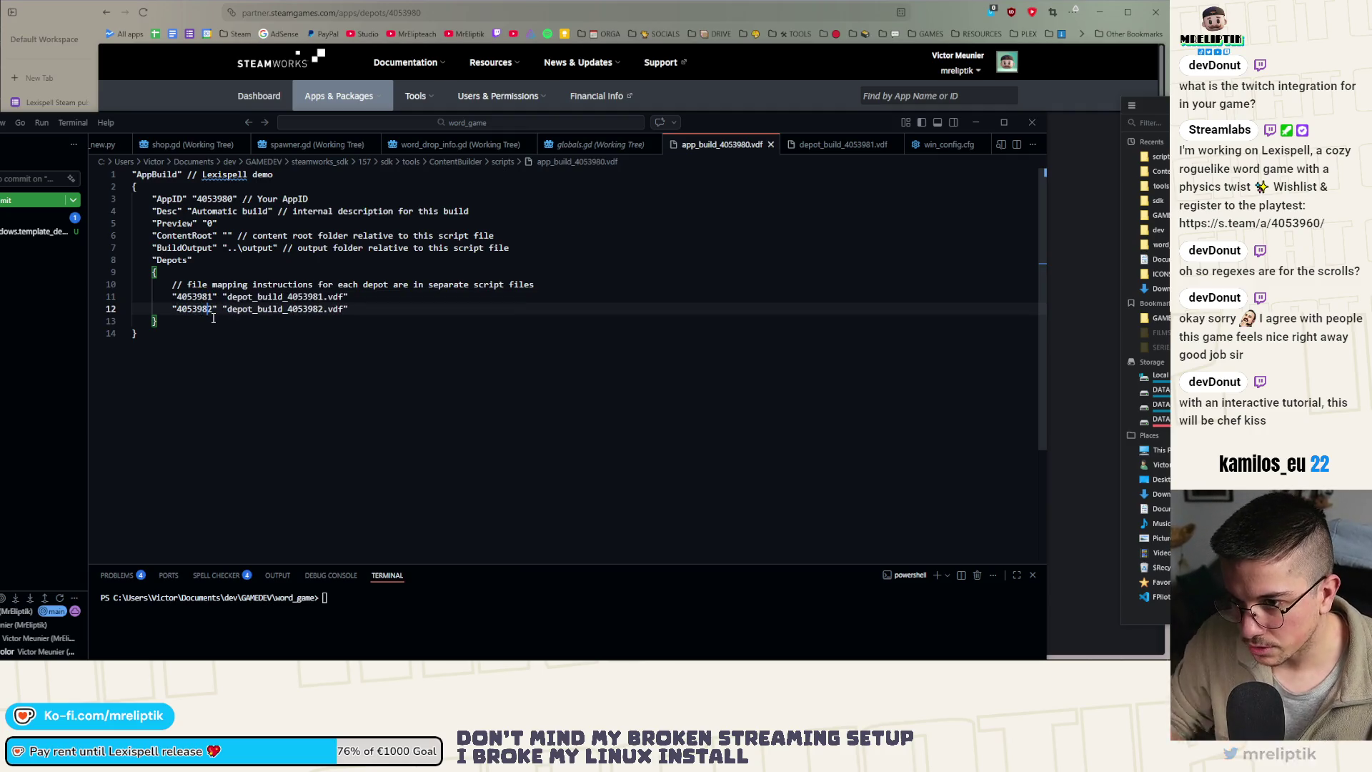
left_click(827, 152)
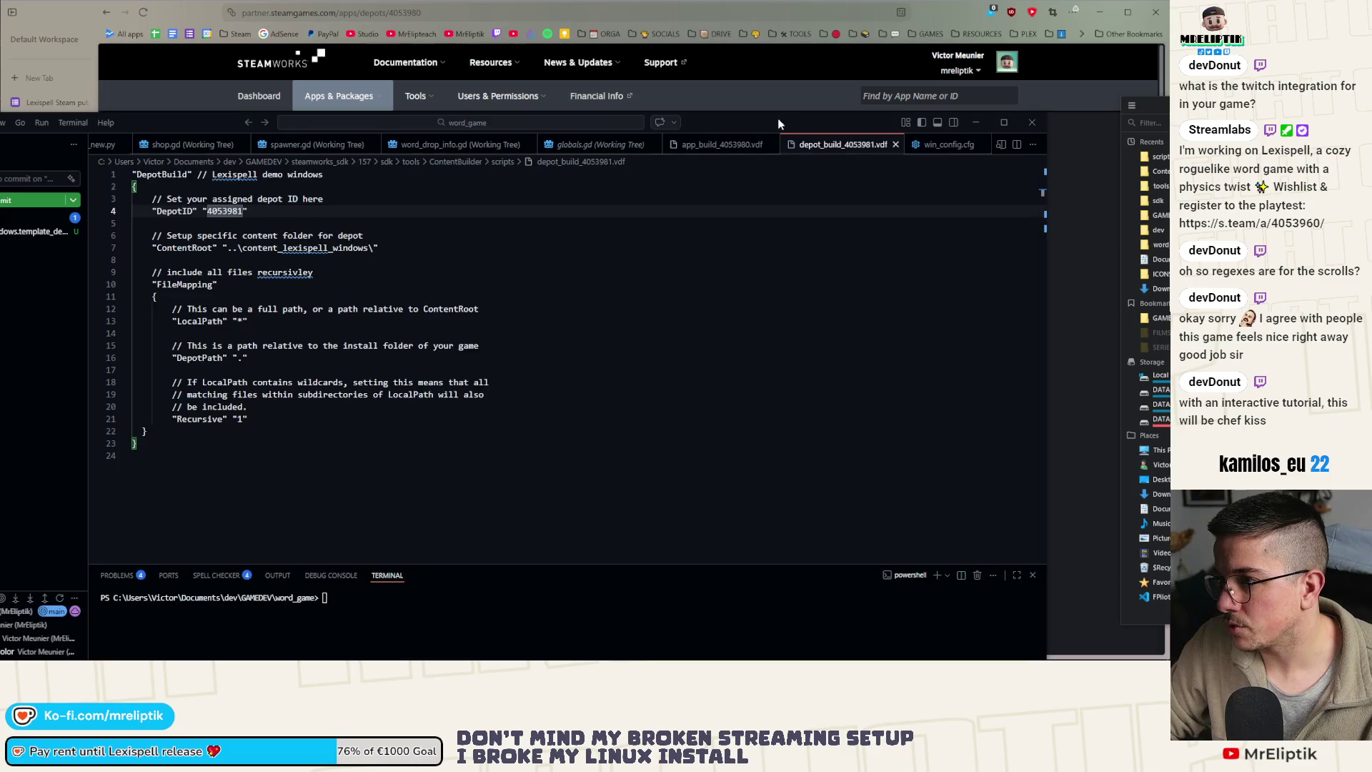
Save a copy of depot_build_4053981.vdf as depot_build_4053982.vdf
left_click_drag(778, 123, 699, 252)
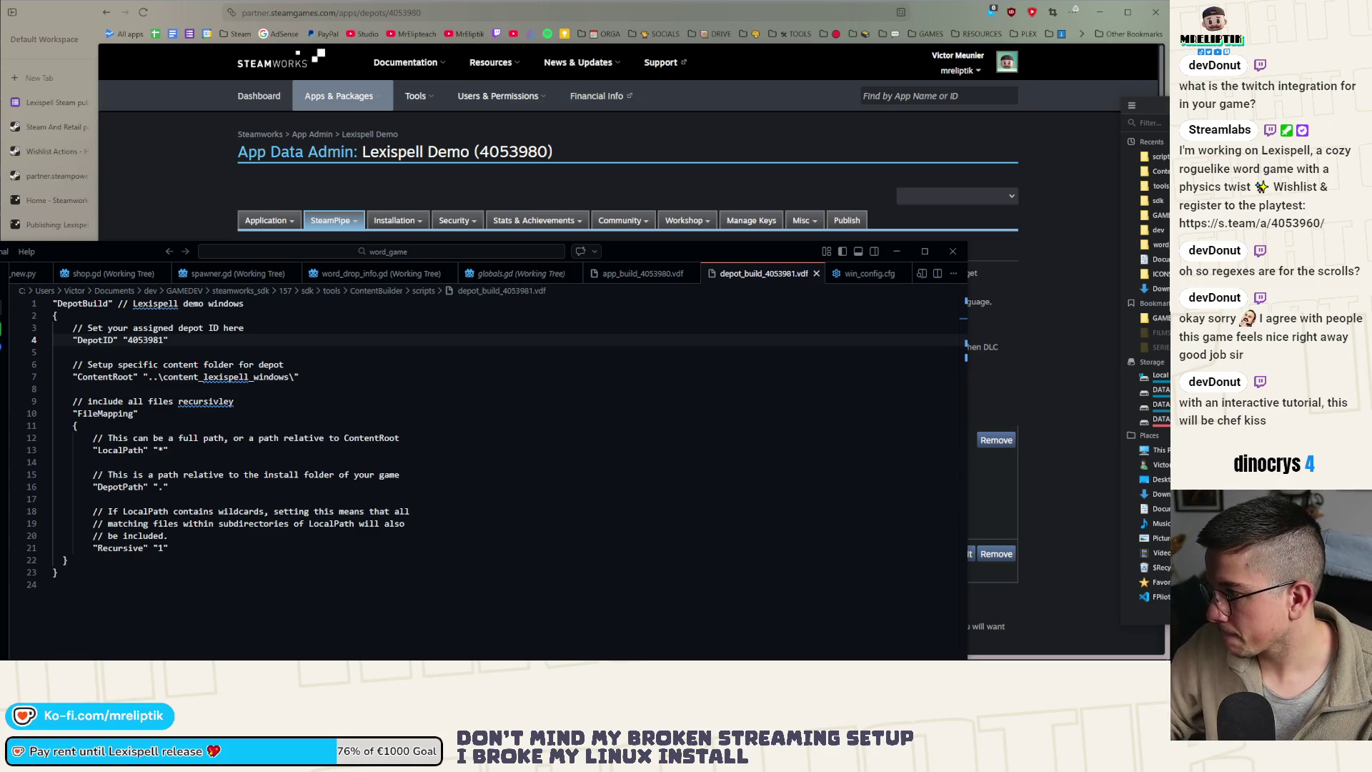
key("Return")
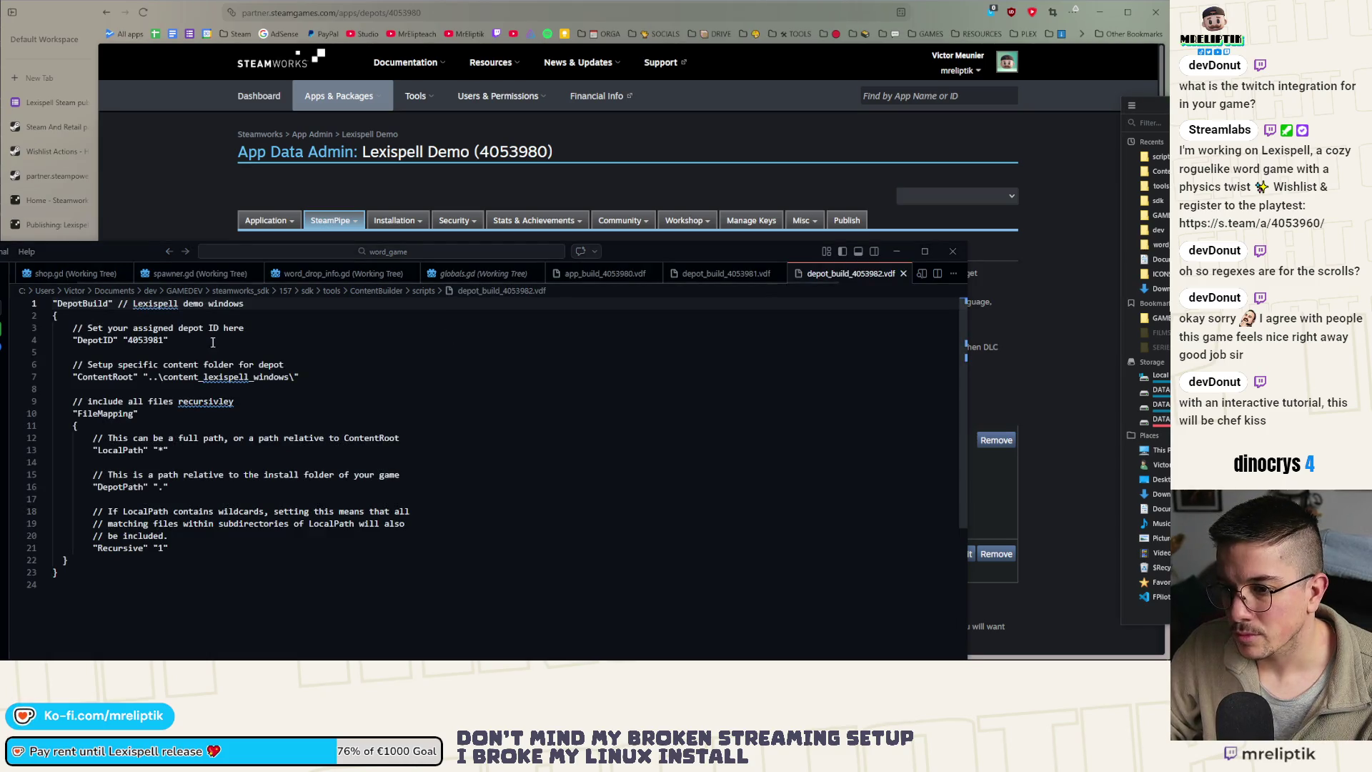
left_click(721, 275)
left_click(824, 278)
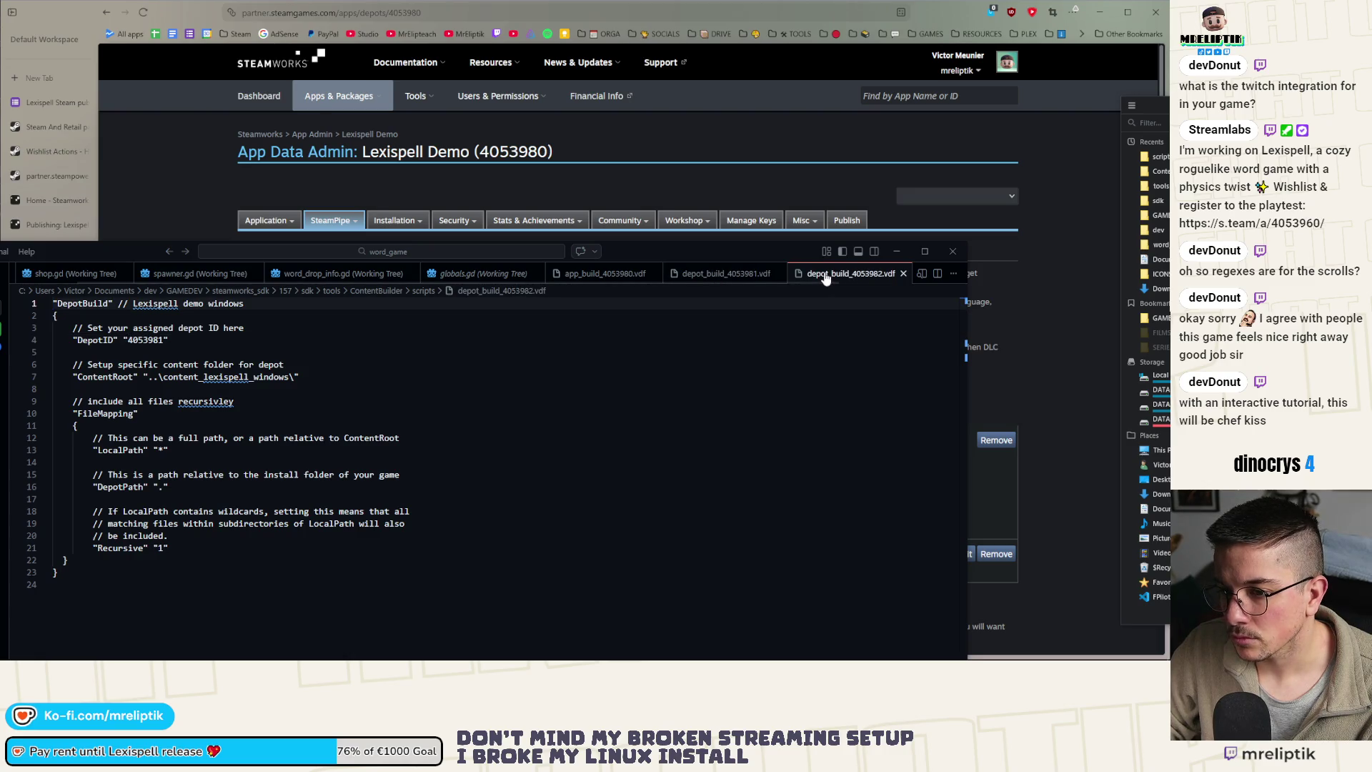
In the copy, set DepotID to 4053982, change 'windows' to 'linux' in the comment, and save
double_click(160, 341)
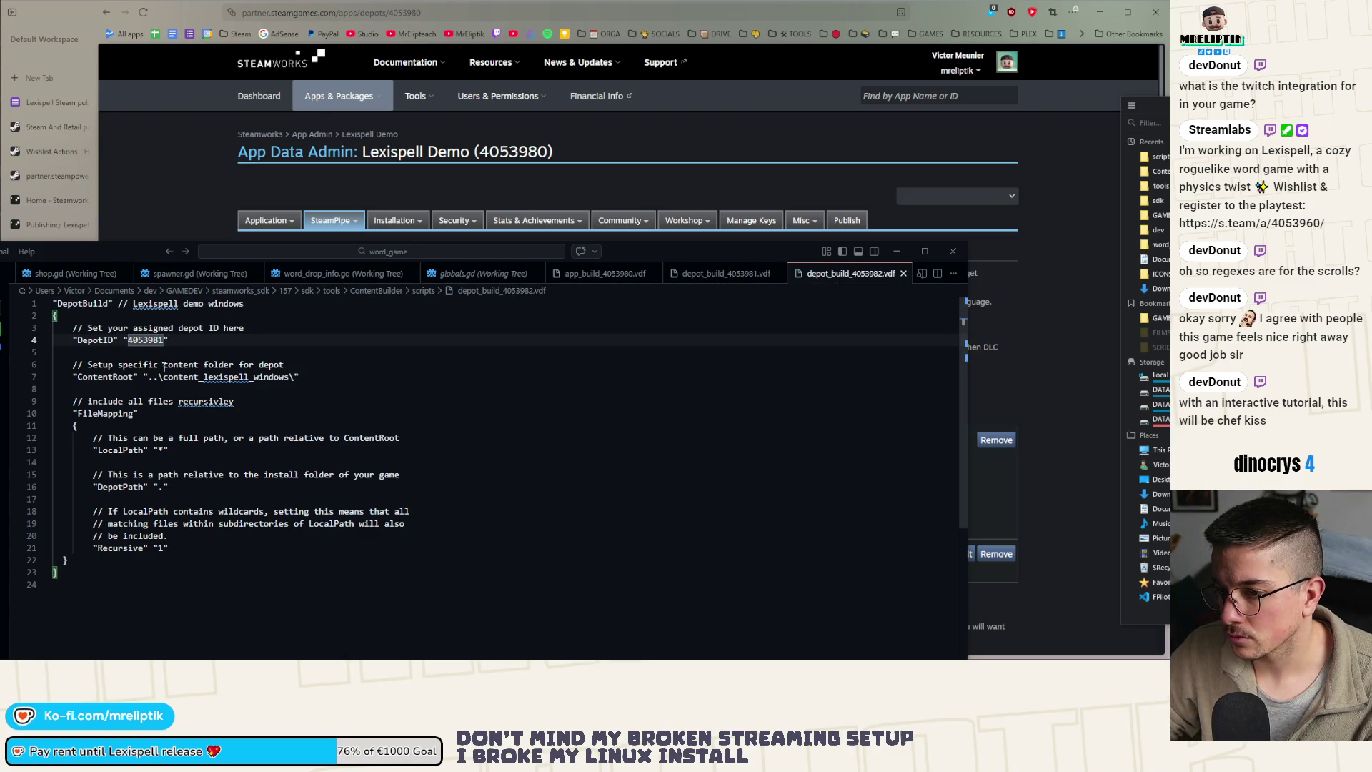
type("4053982")
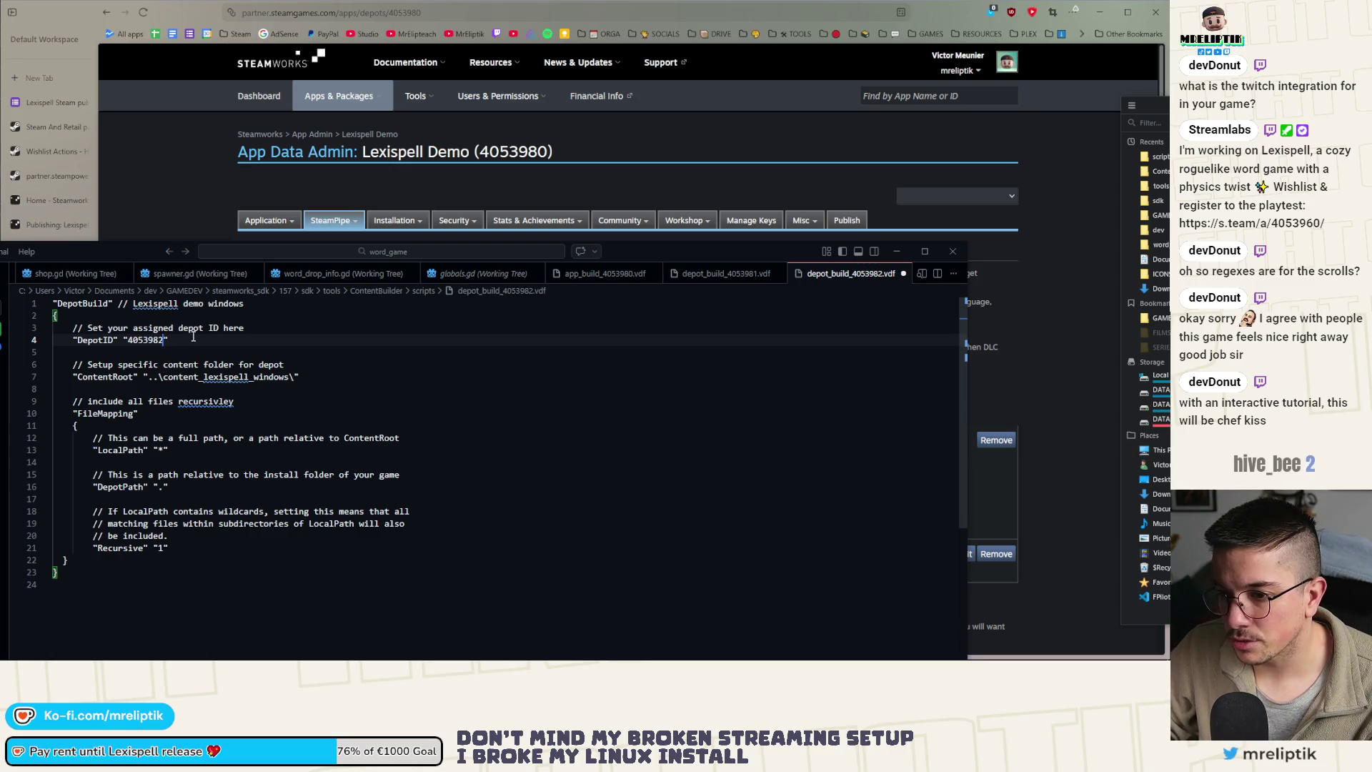
double_click(219, 305)
type("linux")
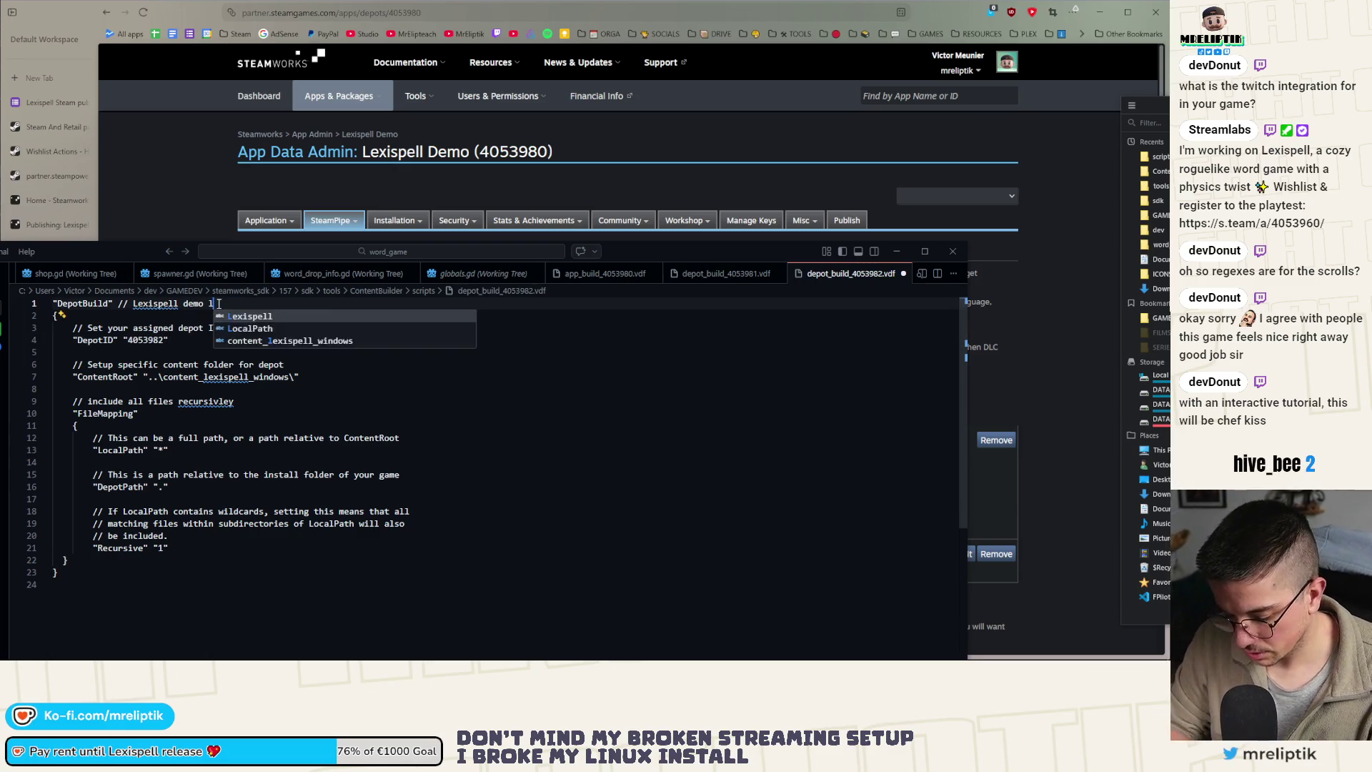
key("ctrl+s")
key("alt+Tab")
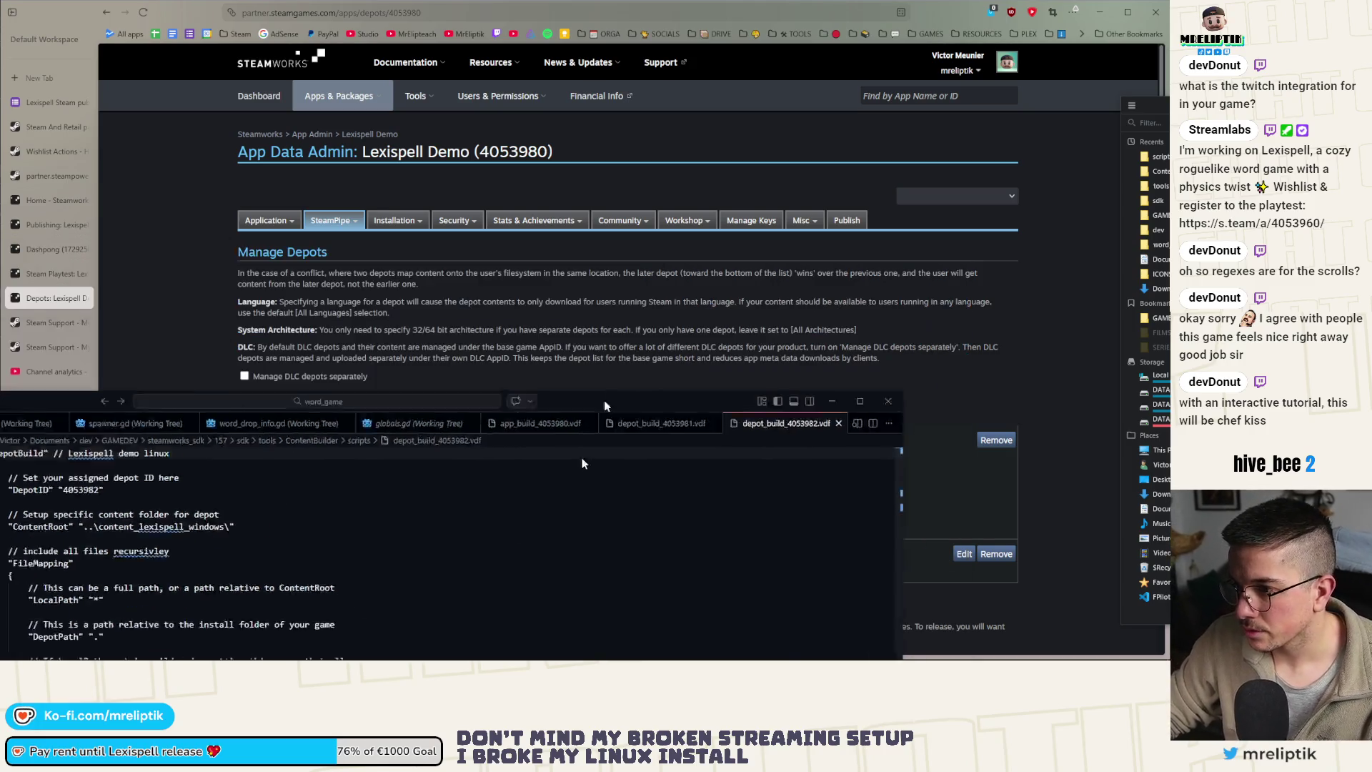
left_click(500, 659)
Close both depot build tabs and maximize the editor window with export_new.py showing
left_click(668, 122)
middle_click(761, 126)
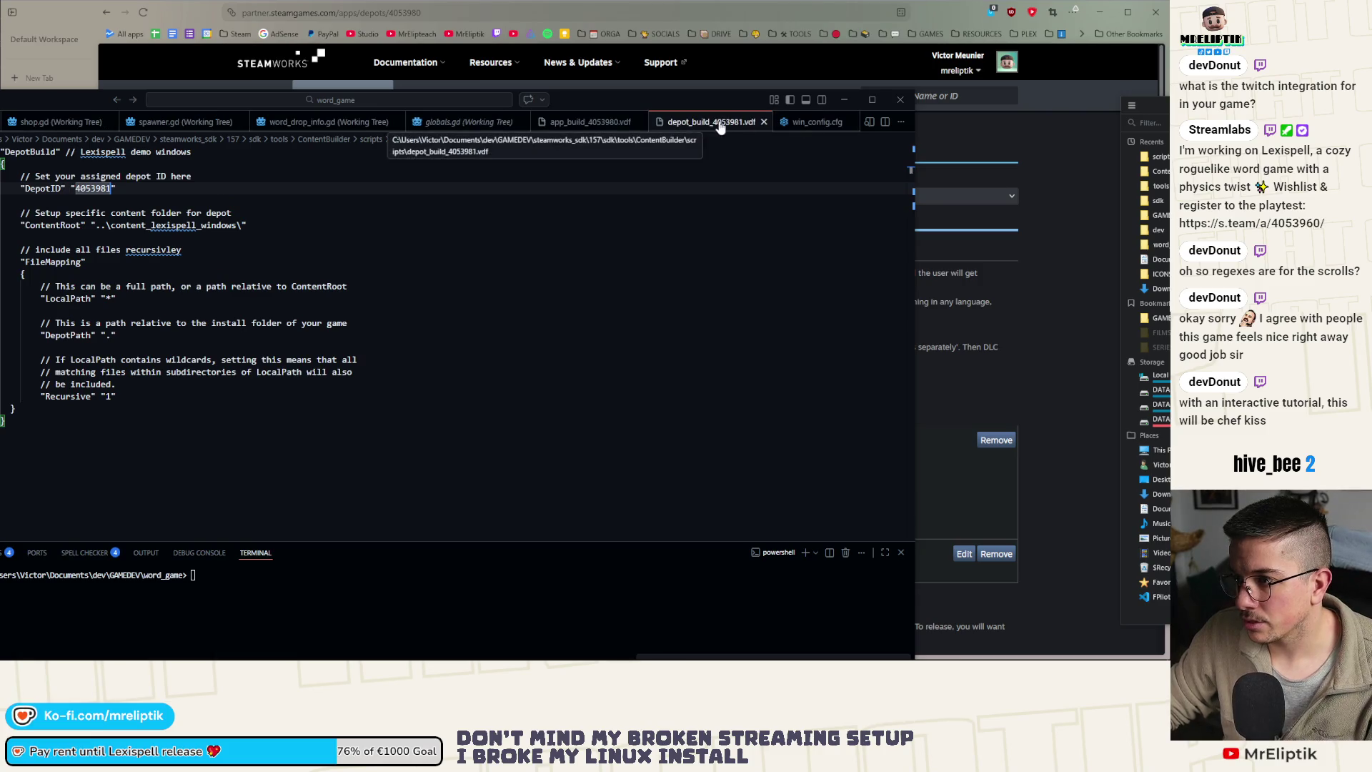
left_click(763, 123)
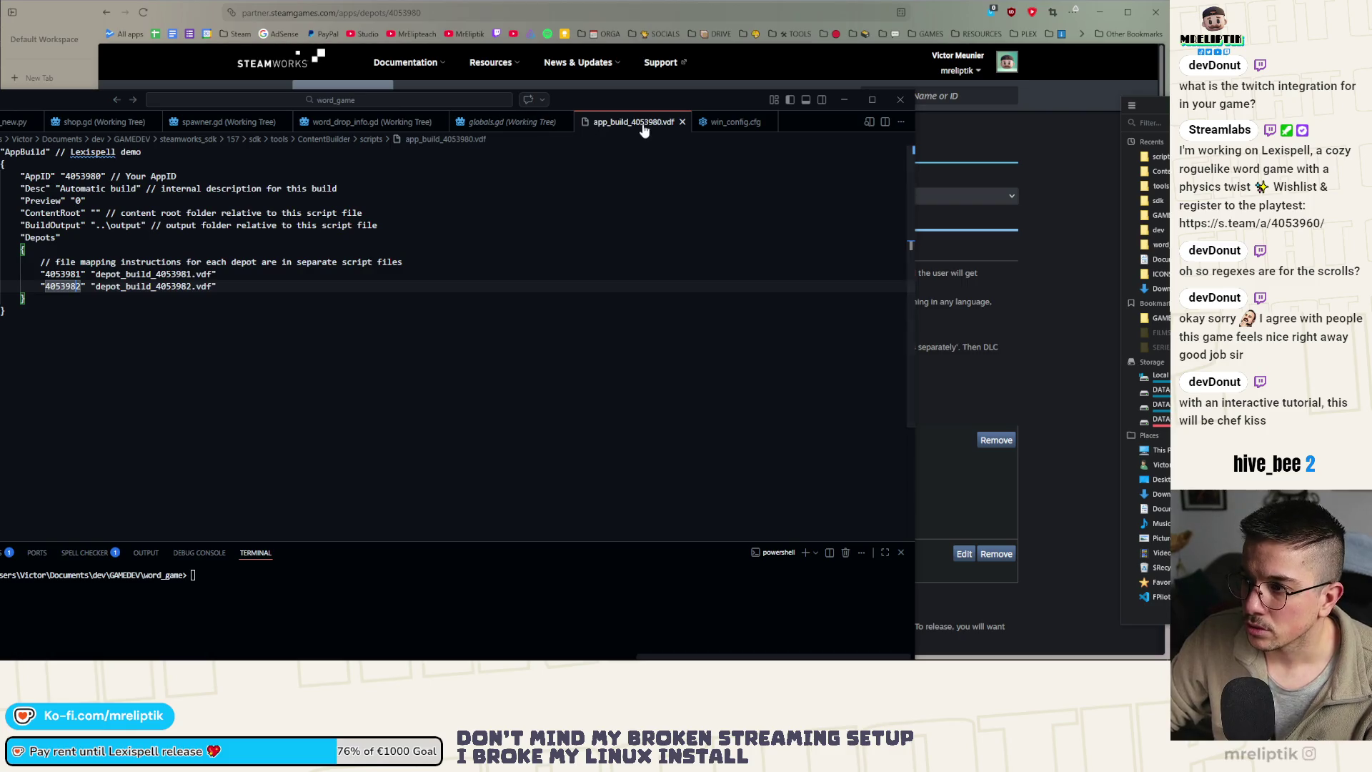
left_click(14, 122)
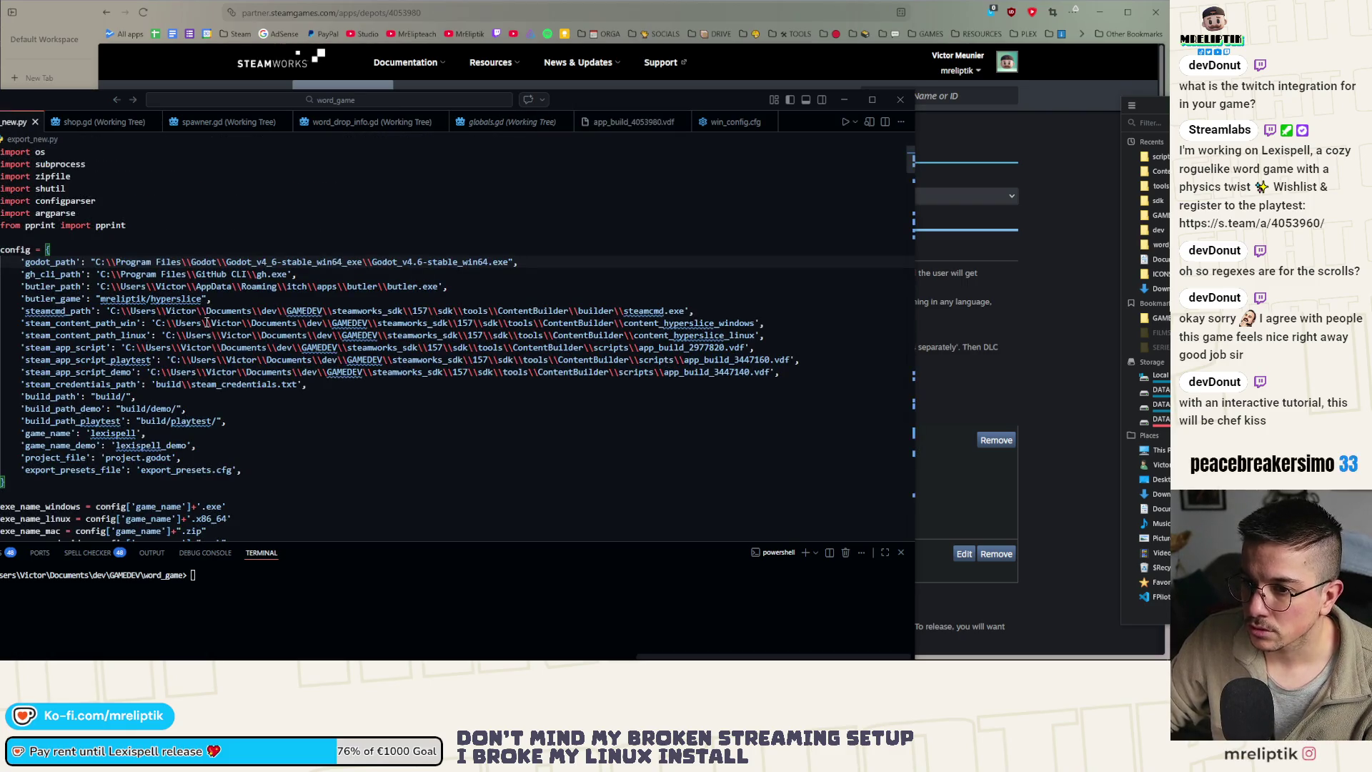
double_click(71, 98)
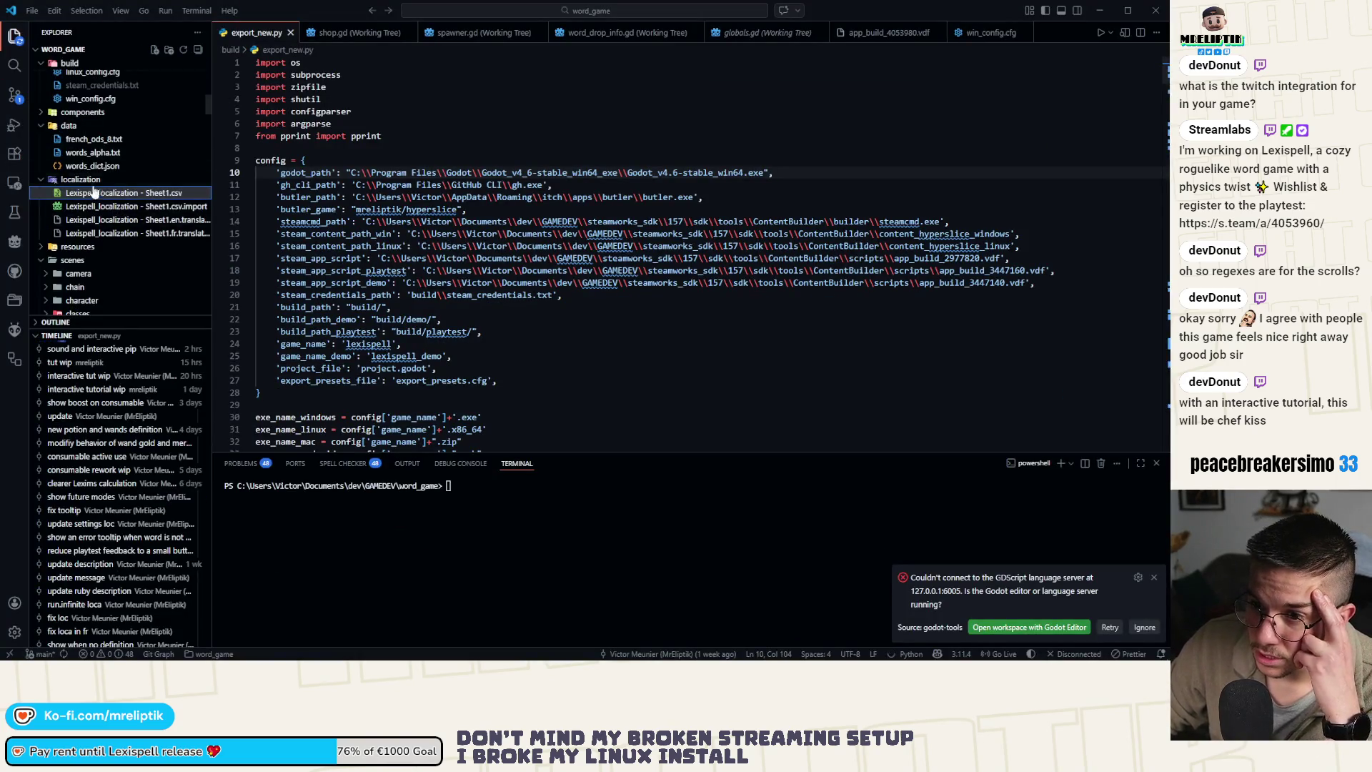
In win_config.cfg, copy line 12's script path into steam_app_script_demo, changing 4053990 to 4053980, and save
left_click(87, 230)
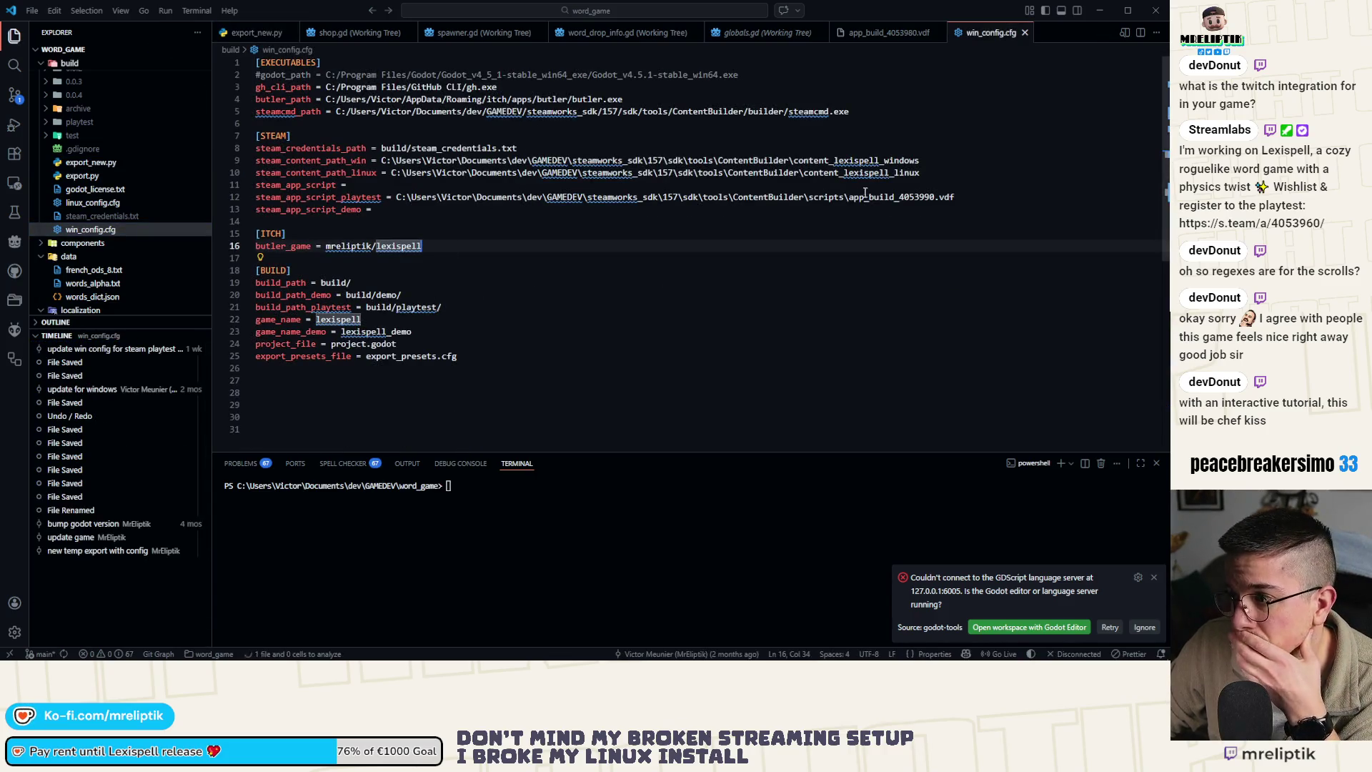
left_click(395, 210)
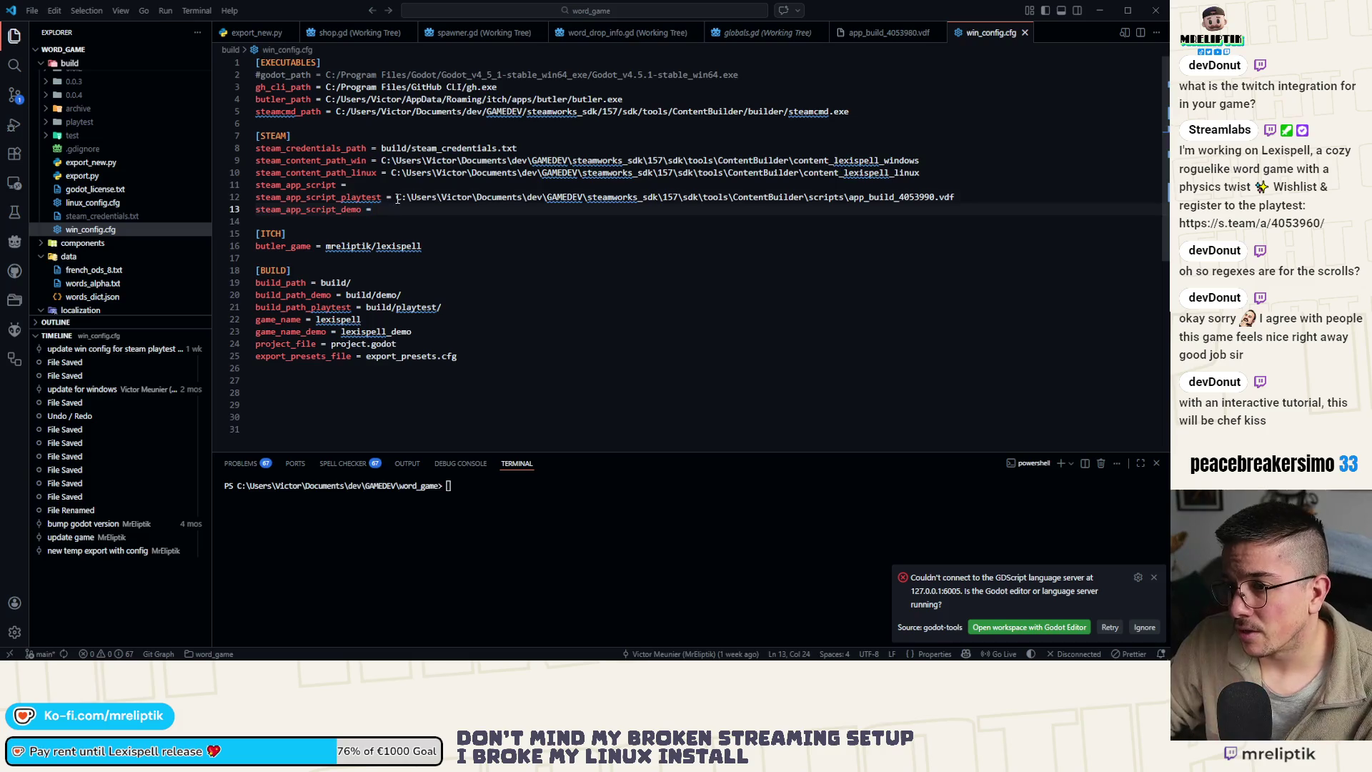
left_click(398, 200)
key("shift+End")
key("ctrl+c")
left_click(405, 210)
key("ctrl+v")
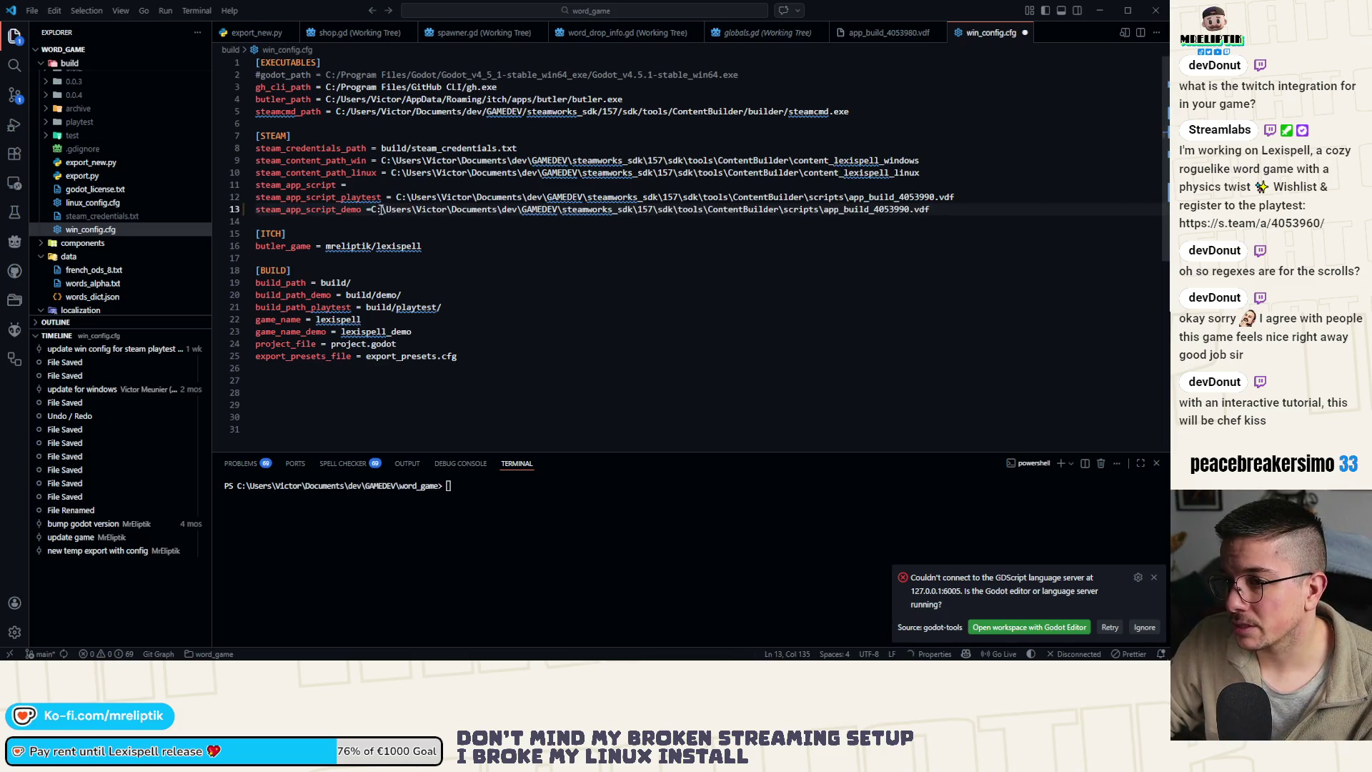
left_click(371, 209)
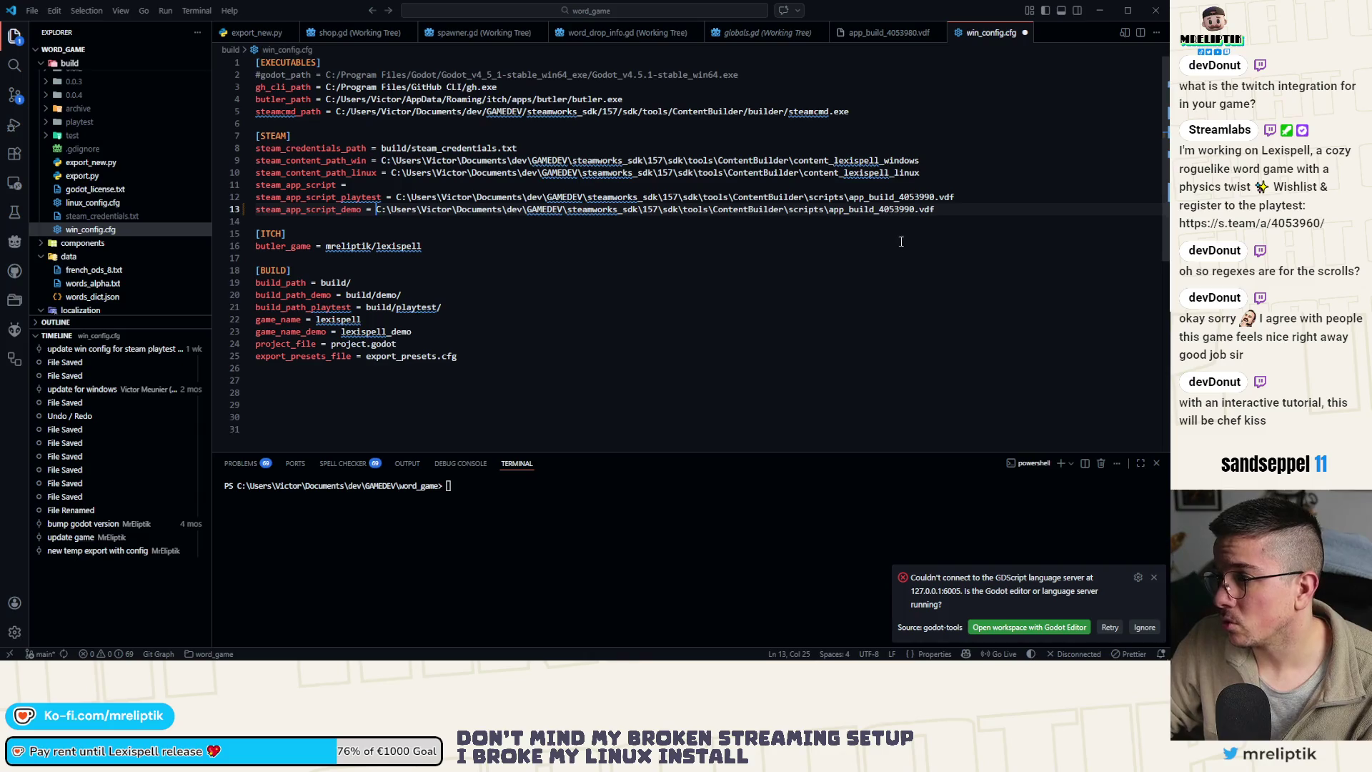
left_click(907, 209)
key("BackSpace")
type("8")
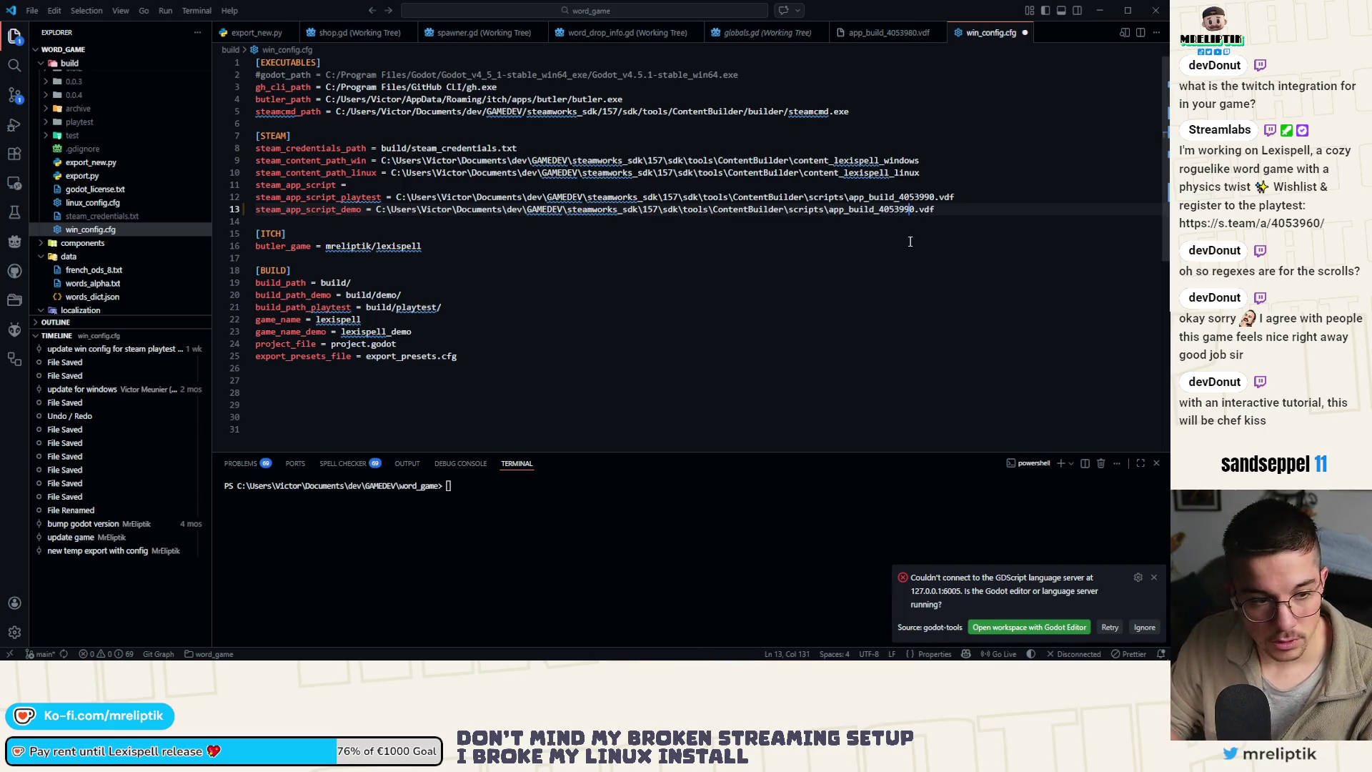
key("ctrl+s")
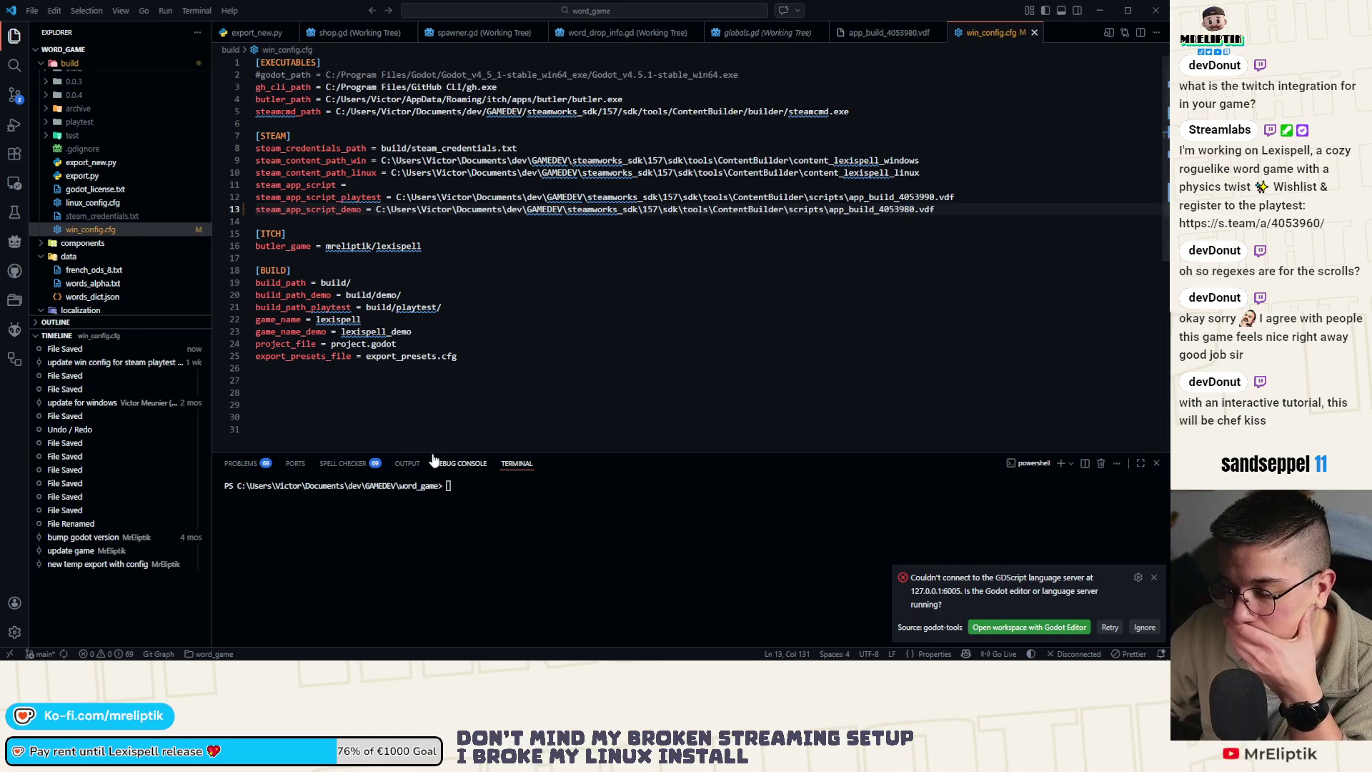
Rerun the export script in the terminal, answering yes to 'Demo build?' and 'n' to 'Playtest build?'
key("Up")
key("Return")
key("ctrl+c")
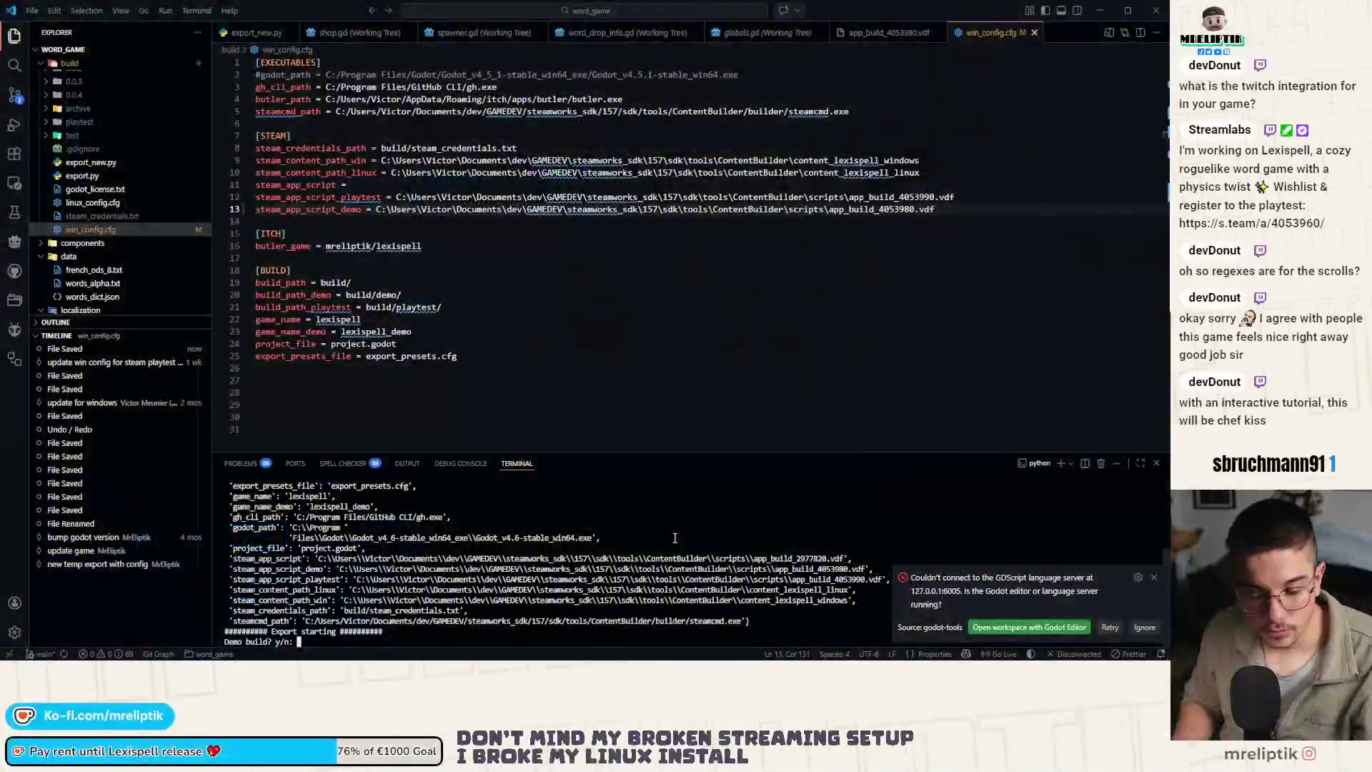
type("y")
key("Return")
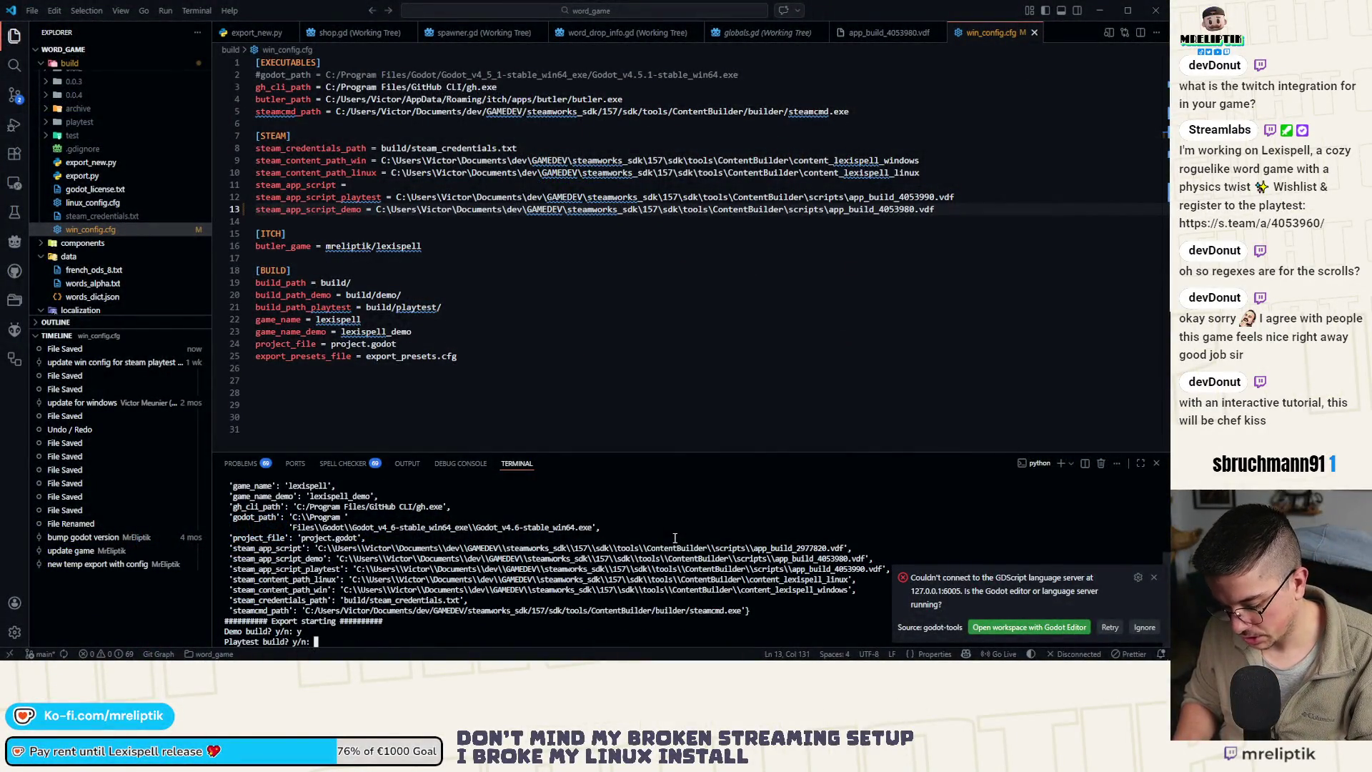
type("n")
key("Return")
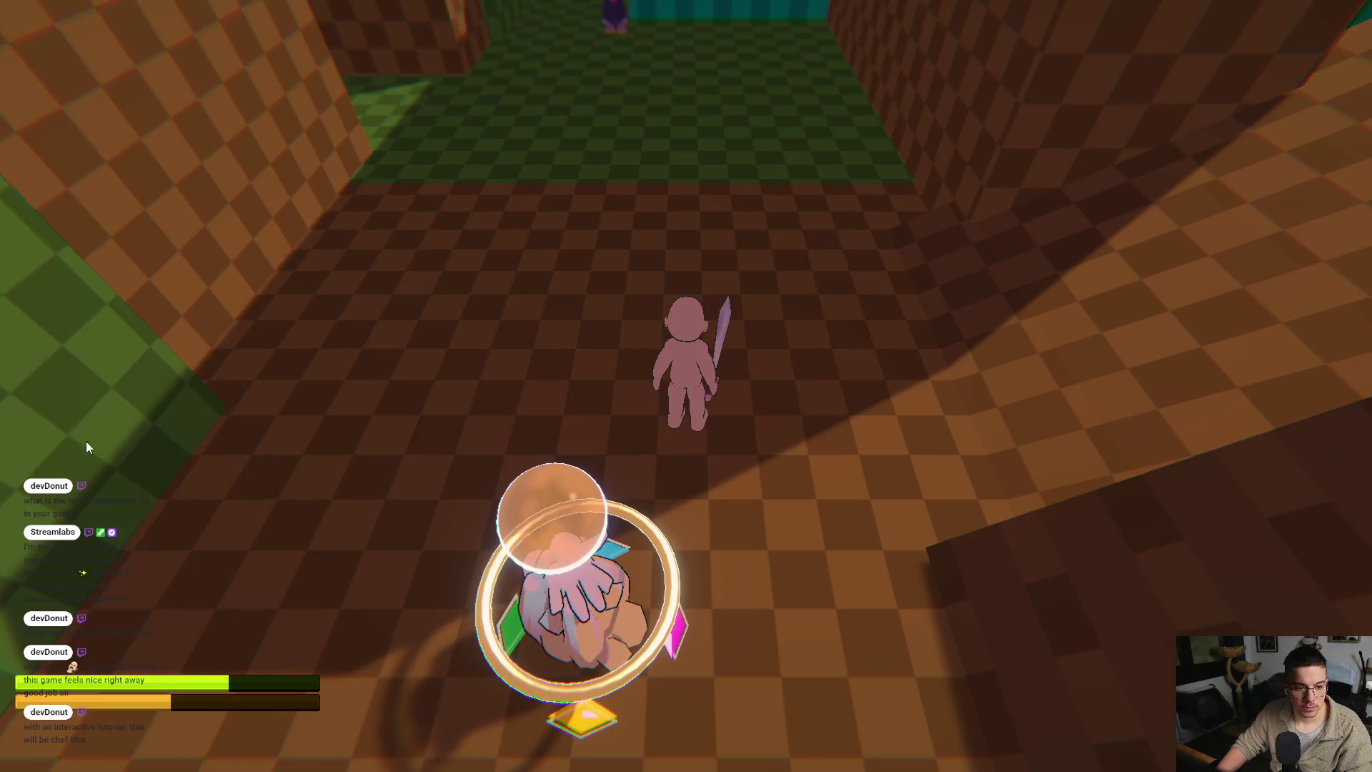
Run the character up the green corridor to the witch and swing the sword at her
key("w")
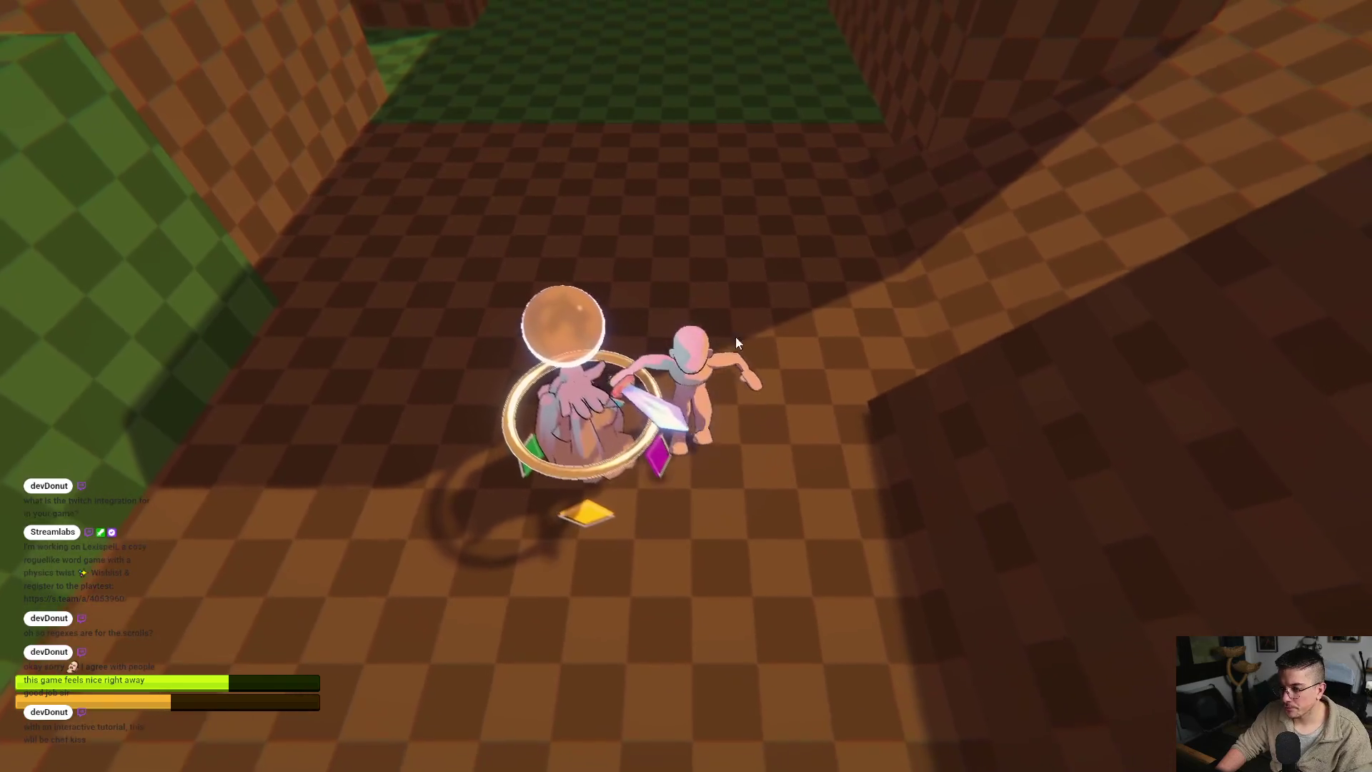
key("w")
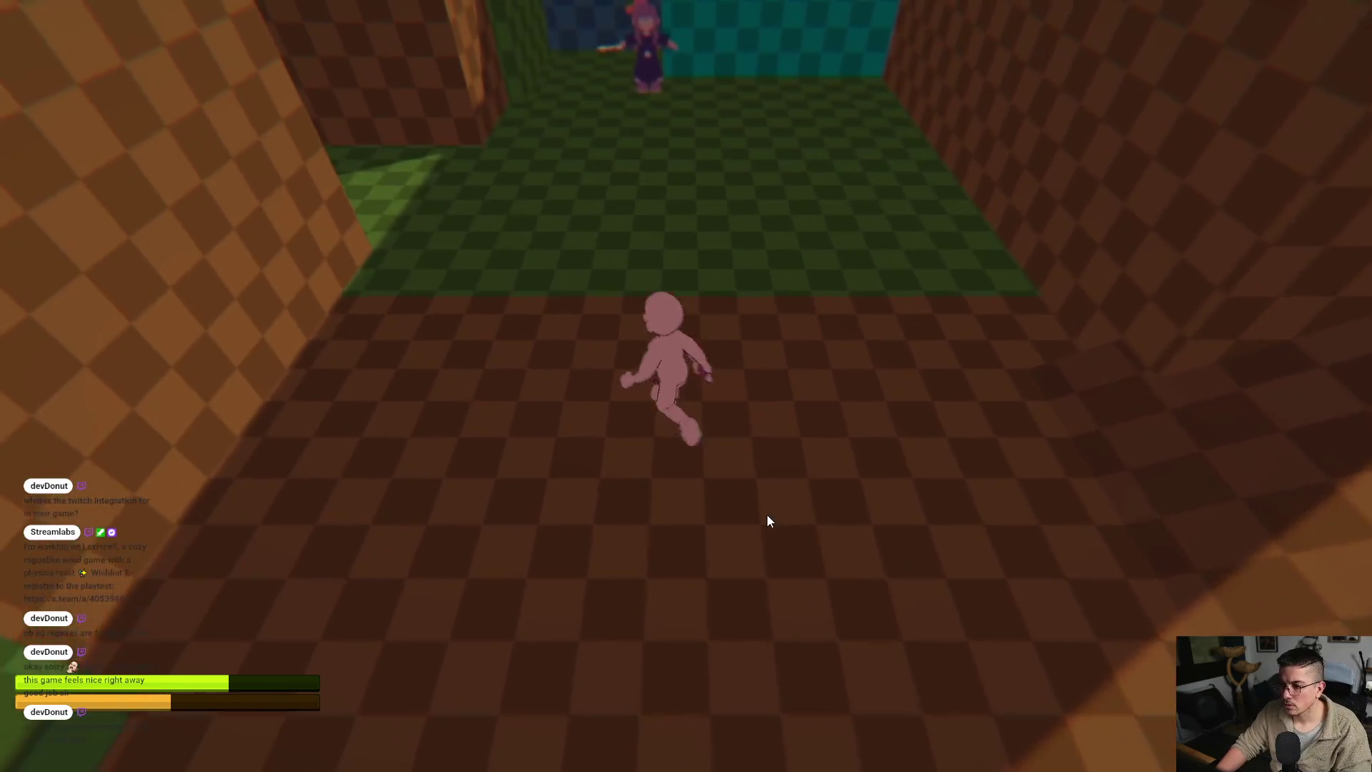
type("qsd")
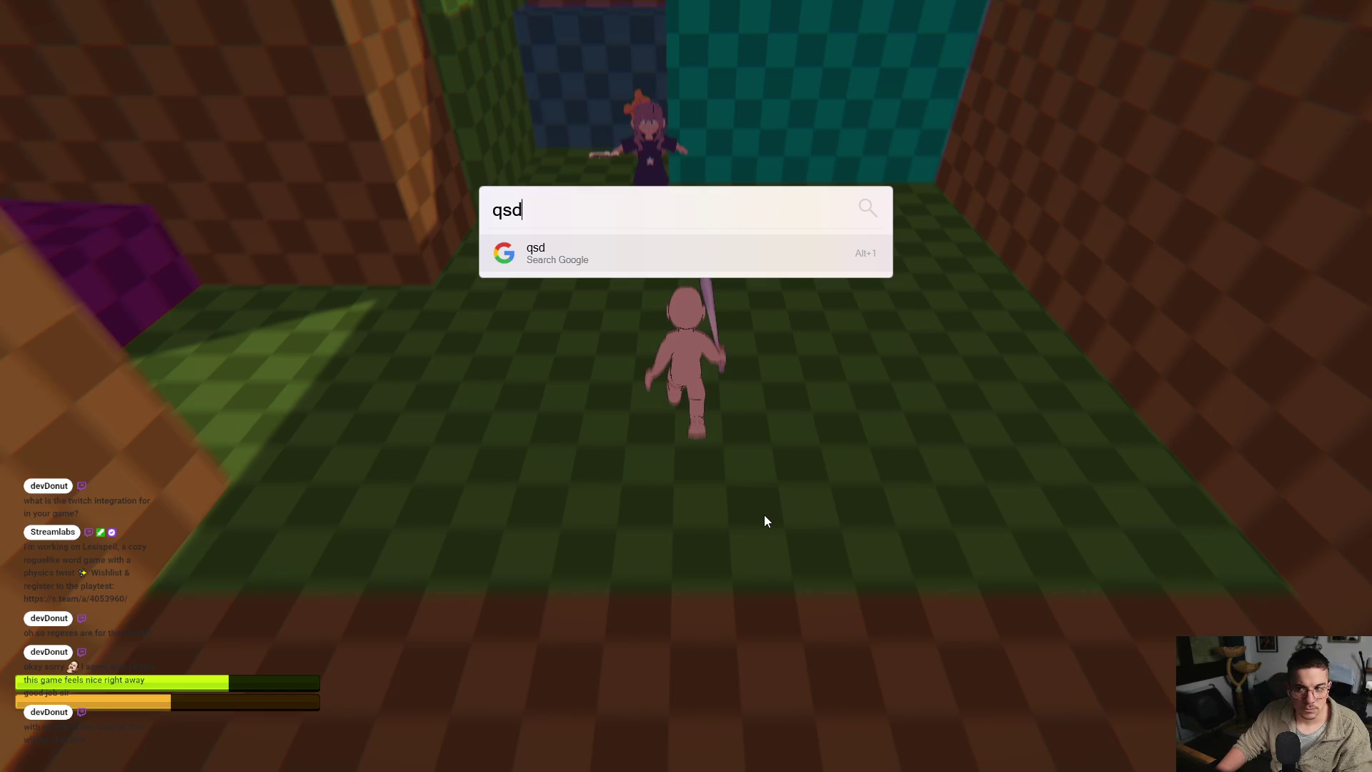
key("Escape")
key("w")
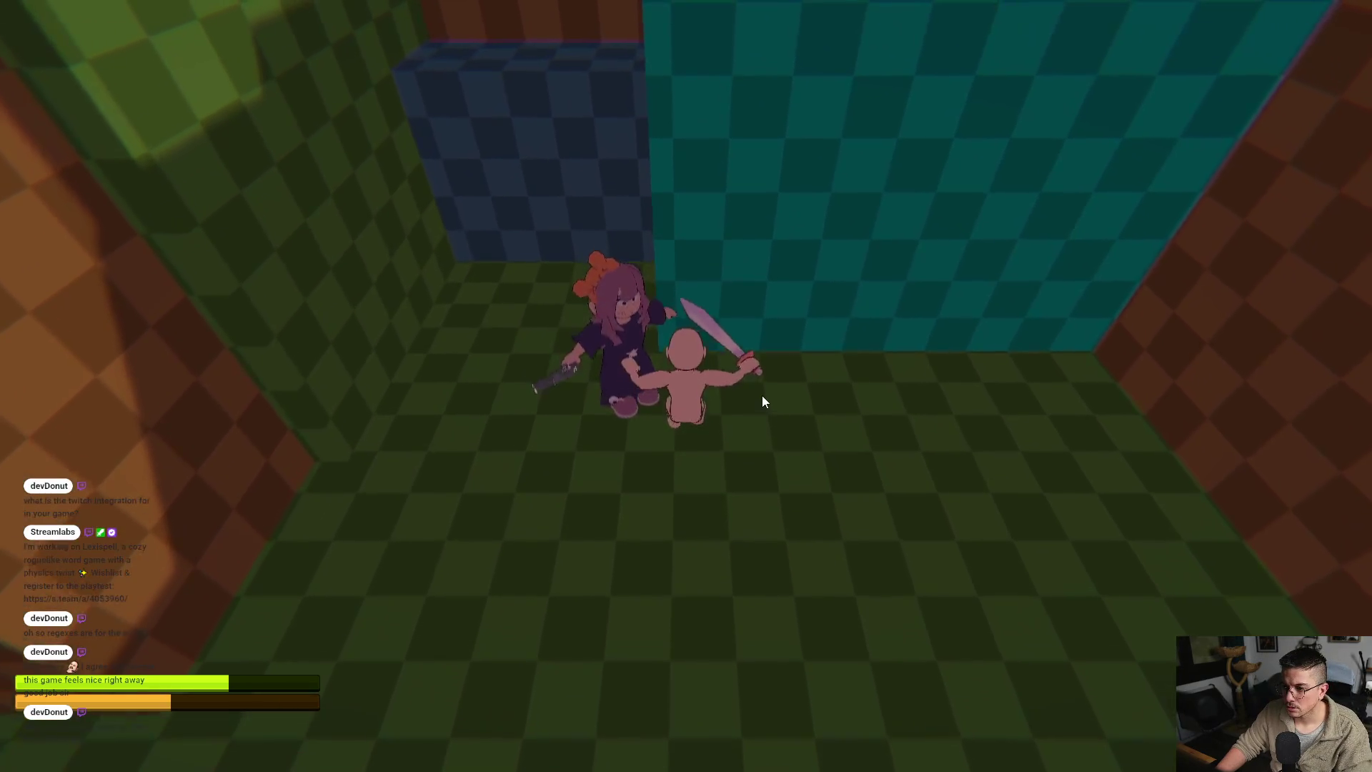
key("s")
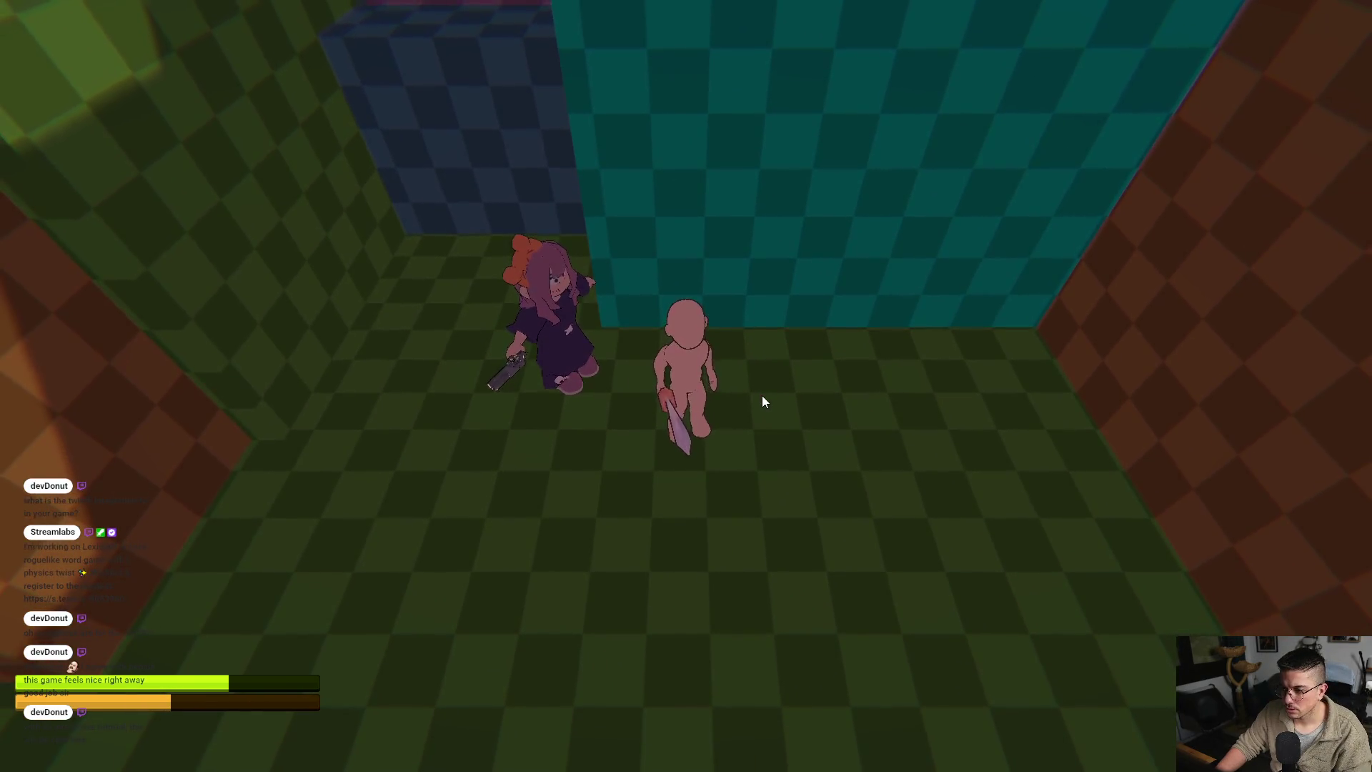
left_click(762, 396)
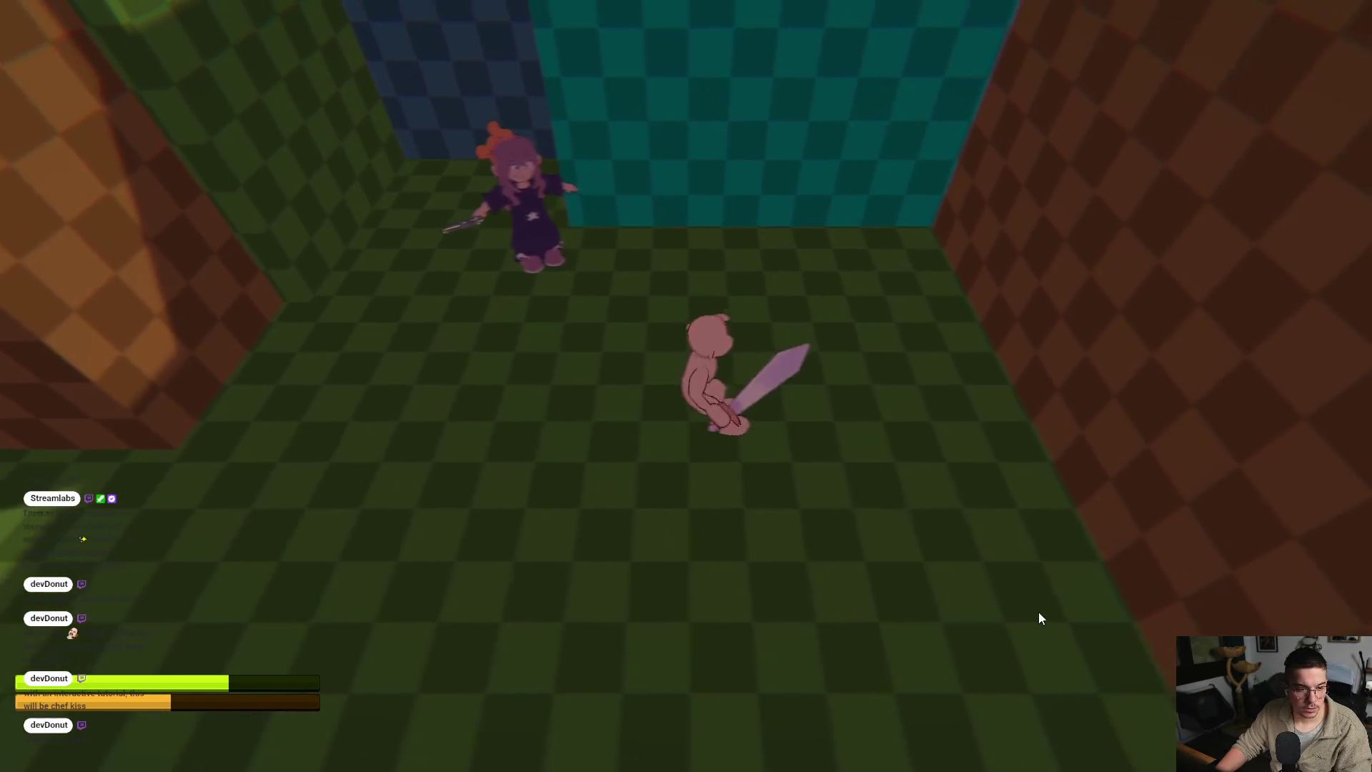
key("s")
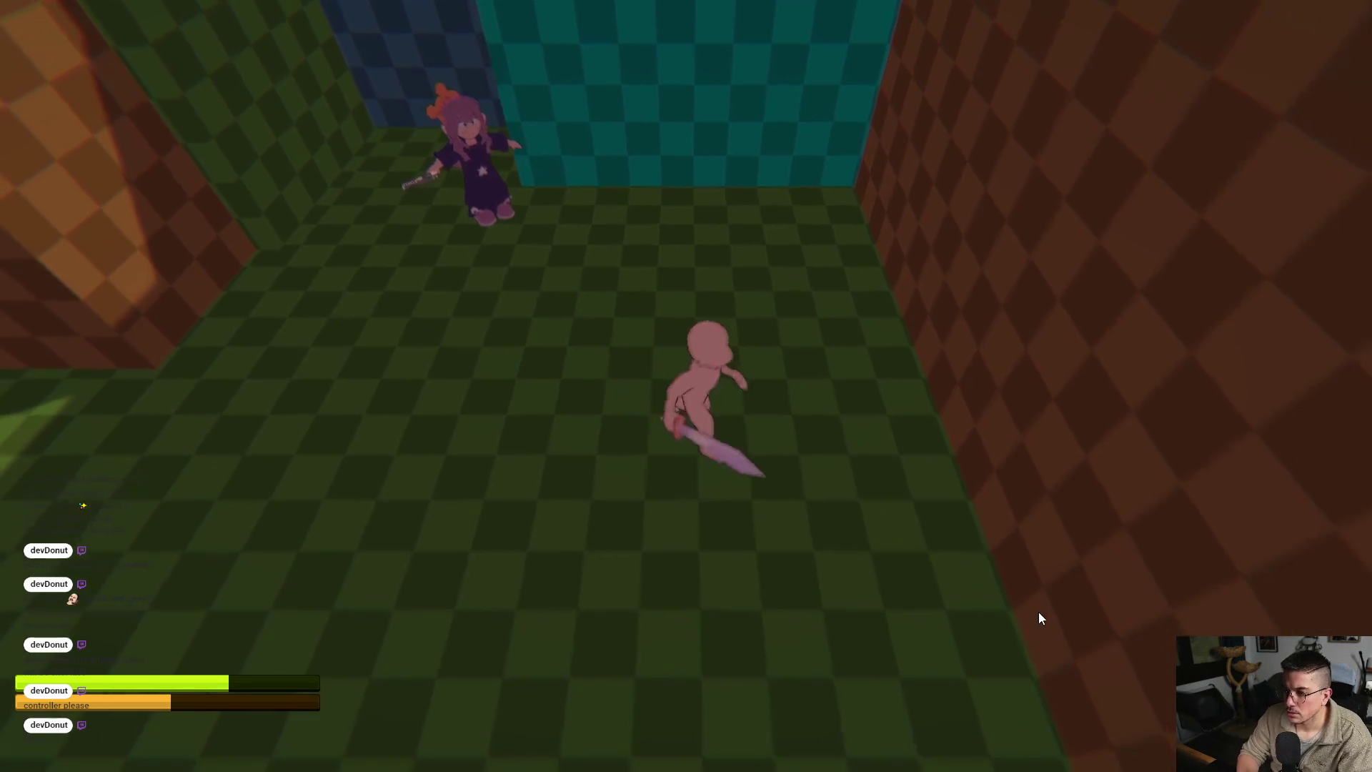
left_click(1038, 617)
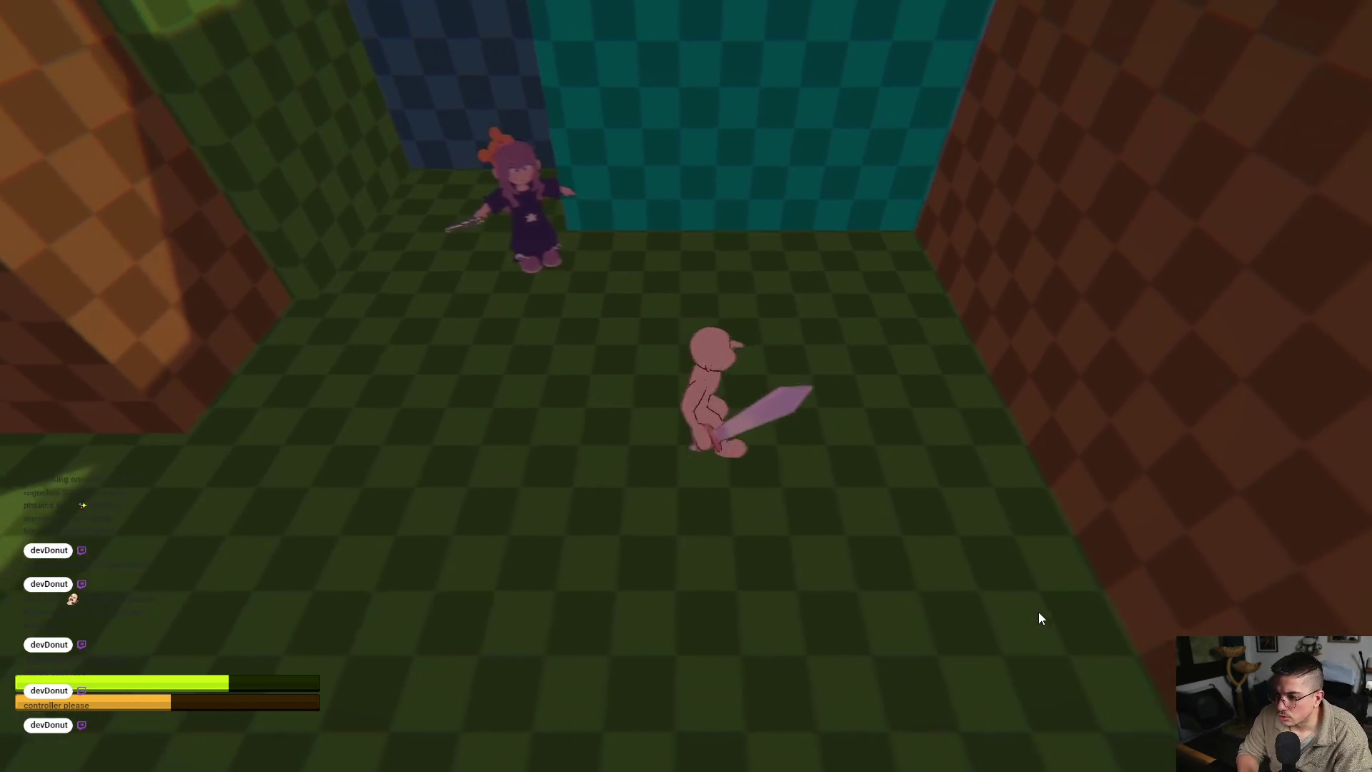
key("w")
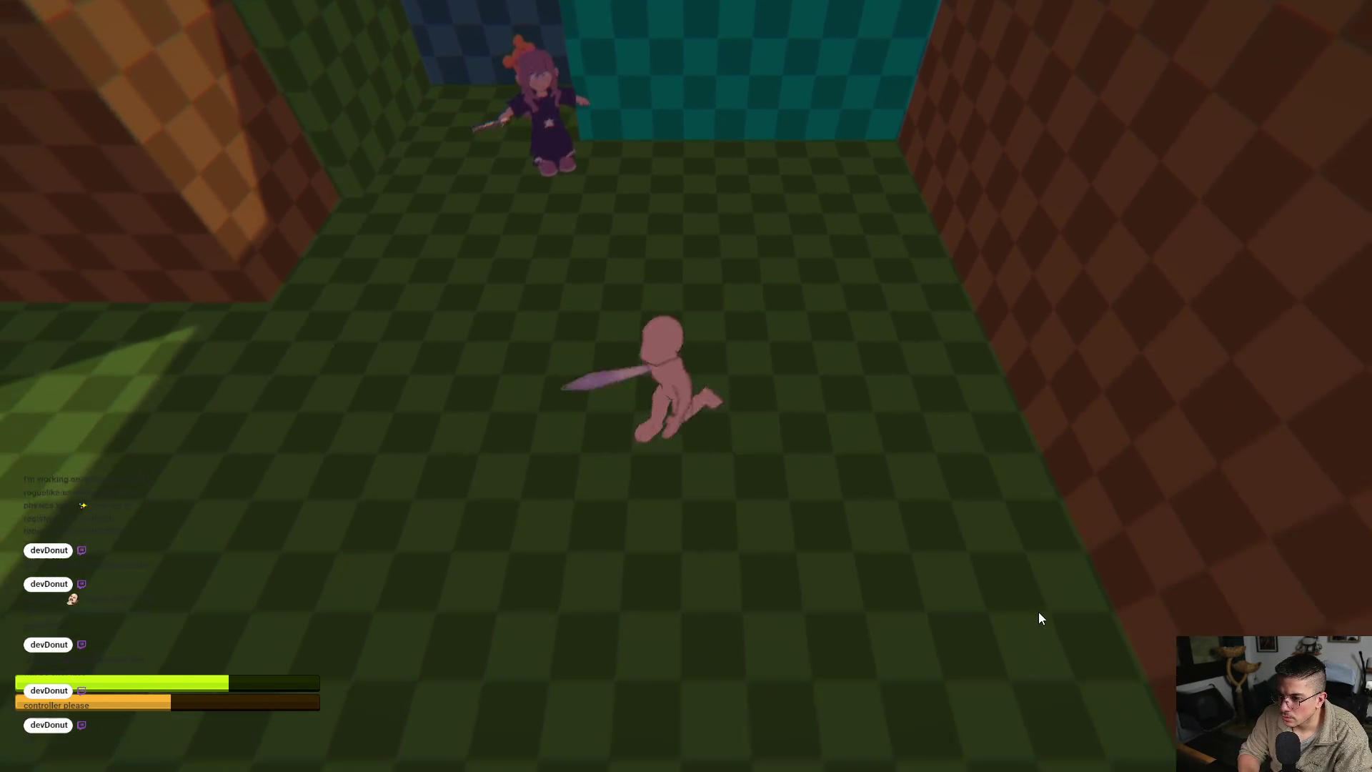
key("w")
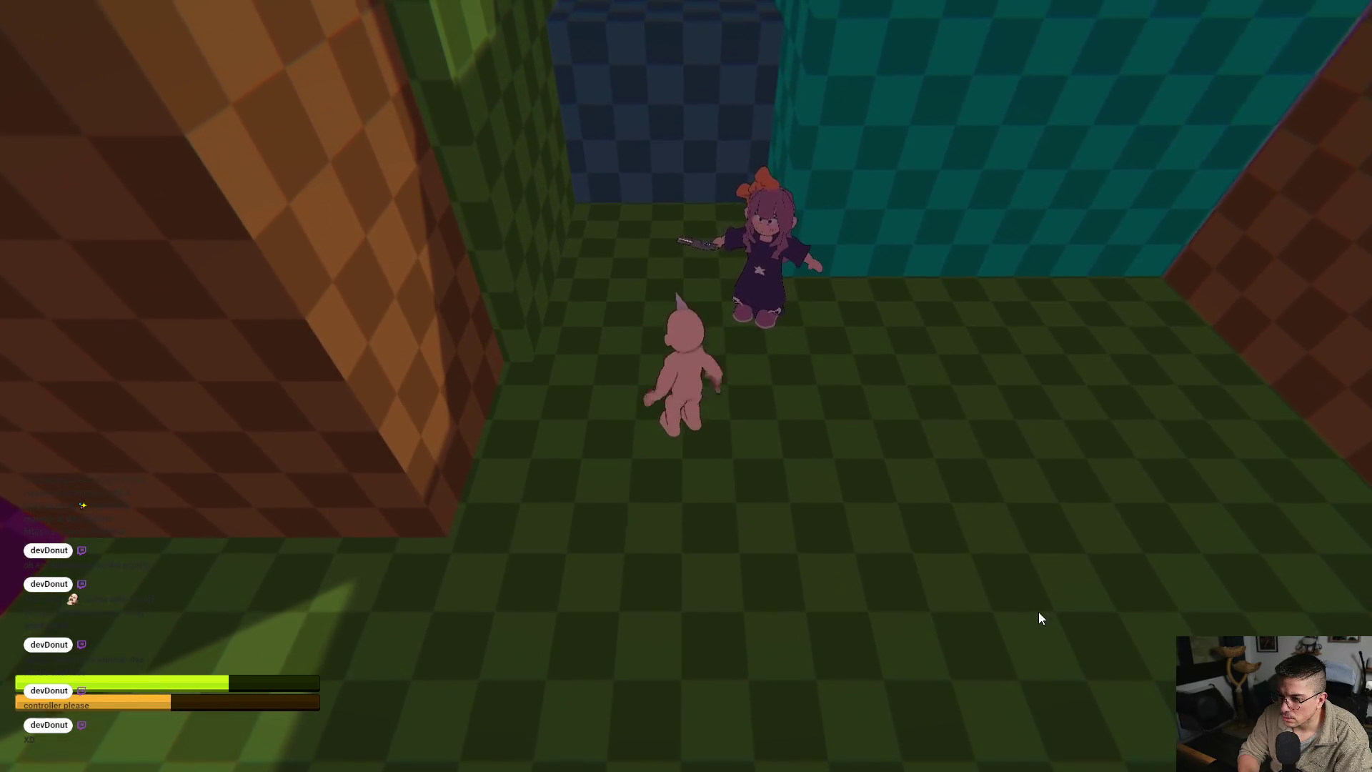
left_click(1039, 613)
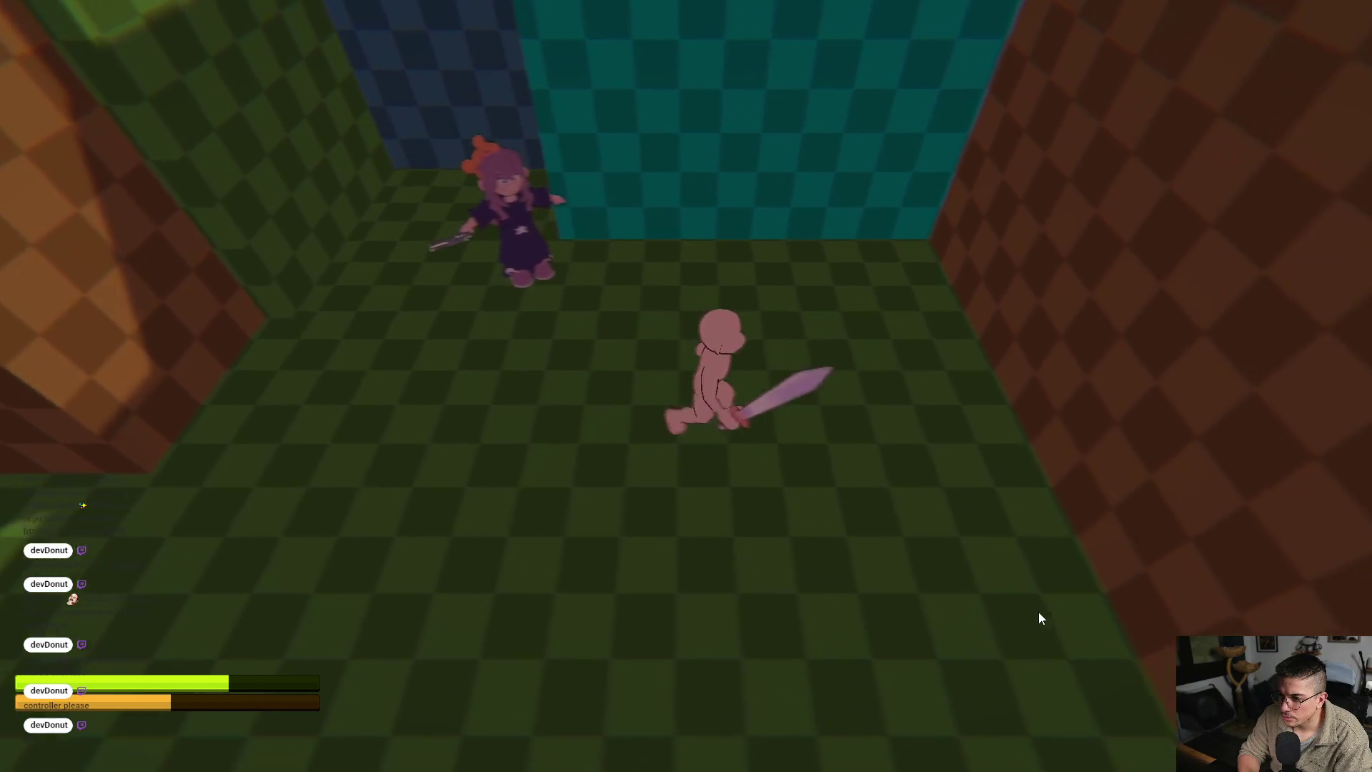
Run the character left and right across the checkered arena and back toward the camera
key("a")
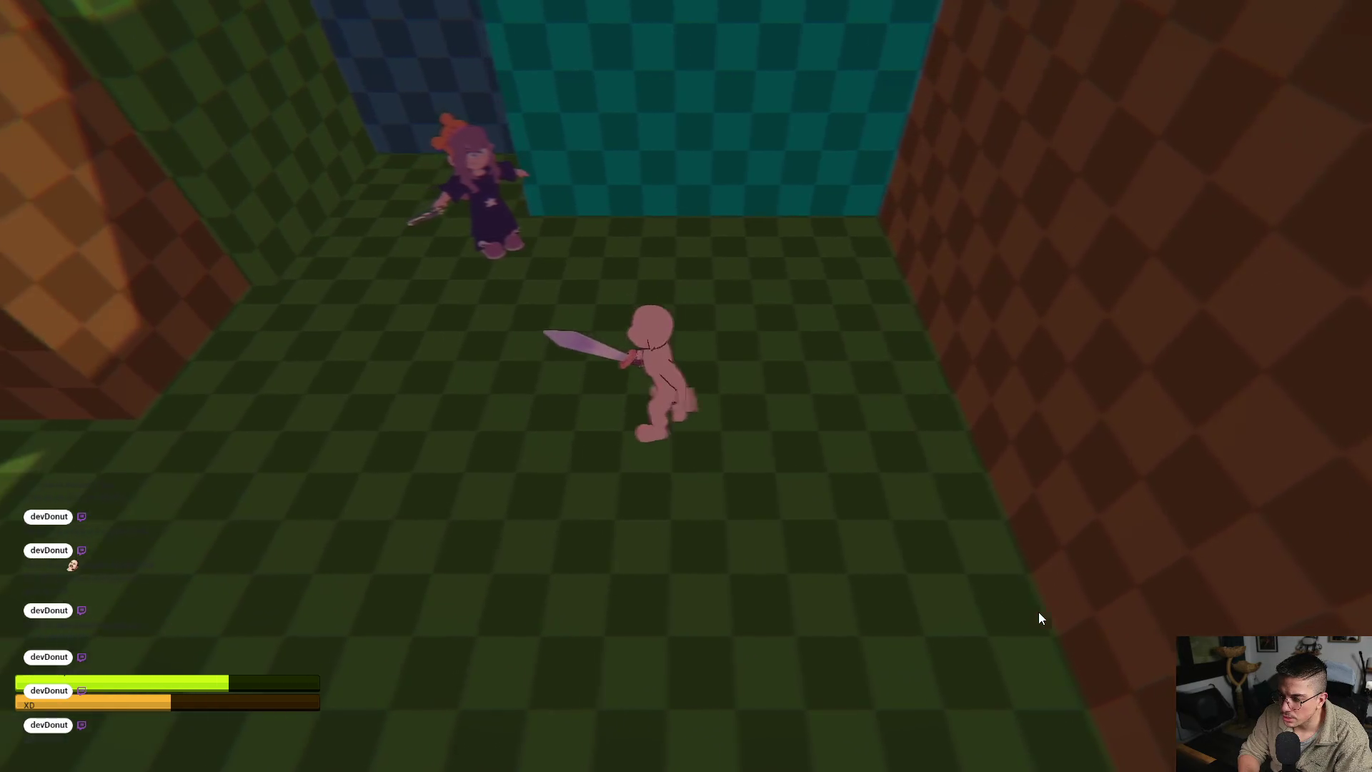
key("d")
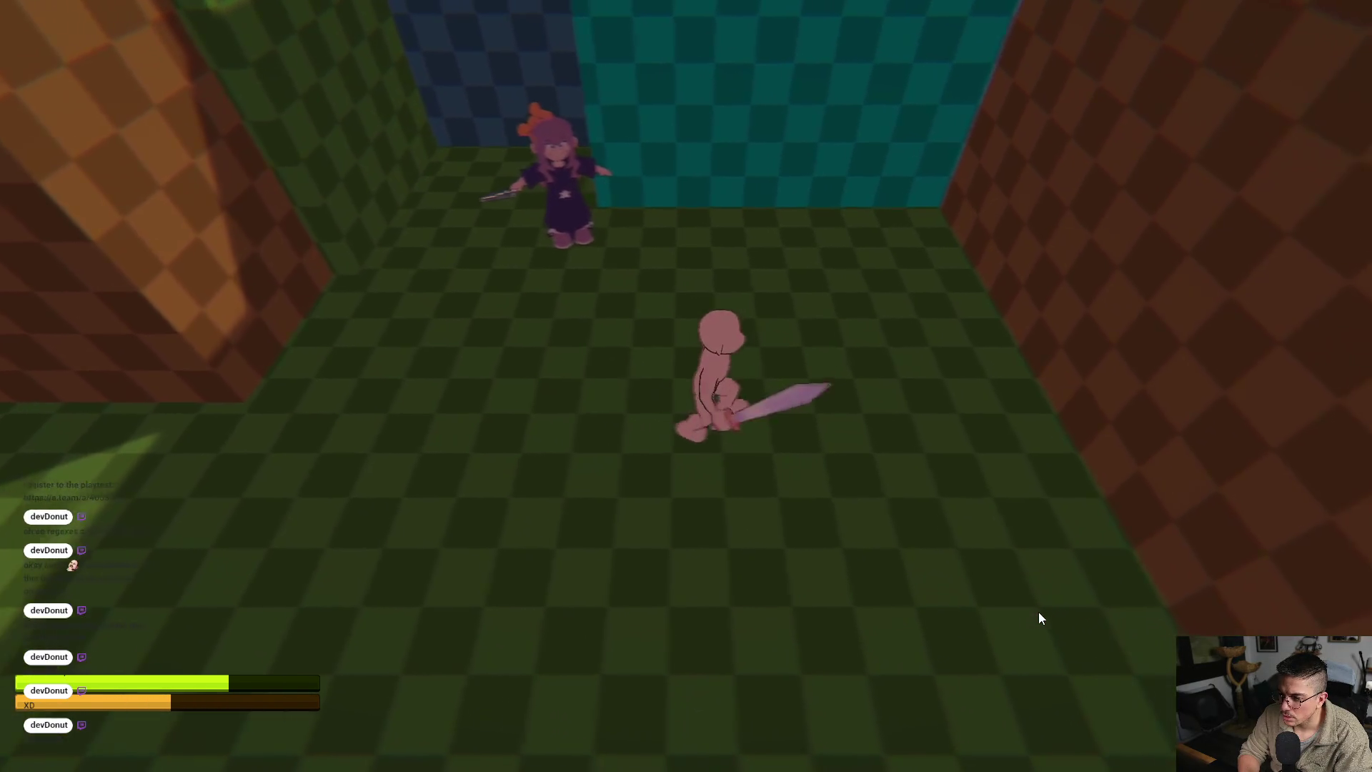
key("a")
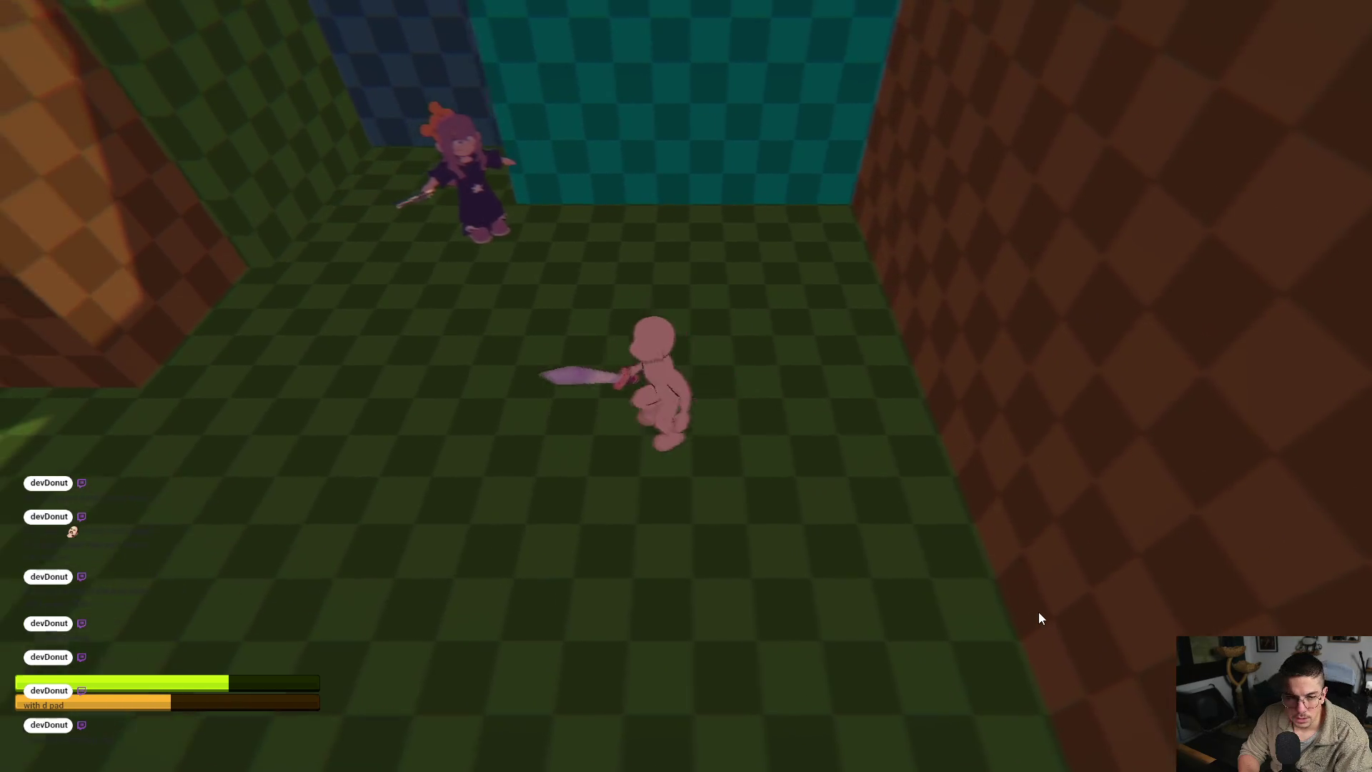
key("s")
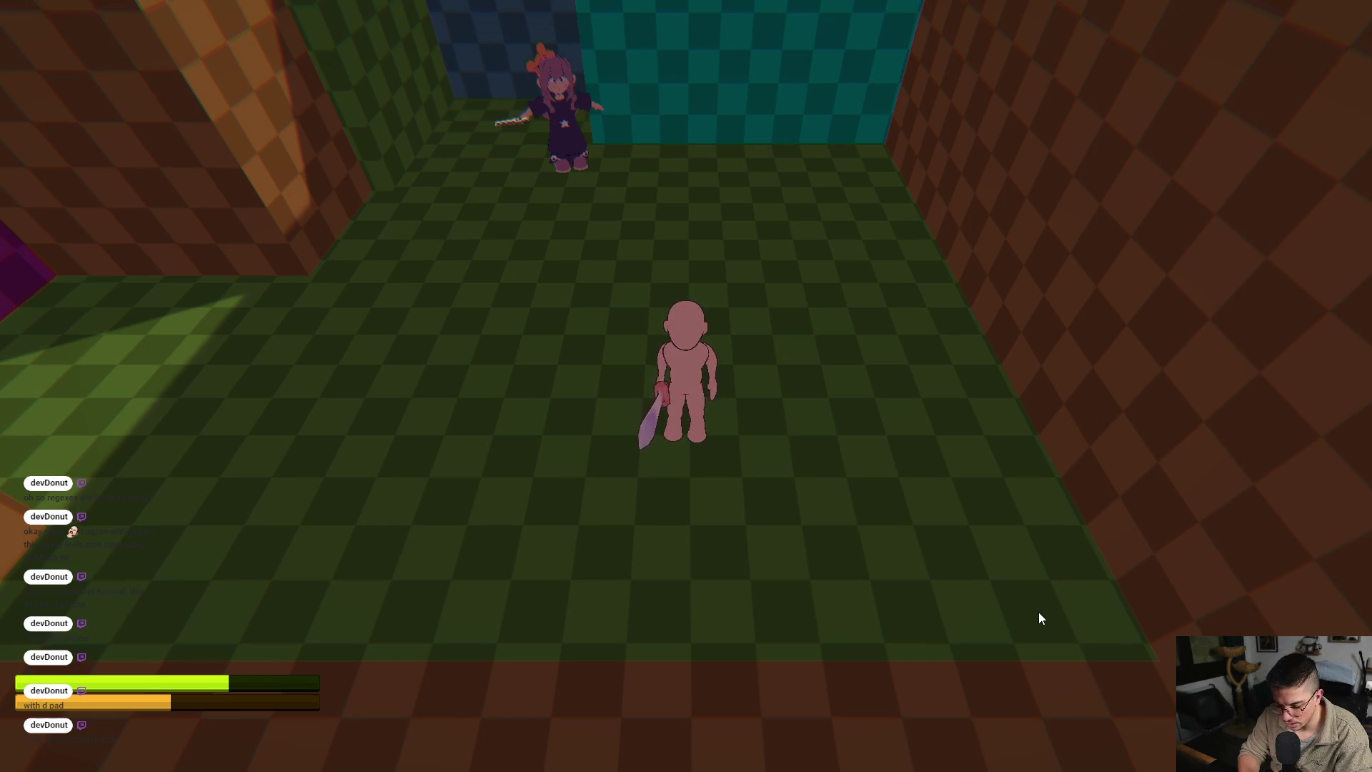
key("w")
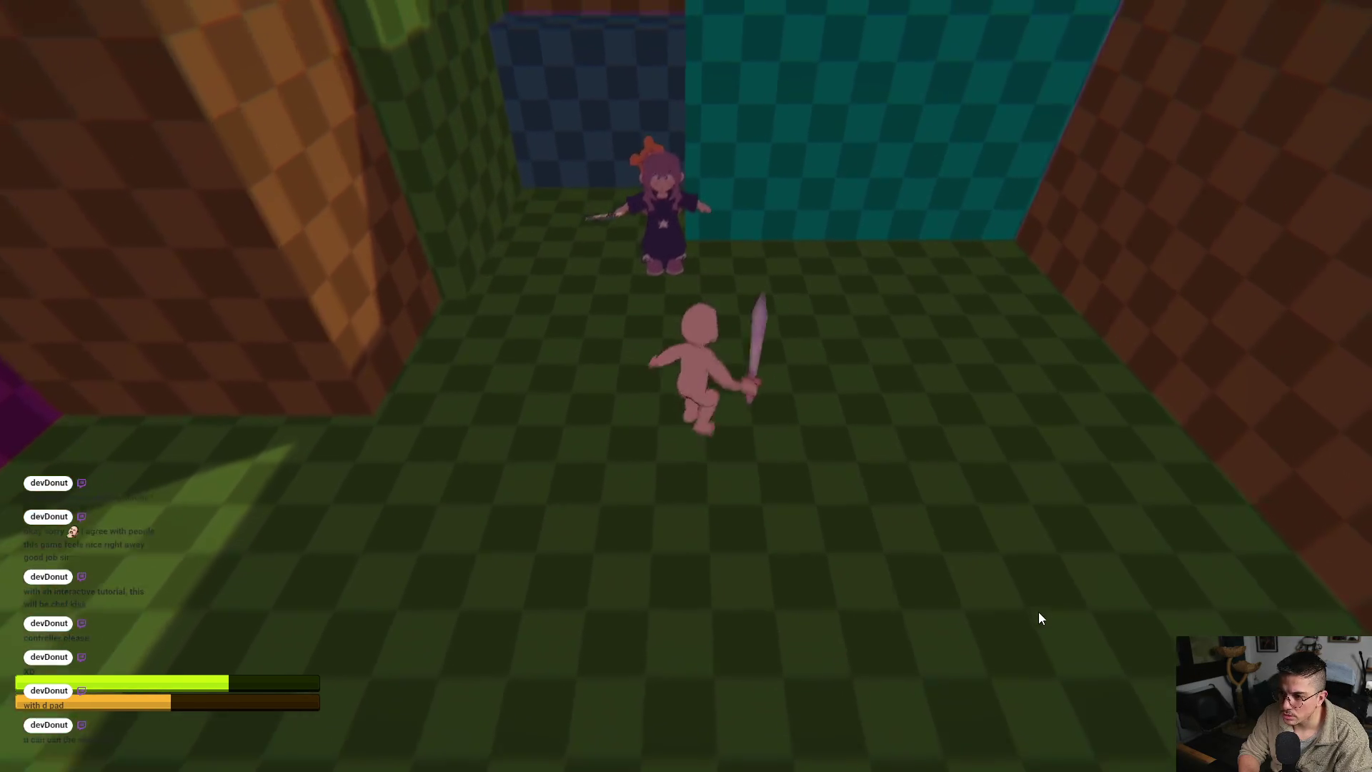
key("s")
key("s")
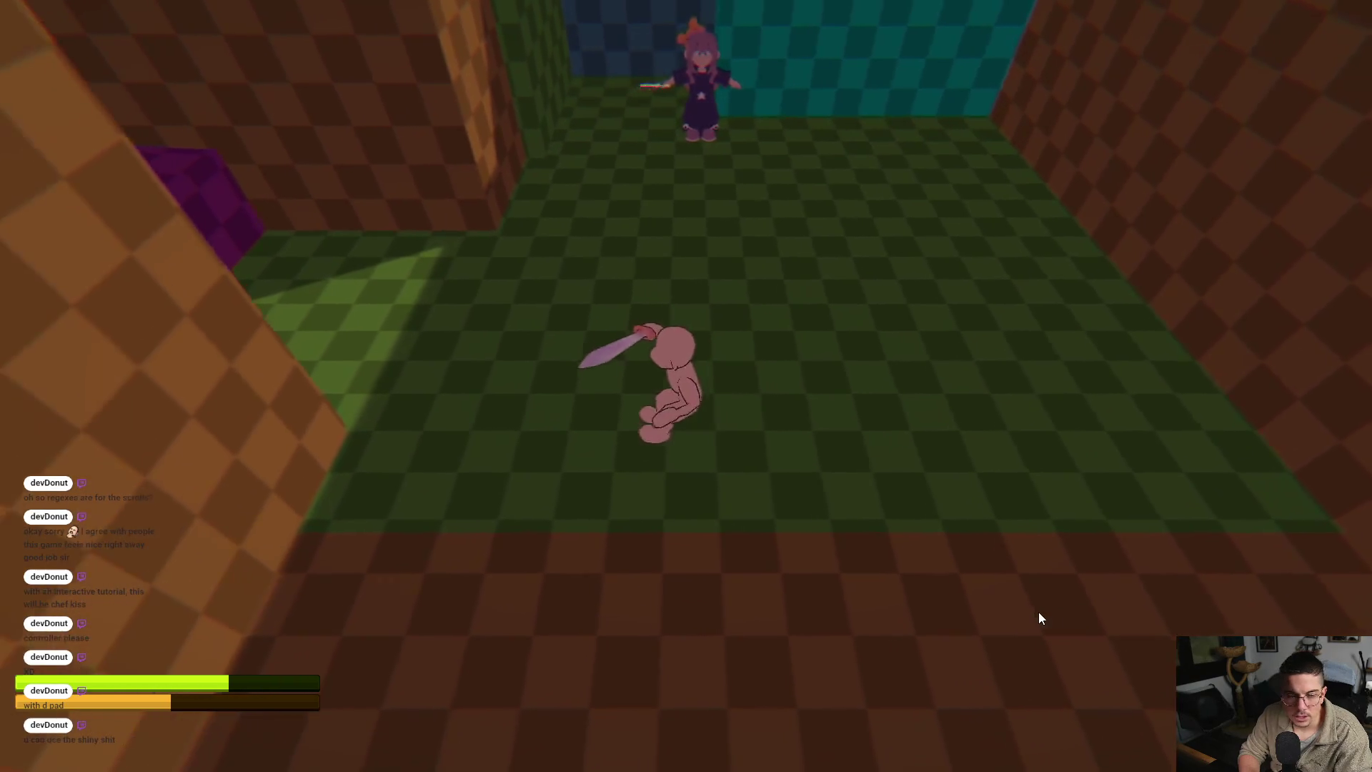
key("s")
key("s")
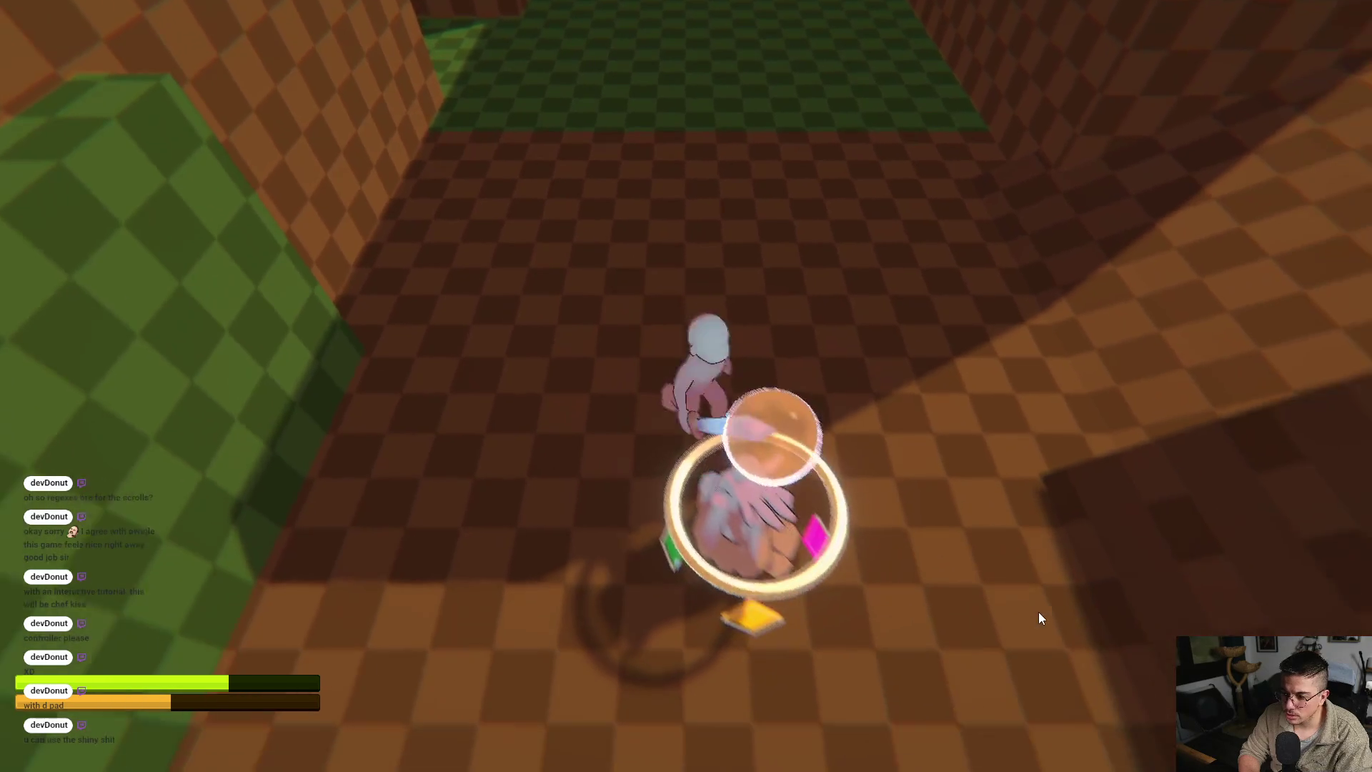
Run past the ring enemy up the brown corridor toward the witch and make a horizontal sword attack
key("w")
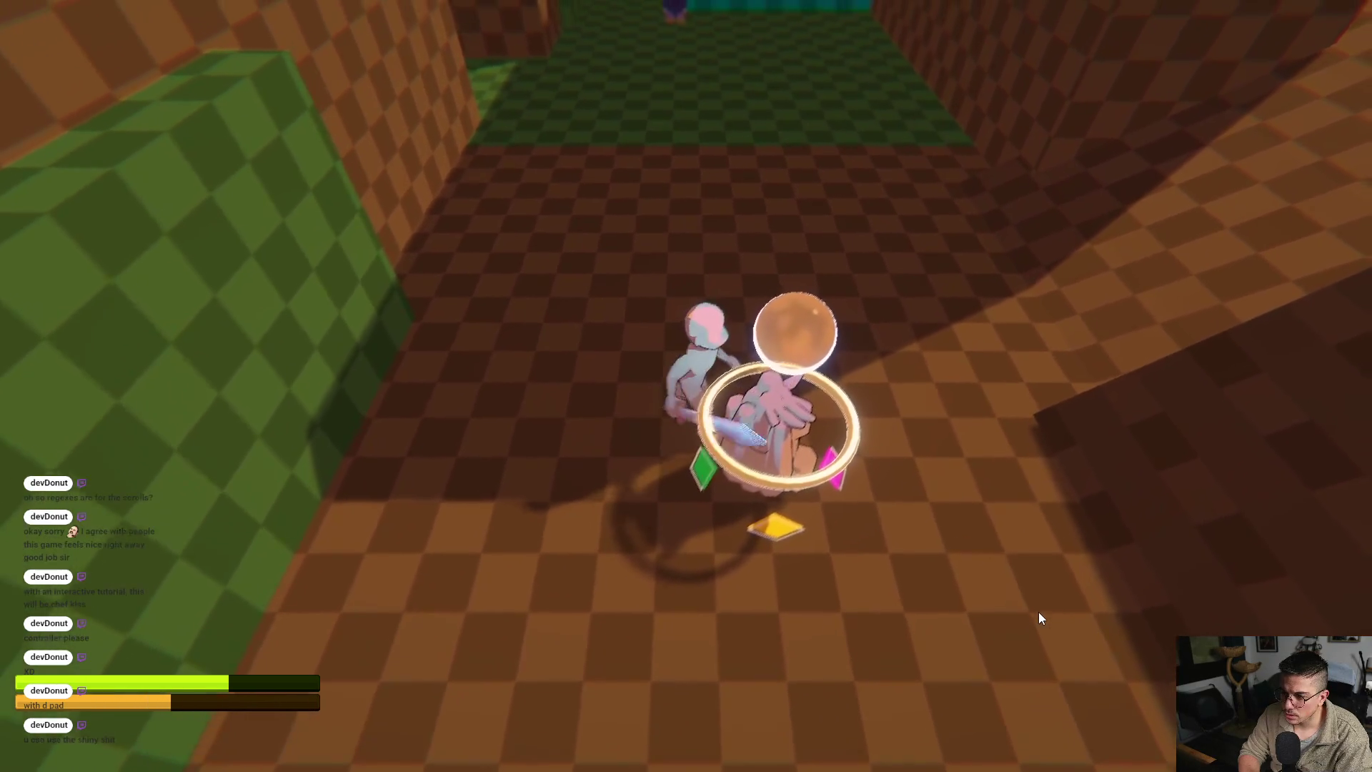
key("s")
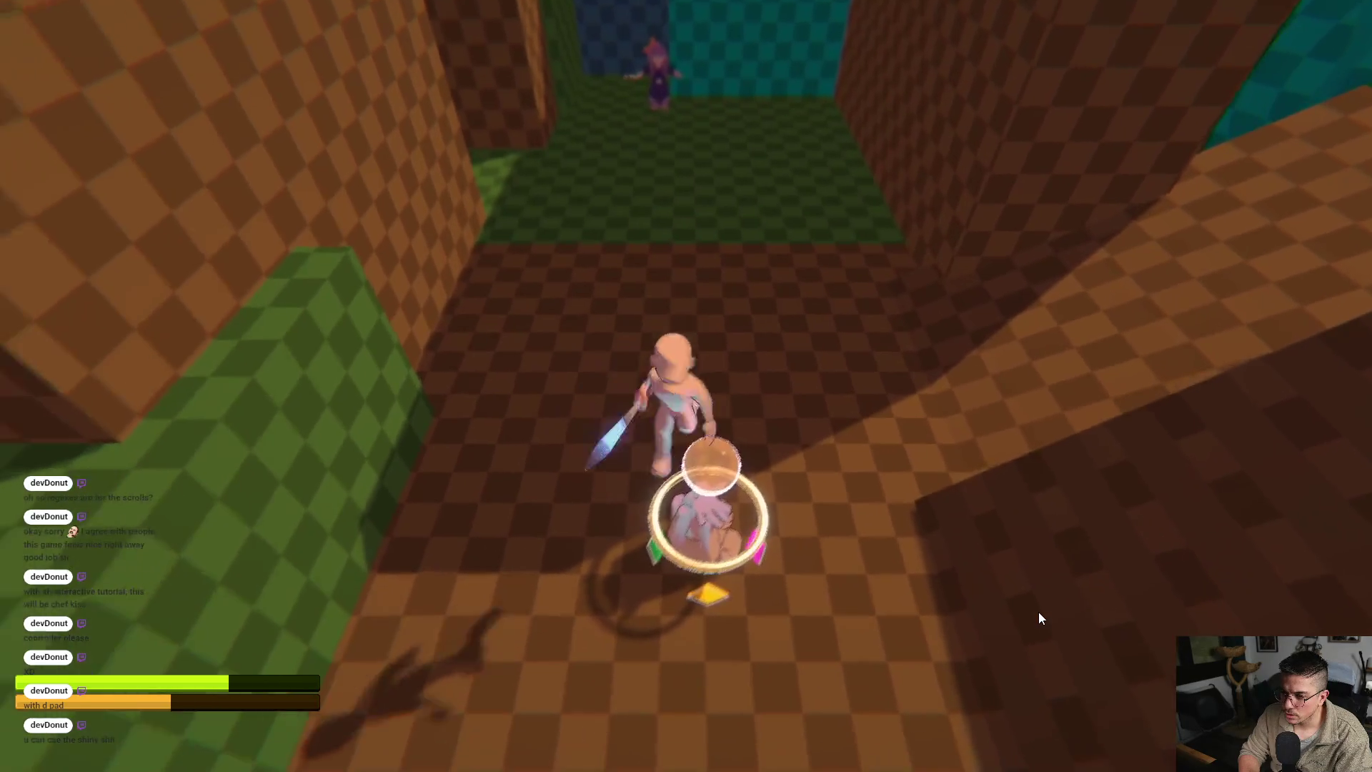
key("w")
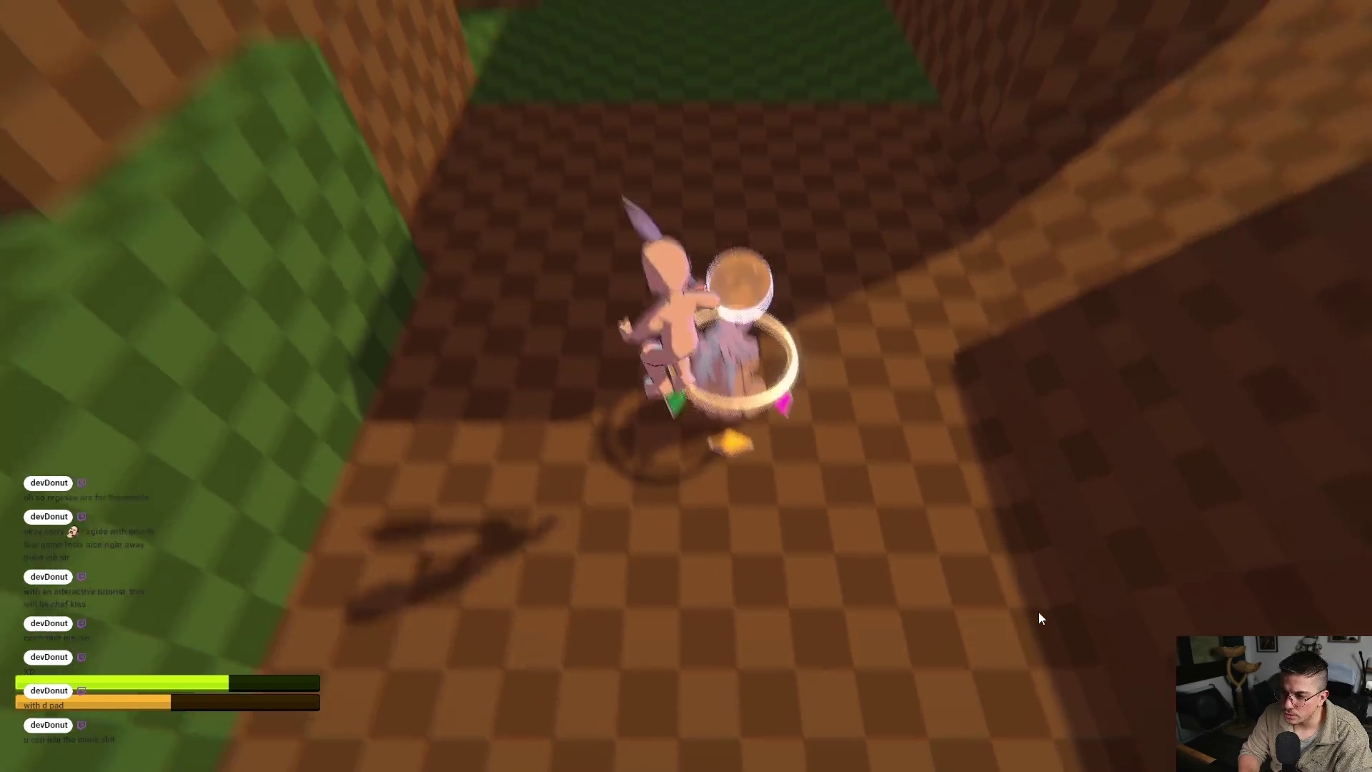
key("w")
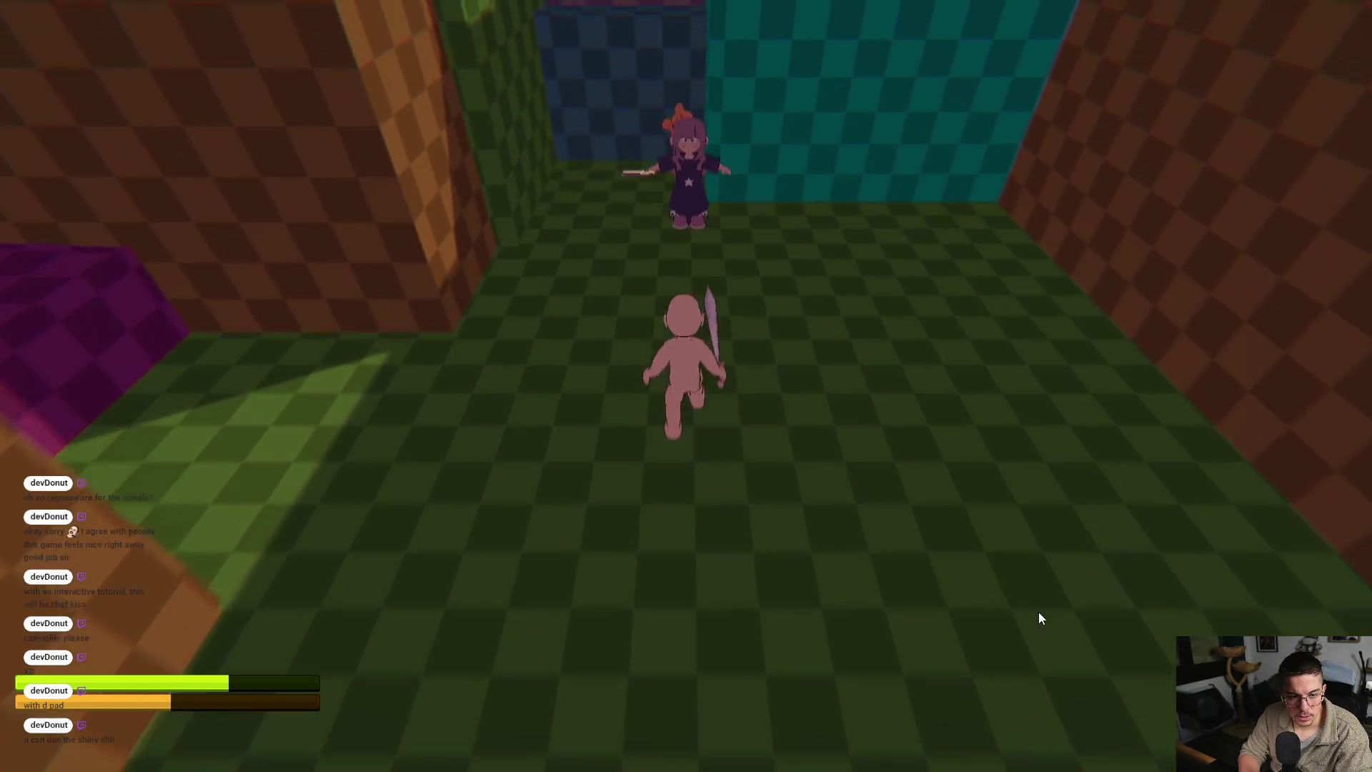
key("a")
key("s")
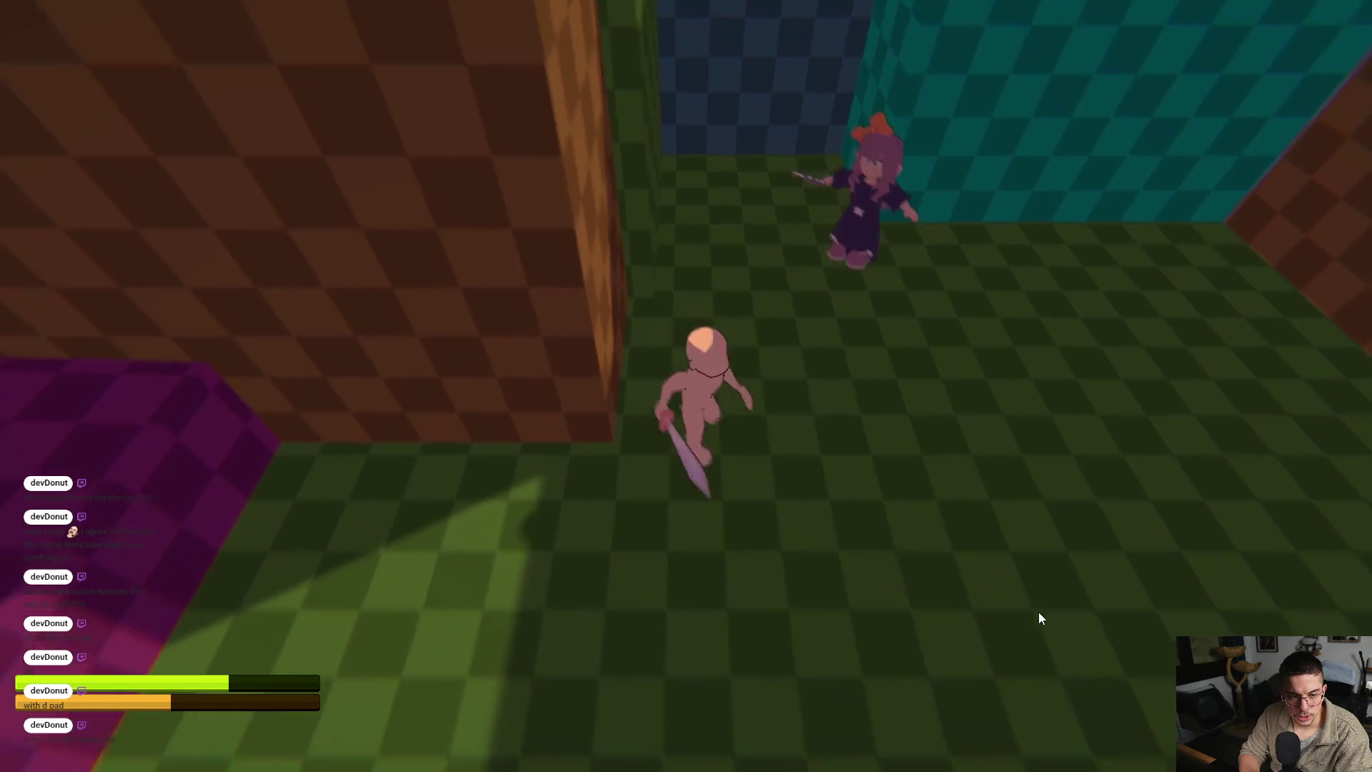
key("w")
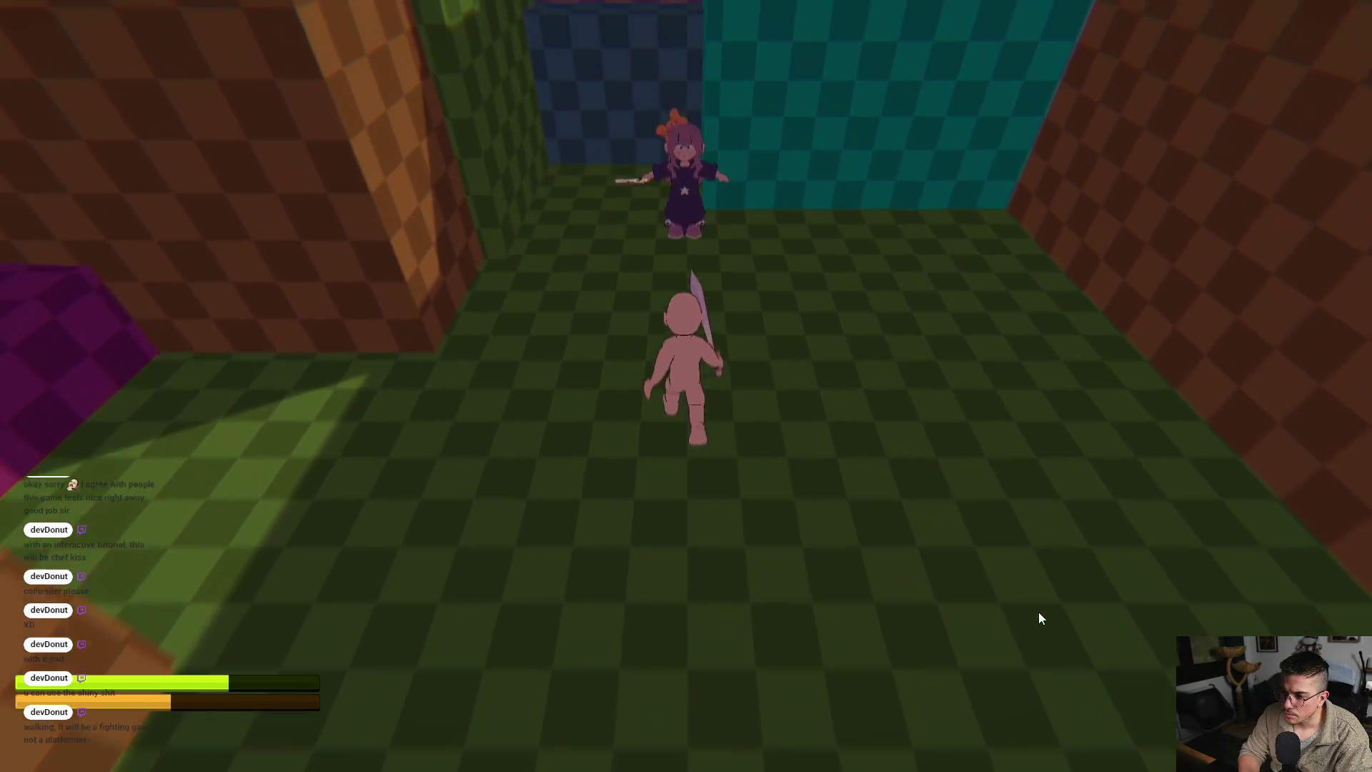
left_click(1039, 612)
Run back and forth between the brown area and the green corridor, sidestepping left and right
key("s")
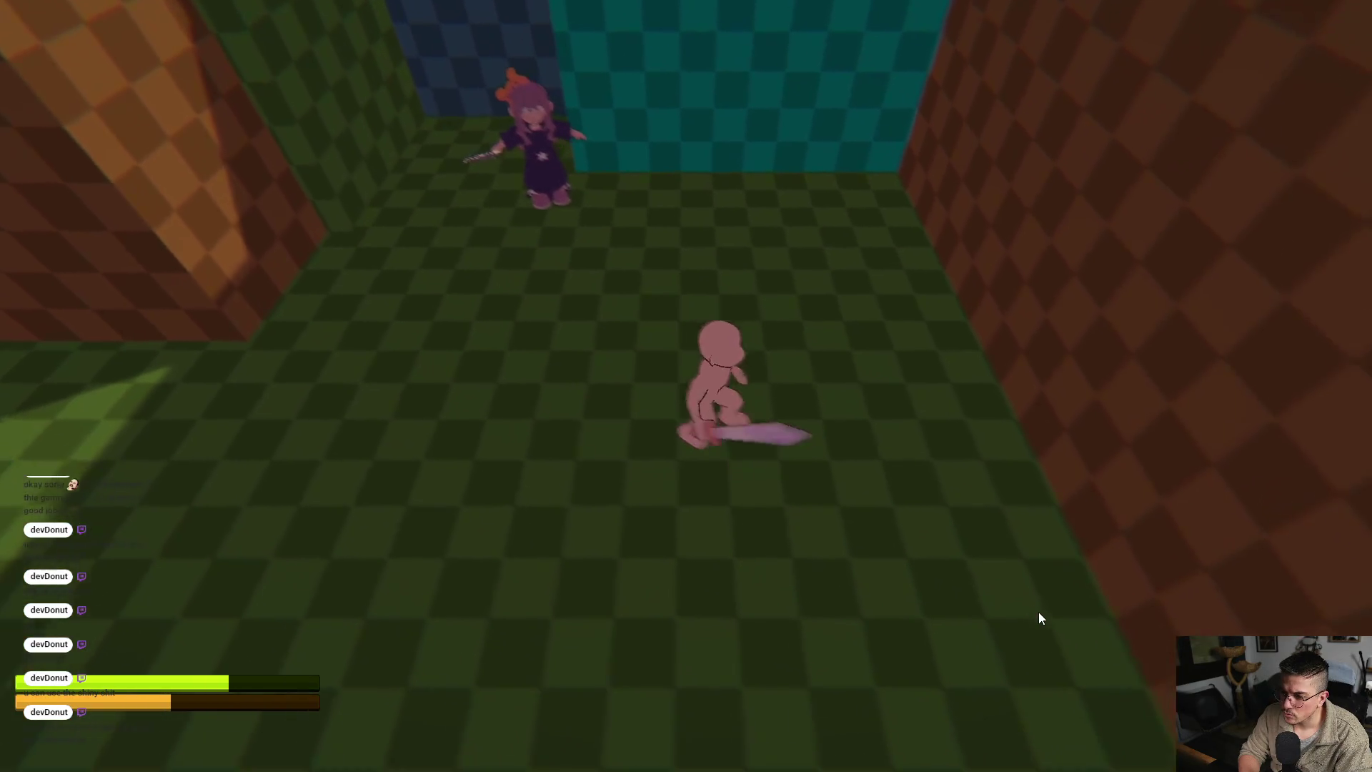
key("w")
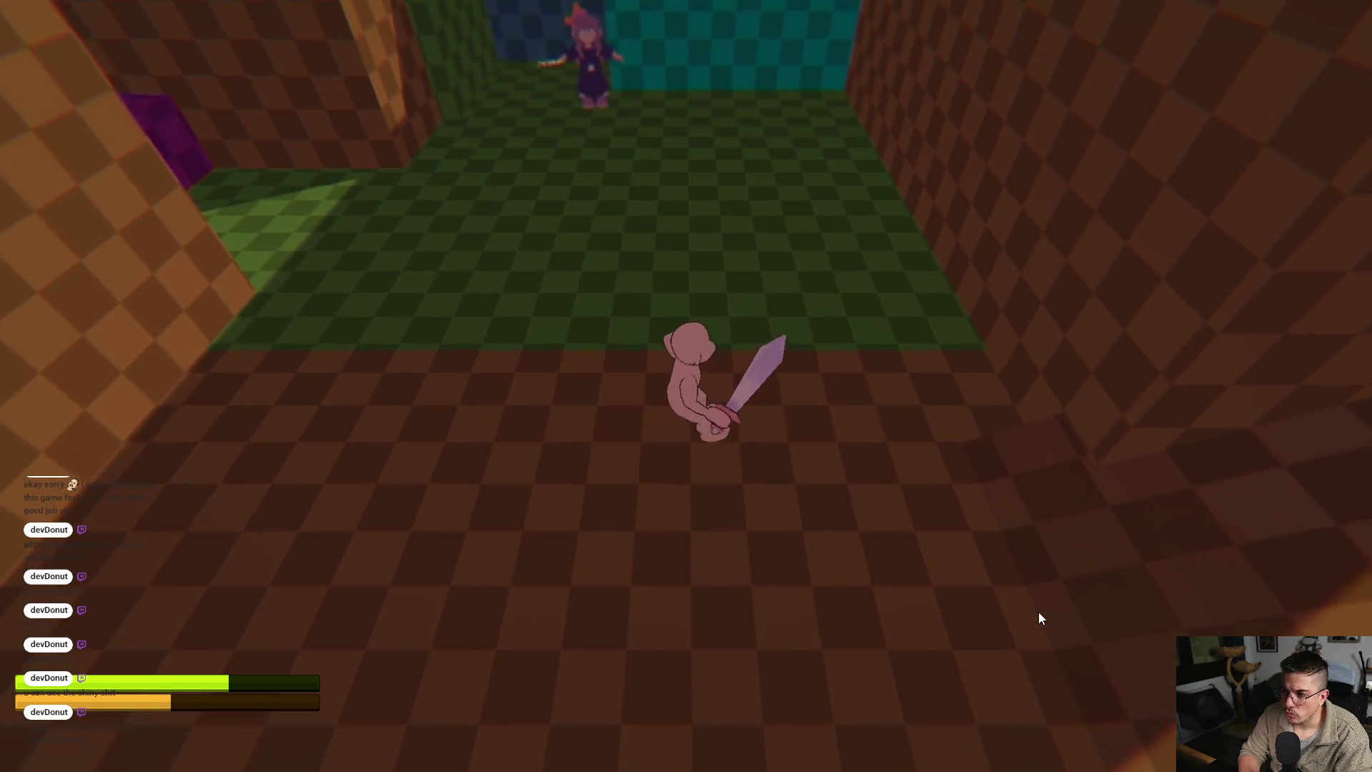
key("w")
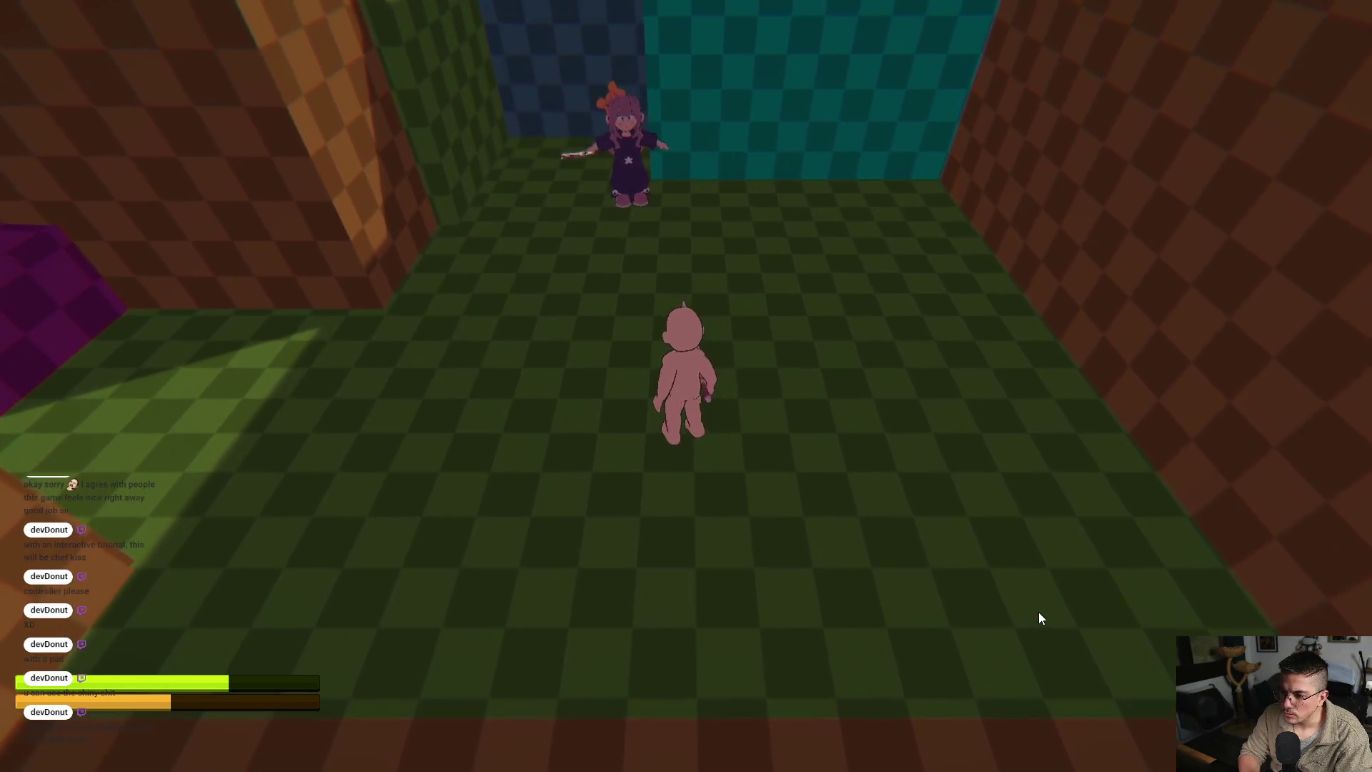
key("s")
key("w")
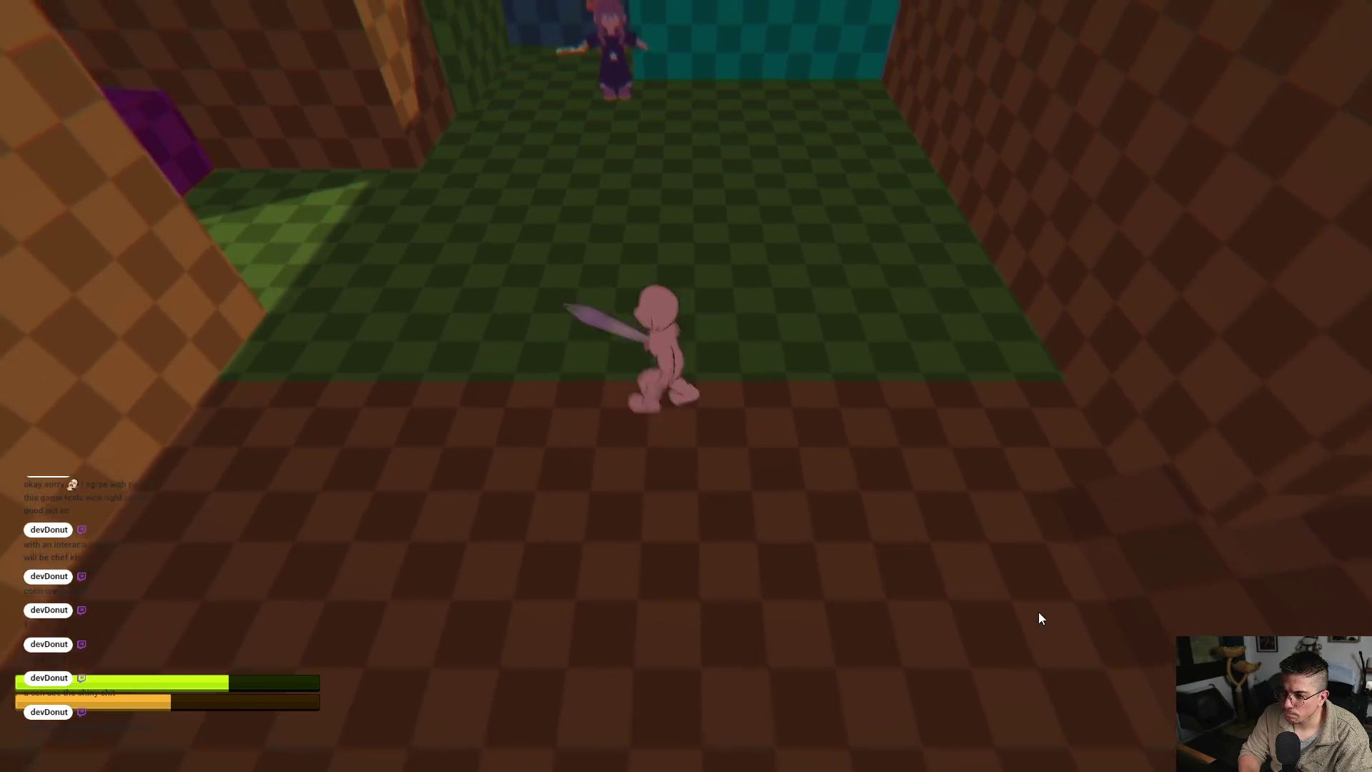
key("s")
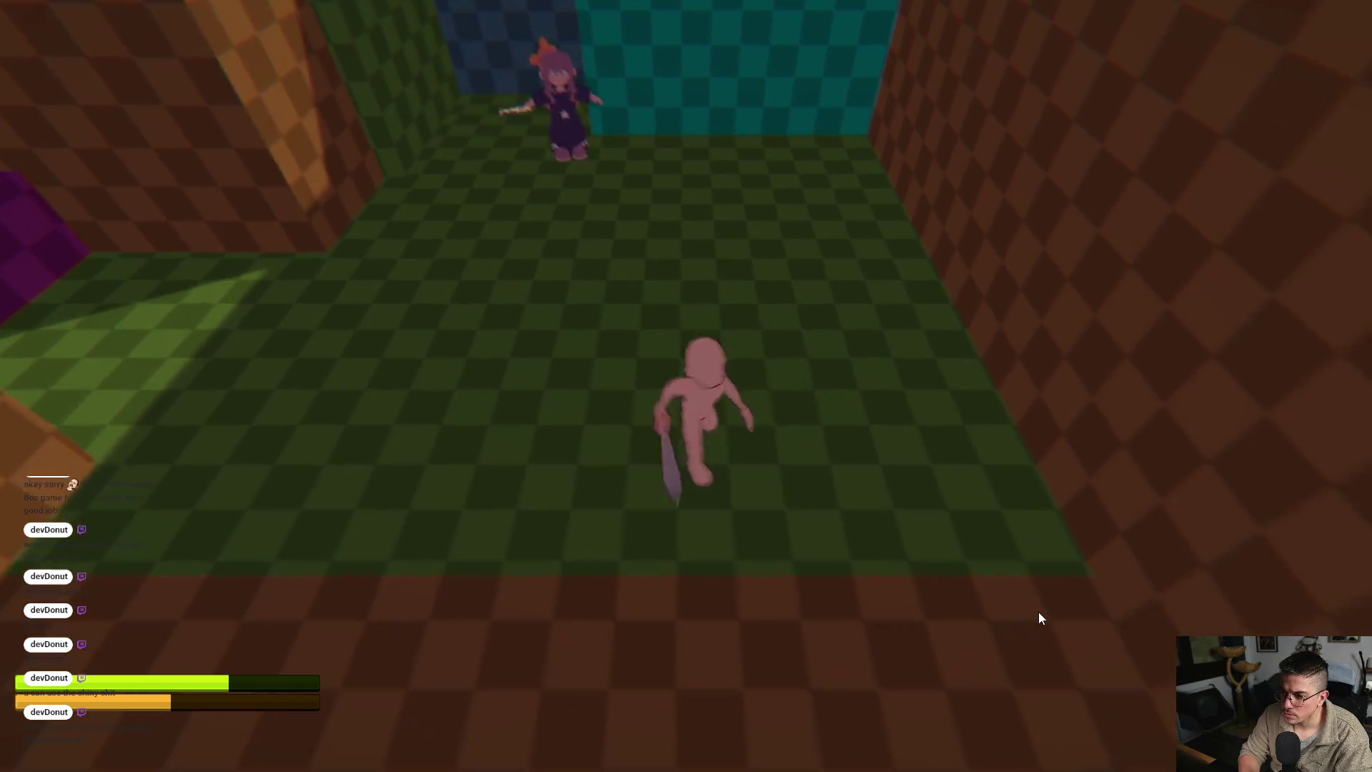
key("d")
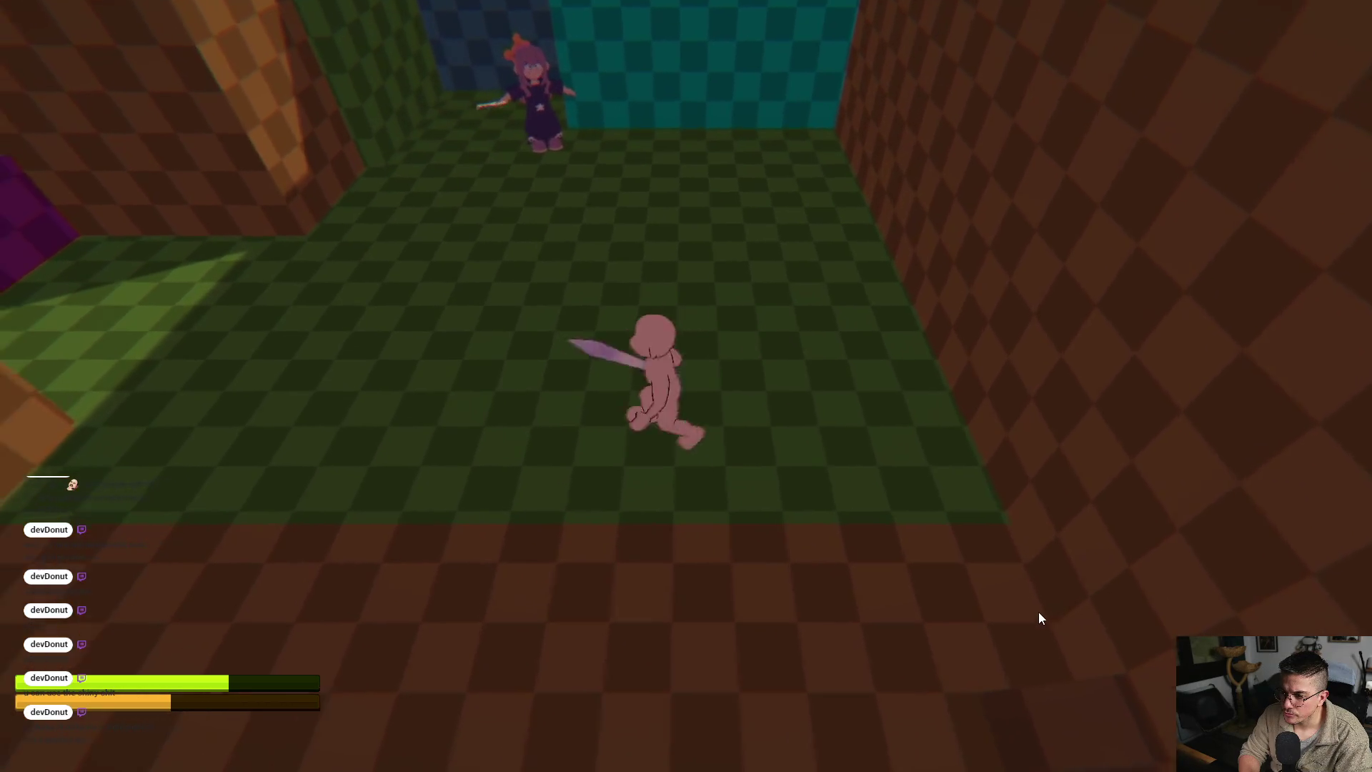
key("a")
key("s")
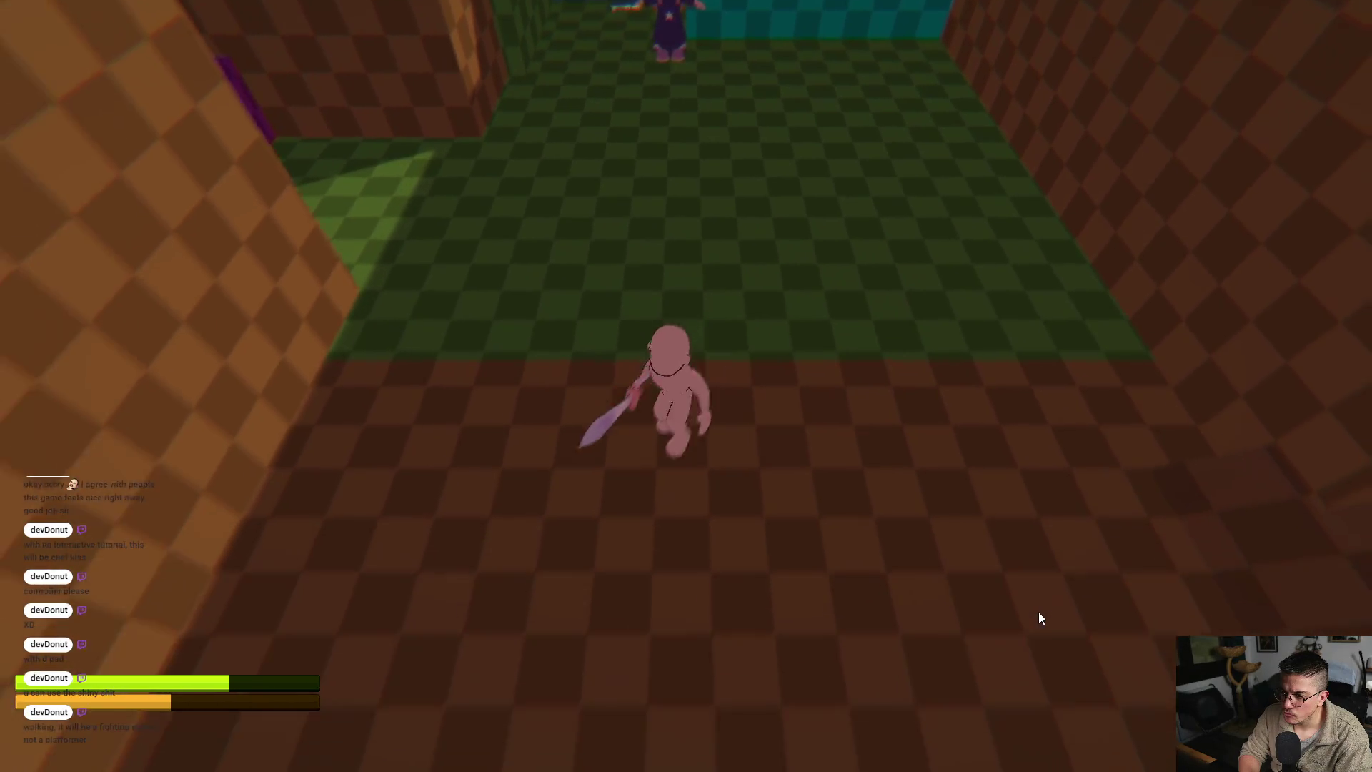
key("w")
key("s")
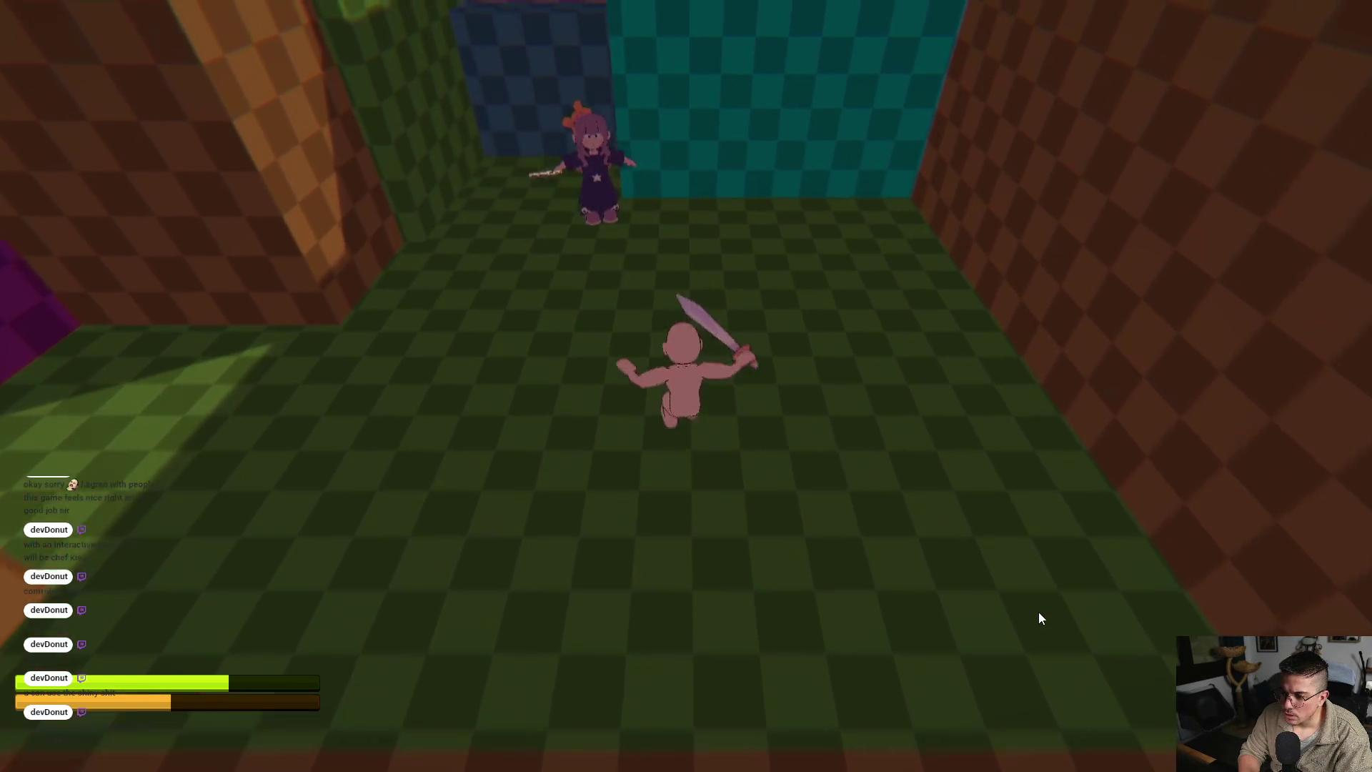